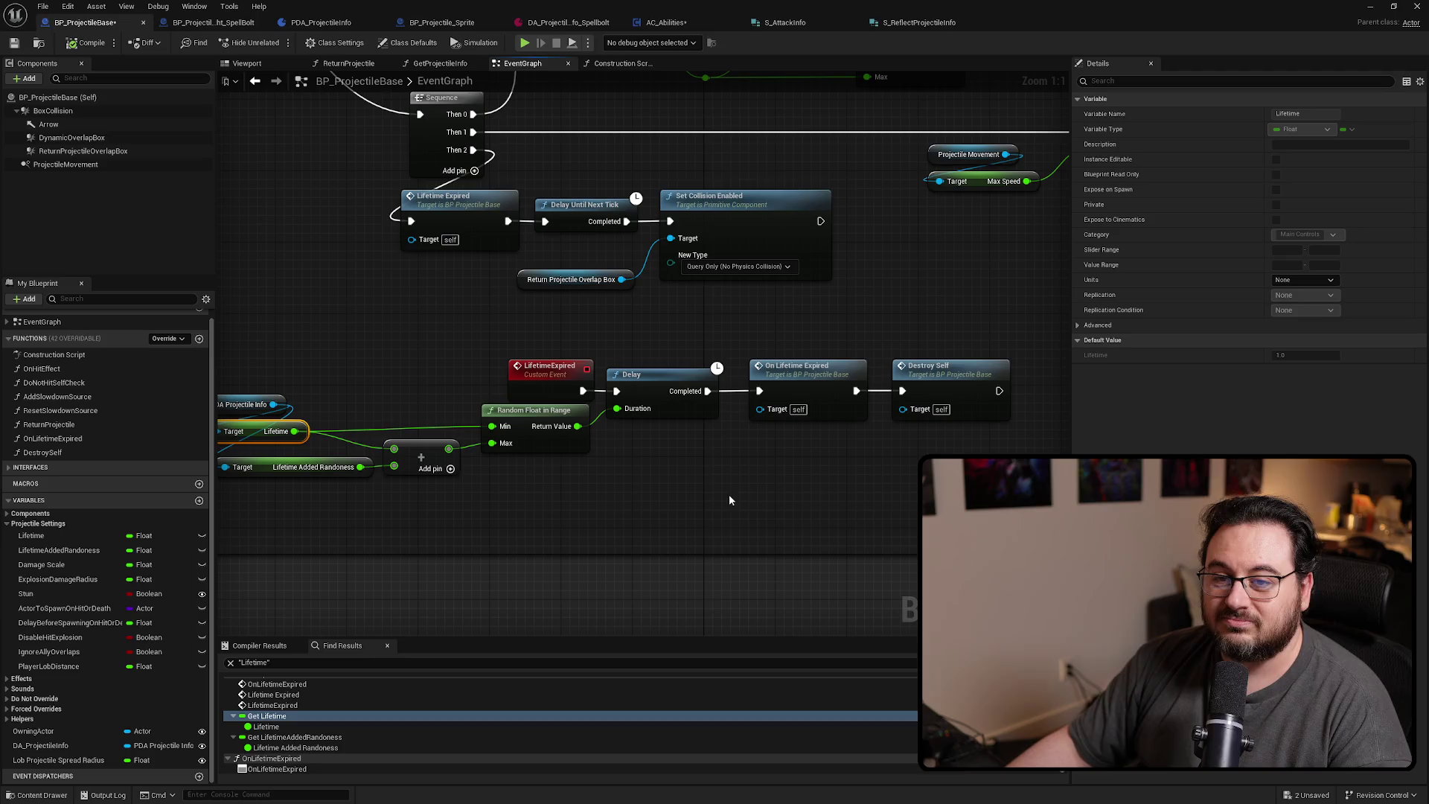
# Find references to Damage Scale and jump to its use in Make S Attack Info
pyautogui.moveTo(826, 474); pyautogui.dragTo(762, 503)
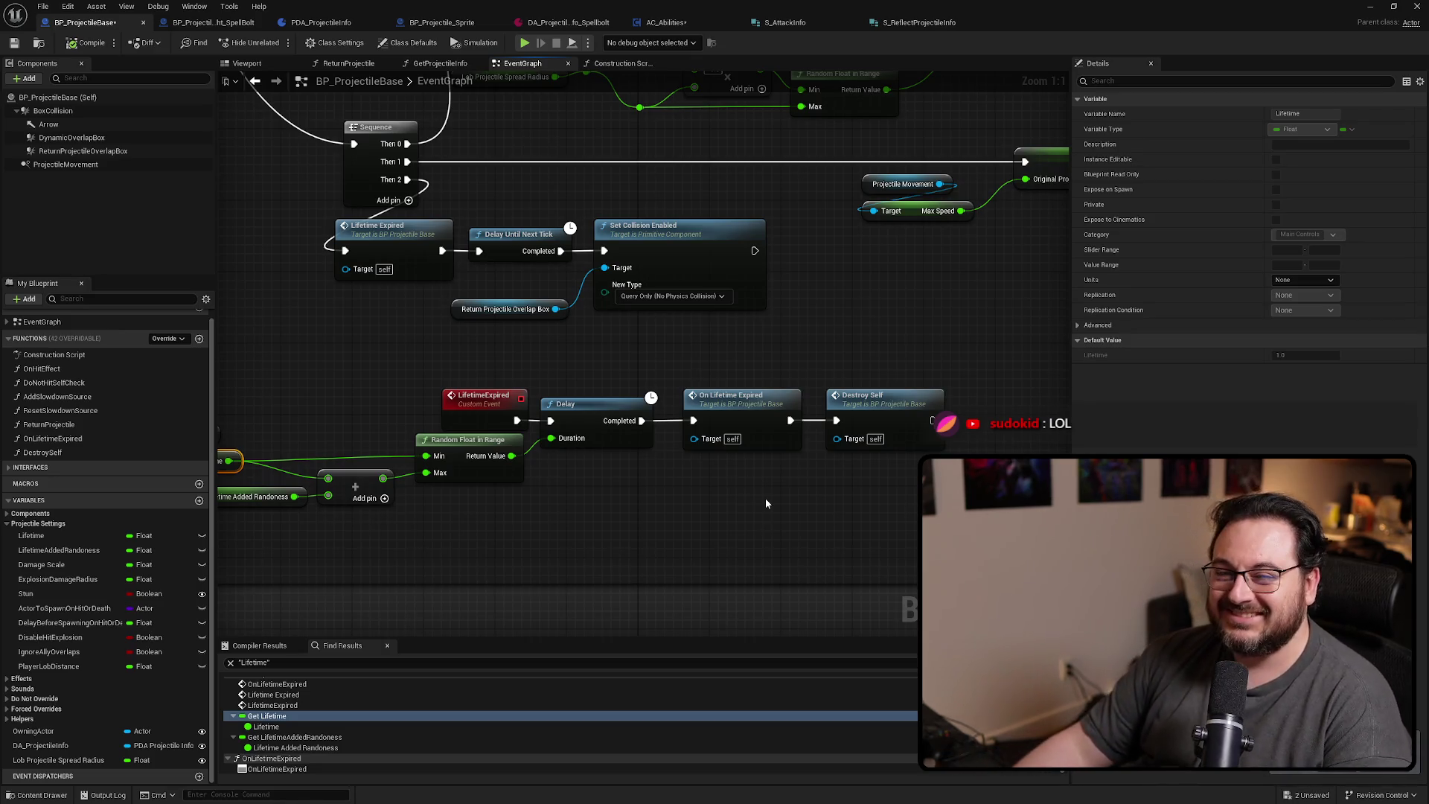
pyautogui.moveTo(697, 501)
pyautogui.mouseDown()
pyautogui.moveTo(910, 504)
pyautogui.moveTo(886, 504)
pyautogui.mouseUp()
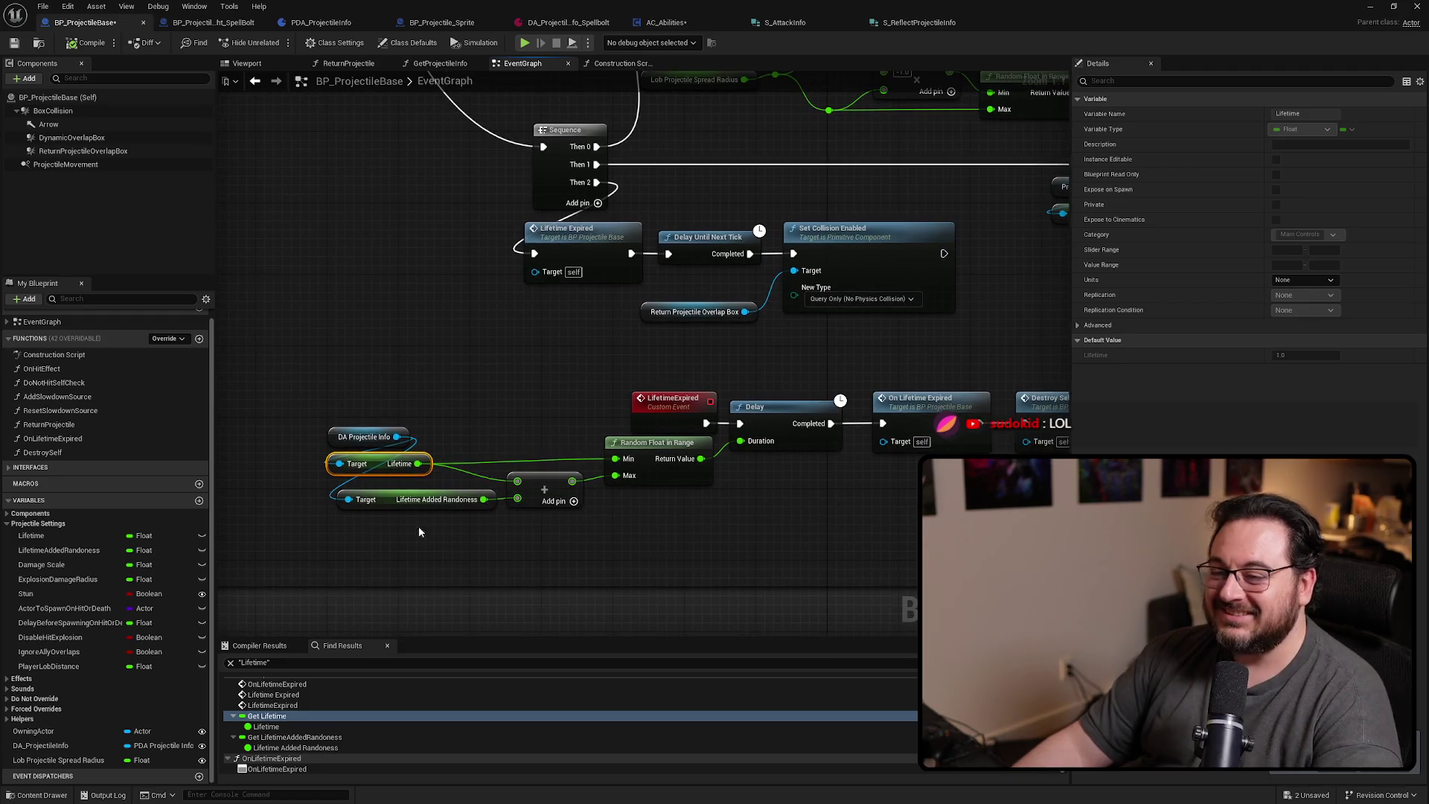
pyautogui.rightClick(49, 566)
pyautogui.moveTo(74, 588)
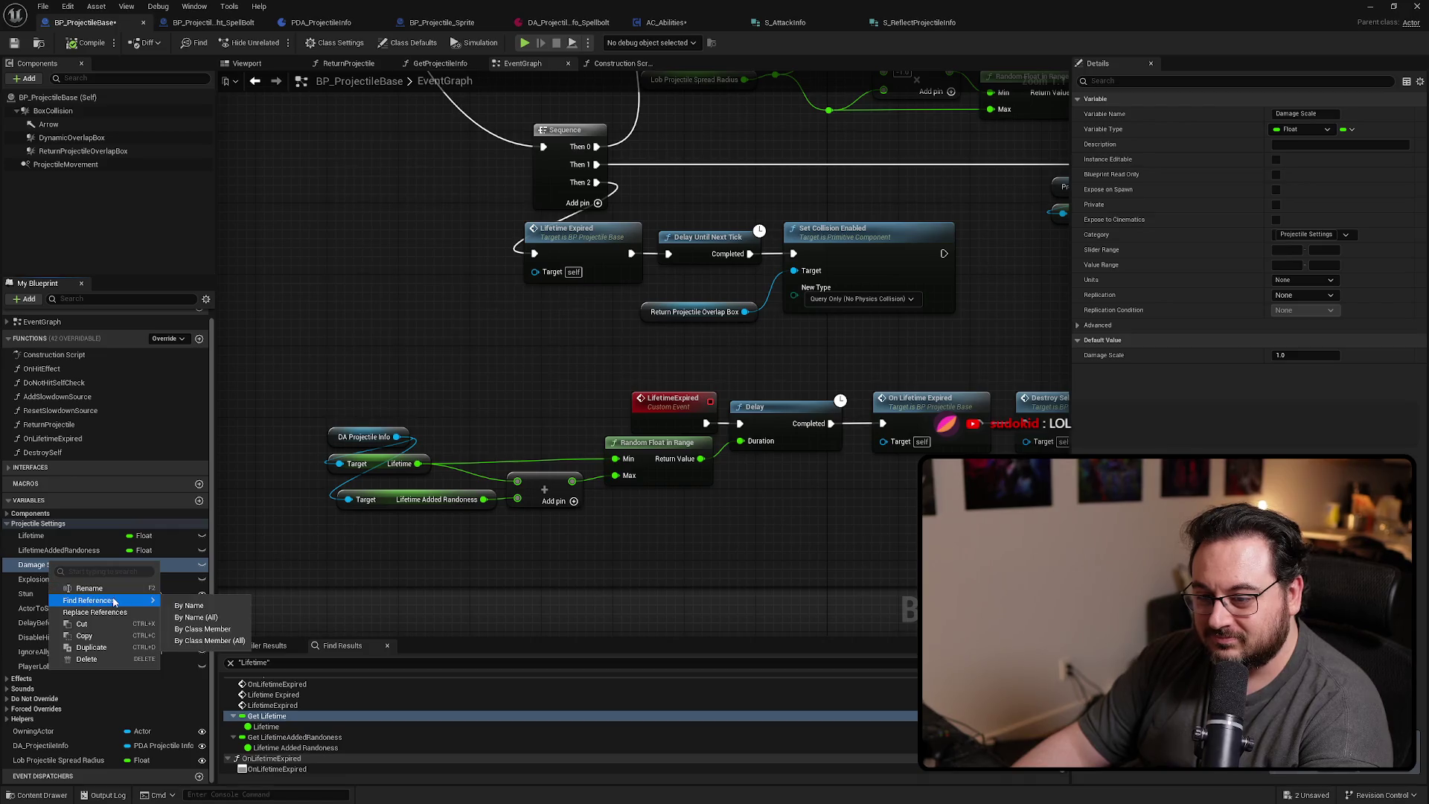
pyautogui.click(219, 606)
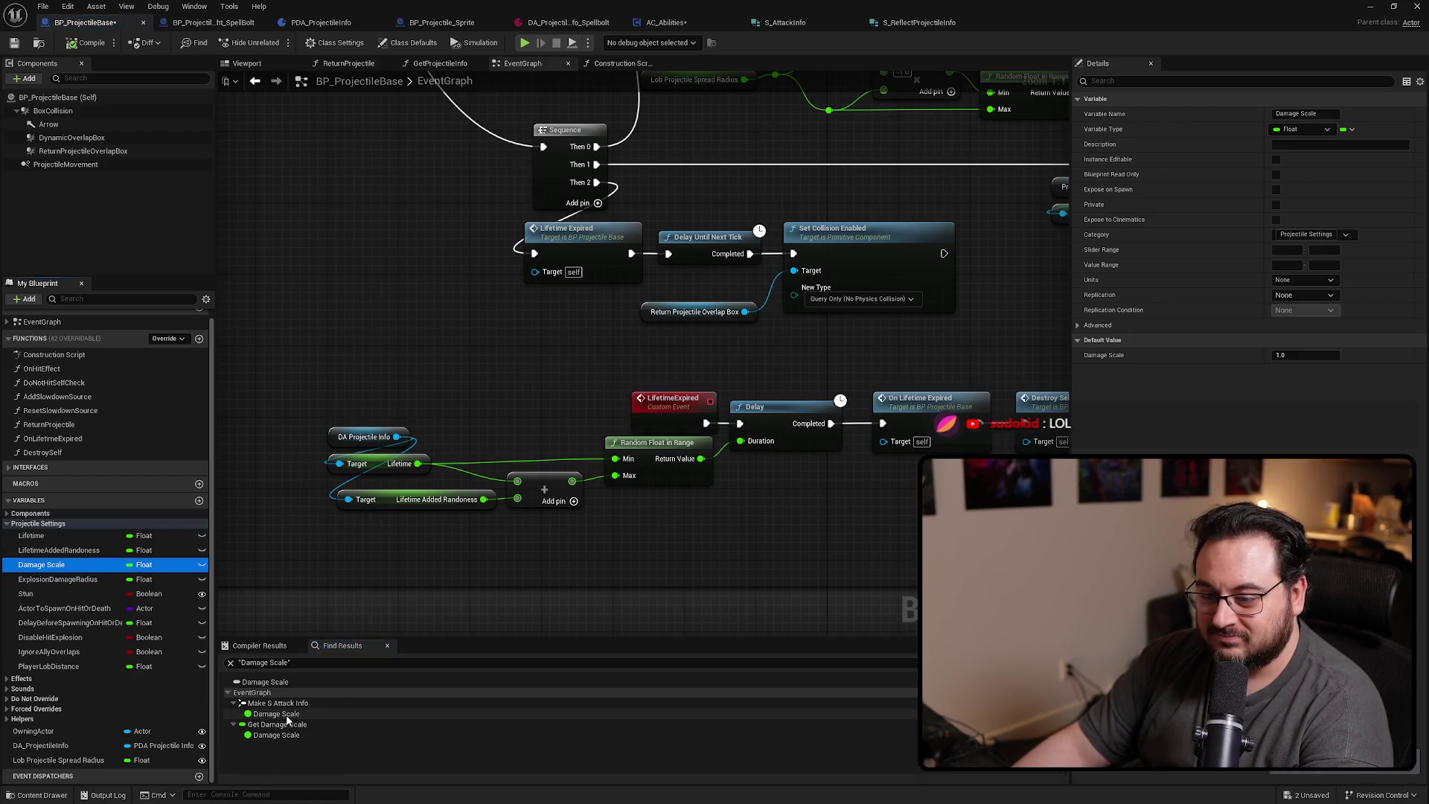
pyautogui.doubleClick(276, 714)
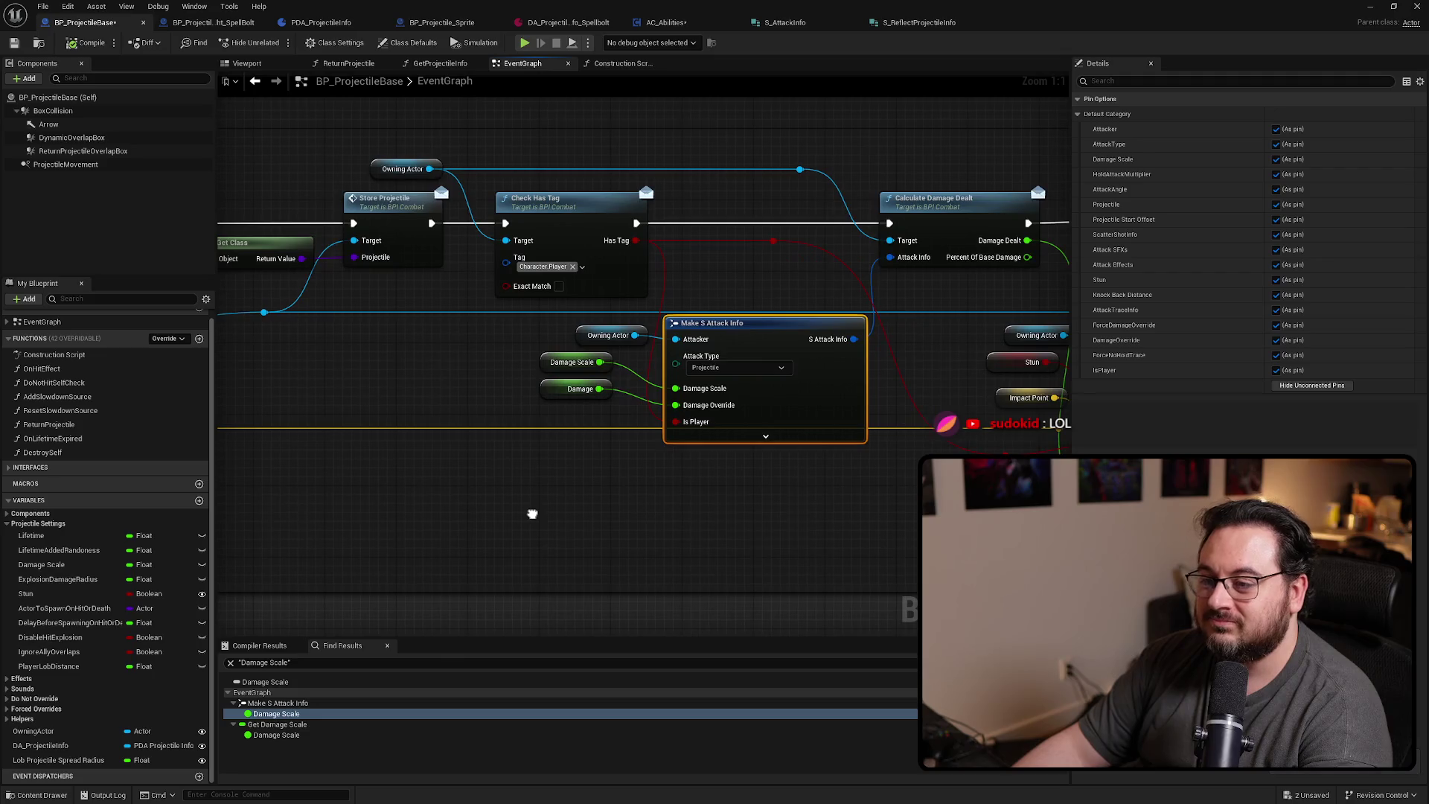
# Add DA_ProjectileInfo to the graph with a Get Damage Scale getter
pyautogui.click(461, 492)
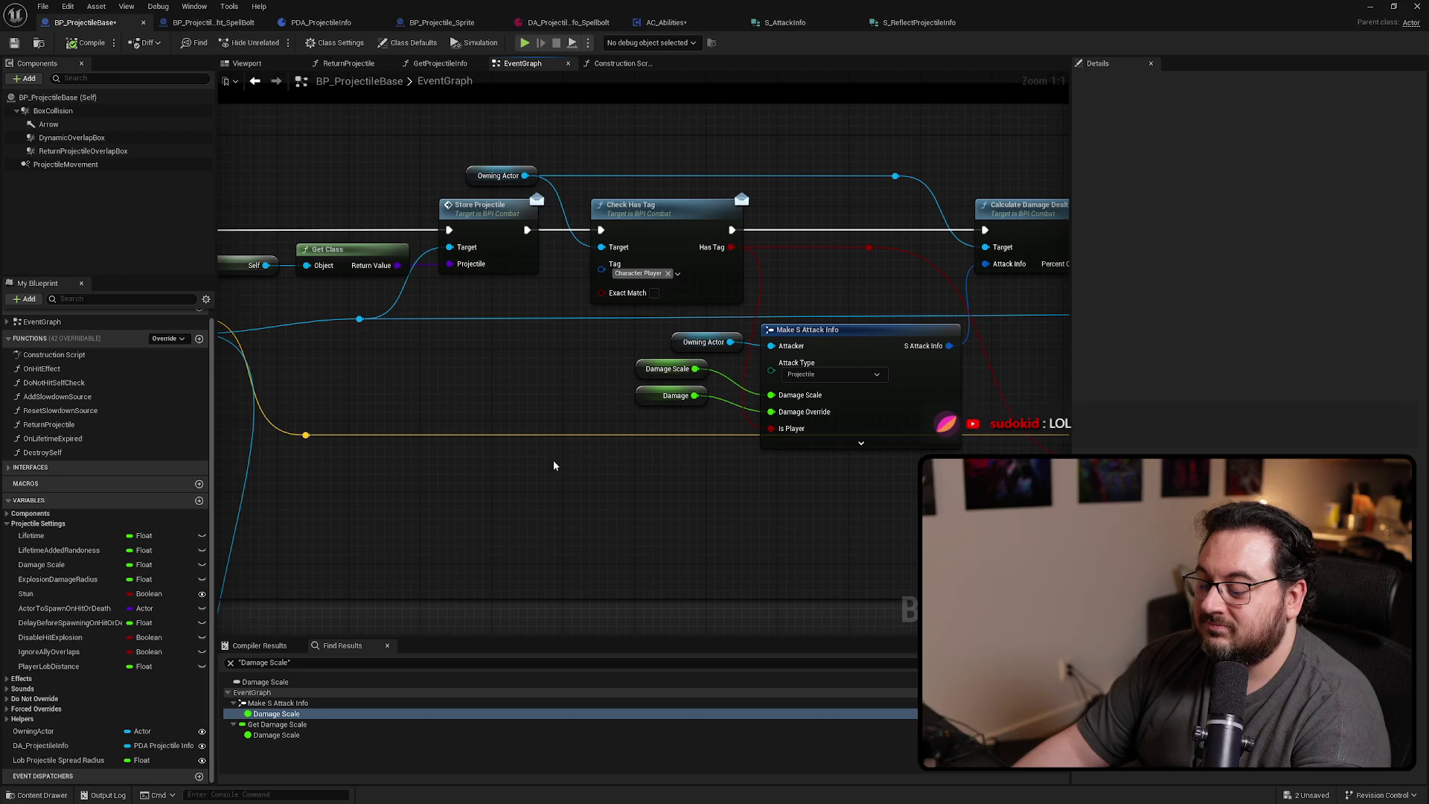
pyautogui.click(669, 402)
pyautogui.click(613, 378)
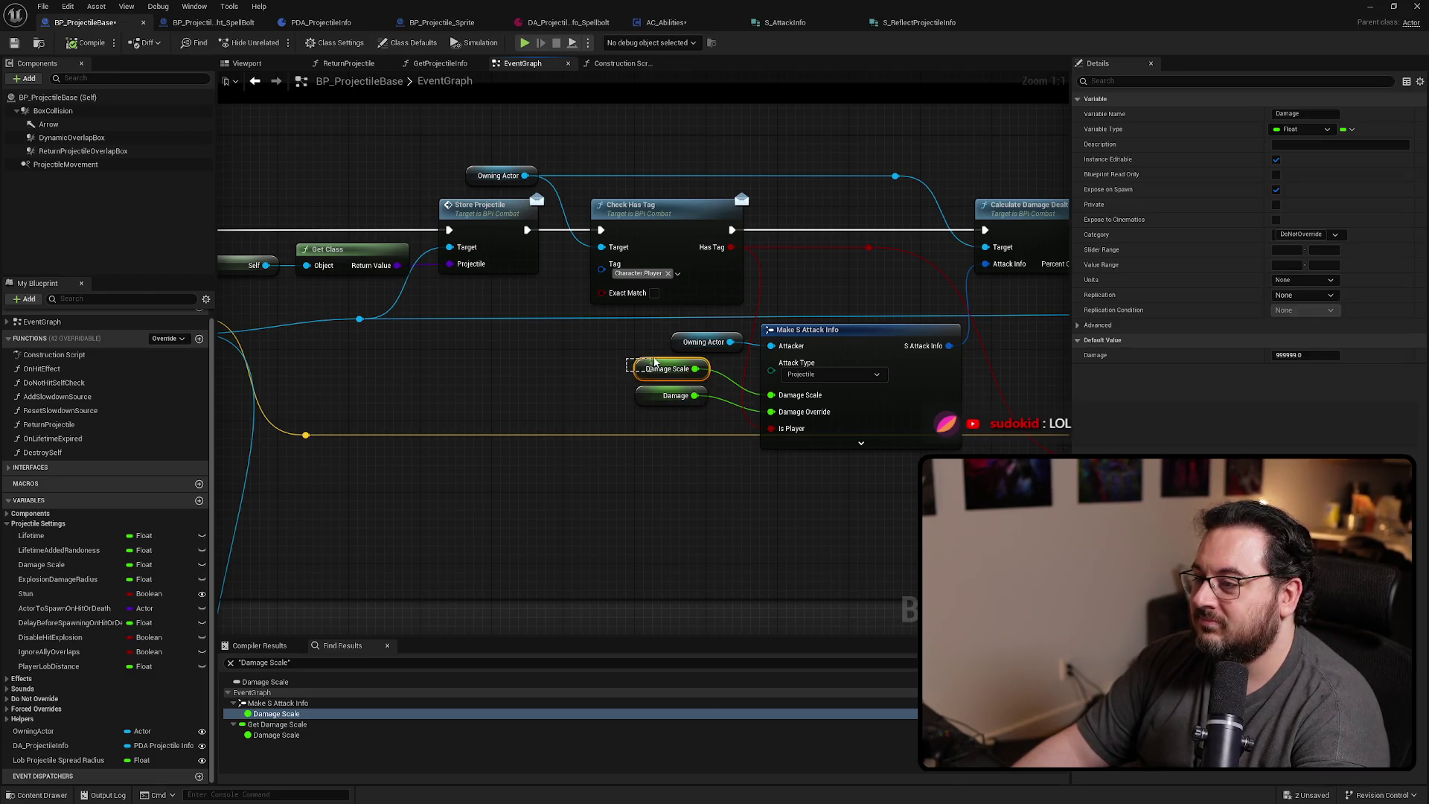
pyautogui.moveTo(37, 748)
pyautogui.mouseDown()
pyautogui.moveTo(461, 525)
pyautogui.moveTo(584, 521)
pyautogui.mouseUp()
pyautogui.write('getg')
pyautogui.press('BackSpace')
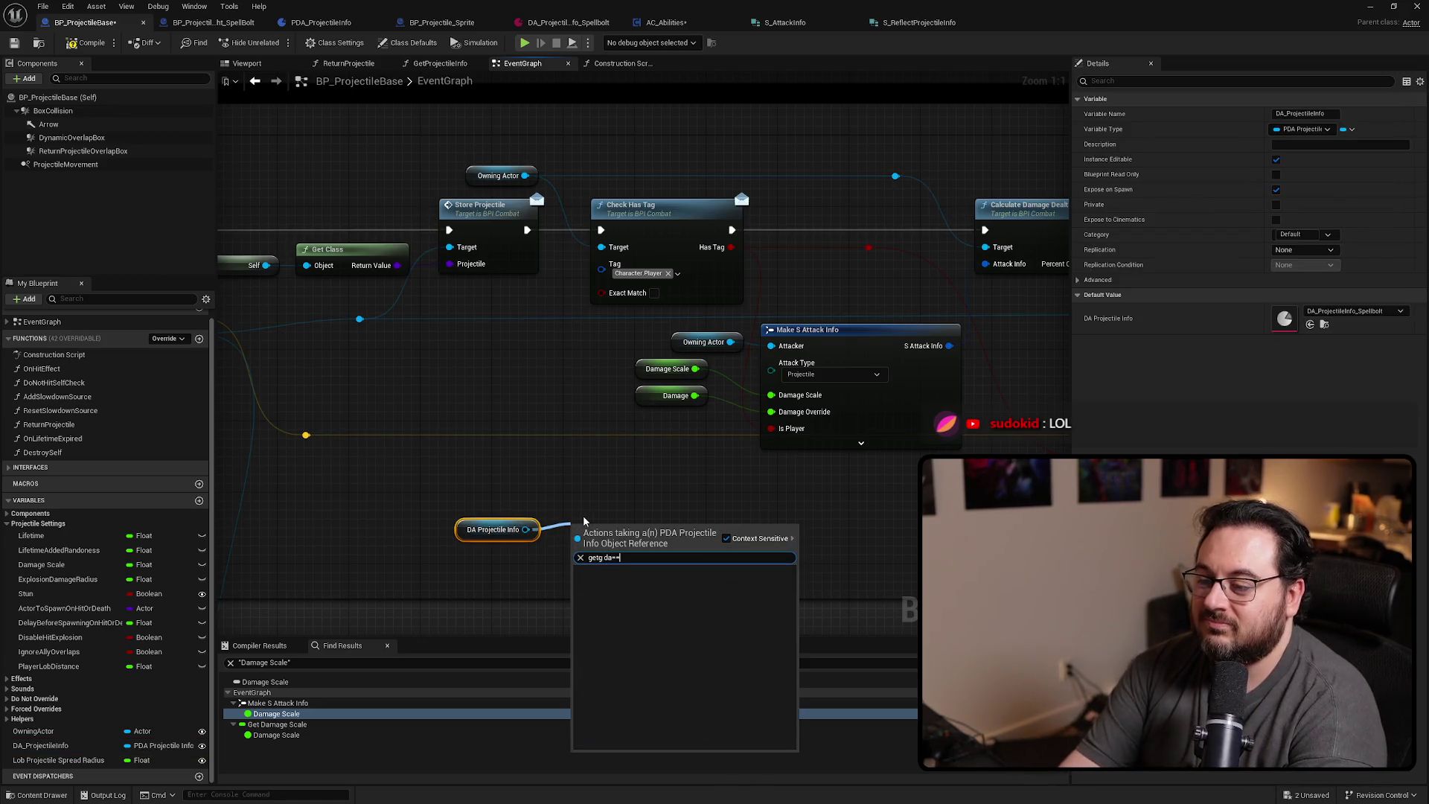
pyautogui.write('damage scal')
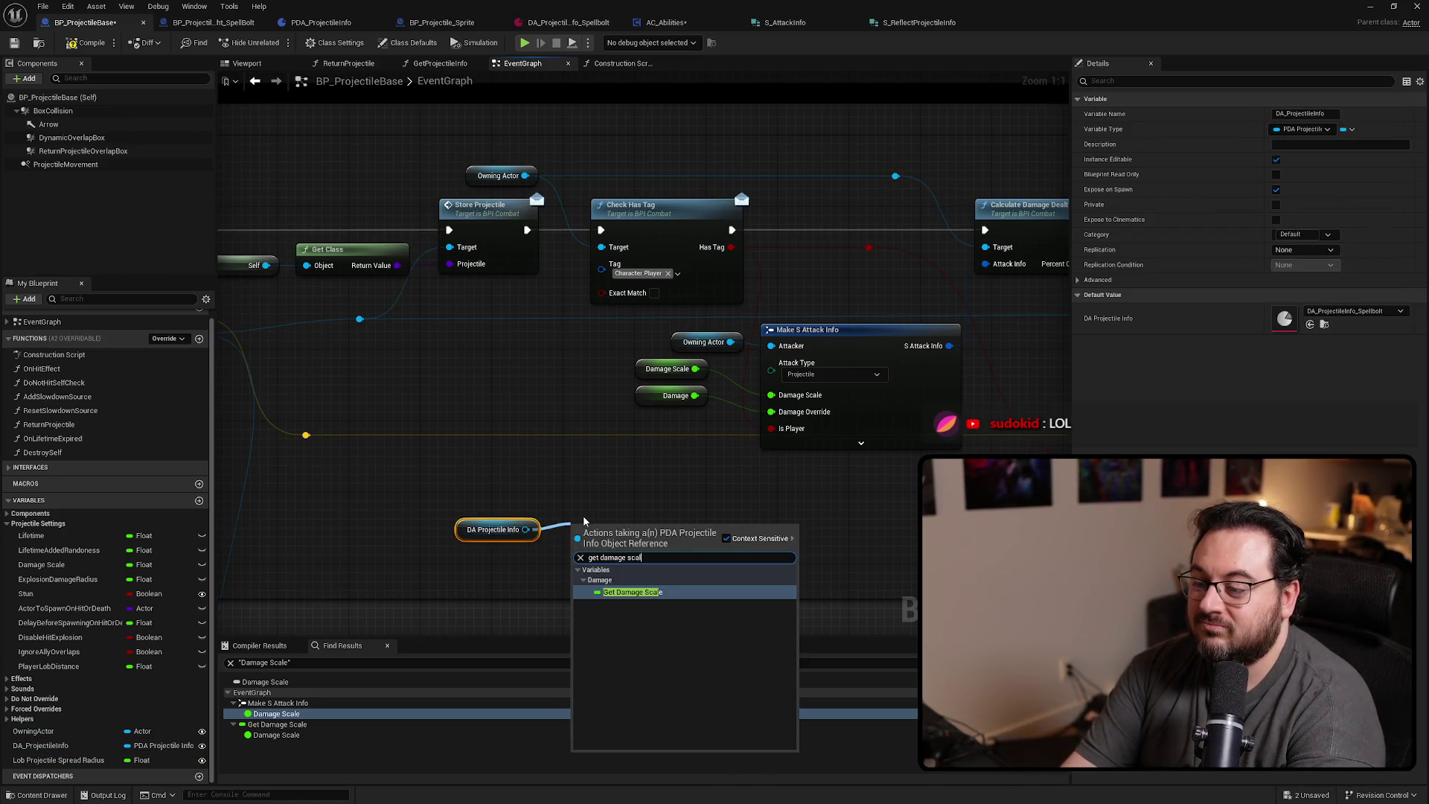
pyautogui.press('Return')
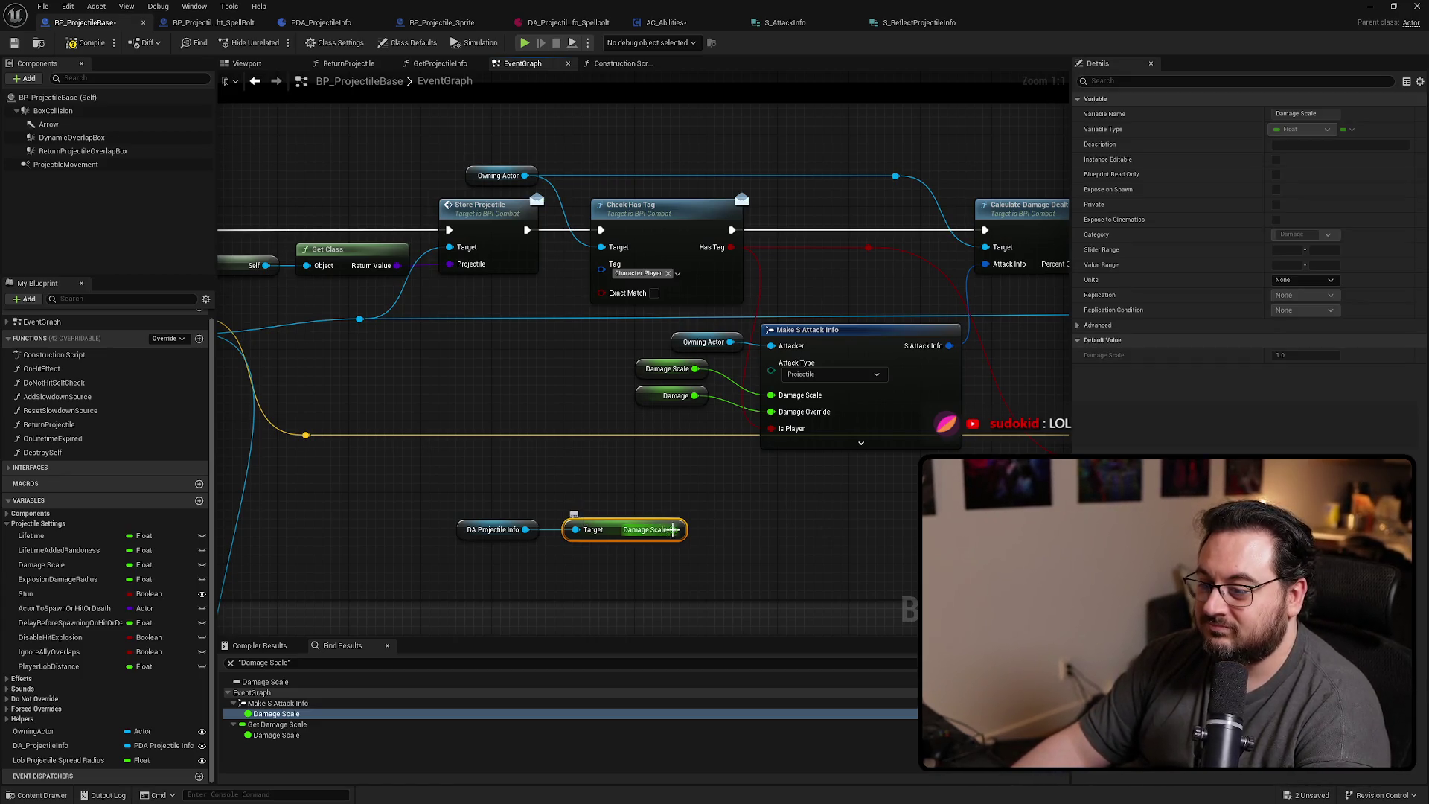
# Wire the getter into Make S Attack Info's Damage Scale, delete the old variable node, and tidy the nodes
pyautogui.moveTo(674, 529); pyautogui.dragTo(771, 394)
pyautogui.click(670, 376)
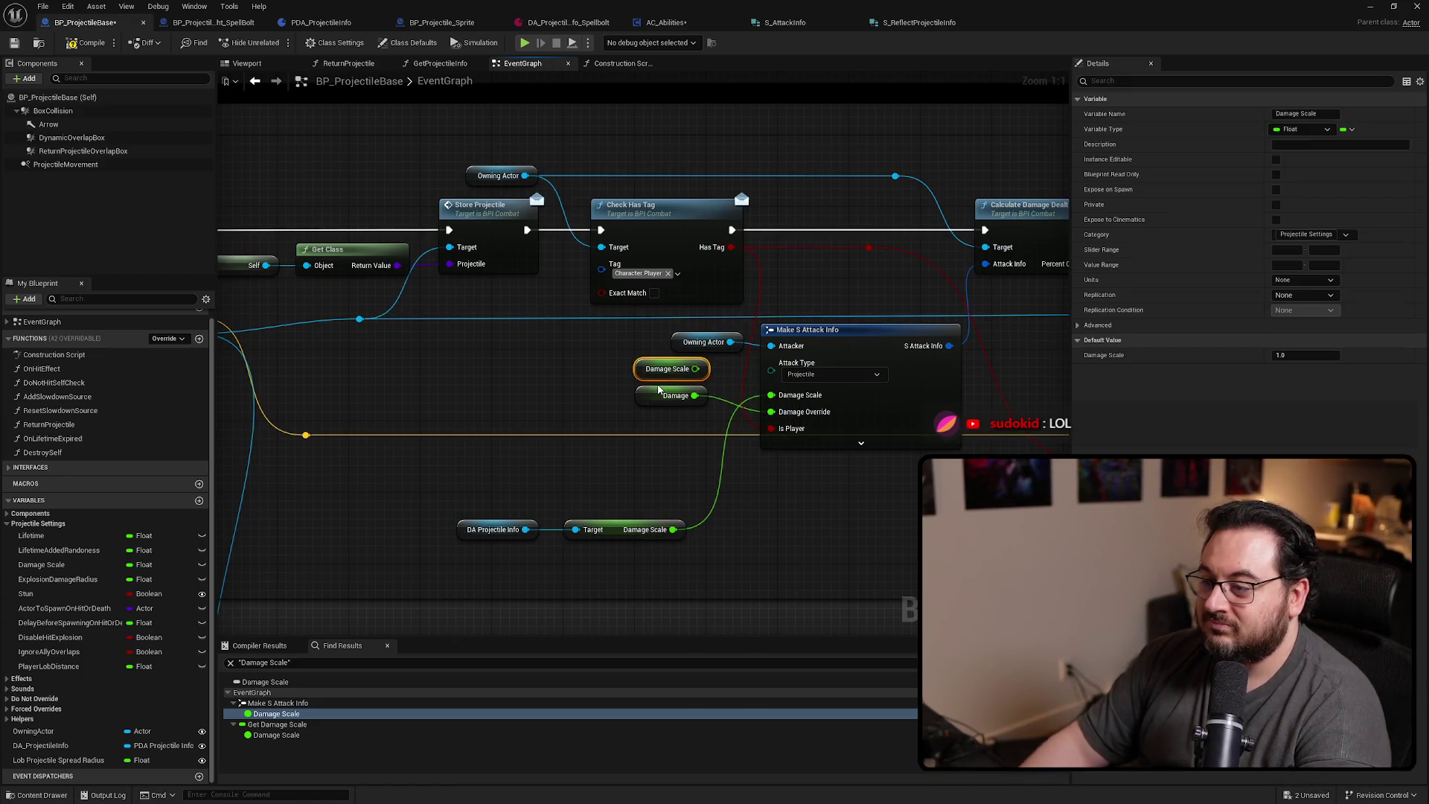
pyautogui.press('Delete')
pyautogui.moveTo(643, 539)
pyautogui.mouseDown()
pyautogui.moveTo(588, 571)
pyautogui.moveTo(510, 555)
pyautogui.mouseUp()
pyautogui.moveTo(653, 404)
pyautogui.mouseDown()
pyautogui.moveTo(707, 544)
pyautogui.moveTo(800, 465)
pyautogui.moveTo(783, 484)
pyautogui.mouseUp()
pyautogui.moveTo(573, 469)
pyautogui.mouseDown()
pyautogui.moveTo(491, 577)
pyautogui.moveTo(615, 379)
pyautogui.mouseUp()
pyautogui.moveTo(785, 484); pyautogui.dragTo(673, 426)
pyautogui.moveTo(649, 327)
pyautogui.mouseDown()
pyautogui.moveTo(560, 377)
pyautogui.moveTo(648, 392)
pyautogui.mouseUp()
pyautogui.moveTo(703, 341); pyautogui.dragTo(703, 333)
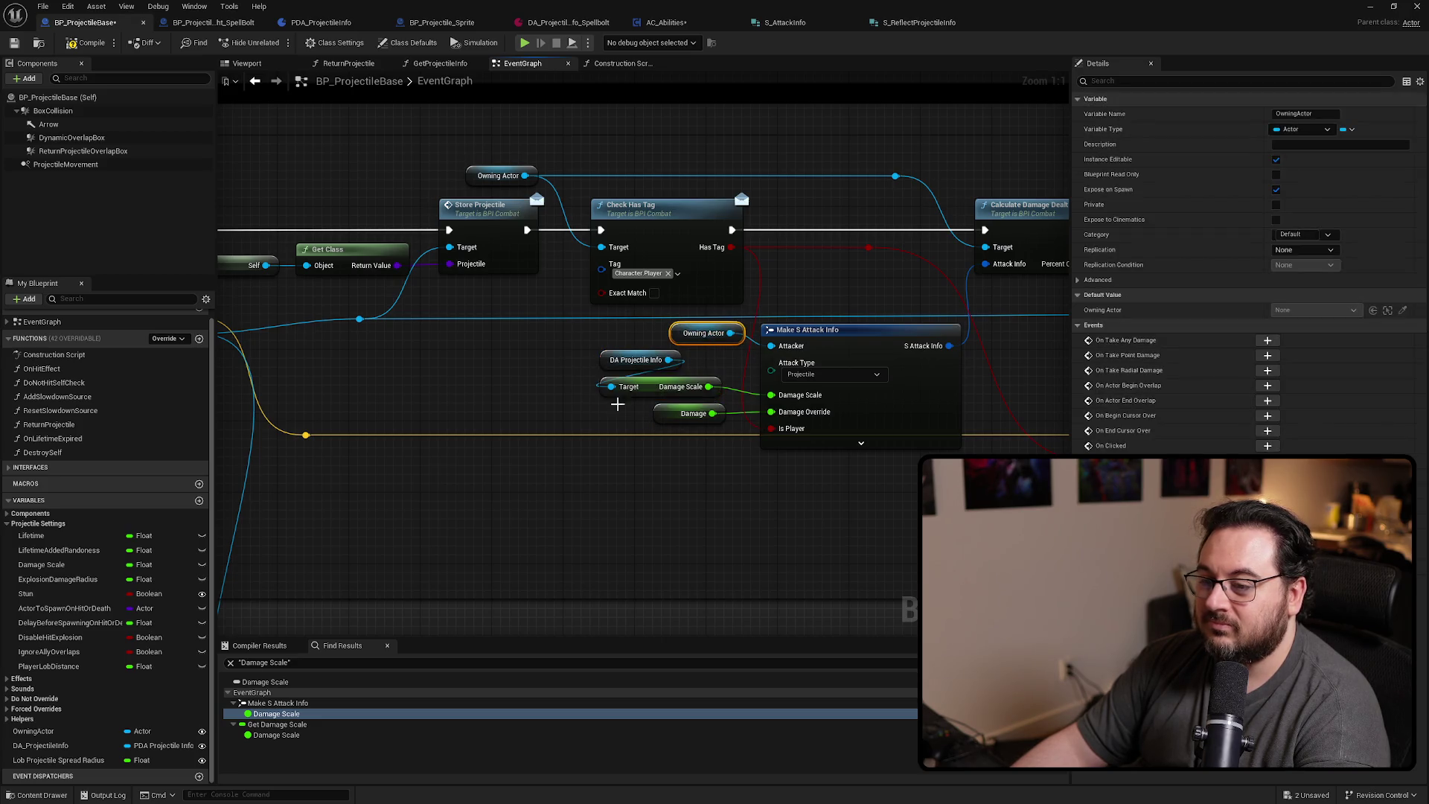
pyautogui.click(277, 724)
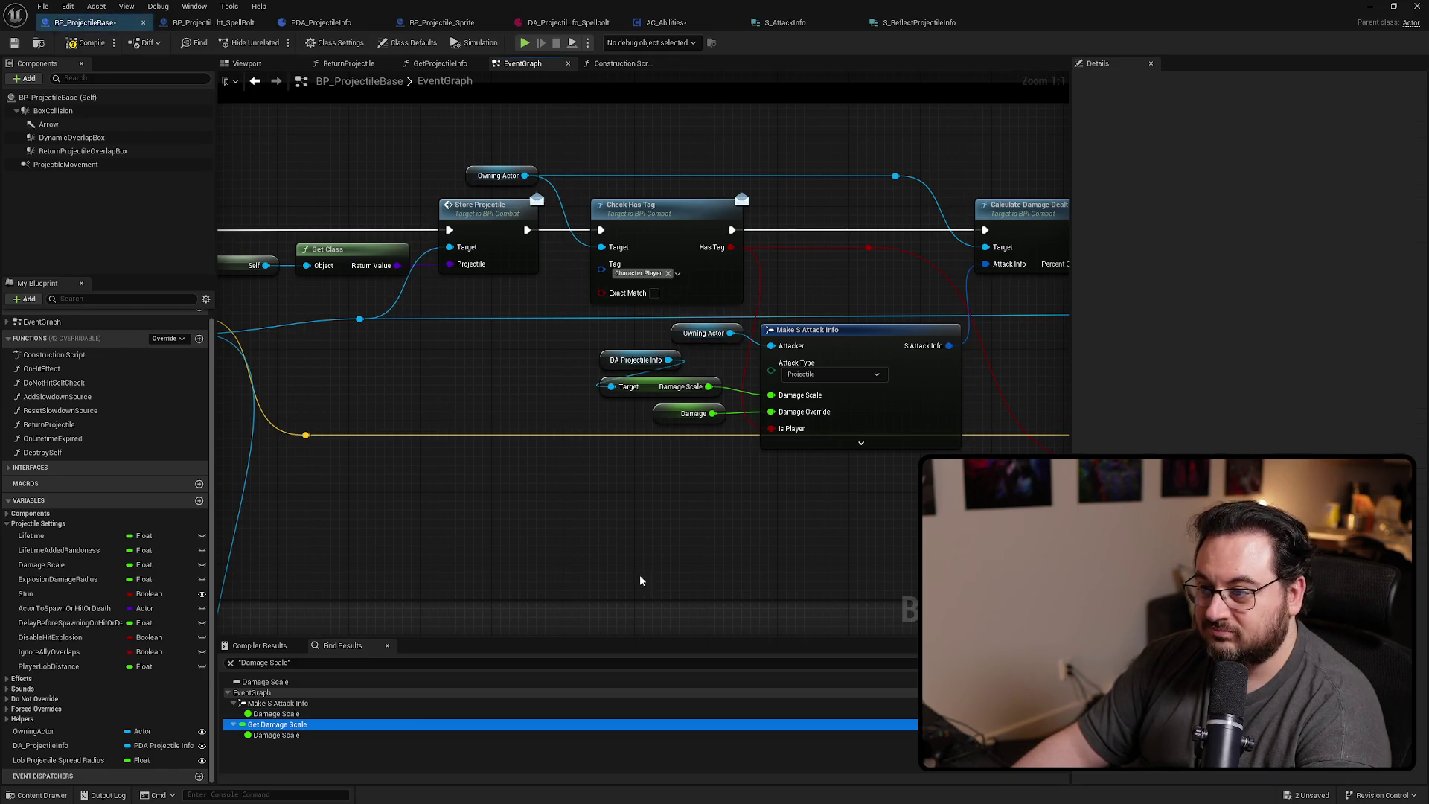
# At the first ExplosionDamageRadius use, swap the variable for DA Projectile Info's Explosion Damage Radius getter
pyautogui.rightClick(78, 580)
pyautogui.moveTo(111, 617)
pyautogui.click(224, 623)
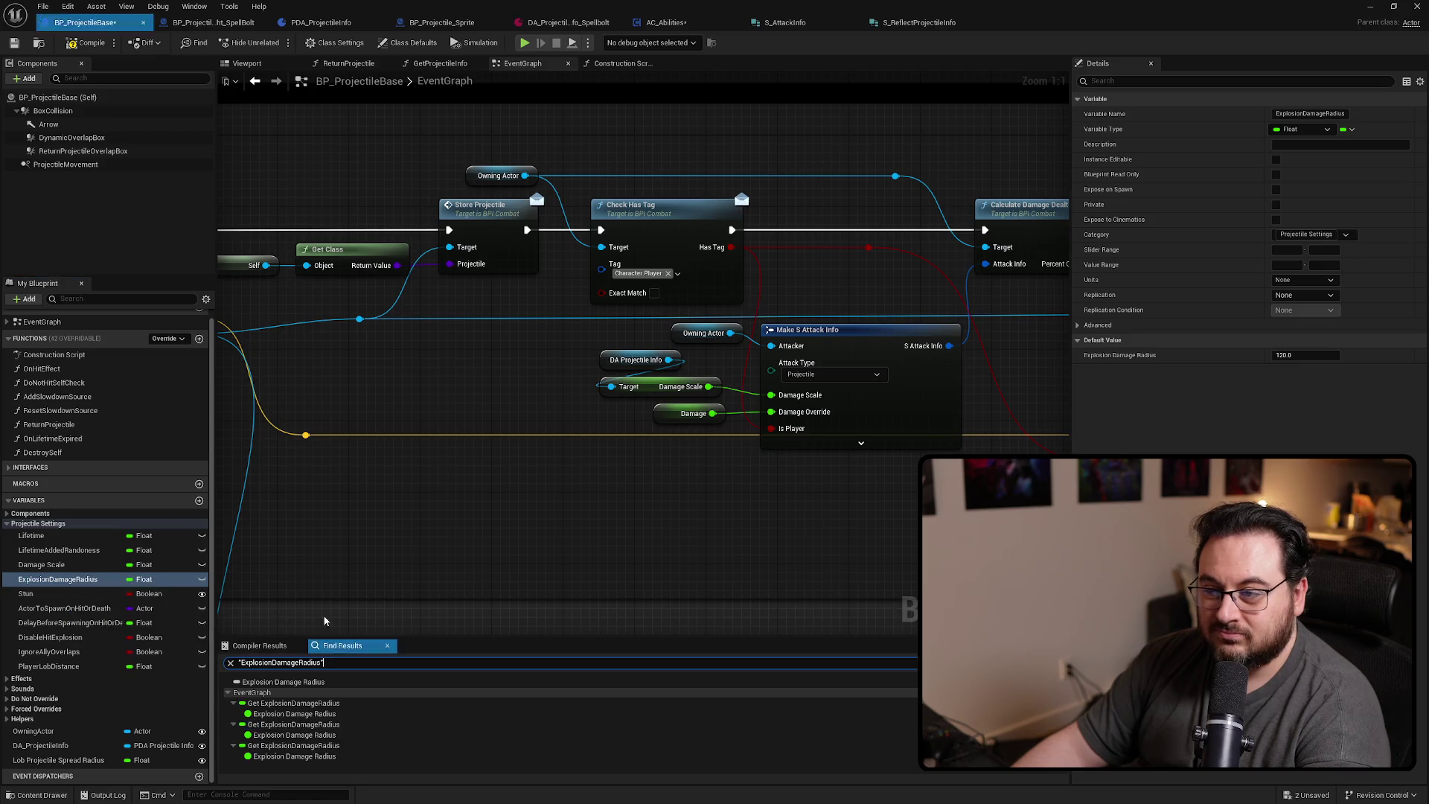
pyautogui.click(293, 703)
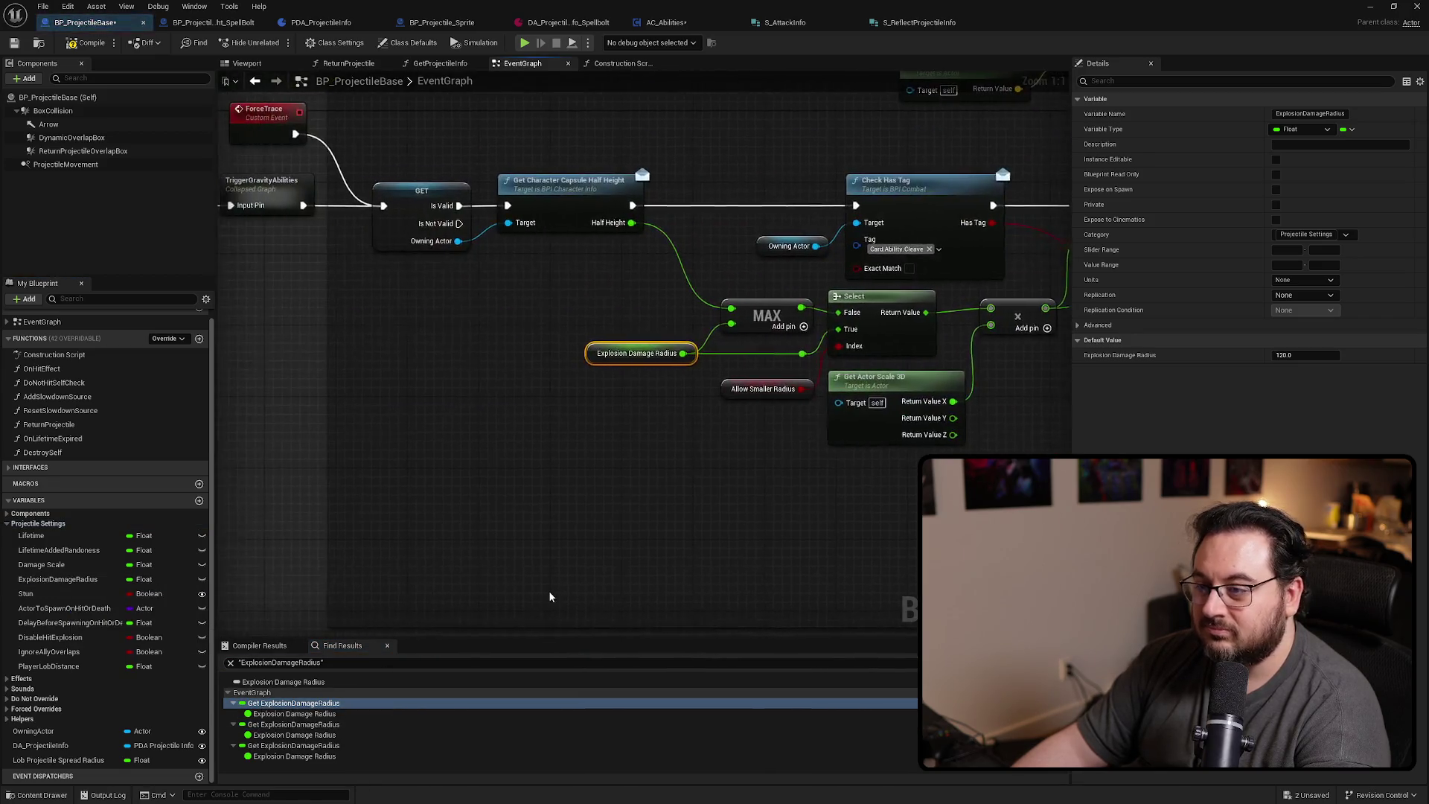
pyautogui.moveTo(41, 745)
pyautogui.mouseDown()
pyautogui.moveTo(506, 399)
pyautogui.moveTo(476, 346)
pyautogui.moveTo(439, 393)
pyautogui.moveTo(431, 378)
pyautogui.mouseUp()
pyautogui.write('get explosio')
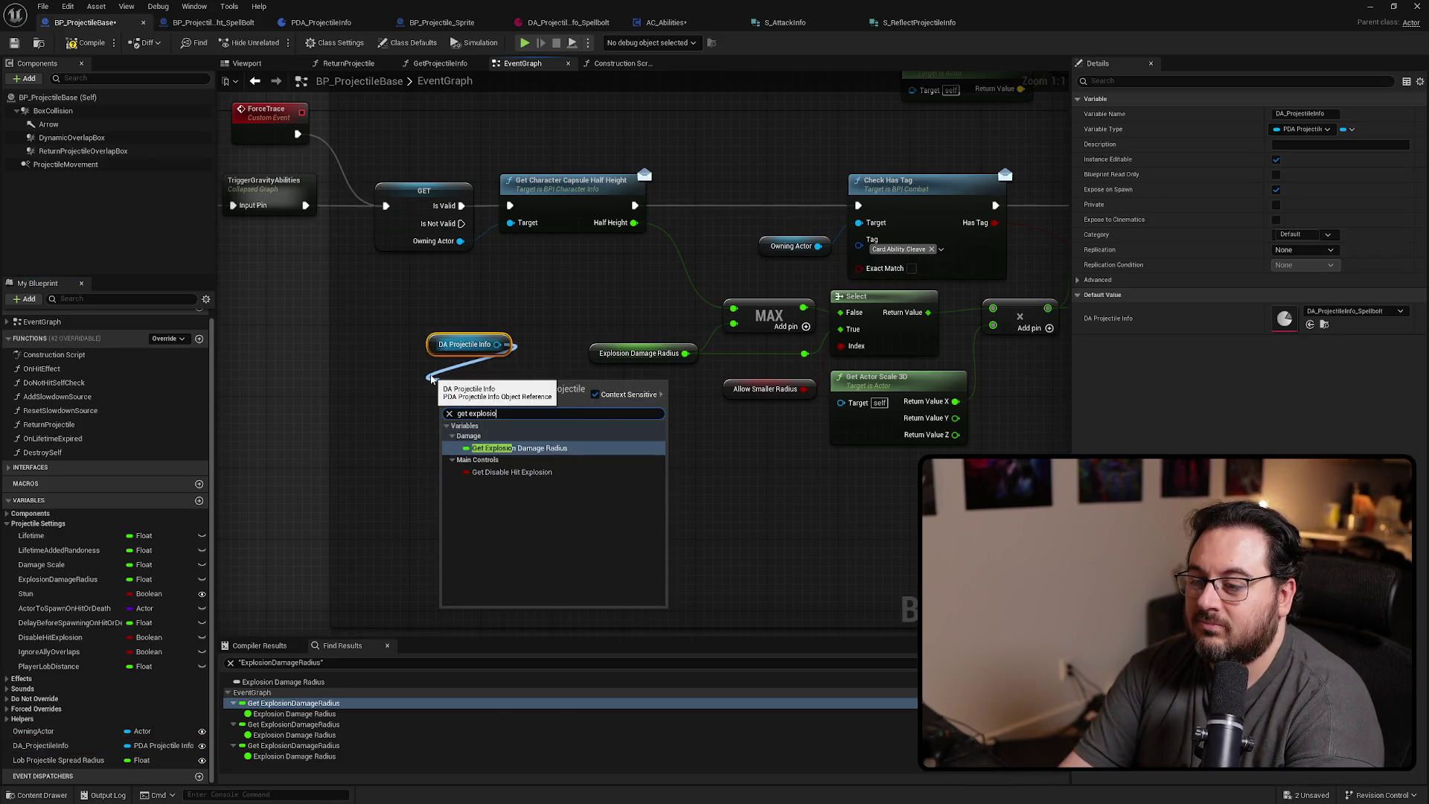
pyautogui.press('Return')
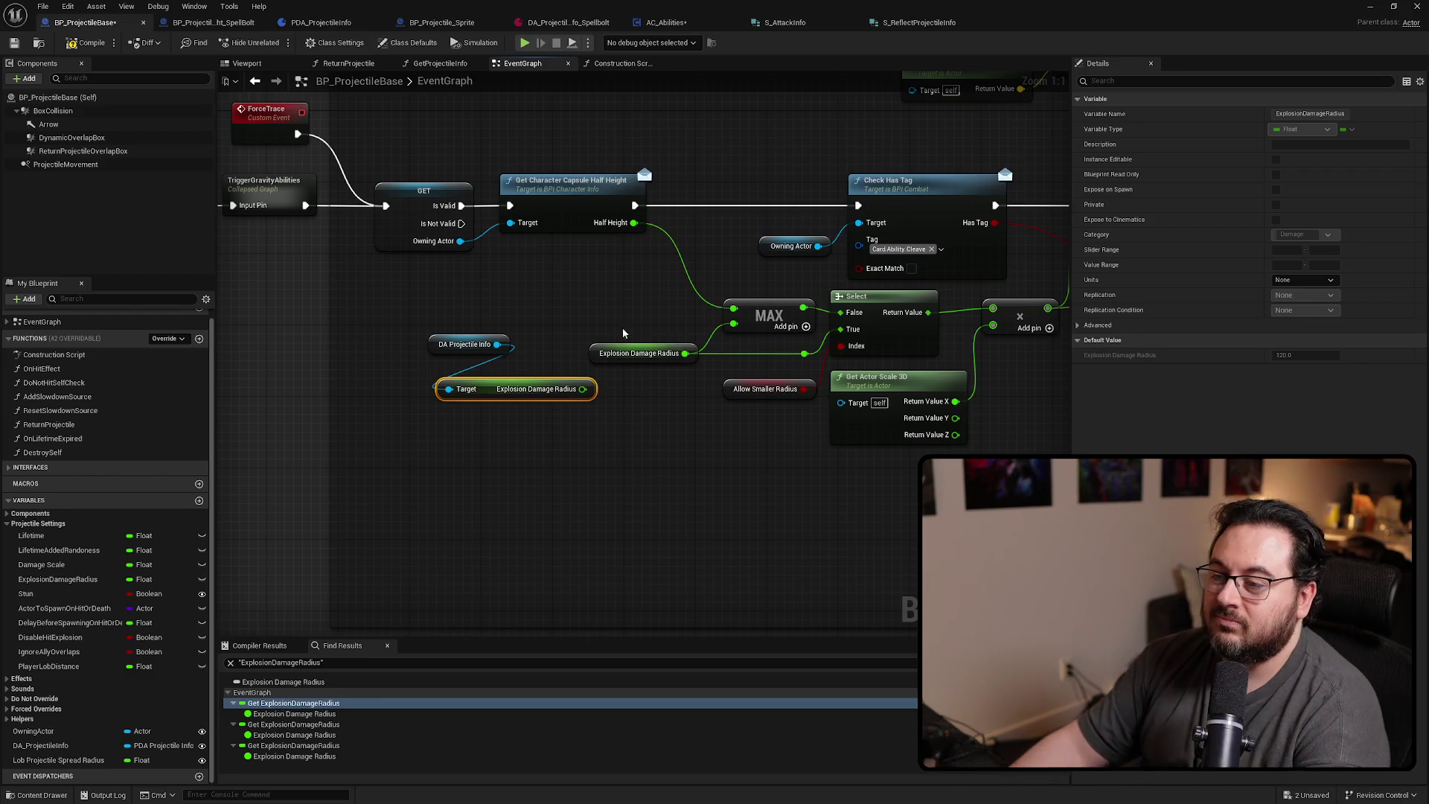
pyautogui.moveTo(681, 352); pyautogui.dragTo(582, 389)
pyautogui.click(640, 353)
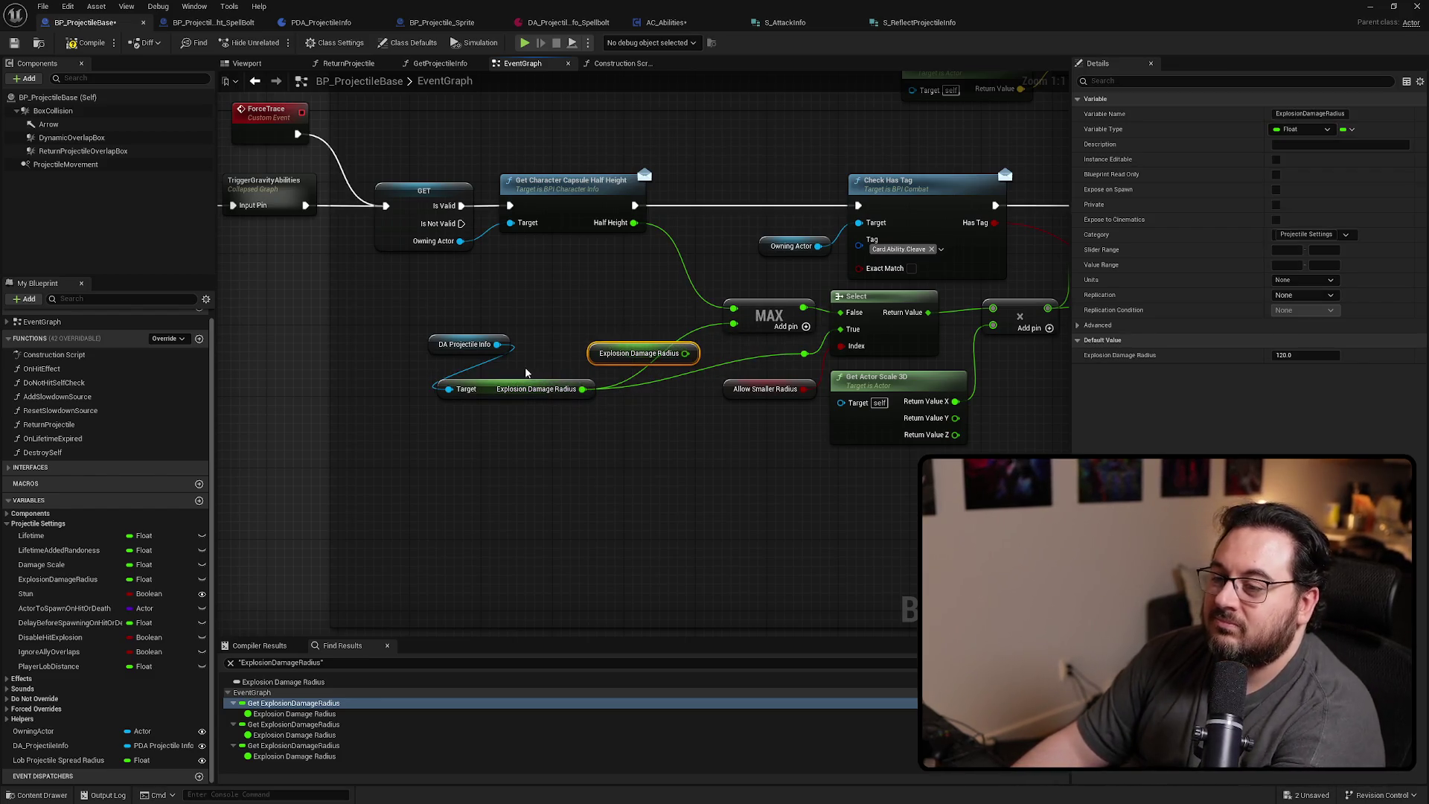
pyautogui.press('Delete')
pyautogui.moveTo(492, 393)
pyautogui.mouseDown()
pyautogui.moveTo(492, 372)
pyautogui.moveTo(575, 353)
pyautogui.mouseUp()
pyautogui.keyDown('ctrl'); pyautogui.click(469, 344); pyautogui.keyUp('ctrl')
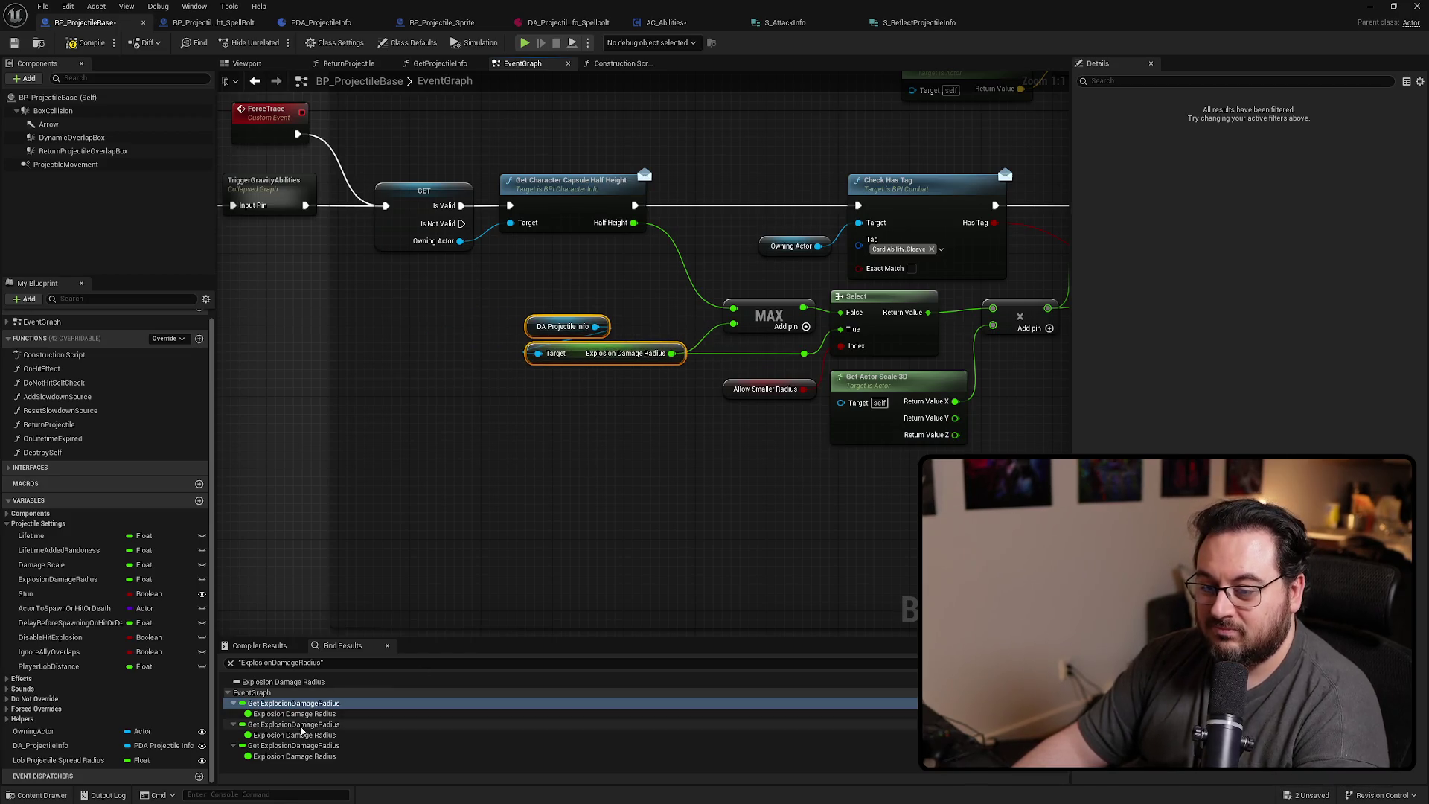
# Paste the data asset getter at the second use, feed the trace Radius, delete the old node
pyautogui.click(294, 725)
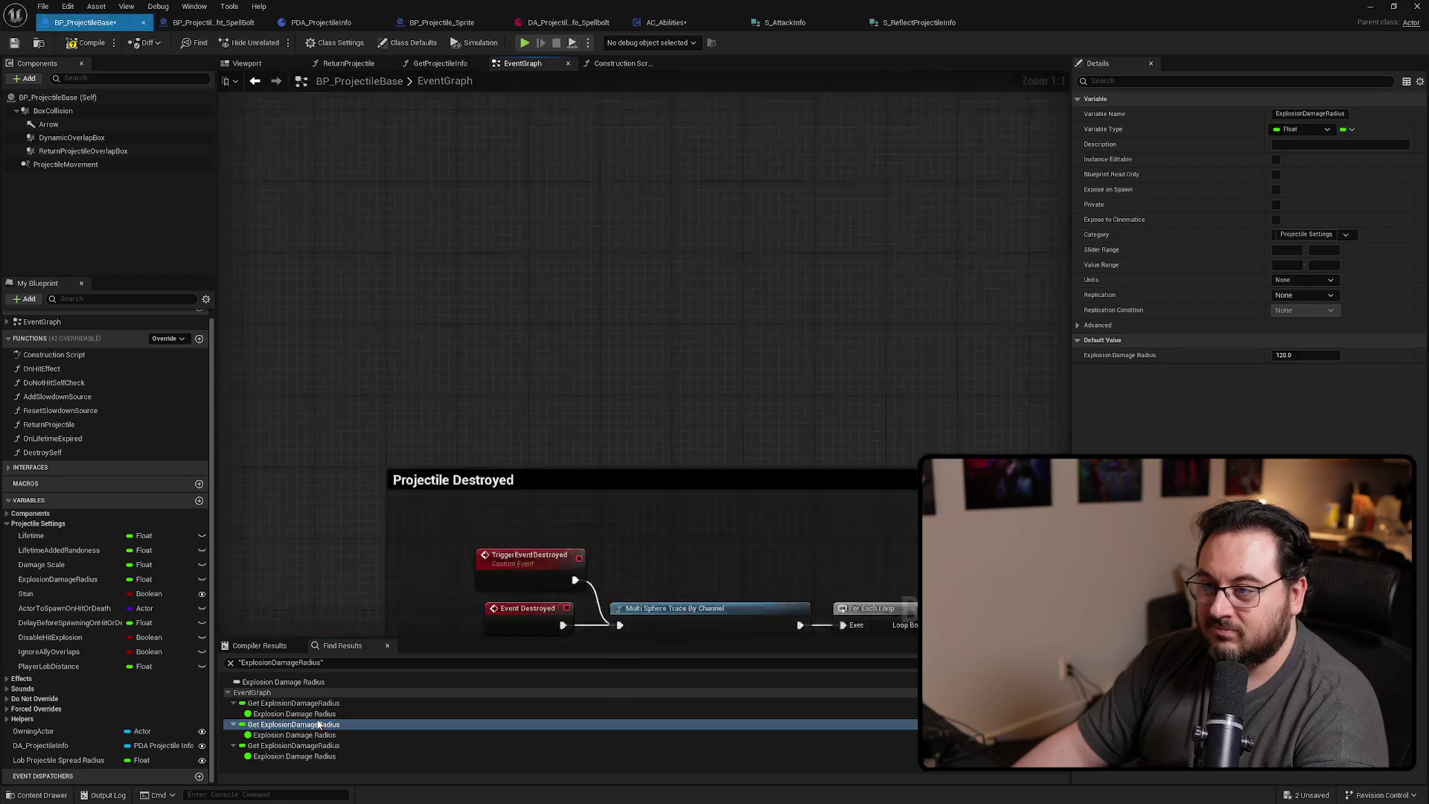
pyautogui.hotkey('ctrl', 'v')
pyautogui.moveTo(669, 425); pyautogui.dragTo(693, 338)
pyautogui.click(610, 381)
pyautogui.press('Delete')
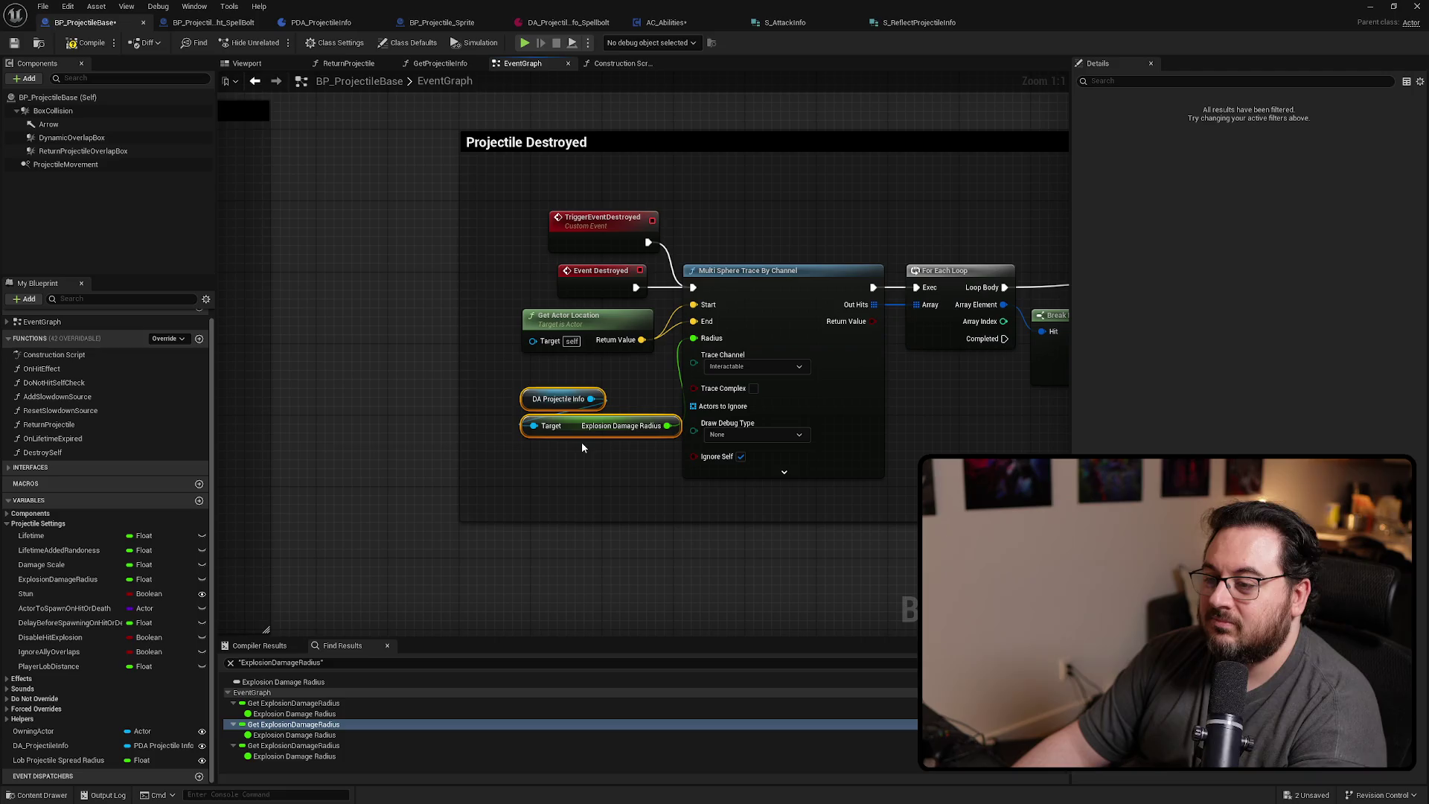
pyautogui.moveTo(566, 426); pyautogui.dragTo(548, 405)
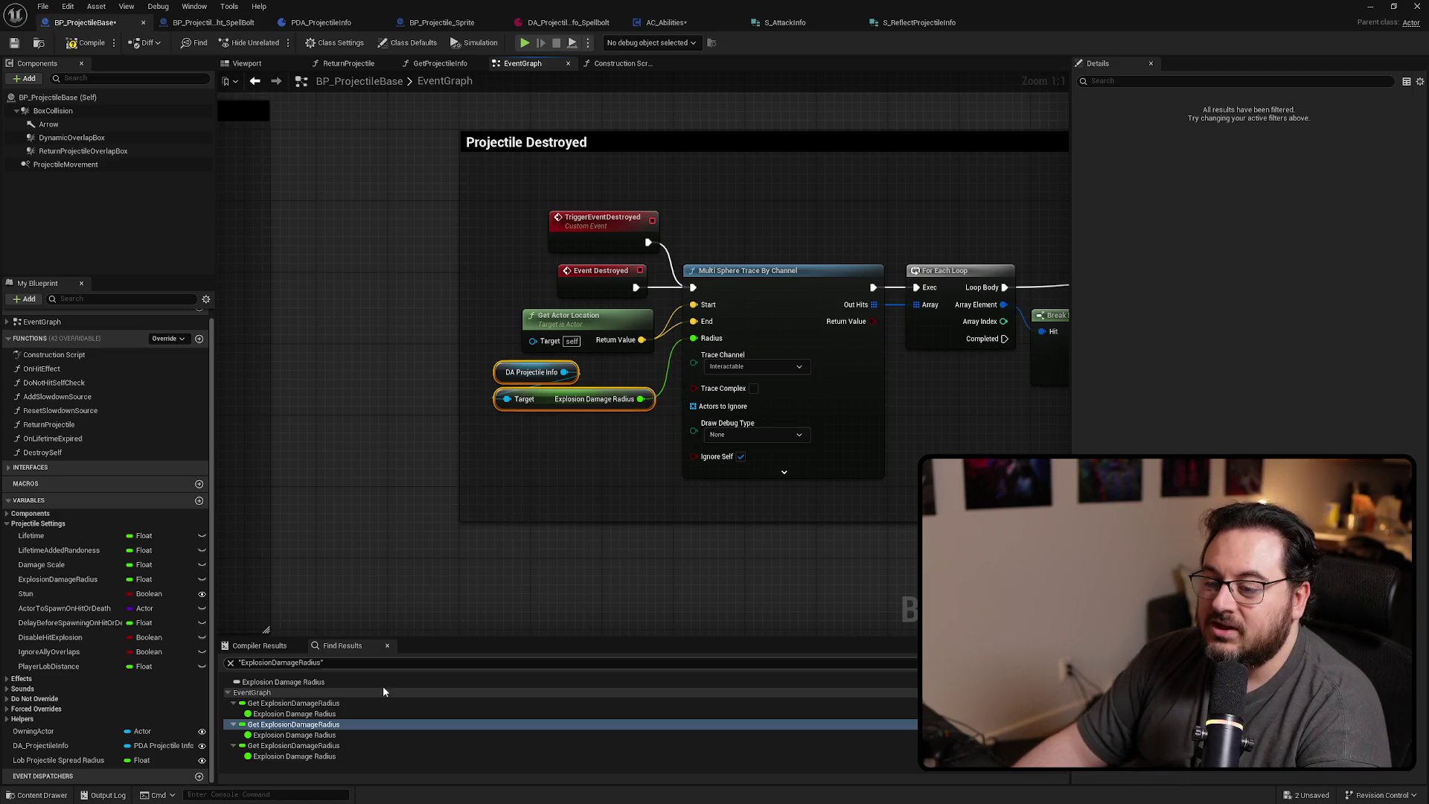
# Paste the getter at the third use, connect its Radius input, and delete the old node
pyautogui.doubleClick(298, 745)
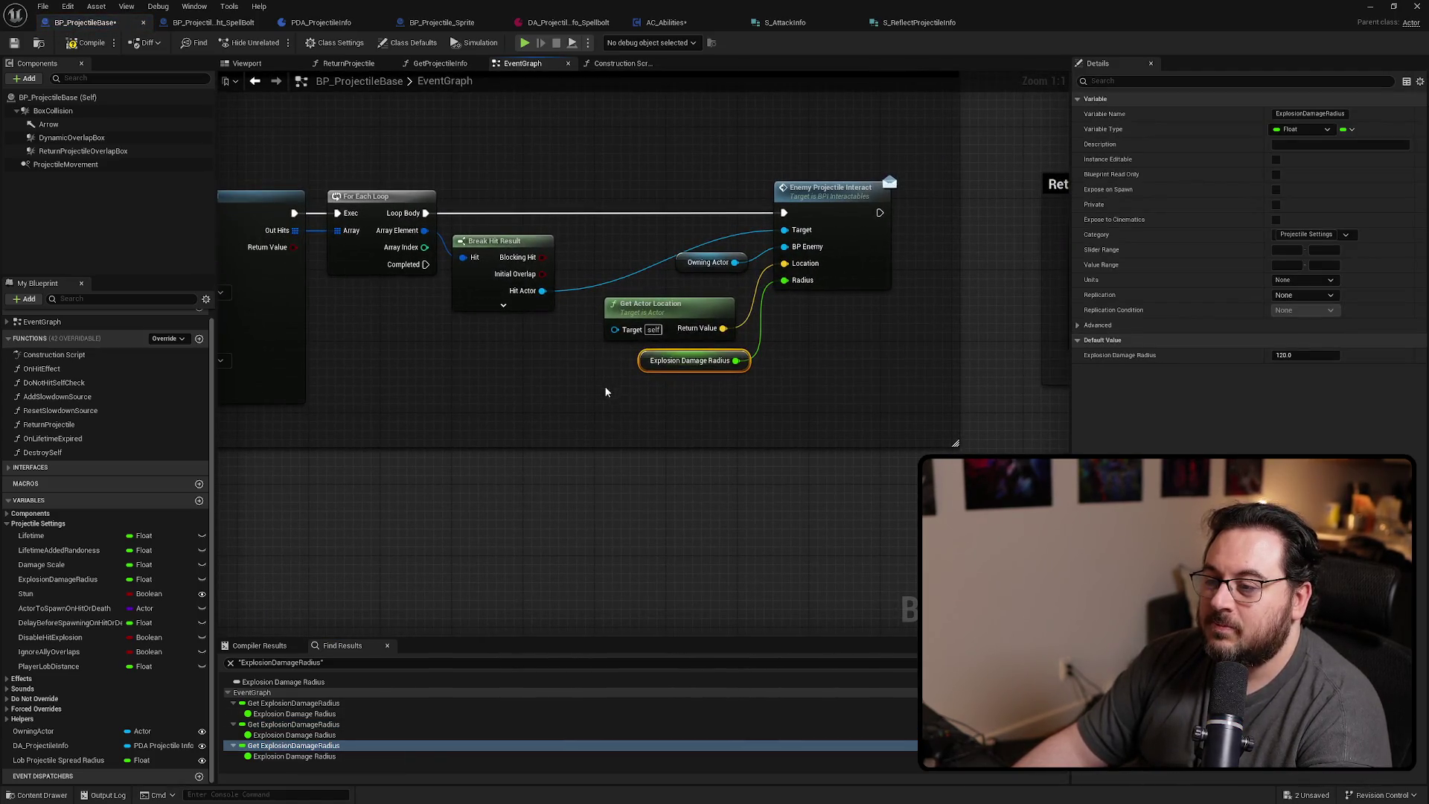
pyautogui.hotkey('ctrl', 'v')
pyautogui.moveTo(750, 405); pyautogui.dragTo(804, 280)
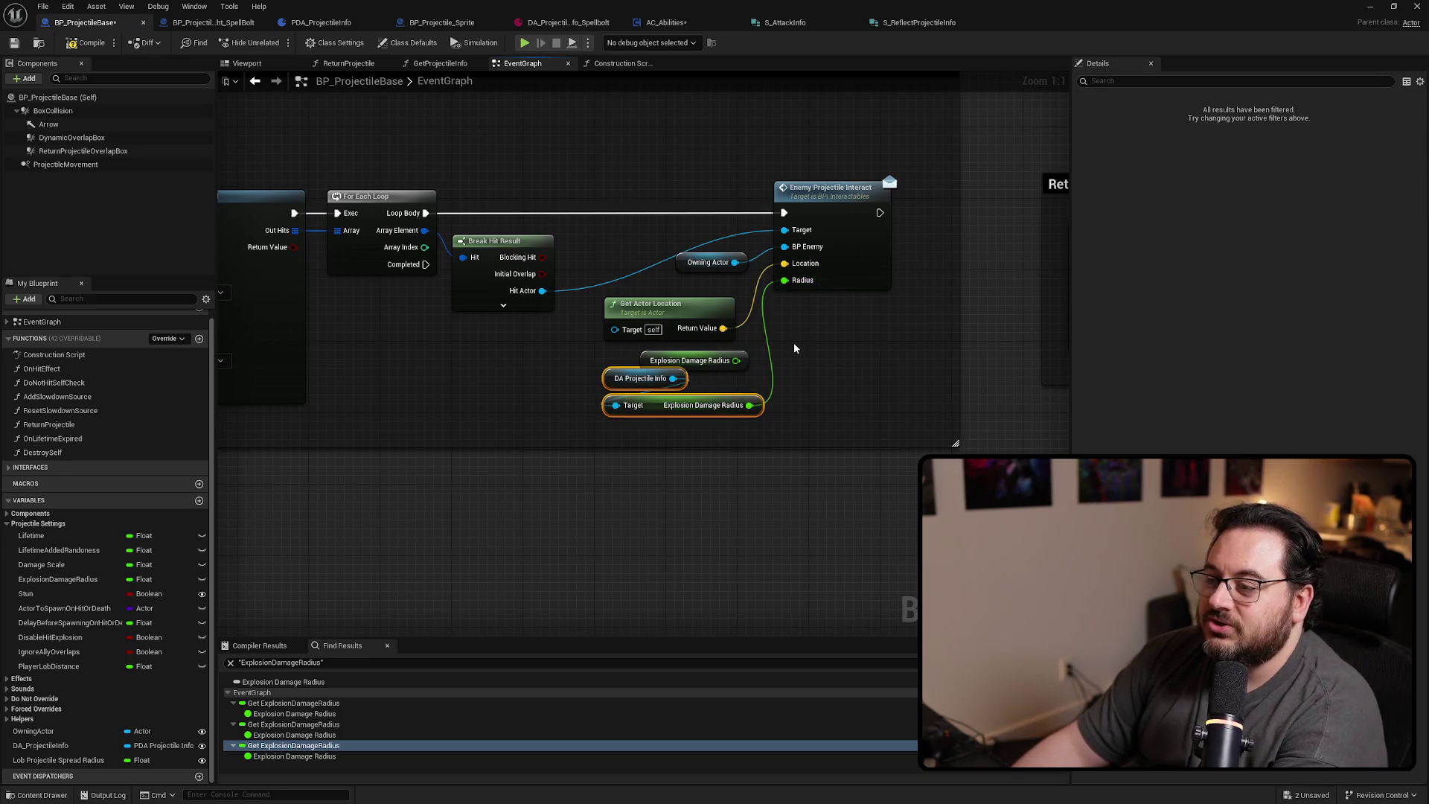
pyautogui.click(715, 360)
pyautogui.press('Delete')
pyautogui.moveTo(829, 363)
pyautogui.mouseDown()
pyautogui.moveTo(655, 439)
pyautogui.moveTo(663, 422)
pyautogui.moveTo(635, 395)
pyautogui.mouseUp()
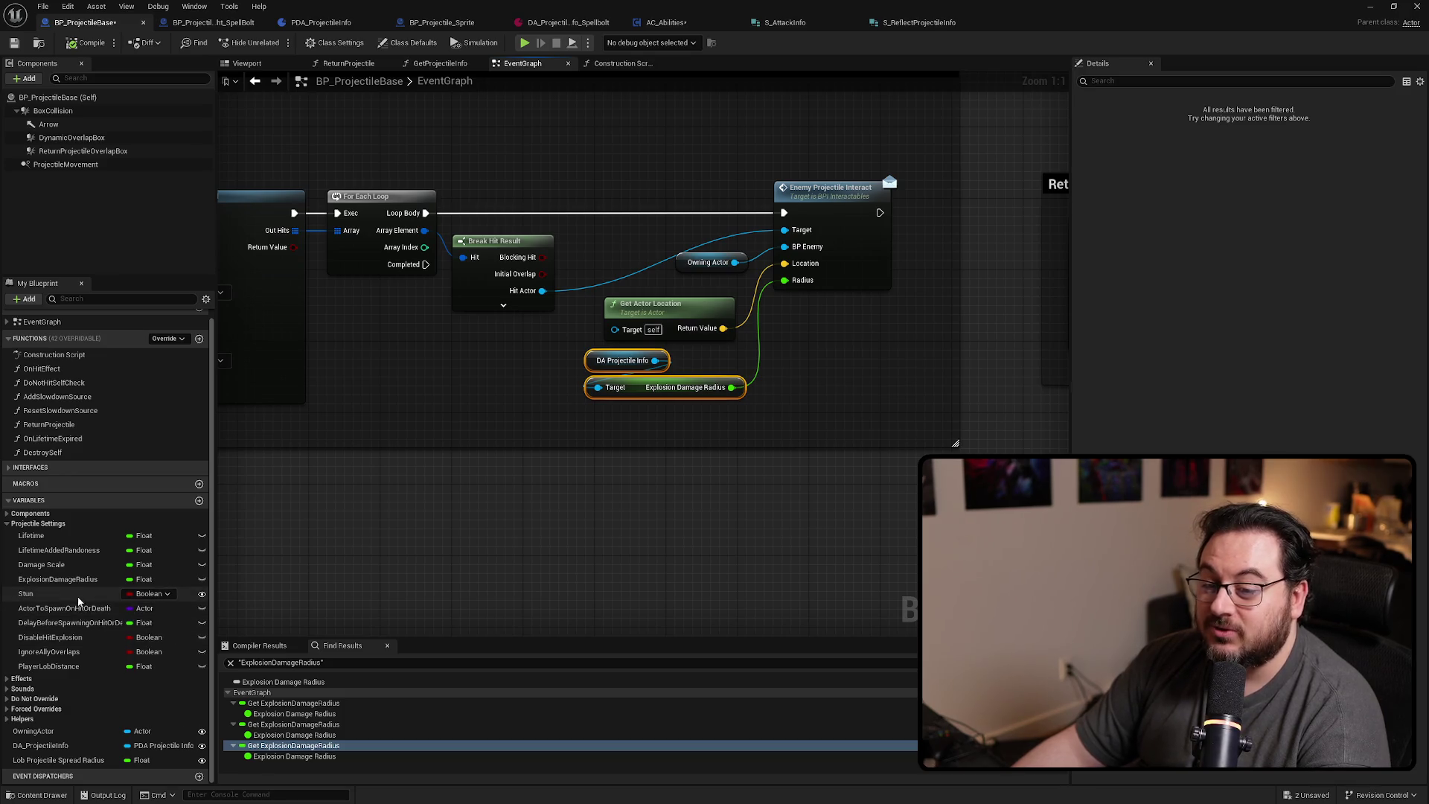
# Find Stun references and add a DA Projectile Info Get Stun getter near Make S Received Damage Info
pyautogui.rightClick(43, 596)
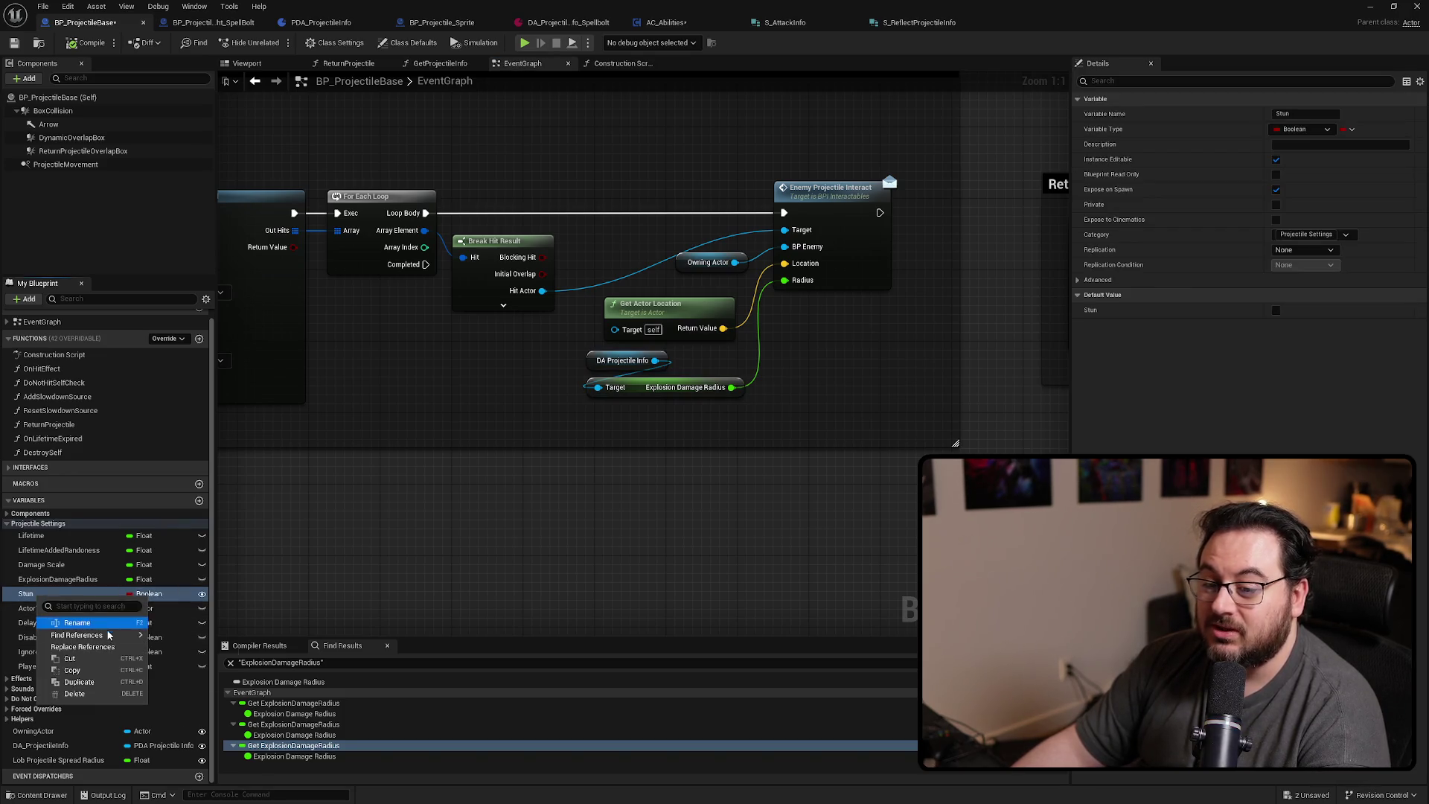
pyautogui.moveTo(104, 634)
pyautogui.click(181, 642)
pyautogui.doubleClick(261, 712)
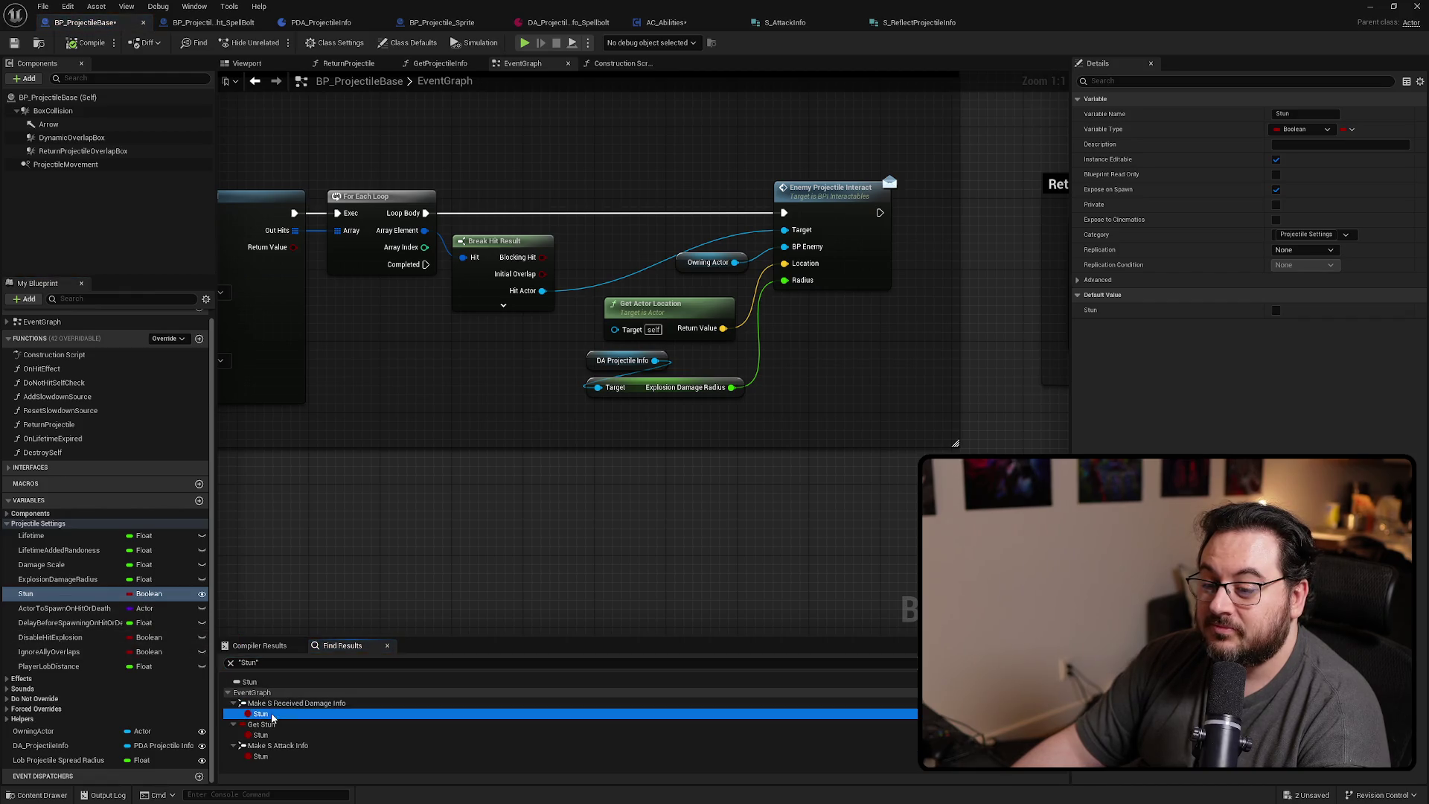
pyautogui.rightClick(471, 457)
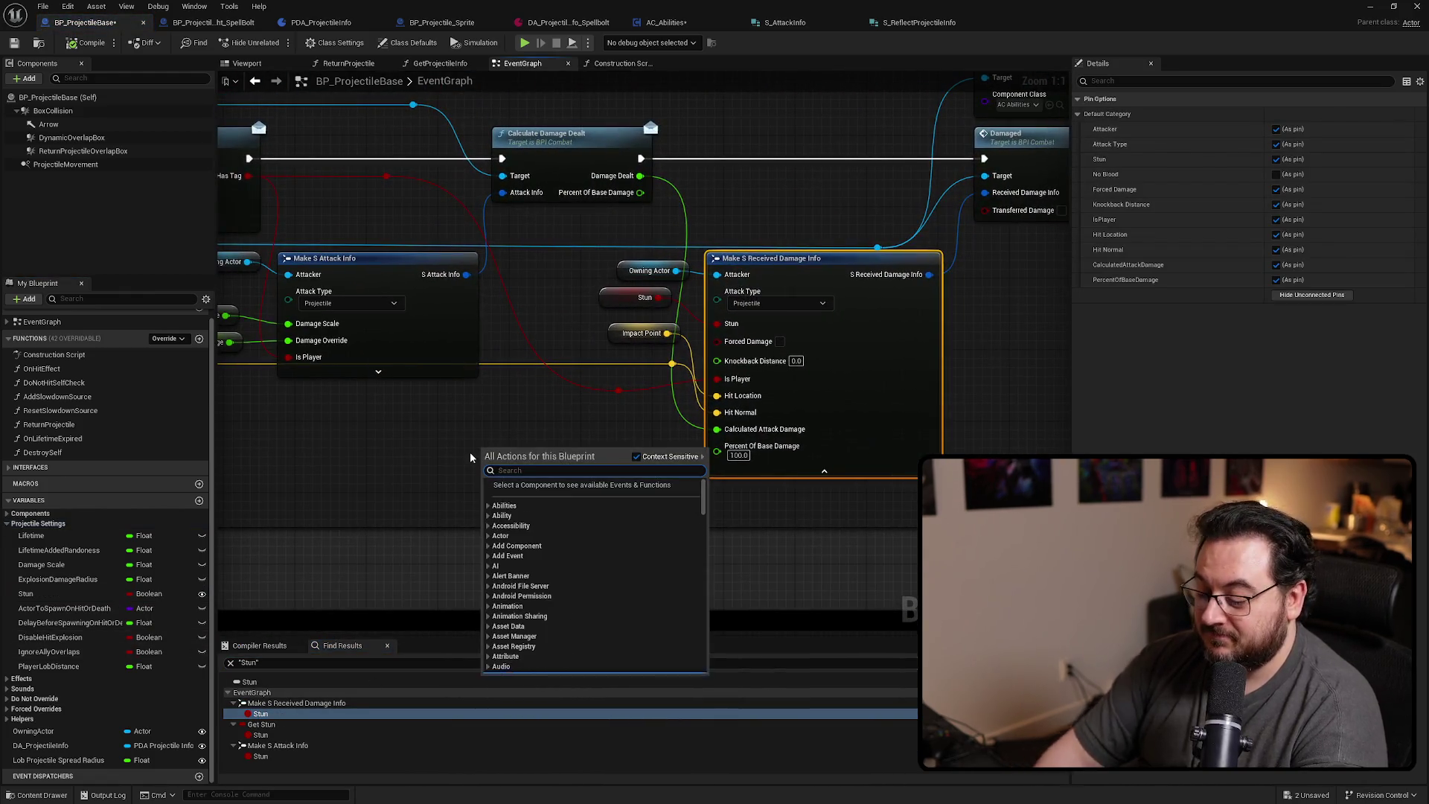
pyautogui.moveTo(40, 745)
pyautogui.mouseDown()
pyautogui.moveTo(411, 439)
pyautogui.moveTo(394, 474)
pyautogui.mouseUp()
pyautogui.write('get stun')
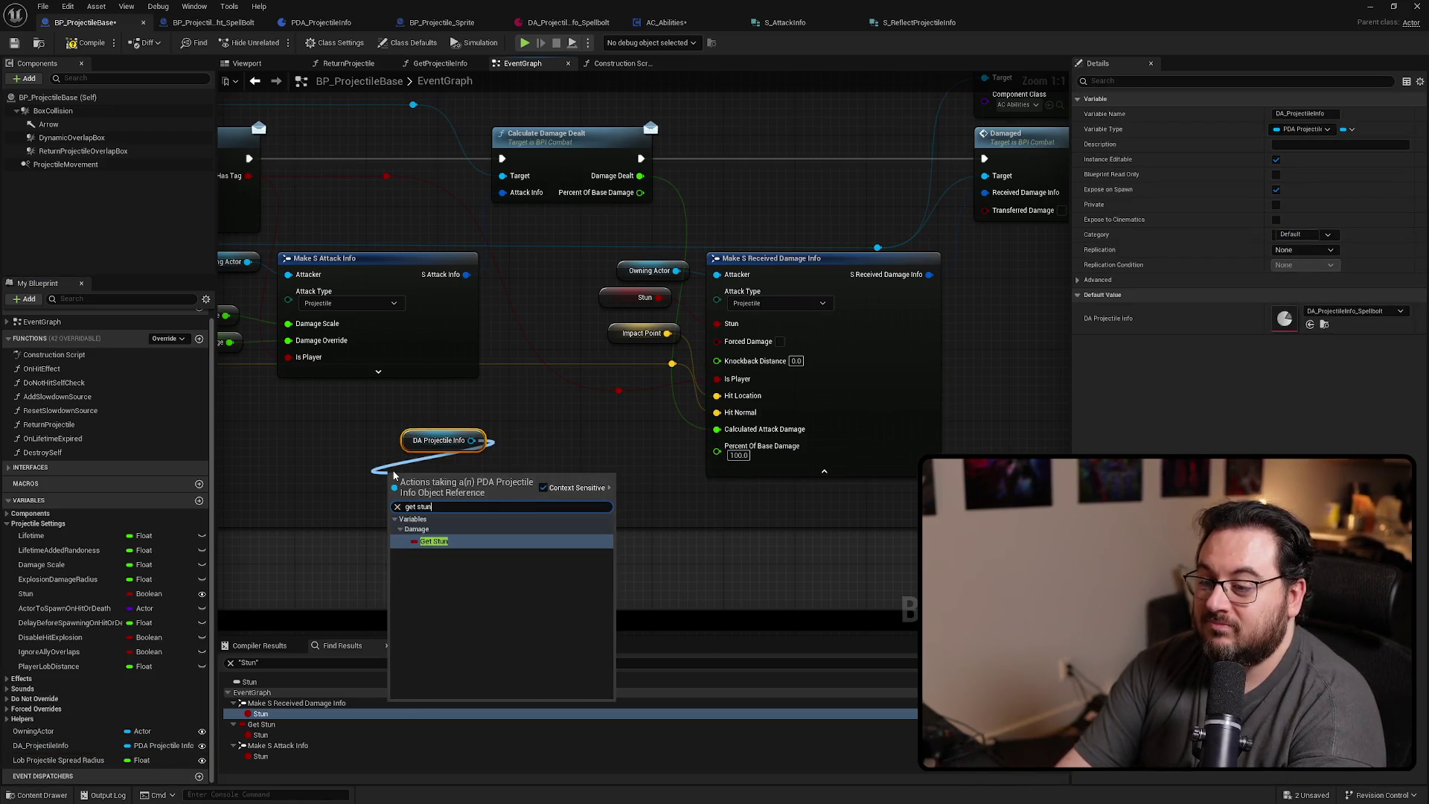
pyautogui.press('Return')
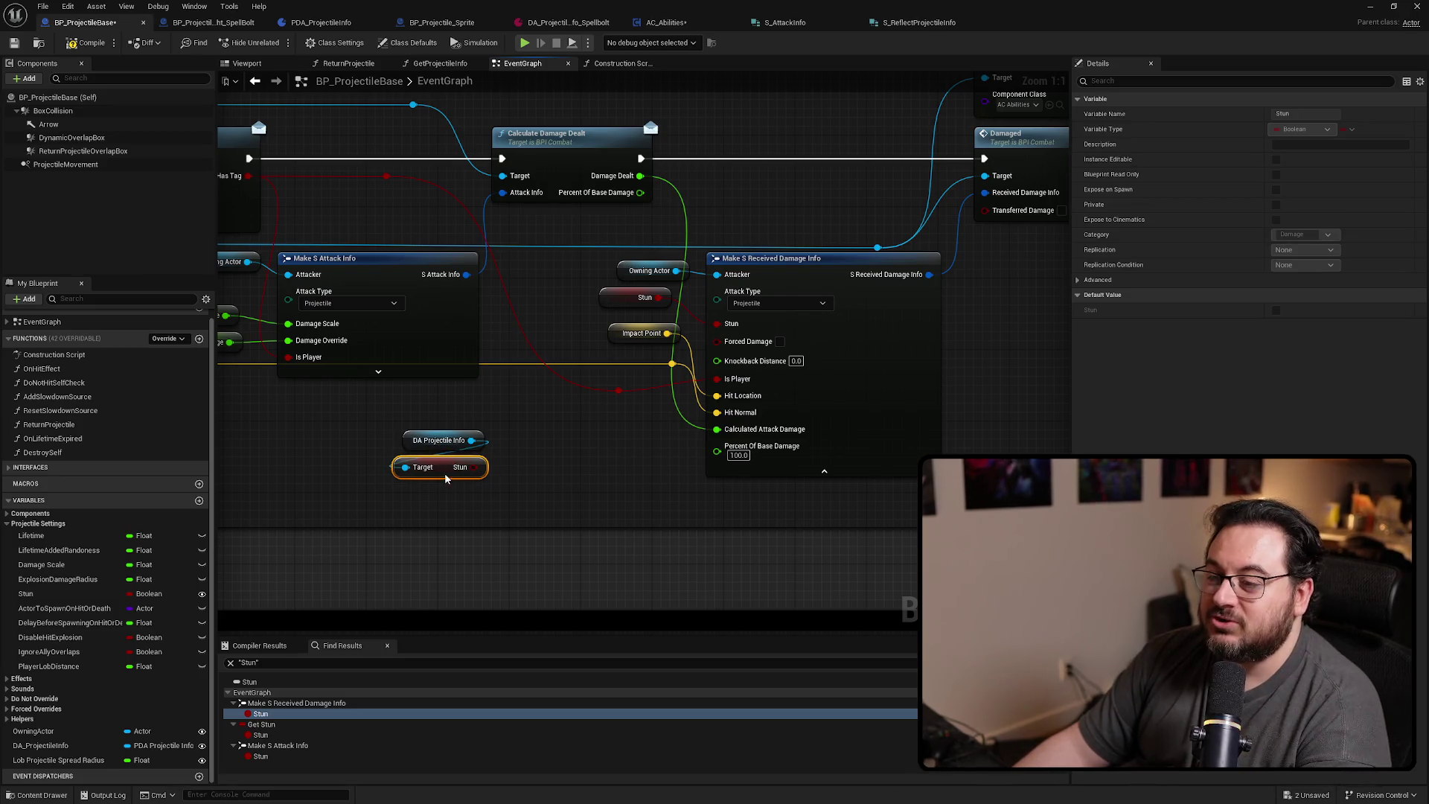
# Connect the new getter to the Stun pin, delete the old Stun node, and tidy the layout
pyautogui.moveTo(631, 296)
pyautogui.mouseDown()
pyautogui.moveTo(599, 356)
pyautogui.moveTo(580, 456)
pyautogui.moveTo(544, 471)
pyautogui.moveTo(561, 452)
pyautogui.moveTo(533, 467)
pyautogui.moveTo(393, 425)
pyautogui.mouseUp()
pyautogui.moveTo(570, 476)
pyautogui.mouseDown()
pyautogui.moveTo(467, 470)
pyautogui.moveTo(561, 444)
pyautogui.moveTo(571, 408)
pyautogui.mouseUp()
pyautogui.click(546, 476)
pyautogui.press('Delete')
pyautogui.moveTo(593, 329)
pyautogui.mouseDown()
pyautogui.moveTo(601, 370)
pyautogui.moveTo(564, 321)
pyautogui.mouseUp()
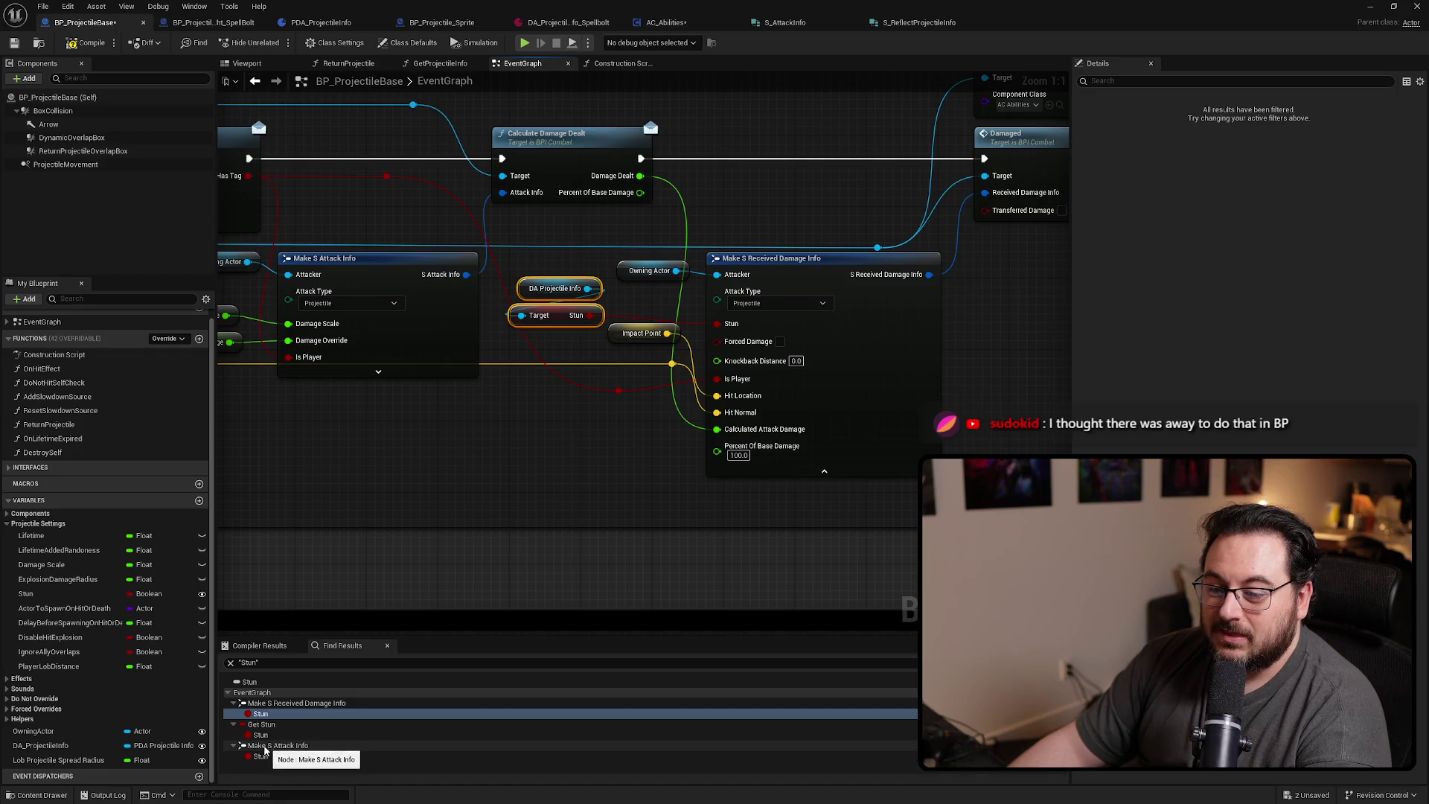
pyautogui.click(259, 724)
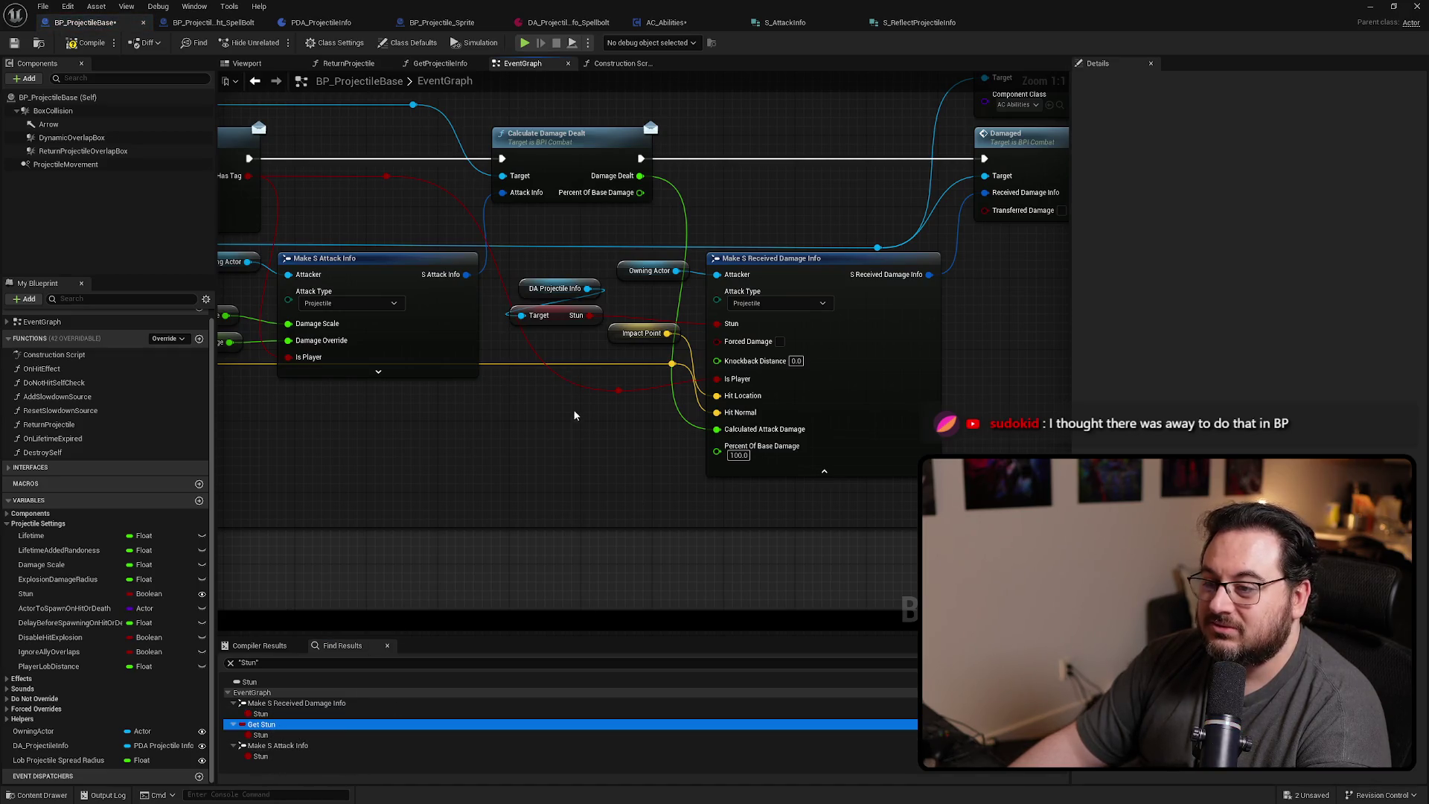
pyautogui.moveTo(625, 324)
pyautogui.mouseDown()
pyautogui.moveTo(591, 458)
pyautogui.moveTo(517, 261)
pyautogui.mouseUp()
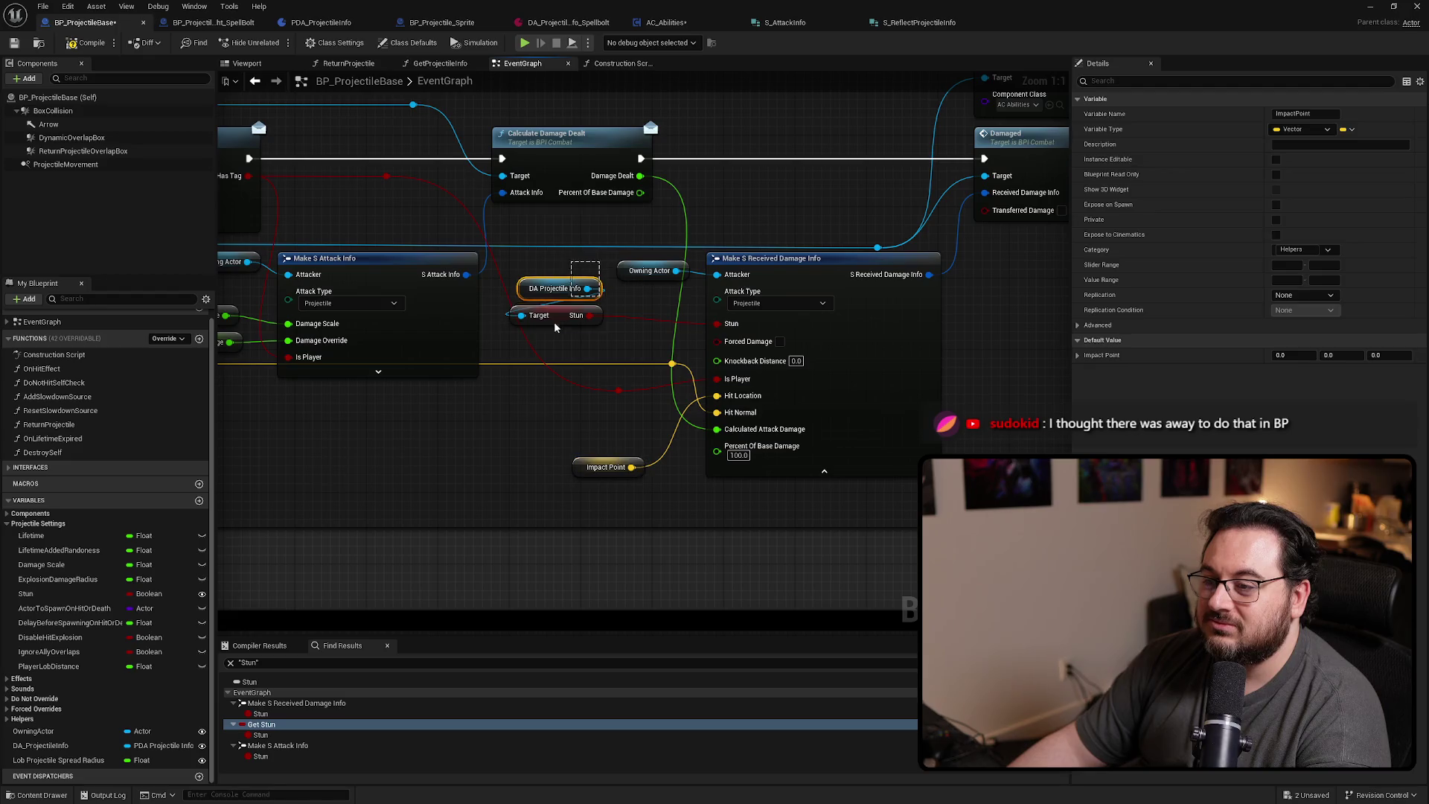
pyautogui.moveTo(556, 322); pyautogui.dragTo(601, 337)
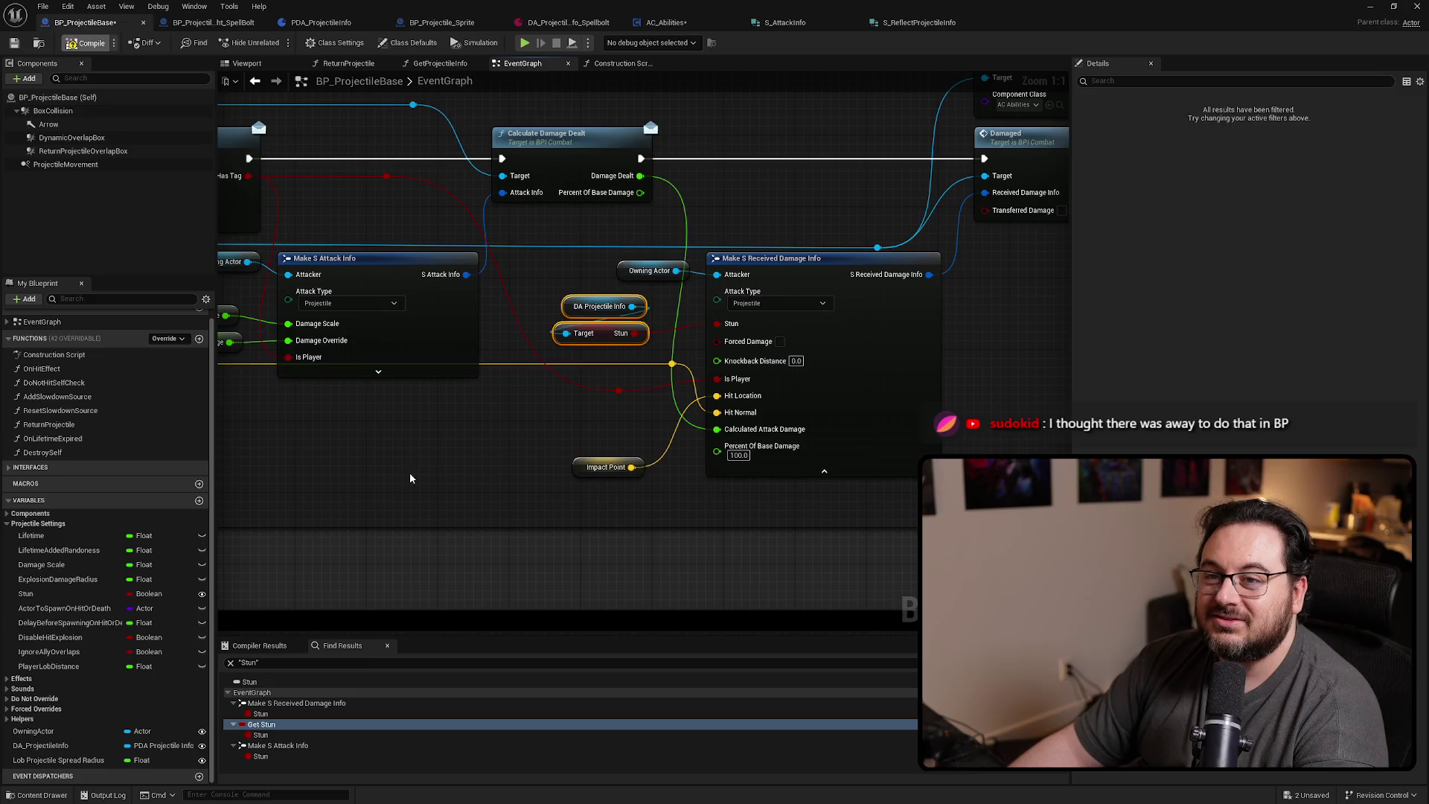
pyautogui.moveTo(503, 506); pyautogui.dragTo(561, 497)
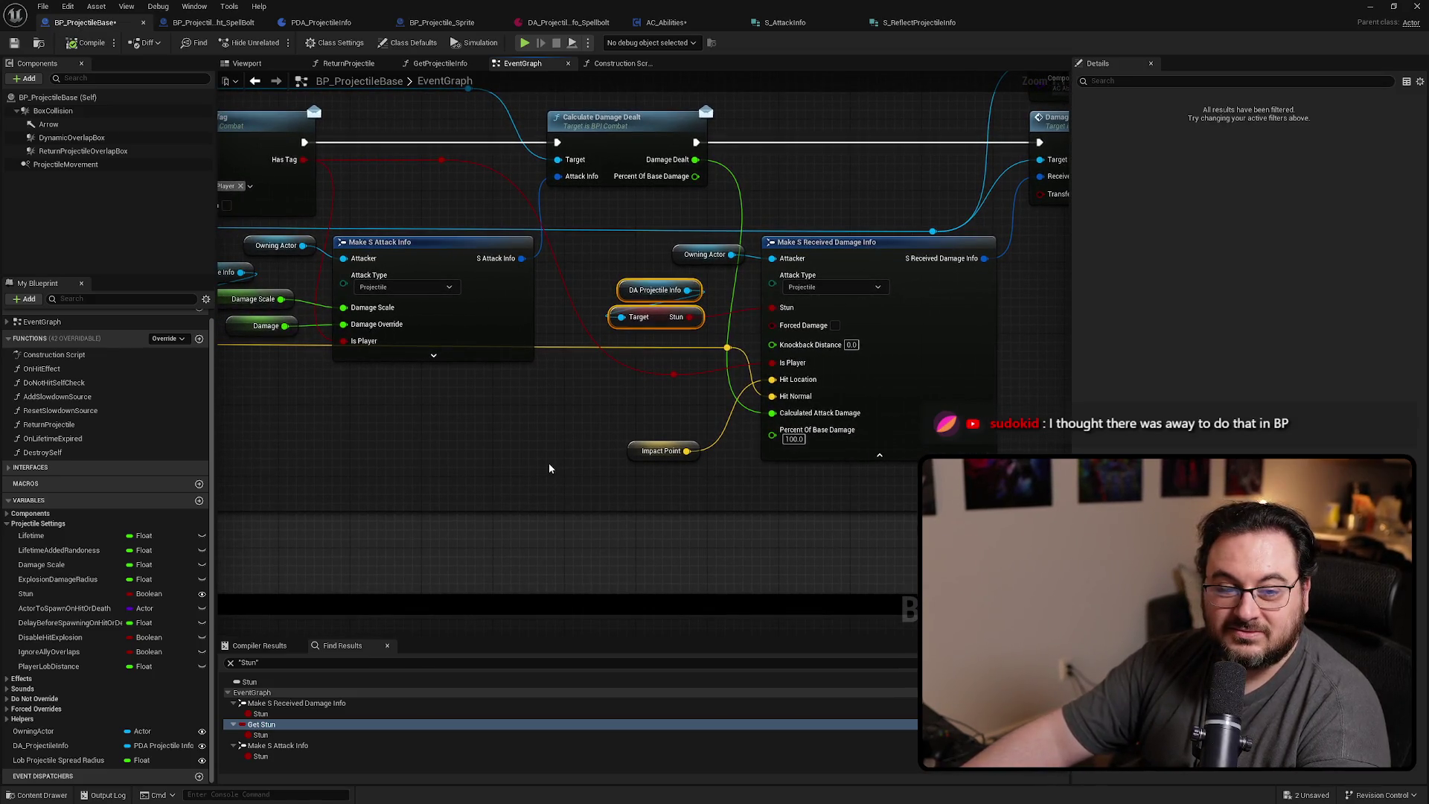
pyautogui.moveTo(549, 468)
pyautogui.mouseDown()
pyautogui.moveTo(605, 478)
pyautogui.moveTo(583, 487)
pyautogui.moveTo(568, 415)
pyautogui.moveTo(475, 365)
pyautogui.mouseUp()
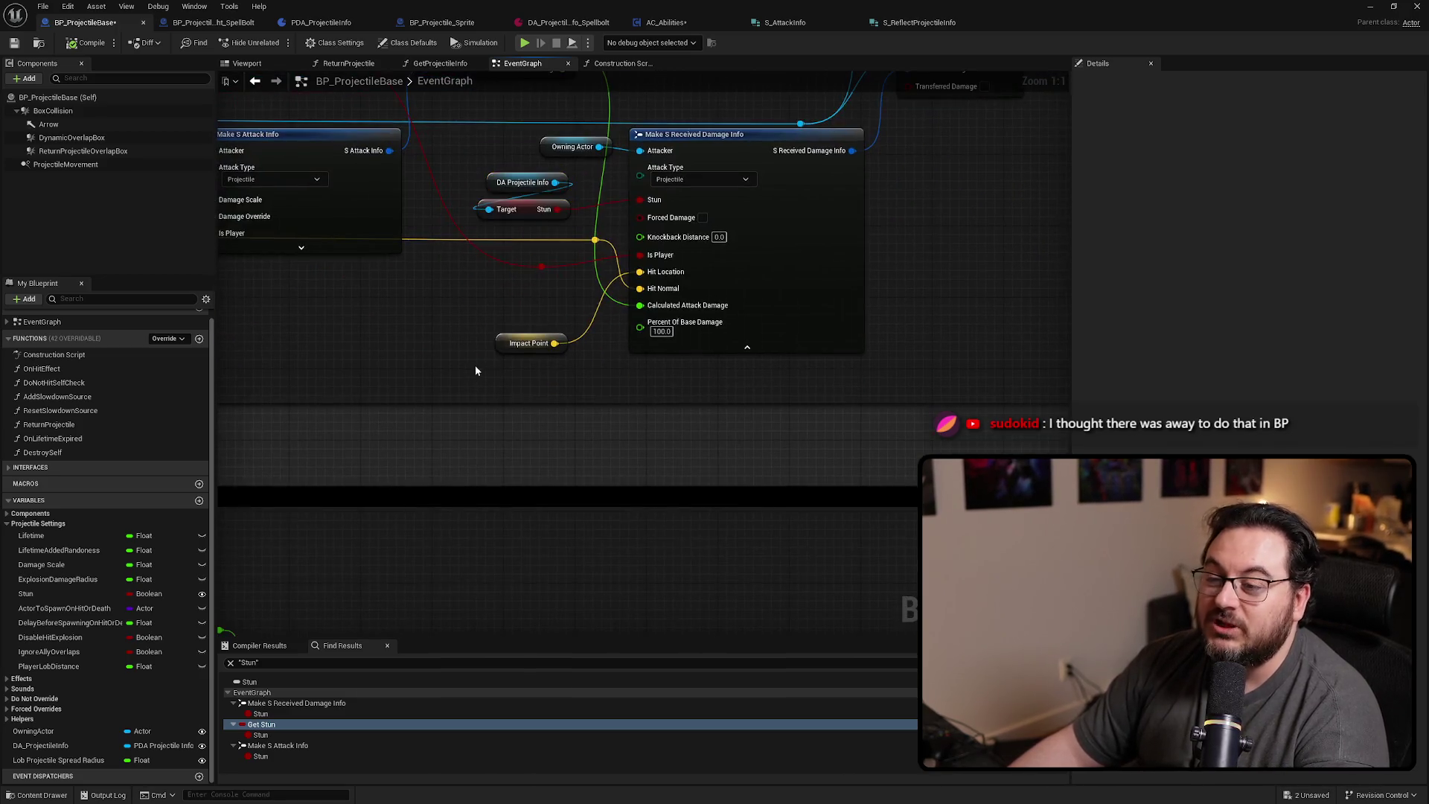
pyautogui.rightClick(505, 347)
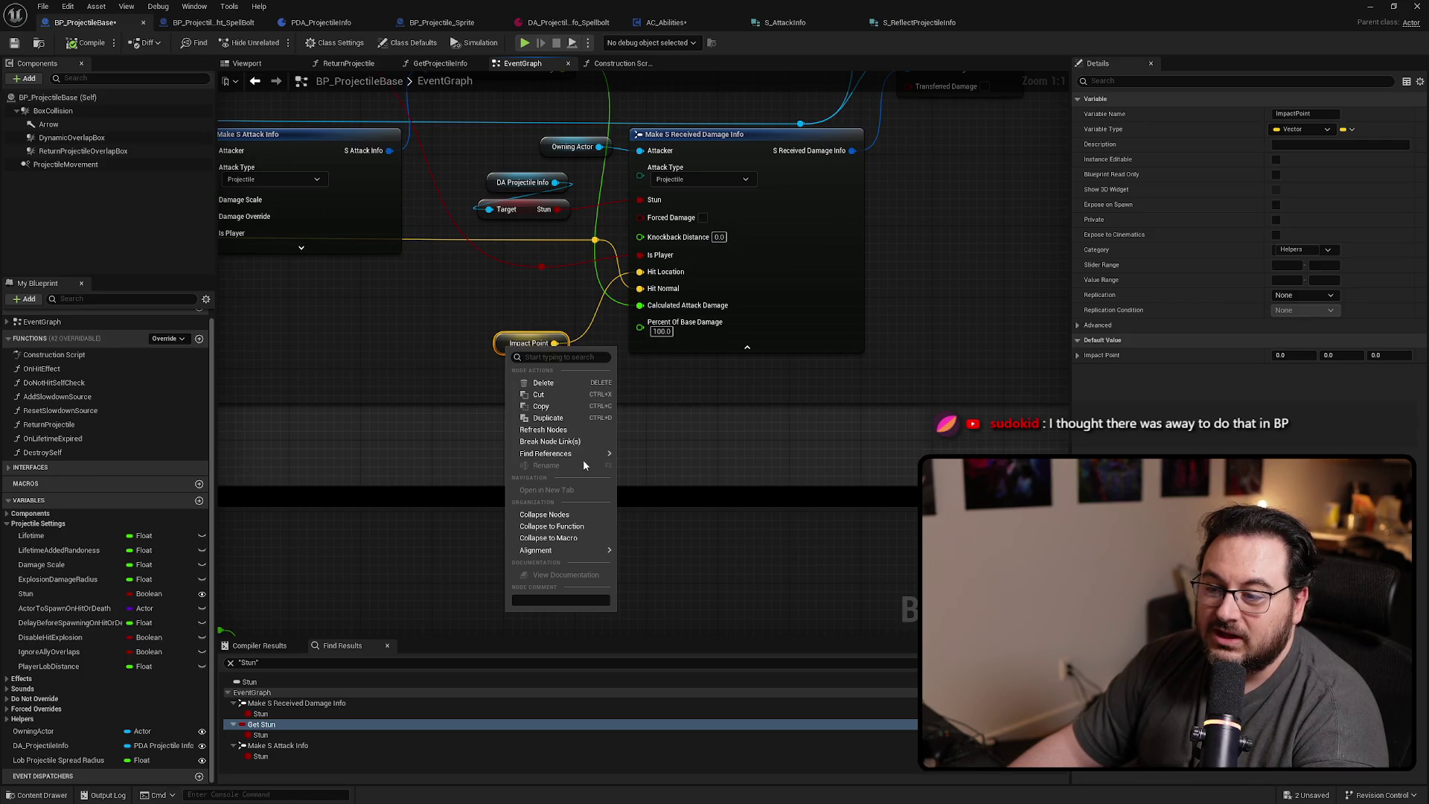
pyautogui.rightClick(519, 349)
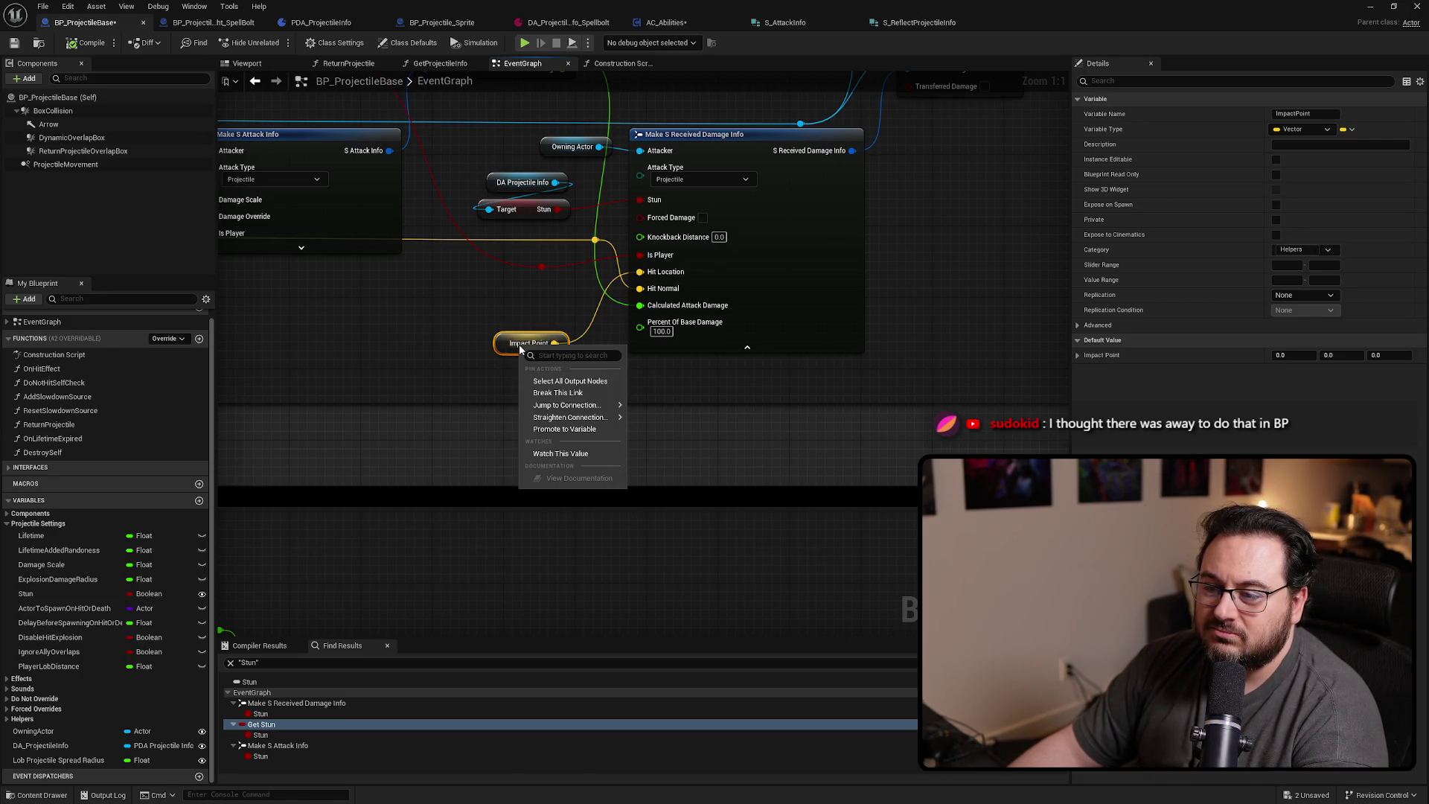
pyautogui.moveTo(453, 302)
pyautogui.mouseDown()
pyautogui.moveTo(883, 517)
pyautogui.moveTo(1054, 570)
pyautogui.mouseUp()
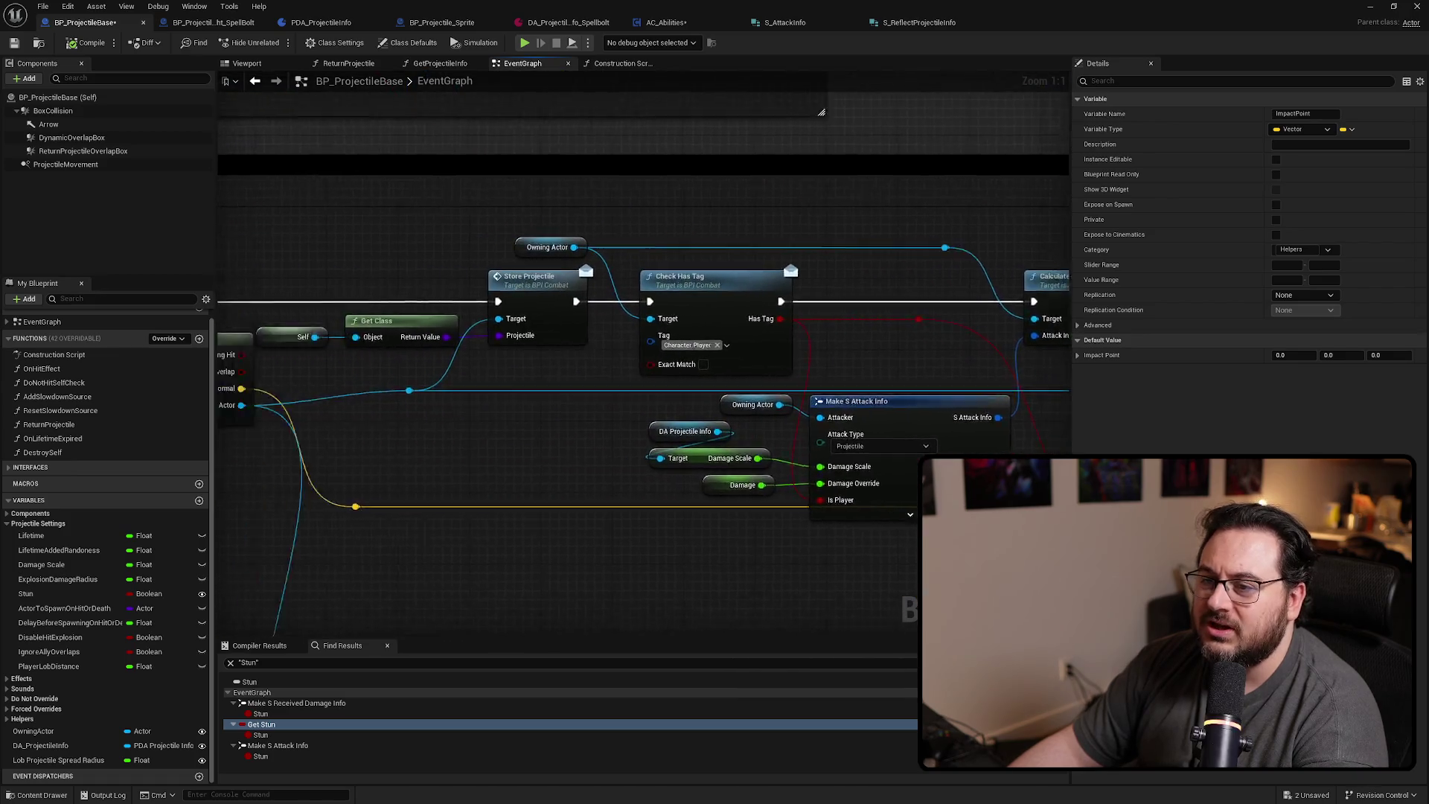
pyautogui.moveTo(744, 484)
pyautogui.mouseDown()
pyautogui.moveTo(766, 198)
pyautogui.moveTo(330, 198)
pyautogui.moveTo(411, 458)
pyautogui.mouseUp()
pyautogui.rightClick(466, 489)
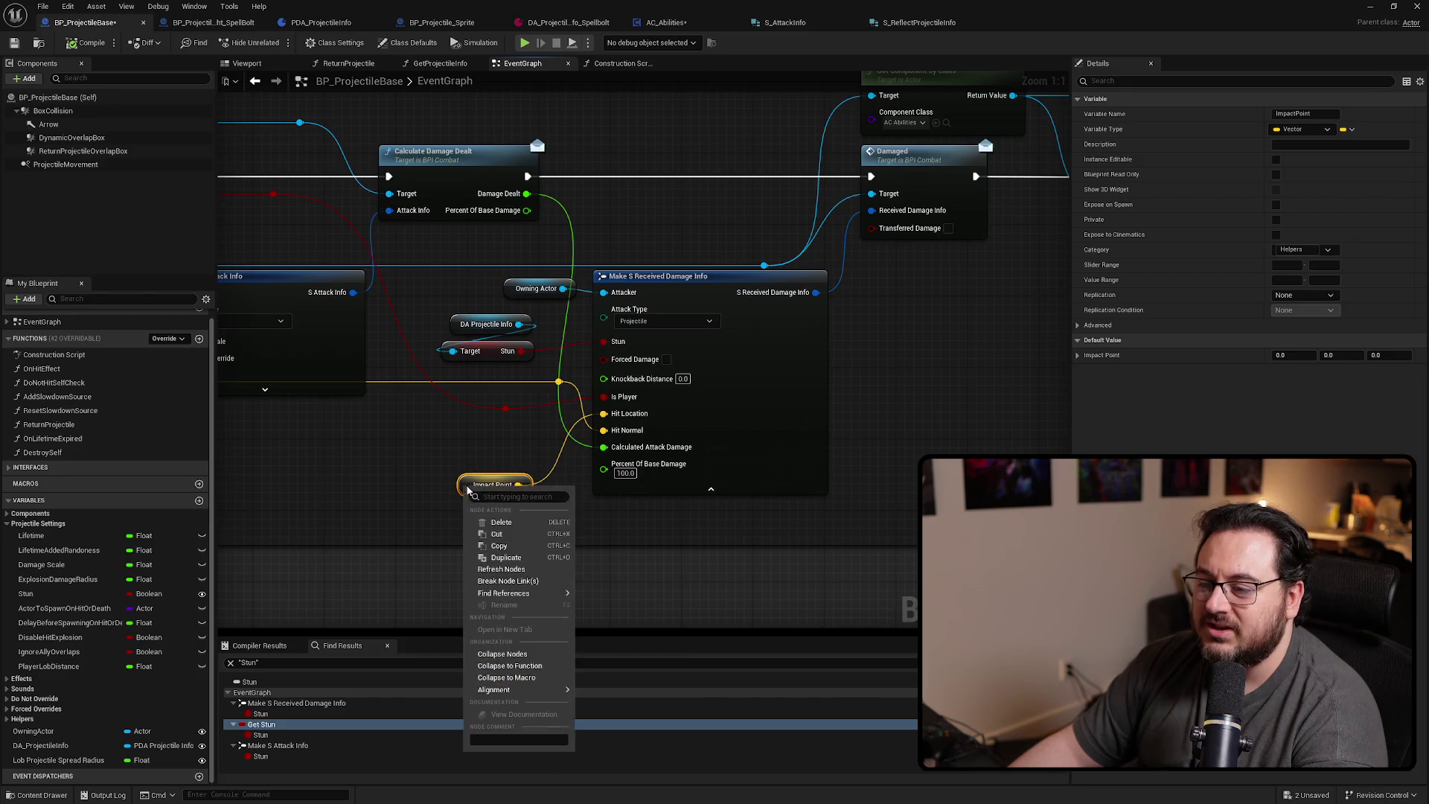
pyautogui.moveTo(520, 593)
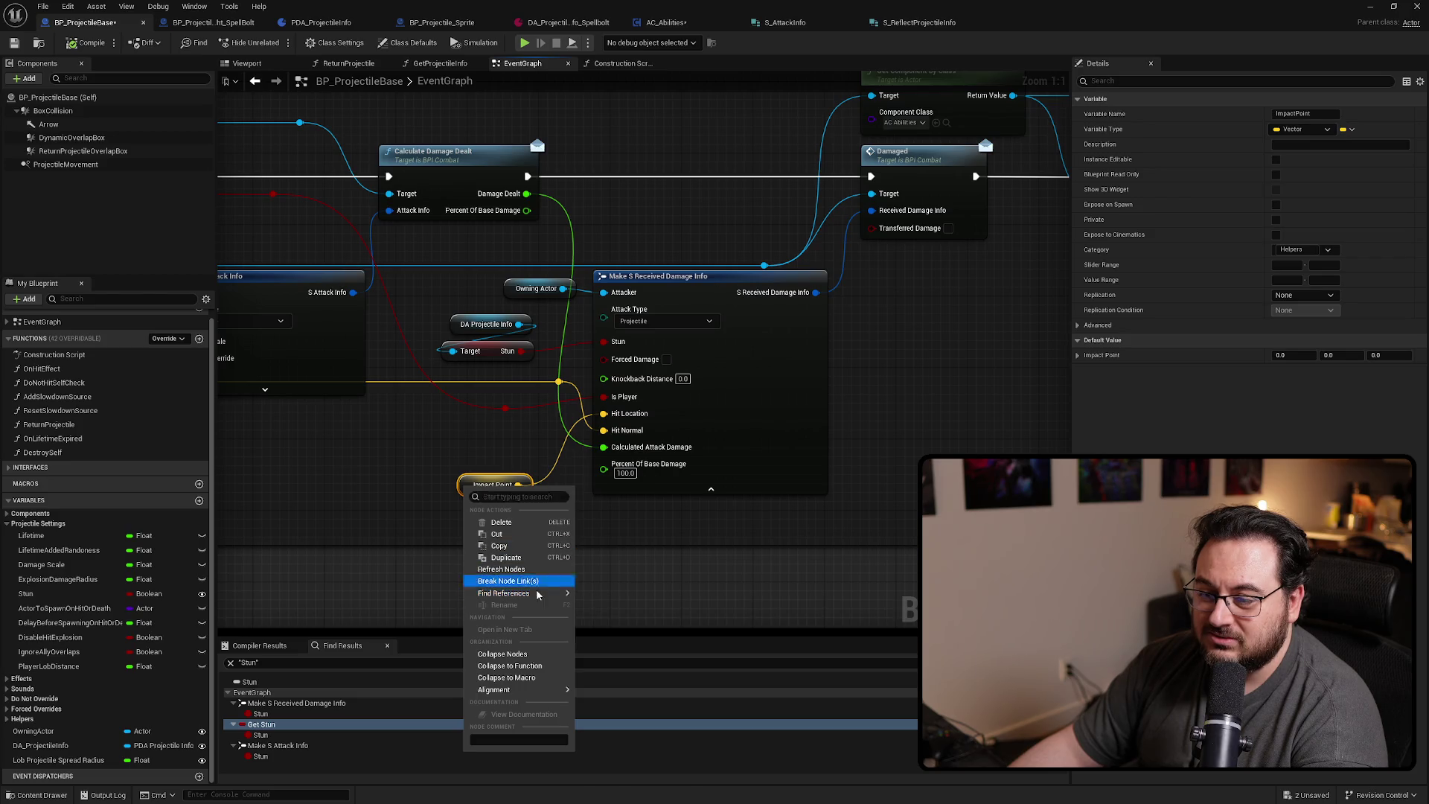
pyautogui.click(451, 592)
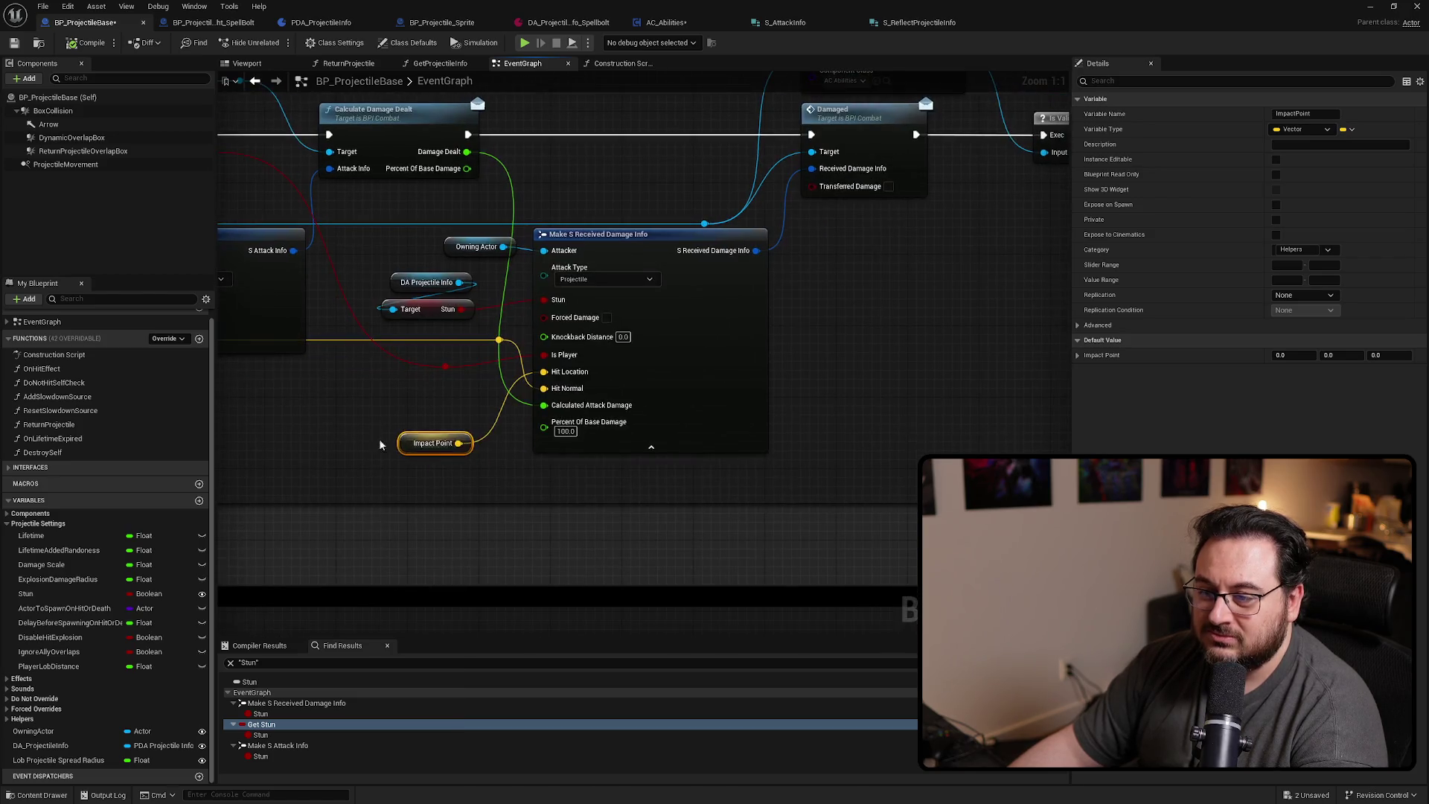
pyautogui.rightClick(437, 448)
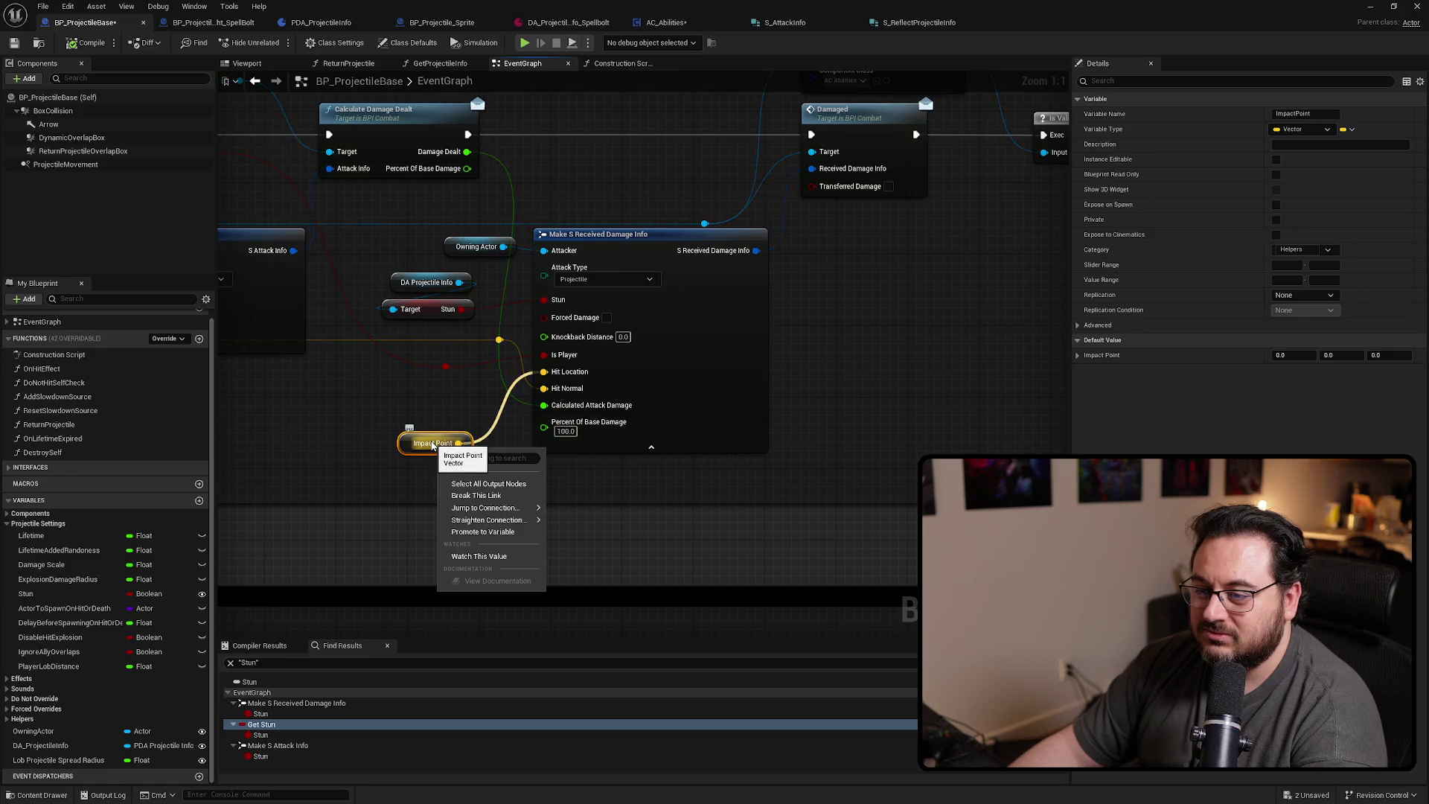
pyautogui.rightClick(433, 445)
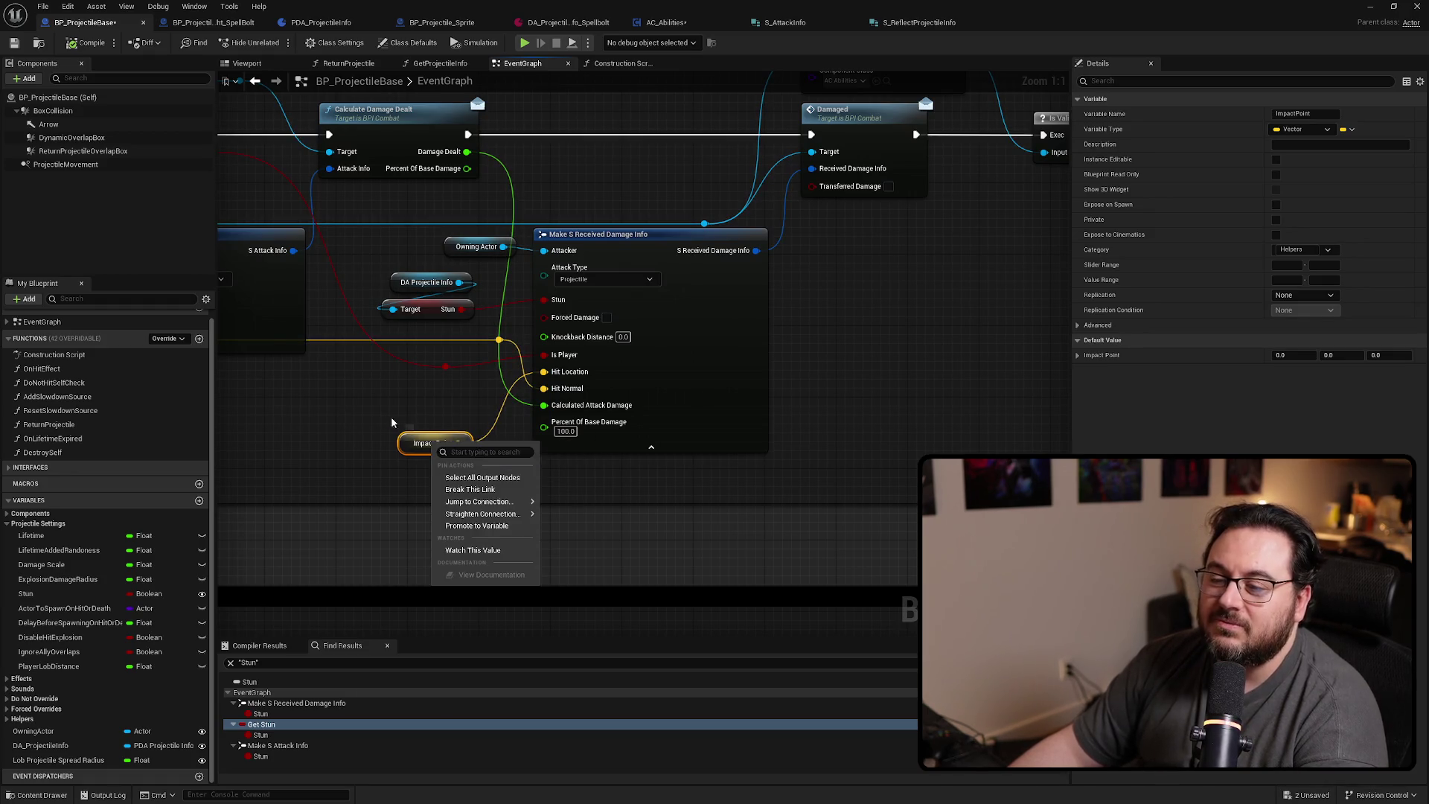
pyautogui.moveTo(375, 418)
pyautogui.mouseDown()
pyautogui.moveTo(414, 424)
pyautogui.moveTo(425, 467)
pyautogui.mouseUp()
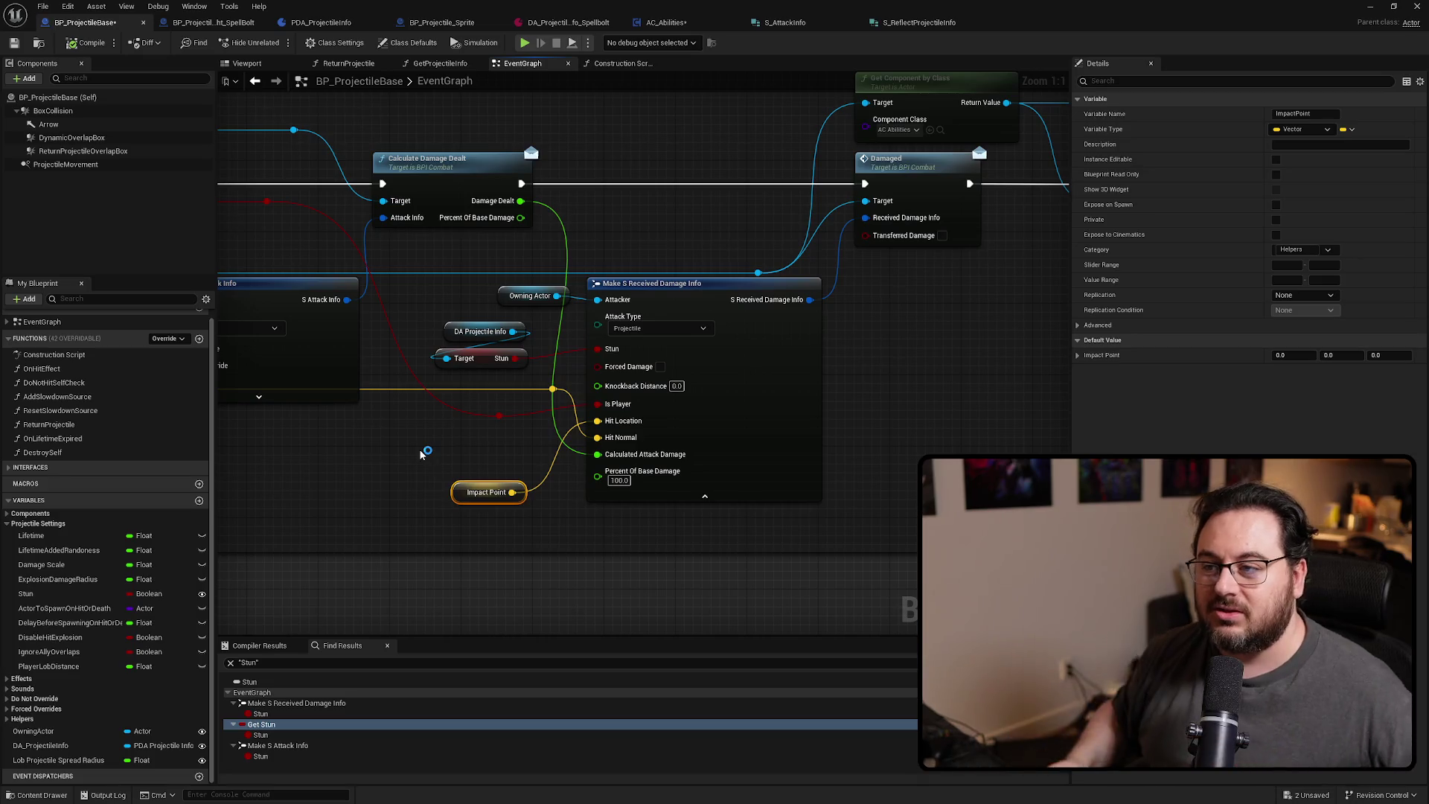
pyautogui.scroll(-4, 419, 454)
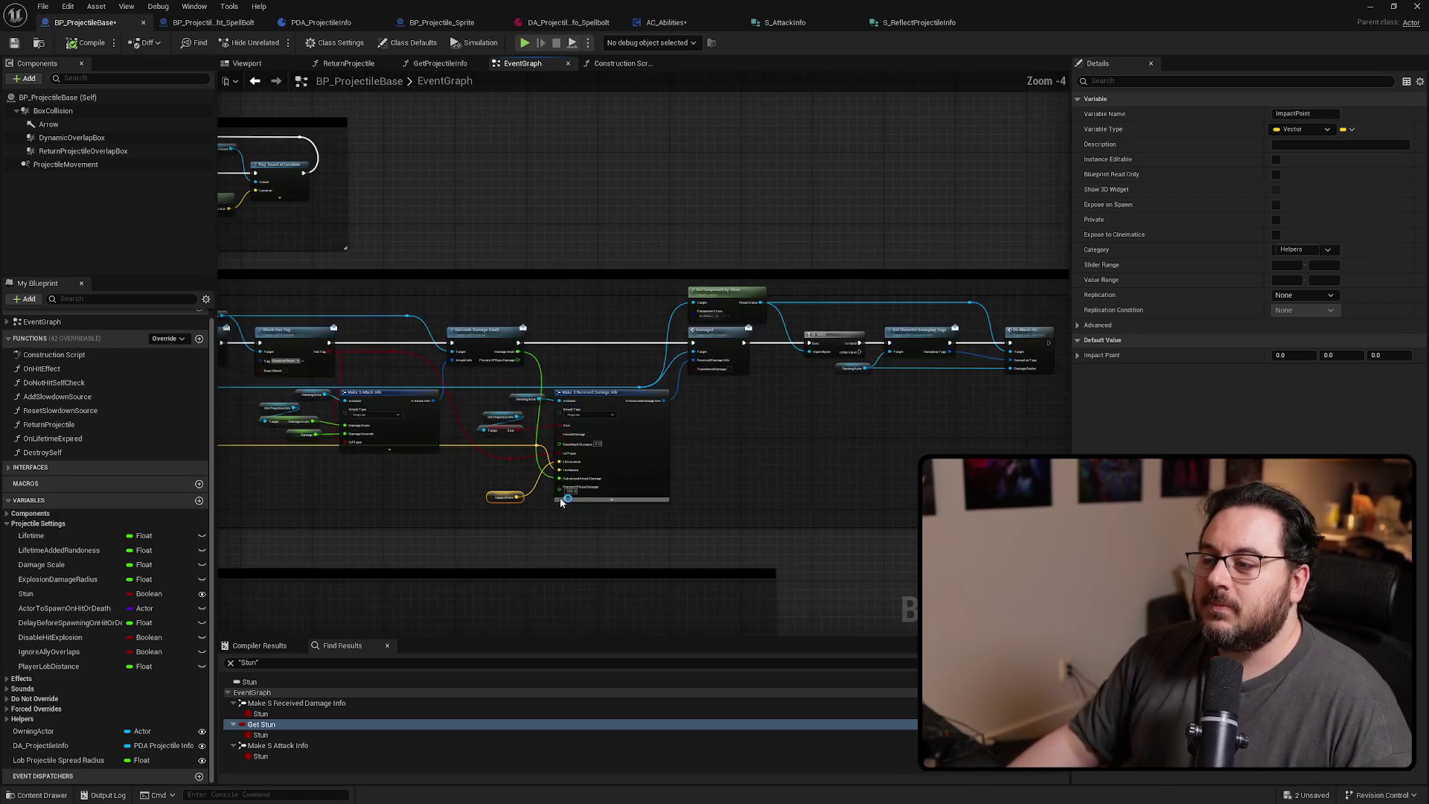
pyautogui.scroll(2, 547, 474)
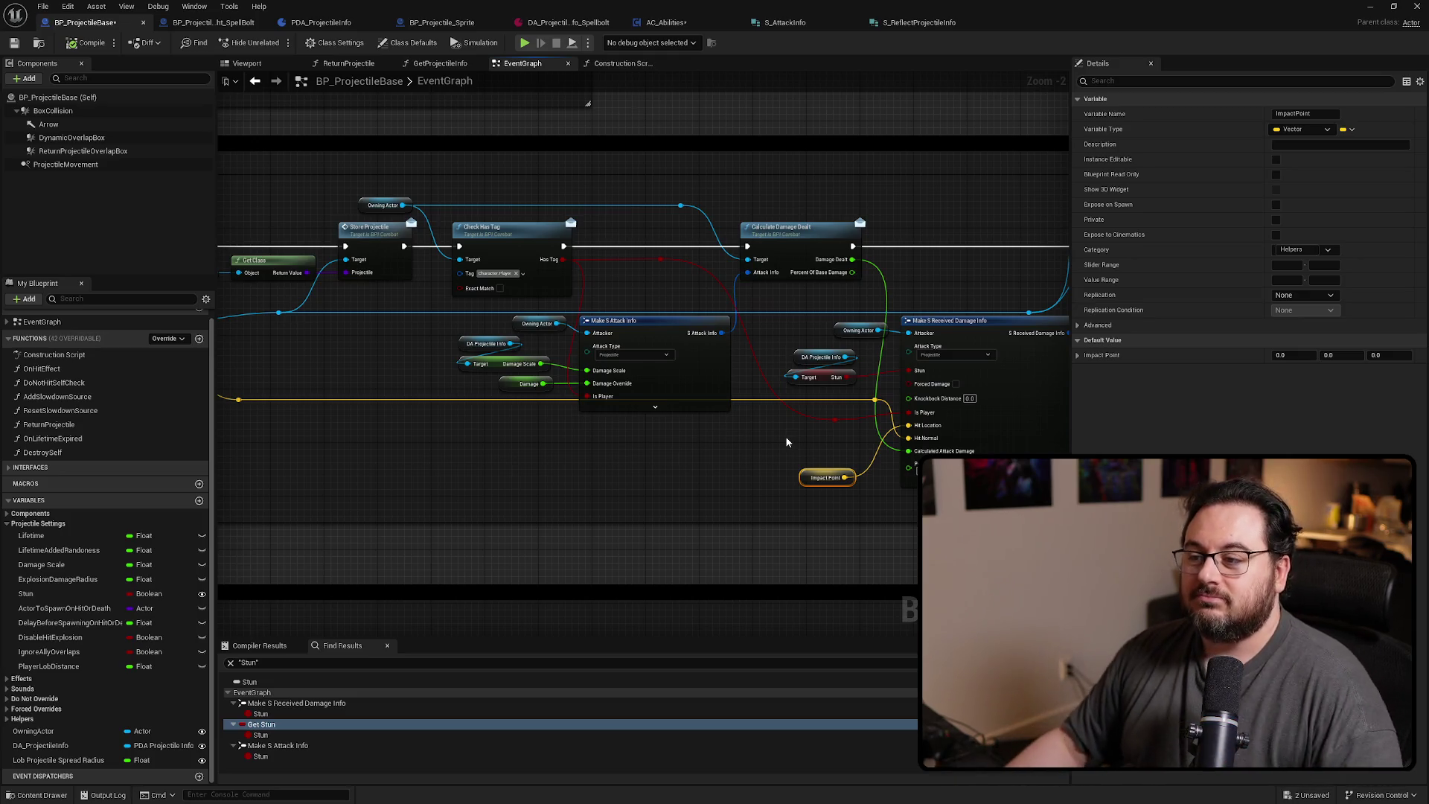
pyautogui.moveTo(705, 428)
pyautogui.mouseDown()
pyautogui.moveTo(647, 419)
pyautogui.moveTo(604, 336)
pyautogui.mouseUp()
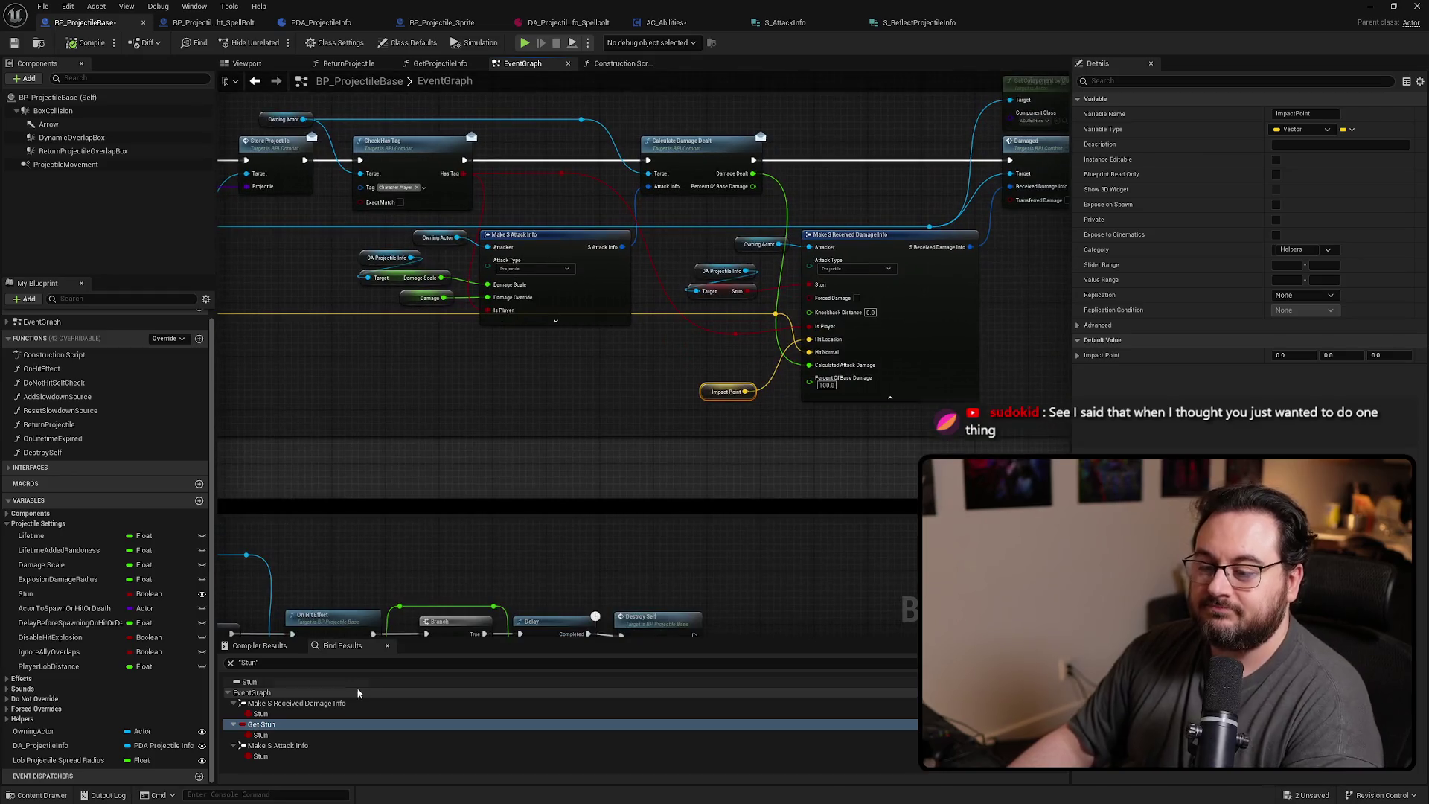
# Delete the unused Damage Scale, Explosion Damage Radius and Stun variables
pyautogui.click(69, 6)
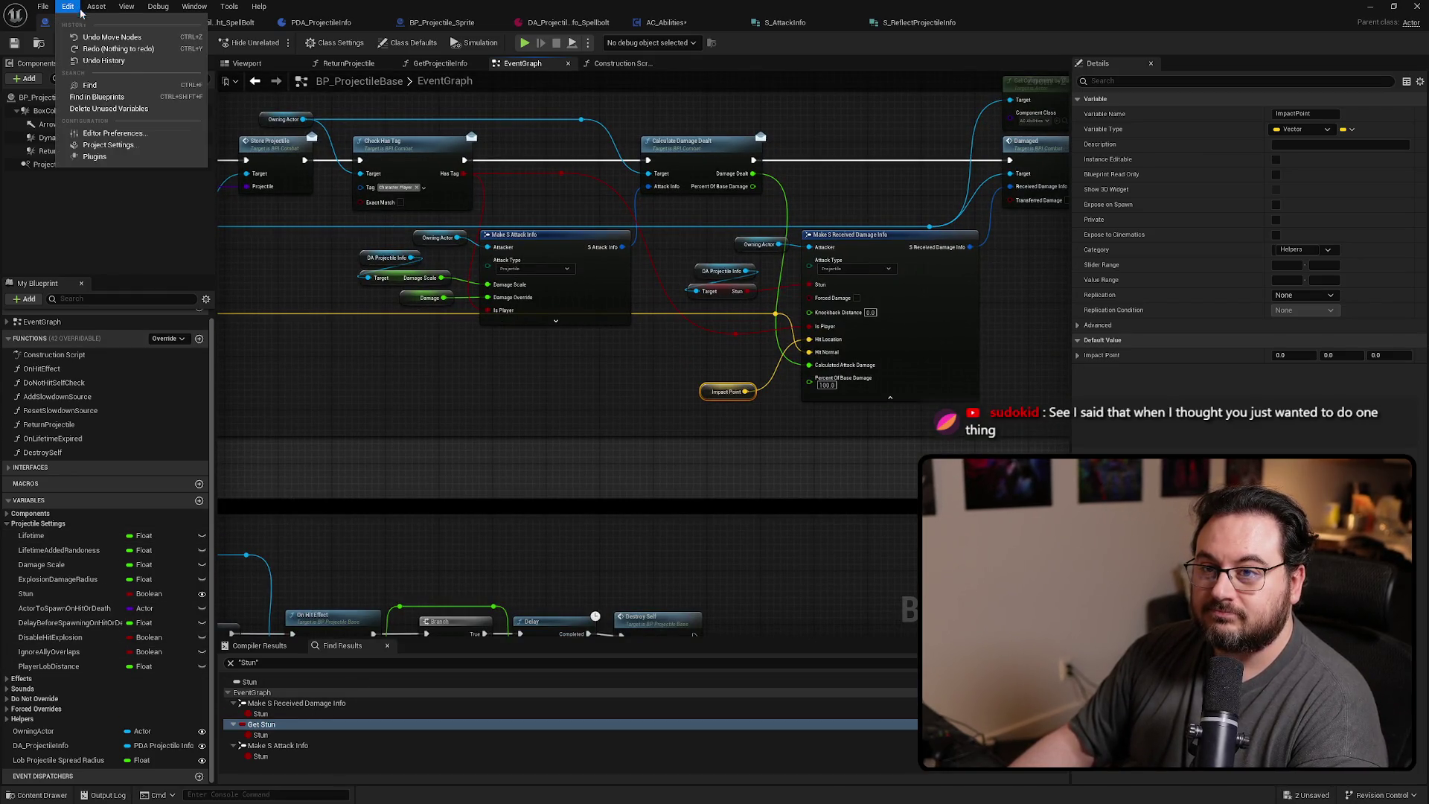
pyautogui.click(116, 111)
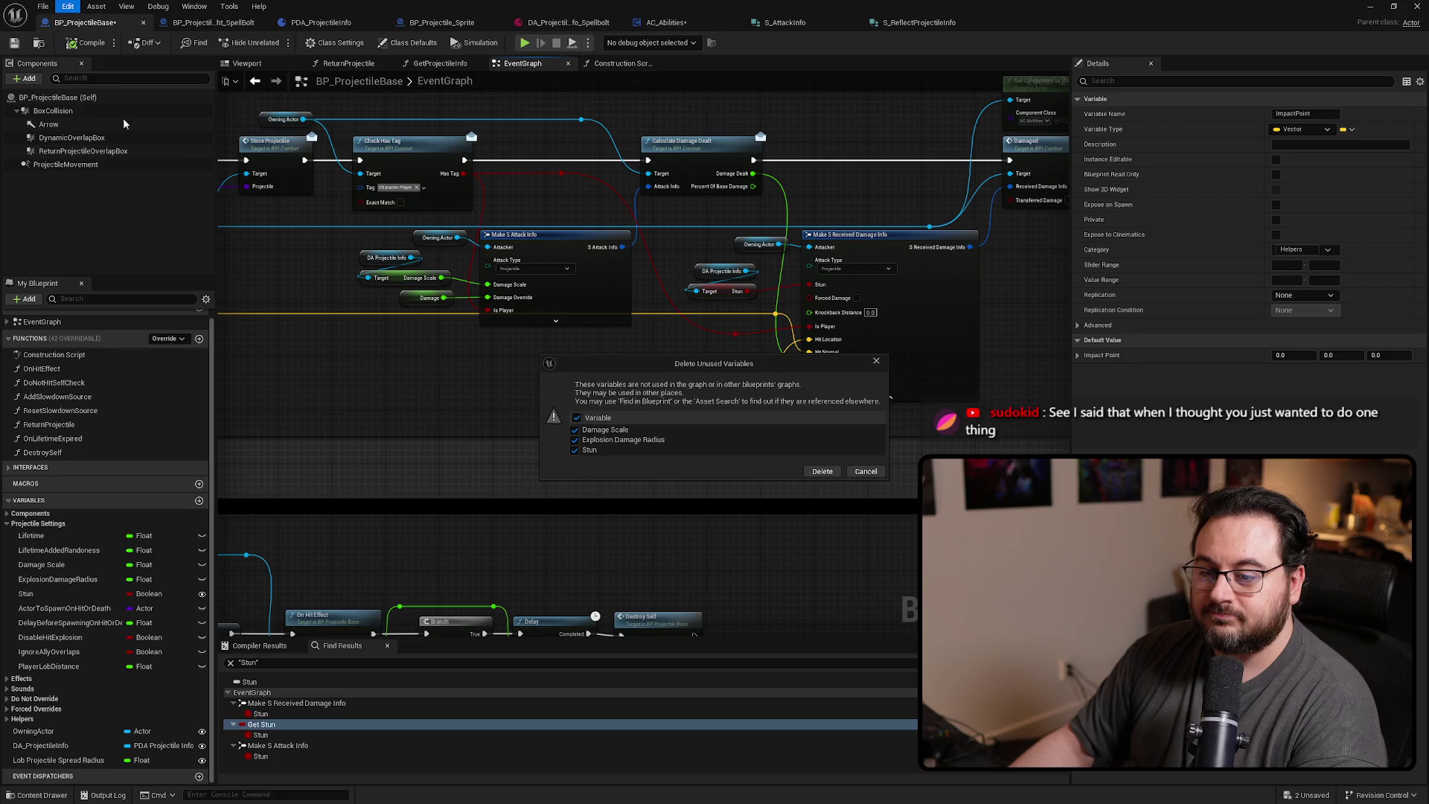
pyautogui.click(822, 472)
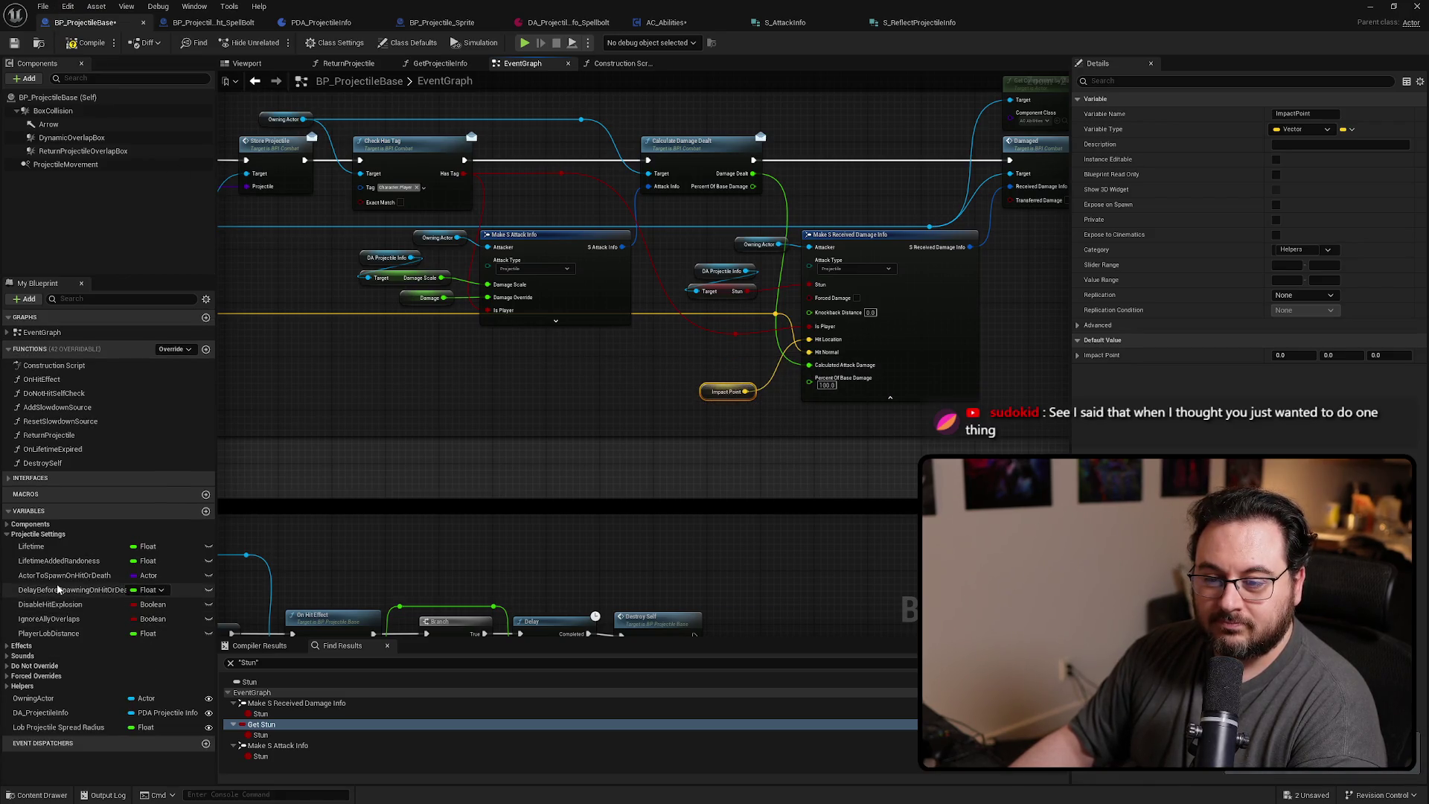
# Jump to the ActorToSpawnOnHitOrDeath read and add DA Projectile Info's Actor to Spawn on Hit or Death getter
pyautogui.rightClick(54, 581)
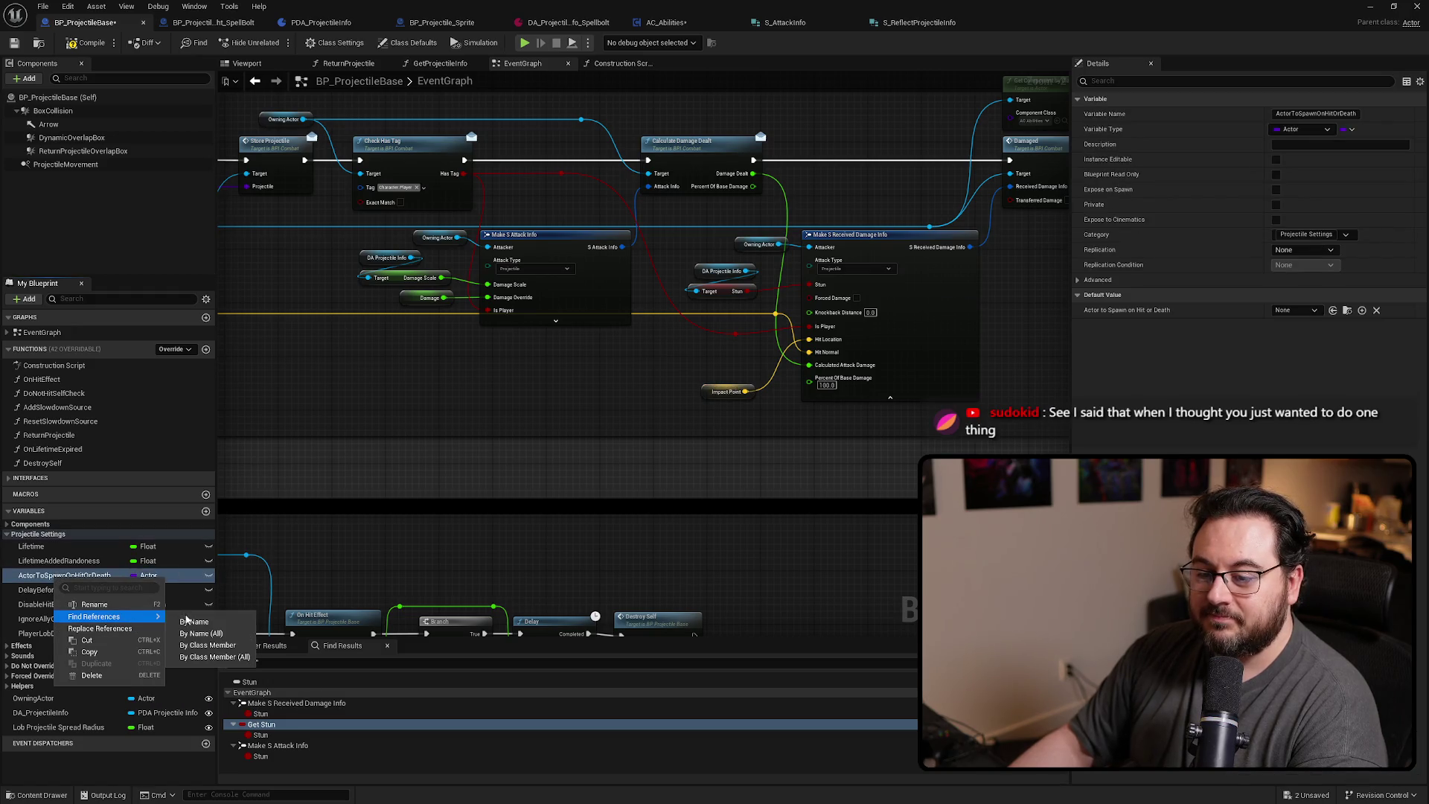
pyautogui.press('Escape')
pyautogui.doubleClick(300, 702)
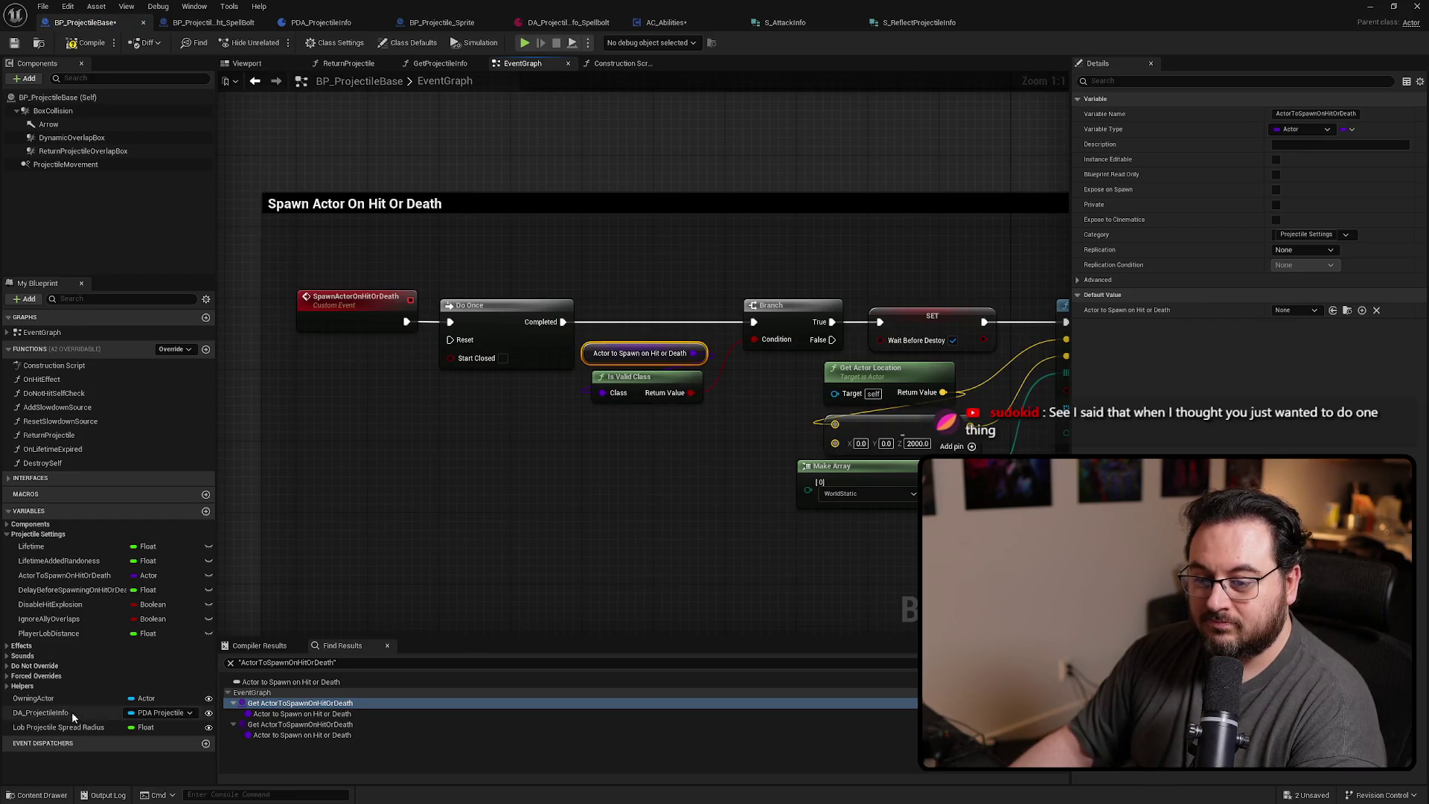
pyautogui.moveTo(71, 711)
pyautogui.mouseDown()
pyautogui.moveTo(488, 442)
pyautogui.moveTo(423, 476)
pyautogui.mouseUp()
pyautogui.write('get actor to spawn')
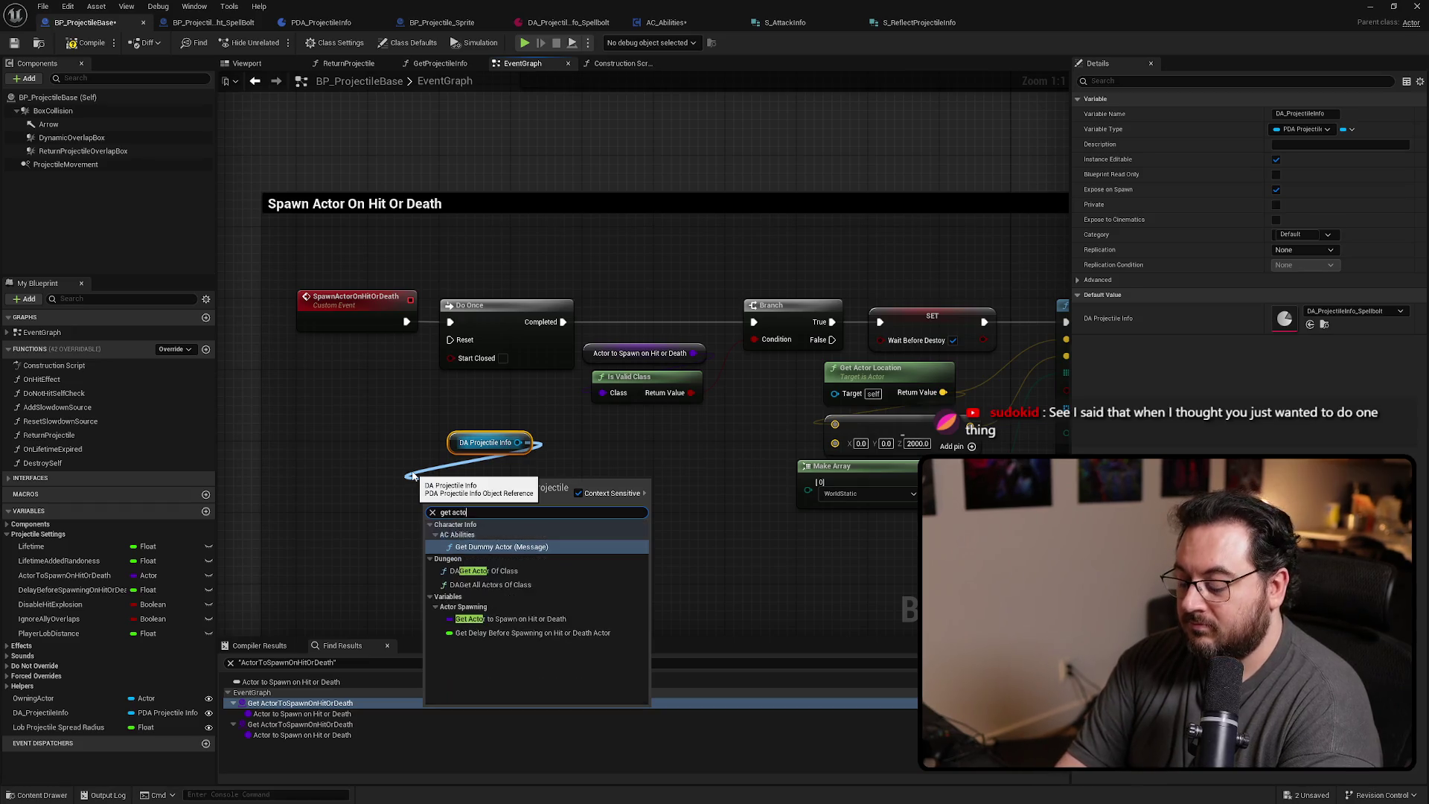
pyautogui.press('Return')
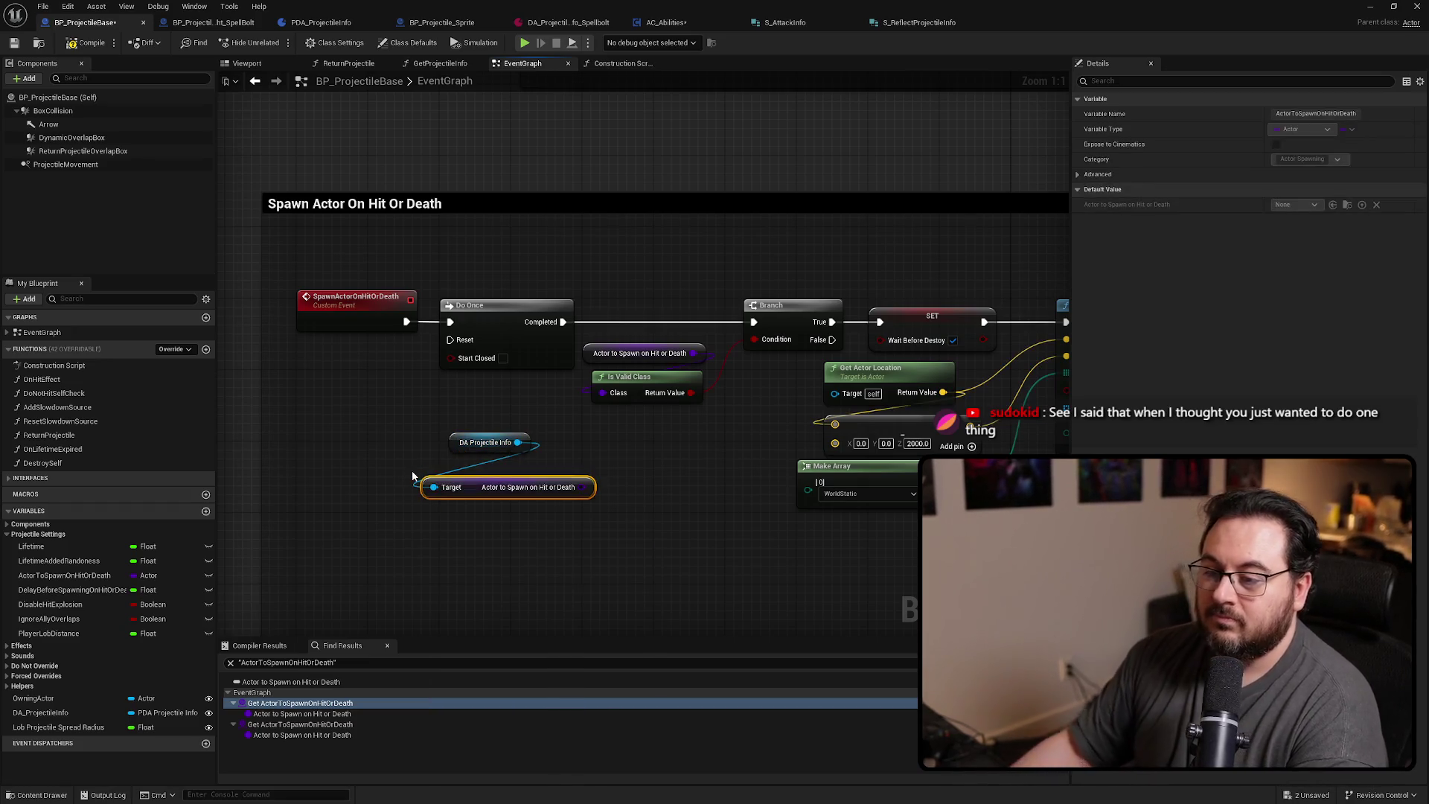
# Feed Is Valid Class from the new getter, delete the old getter, and arrange the nodes
pyautogui.moveTo(491, 498); pyautogui.dragTo(498, 473)
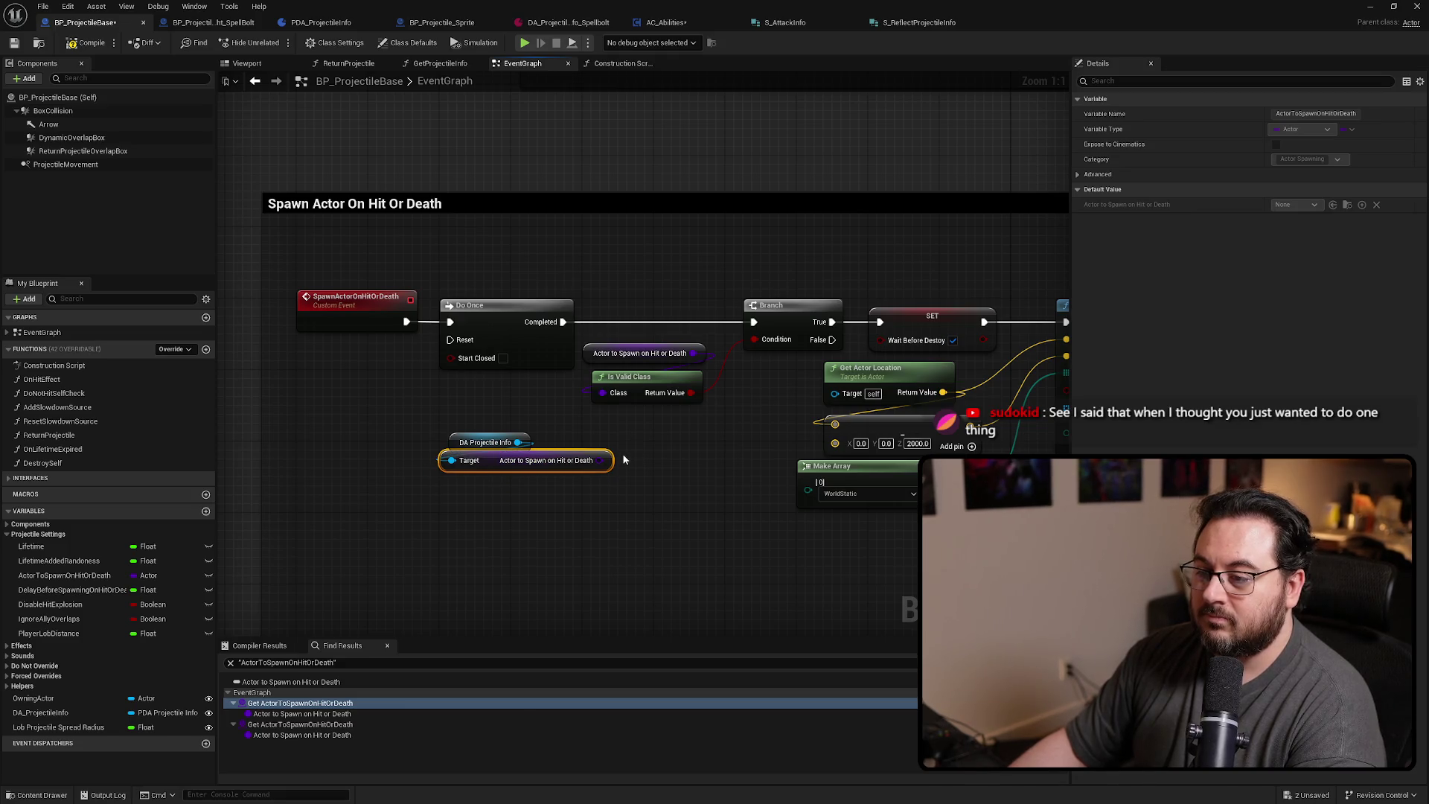
pyautogui.moveTo(600, 460); pyautogui.dragTo(603, 393)
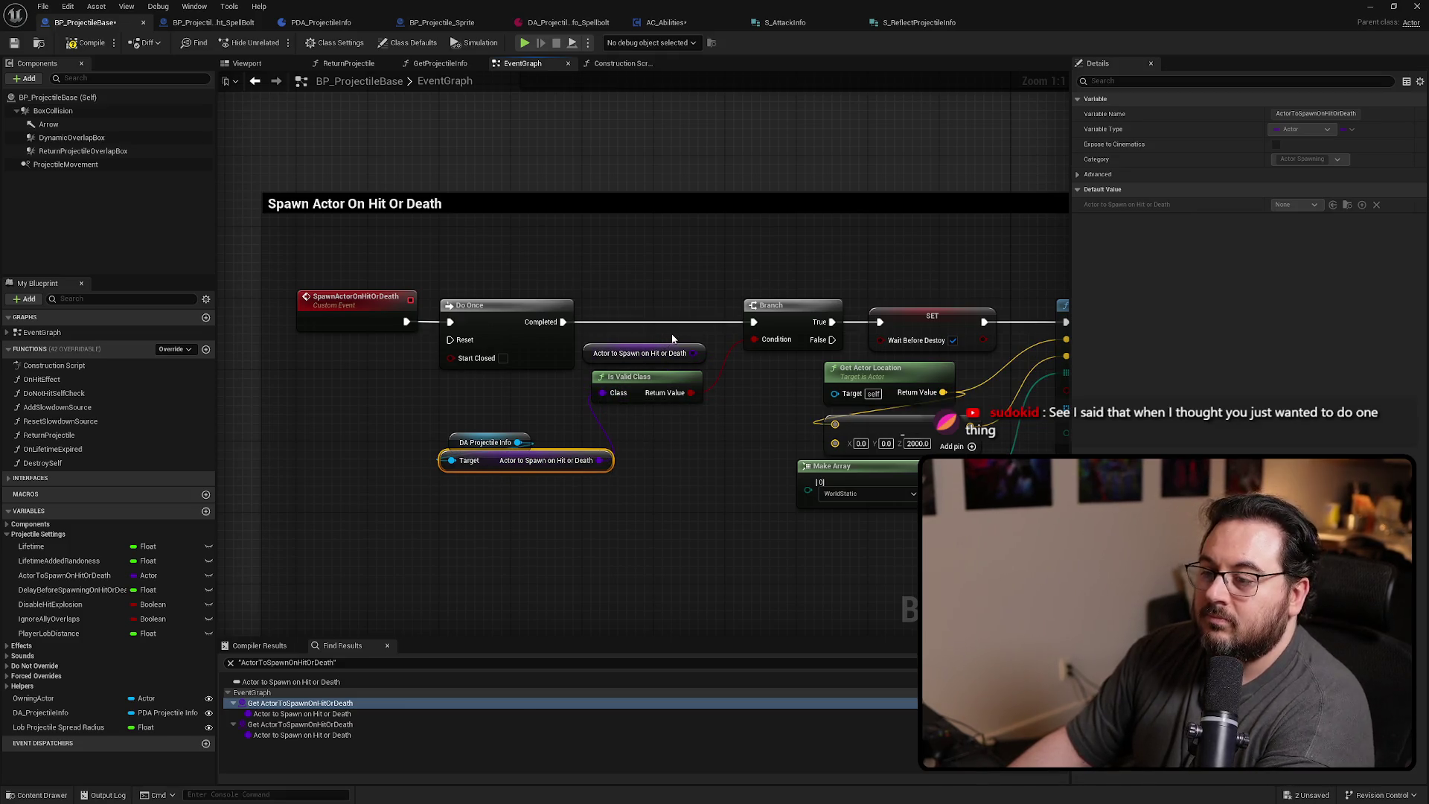
pyautogui.click(655, 353)
pyautogui.press('Delete')
pyautogui.moveTo(647, 383)
pyautogui.mouseDown()
pyautogui.moveTo(539, 491)
pyautogui.moveTo(664, 422)
pyautogui.moveTo(659, 281)
pyautogui.mouseUp()
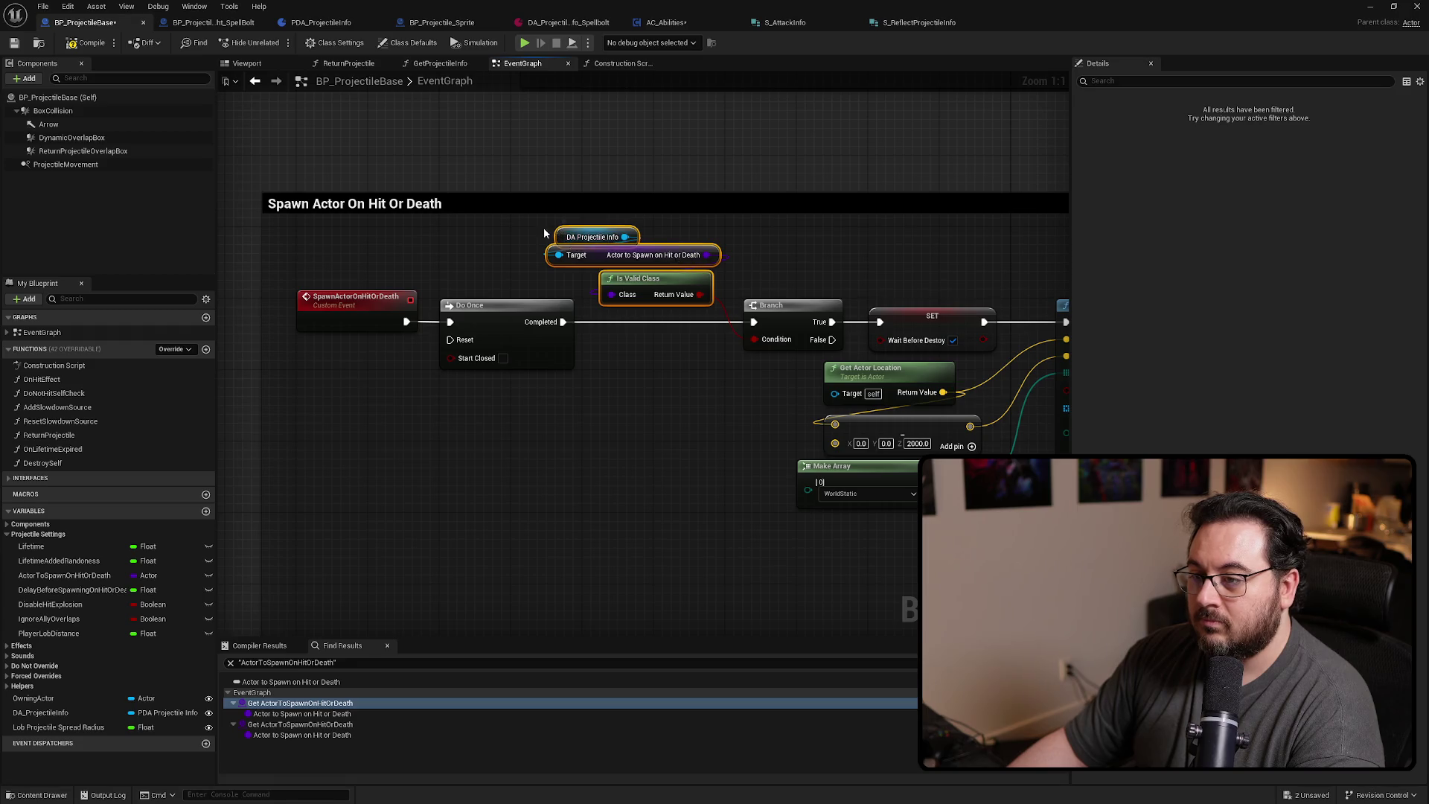
pyautogui.moveTo(560, 234); pyautogui.dragTo(551, 225)
pyautogui.keyDown('ctrl'); pyautogui.click(601, 257); pyautogui.keyUp('ctrl')
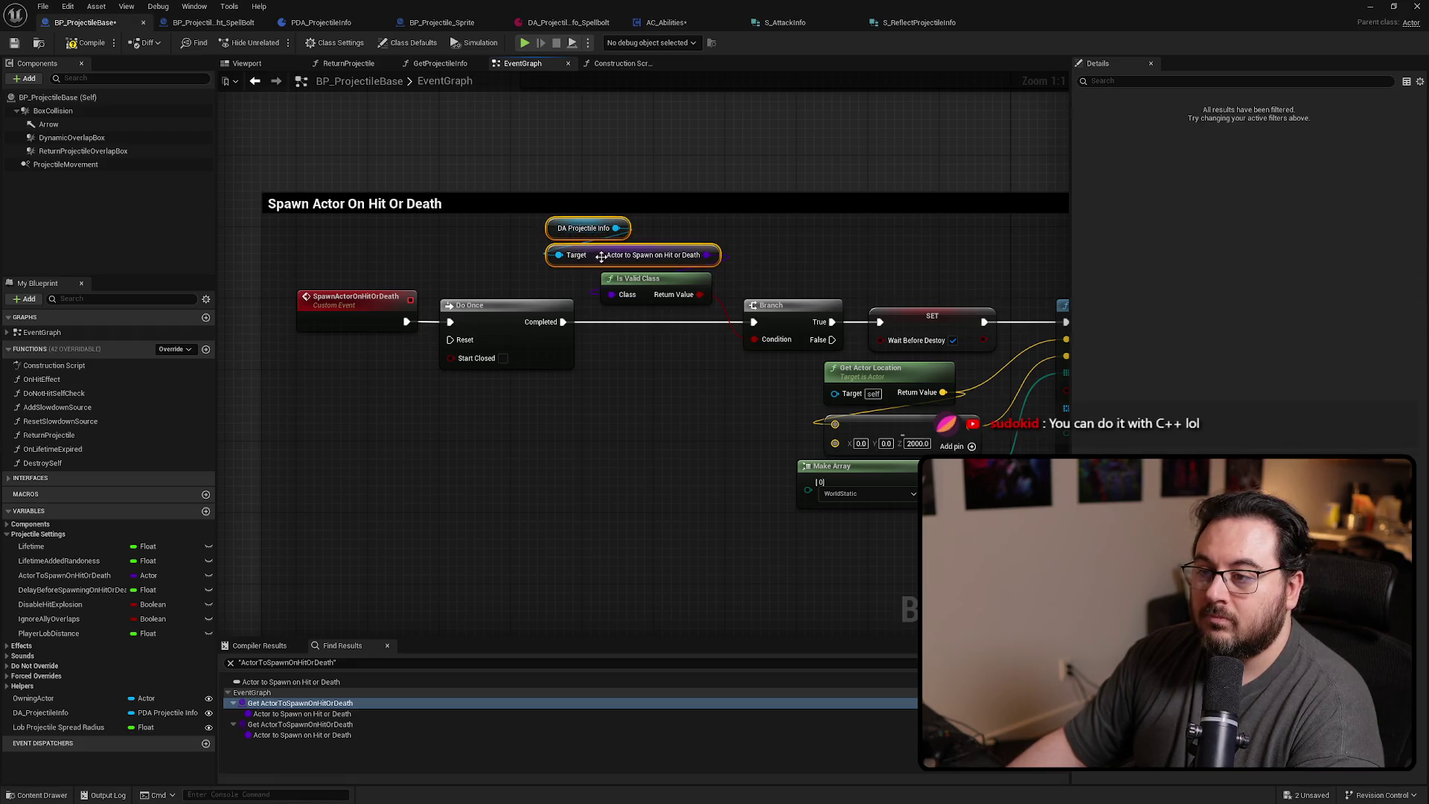
# At the other reference, feed SpawnActor's Projectile Class from the data asset getter and delete the old one
pyautogui.click(337, 724)
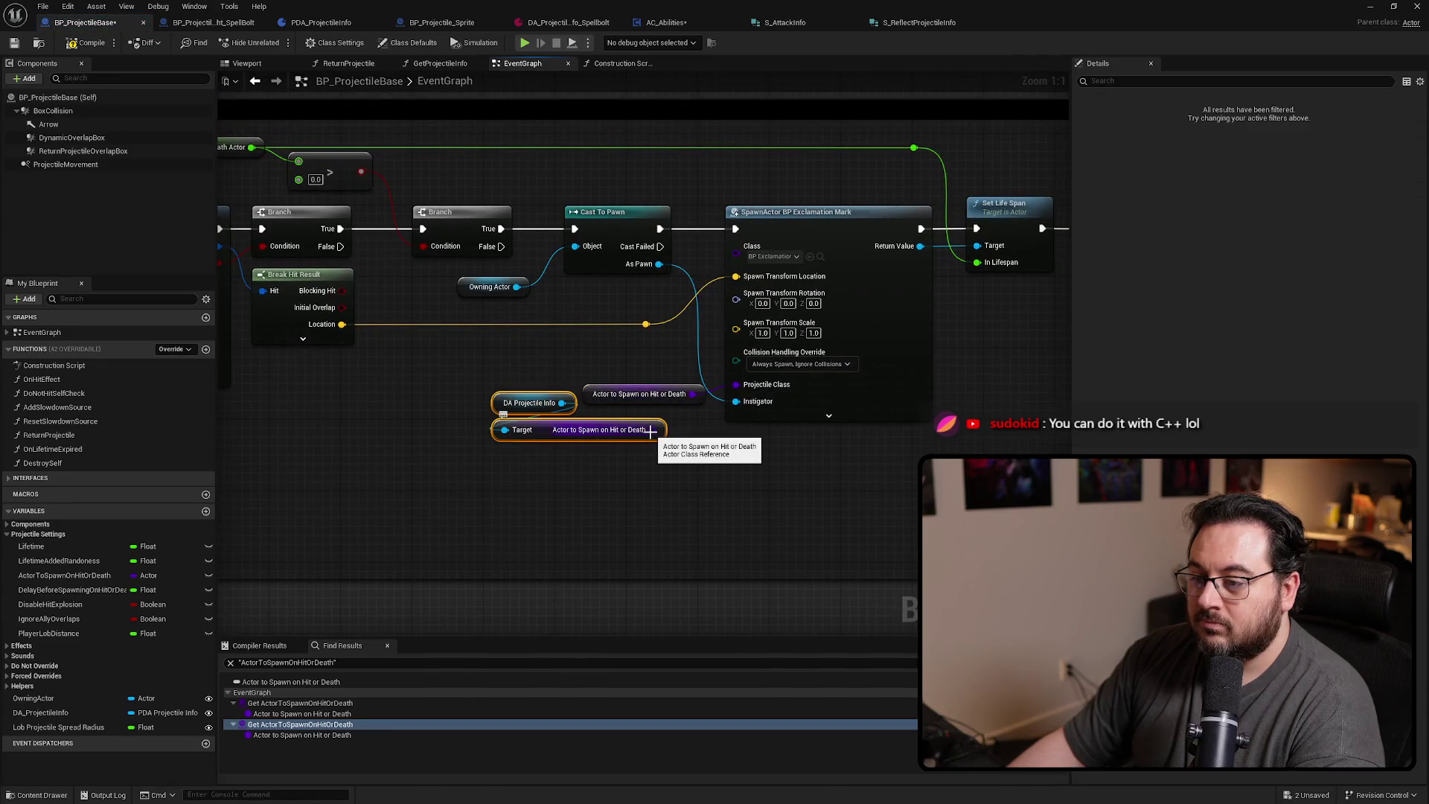
pyautogui.moveTo(607, 398)
pyautogui.mouseDown()
pyautogui.moveTo(584, 355)
pyautogui.moveTo(598, 356)
pyautogui.moveTo(545, 472)
pyautogui.mouseUp()
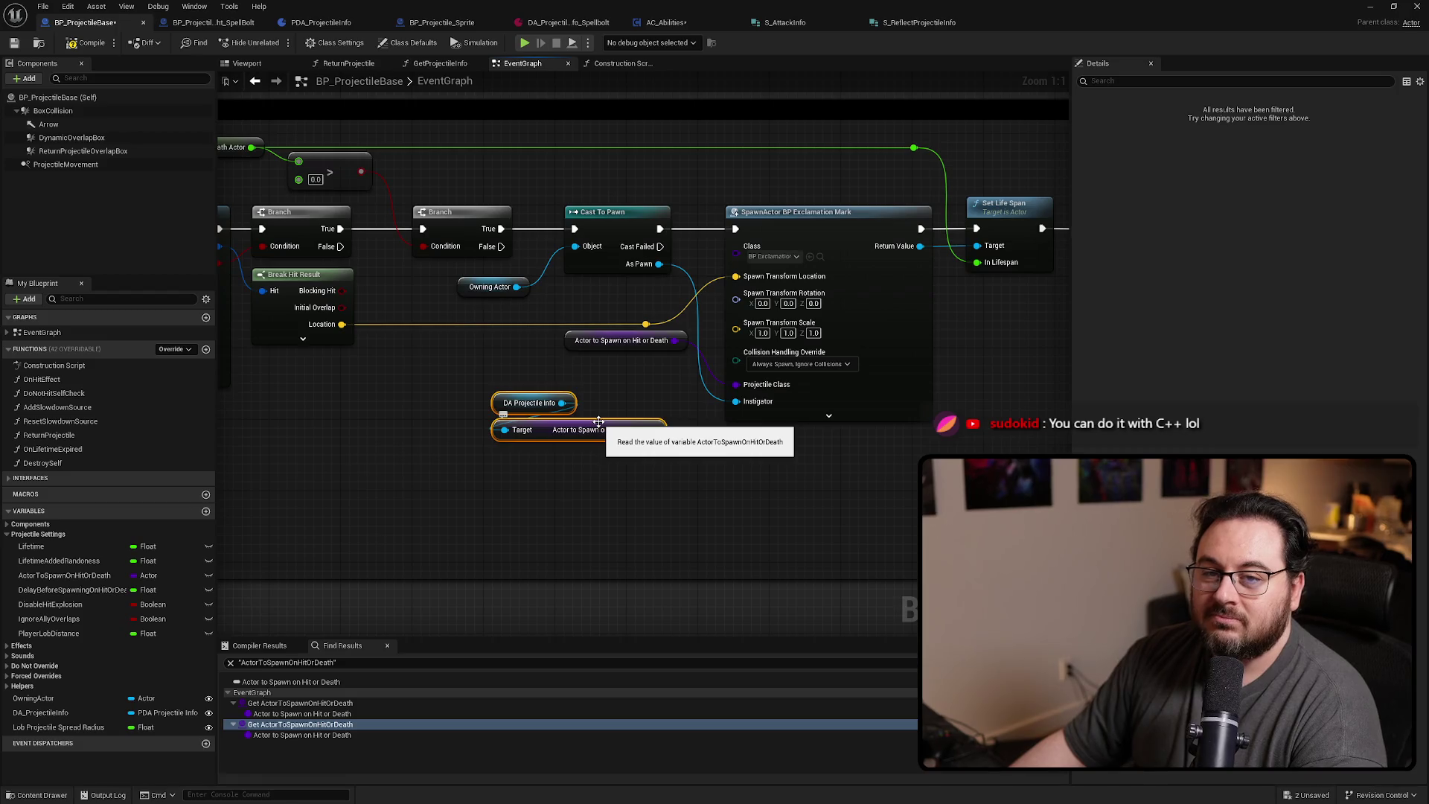
pyautogui.moveTo(653, 429); pyautogui.dragTo(735, 384)
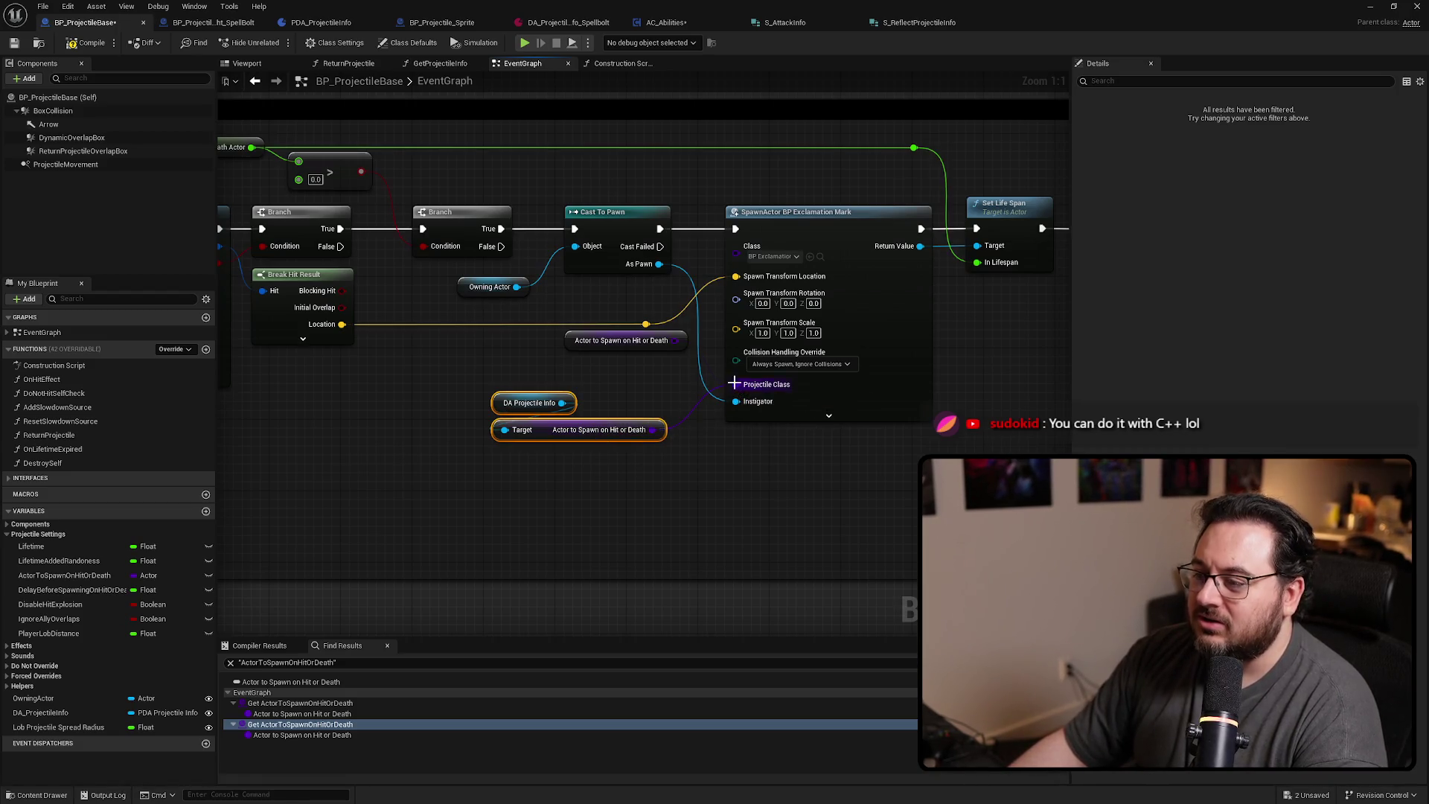
pyautogui.click(628, 343)
pyautogui.press('Delete')
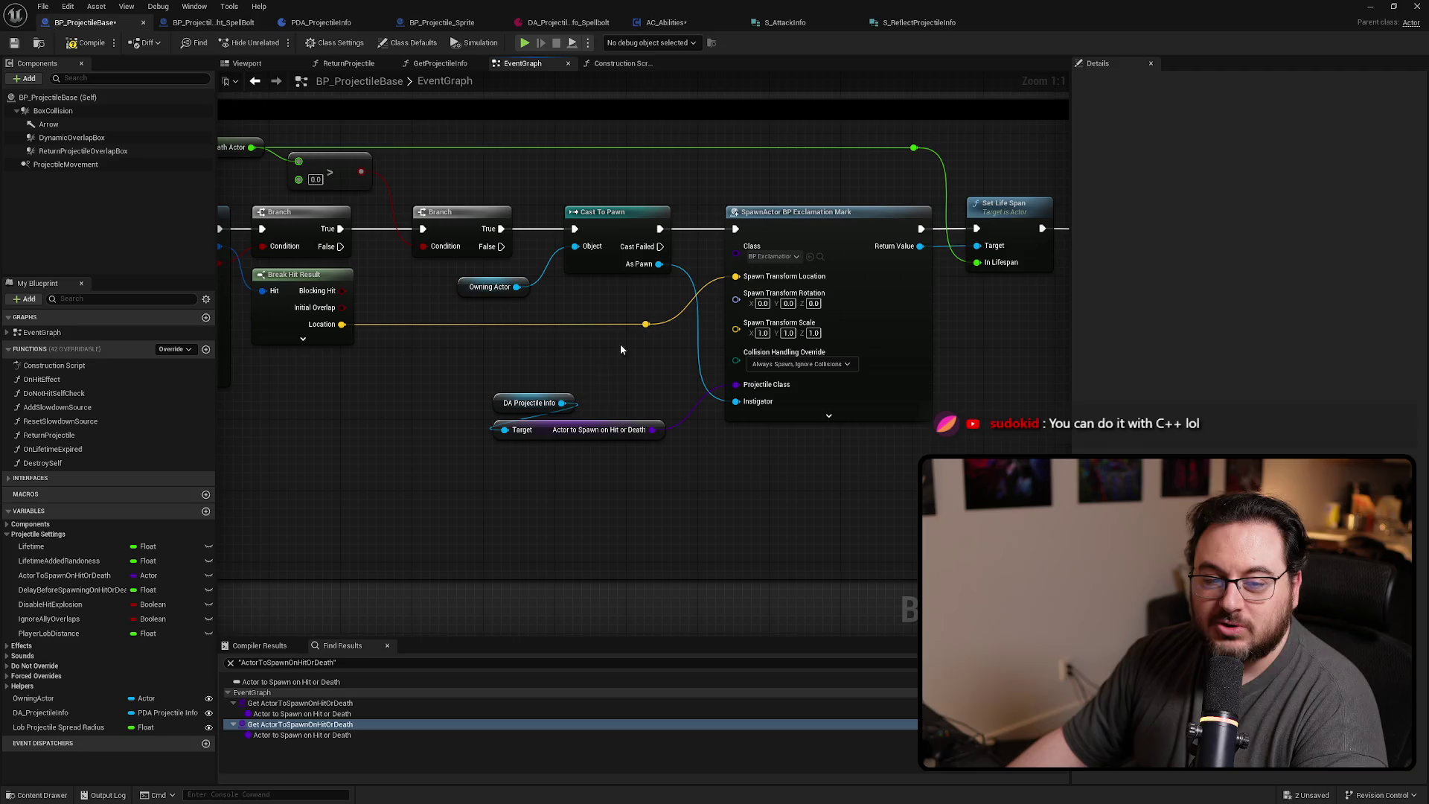
# Save all assets with Ctrl+Shift+S and delete the unused ActorToSpawnOnHitOrDeath variable
pyautogui.moveTo(610, 395)
pyautogui.mouseDown()
pyautogui.moveTo(540, 445)
pyautogui.moveTo(575, 402)
pyautogui.moveTo(560, 404)
pyautogui.mouseUp()
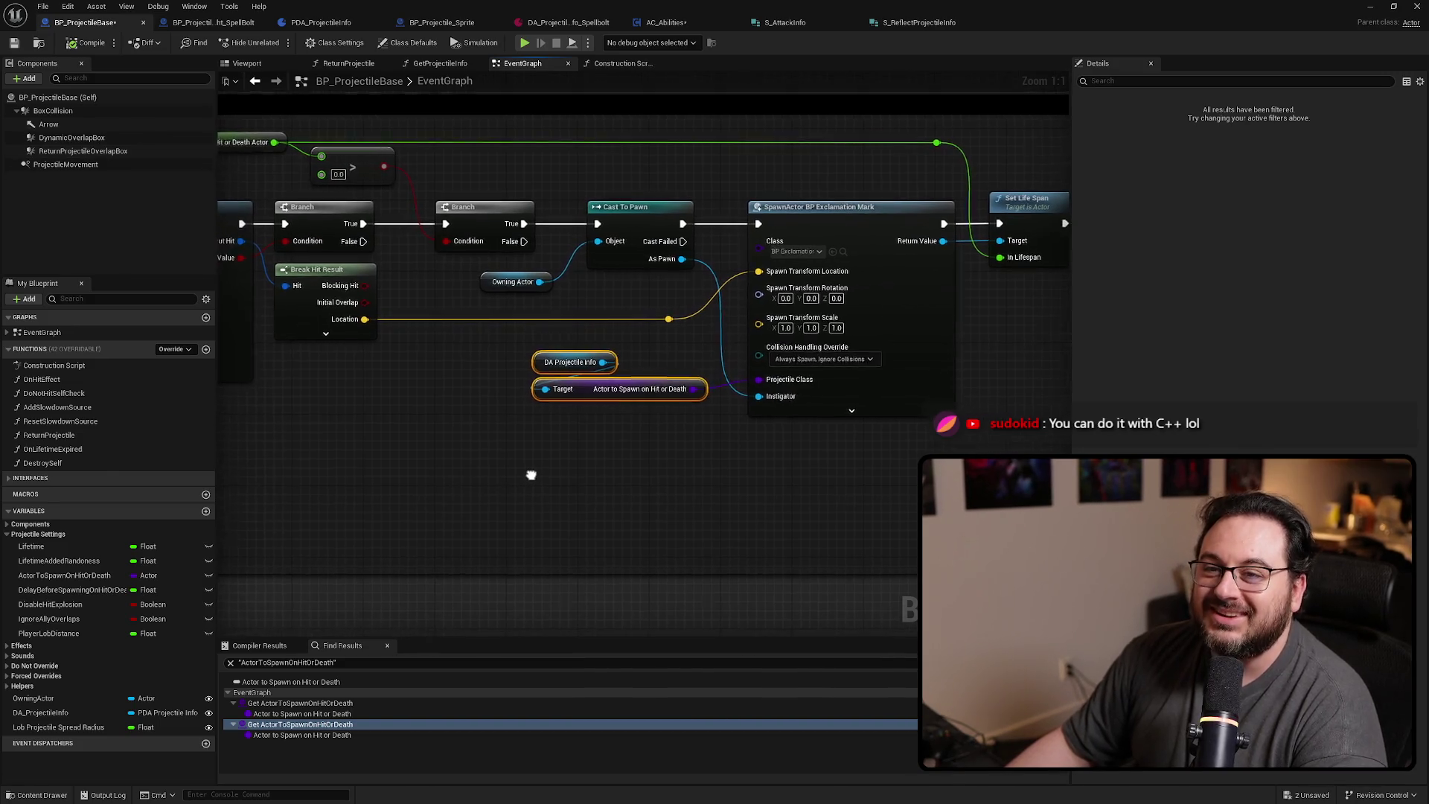
pyautogui.hotkey('ctrl', 'shift', 's')
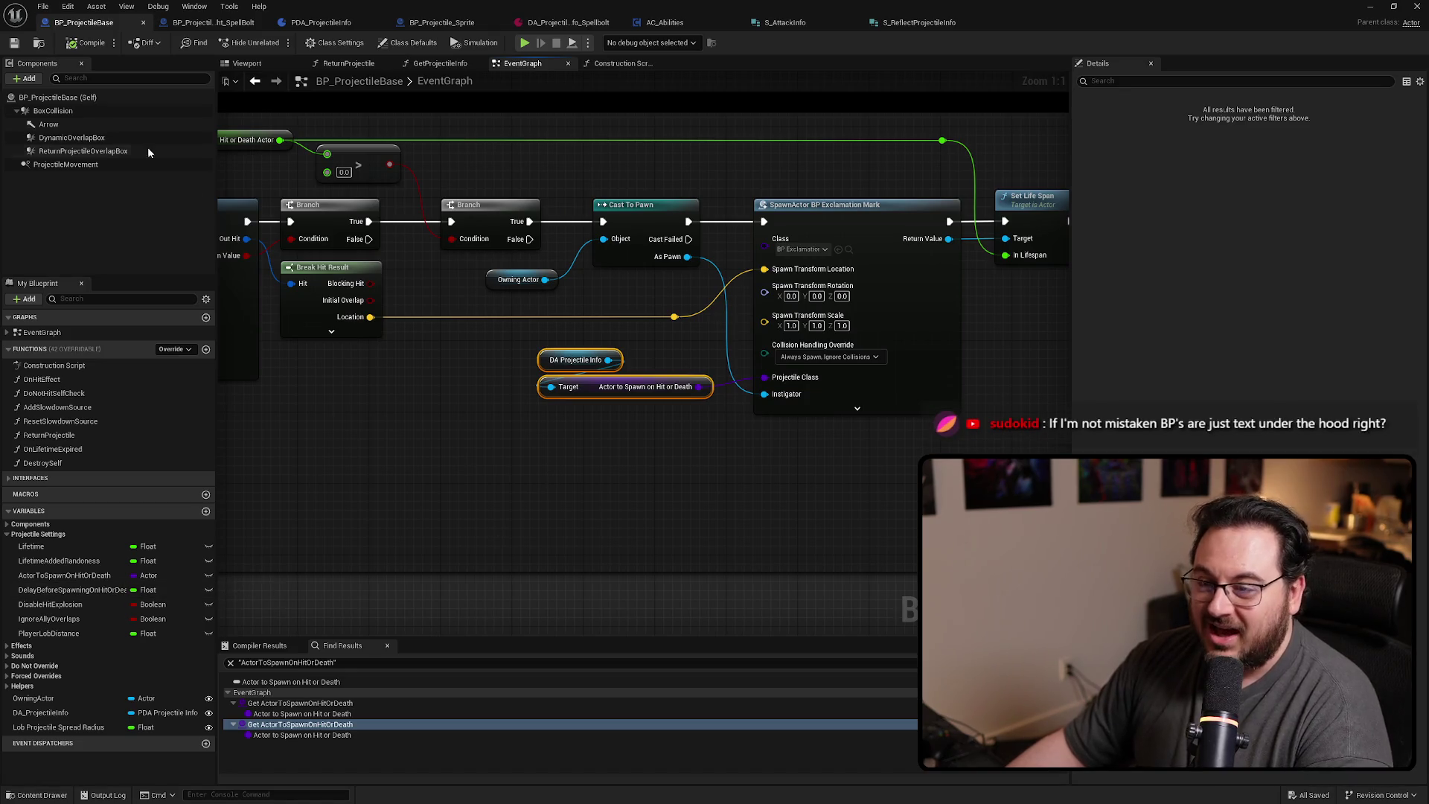
pyautogui.click(67, 6)
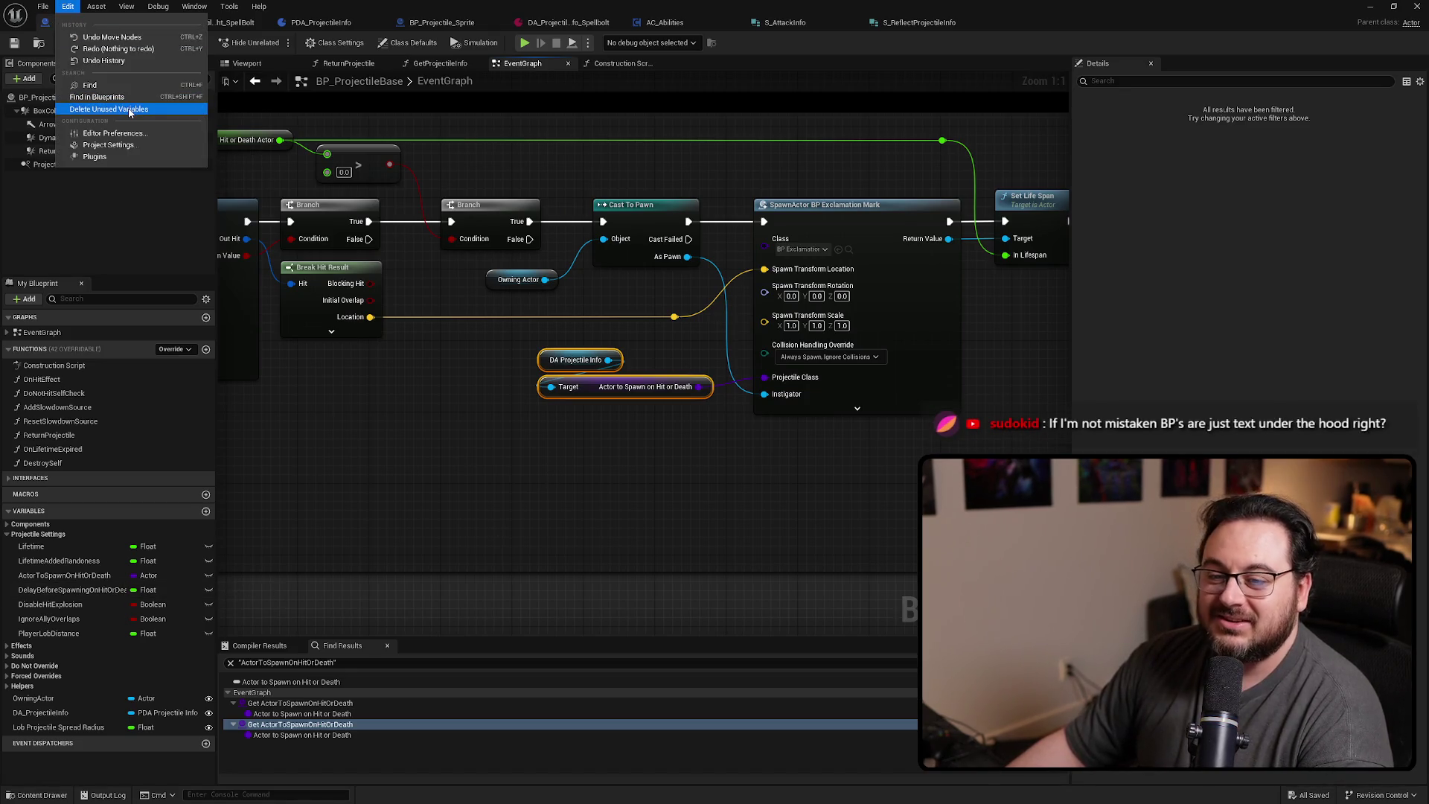
pyautogui.click(97, 110)
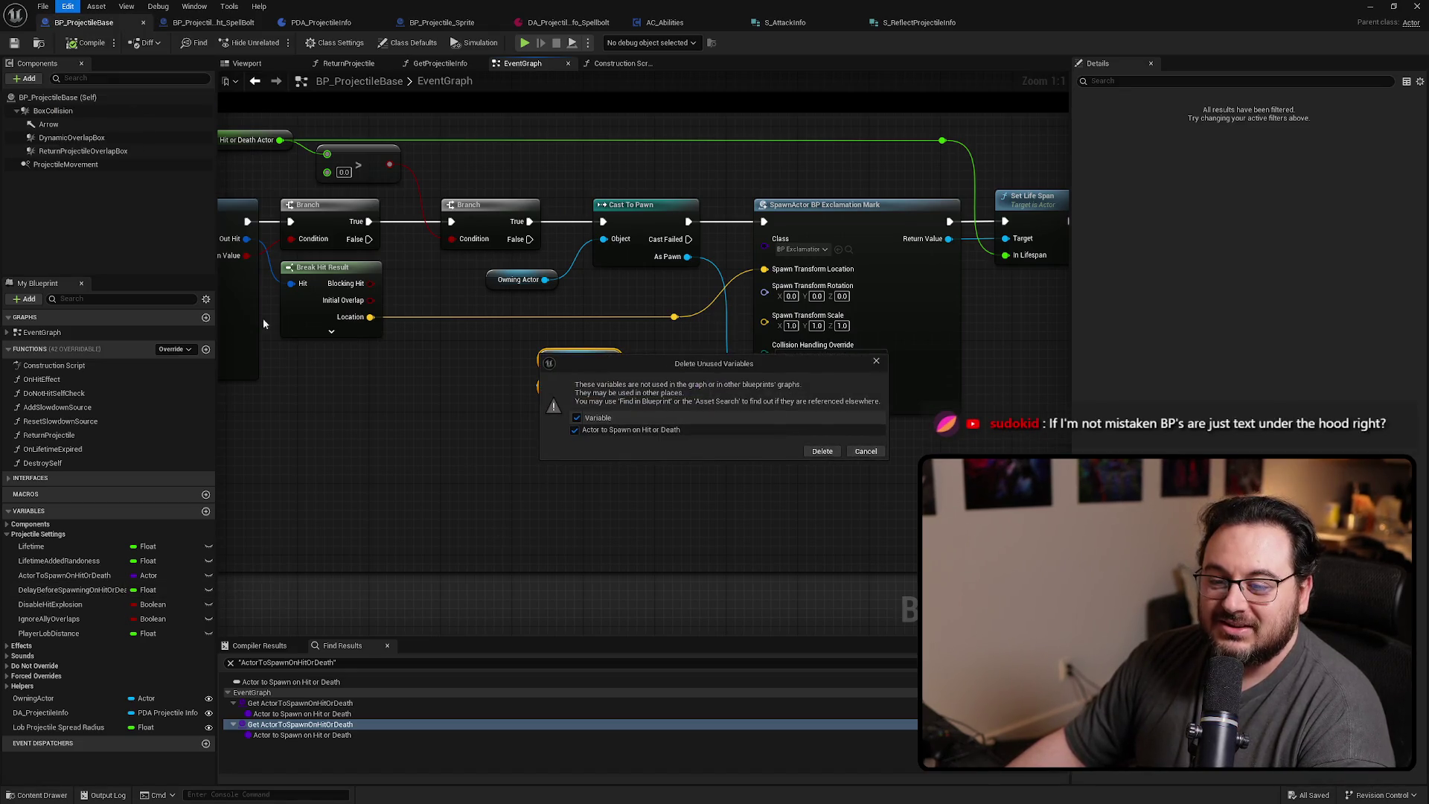
pyautogui.click(821, 451)
# Find the delay variable's reference and add DA Projectile Info's Delay Before Spawning on Hit or Death Actor getter
pyautogui.rightClick(66, 577)
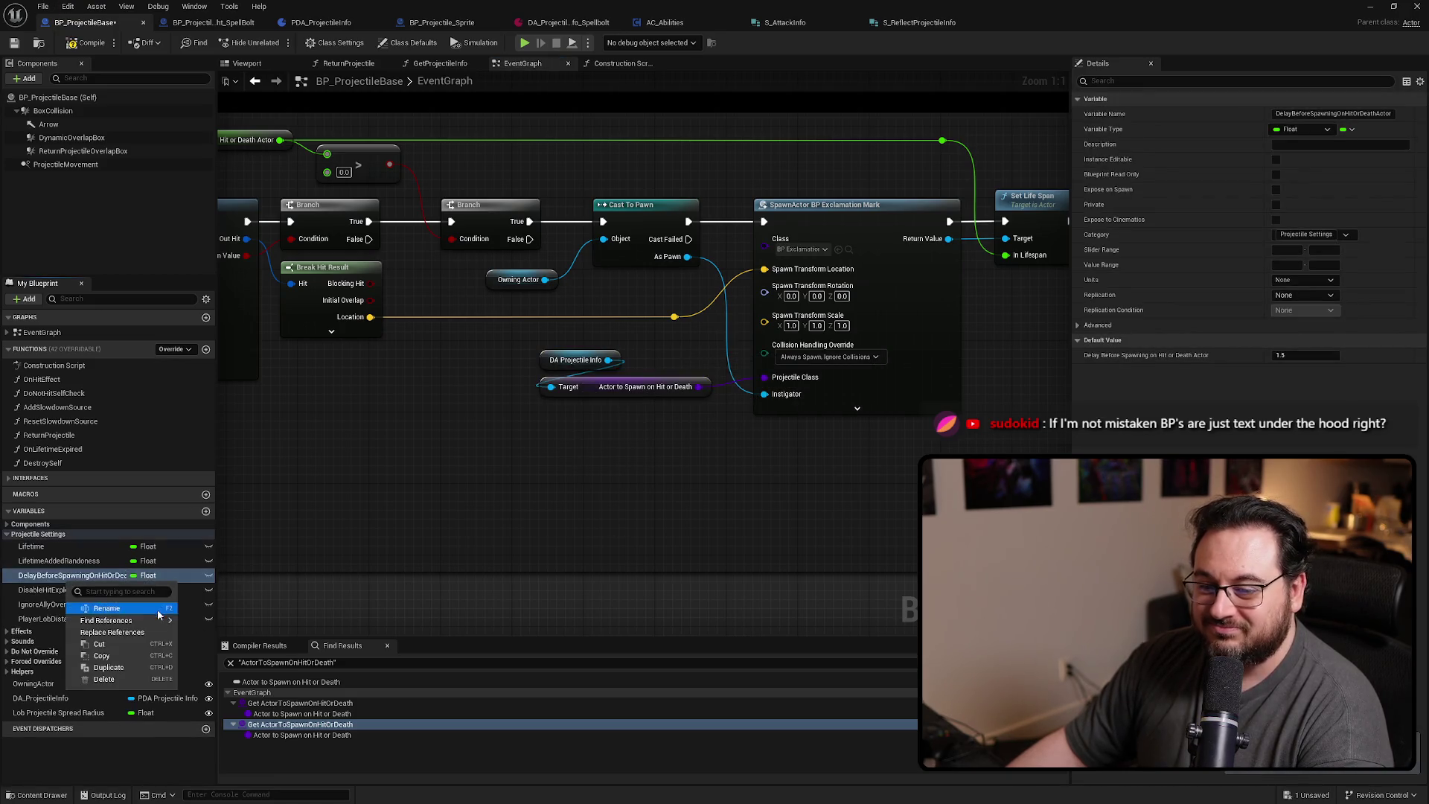
pyautogui.click(195, 622)
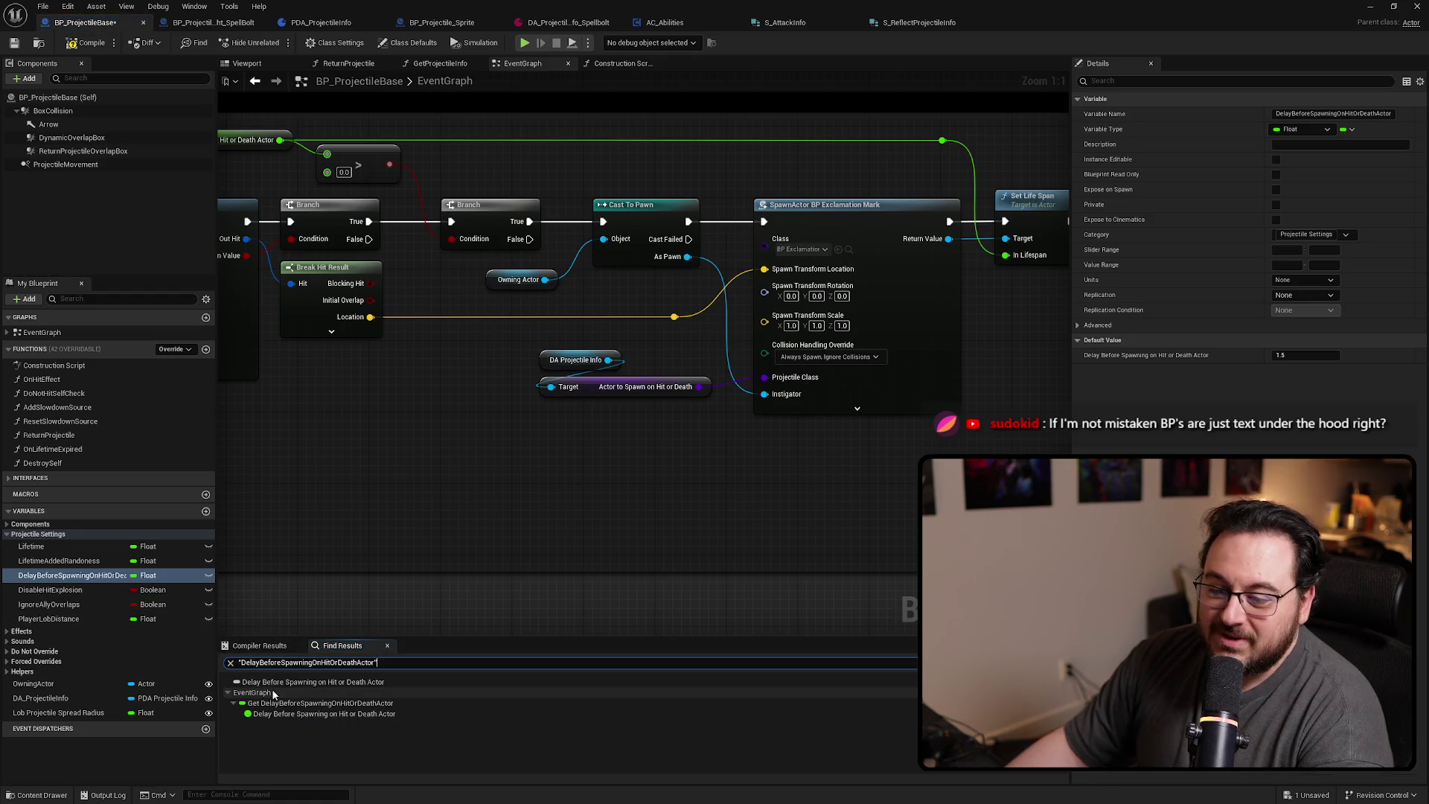
pyautogui.doubleClick(298, 703)
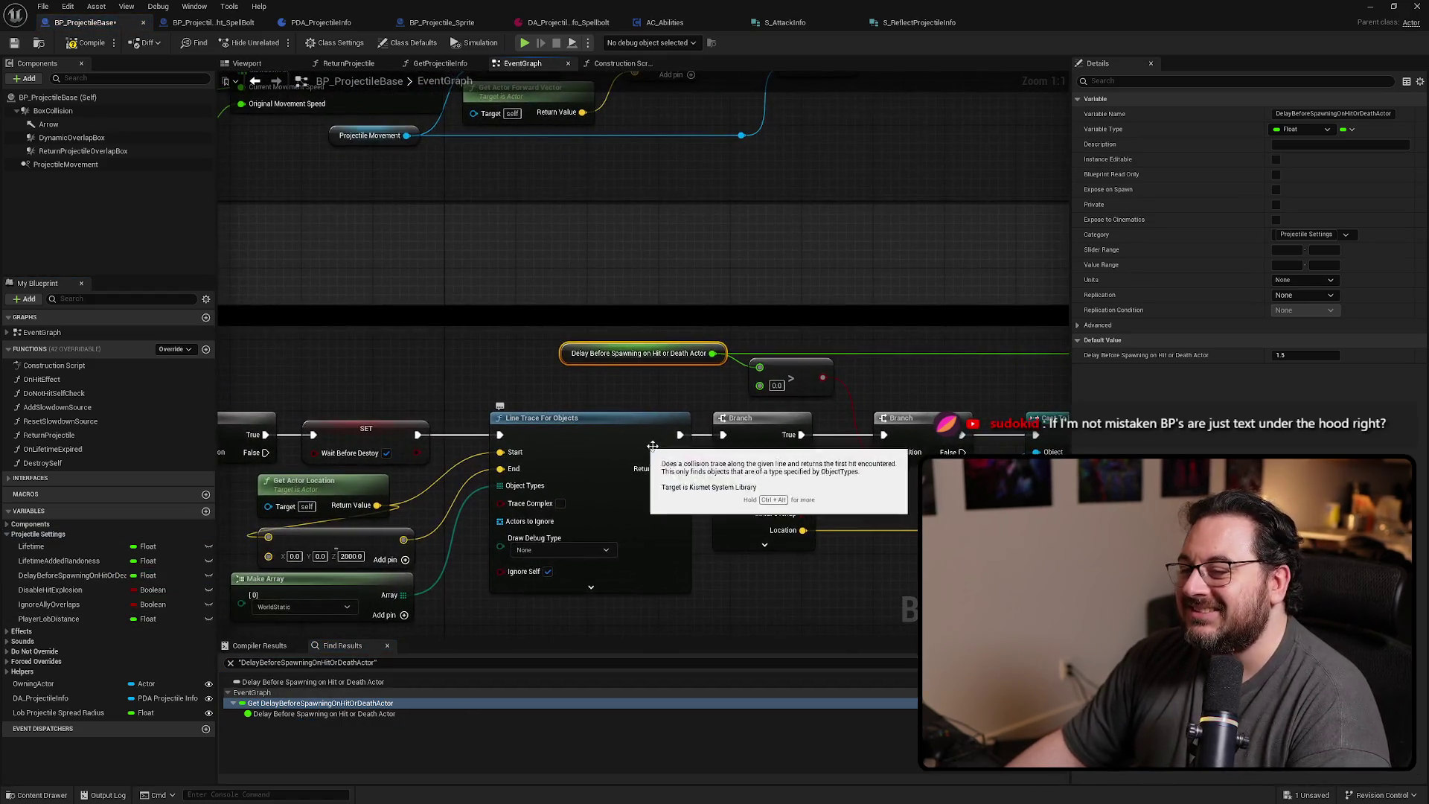
pyautogui.click(316, 268)
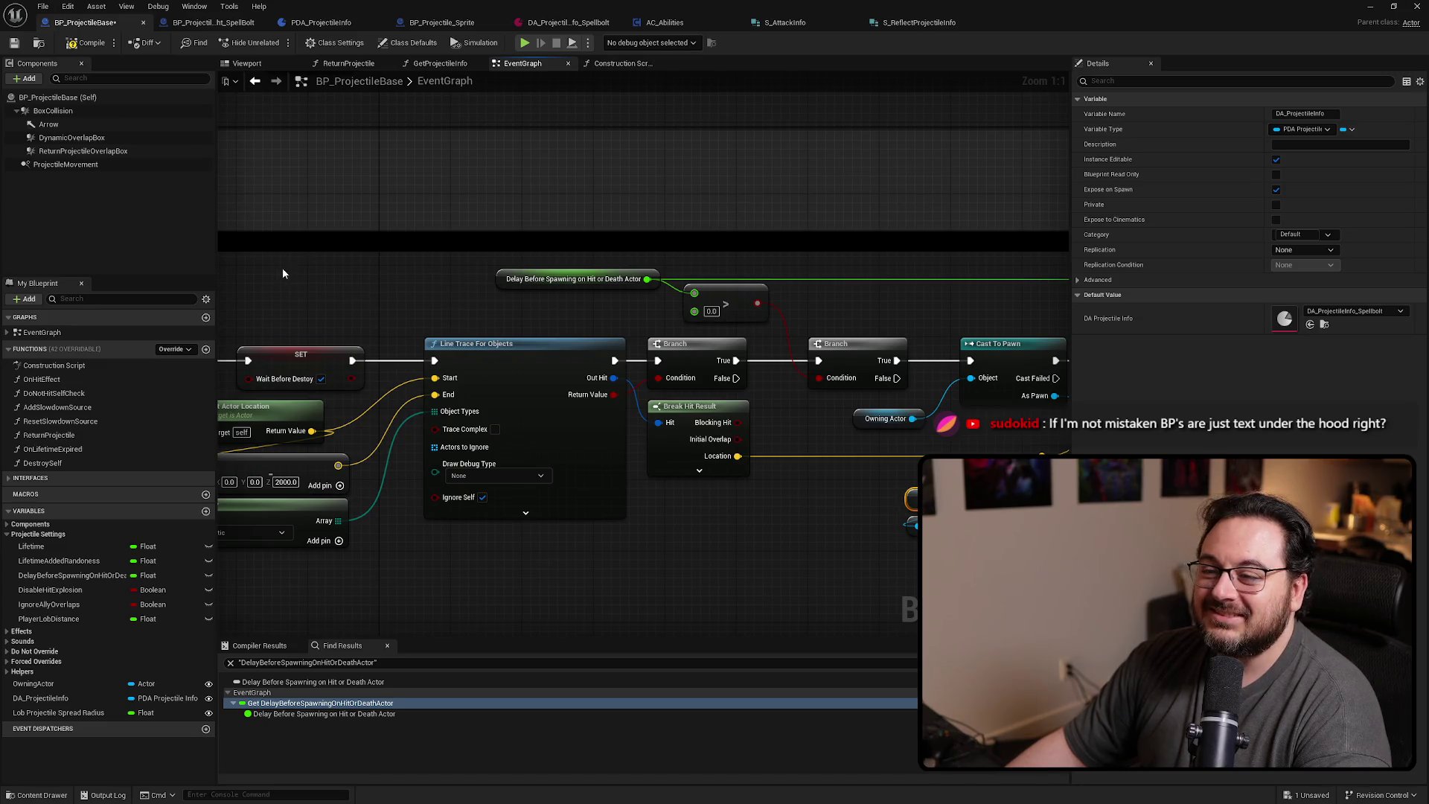
pyautogui.moveTo(282, 274)
pyautogui.mouseDown()
pyautogui.moveTo(327, 292)
pyautogui.moveTo(281, 304)
pyautogui.mouseUp()
pyautogui.write('get d')
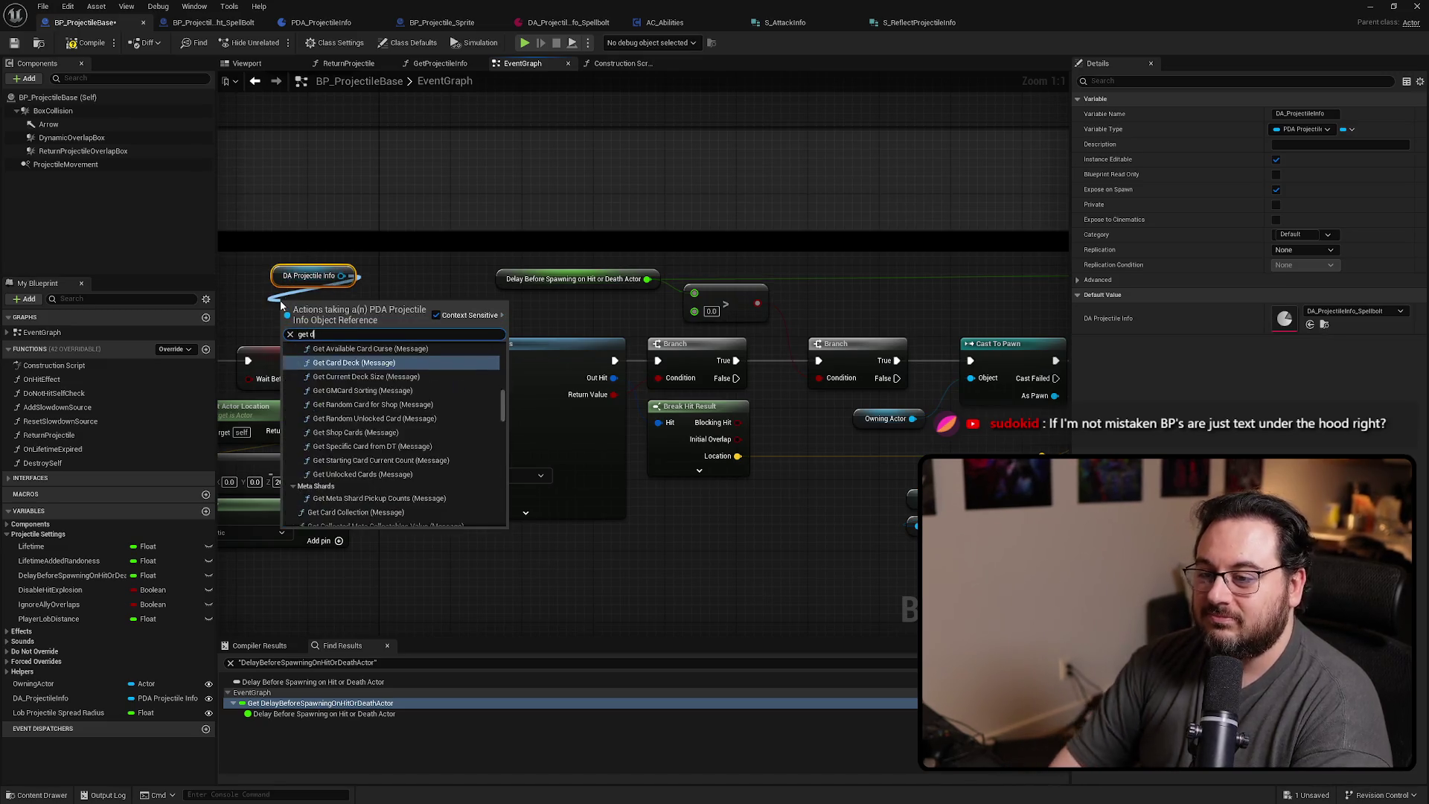
pyautogui.write('elay')
pyautogui.press('Return')
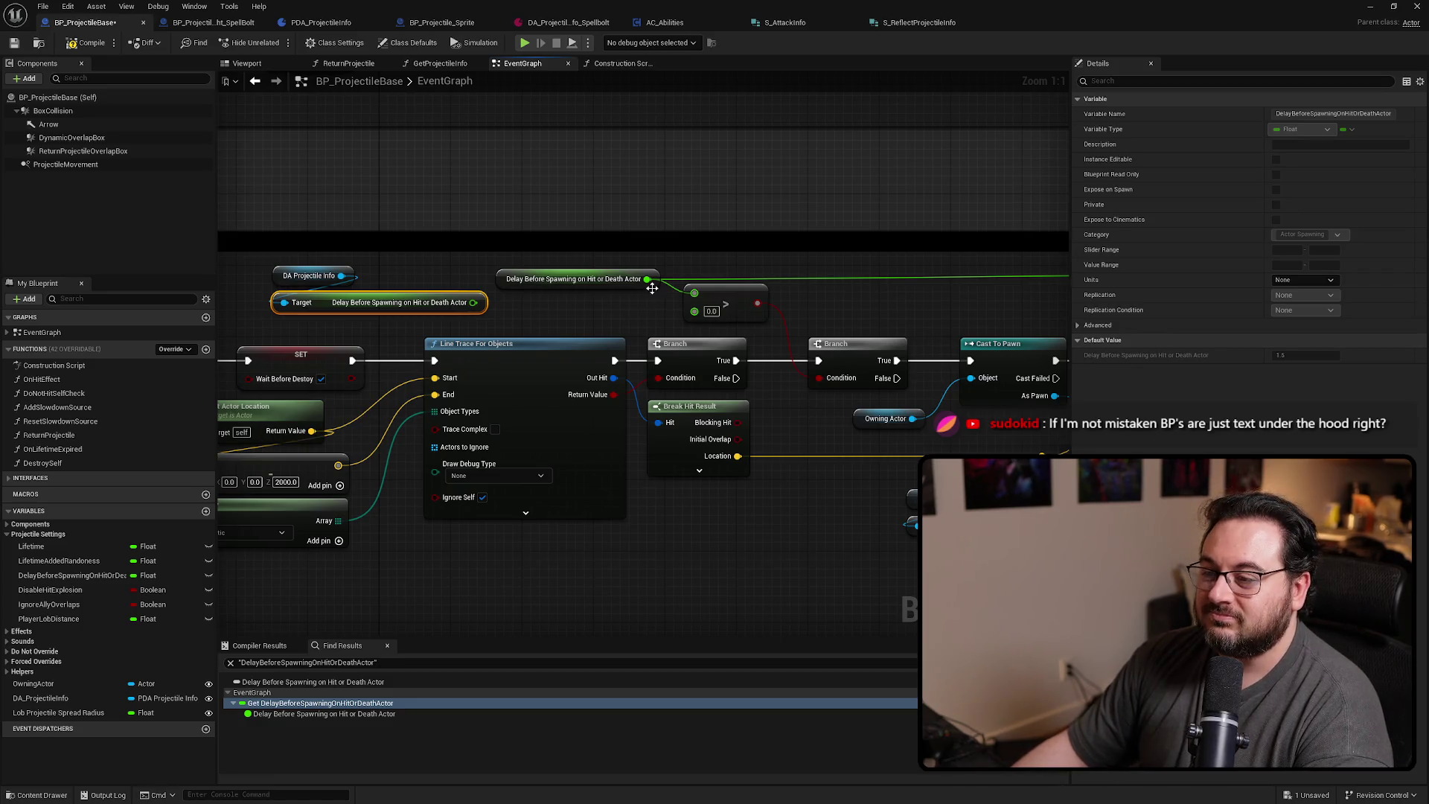
# Feed the comparison from the new getter, then delete the old getter and the DelayBeforeSpawningOnHitOrDeathActor variable
pyautogui.moveTo(647, 278)
pyautogui.mouseDown()
pyautogui.moveTo(479, 320)
pyautogui.moveTo(473, 303)
pyautogui.moveTo(584, 290)
pyautogui.moveTo(587, 275)
pyautogui.mouseUp()
pyautogui.click(500, 280)
pyautogui.press('Delete')
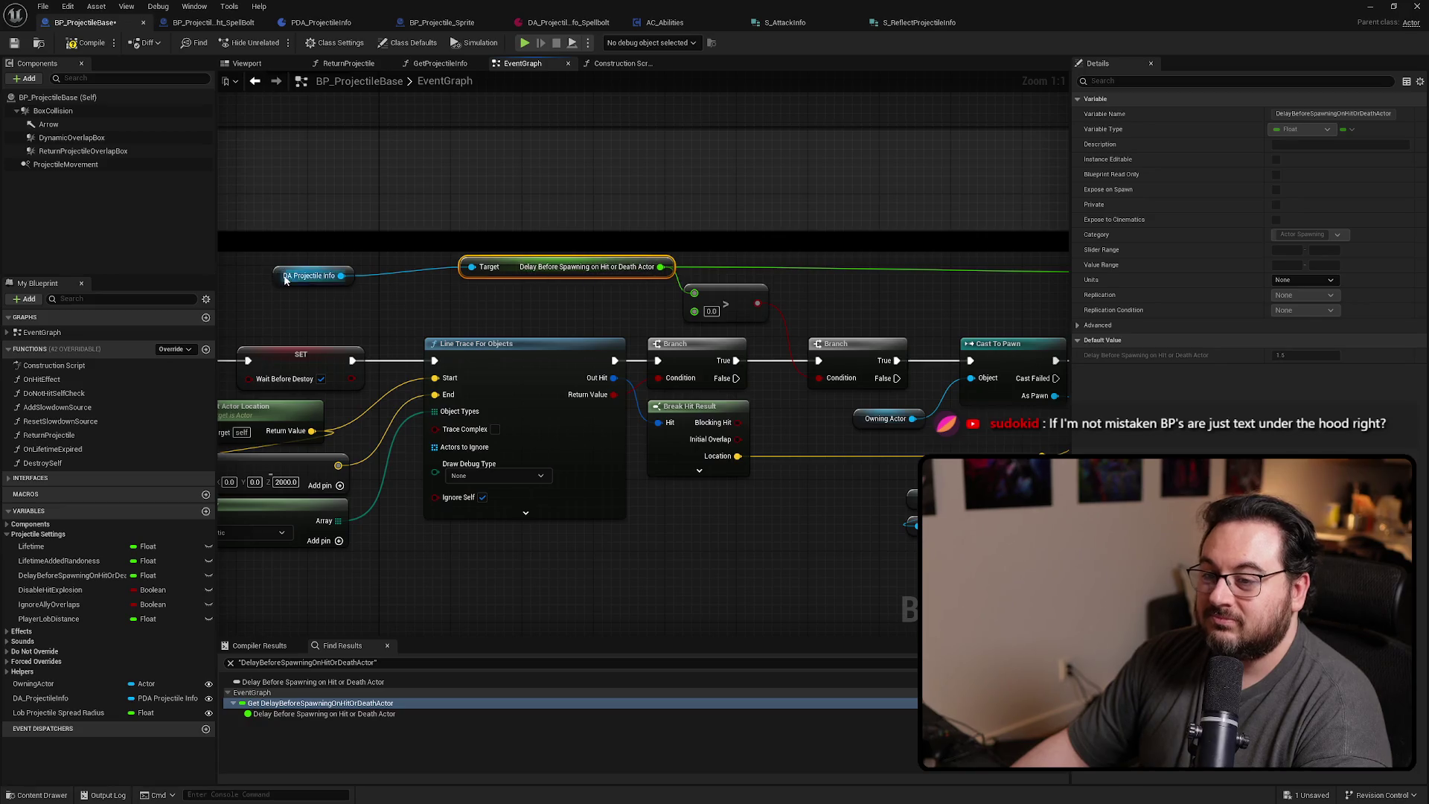
pyautogui.moveTo(285, 280); pyautogui.dragTo(355, 272)
pyautogui.moveTo(534, 232); pyautogui.dragTo(542, 212)
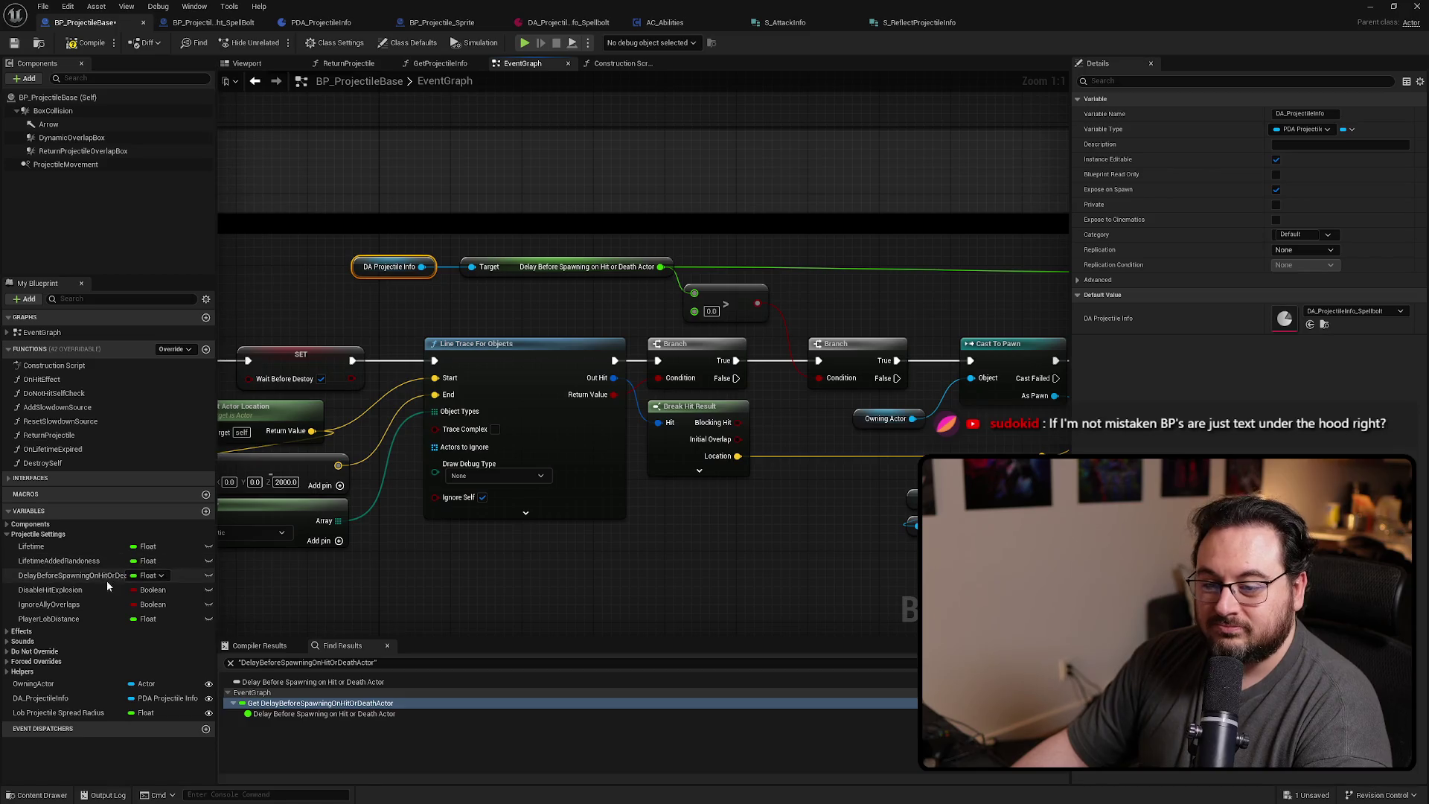
pyautogui.click(80, 577)
pyautogui.press('Delete')
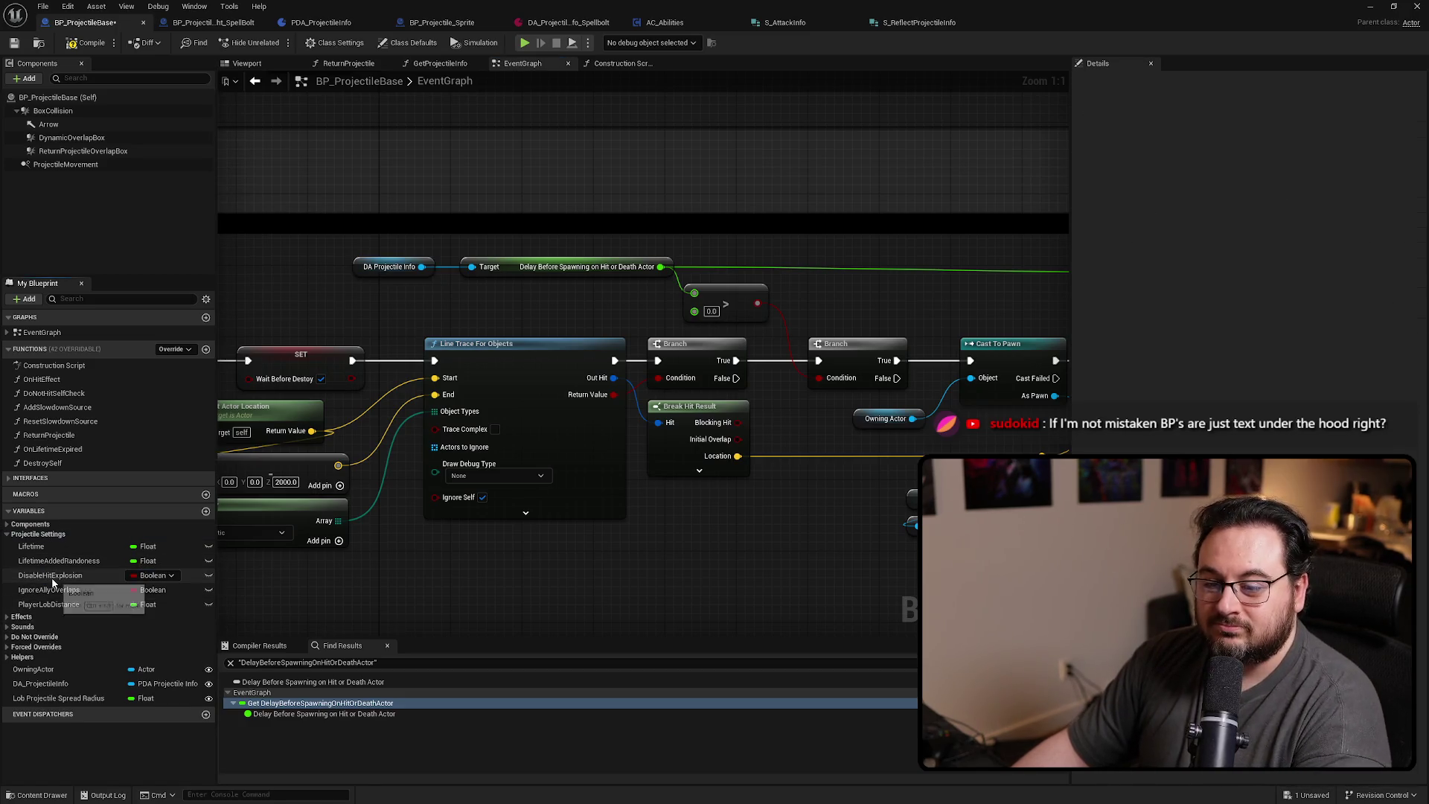
# Locate the DisableHitExplosion GET node and place DA Projectile Info with a Disable Hit Explosion getter above it
pyautogui.rightClick(52, 577)
pyautogui.click(194, 627)
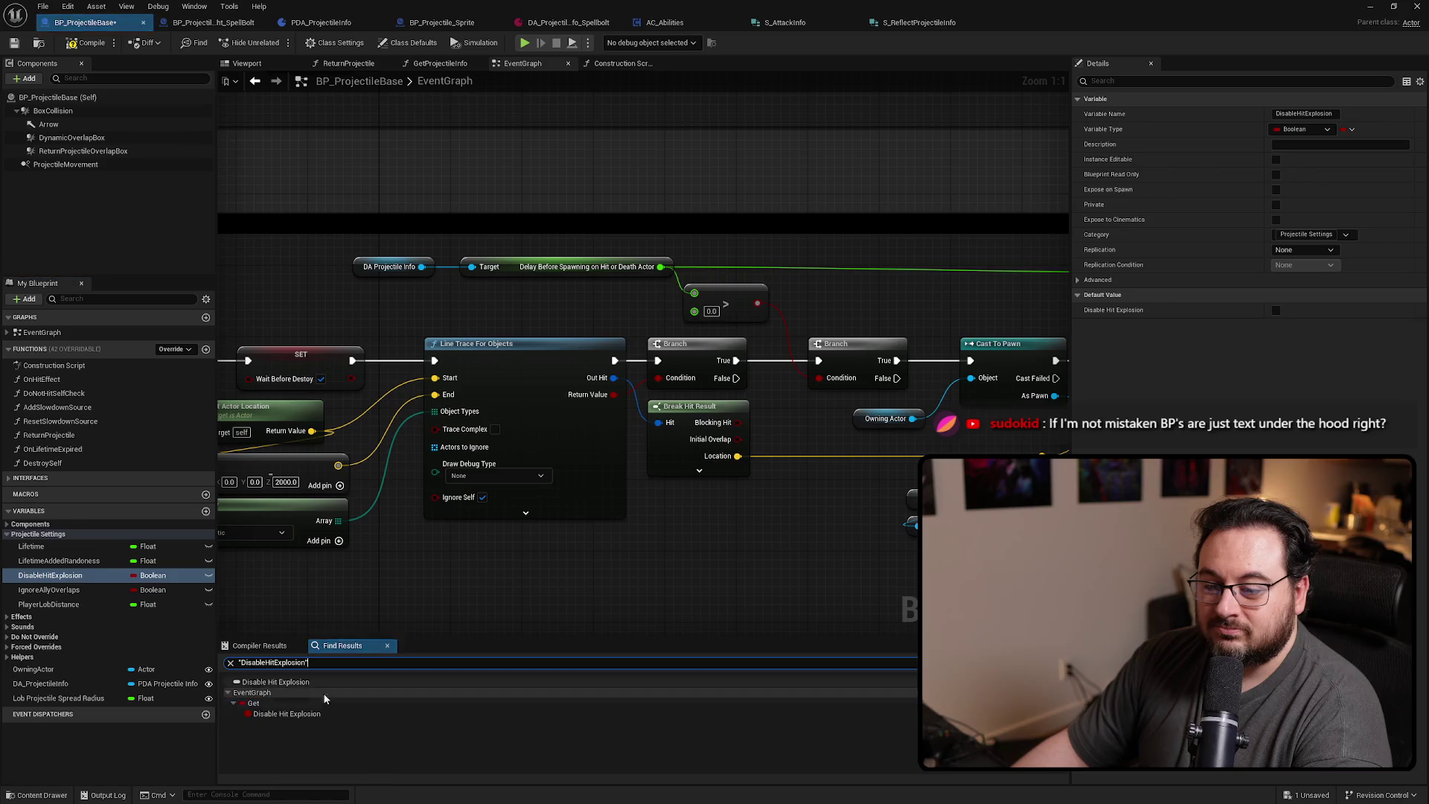
pyautogui.click(279, 712)
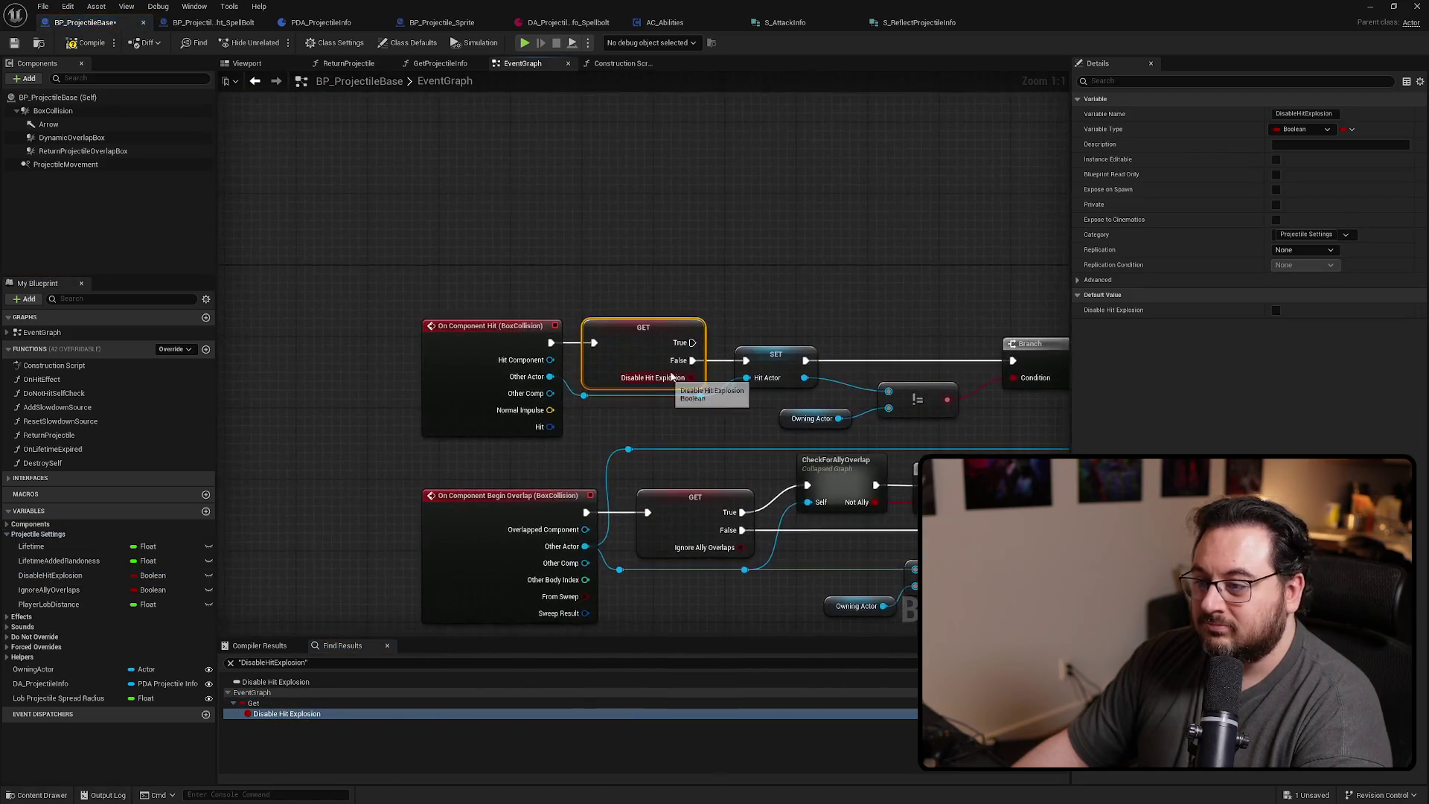
pyautogui.click(679, 240)
pyautogui.moveTo(671, 252); pyautogui.dragTo(616, 243)
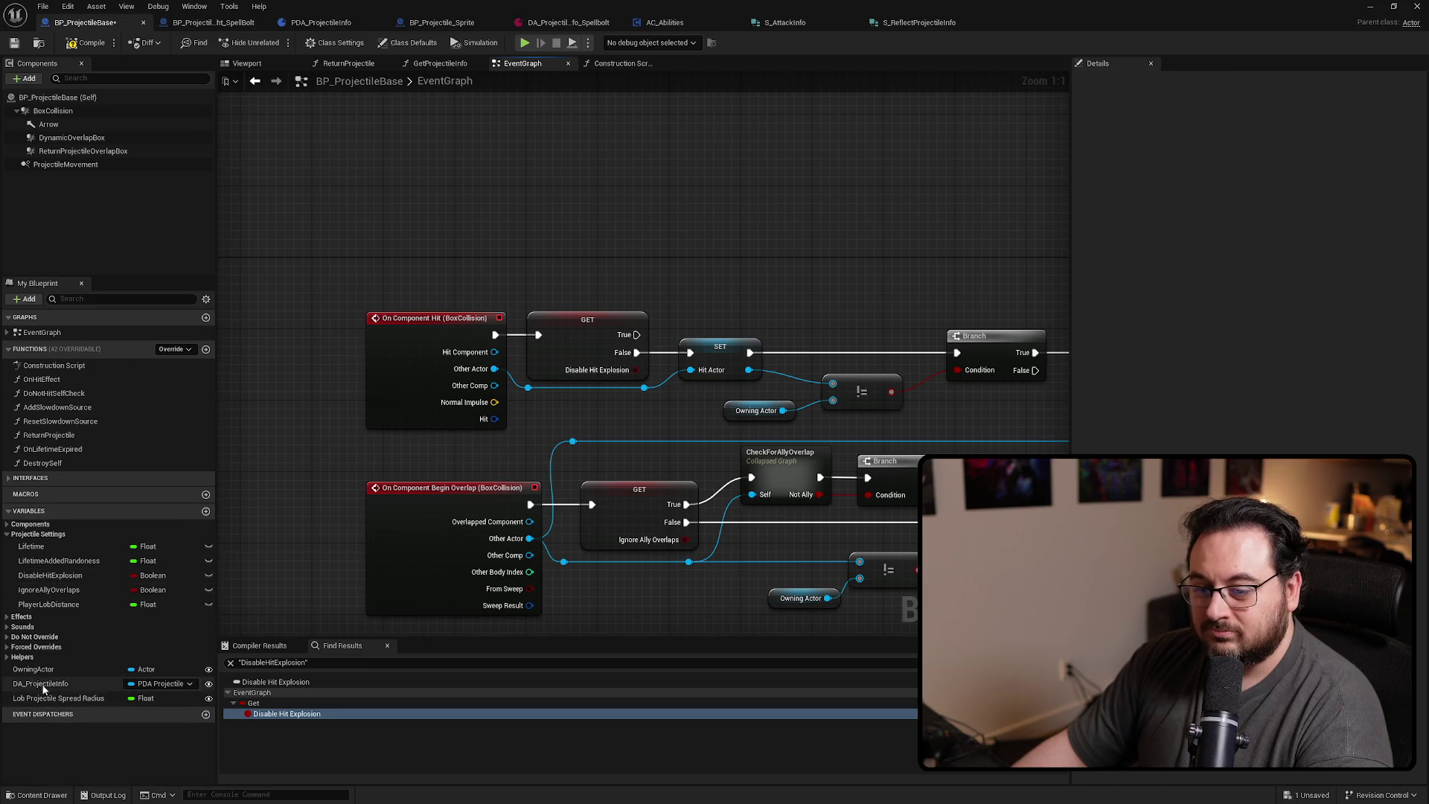
pyautogui.moveTo(41, 683)
pyautogui.mouseDown()
pyautogui.moveTo(428, 216)
pyautogui.moveTo(531, 214)
pyautogui.mouseUp()
pyautogui.write('get d')
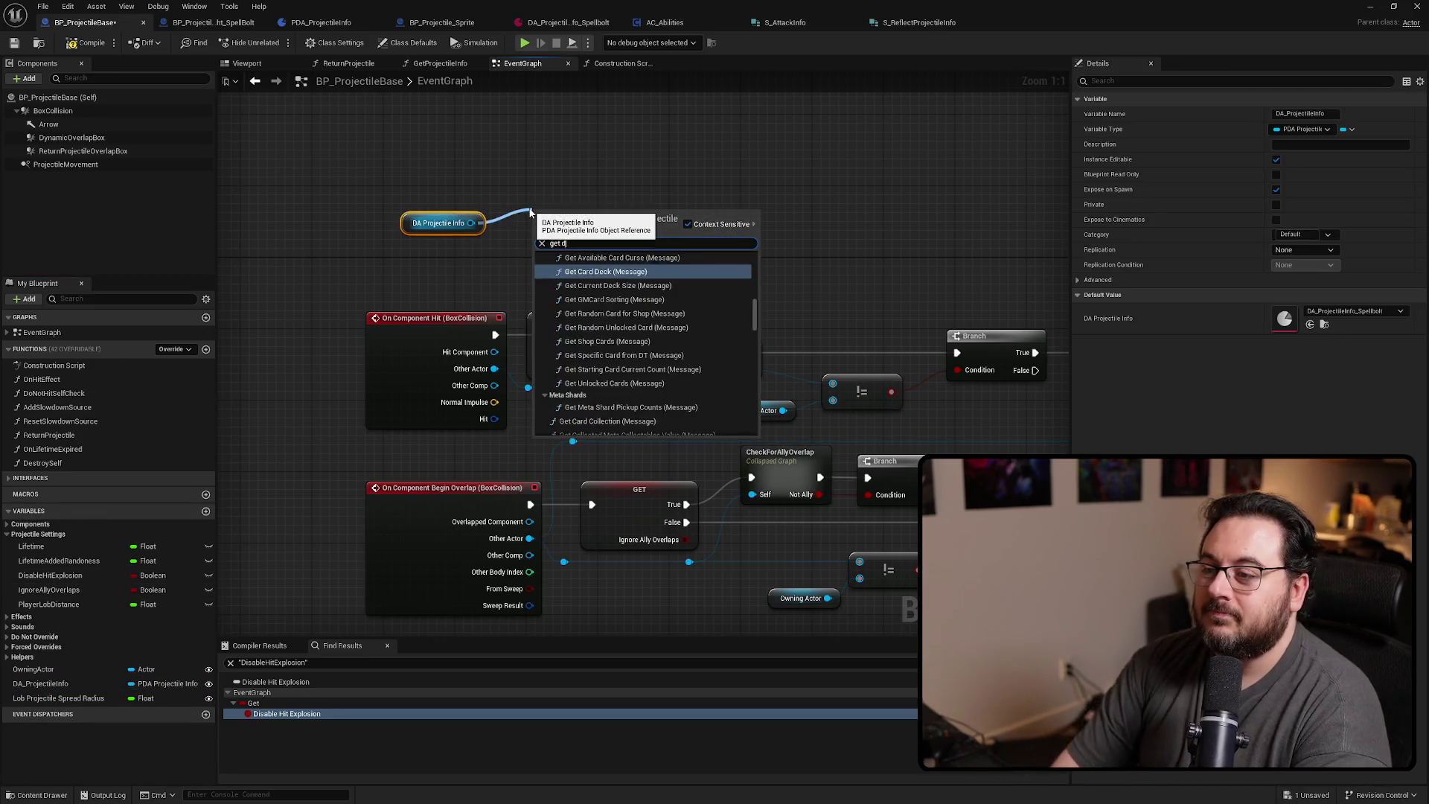
pyautogui.write('isabit')
pyautogui.press('Return')
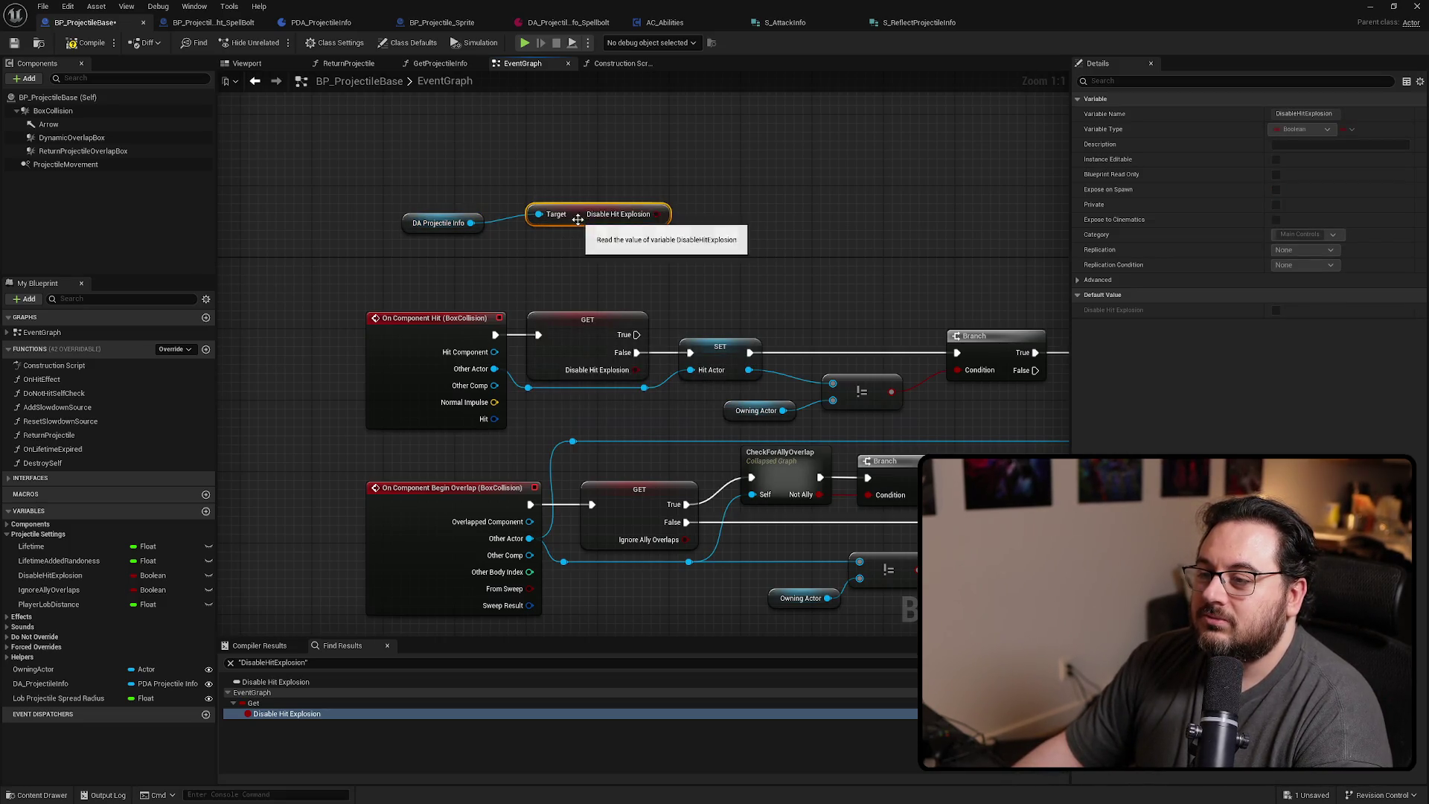
pyautogui.moveTo(579, 223); pyautogui.dragTo(454, 259)
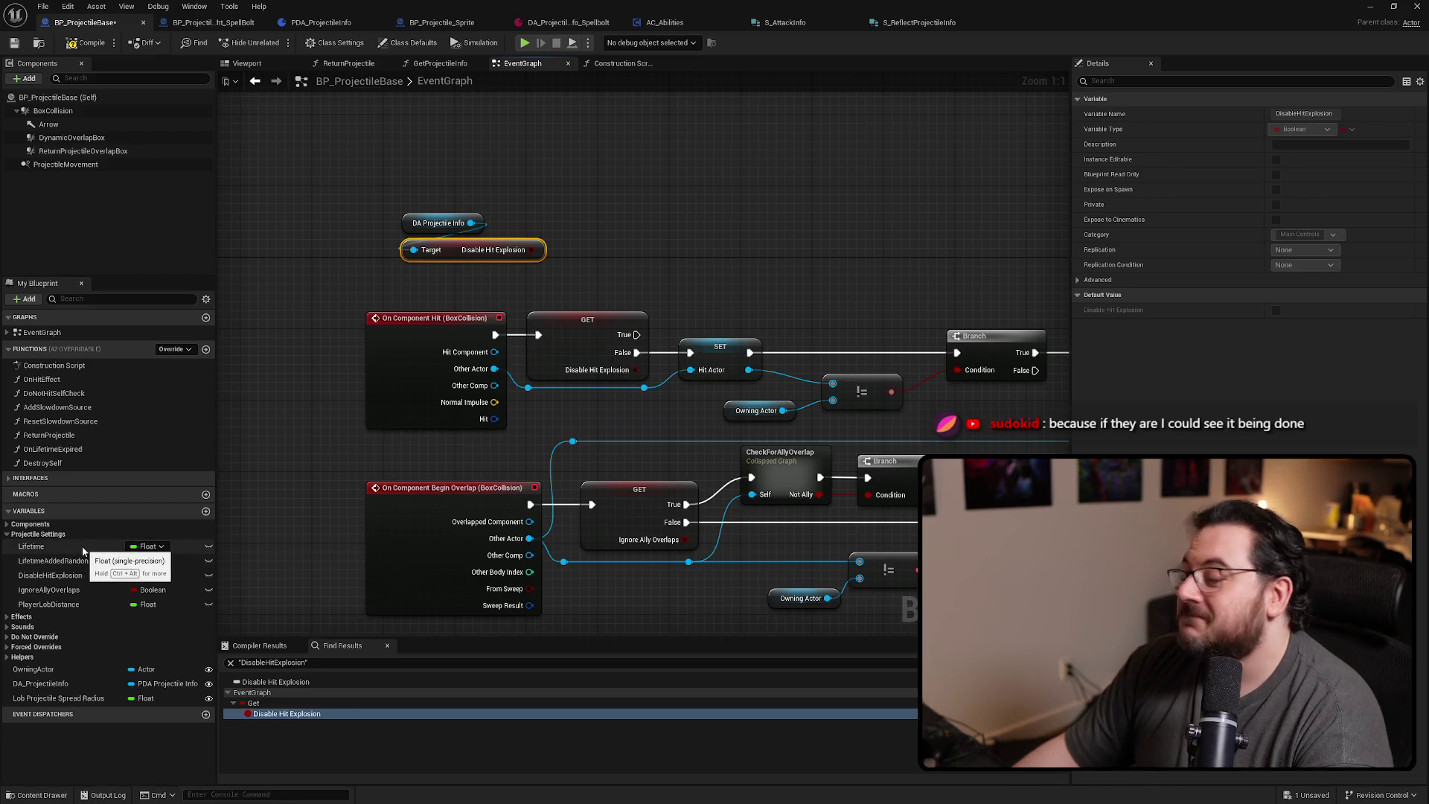
# Convert the Disable Hit Explosion getter to a GET branch, route On Component Hit through it with False to SET, and delete the old GET
pyautogui.rightClick(532, 260)
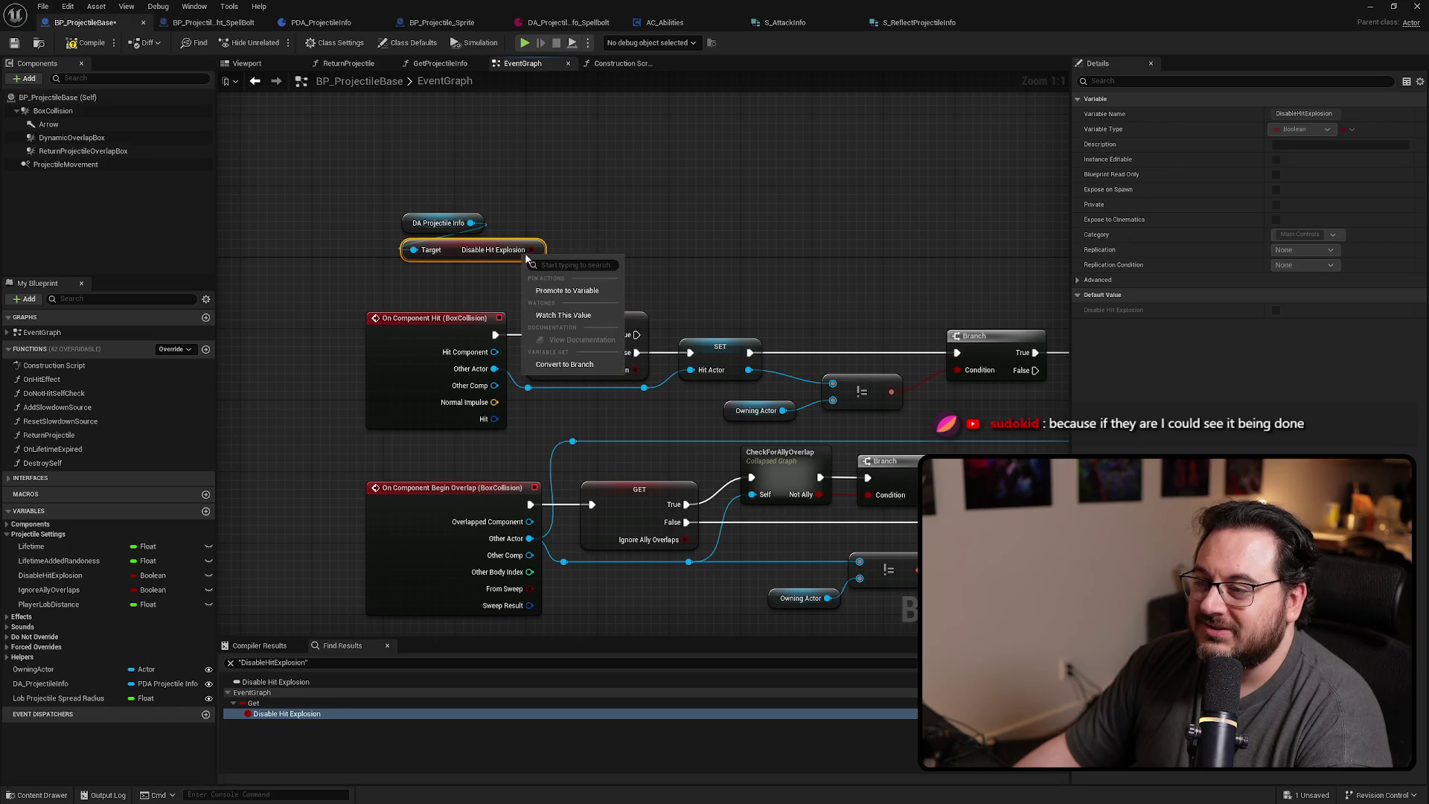
pyautogui.click(573, 370)
pyautogui.moveTo(485, 276)
pyautogui.mouseDown()
pyautogui.moveTo(652, 228)
pyautogui.moveTo(638, 240)
pyautogui.mouseUp()
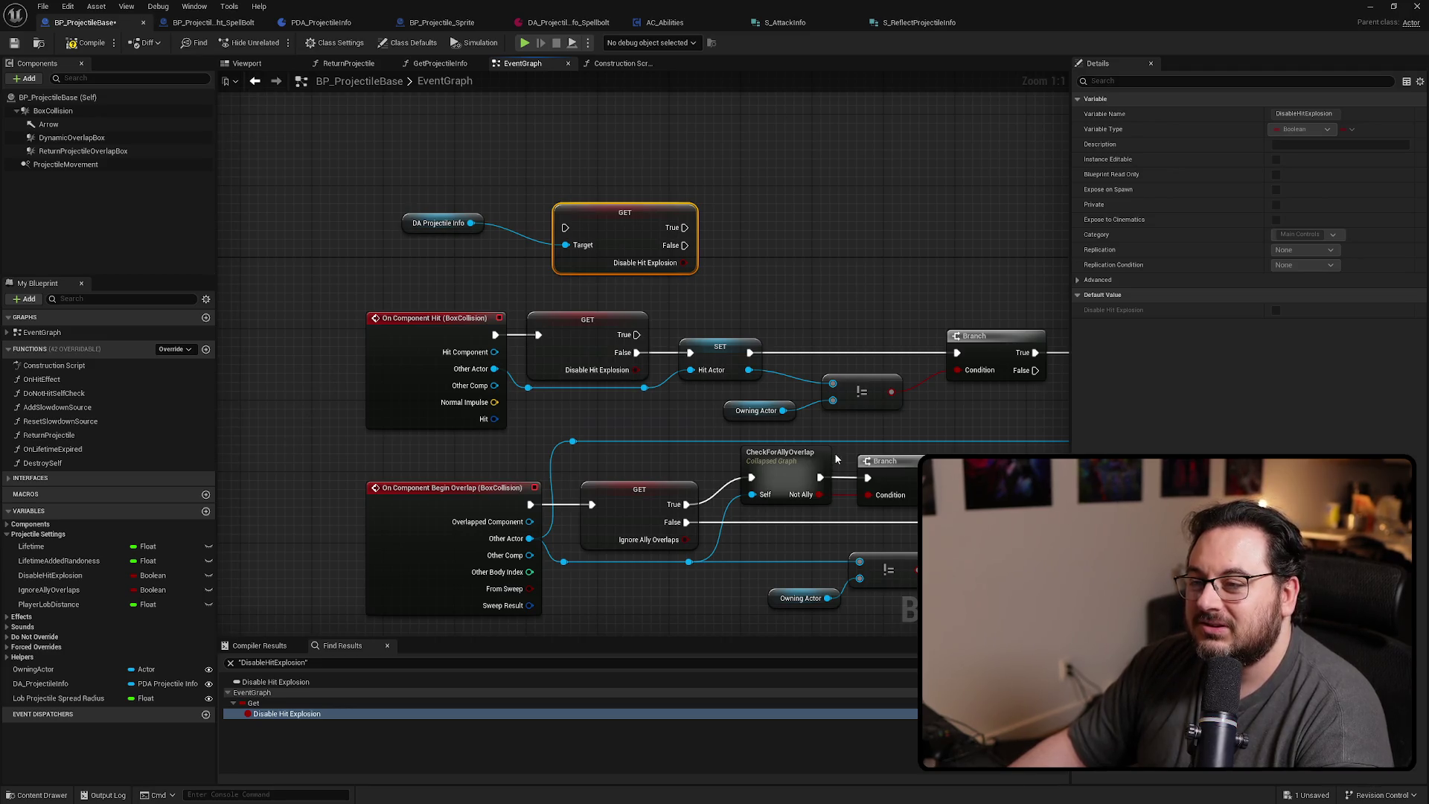
pyautogui.moveTo(538, 334); pyautogui.dragTo(565, 227)
pyautogui.moveTo(636, 352)
pyautogui.mouseDown()
pyautogui.moveTo(684, 245)
pyautogui.moveTo(593, 311)
pyautogui.moveTo(595, 340)
pyautogui.mouseUp()
pyautogui.press('Delete')
pyautogui.moveTo(409, 227); pyautogui.dragTo(435, 298)
pyautogui.click(600, 322)
pyautogui.moveTo(641, 418)
pyautogui.mouseDown()
pyautogui.moveTo(718, 324)
pyautogui.moveTo(637, 424)
pyautogui.moveTo(671, 461)
pyautogui.moveTo(657, 516)
pyautogui.mouseUp()
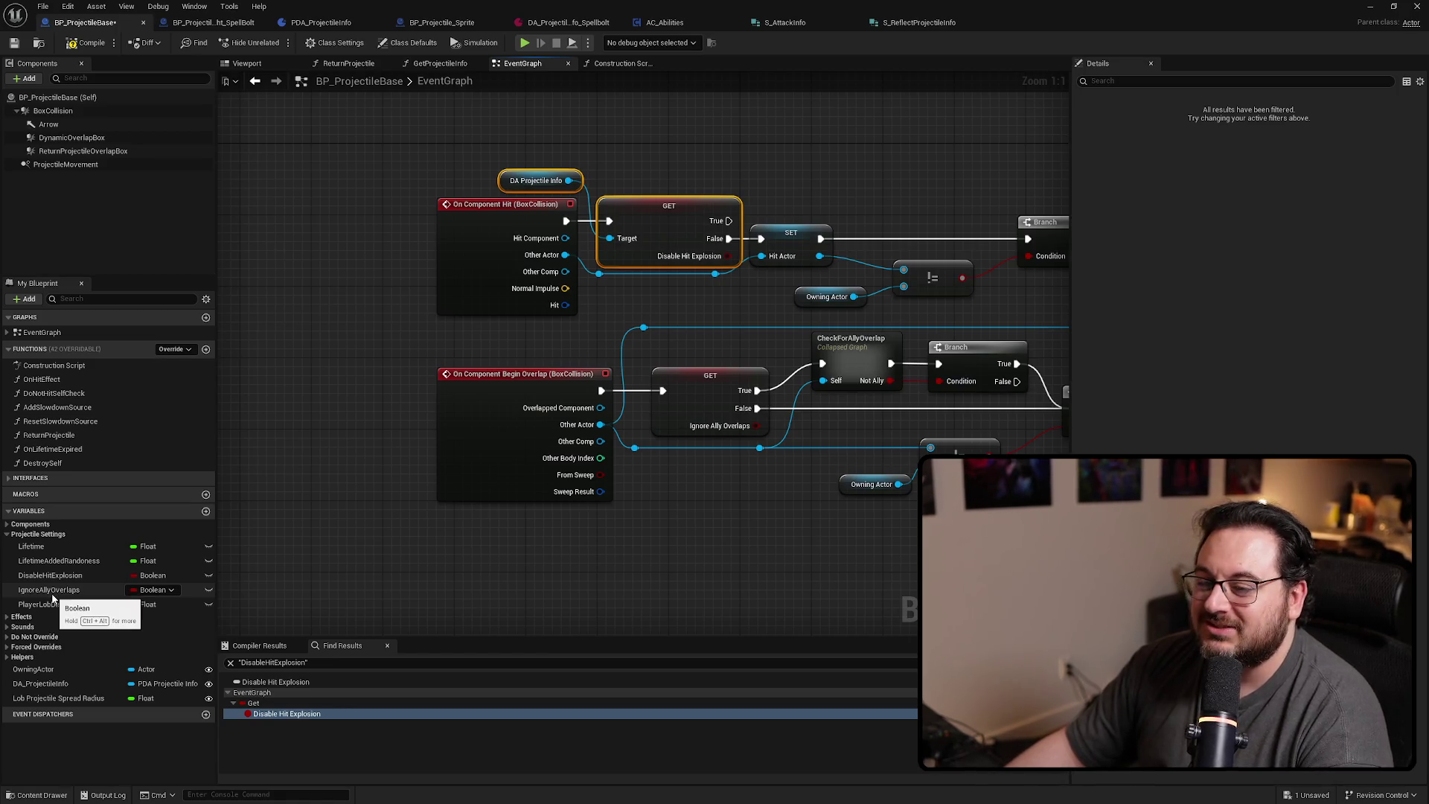
# Find IgnoreAllyOverlaps references by name and jump to its GET node in the Begin Overlap chain
pyautogui.rightClick(47, 595)
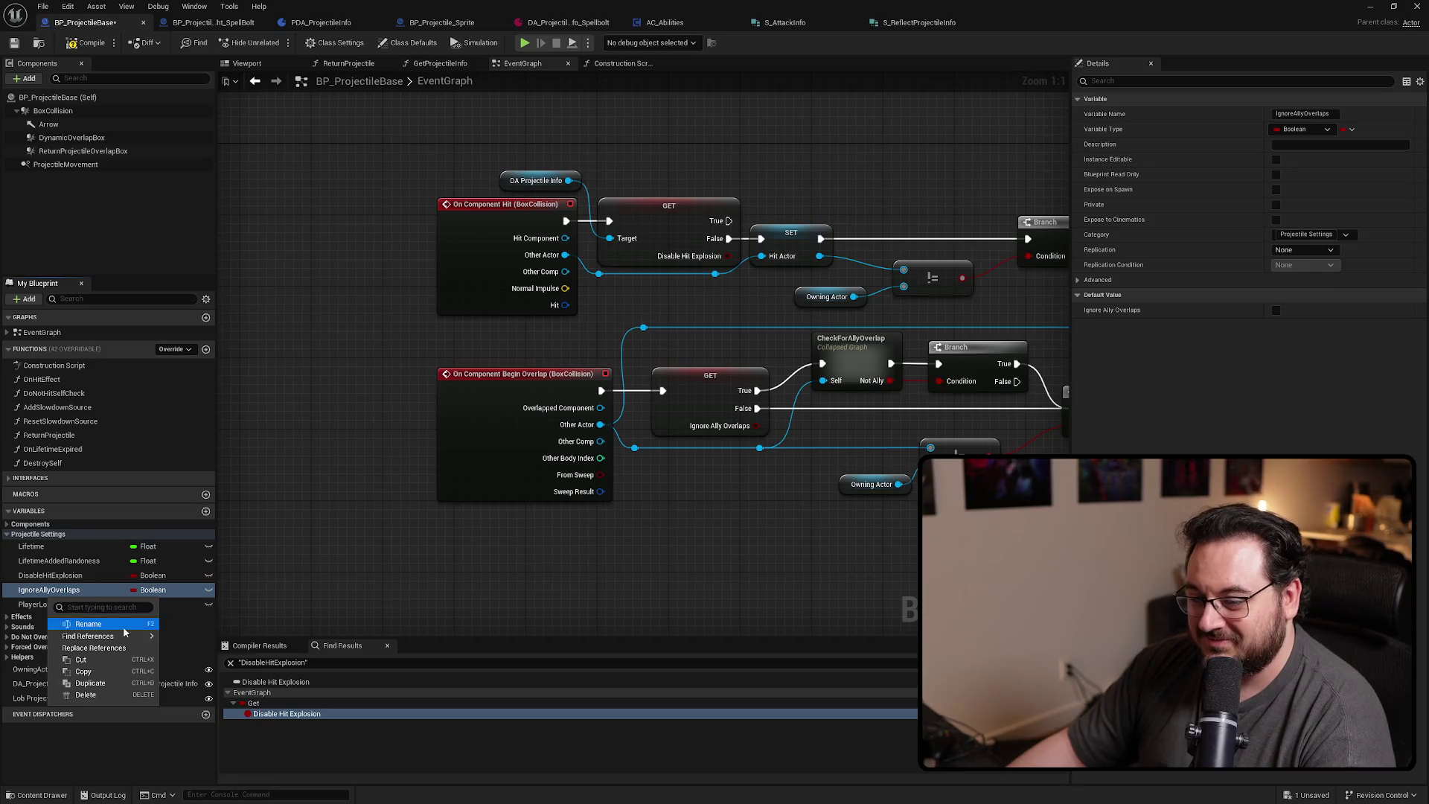
pyautogui.moveTo(141, 635)
pyautogui.click(210, 642)
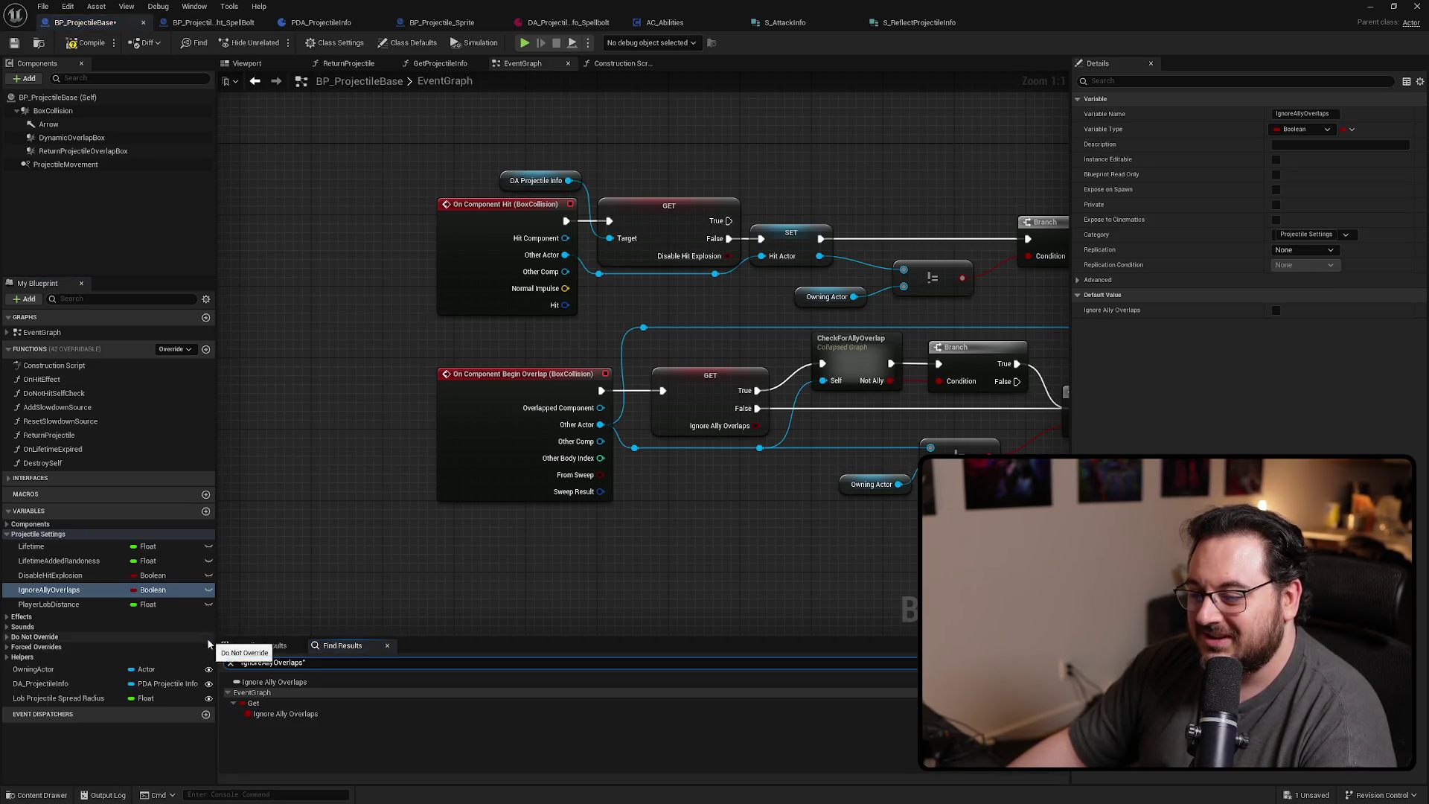
pyautogui.doubleClick(279, 715)
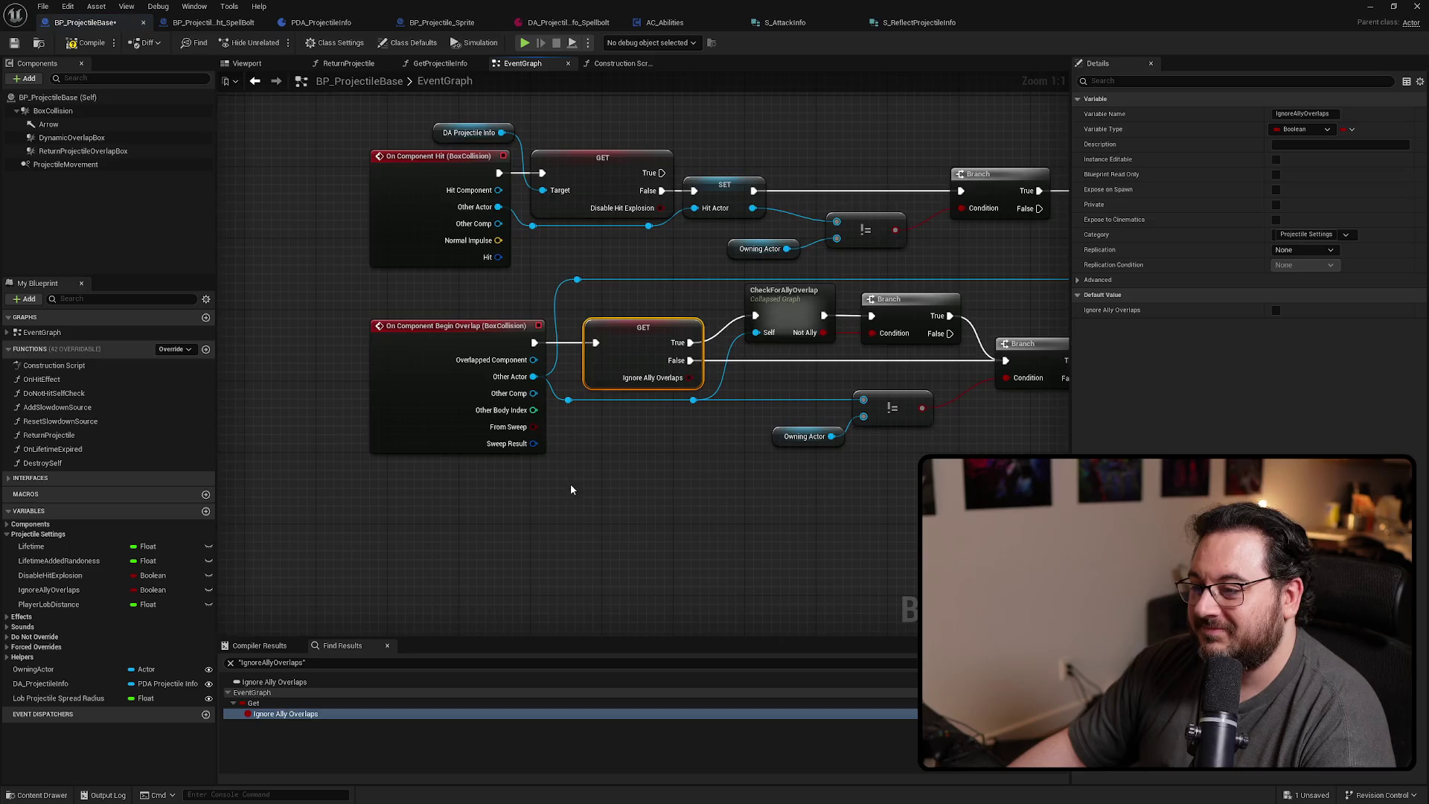
# Copy and paste a DA Projectile Info node beside On Component Begin Overlap and pull a wire from it
pyautogui.click(467, 196)
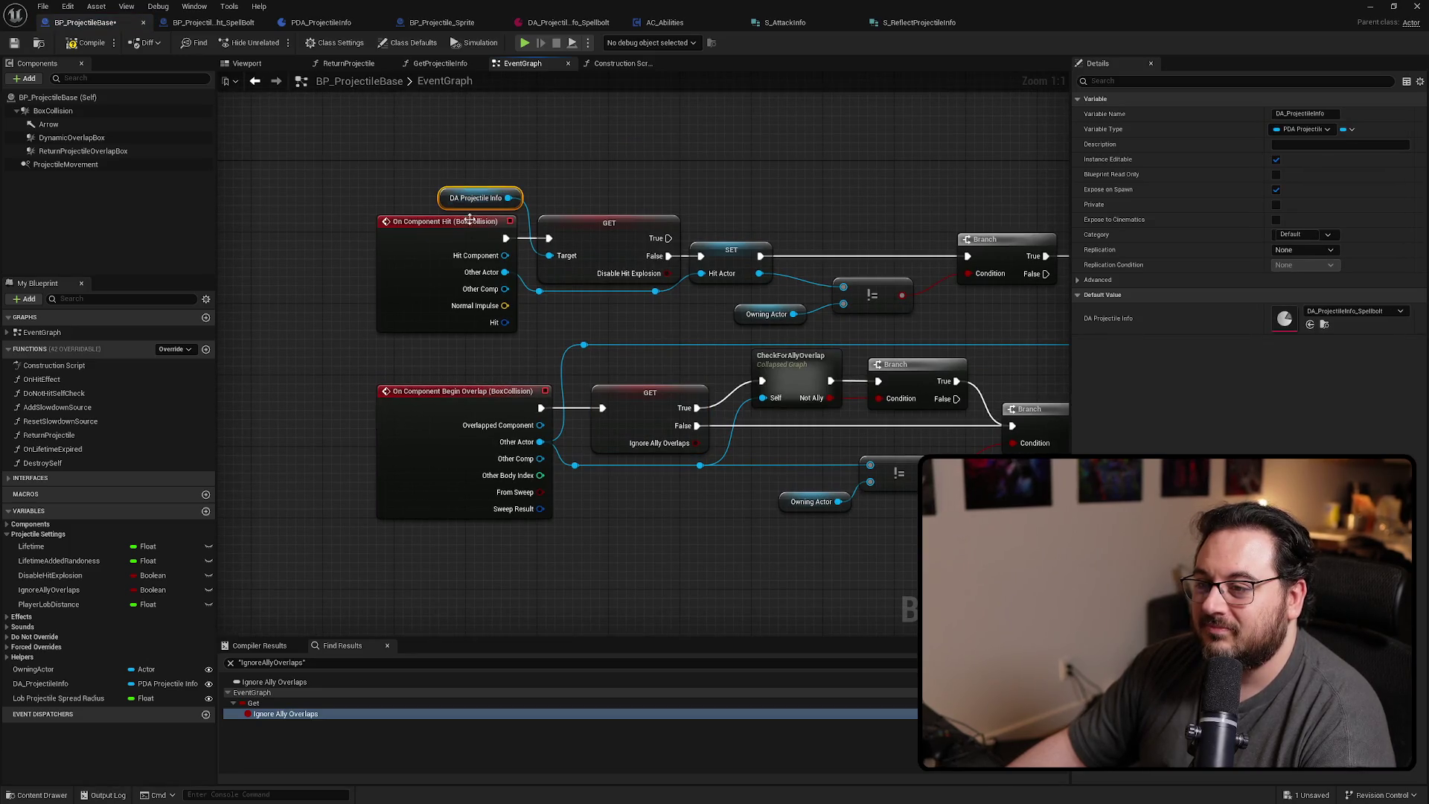
pyautogui.hotkey('ctrl', 'c')
pyautogui.hotkey('ctrl', 'v')
pyautogui.moveTo(490, 359); pyautogui.dragTo(562, 346)
# Replace the old ally-overlap GET with a validated Ignore Ally Overlaps getter from DA Projectile Info, rewiring True/False and exec
pyautogui.write('get')
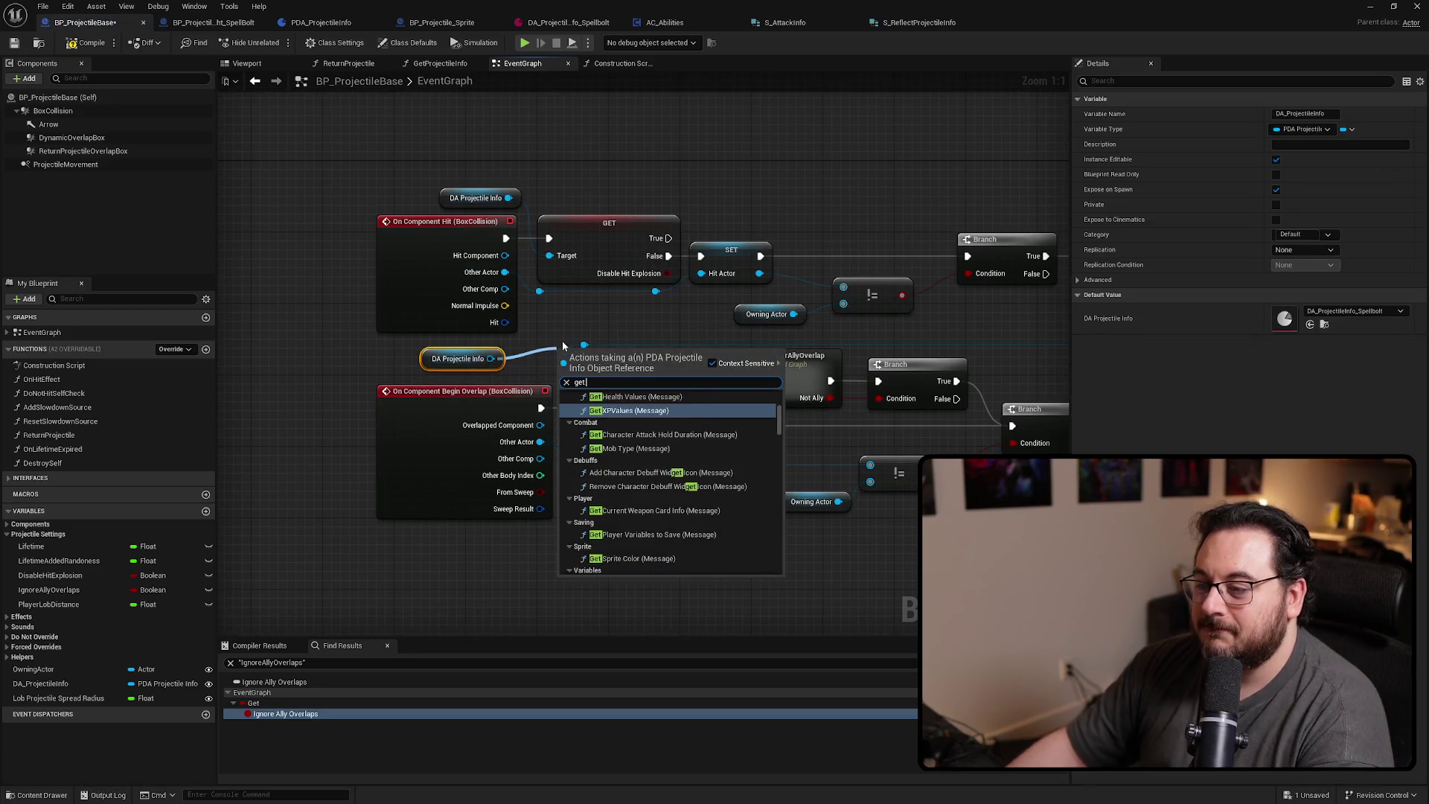
pyautogui.write(' ignore al')
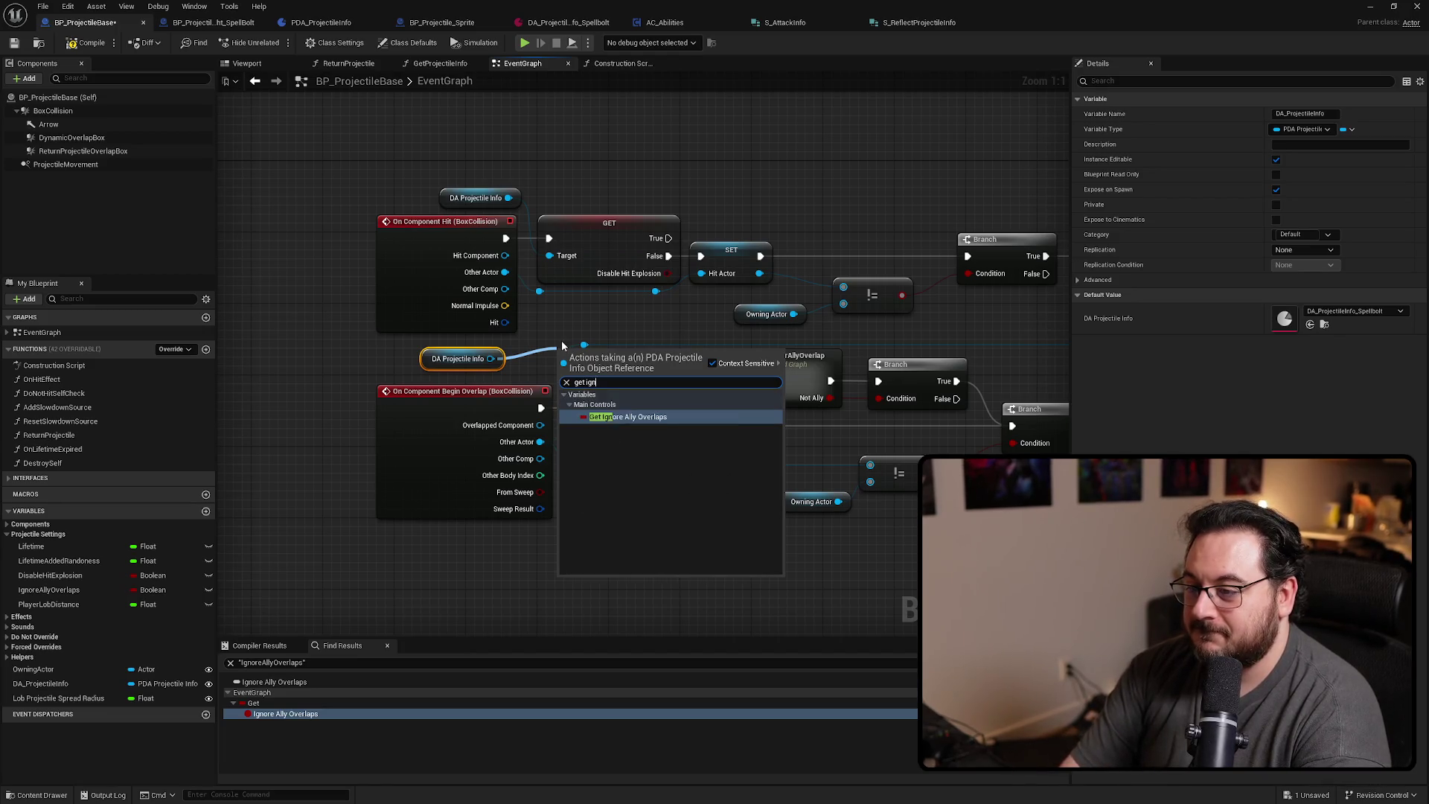
pyautogui.press('Return')
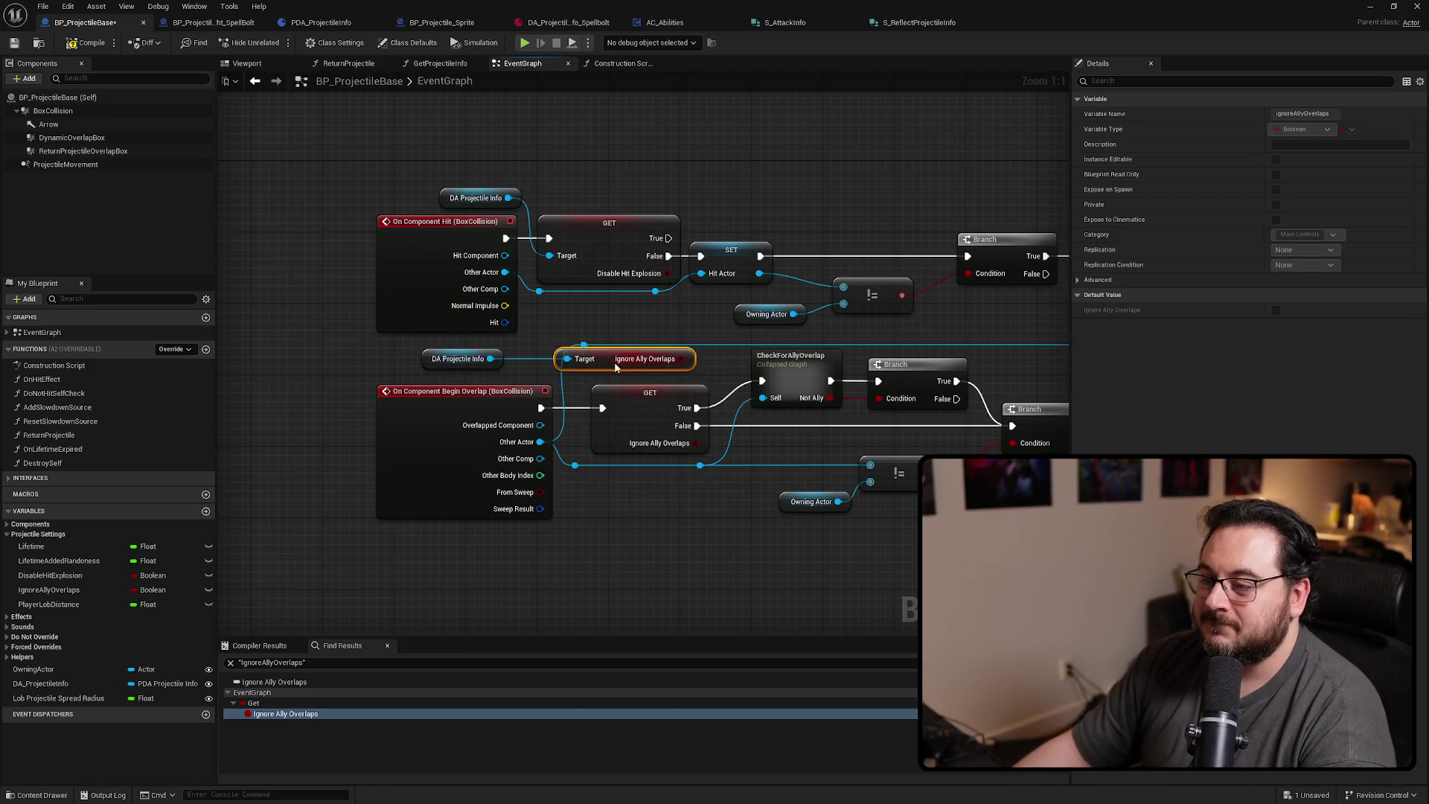
pyautogui.rightClick(624, 366)
pyautogui.click(658, 473)
pyautogui.moveTo(652, 391); pyautogui.dragTo(662, 355)
pyautogui.moveTo(696, 408); pyautogui.dragTo(691, 337)
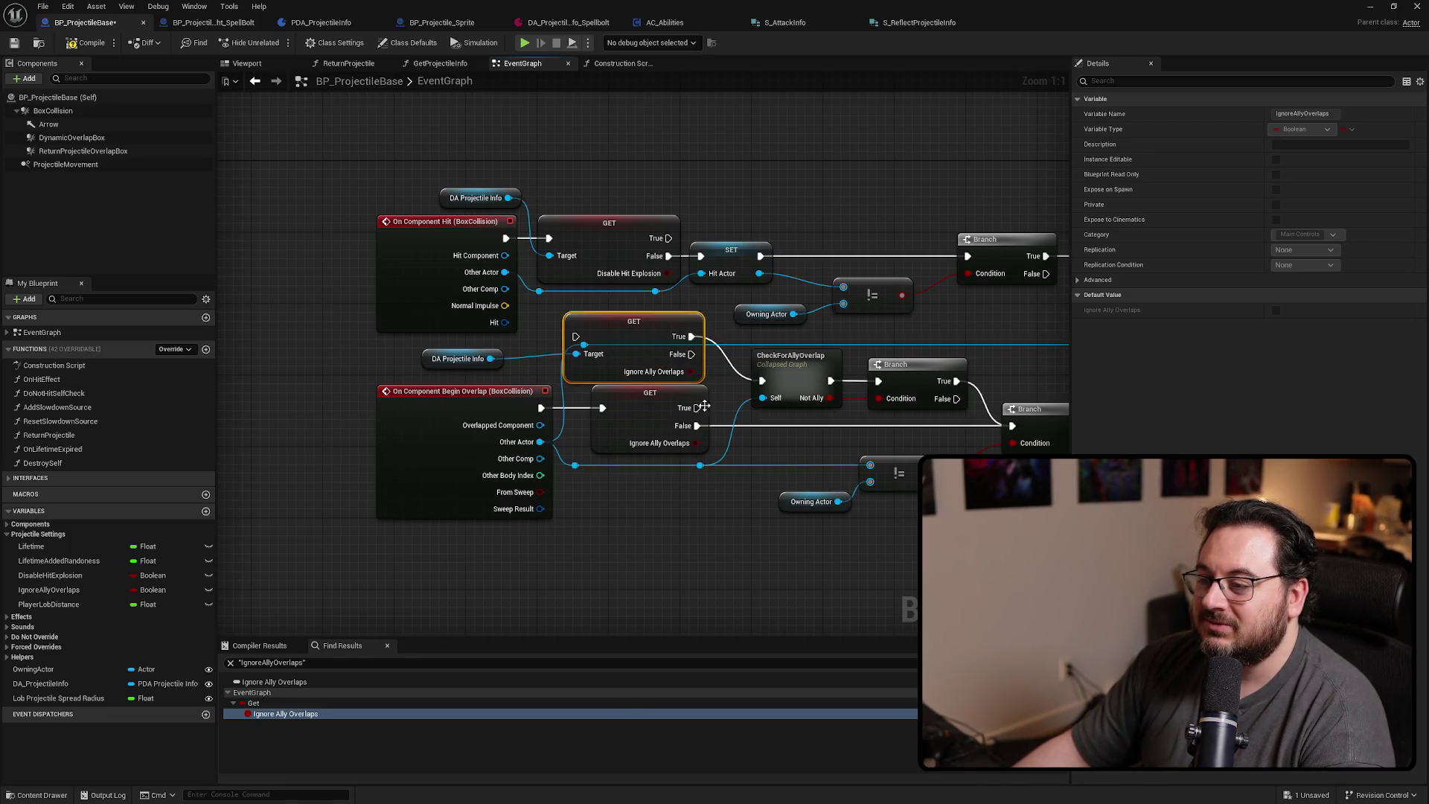
pyautogui.moveTo(697, 426); pyautogui.dragTo(693, 355)
pyautogui.moveTo(602, 408)
pyautogui.mouseDown()
pyautogui.moveTo(575, 336)
pyautogui.moveTo(665, 417)
pyautogui.mouseUp()
pyautogui.click(638, 424)
pyautogui.press('Delete')
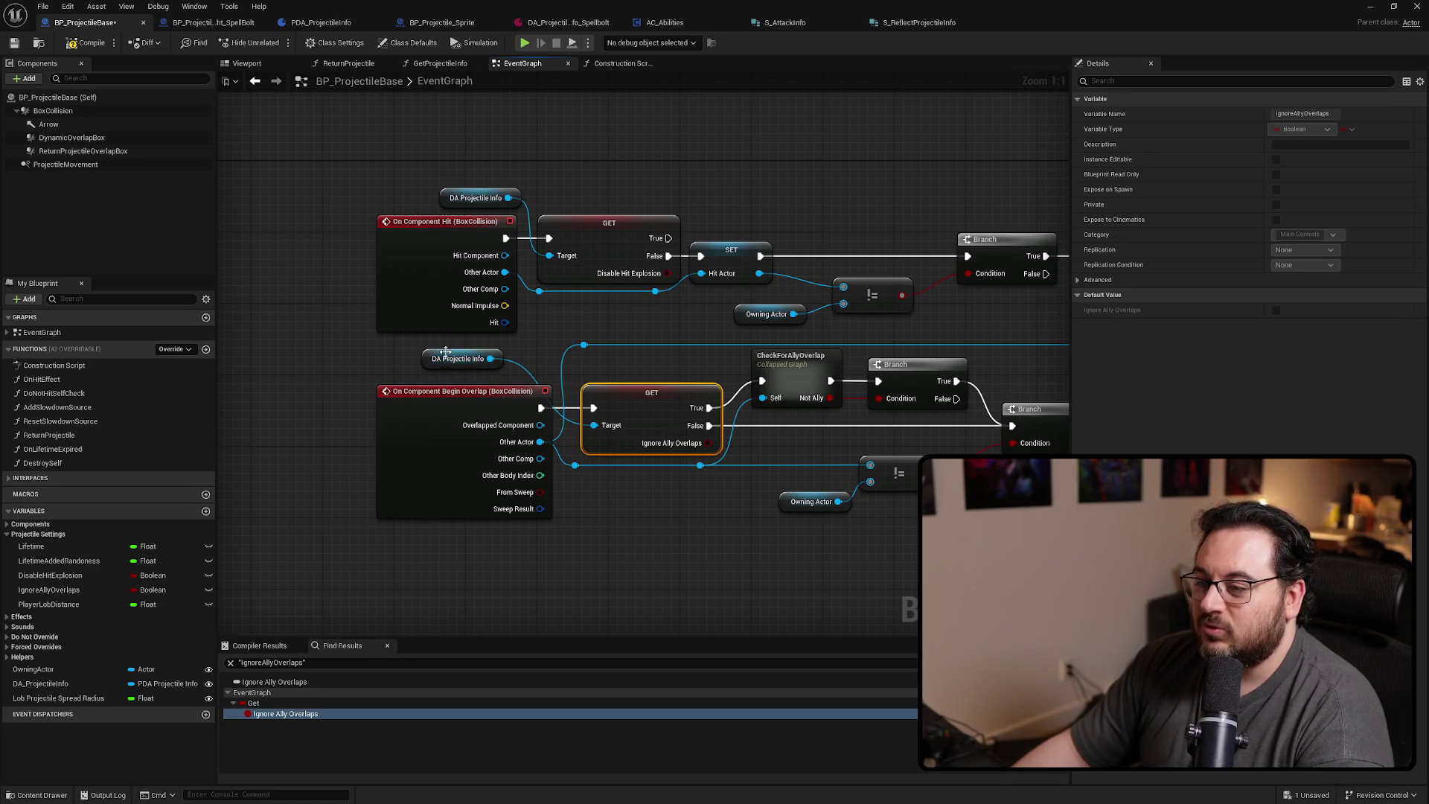
pyautogui.moveTo(443, 350); pyautogui.dragTo(485, 358)
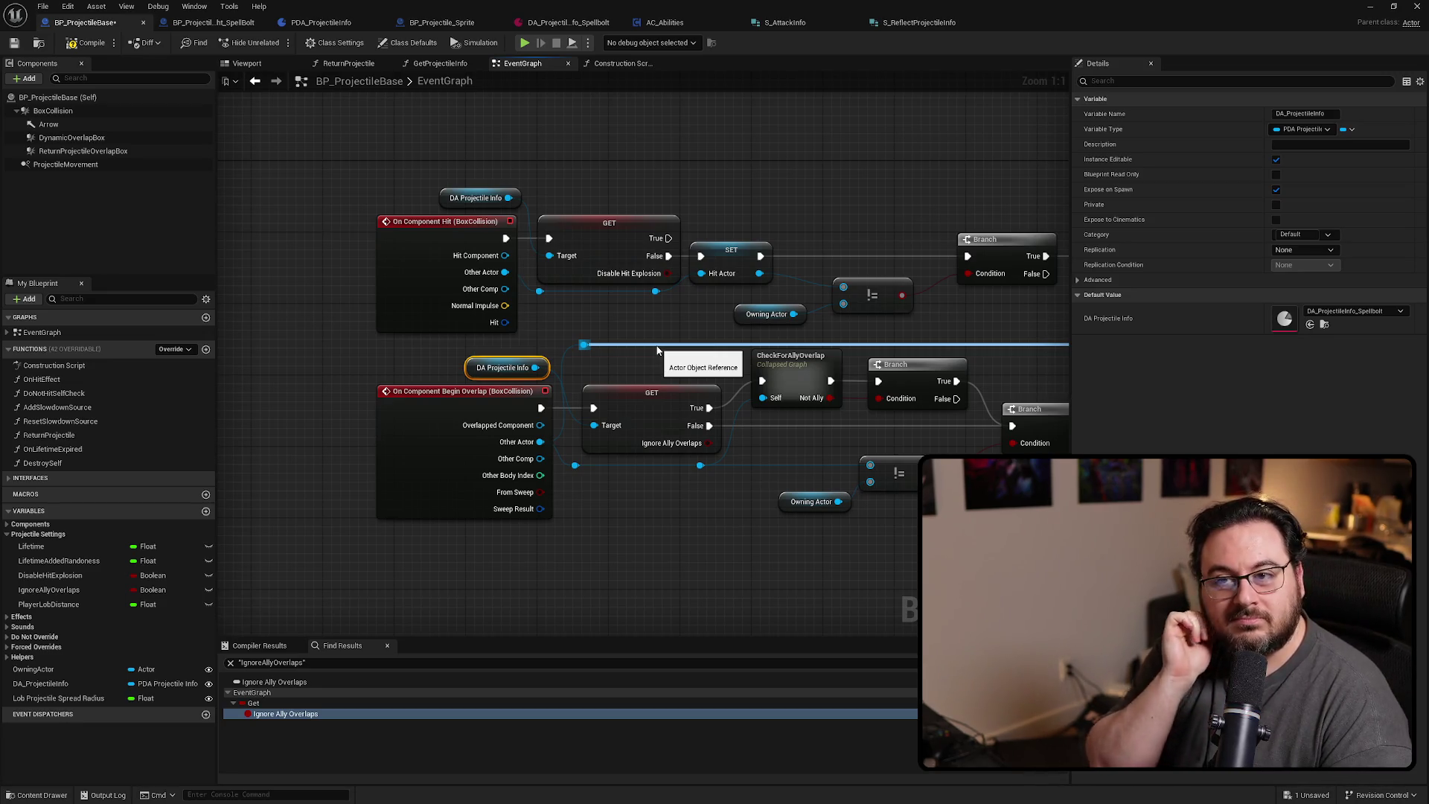
# Tidy the graph by nudging On Component Hit and lining up the DA Projectile Info and GET nodes
pyautogui.click(65, 7)
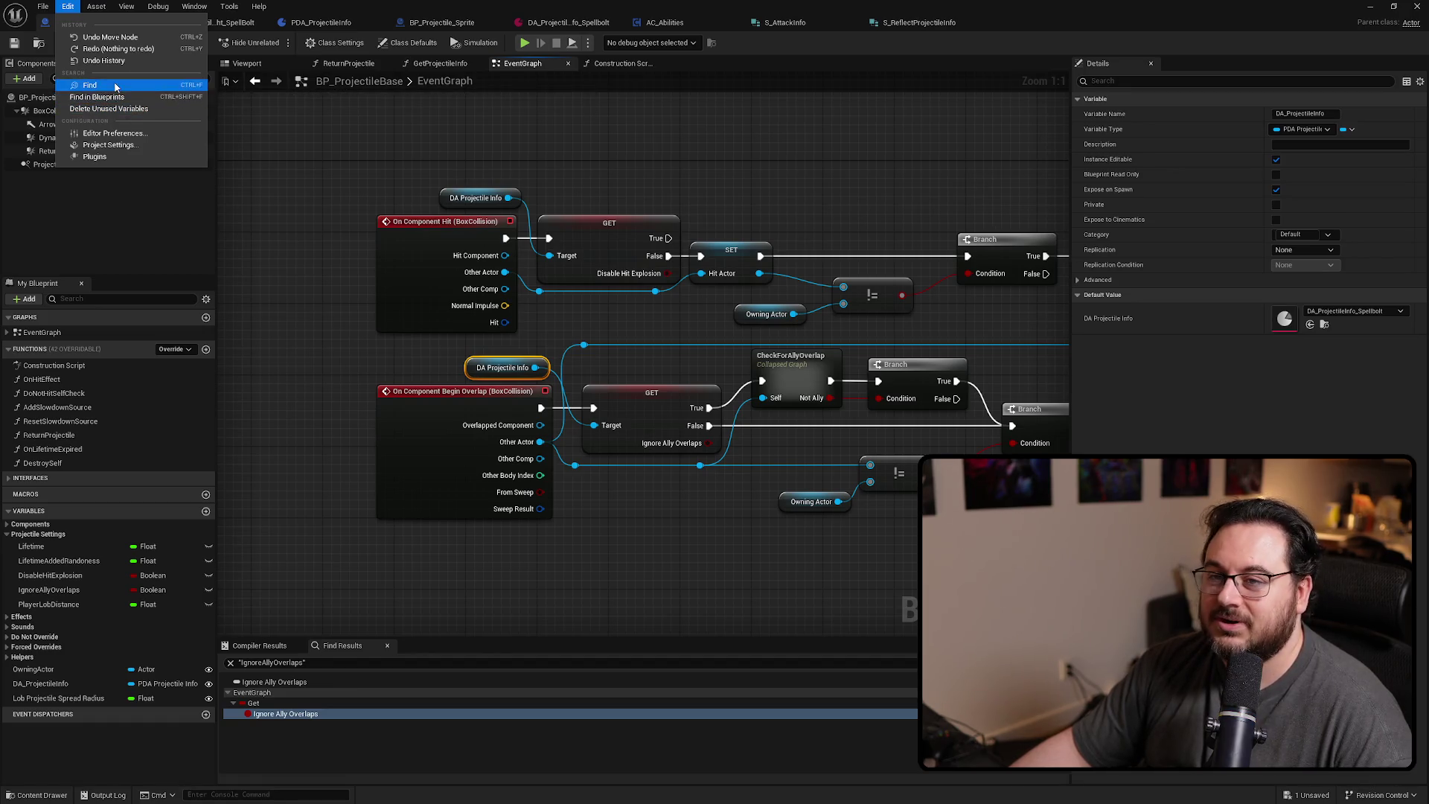
pyautogui.click(43, 6)
pyautogui.click(652, 192)
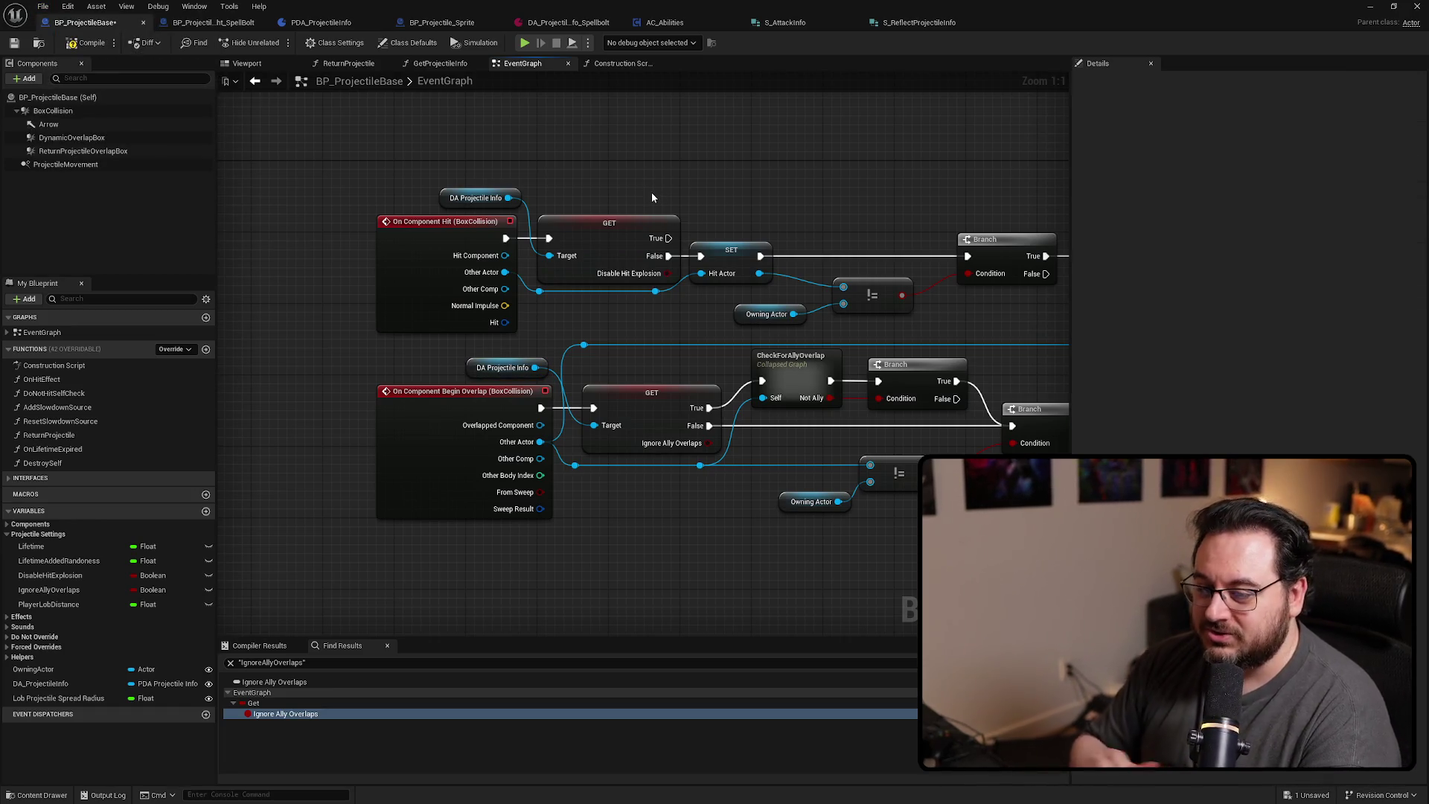
pyautogui.moveTo(428, 292); pyautogui.dragTo(418, 291)
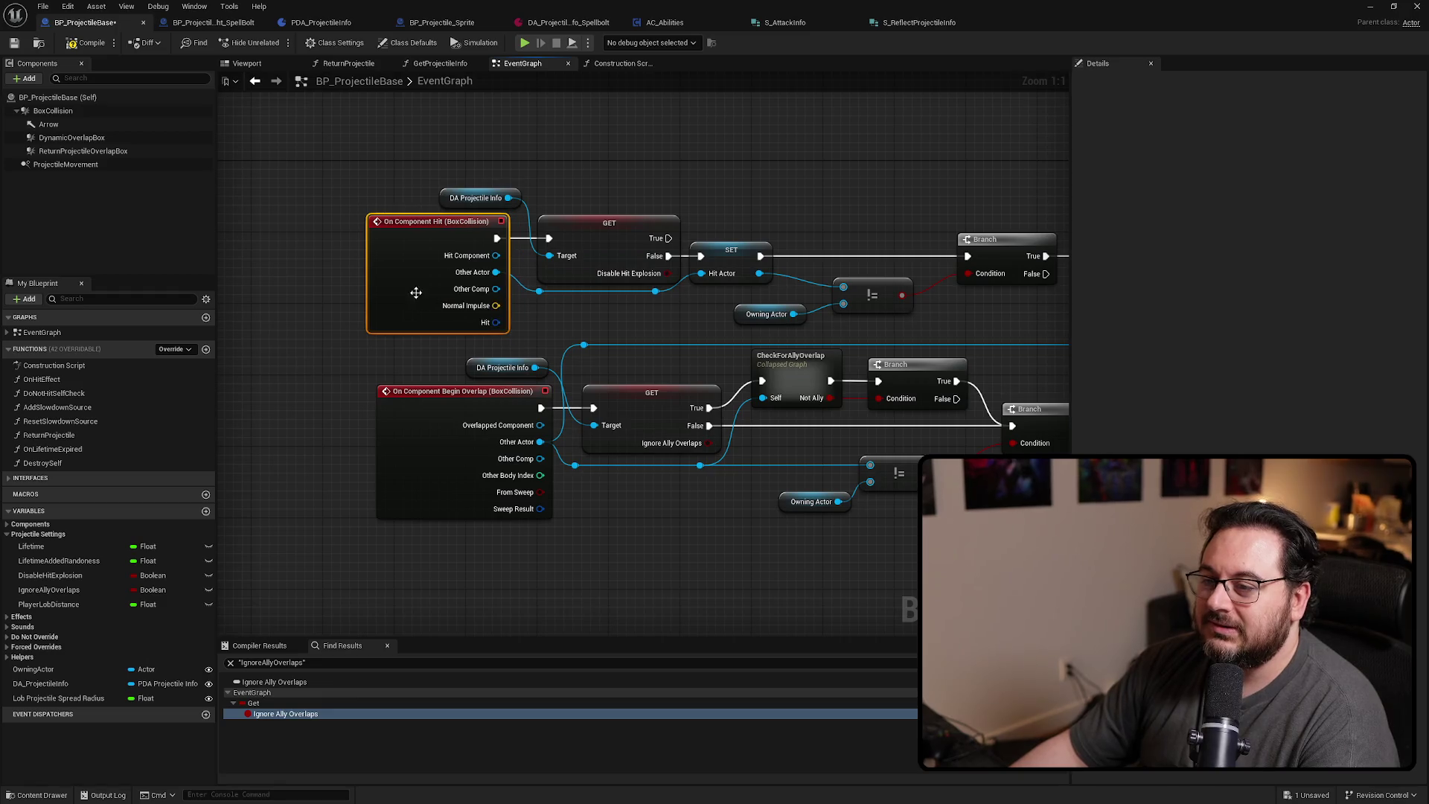
pyautogui.click(701, 141)
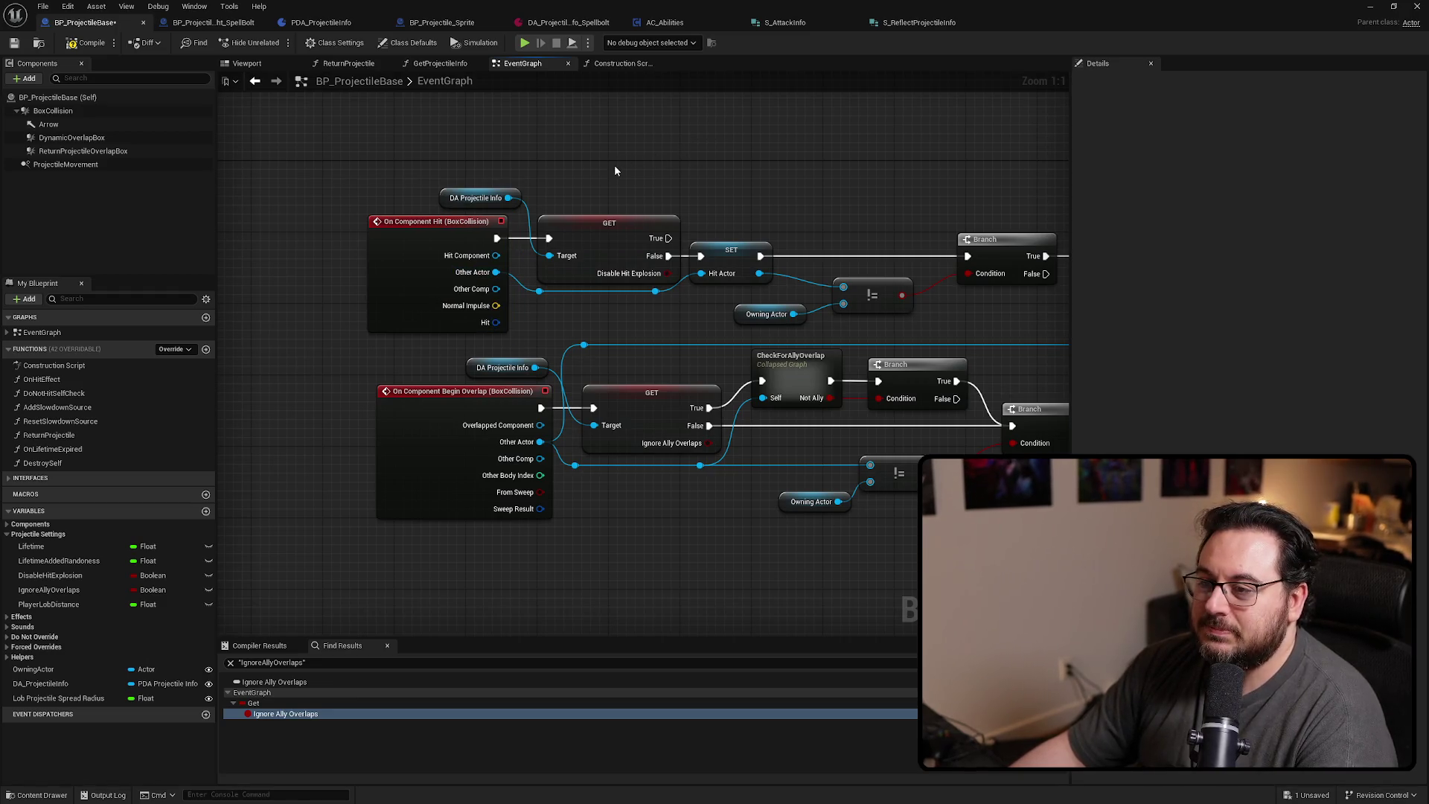
pyautogui.moveTo(615, 171); pyautogui.dragTo(446, 231)
pyautogui.moveTo(573, 231); pyautogui.dragTo(564, 231)
pyautogui.click(636, 164)
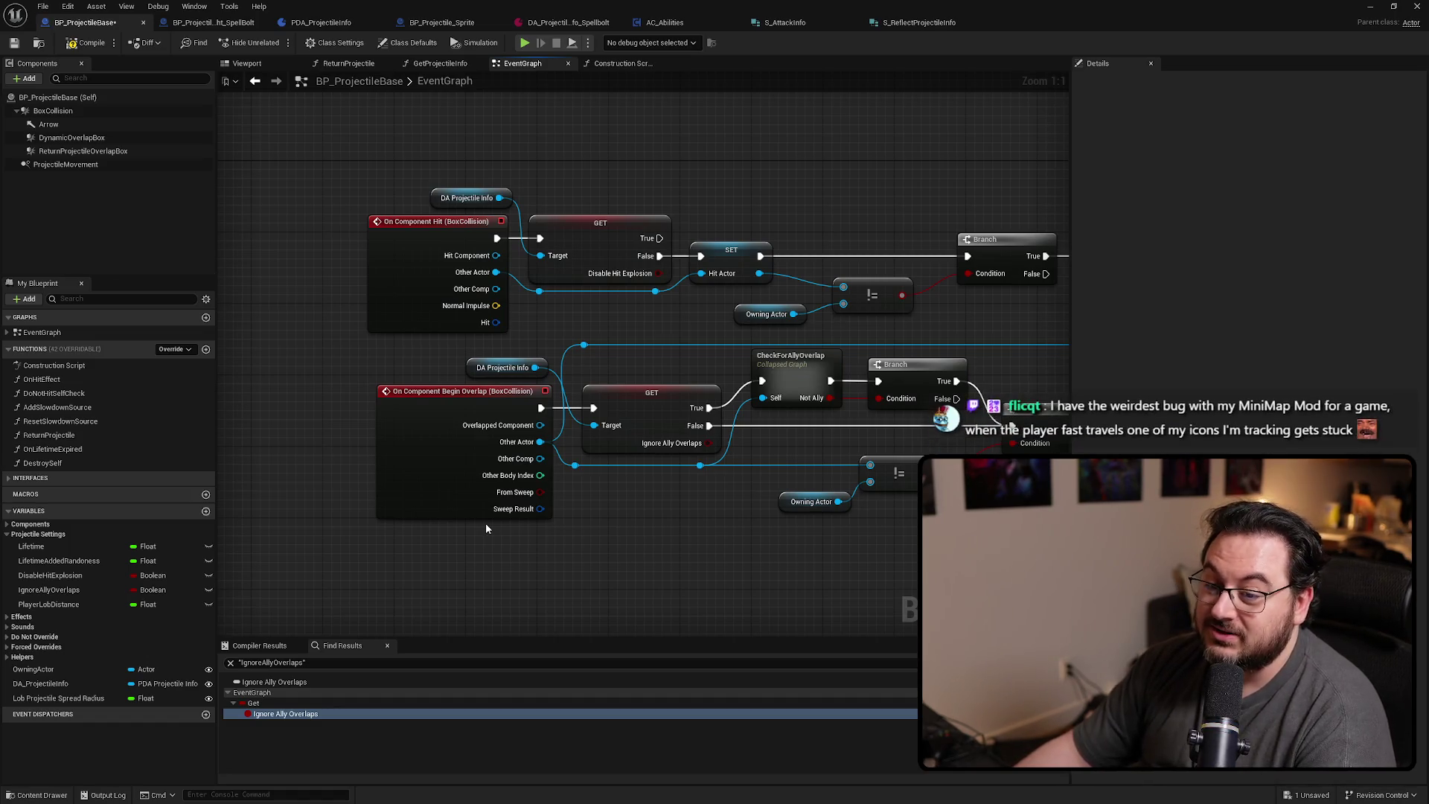
# Find references to PlayerLobDistance and jump to its node in the lob calculation
pyautogui.rightClick(65, 605)
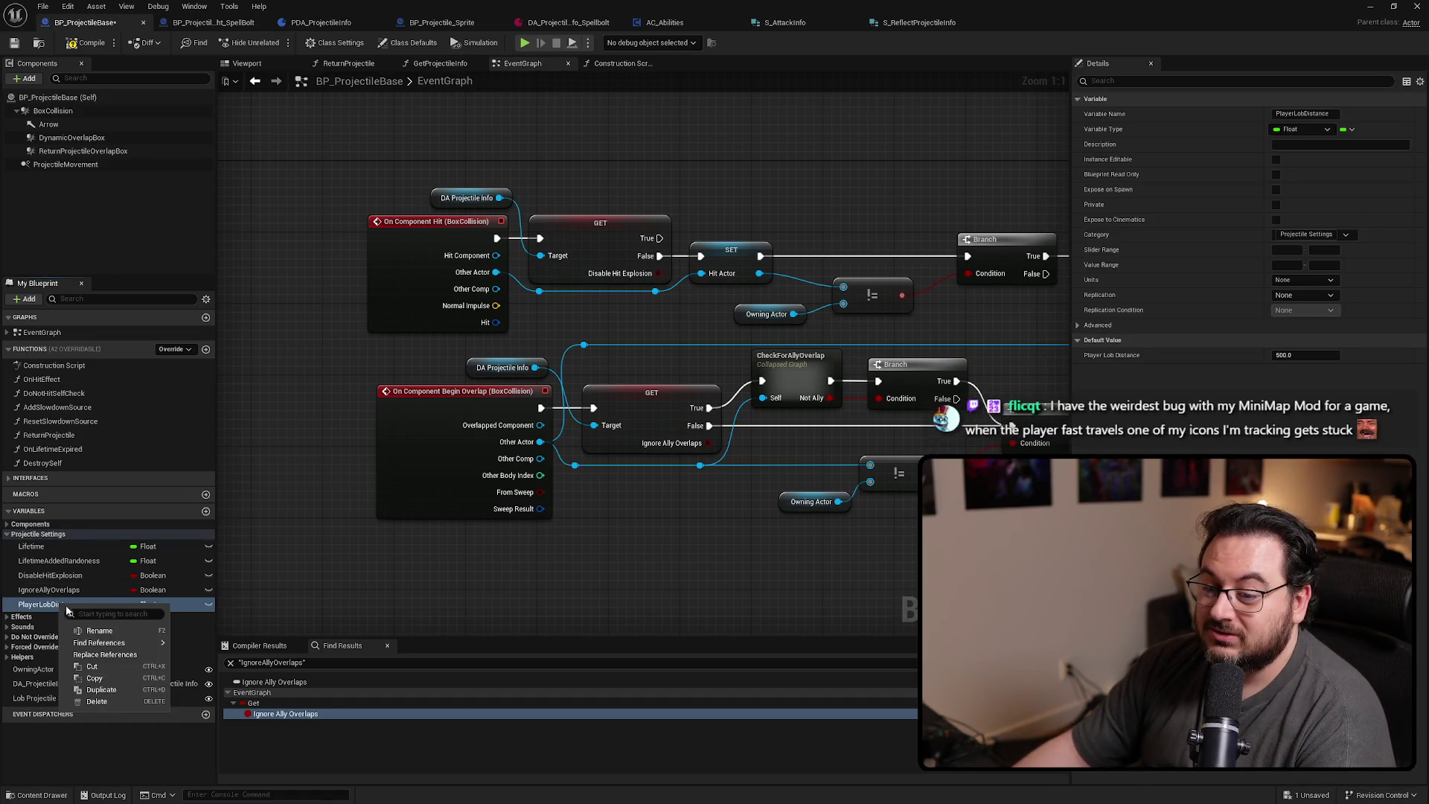
pyautogui.moveTo(141, 642)
pyautogui.click(197, 647)
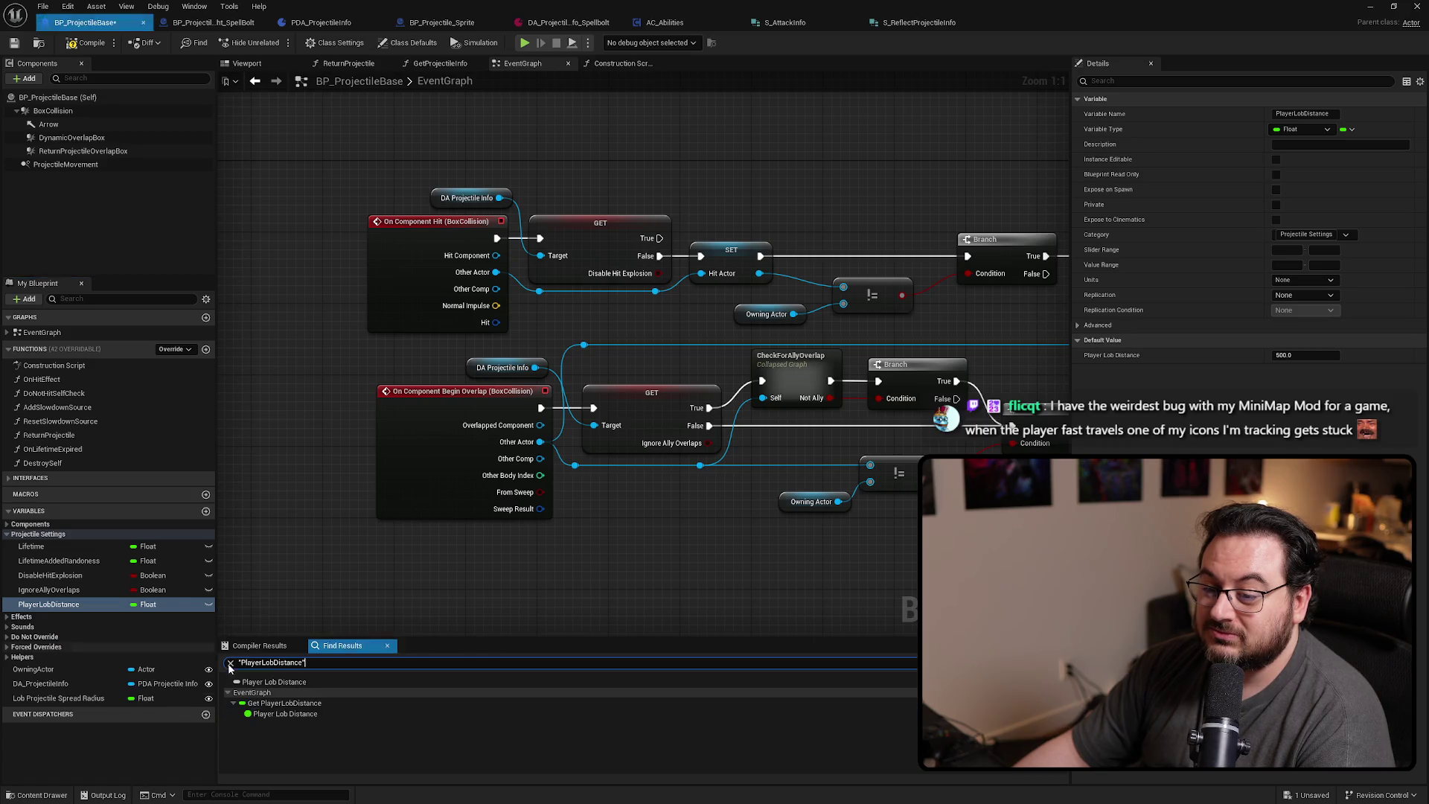
pyautogui.doubleClick(284, 702)
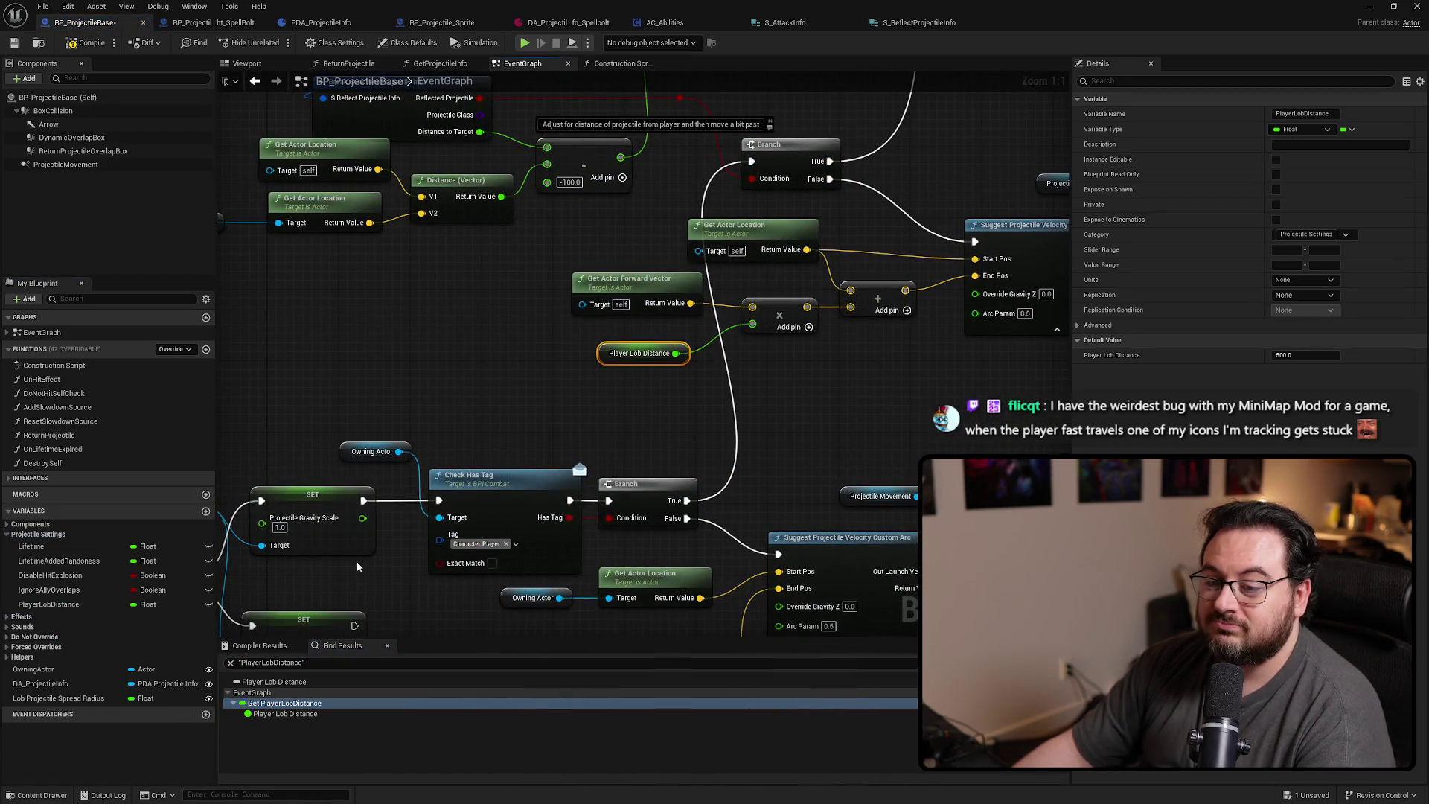
pyautogui.moveTo(522, 360)
pyautogui.mouseDown()
pyautogui.moveTo(632, 371)
pyautogui.moveTo(609, 375)
pyautogui.mouseUp()
# Feed the Add node from a DA Projectile Info Player Lob Distance getter and delete the old variable node
pyautogui.moveTo(41, 683)
pyautogui.mouseDown()
pyautogui.moveTo(554, 425)
pyautogui.moveTo(456, 352)
pyautogui.moveTo(459, 383)
pyautogui.mouseUp()
pyautogui.write('get p')
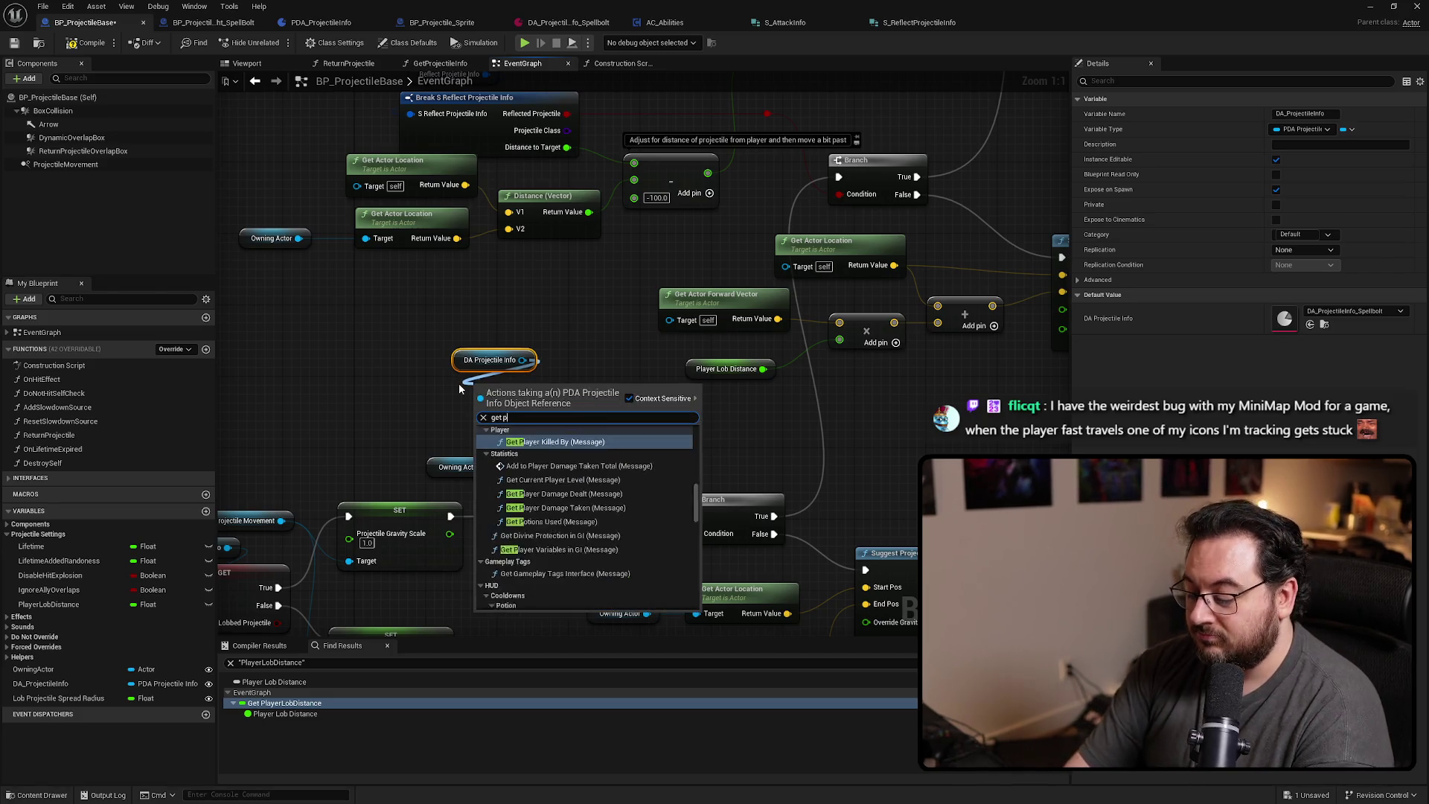
pyautogui.write('layer lob')
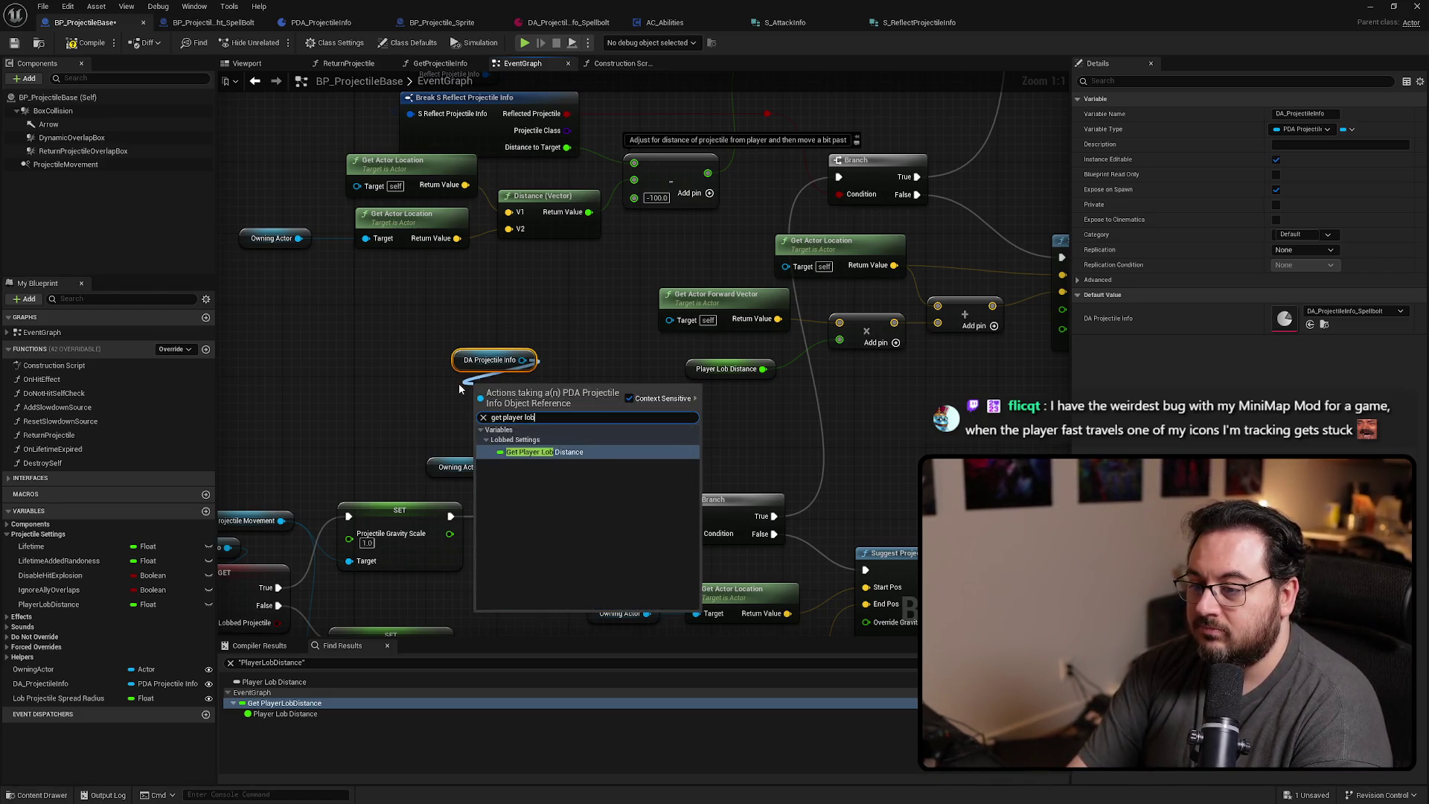
pyautogui.press('Return')
pyautogui.moveTo(763, 368); pyautogui.dragTo(597, 386)
pyautogui.click(725, 369)
pyautogui.press('Delete')
pyautogui.moveTo(575, 336)
pyautogui.mouseDown()
pyautogui.moveTo(524, 394)
pyautogui.moveTo(710, 390)
pyautogui.mouseUp()
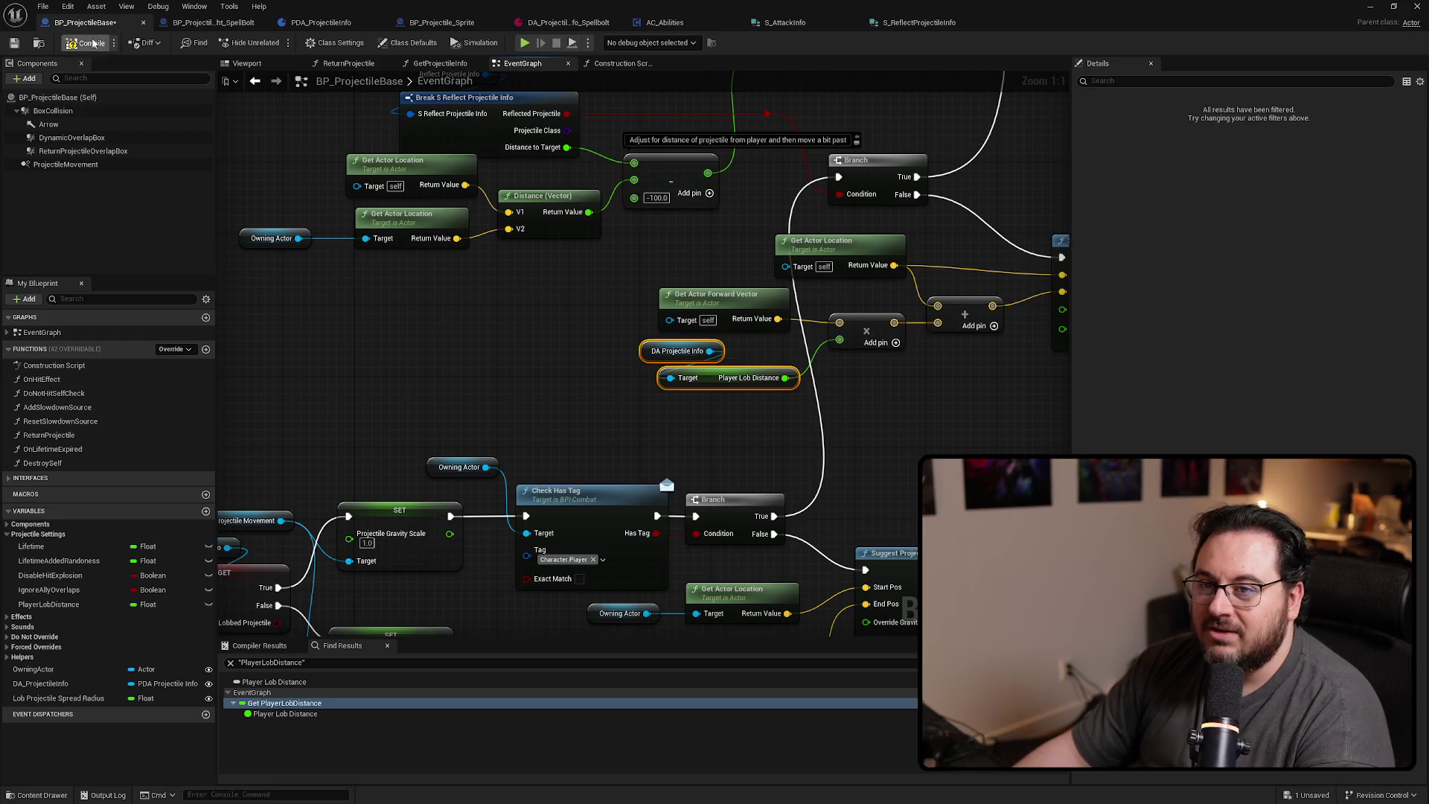
# Find references to the ImpactEffect variable under Effects and jump to its Get in OnLifetimeExpired
pyautogui.moveTo(732, 394)
pyautogui.mouseDown()
pyautogui.moveTo(543, 383)
pyautogui.moveTo(738, 390)
pyautogui.mouseUp()
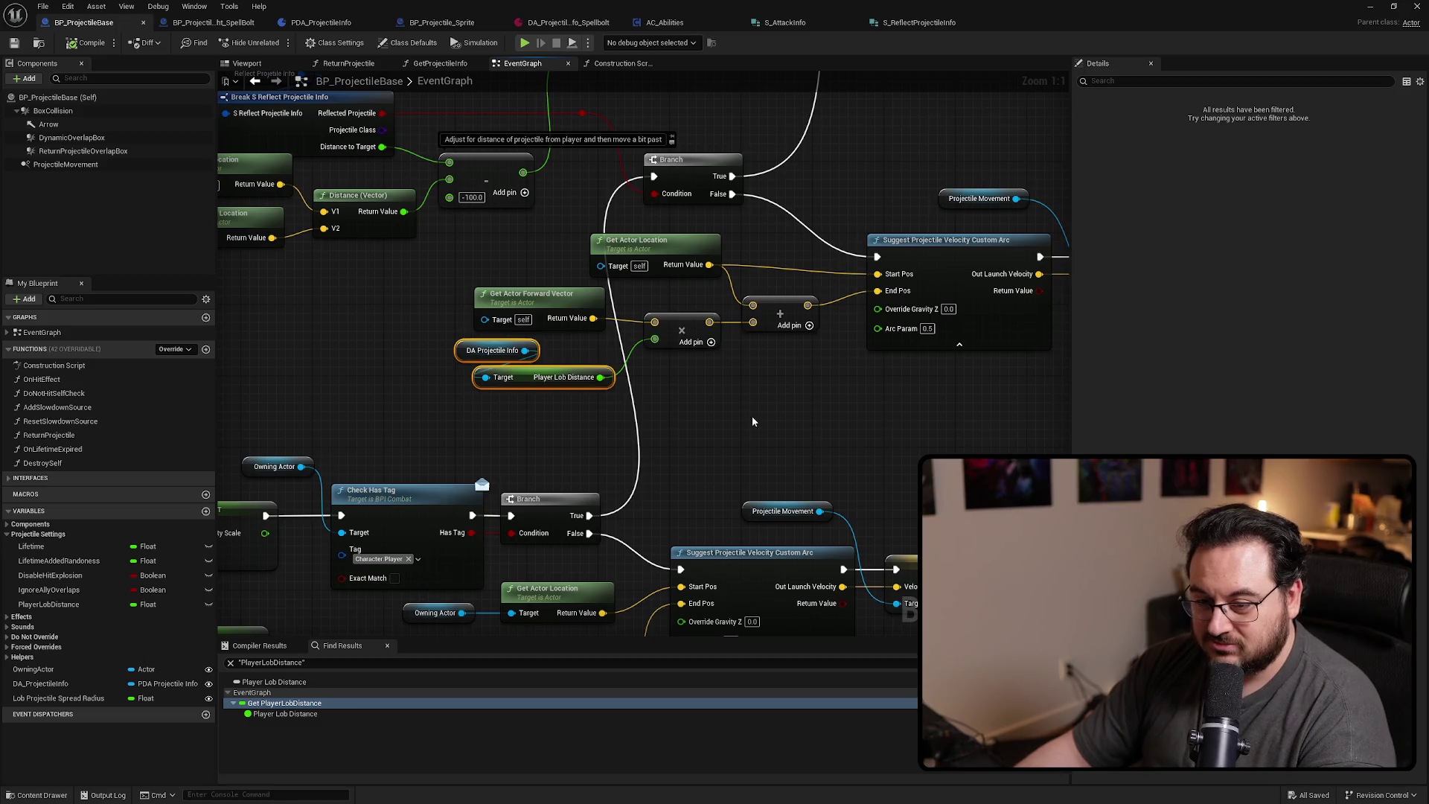
pyautogui.click(9, 617)
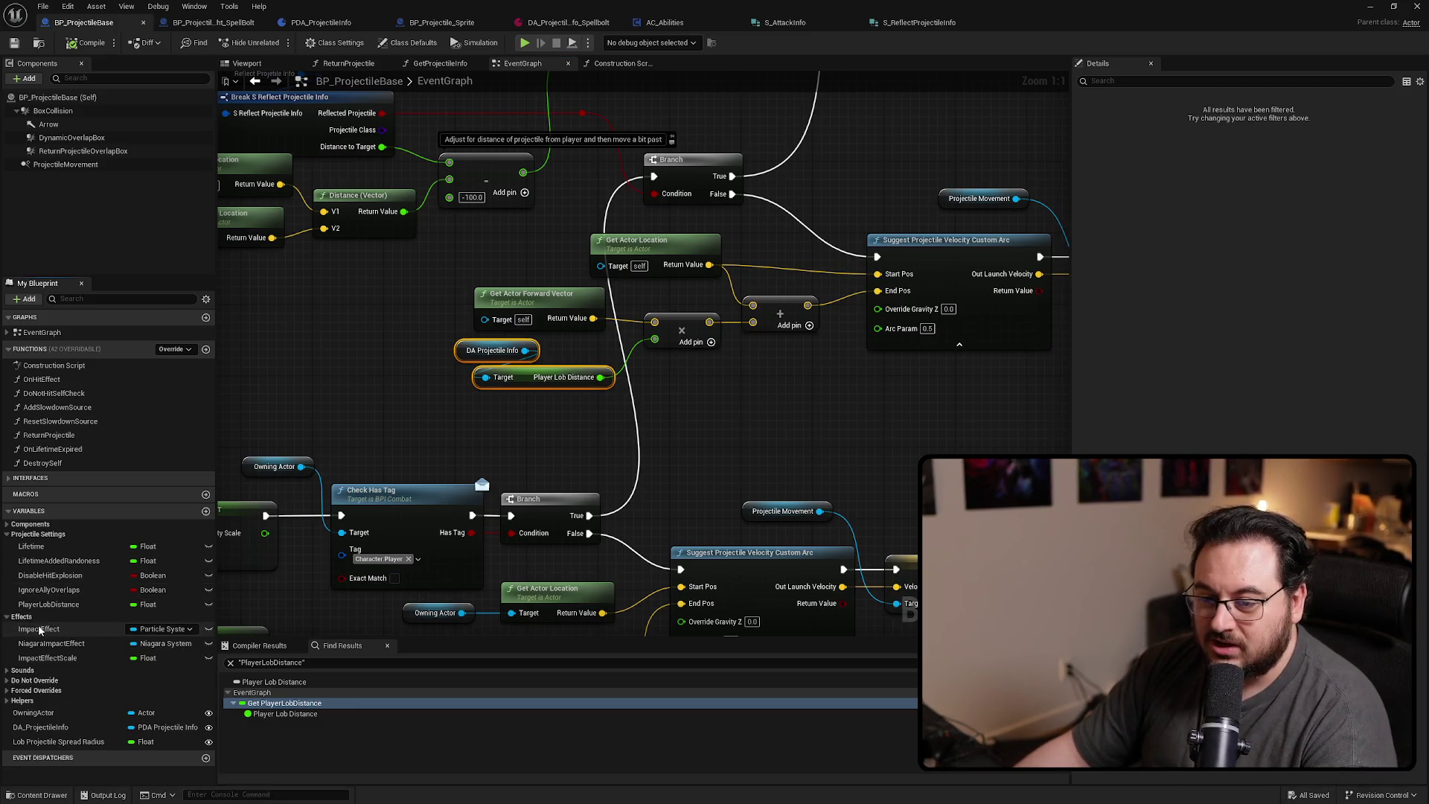
pyautogui.rightClick(40, 630)
pyautogui.moveTo(104, 664)
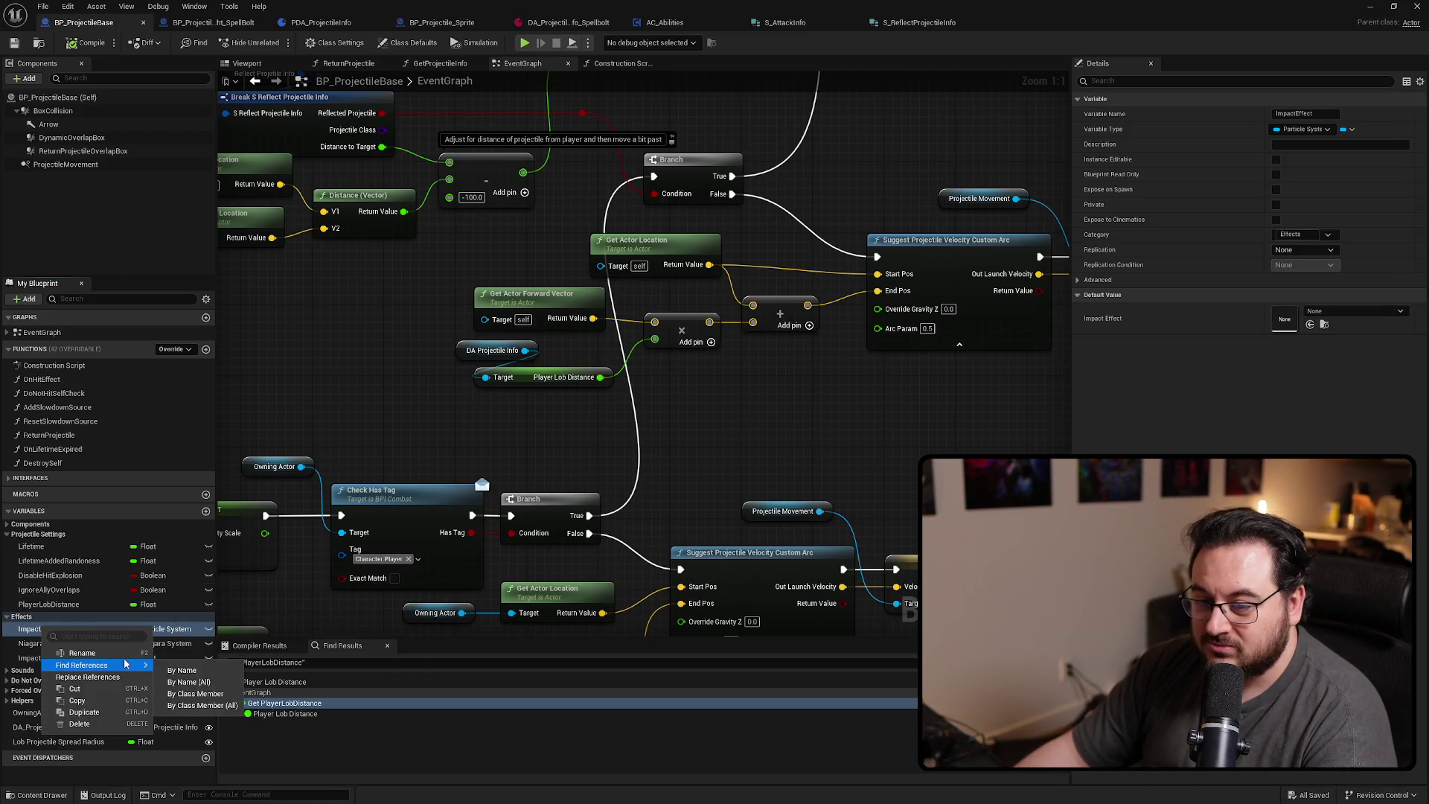
pyautogui.click(180, 672)
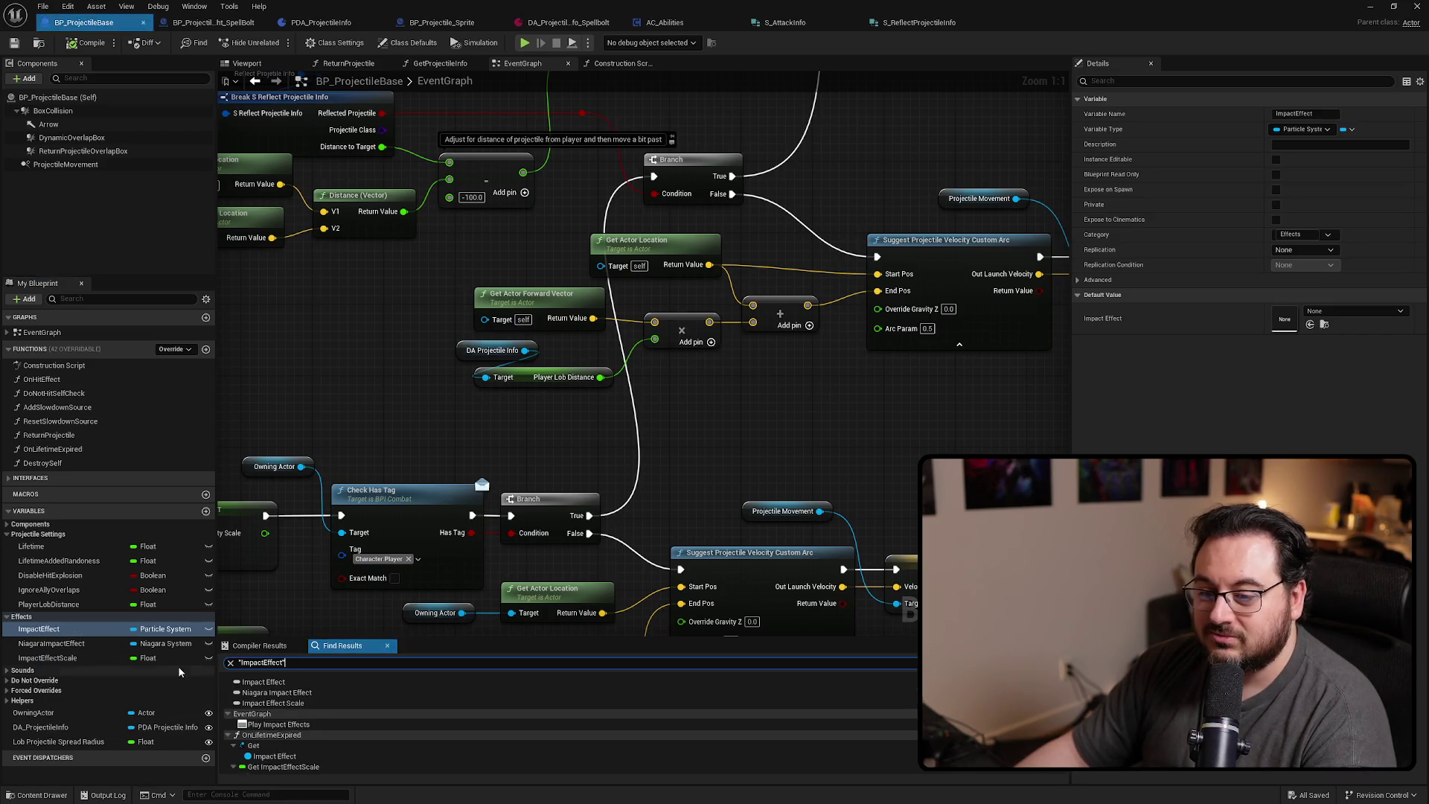
pyautogui.click(274, 747)
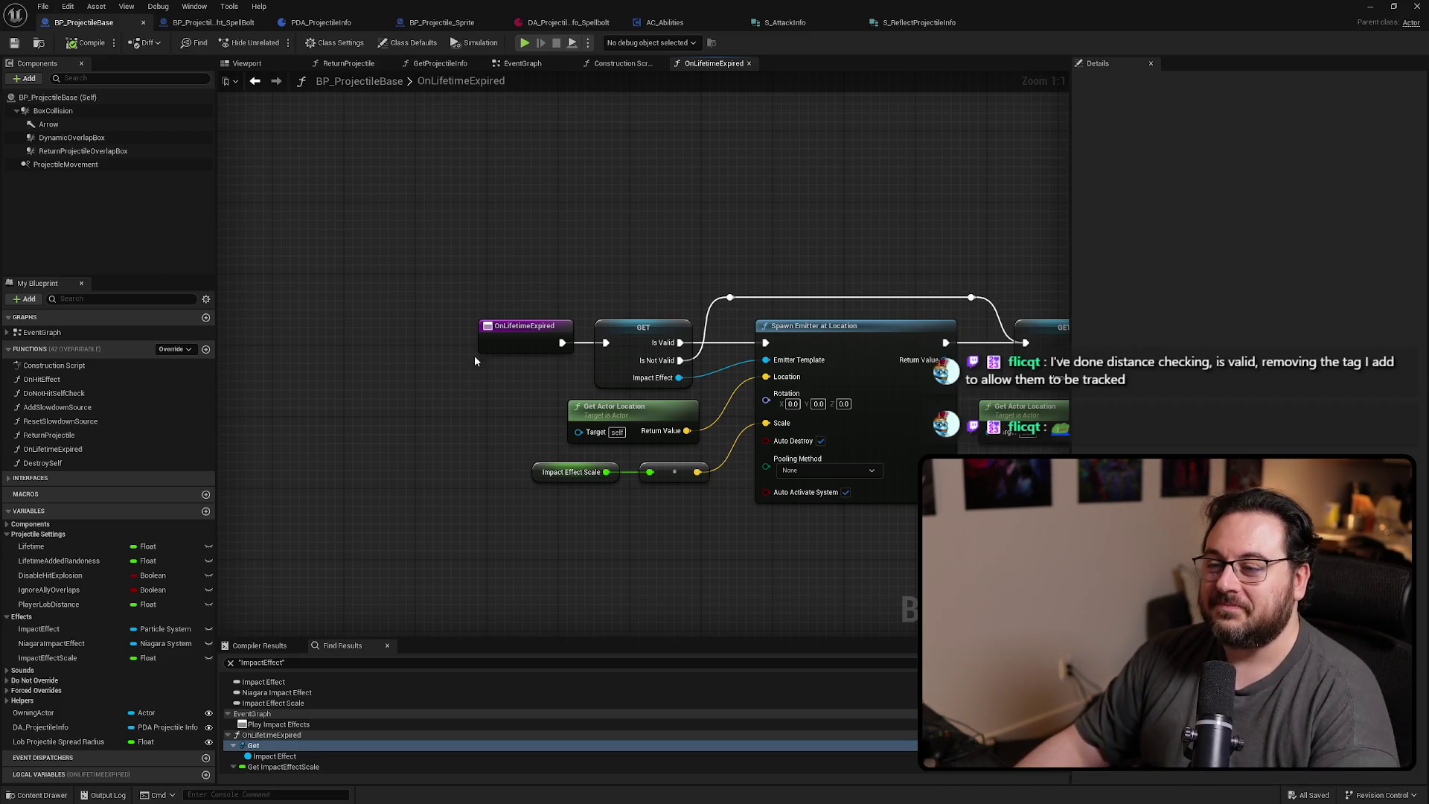
# Add Cascade Impact Effect and Niagara Impact Effect getters from DA Projectile Info in OnLifetimeExpired
pyautogui.moveTo(45, 728)
pyautogui.mouseDown()
pyautogui.moveTo(534, 196)
pyautogui.moveTo(495, 247)
pyautogui.moveTo(507, 241)
pyautogui.mouseUp()
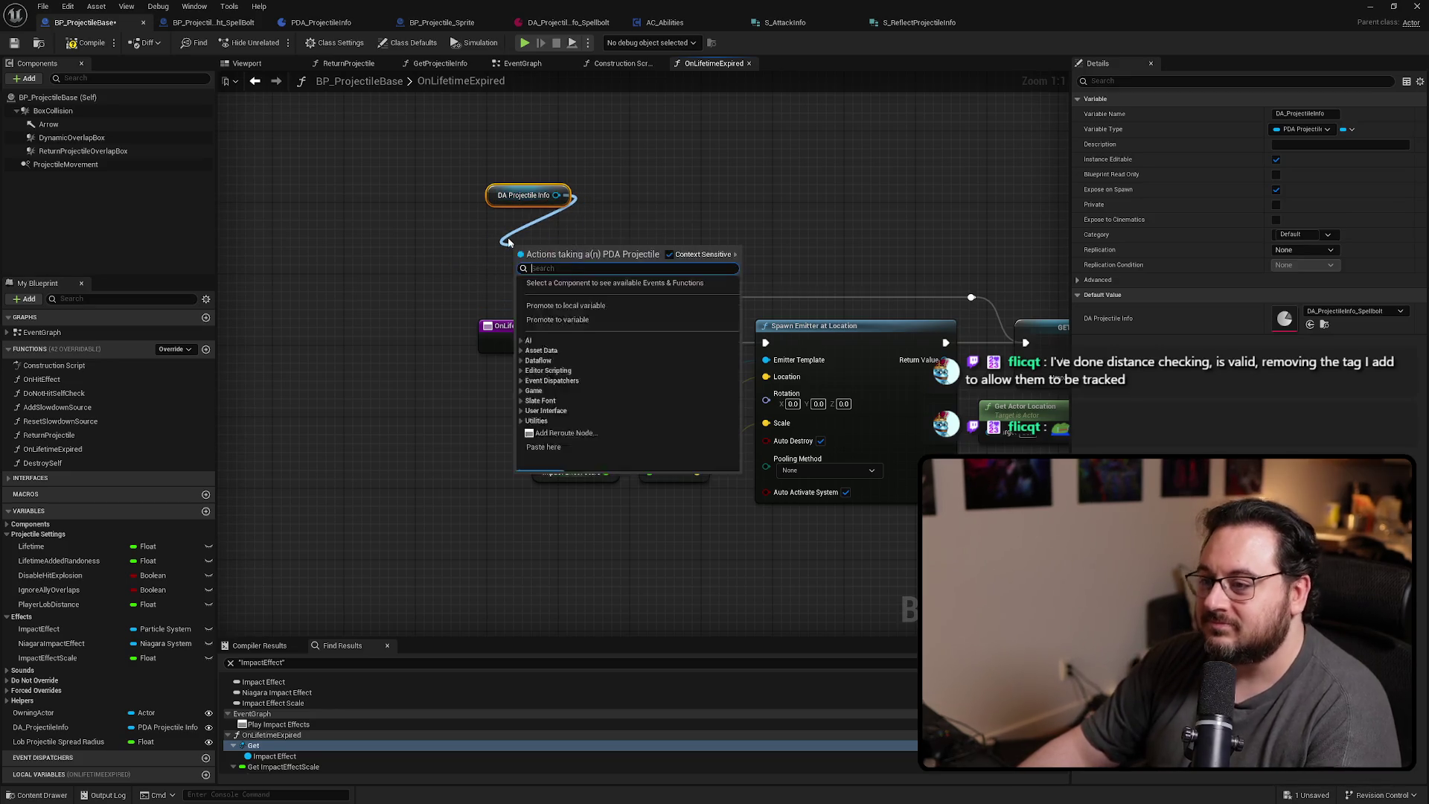
pyautogui.write('get impact')
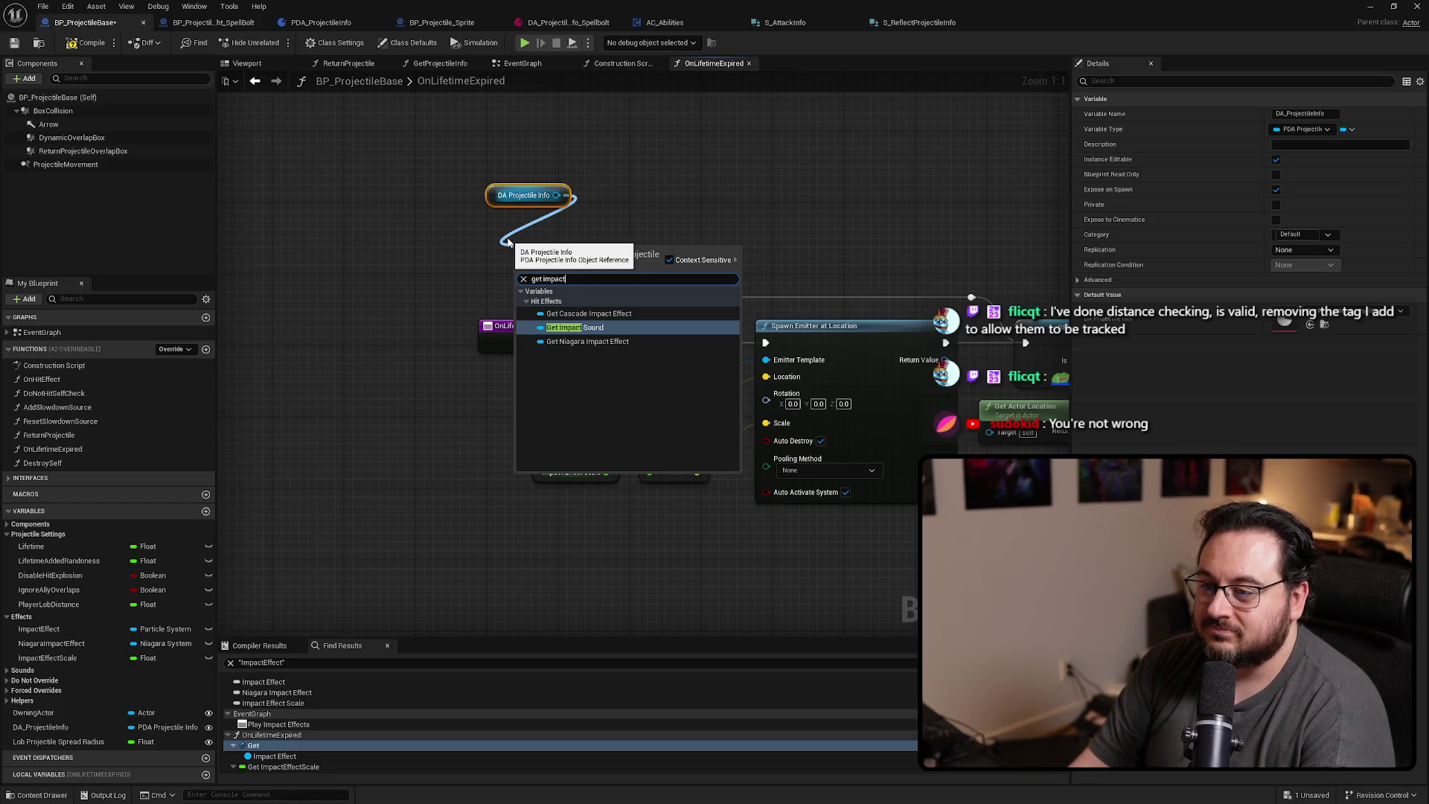
pyautogui.press('Up')
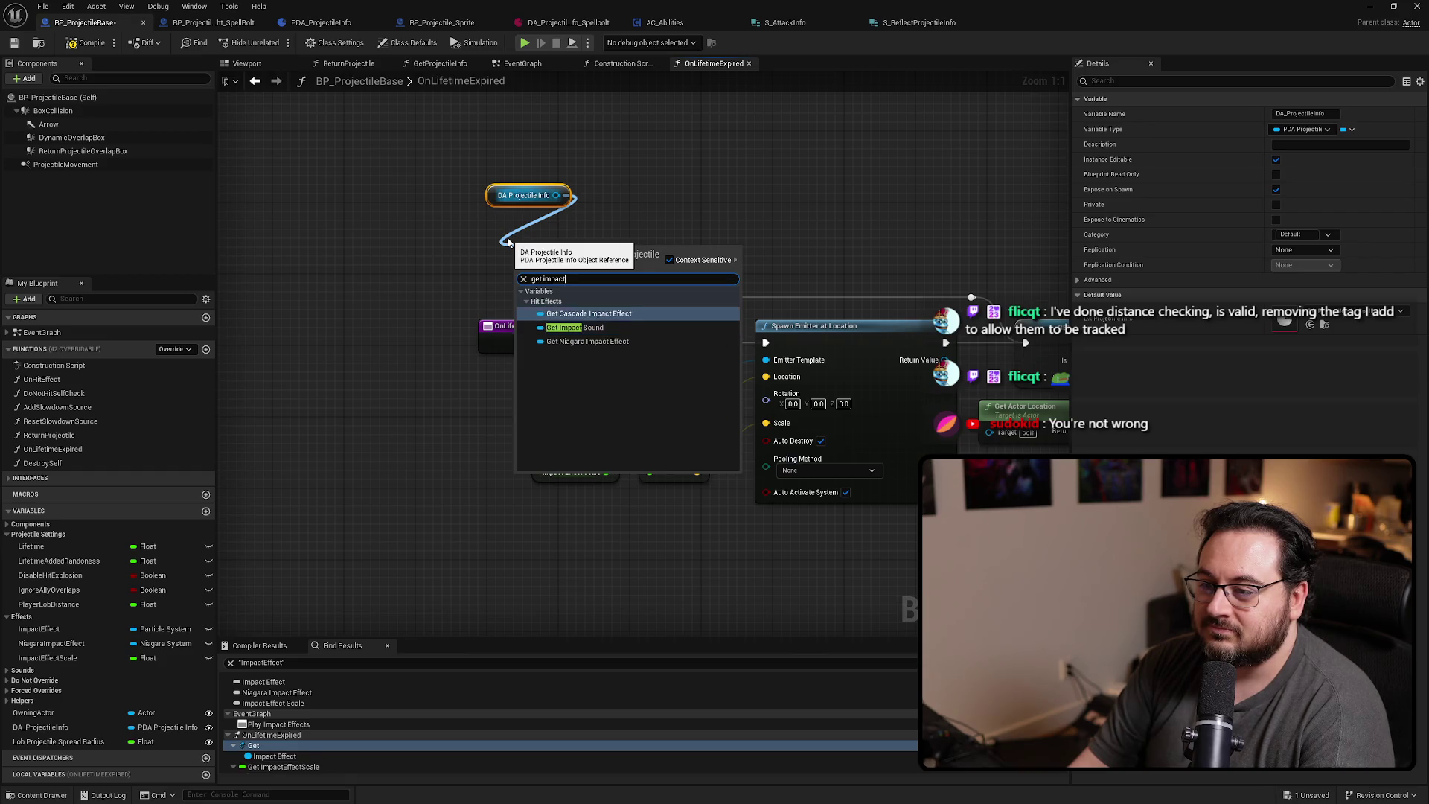
pyautogui.press('Return')
pyautogui.moveTo(556, 195)
pyautogui.mouseDown()
pyautogui.moveTo(527, 301)
pyautogui.moveTo(499, 280)
pyautogui.mouseUp()
pyautogui.write('get impact')
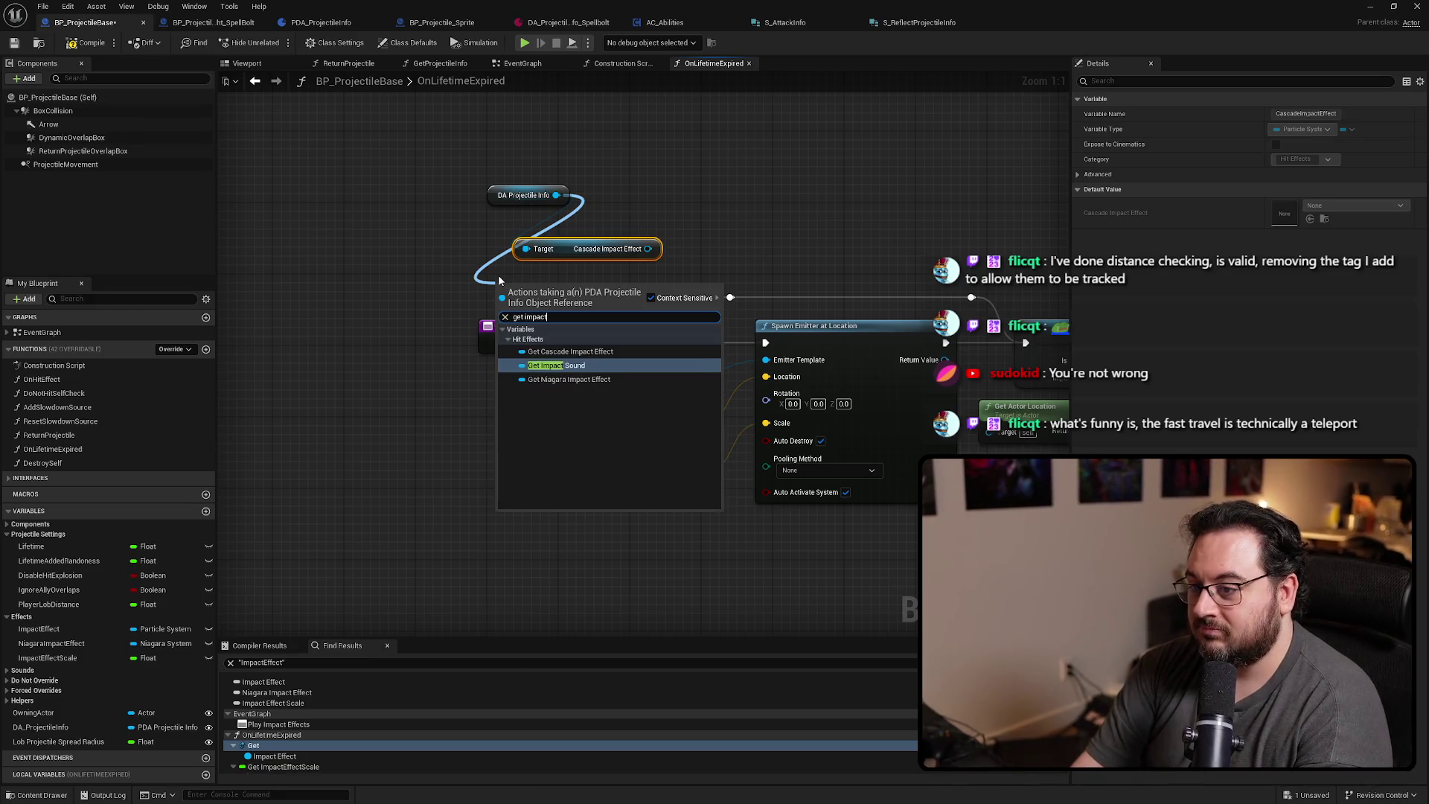
pyautogui.press('Down')
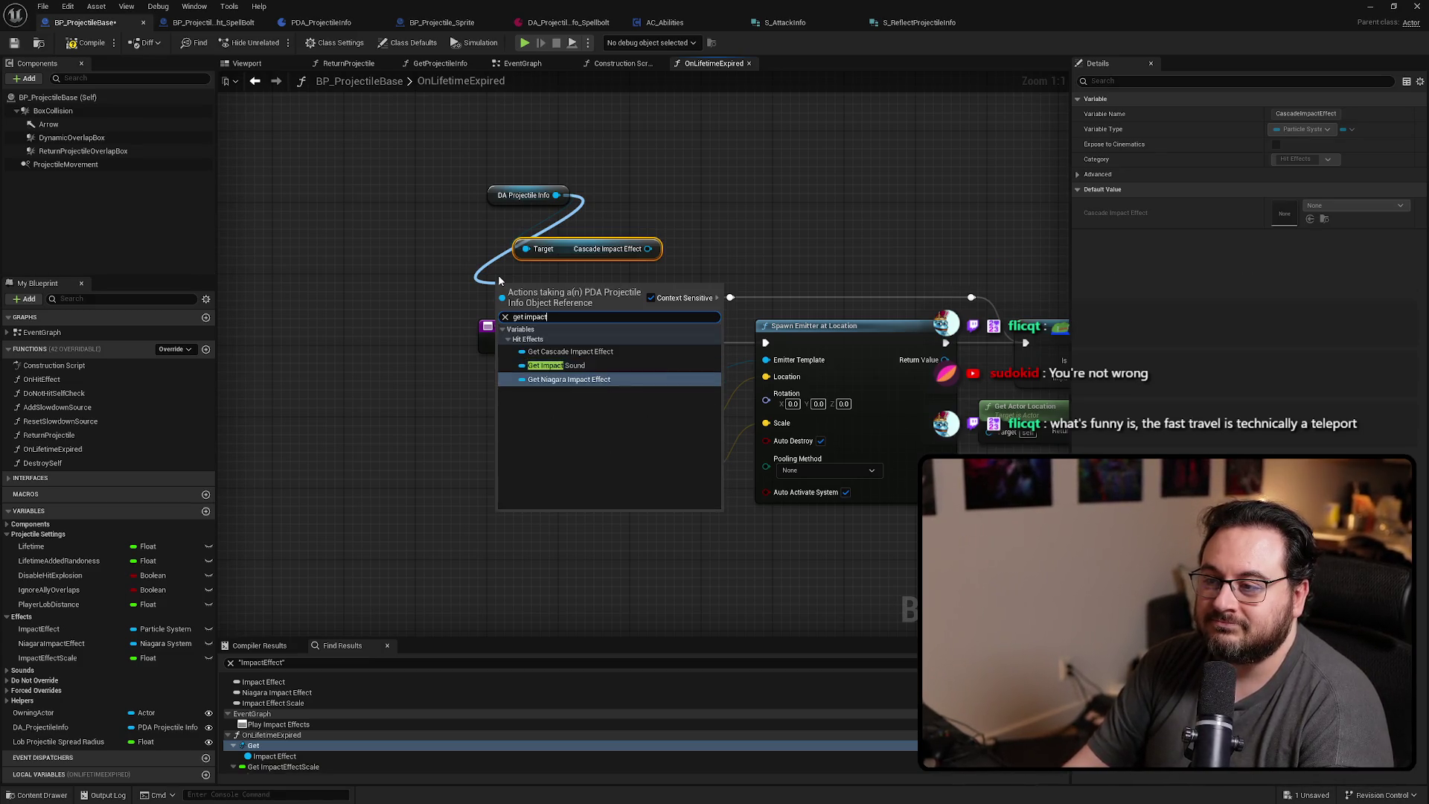
pyautogui.press('Return')
pyautogui.moveTo(506, 280)
pyautogui.mouseDown()
pyautogui.moveTo(218, 261)
pyautogui.moveTo(560, 226)
pyautogui.mouseUp()
# Make Cascade Impact Effect a validated GET feeding Spawn Emitter's Emitter Template, then delete the old Impact Effect GET
pyautogui.click(509, 346)
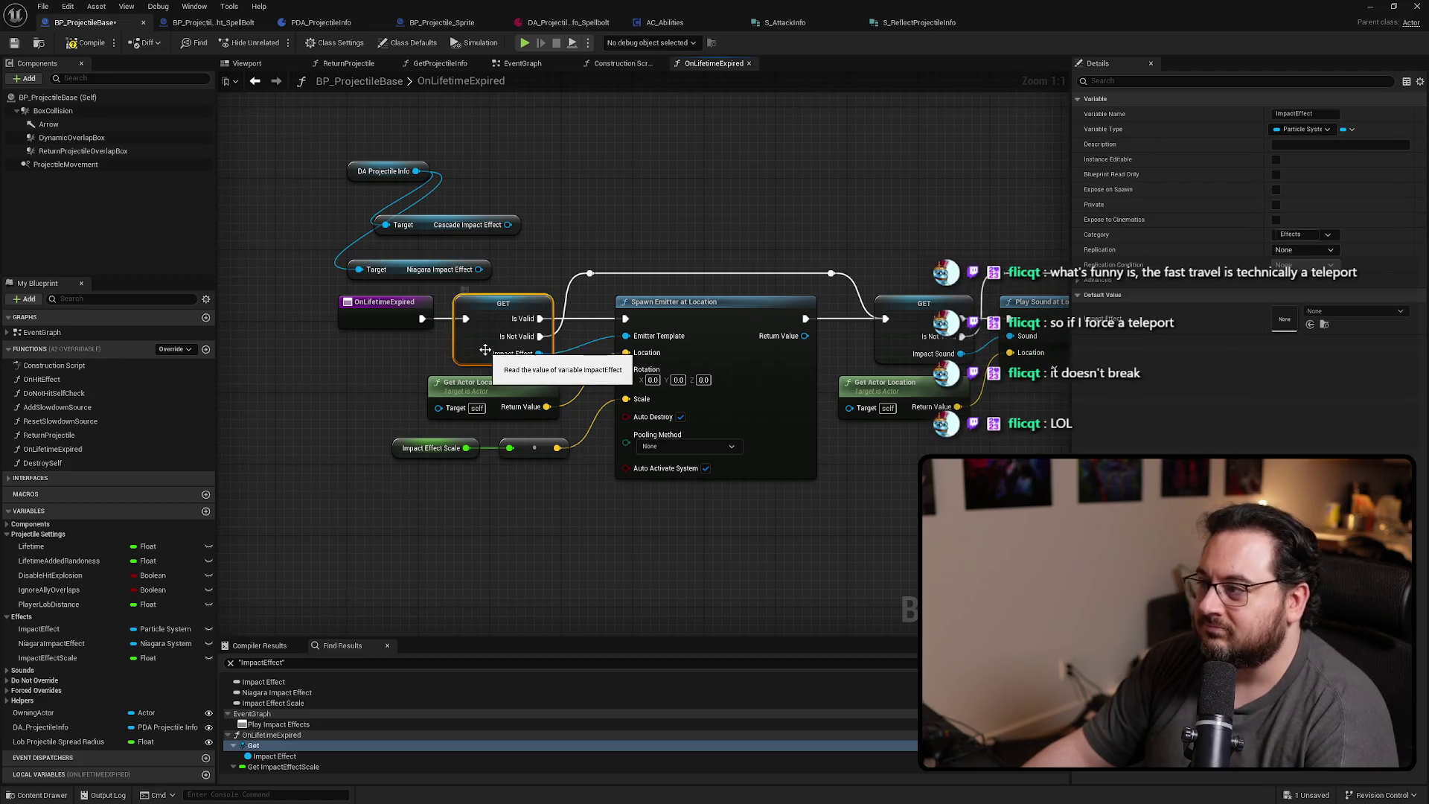
pyautogui.rightClick(422, 229)
pyautogui.moveTo(512, 446)
pyautogui.click(480, 518)
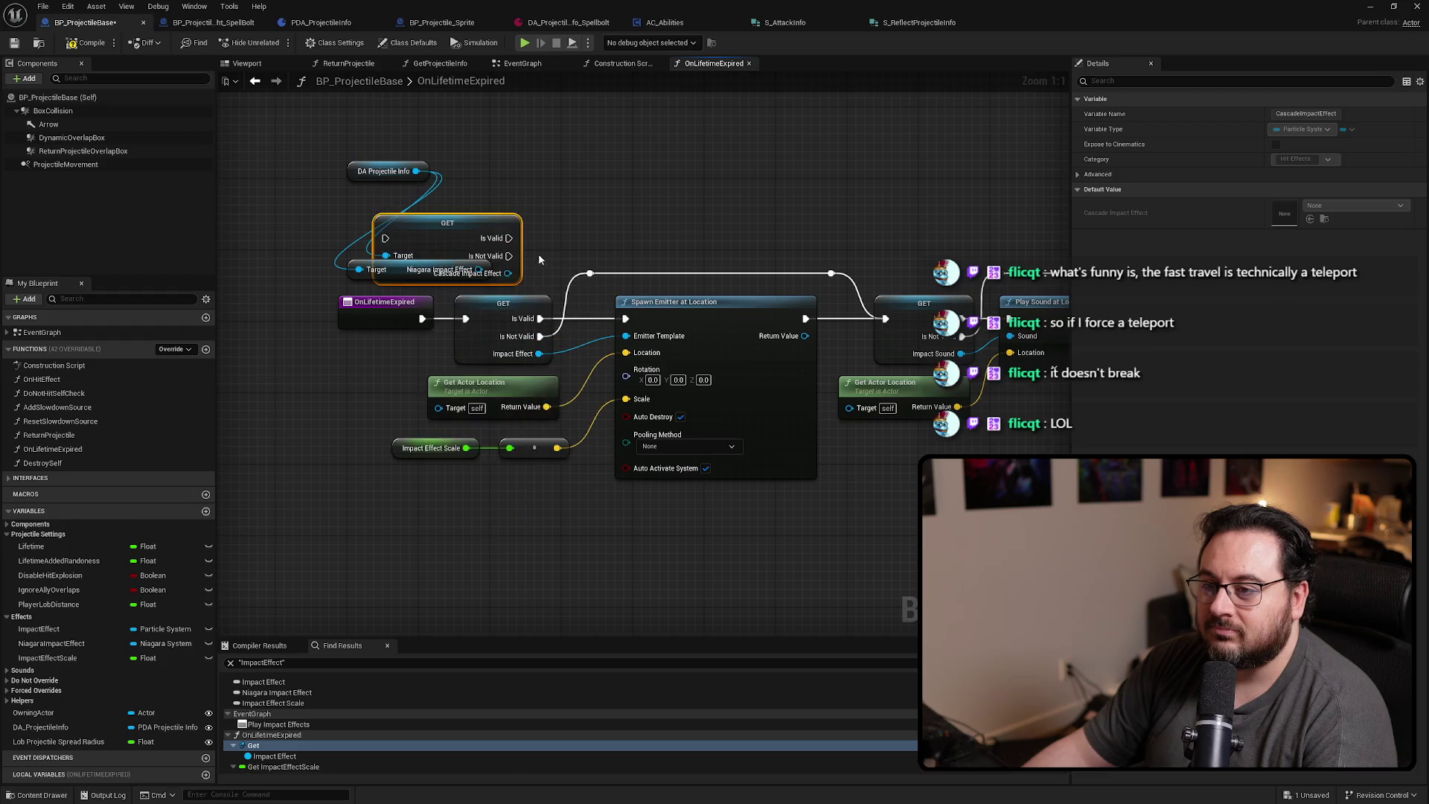
pyautogui.moveTo(445, 223); pyautogui.dragTo(567, 165)
pyautogui.moveTo(538, 355); pyautogui.dragTo(625, 215)
pyautogui.moveTo(542, 337); pyautogui.dragTo(626, 194)
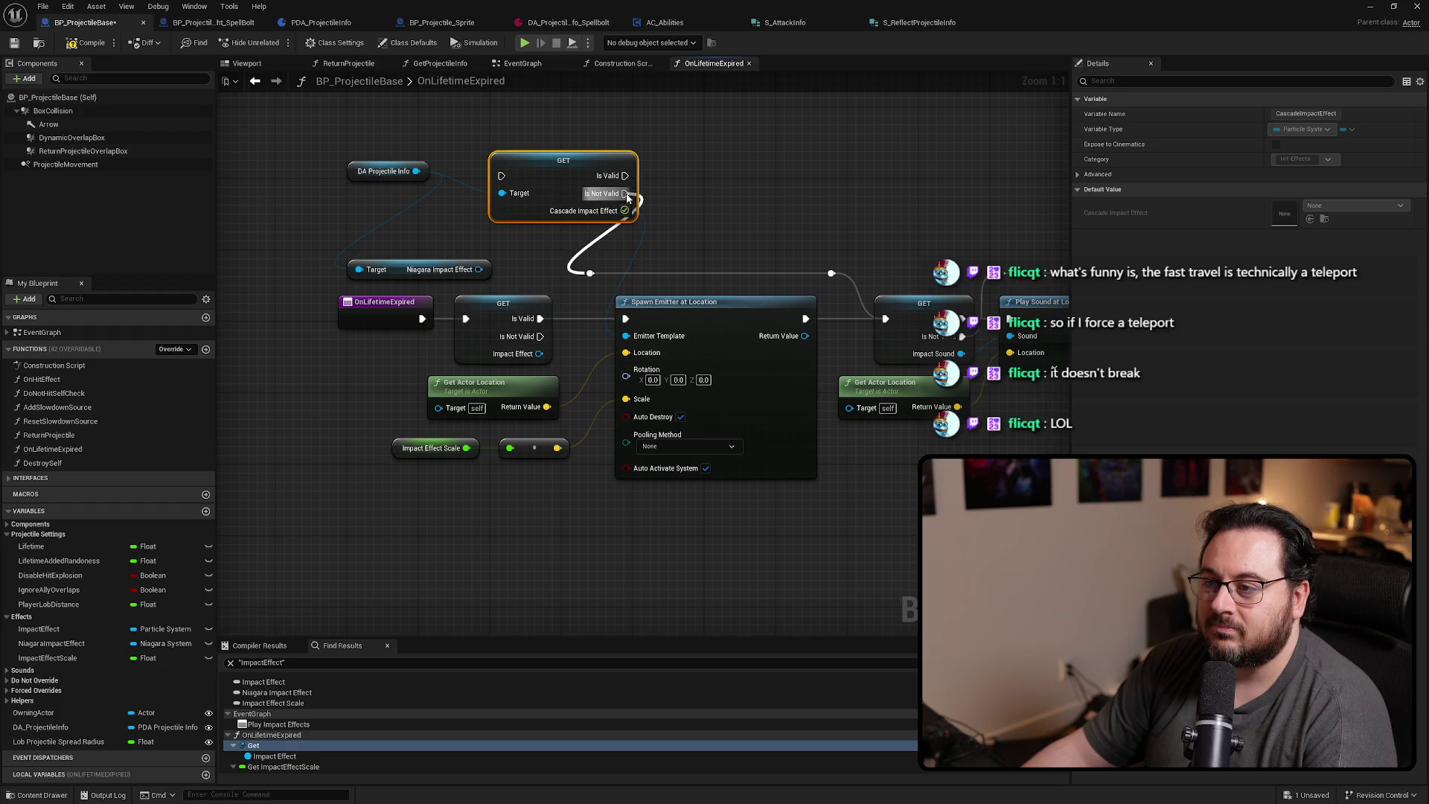
pyautogui.moveTo(541, 319); pyautogui.dragTo(625, 175)
pyautogui.moveTo(465, 319)
pyautogui.mouseDown()
pyautogui.moveTo(501, 175)
pyautogui.moveTo(521, 294)
pyautogui.moveTo(510, 330)
pyautogui.moveTo(457, 318)
pyautogui.moveTo(441, 261)
pyautogui.moveTo(724, 173)
pyautogui.moveTo(574, 218)
pyautogui.mouseUp()
pyautogui.click(518, 315)
pyautogui.press('Delete')
# Delete the Niagara Impact Effect getter, raise DA Projectile Info, then undo the recent changes
pyautogui.keyDown('ctrl'); pyautogui.click(372, 319); pyautogui.keyUp('ctrl')
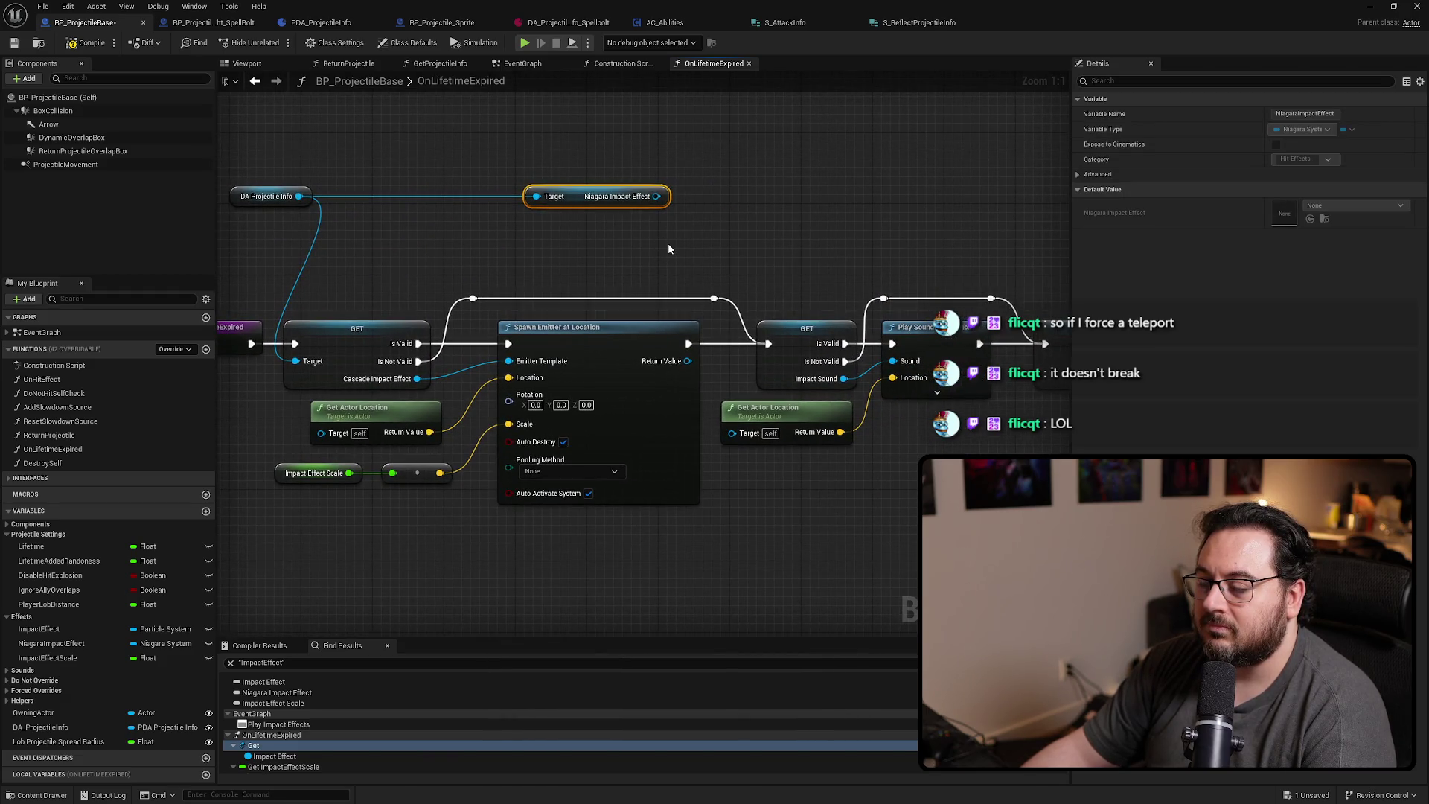
pyautogui.moveTo(538, 243); pyautogui.dragTo(628, 233)
pyautogui.moveTo(768, 195); pyautogui.dragTo(380, 220)
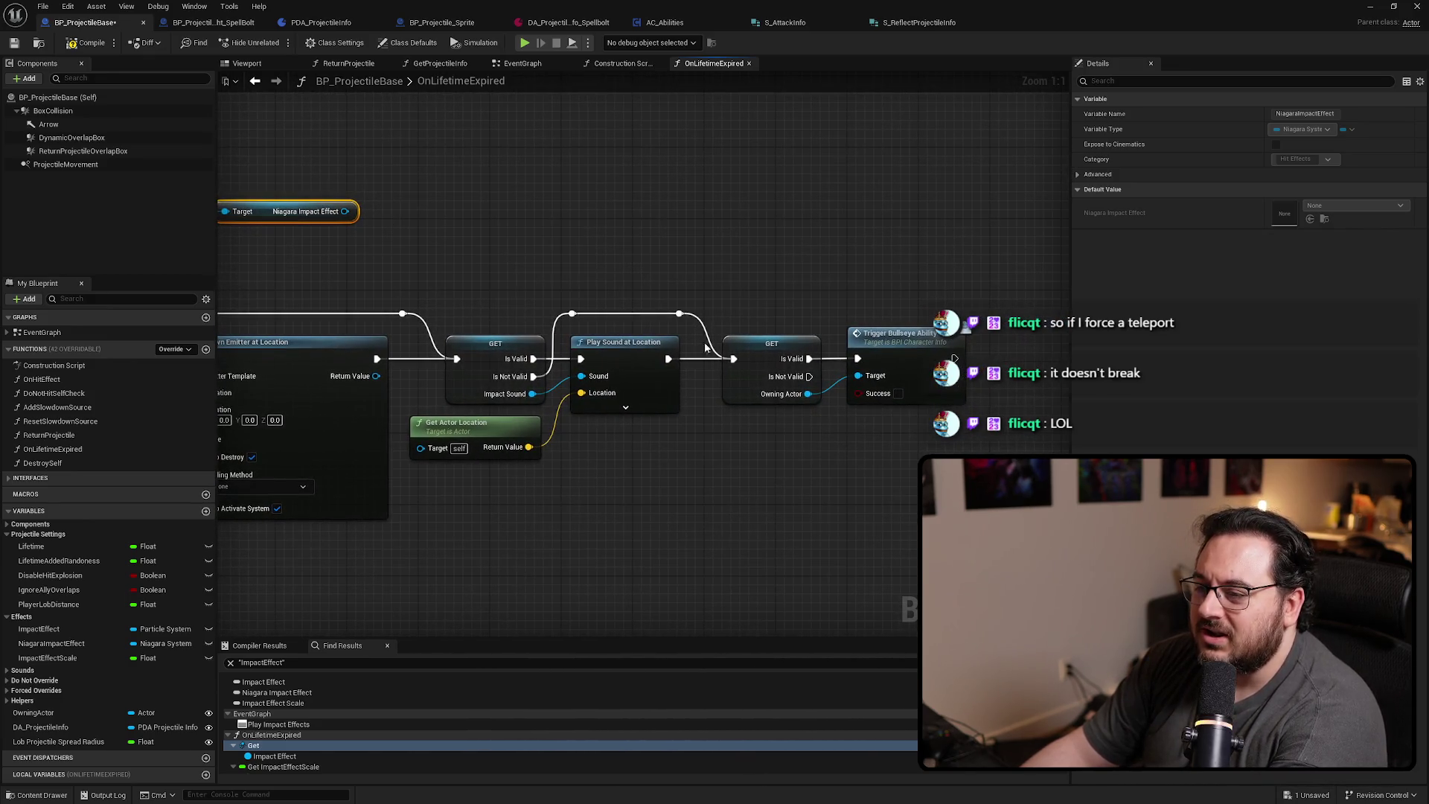
pyautogui.moveTo(706, 349); pyautogui.dragTo(1042, 372)
pyautogui.press('Delete')
pyautogui.click(384, 297)
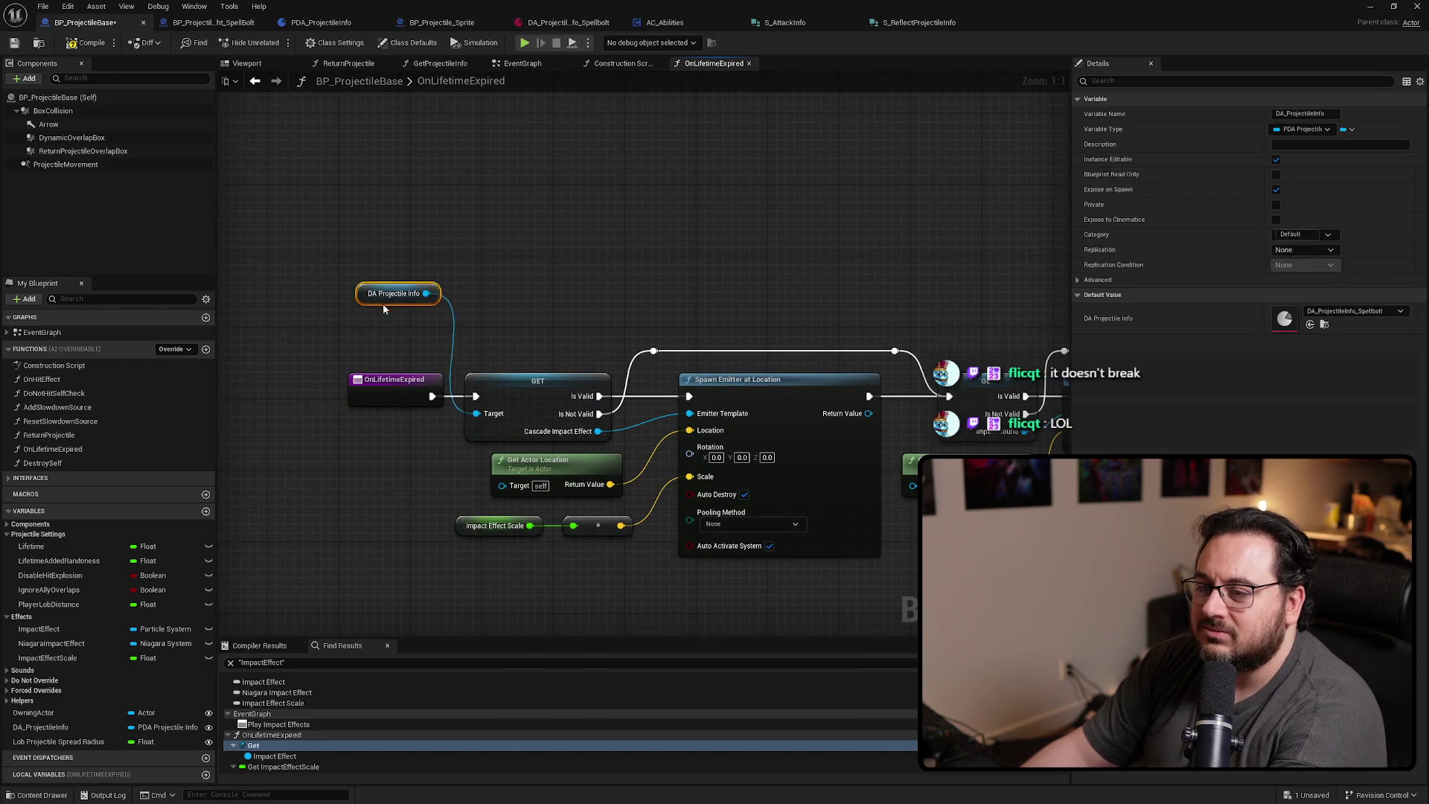
pyautogui.moveTo(393, 340); pyautogui.dragTo(393, 322)
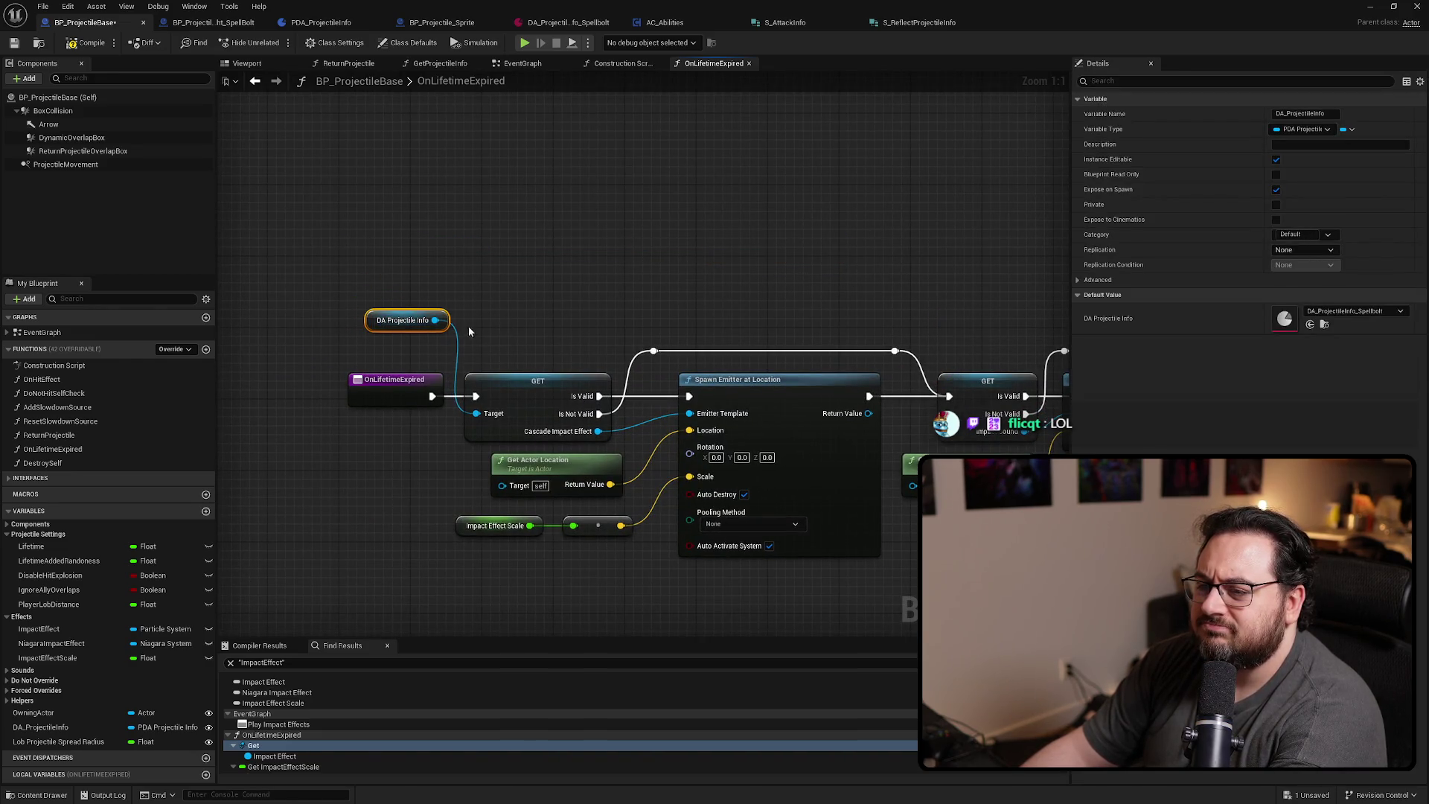
pyautogui.moveTo(535, 336); pyautogui.dragTo(574, 306)
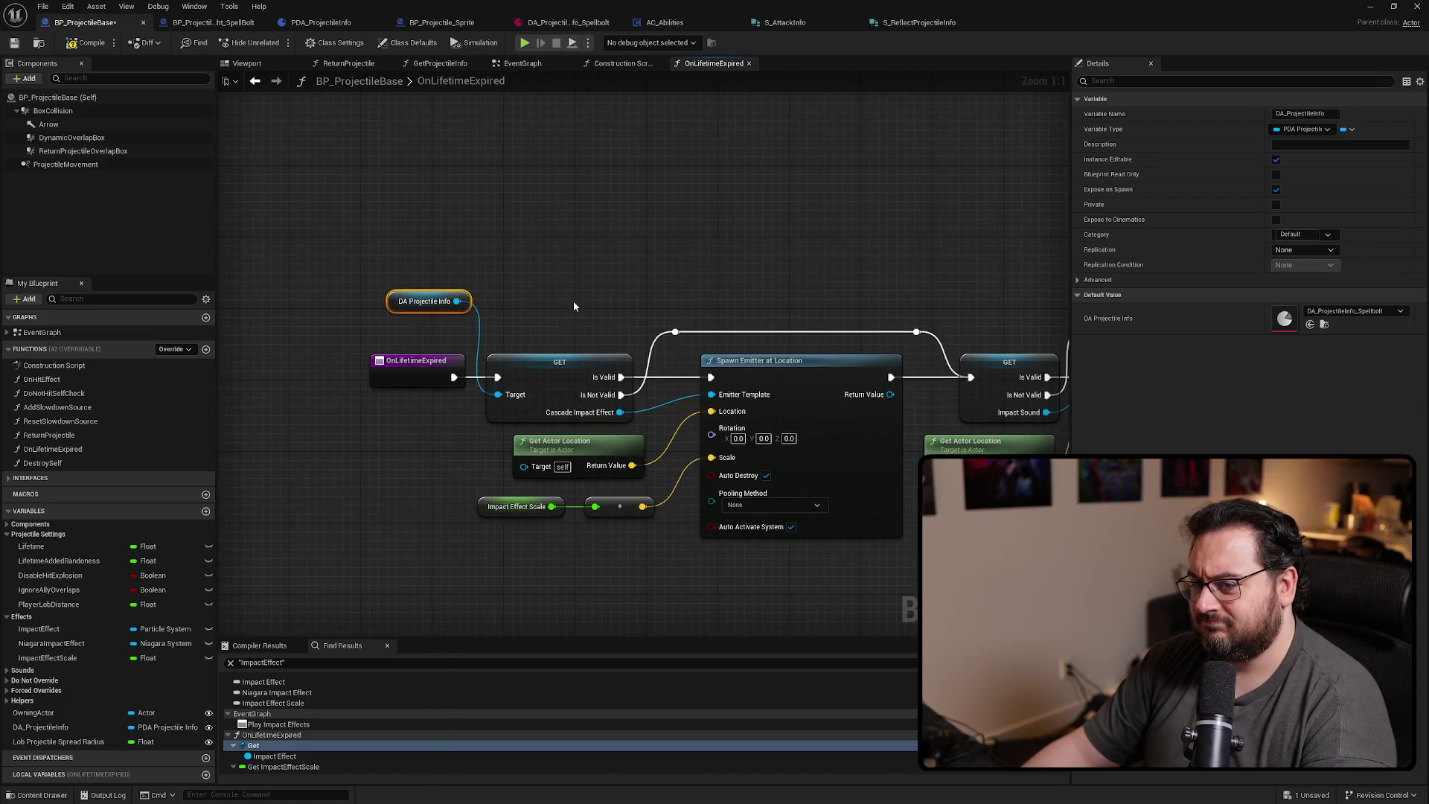
pyautogui.click(574, 307)
pyautogui.hotkey('ctrl', 'z')
pyautogui.hotkey('ctrl', 'z')
pyautogui.hotkey('ctrl', 'z')
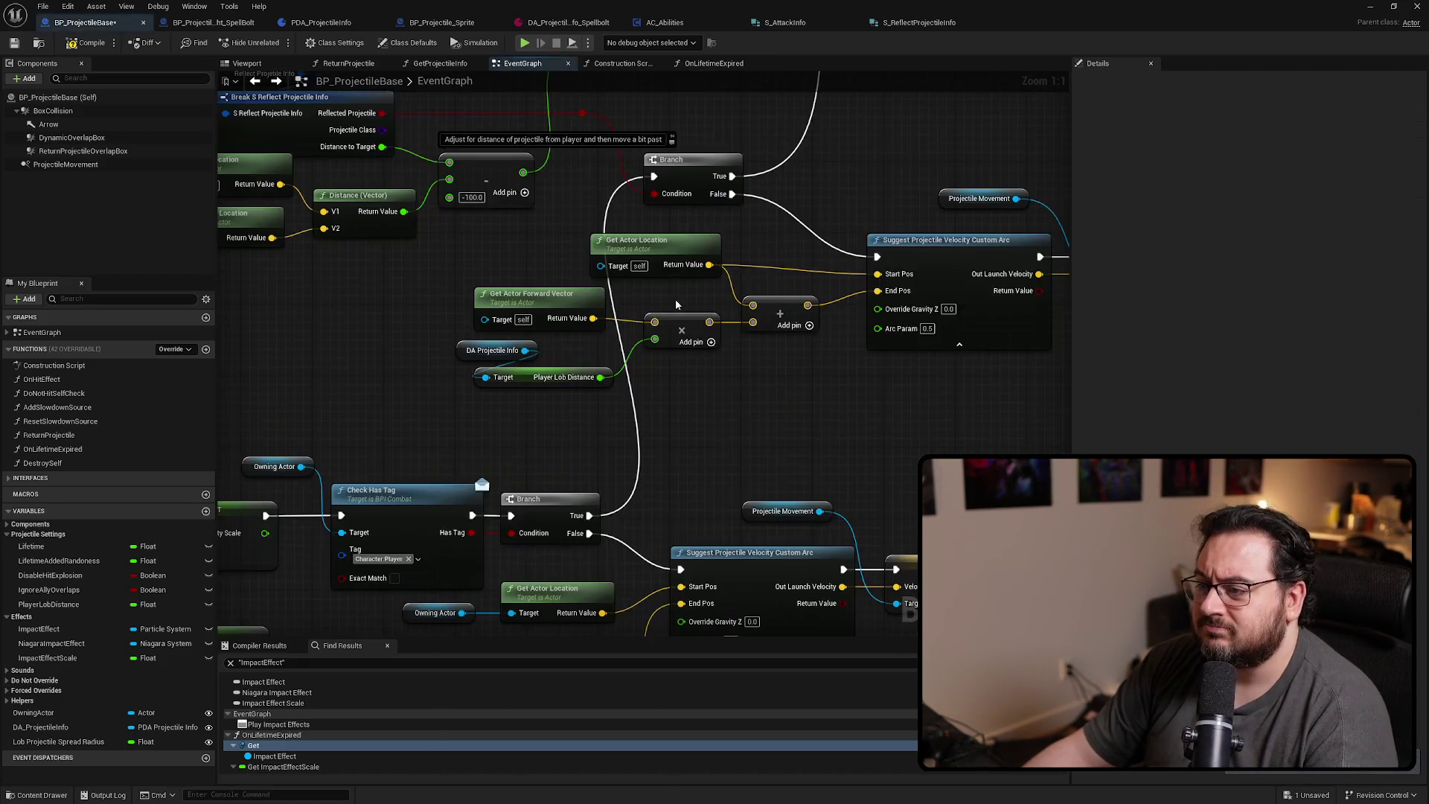
# Pan across the EventGraph's Play SFX, SET Impact Point, Multi Sphere Trace and Check Has Tag sections
pyautogui.scroll(-8, 669, 297)
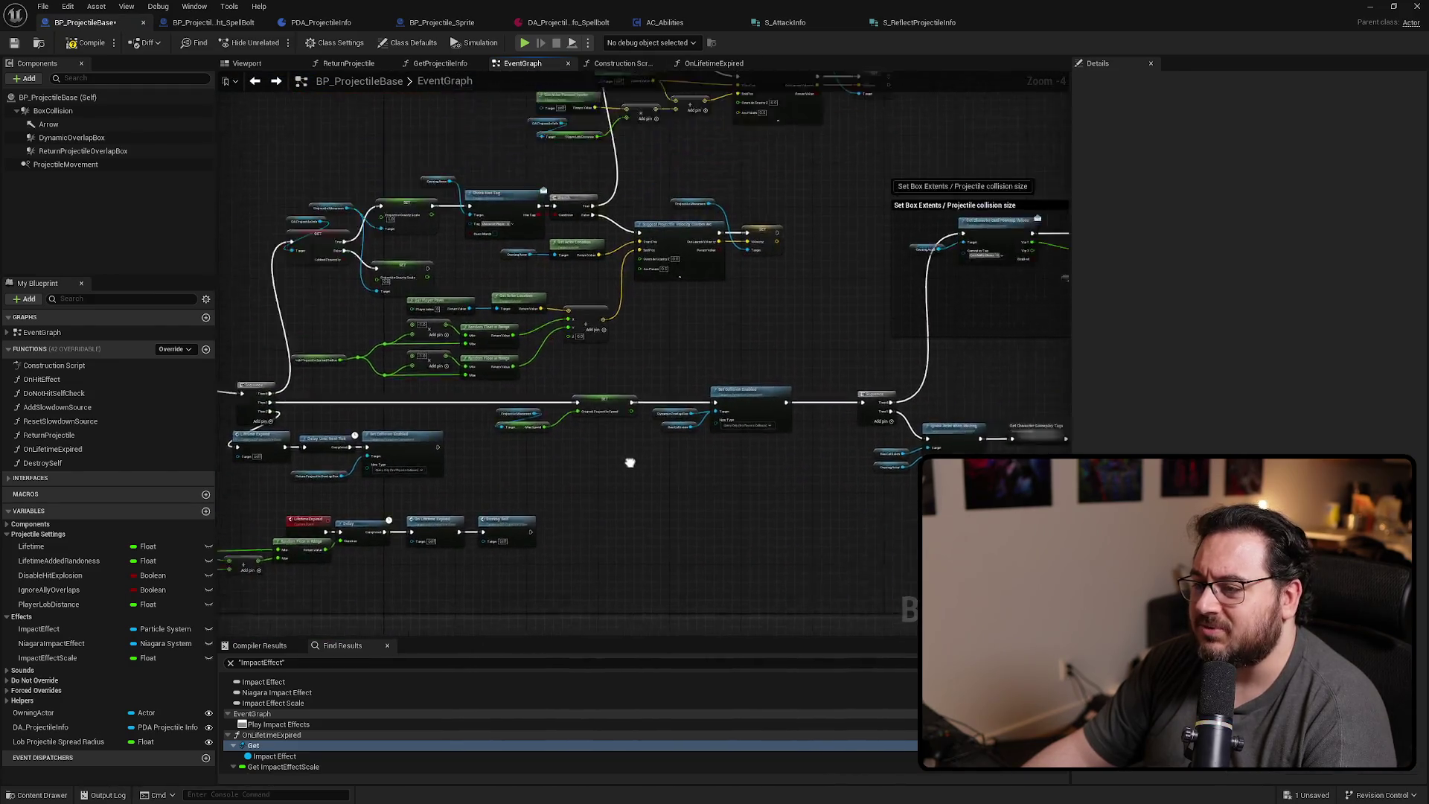
pyautogui.moveTo(771, 459)
pyautogui.mouseDown()
pyautogui.moveTo(654, 319)
pyautogui.moveTo(593, 287)
pyautogui.mouseUp()
pyautogui.scroll(1, 728, 313)
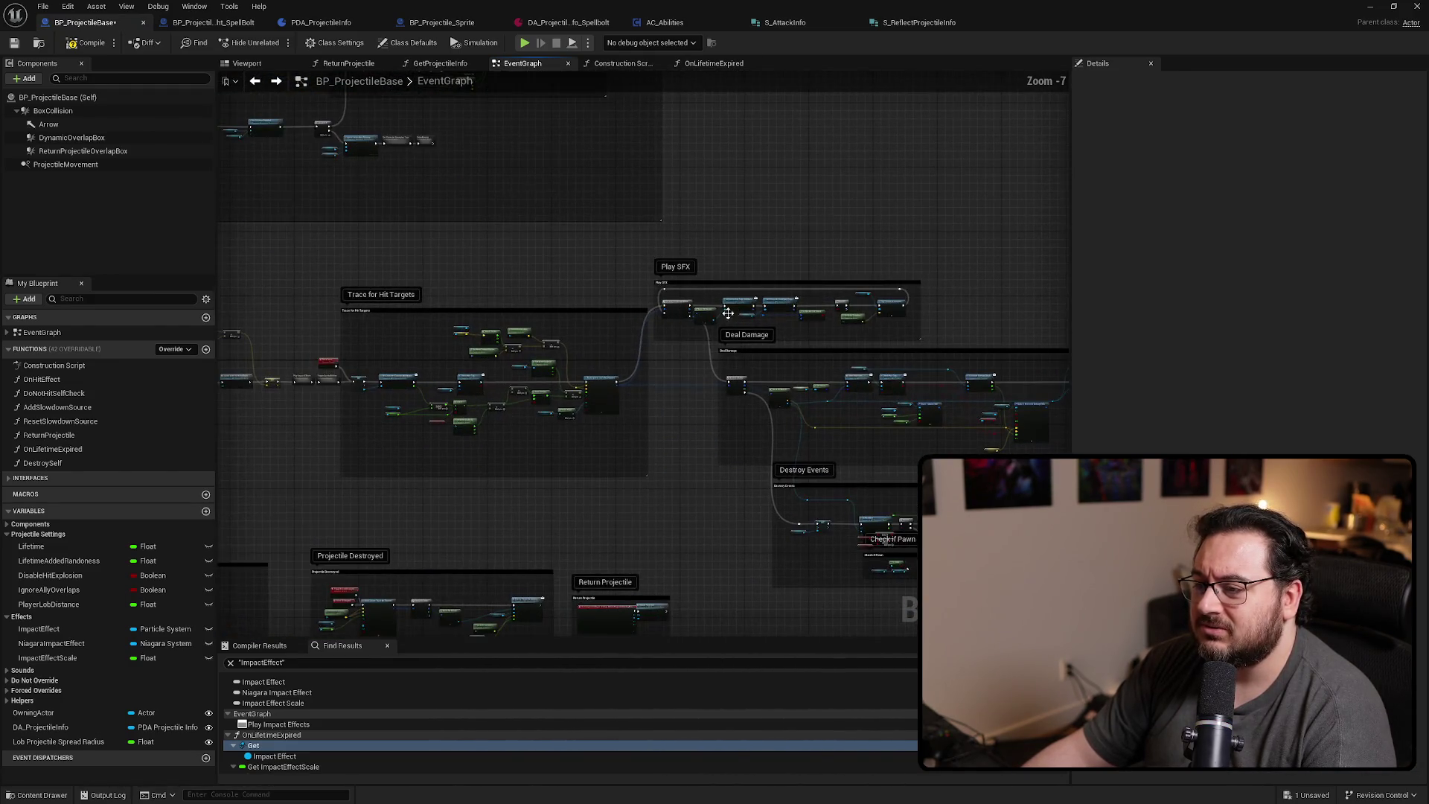
pyautogui.scroll(6, 416, 374)
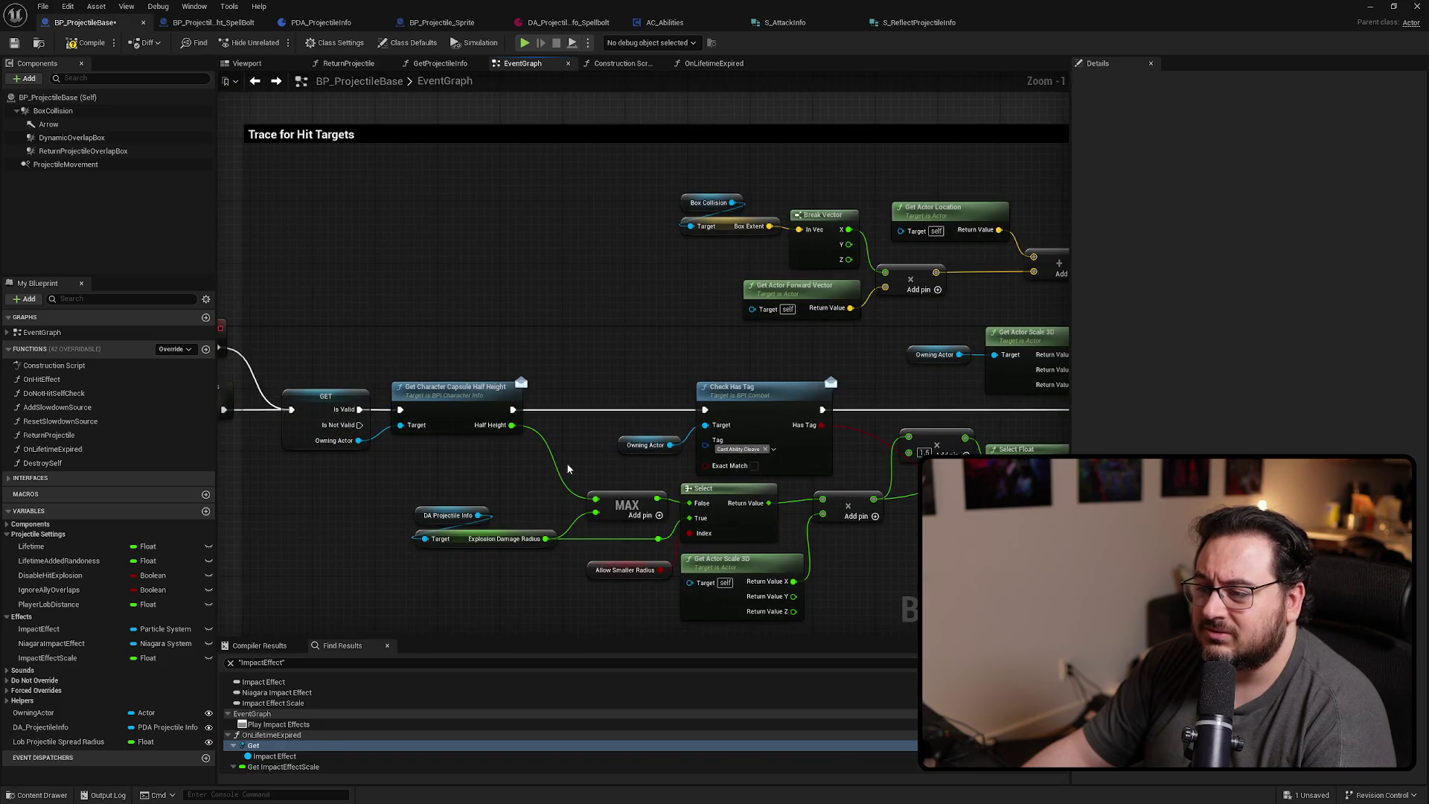
pyautogui.moveTo(567, 468)
pyautogui.mouseDown()
pyautogui.moveTo(454, 316)
pyautogui.moveTo(595, 446)
pyautogui.moveTo(446, 491)
pyautogui.mouseUp()
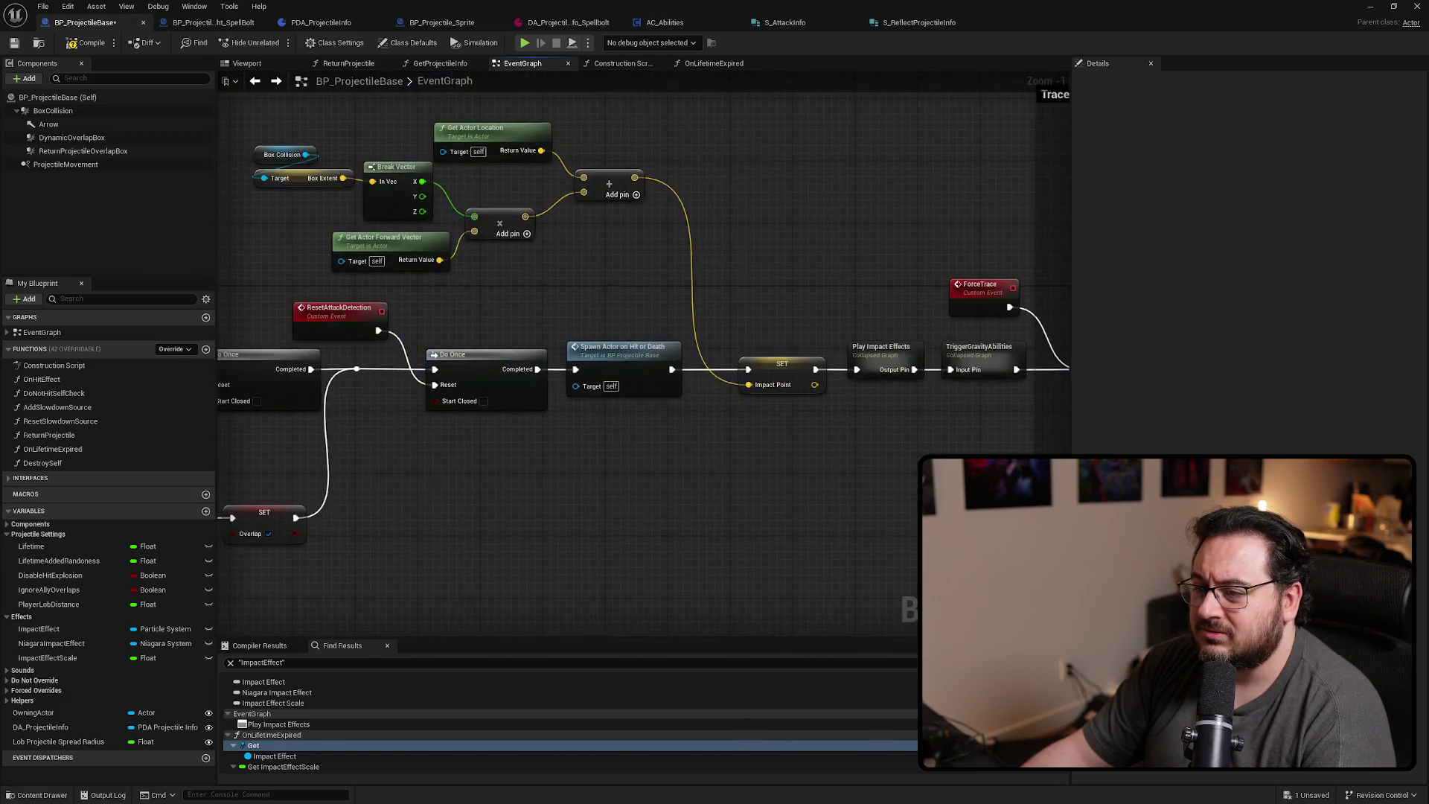
pyautogui.moveTo(856, 446); pyautogui.dragTo(220, 483)
pyautogui.moveTo(1027, 313)
pyautogui.mouseDown()
pyautogui.moveTo(596, 476)
pyautogui.moveTo(238, 458)
pyautogui.moveTo(924, 165)
pyautogui.mouseUp()
pyautogui.moveTo(621, 482); pyautogui.dragTo(769, 516)
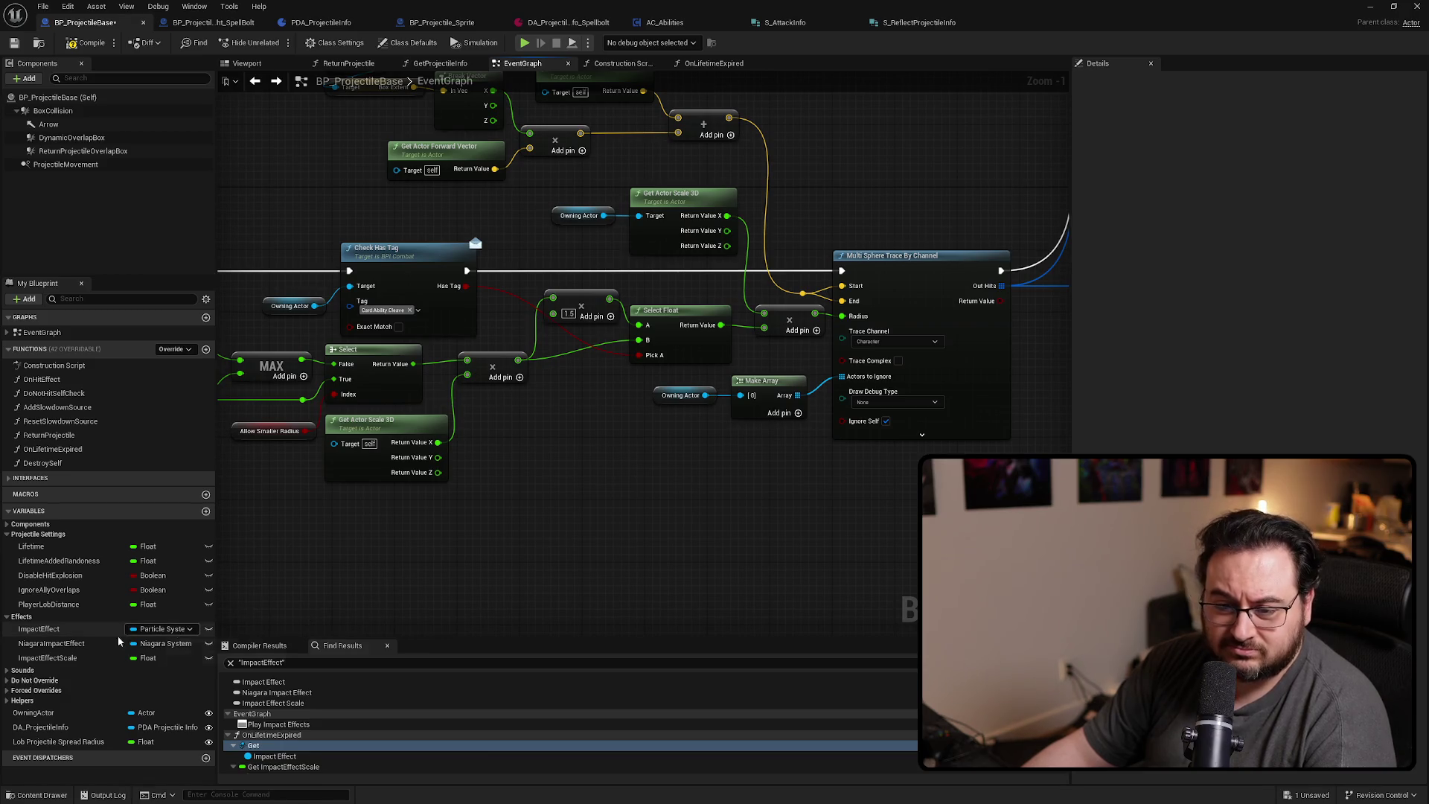
# Find references to NiagaraImpactEffect, visiting its Gets in OnLifetimeExpired and Play Impact Effects, then return
pyautogui.rightClick(67, 644)
pyautogui.moveTo(166, 683)
pyautogui.click(207, 687)
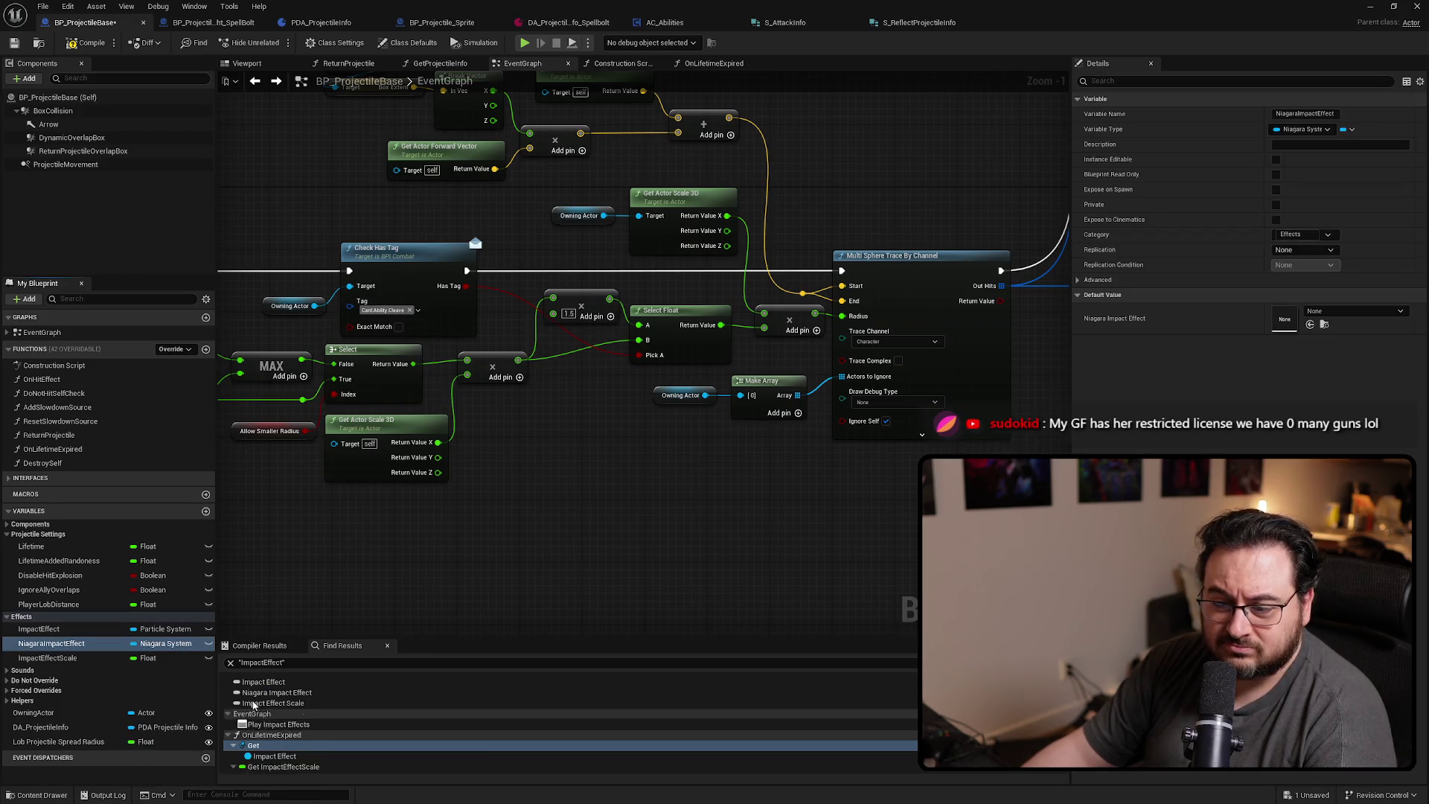
pyautogui.click(283, 705)
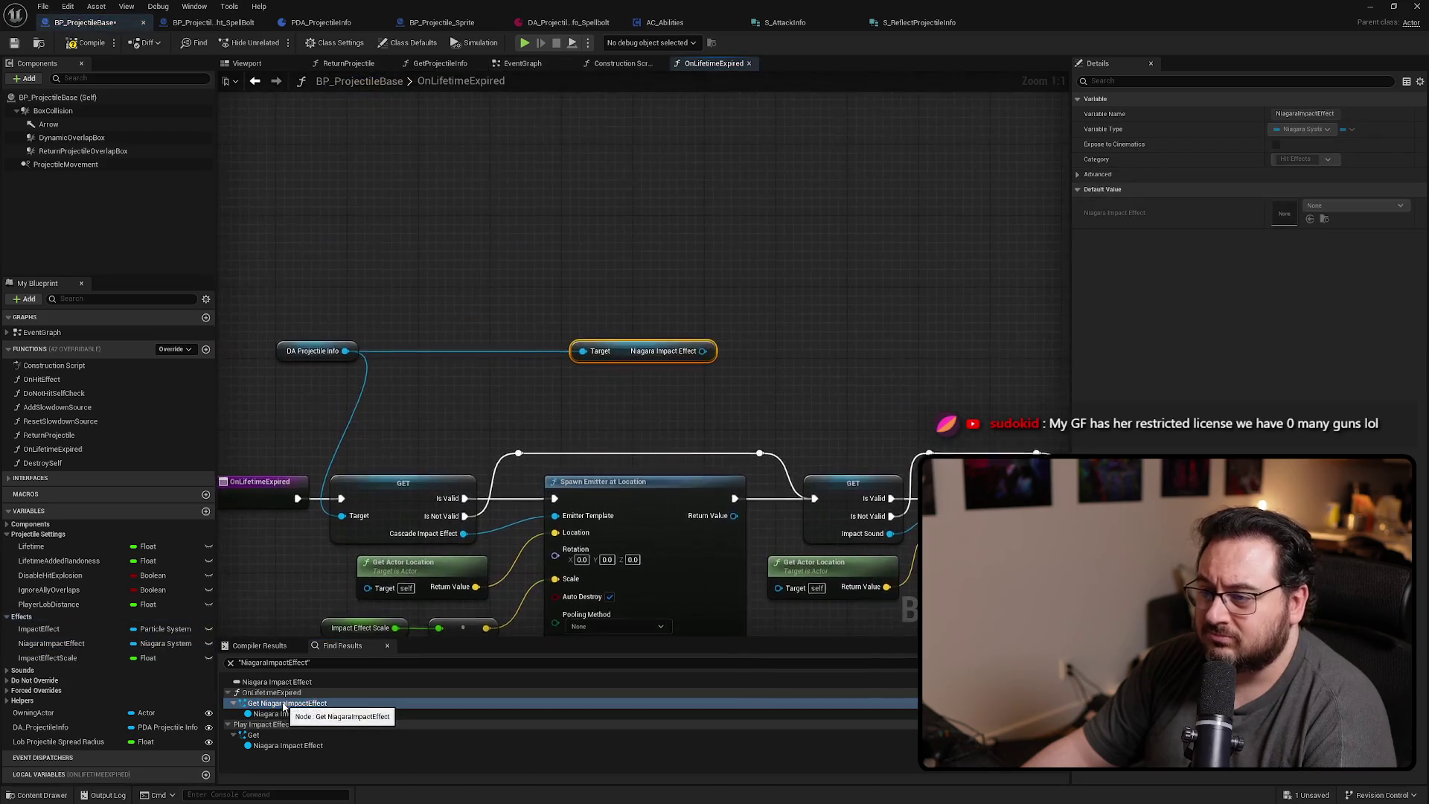
pyautogui.click(273, 736)
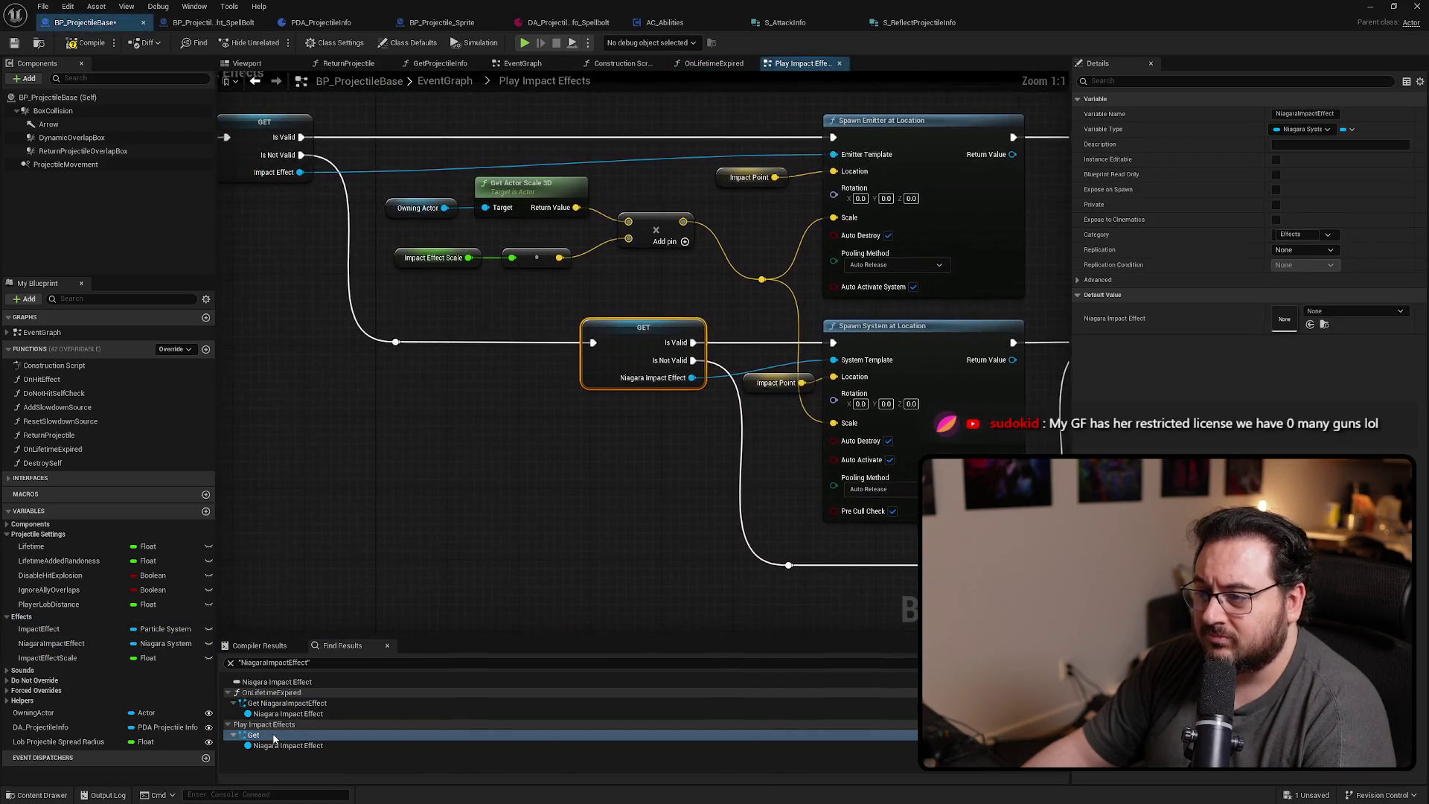
pyautogui.scroll(-3, 685, 468)
pyautogui.scroll(3, 504, 360)
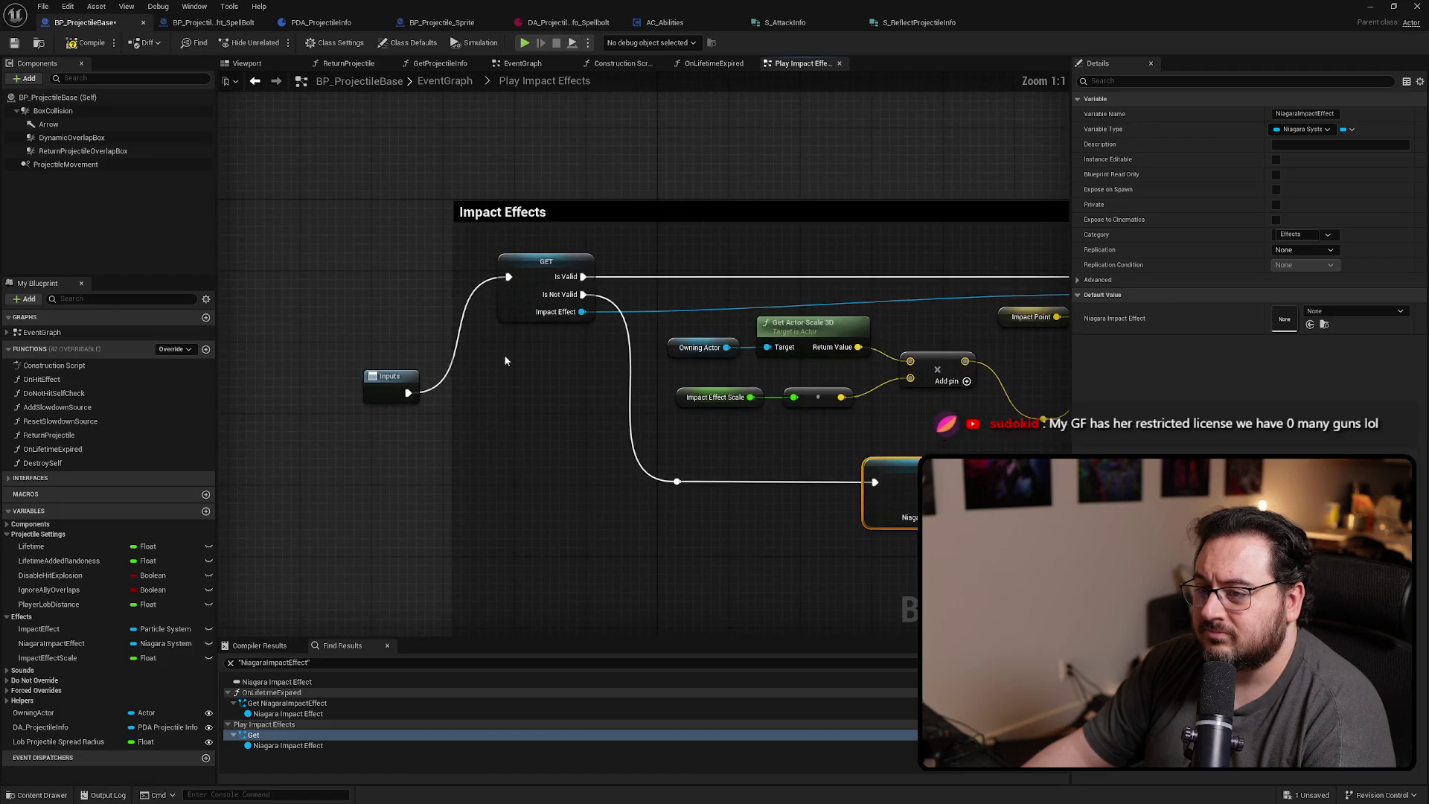
pyautogui.moveTo(587, 397)
pyautogui.mouseDown()
pyautogui.moveTo(475, 427)
pyautogui.moveTo(614, 430)
pyautogui.mouseUp()
pyautogui.hotkey('alt', 'Left')
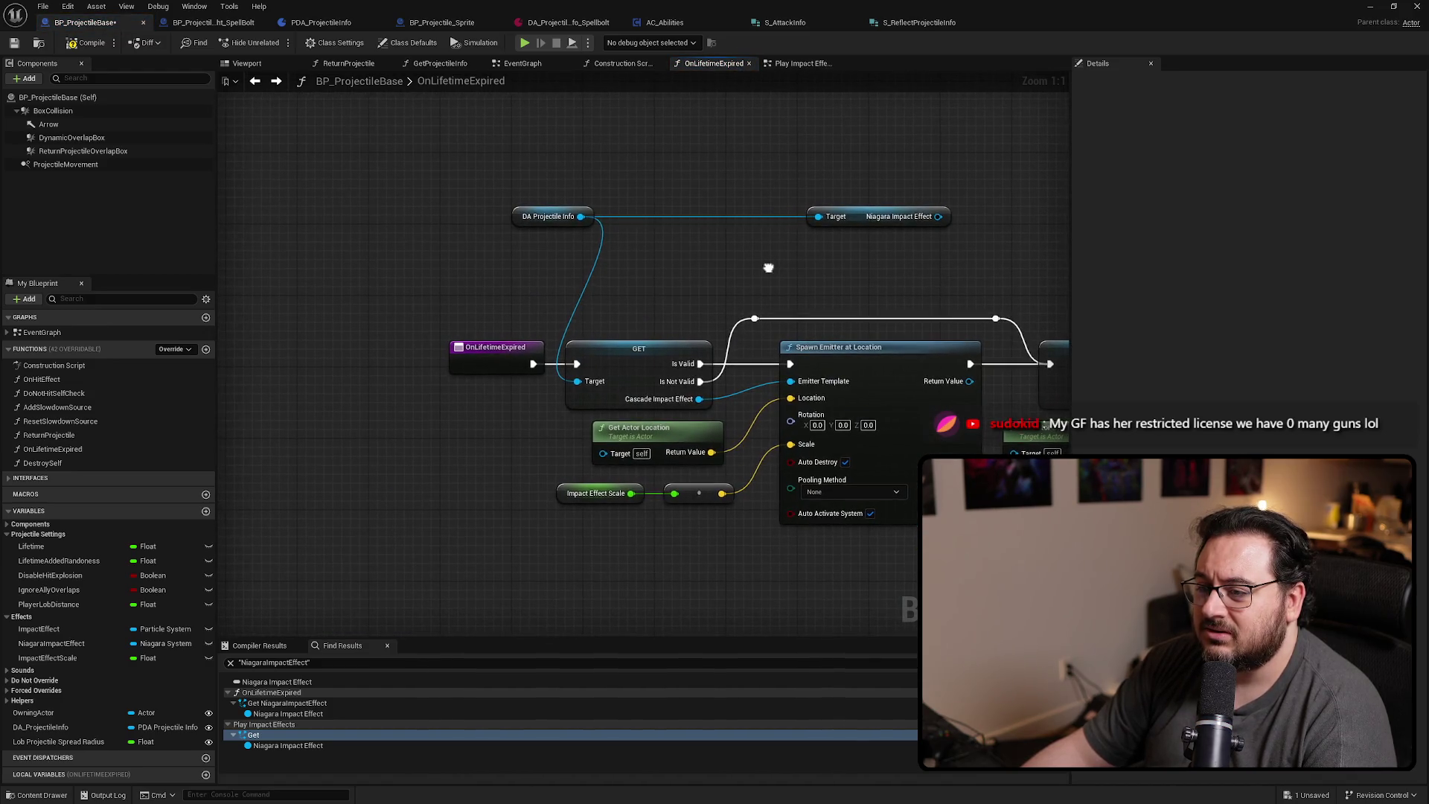
# Return to the Play Impact Effects graph and pan across its Spawn and Play Sound nodes
pyautogui.moveTo(773, 266)
pyautogui.mouseDown()
pyautogui.moveTo(509, 225)
pyautogui.moveTo(637, 225)
pyautogui.mouseUp()
pyautogui.hotkey('alt', 'Right')
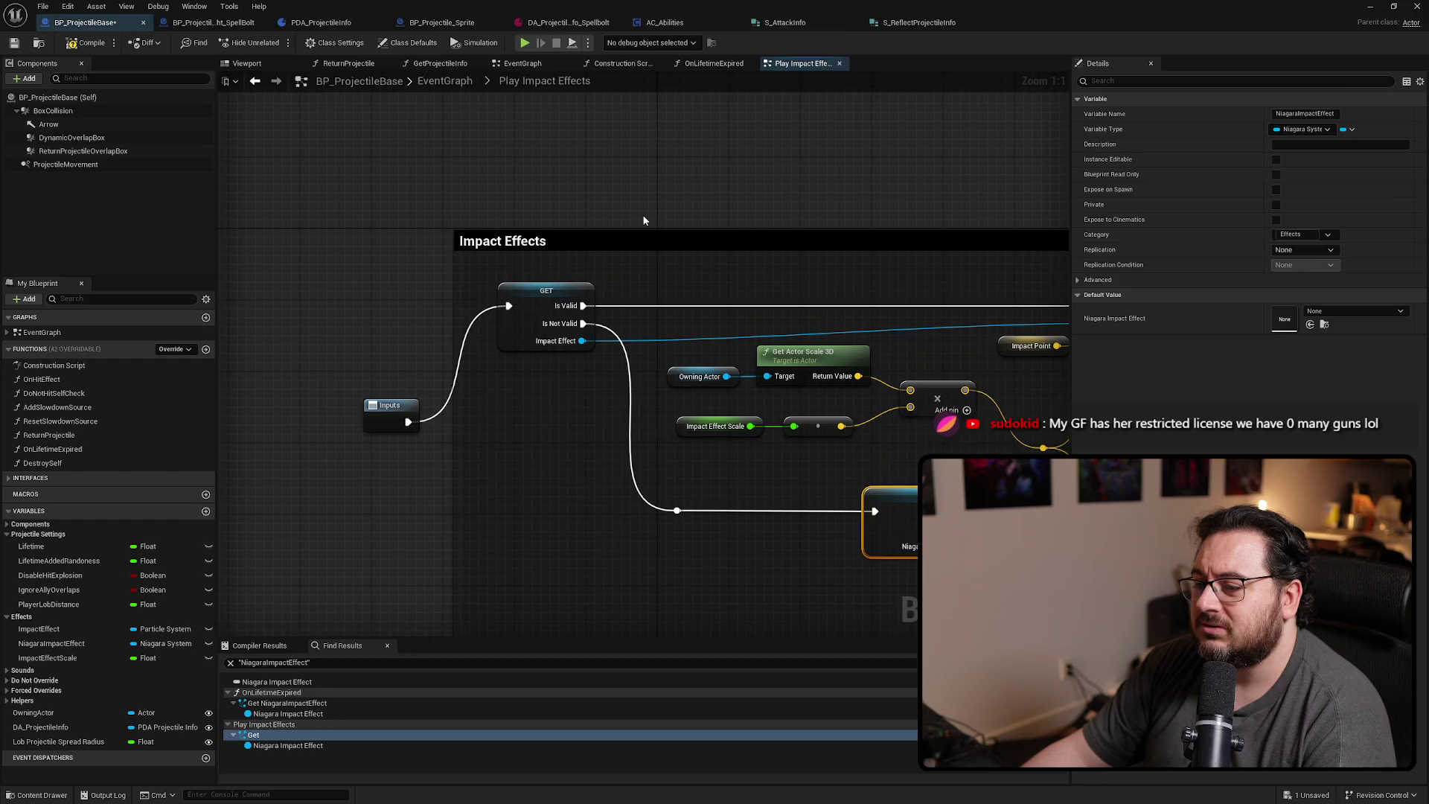
pyautogui.scroll(-2, 635, 233)
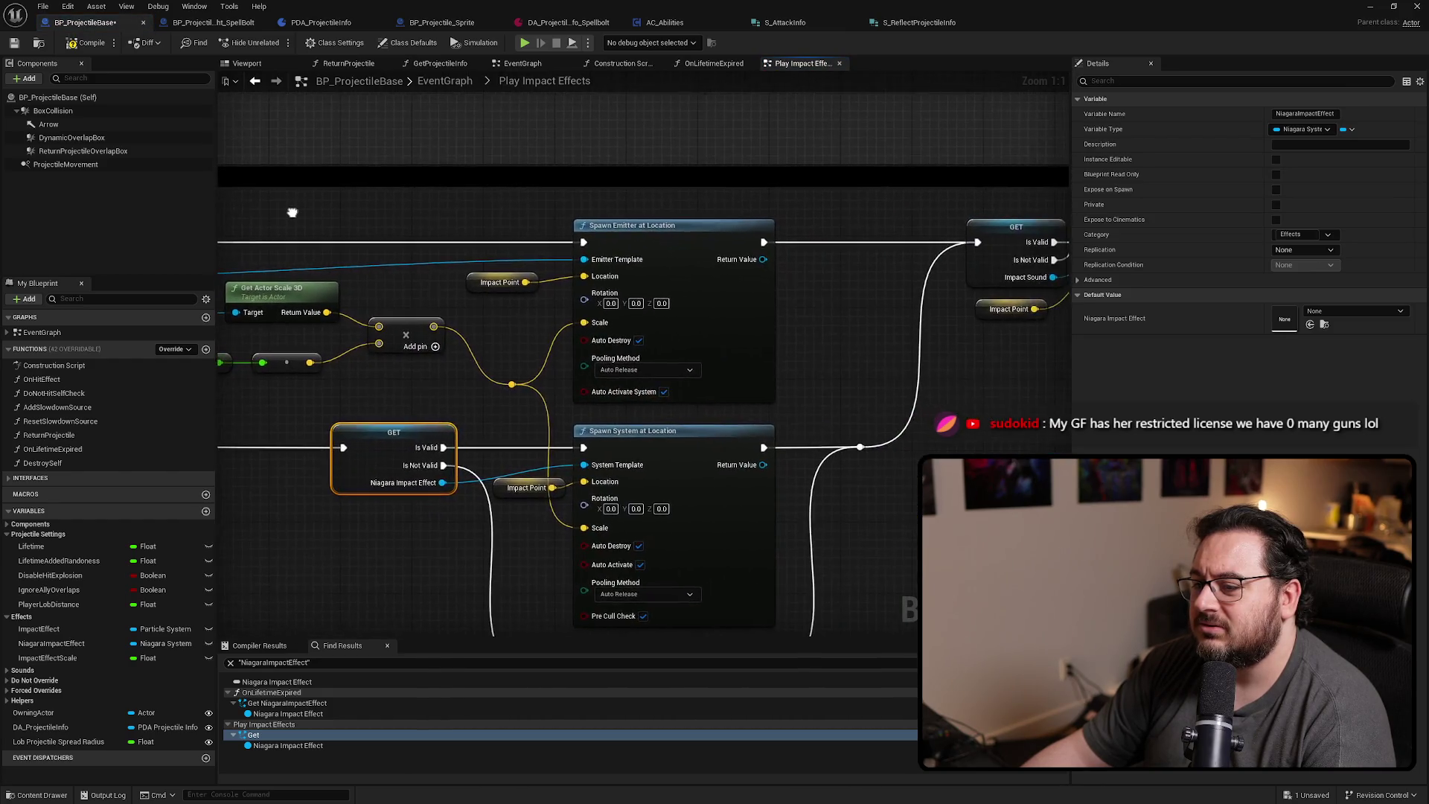
pyautogui.scroll(-2, 595, 232)
pyautogui.scroll(4, 596, 256)
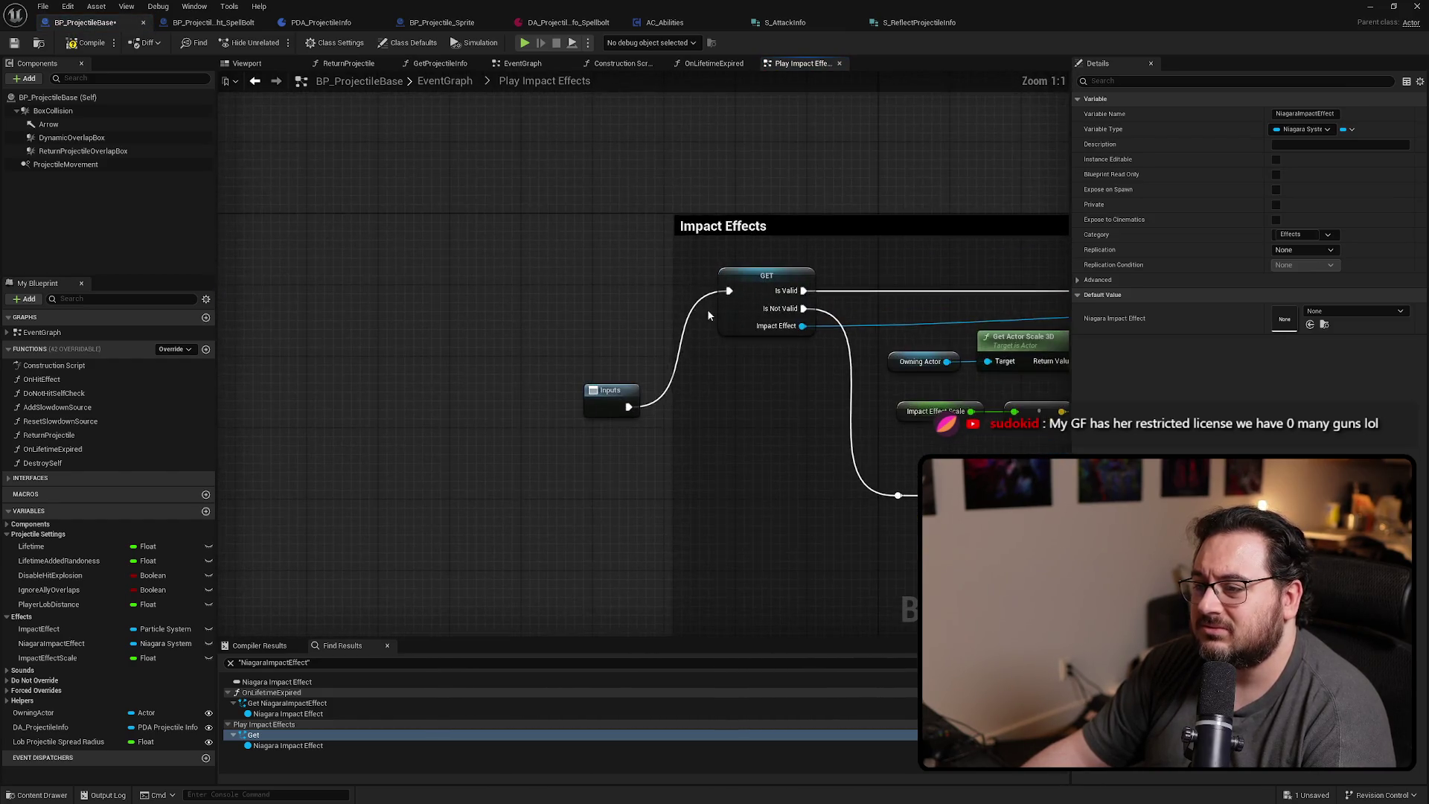
pyautogui.moveTo(707, 310); pyautogui.dragTo(431, 270)
pyautogui.moveTo(841, 298); pyautogui.dragTo(431, 291)
pyautogui.moveTo(856, 245); pyautogui.dragTo(439, 223)
pyautogui.moveTo(954, 216); pyautogui.dragTo(945, 212)
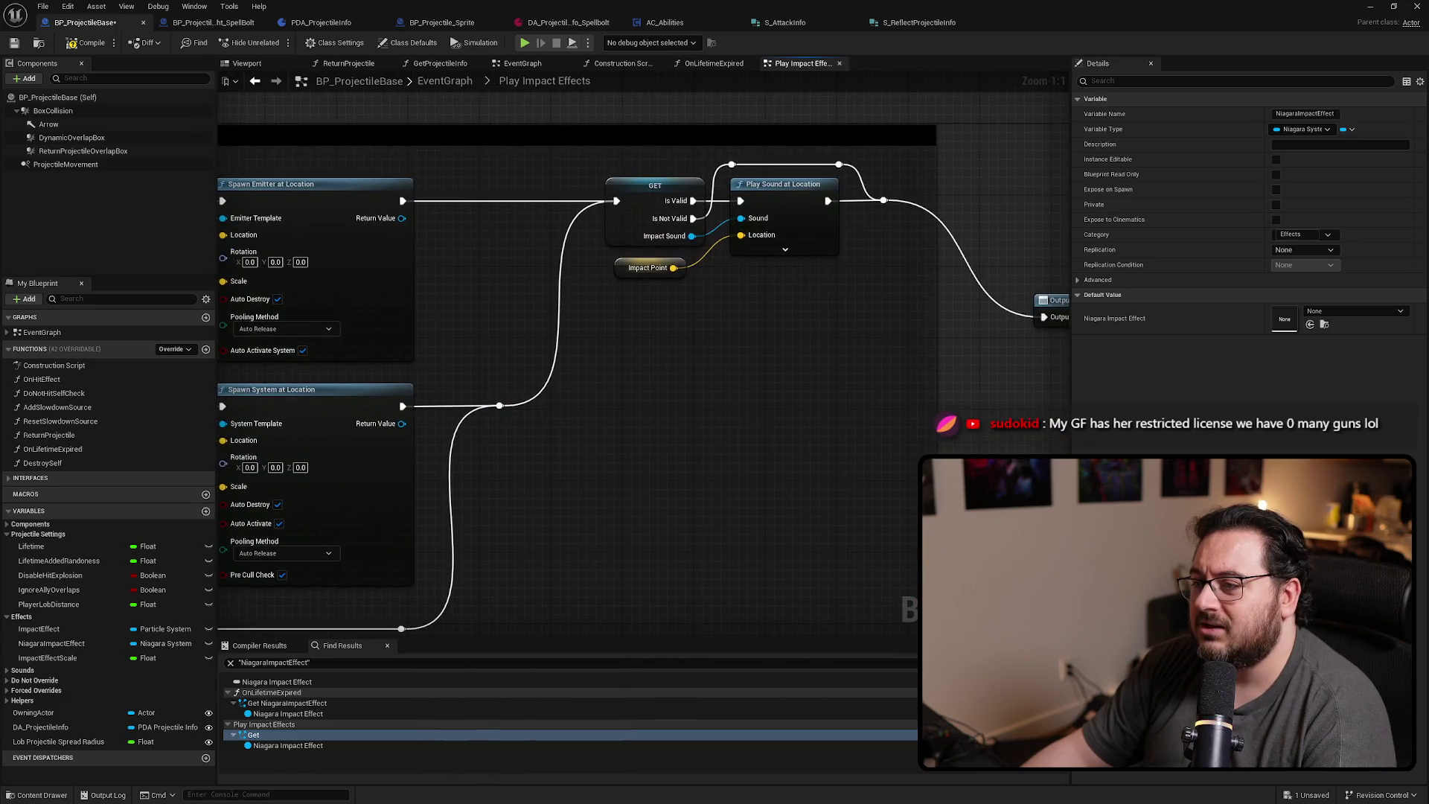
pyautogui.scroll(-4, 945, 212)
pyautogui.scroll(3, 488, 237)
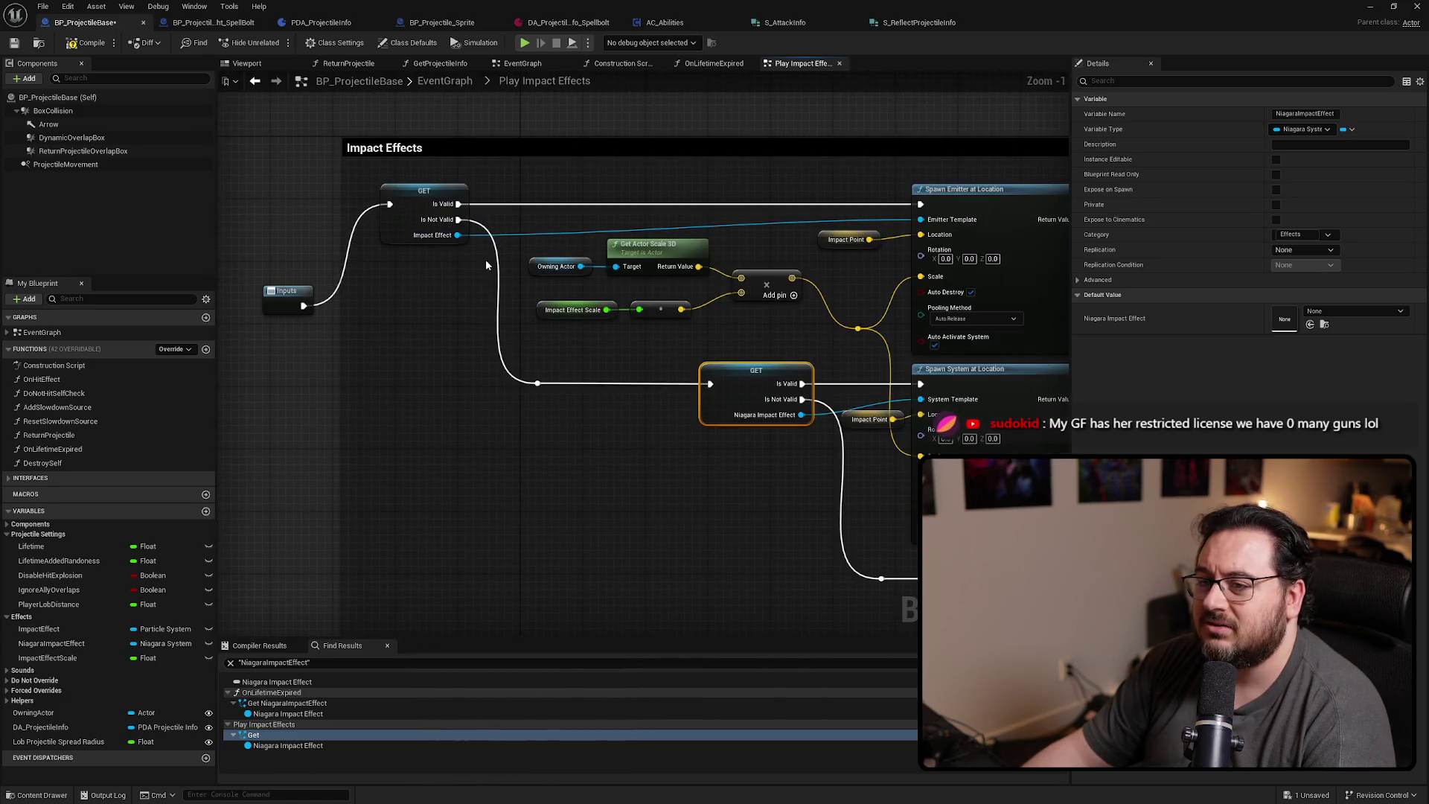
pyautogui.scroll(2, 485, 265)
# Select all nodes inside the Impact Effects comment, comparing against OnLifetimeExpired
pyautogui.doubleClick(297, 736)
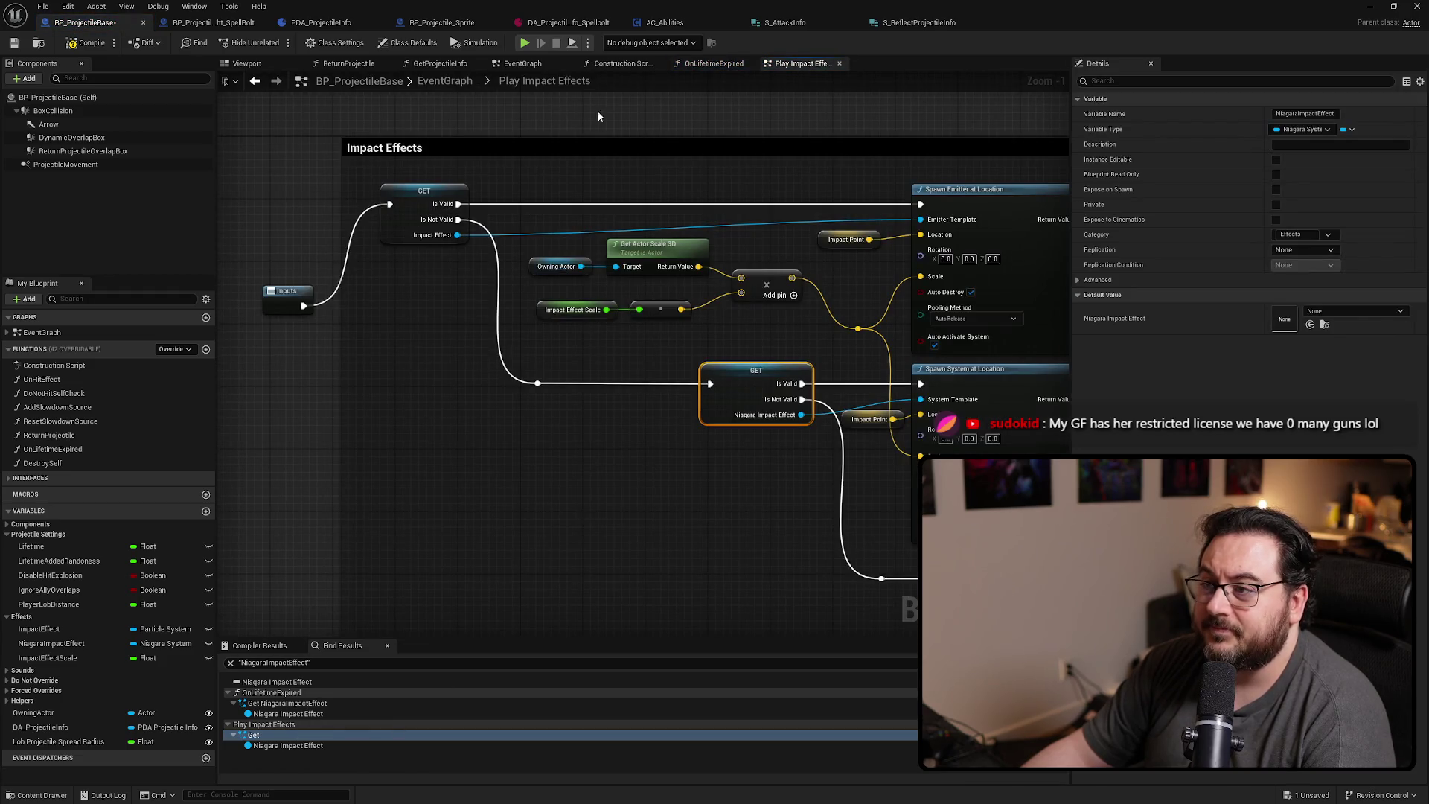
pyautogui.scroll(-4, 521, 254)
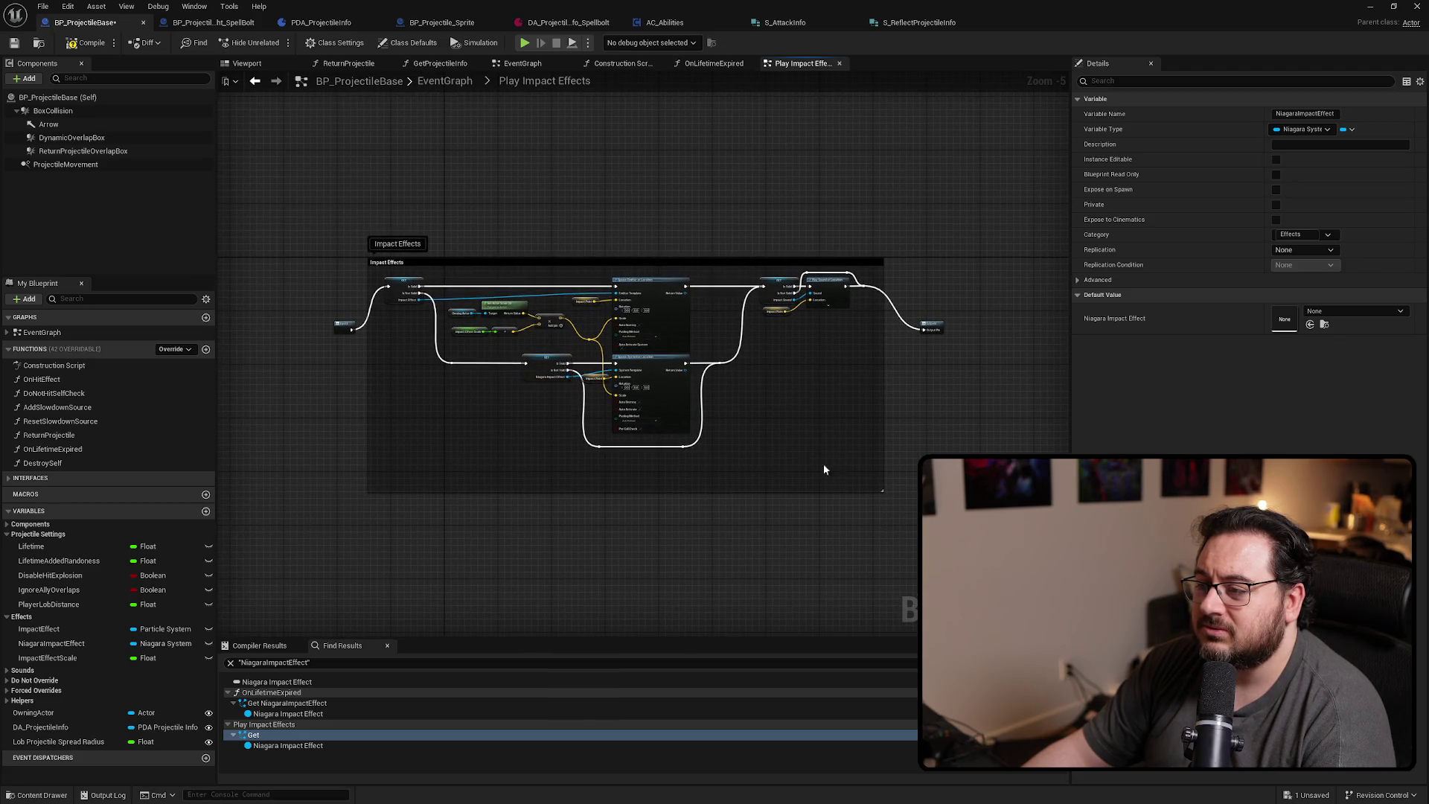
pyautogui.click(823, 469)
pyautogui.scroll(4, 863, 261)
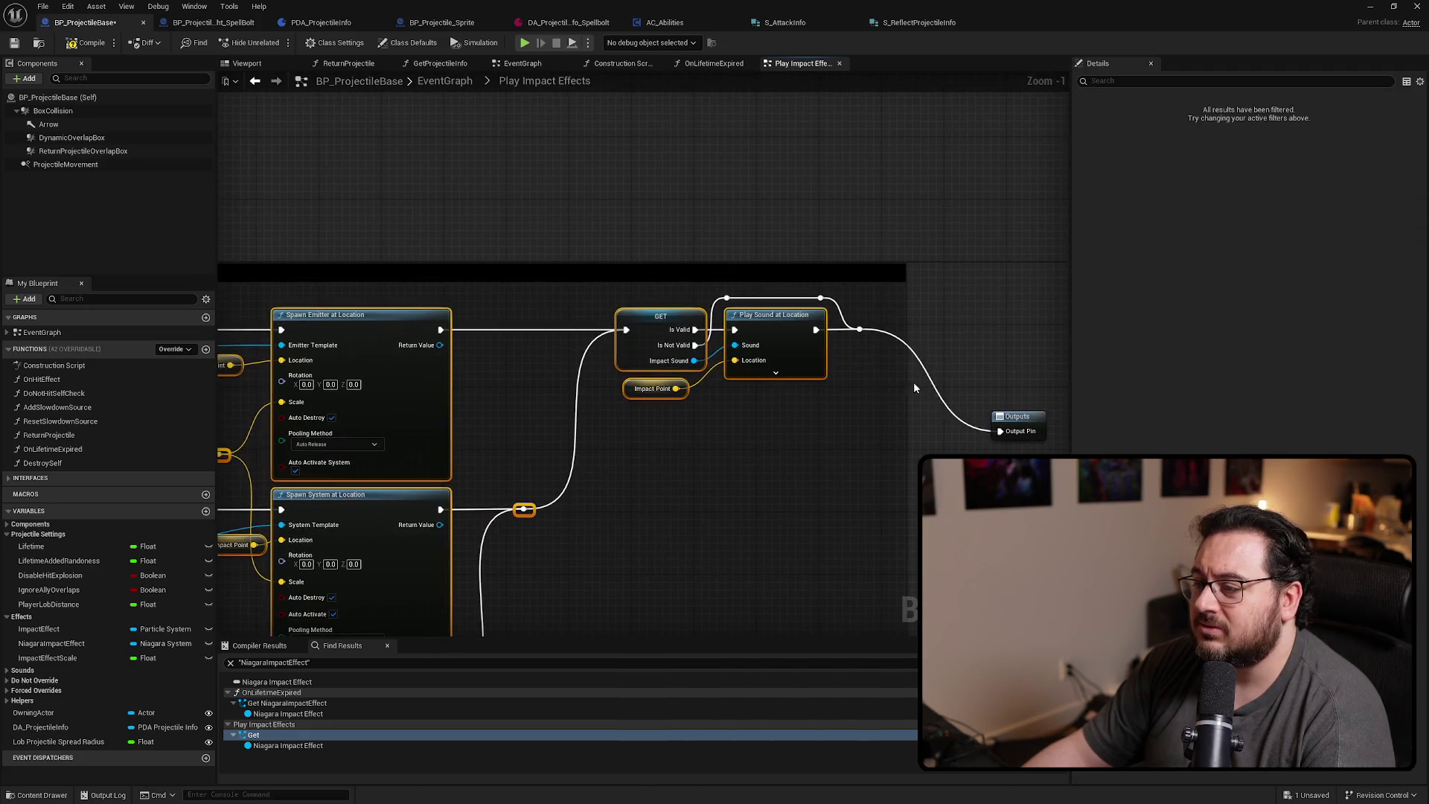
pyautogui.scroll(-4, 692, 309)
pyautogui.scroll(2, 549, 315)
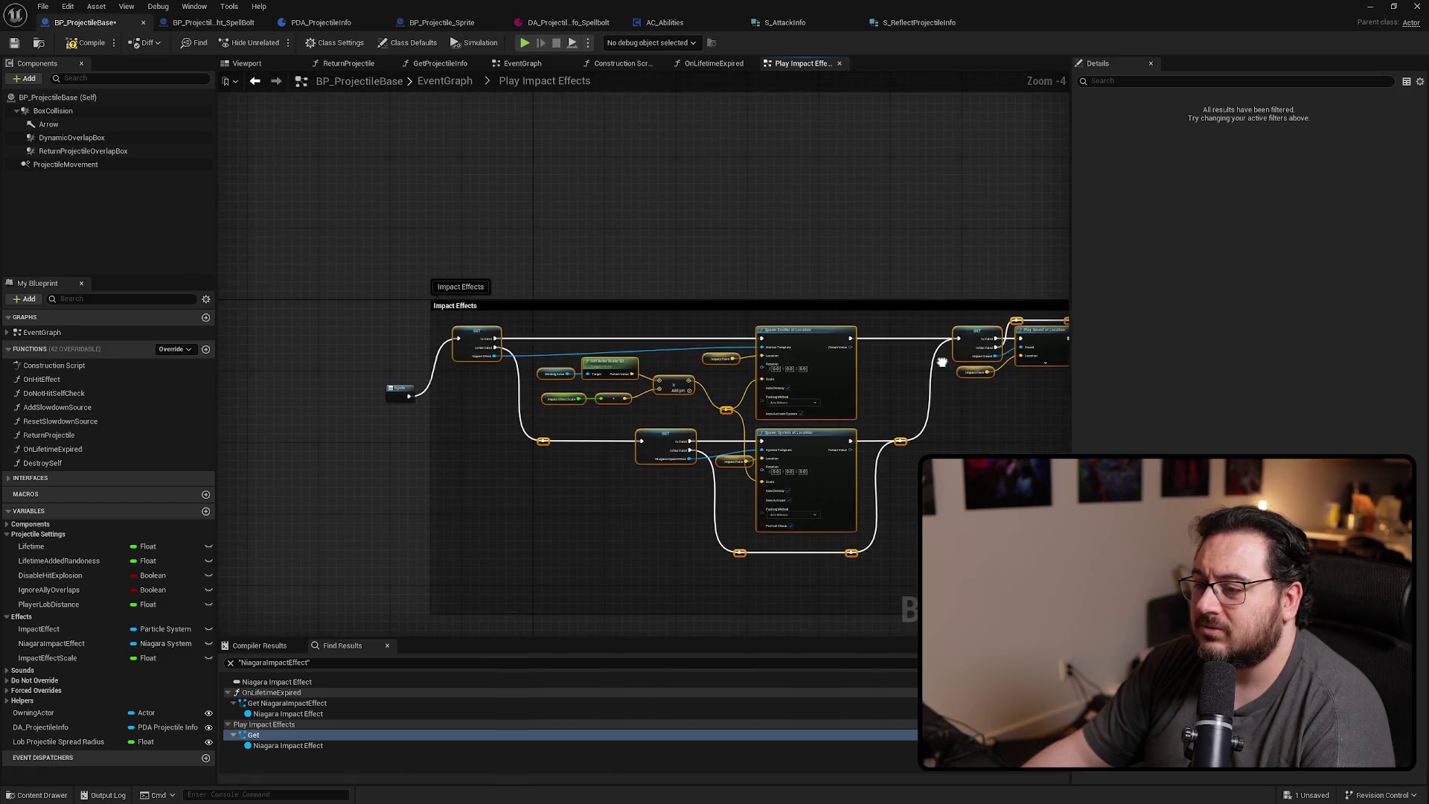
pyautogui.scroll(2, 548, 315)
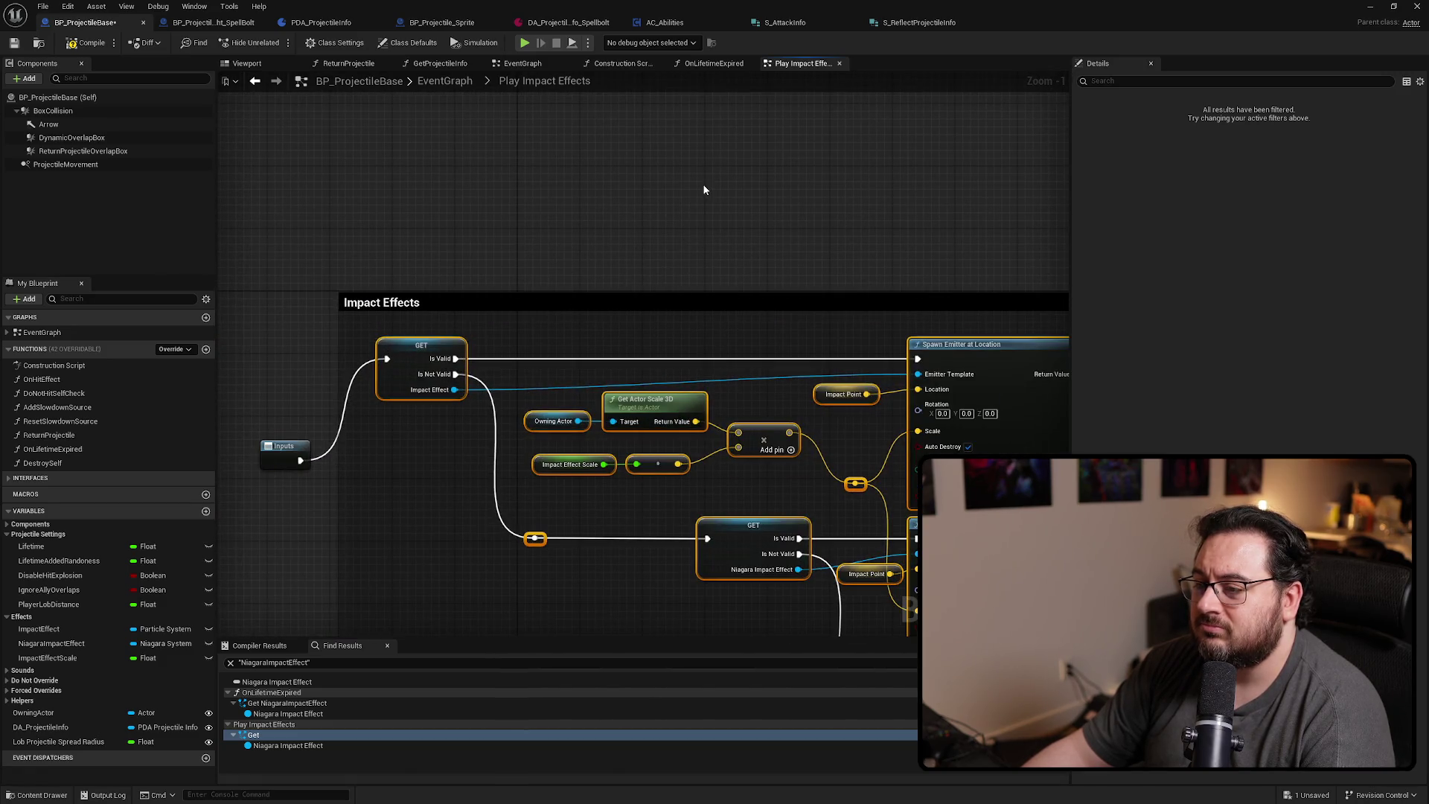
pyautogui.hotkey('alt', 'Left')
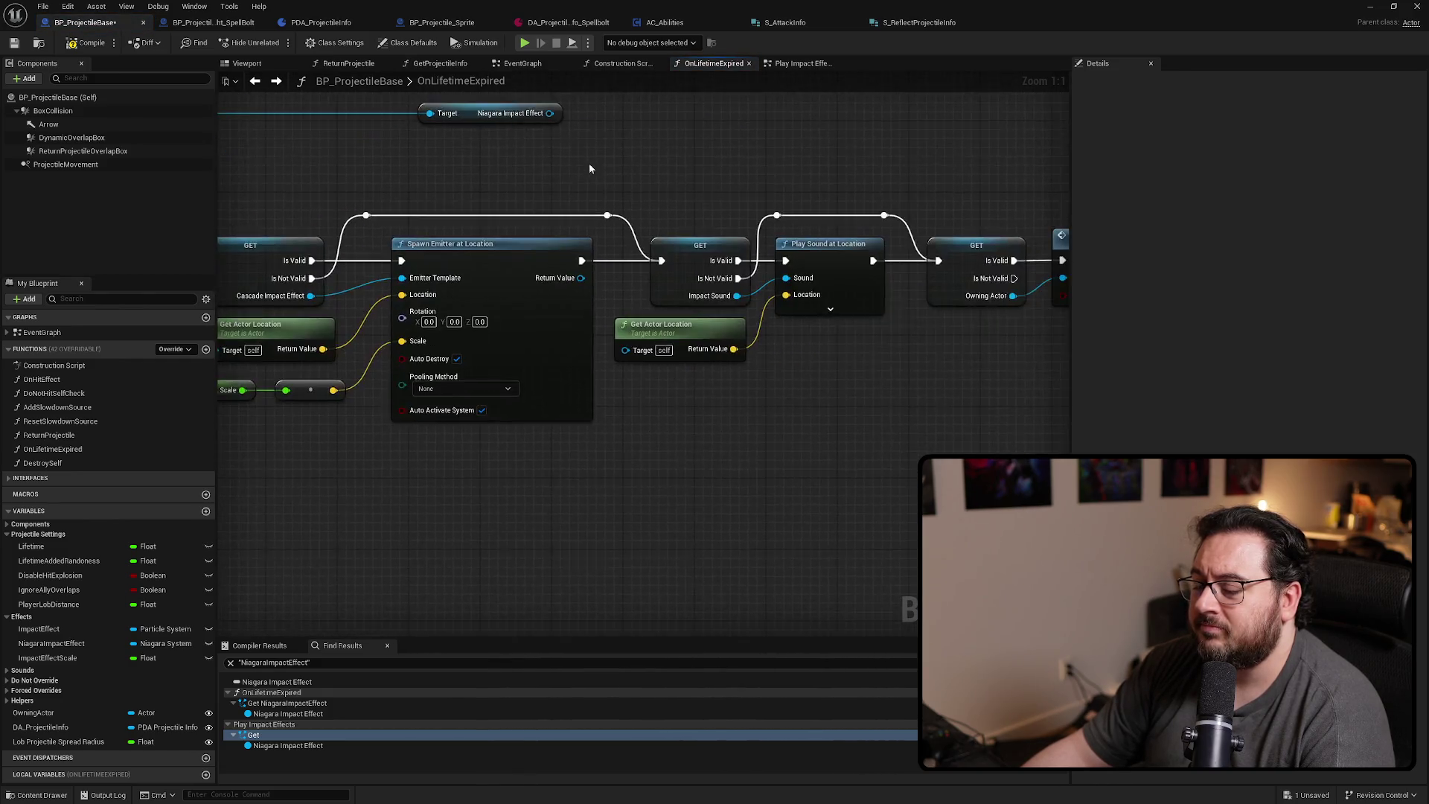
pyautogui.hotkey('alt', 'Right')
pyautogui.scroll(-2, 692, 326)
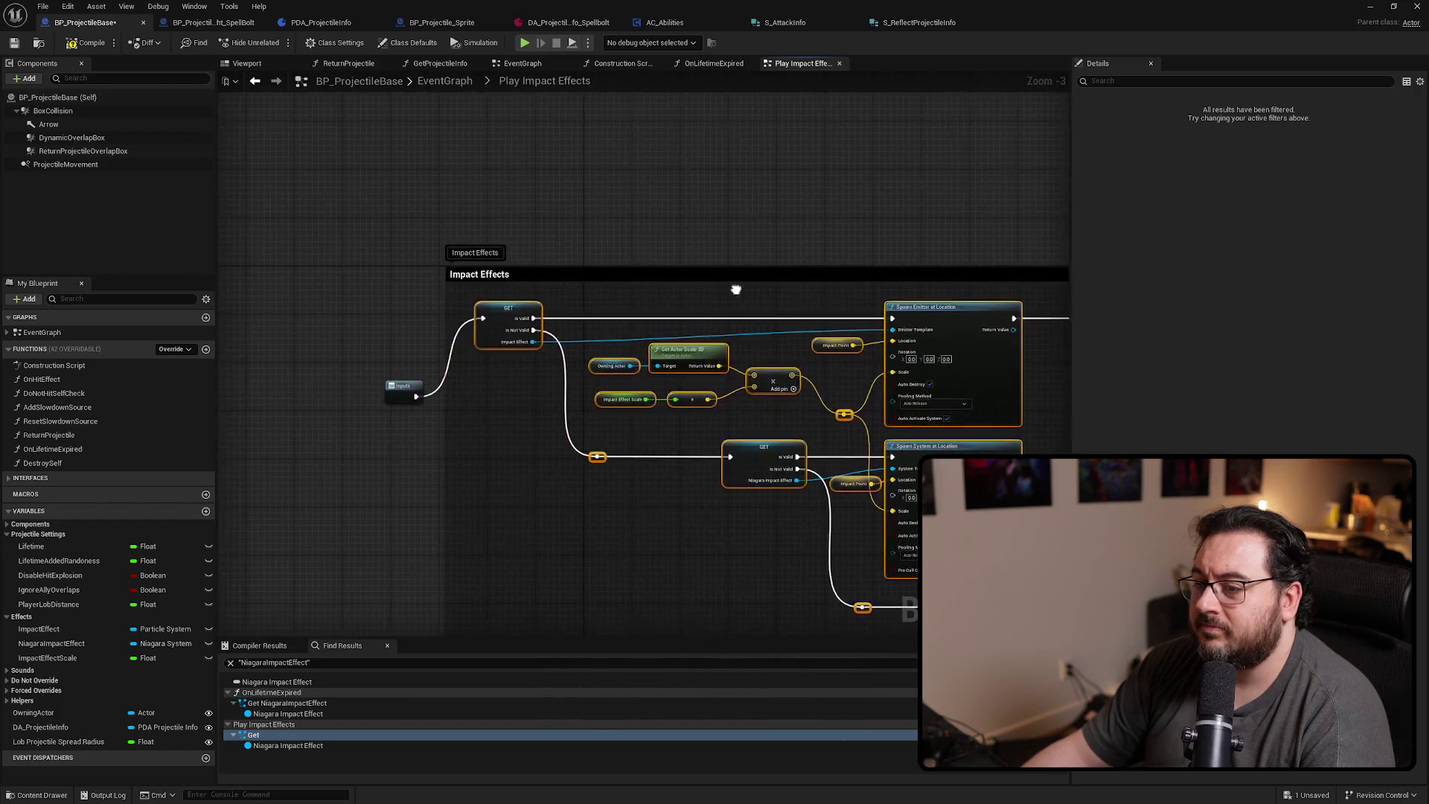
pyautogui.moveTo(733, 290)
pyautogui.mouseDown()
pyautogui.moveTo(312, 213)
pyautogui.moveTo(473, 234)
pyautogui.mouseUp()
# Collapse the selected Impact Effects nodes into a new function named TriggerImpactEffects
pyautogui.rightClick(659, 256)
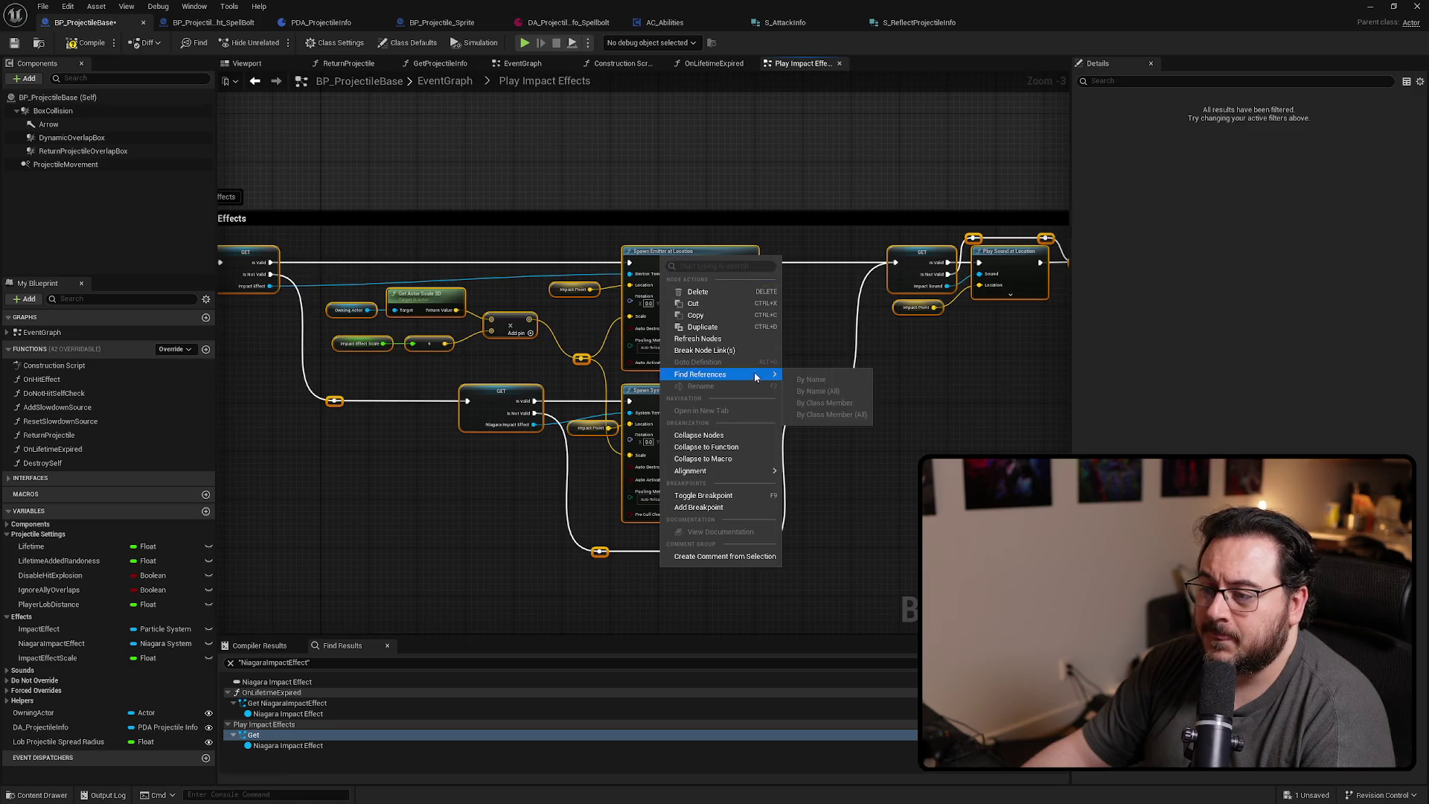
pyautogui.click(738, 450)
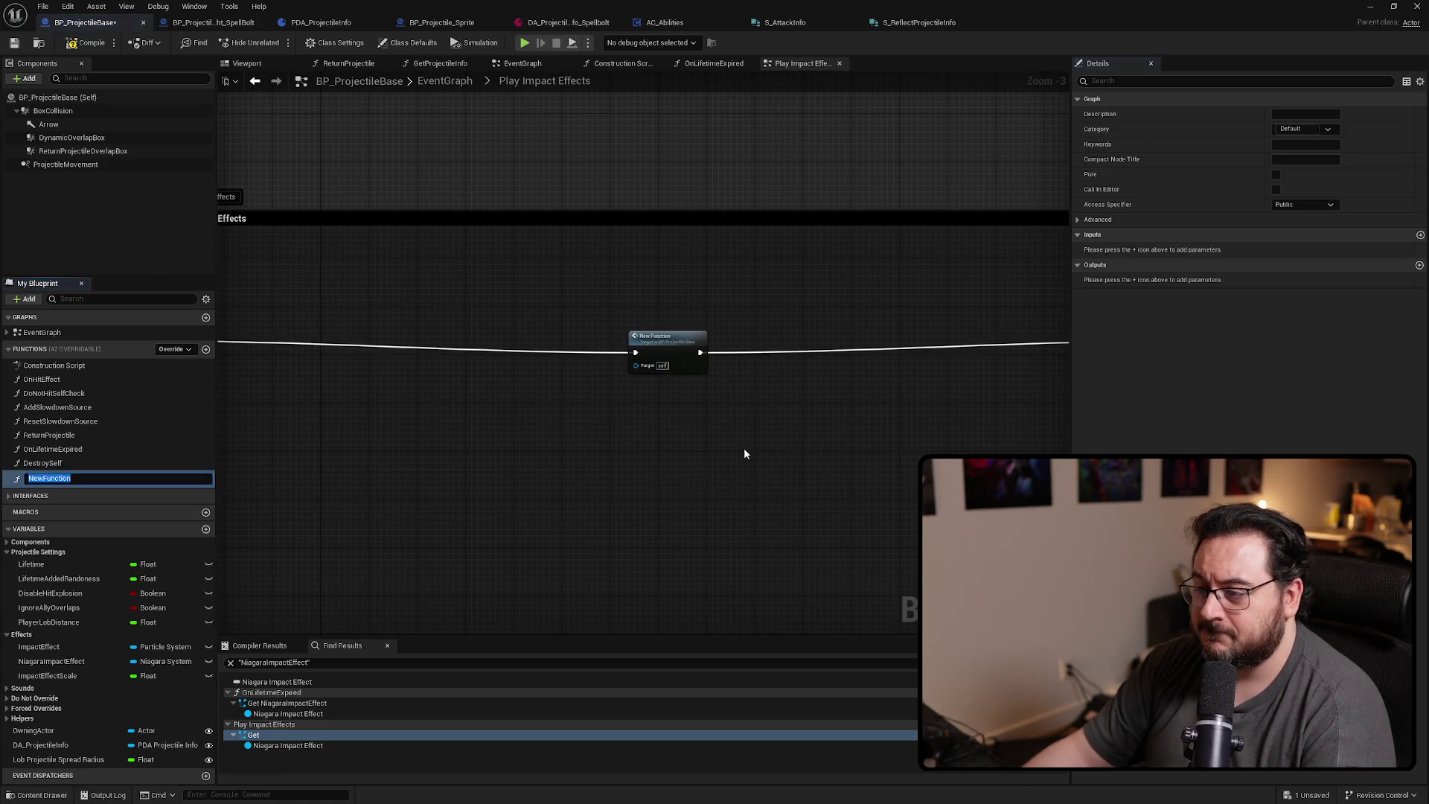
pyautogui.write('TriggerImpactEffe')
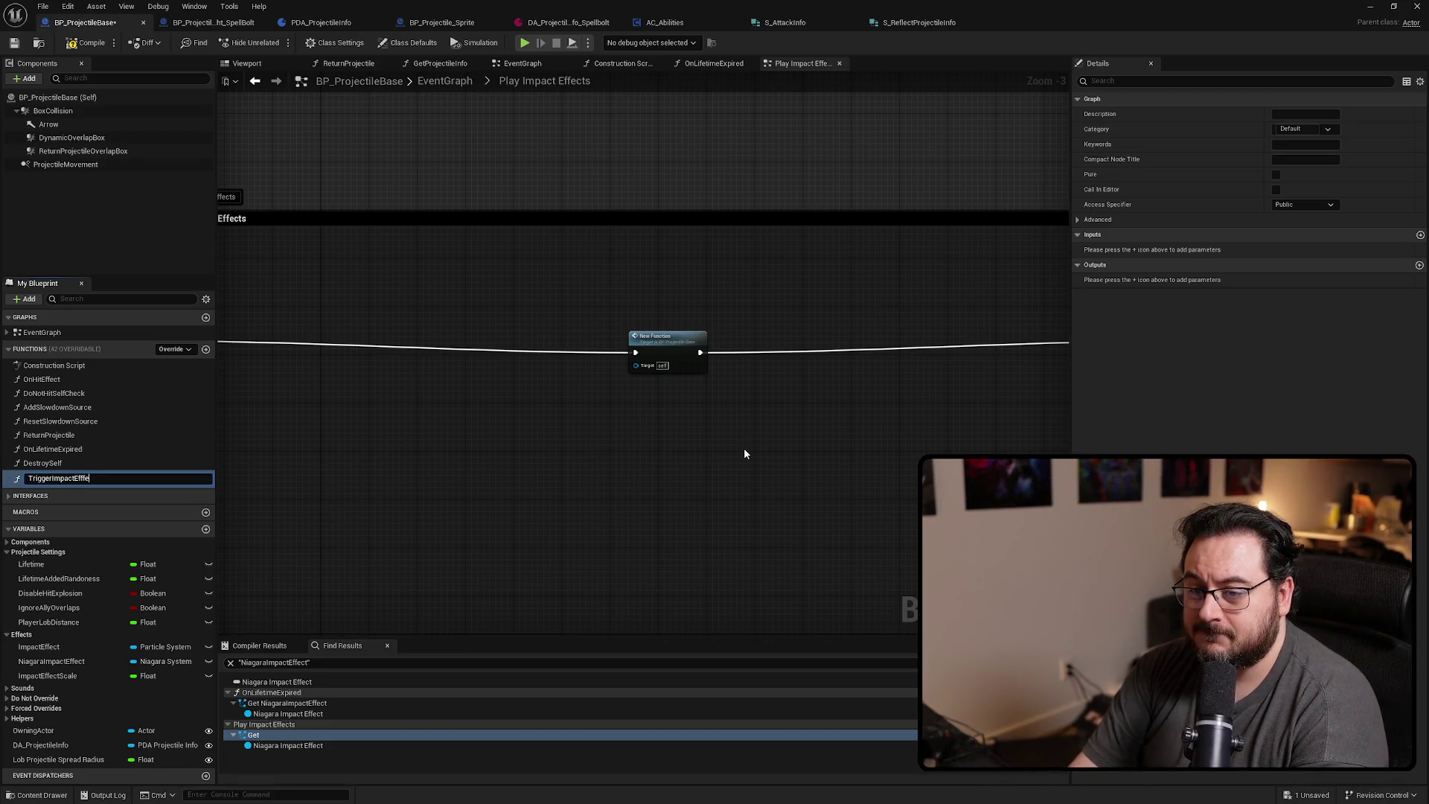
pyautogui.write('cts')
pyautogui.press('Return')
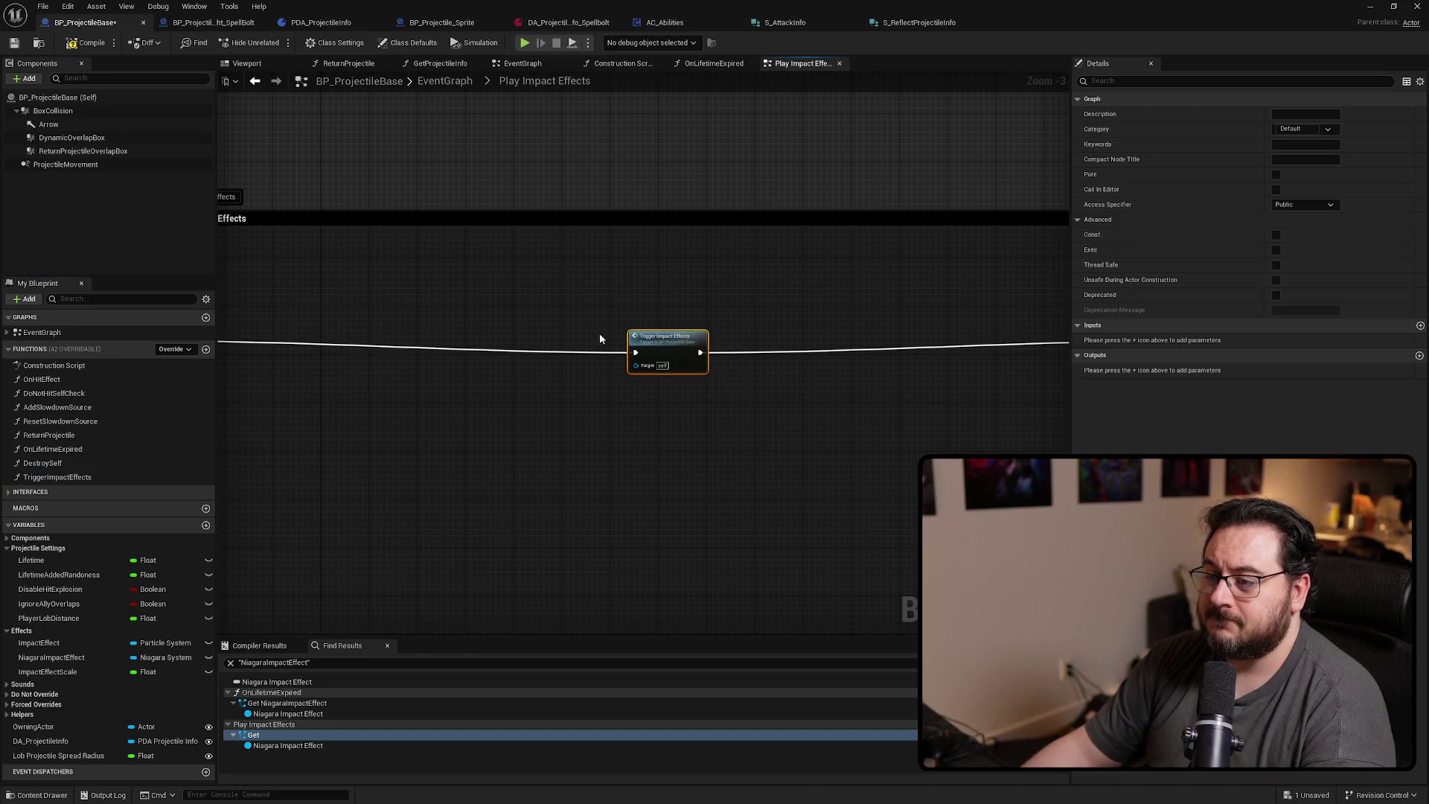
pyautogui.moveTo(600, 333); pyautogui.dragTo(827, 366)
pyautogui.scroll(2, 511, 311)
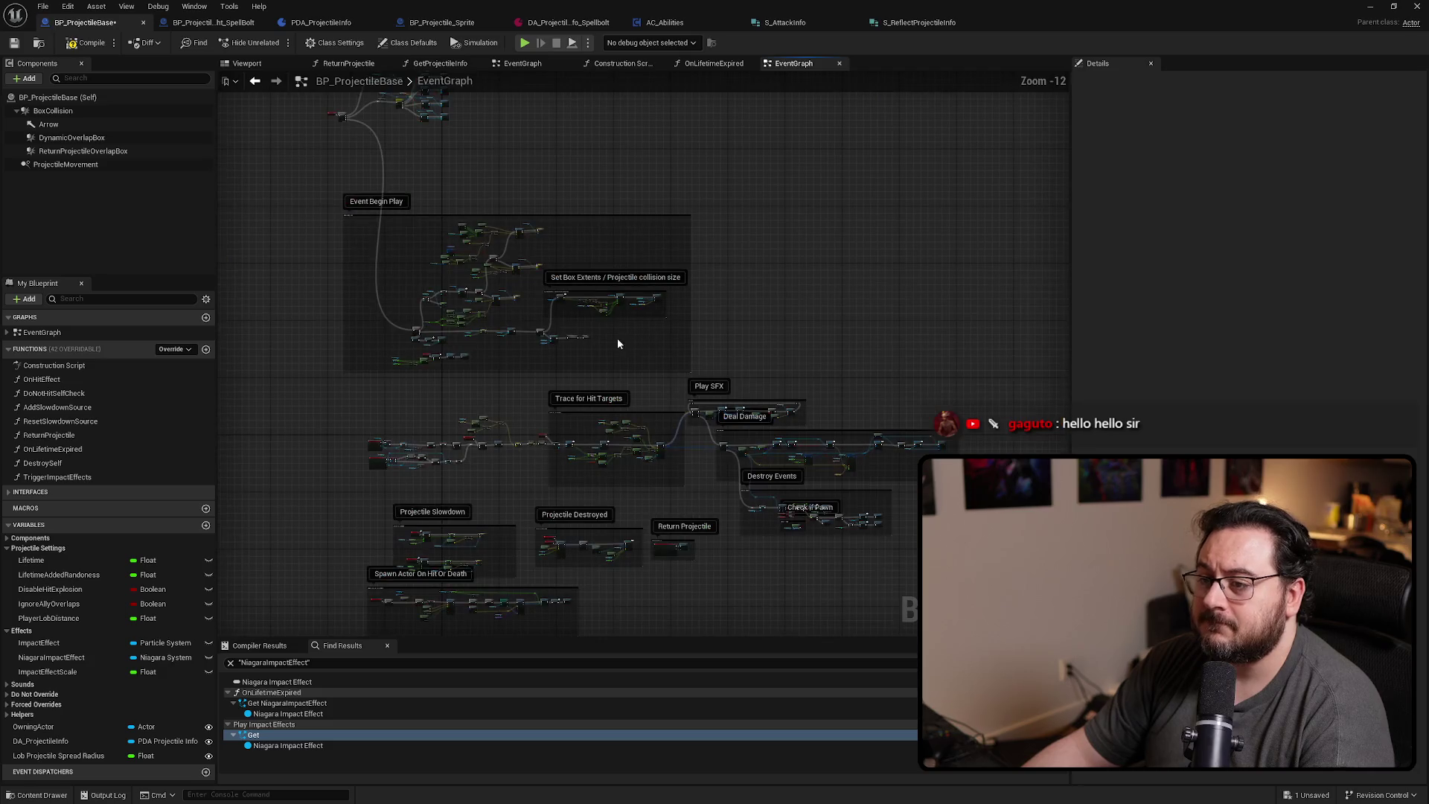
pyautogui.scroll(10, 619, 454)
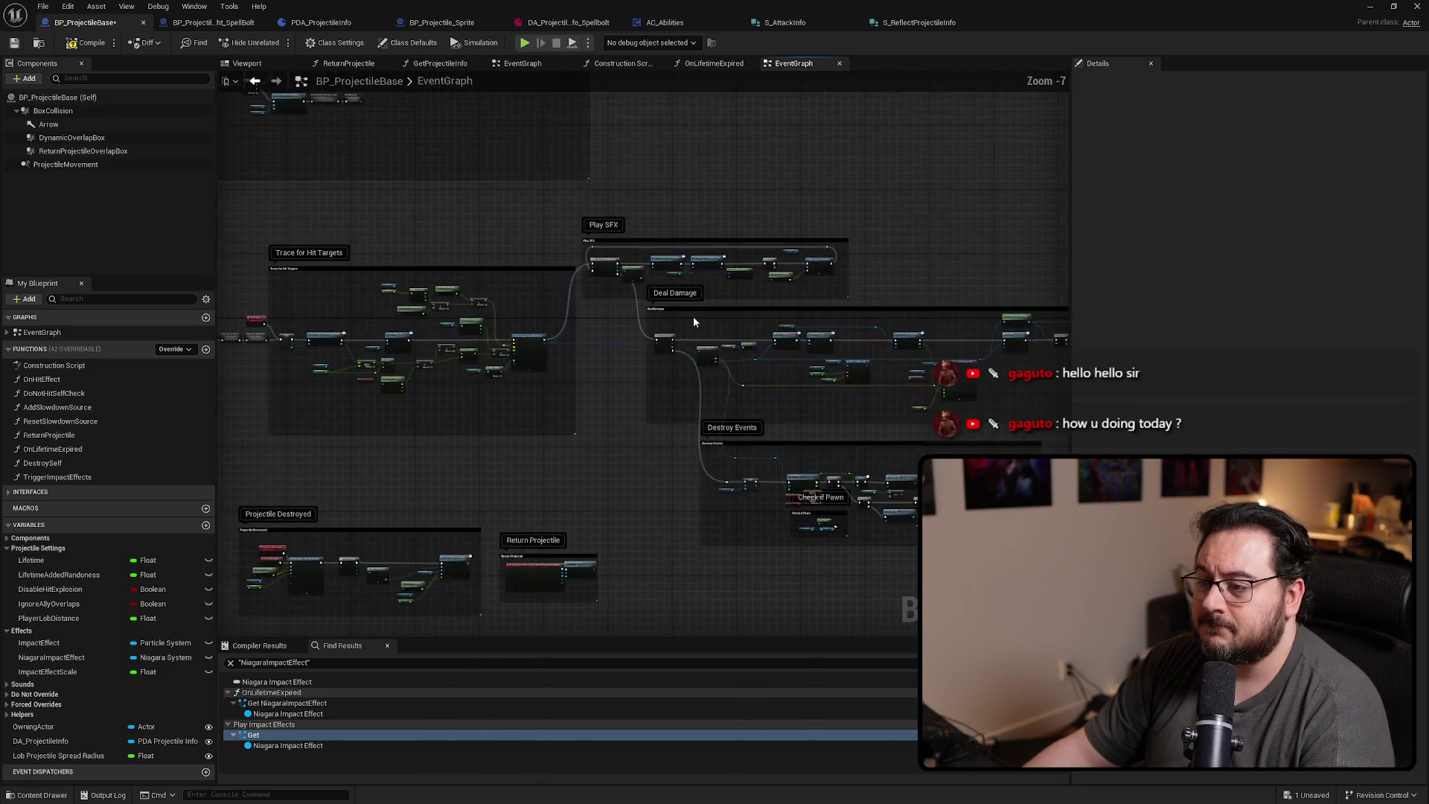
# Replace the Play Impact Effects collapsed graph with a Trigger Impact Effects call after SET Impact Point
pyautogui.moveTo(622, 398); pyautogui.dragTo(767, 346)
pyautogui.scroll(2, 550, 349)
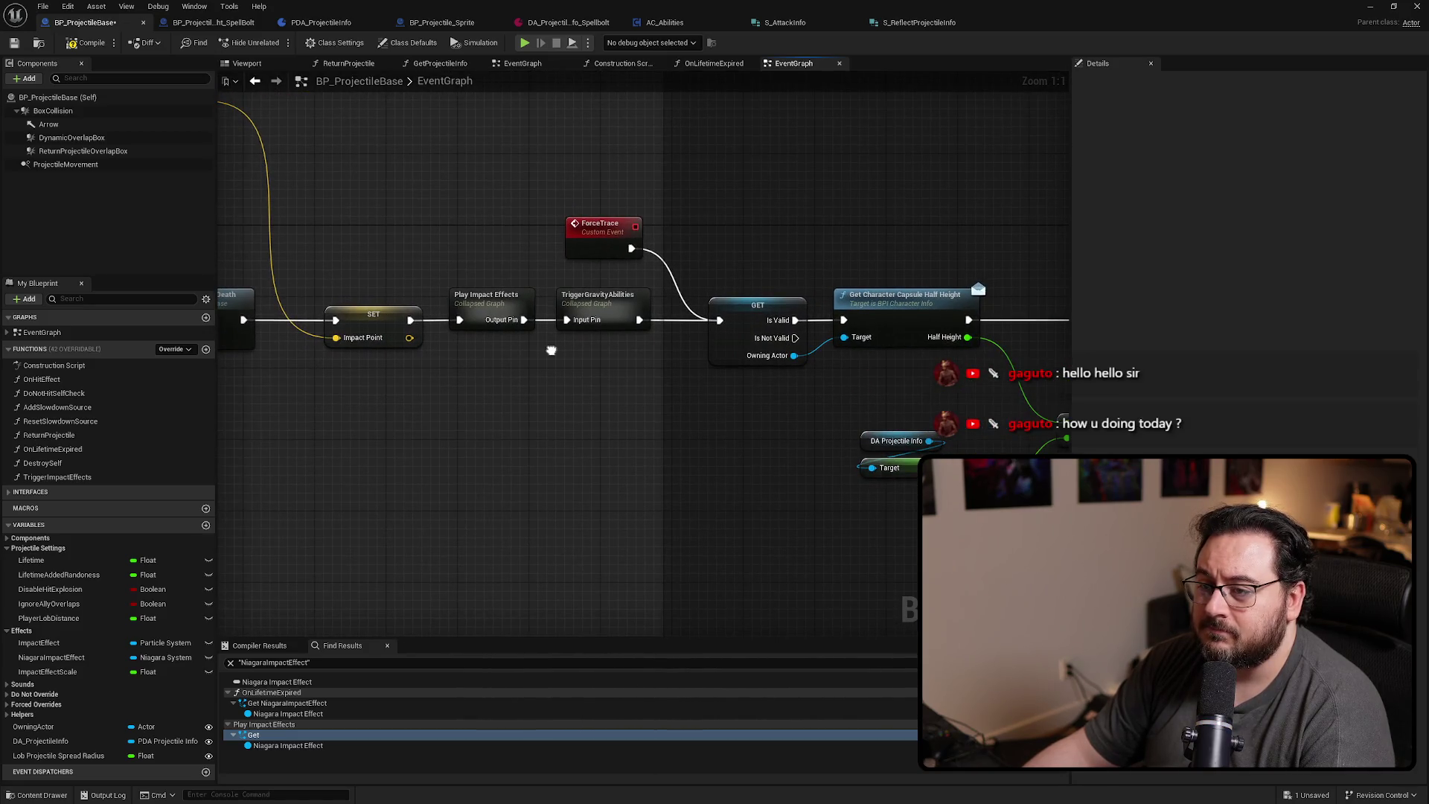
pyautogui.moveTo(550, 350); pyautogui.dragTo(707, 355)
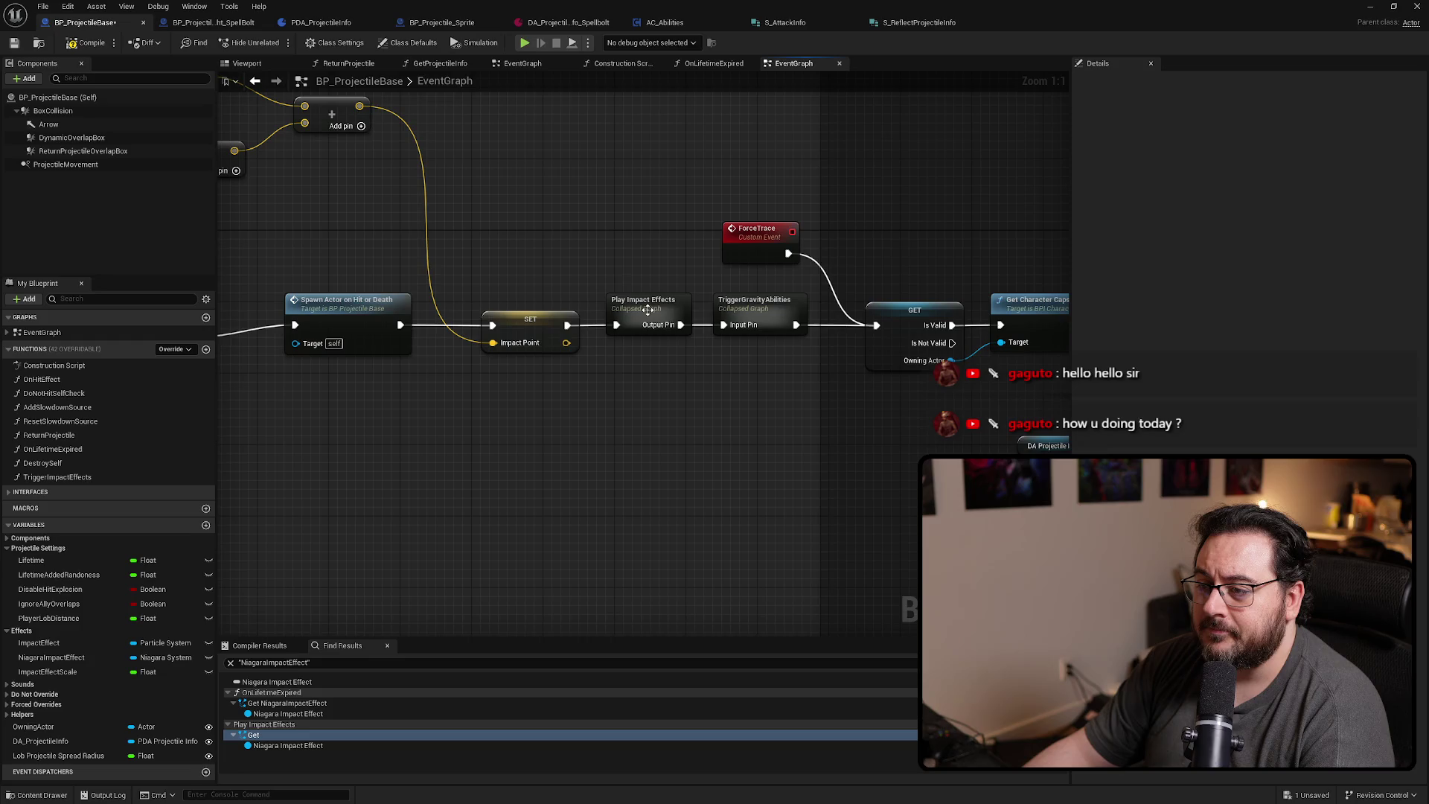
pyautogui.doubleClick(648, 310)
pyautogui.hotkey('alt', 'Left')
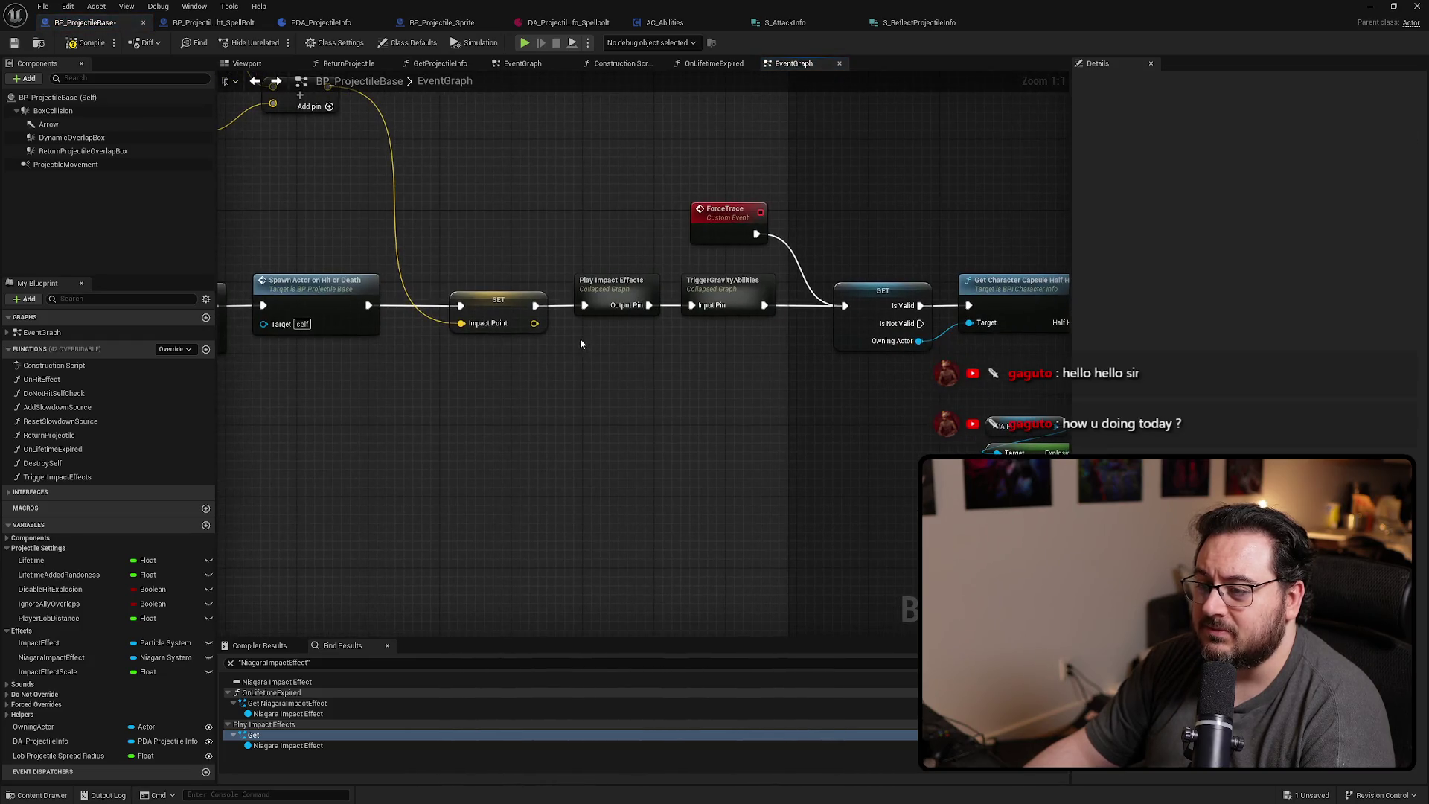
pyautogui.hotkey('ctrl', 'v')
pyautogui.moveTo(585, 305); pyautogui.dragTo(585, 368)
pyautogui.moveTo(648, 305)
pyautogui.mouseDown()
pyautogui.moveTo(681, 368)
pyautogui.moveTo(614, 303)
pyautogui.mouseUp()
pyautogui.click(617, 284)
pyautogui.press('Delete')
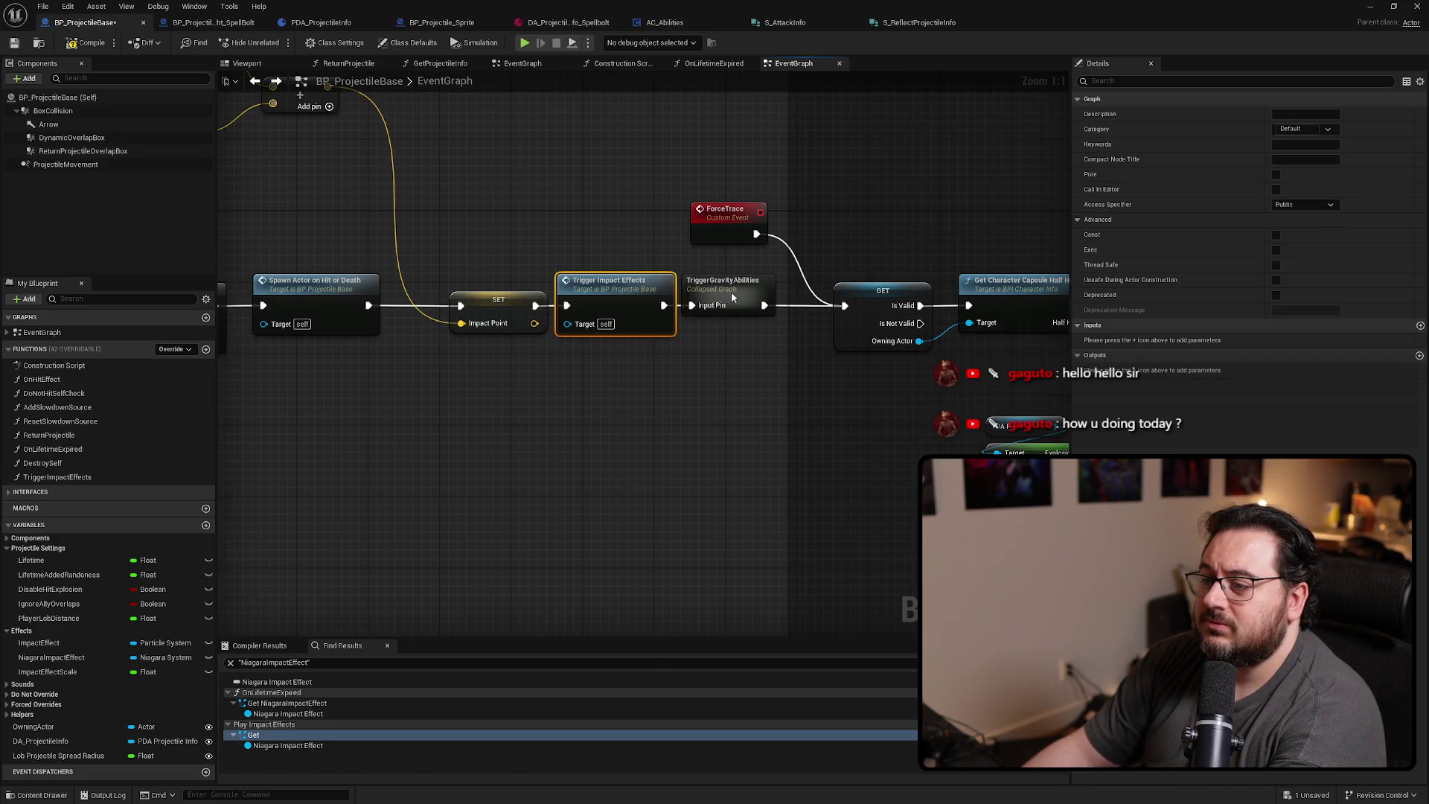
# Paste a Trigger Impact Effects call into OnLifetimeExpired, wired between the event and the GET node
pyautogui.click(708, 64)
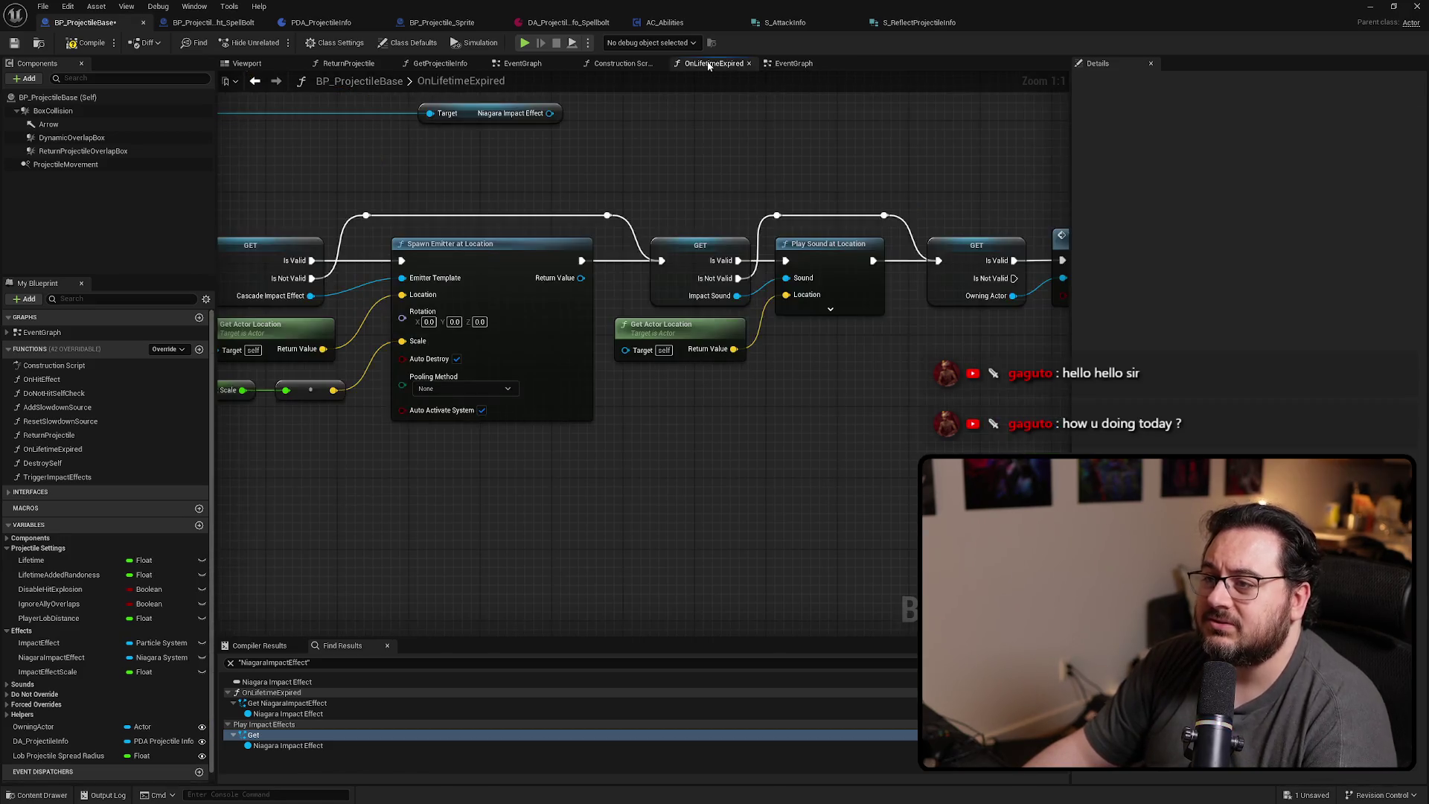
pyautogui.scroll(-3, 721, 478)
pyautogui.hotkey('ctrl', 'v')
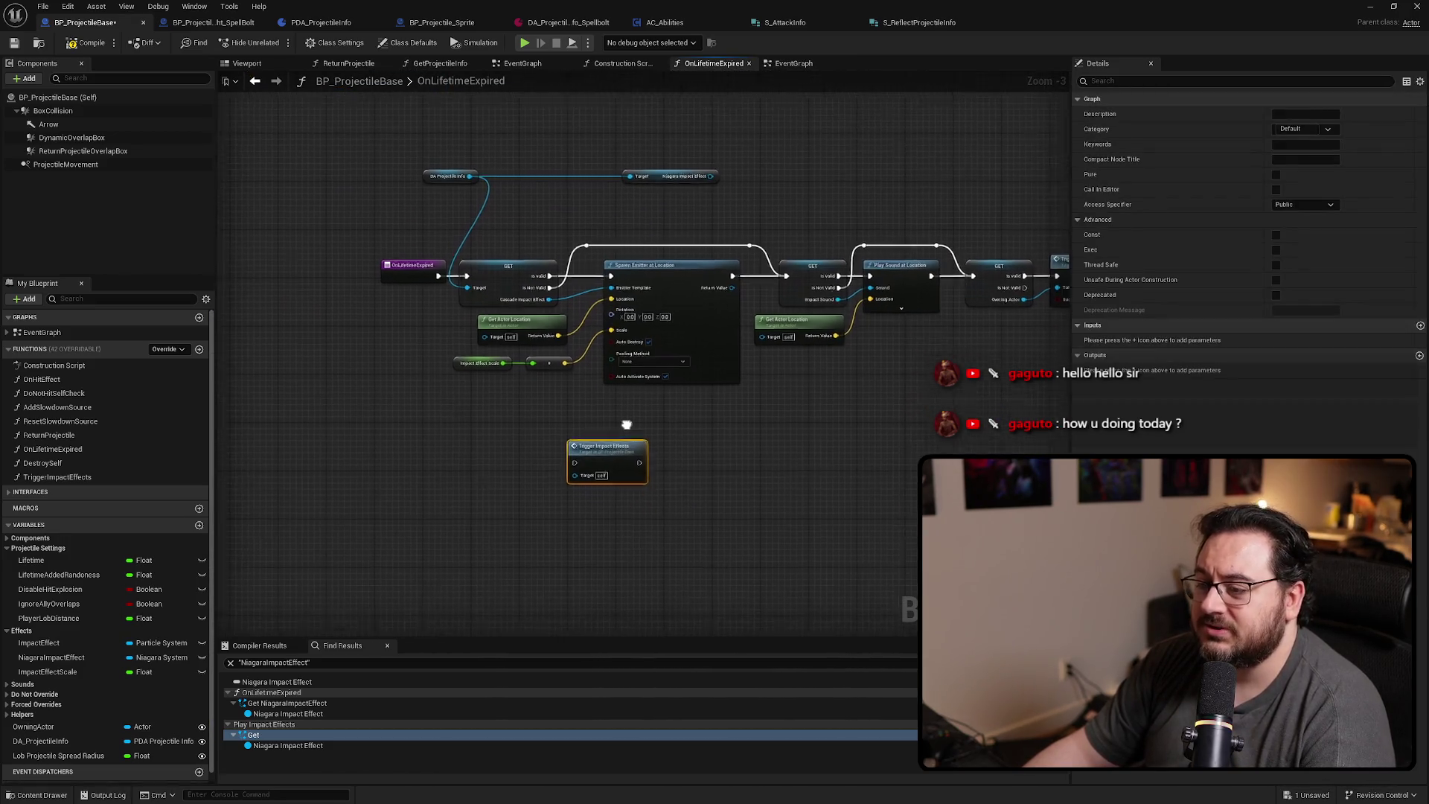
pyautogui.scroll(1, 626, 425)
pyautogui.moveTo(454, 253)
pyautogui.mouseDown()
pyautogui.moveTo(588, 467)
pyautogui.moveTo(575, 462)
pyautogui.mouseUp()
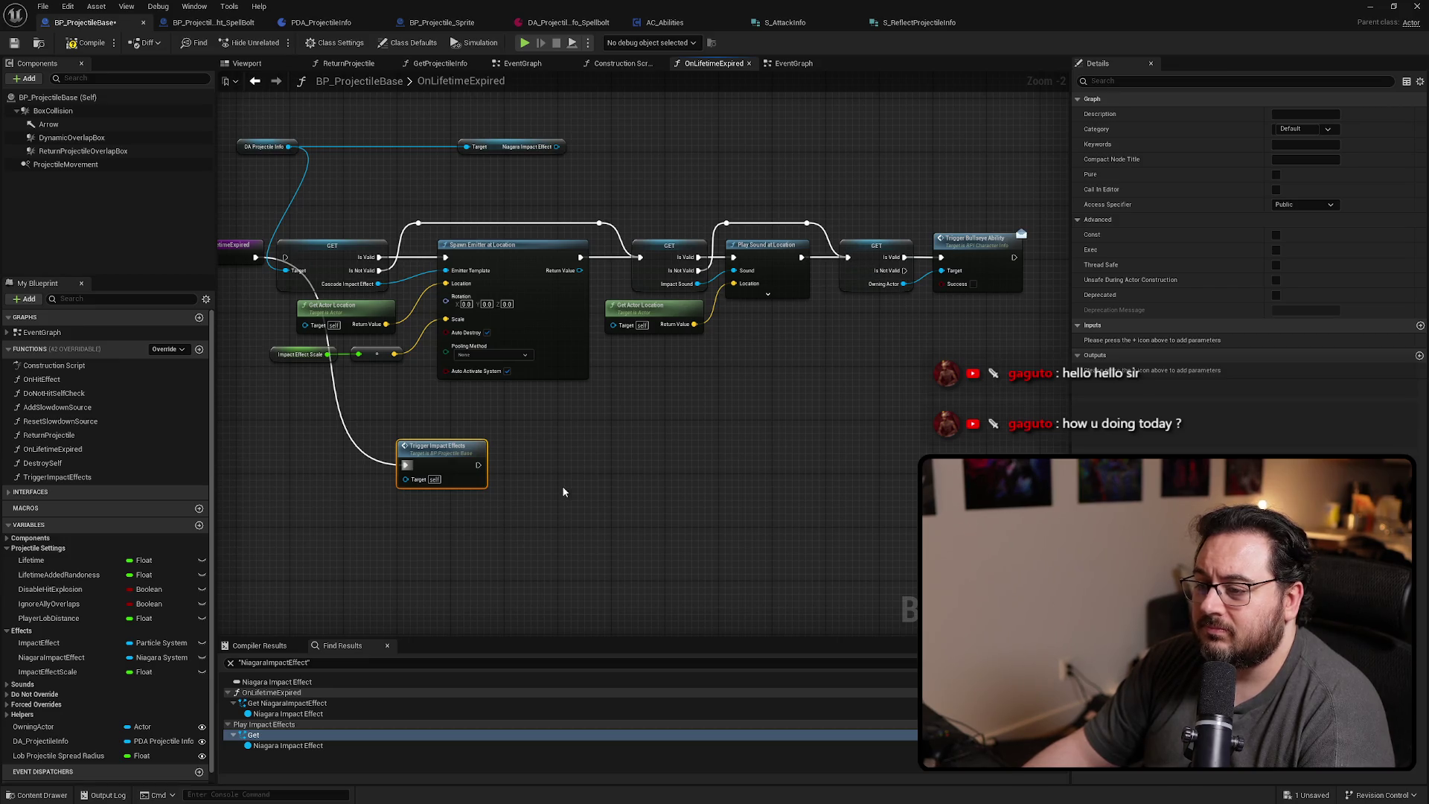
pyautogui.moveTo(476, 466); pyautogui.dragTo(849, 258)
# Delete the old Spawn Emitter and Play Sound node chain, keeping the first GET node
pyautogui.moveTo(824, 193)
pyautogui.mouseDown()
pyautogui.moveTo(625, 328)
pyautogui.moveTo(314, 372)
pyautogui.mouseUp()
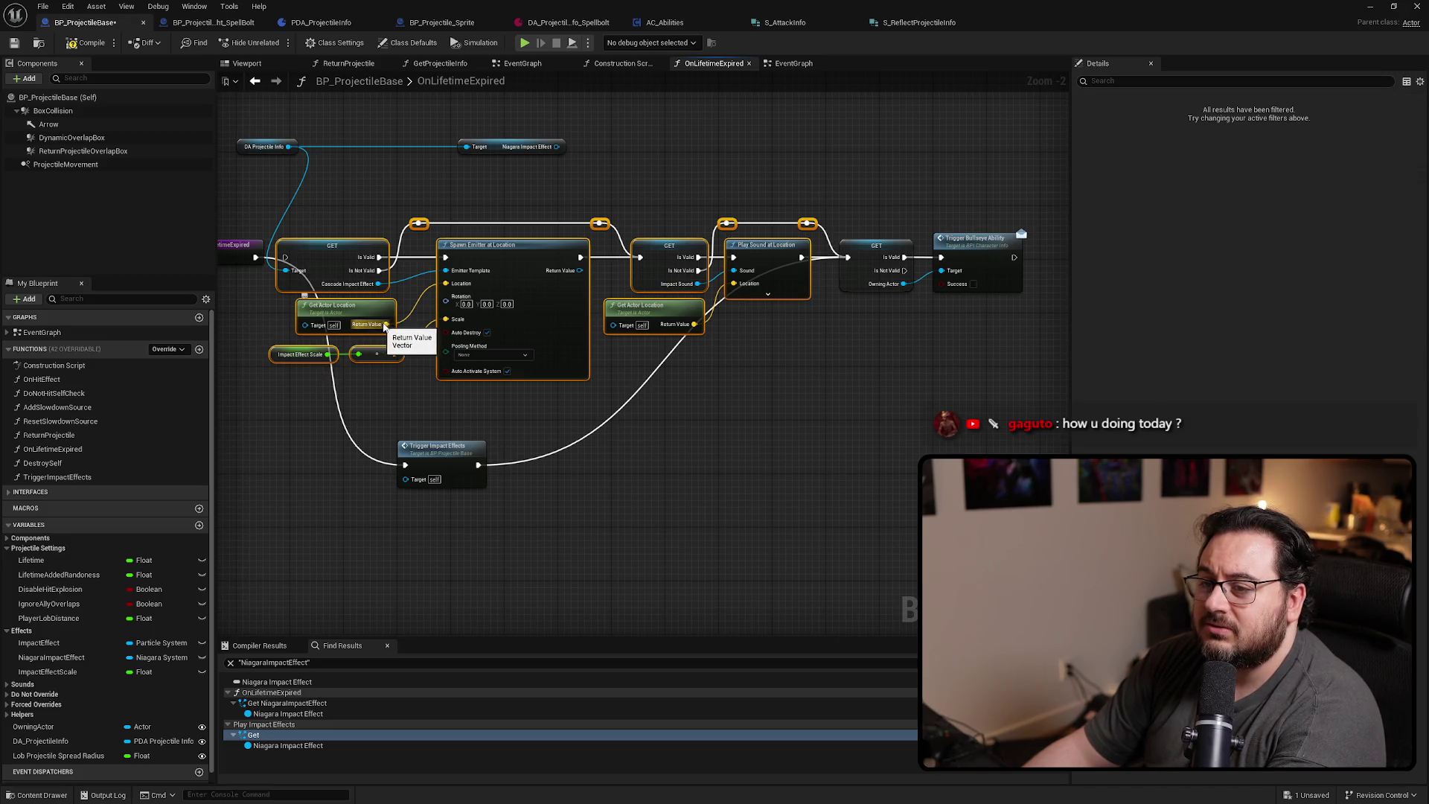
pyautogui.keyDown('ctrl'); pyautogui.click(350, 251); pyautogui.keyUp('ctrl')
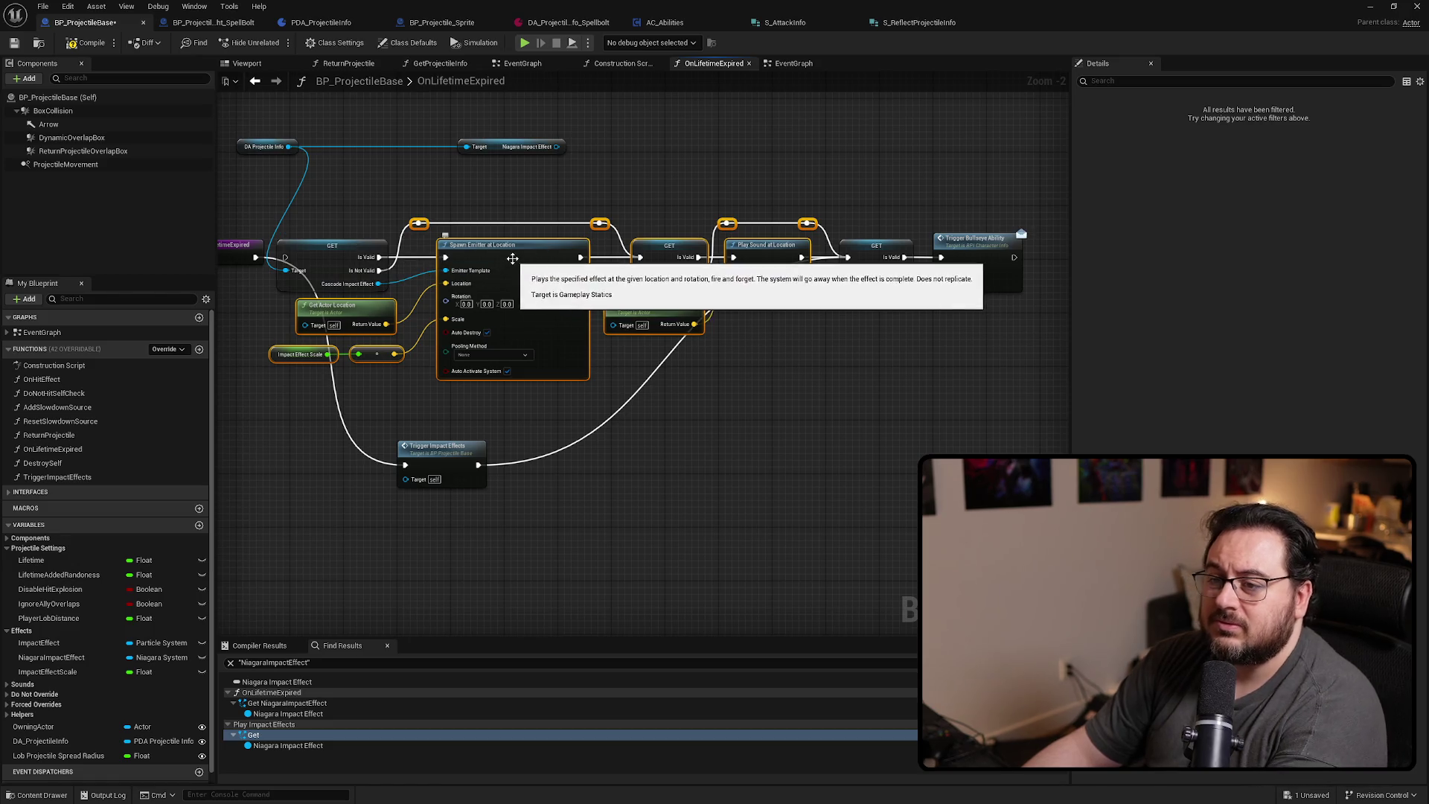
pyautogui.press('Delete')
# Convert the Niagara getter to a validated get, then cut DA Projectile Info and both GETs for reuse
pyautogui.moveTo(319, 255); pyautogui.dragTo(377, 197)
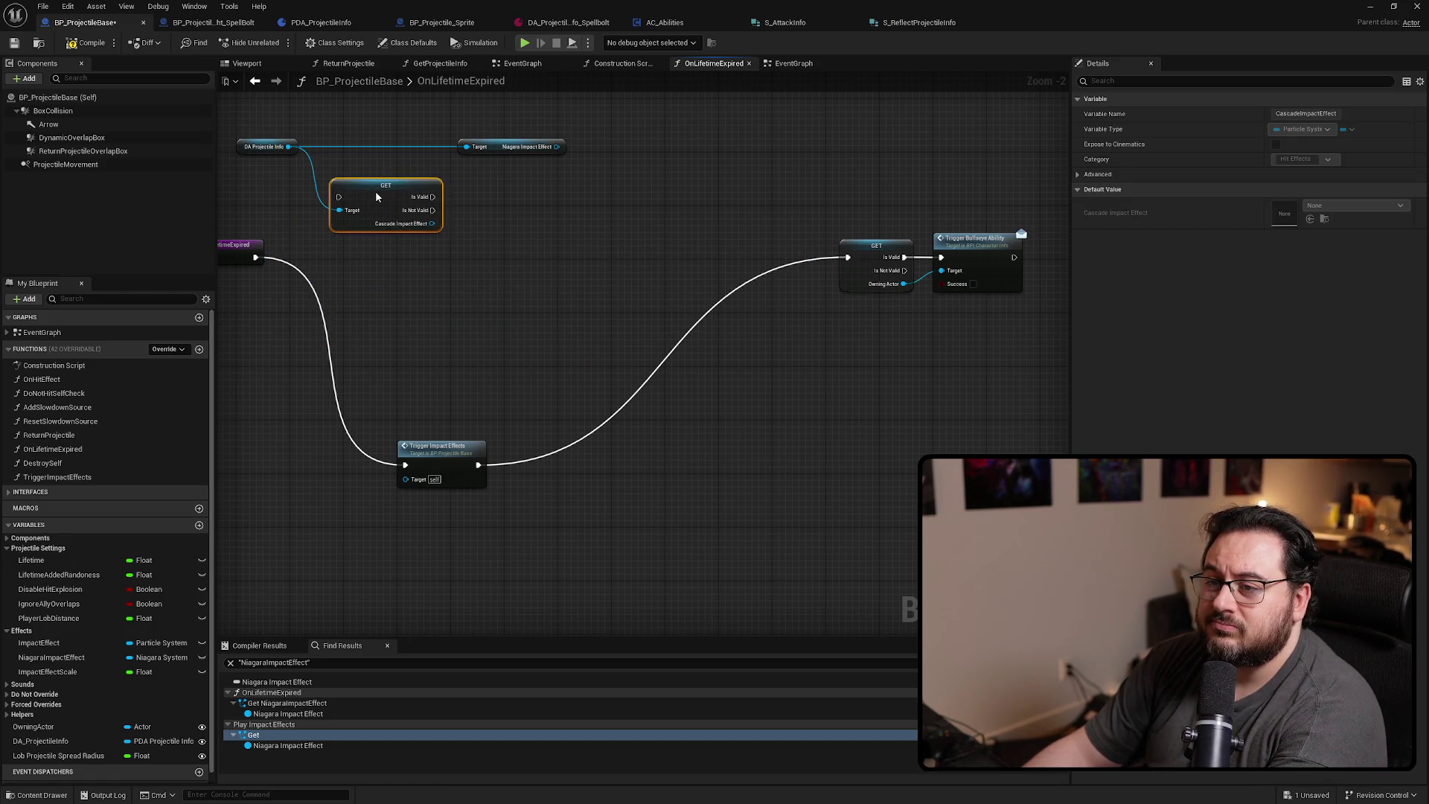
pyautogui.rightClick(526, 152)
pyautogui.click(574, 273)
pyautogui.moveTo(525, 160)
pyautogui.mouseDown()
pyautogui.moveTo(553, 194)
pyautogui.moveTo(541, 193)
pyautogui.mouseUp()
pyautogui.moveTo(603, 140); pyautogui.dragTo(245, 251)
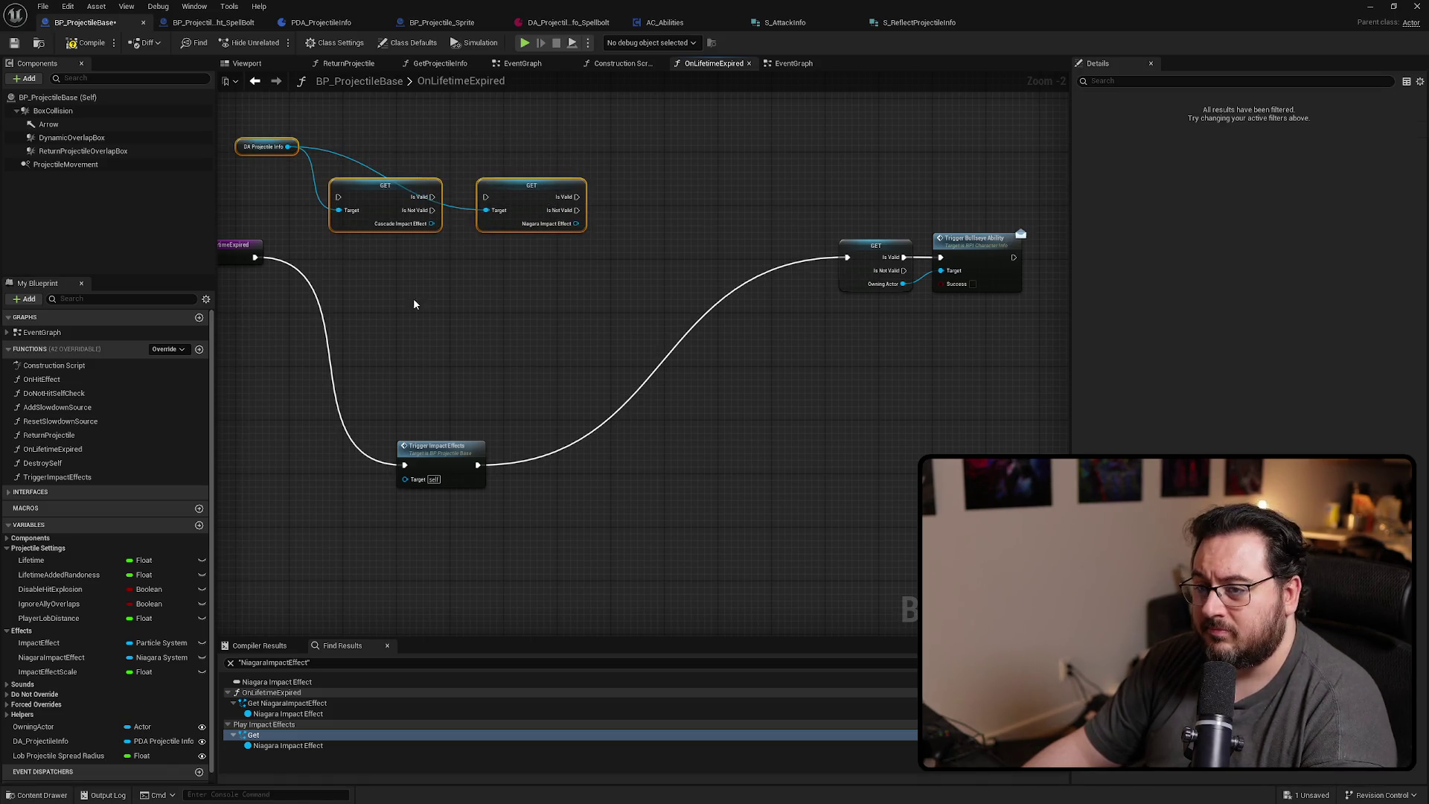
pyautogui.press('Delete')
# Line up Trigger Impact Effects, the GET and Trigger Bullseye Ability along the exec wire
pyautogui.moveTo(446, 451)
pyautogui.mouseDown()
pyautogui.moveTo(364, 248)
pyautogui.moveTo(349, 246)
pyautogui.mouseUp()
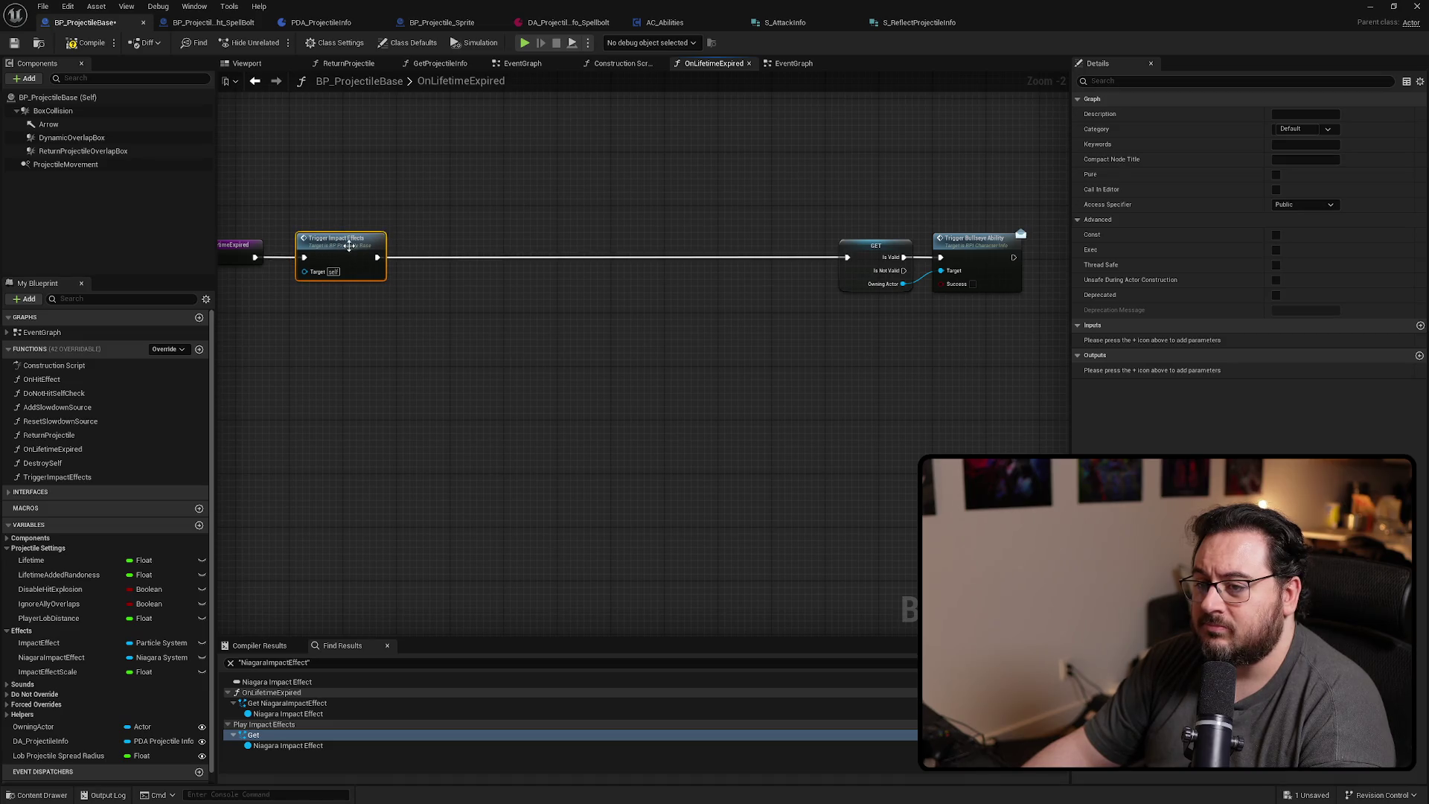
pyautogui.moveTo(815, 220); pyautogui.dragTo(1051, 330)
pyautogui.moveTo(840, 271); pyautogui.dragTo(399, 267)
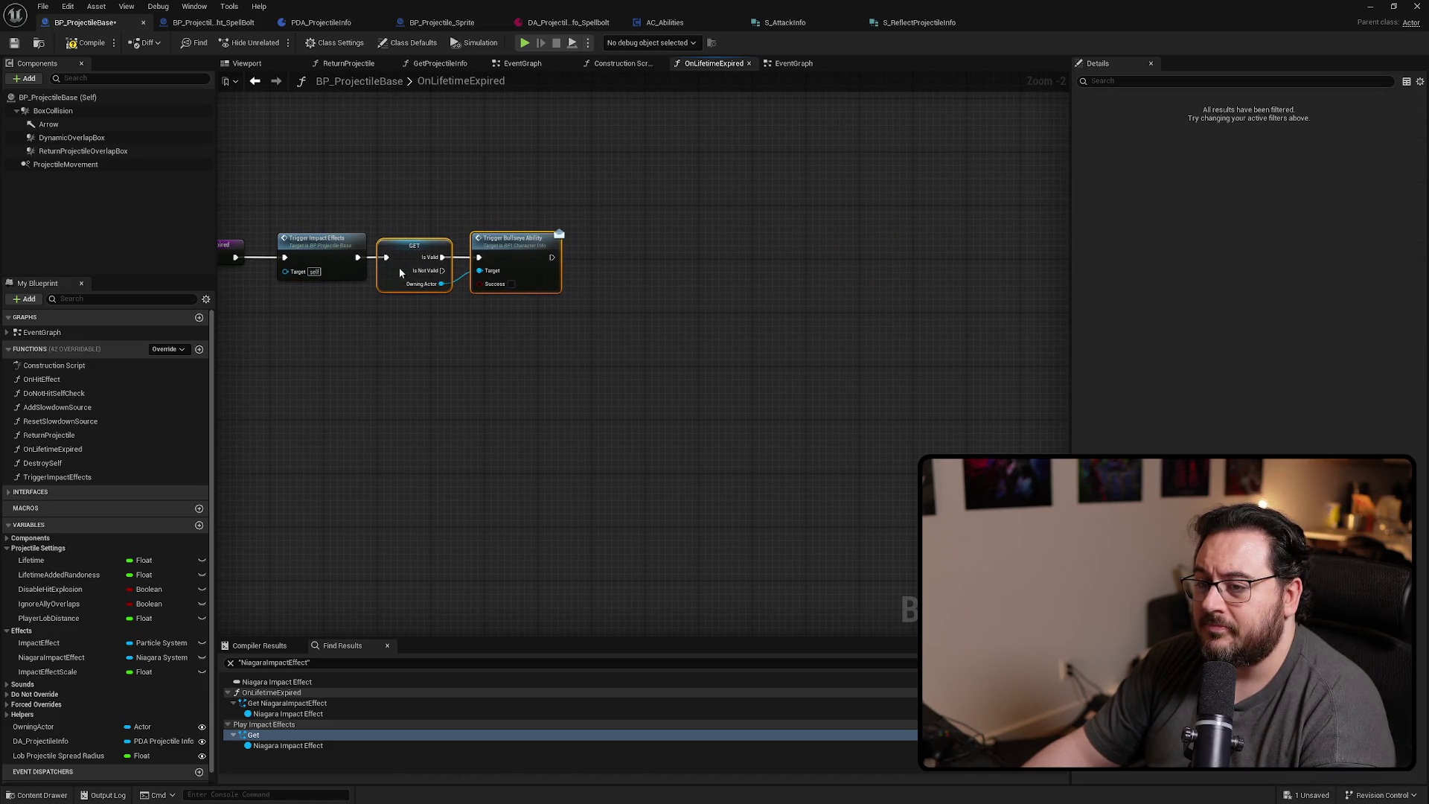
# Paste the DA Projectile Info and GET nodes into the TriggerImpactEffects function
pyautogui.doubleClick(335, 246)
pyautogui.scroll(4, 618, 412)
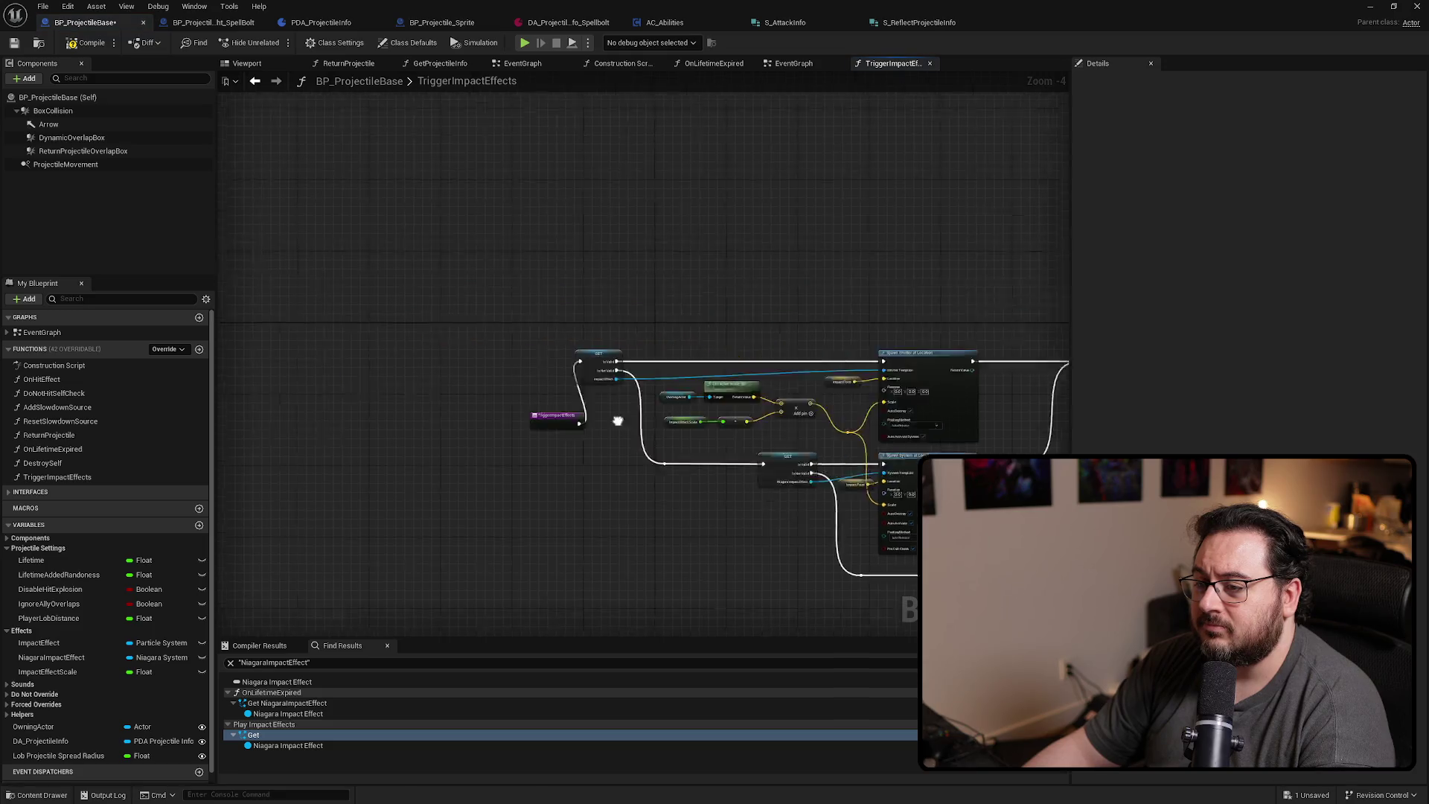
pyautogui.moveTo(590, 451); pyautogui.dragTo(515, 328)
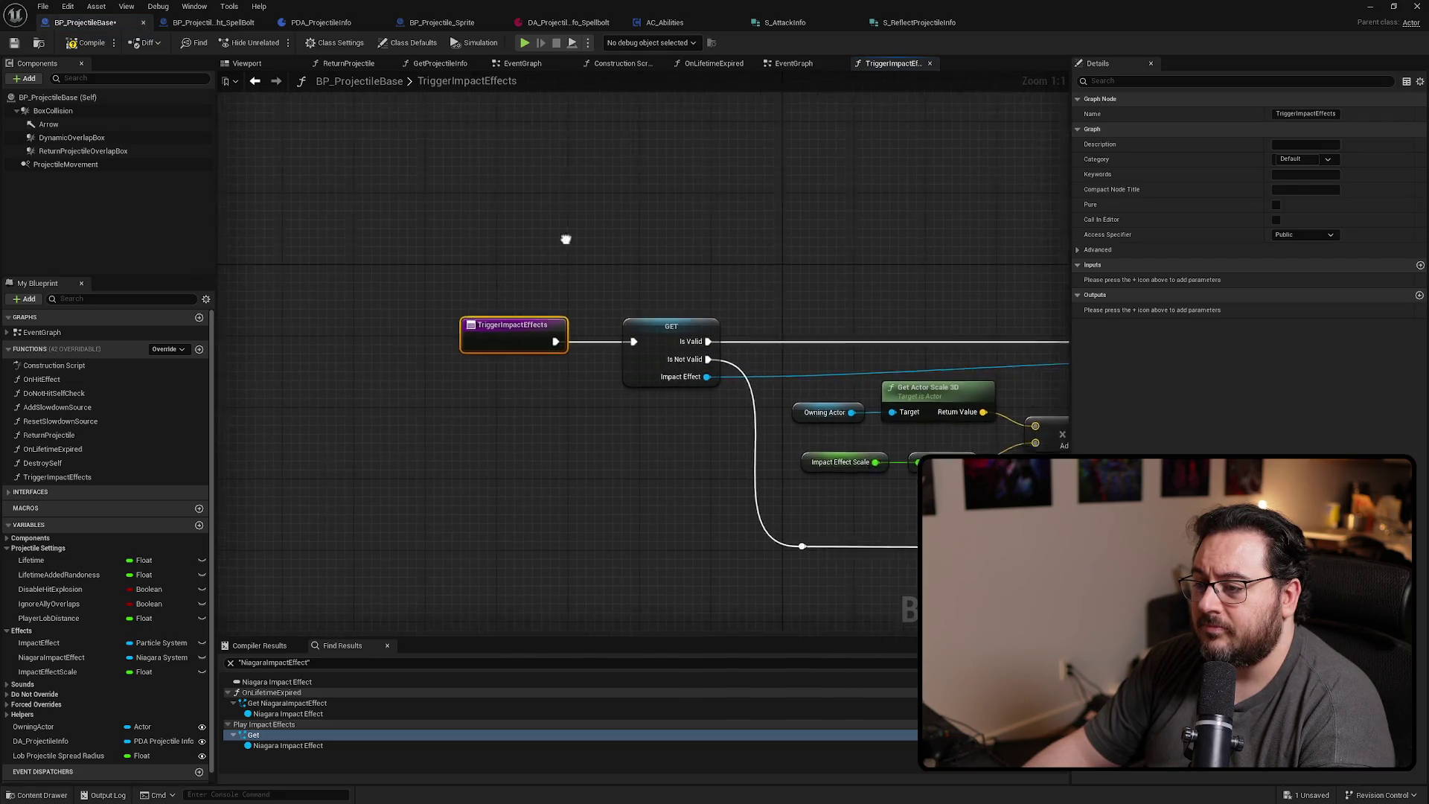
pyautogui.hotkey('ctrl', 'v')
pyautogui.moveTo(740, 262); pyautogui.dragTo(822, 221)
pyautogui.press('Escape')
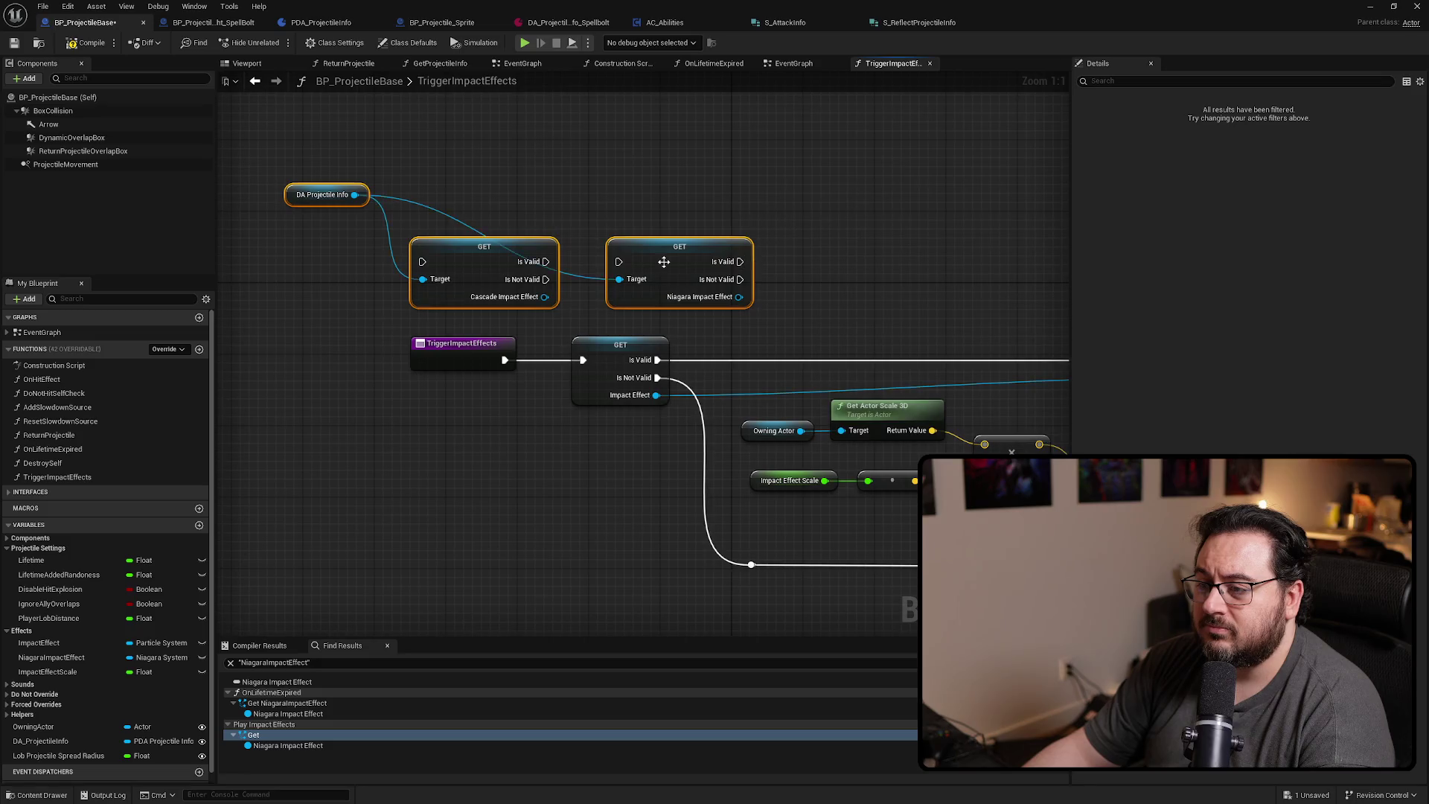
pyautogui.moveTo(461, 262)
pyautogui.mouseDown()
pyautogui.moveTo(596, 173)
pyautogui.moveTo(598, 268)
pyautogui.mouseUp()
# Wire the Cascade Impact Effect validated GET into Spawn Emitter and delete the old Impact Effect GET
pyautogui.click(596, 173)
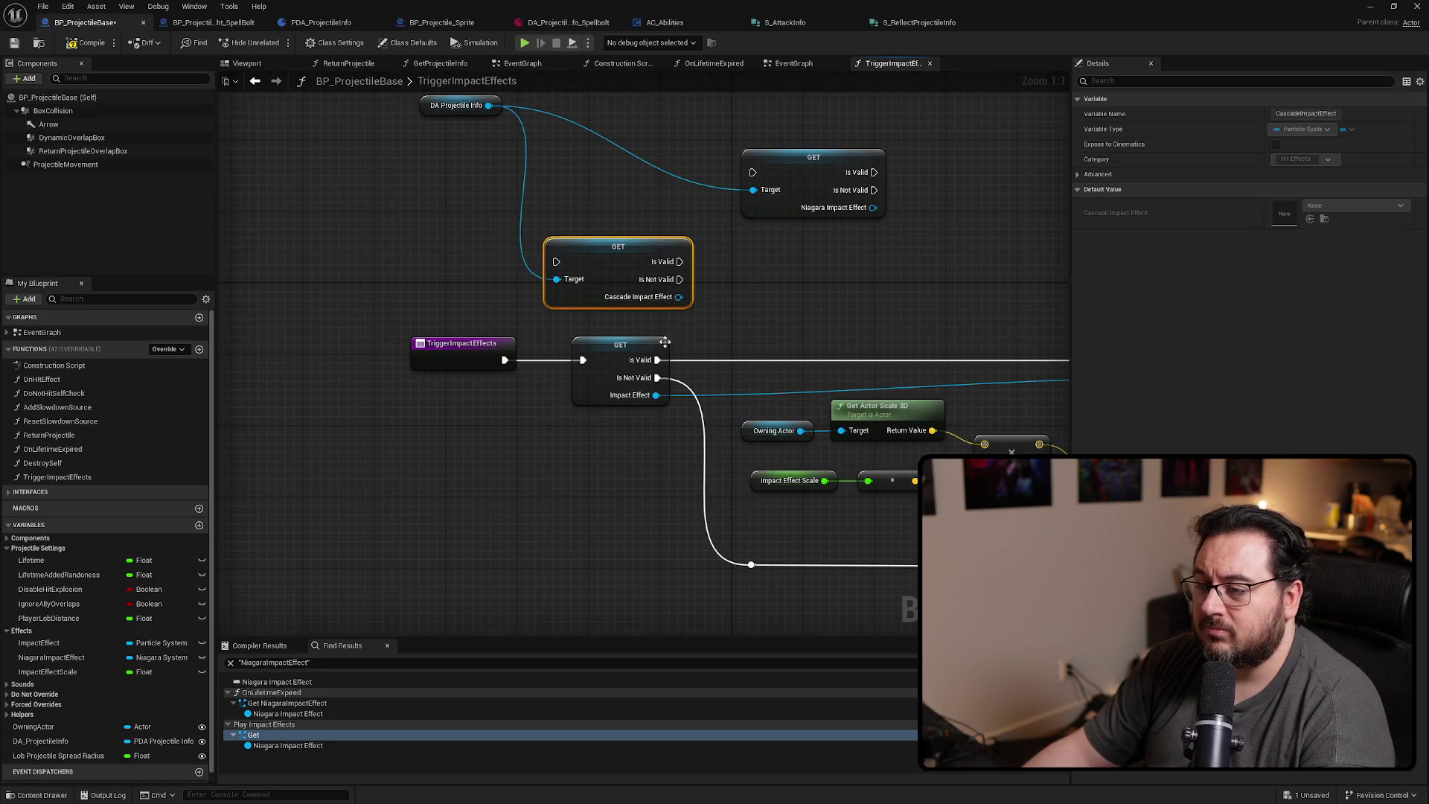
pyautogui.moveTo(583, 359); pyautogui.dragTo(556, 261)
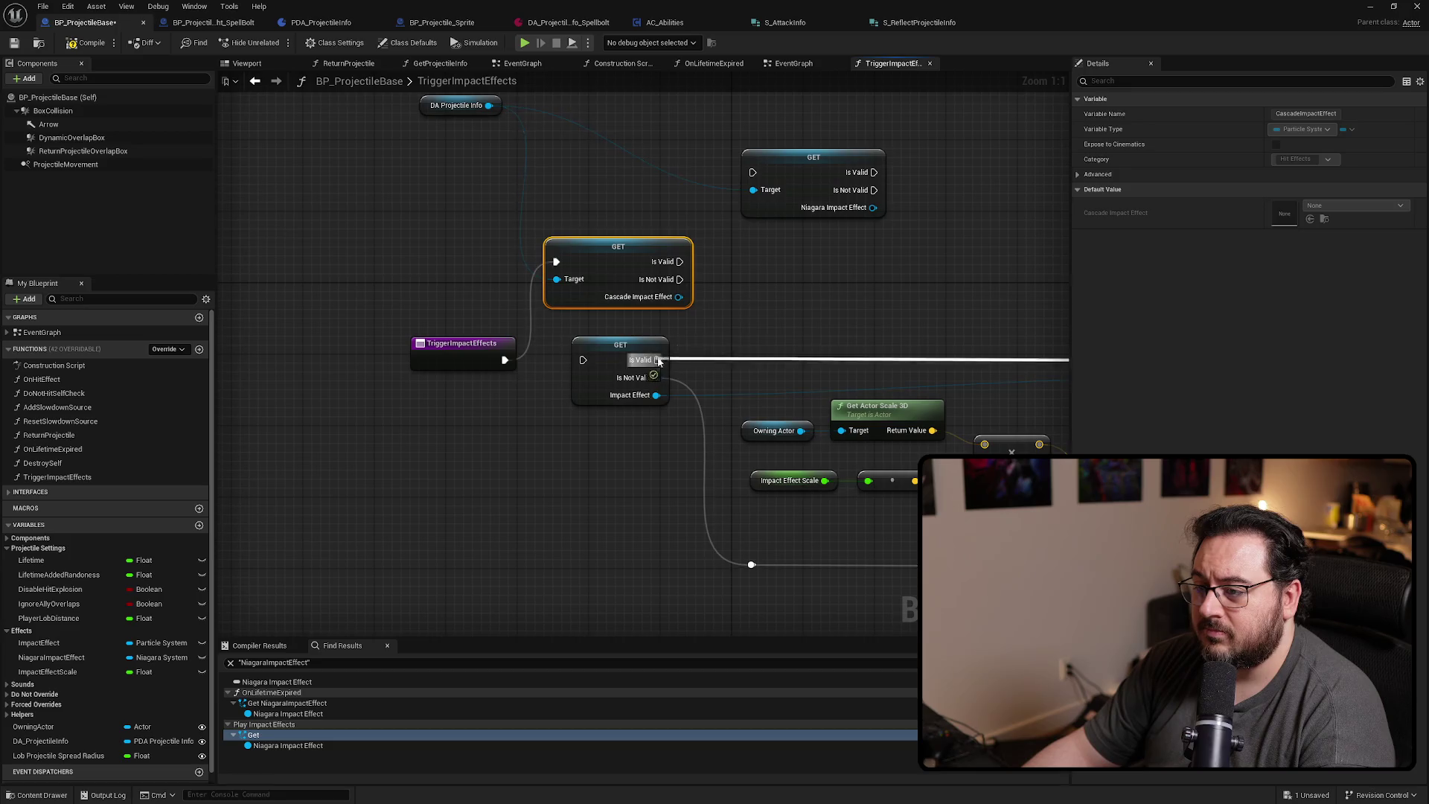
pyautogui.moveTo(657, 360); pyautogui.dragTo(679, 261)
pyautogui.moveTo(657, 377); pyautogui.dragTo(679, 285)
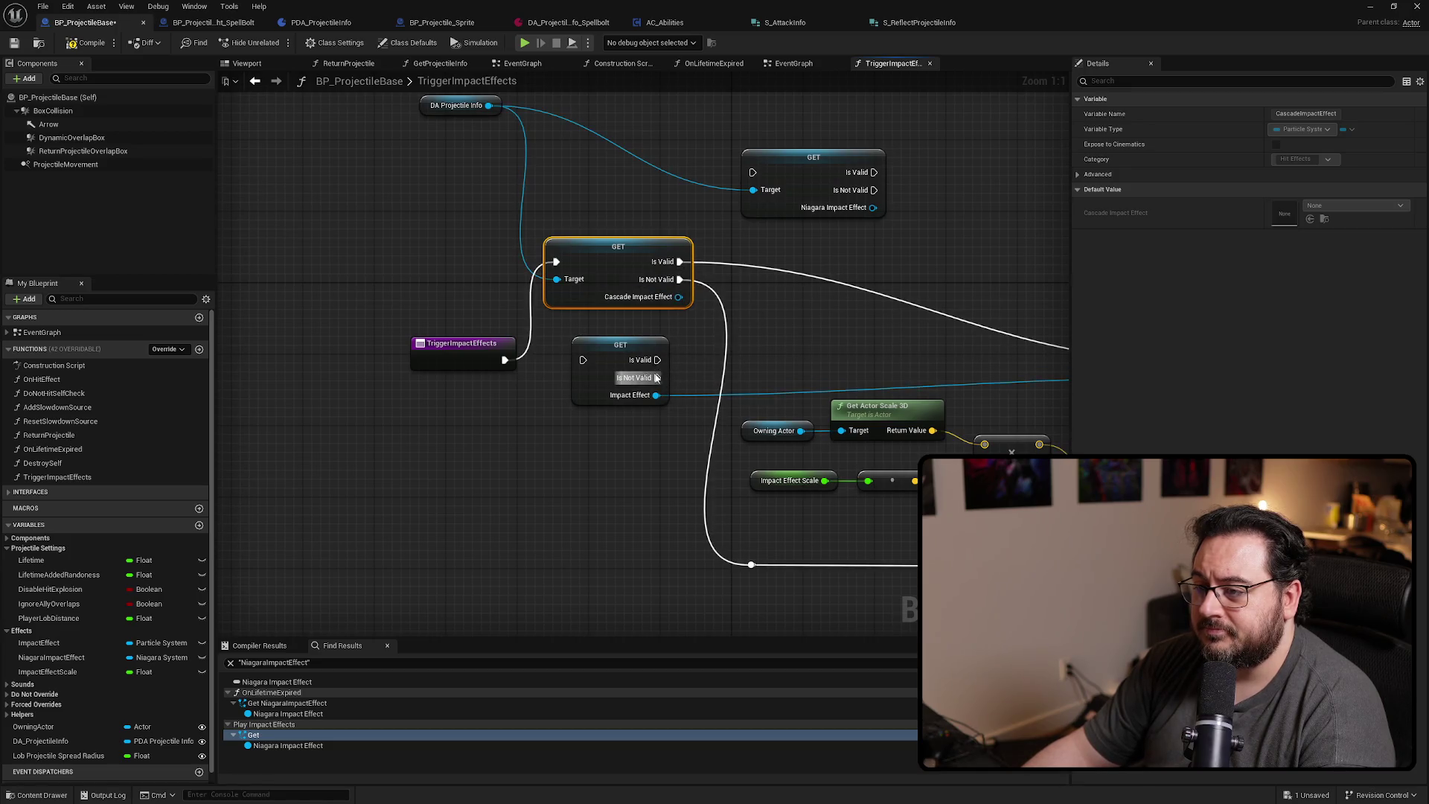
pyautogui.moveTo(655, 395)
pyautogui.mouseDown()
pyautogui.moveTo(677, 297)
pyautogui.moveTo(618, 355)
pyautogui.mouseUp()
pyautogui.click(620, 372)
pyautogui.press('Delete')
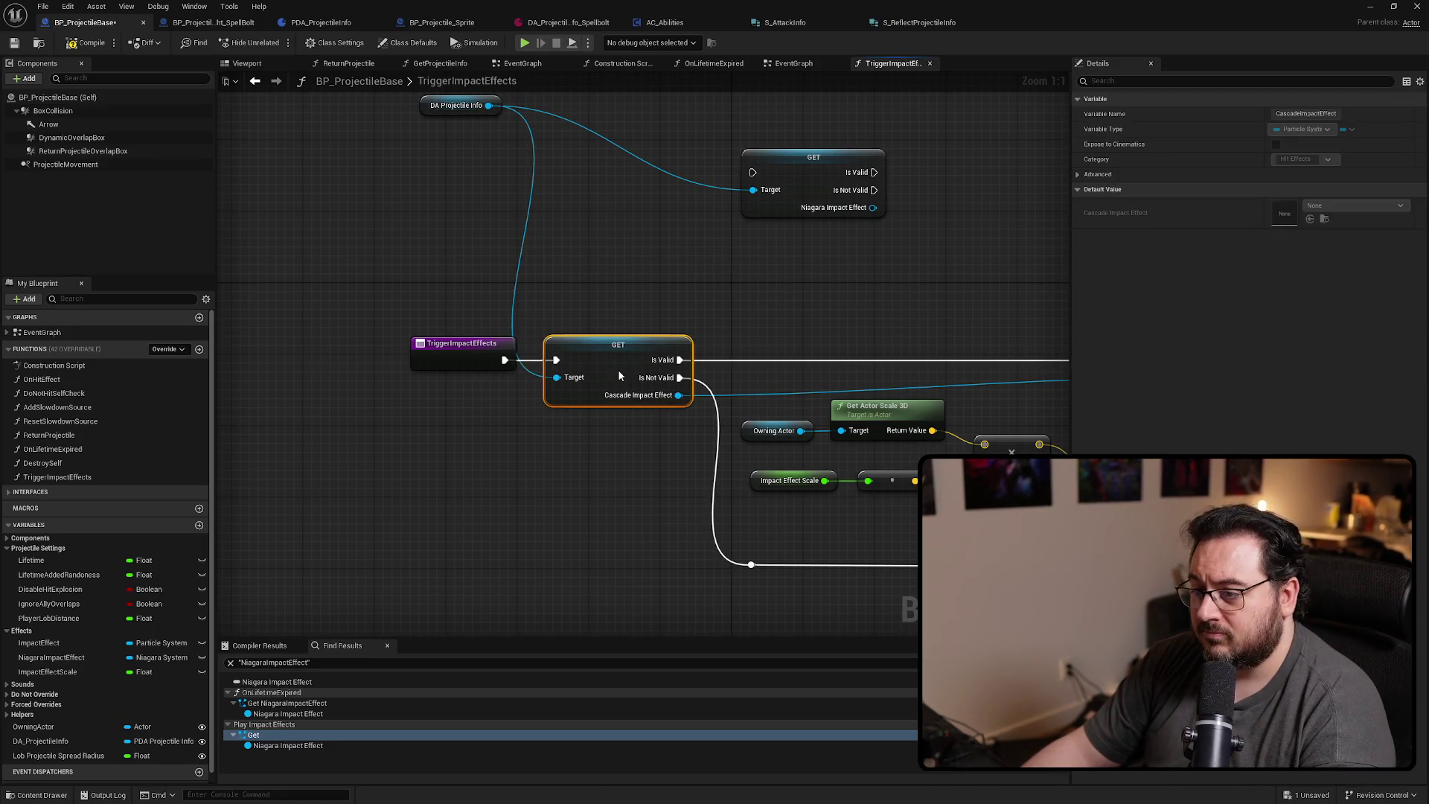
# Wire the Niagara Impact Effect validated GET into Spawn System and delete the duplicate GET
pyautogui.press('Home')
pyautogui.click(653, 179)
pyautogui.moveTo(636, 158); pyautogui.dragTo(703, 515)
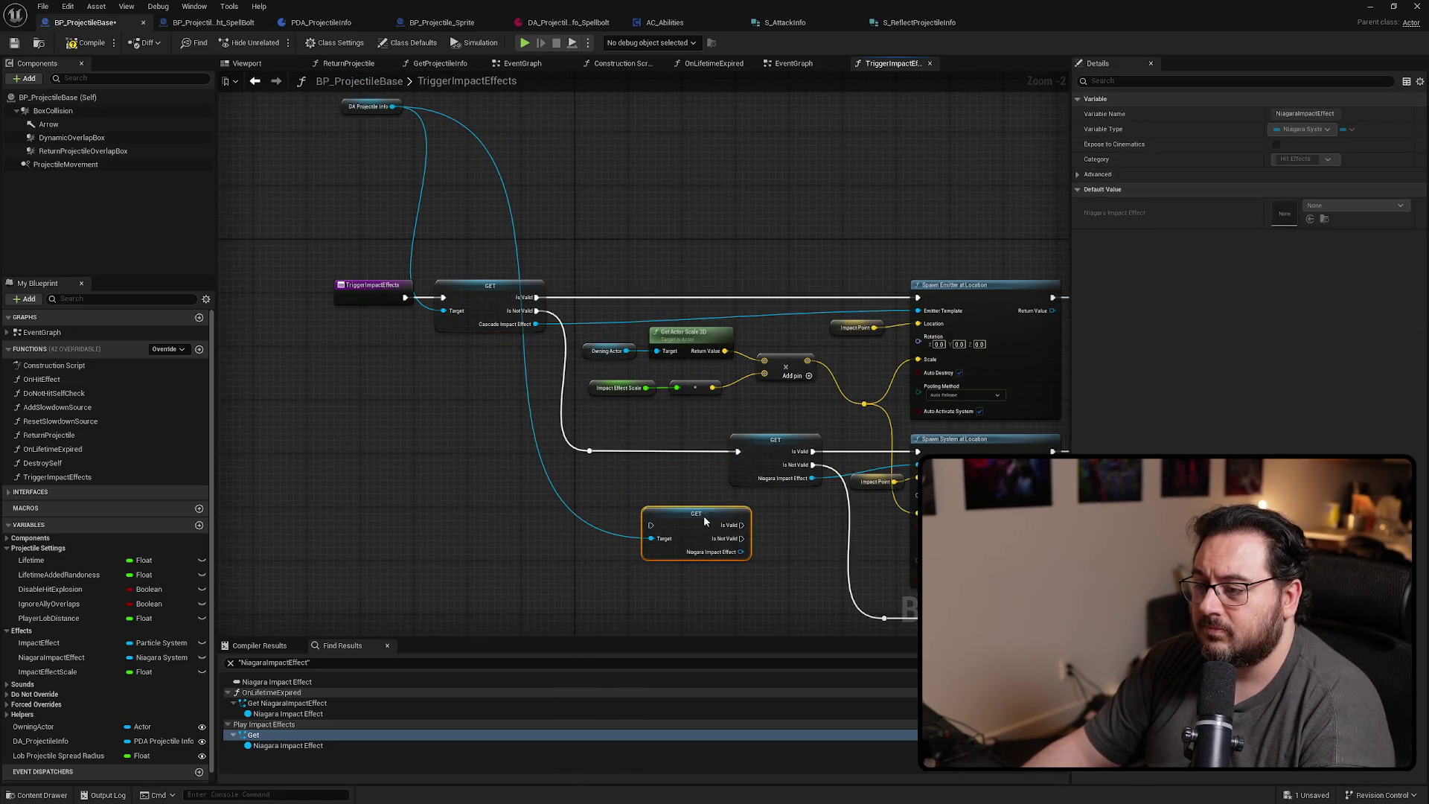
pyautogui.moveTo(738, 451); pyautogui.dragTo(659, 525)
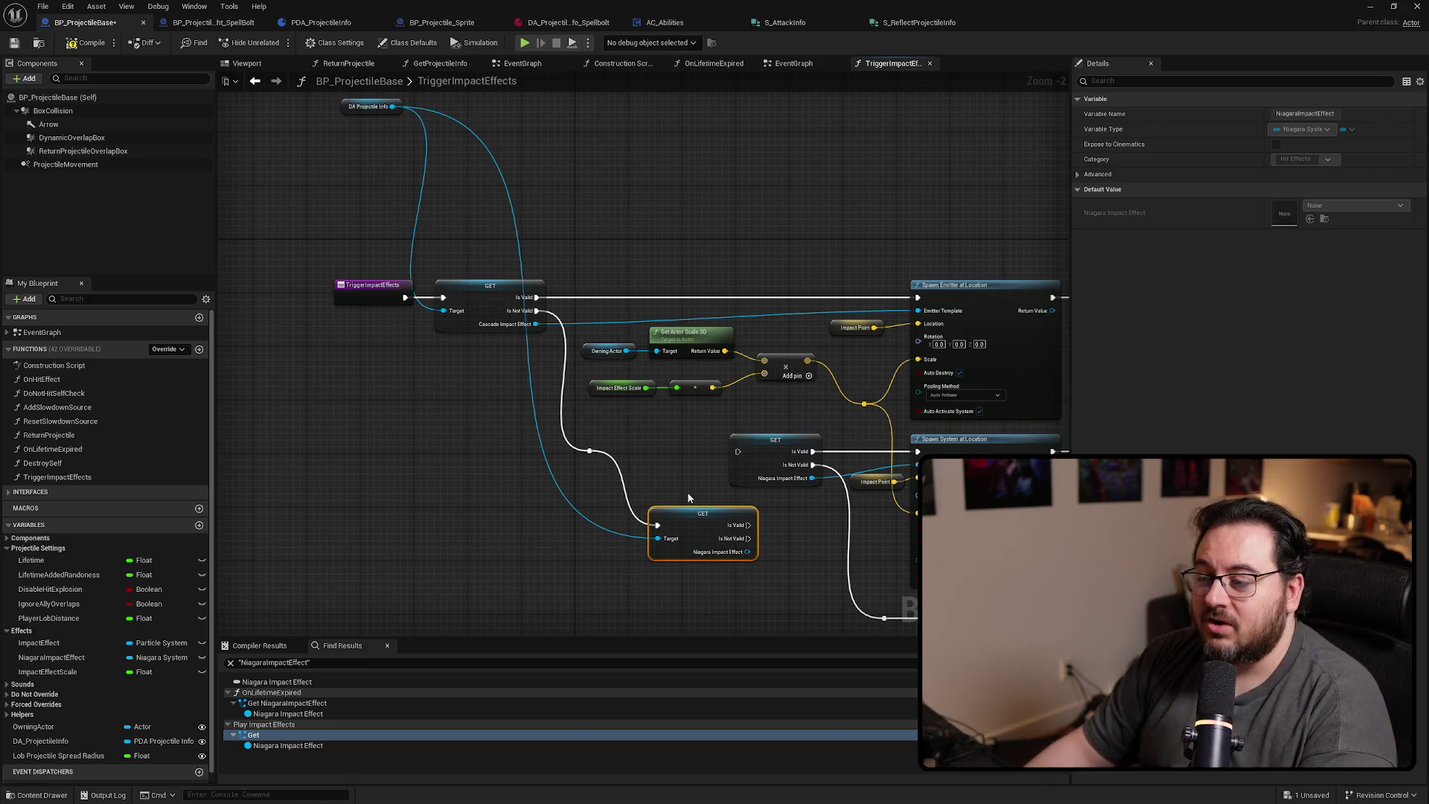
pyautogui.scroll(3, 689, 498)
pyautogui.scroll(-1, 740, 446)
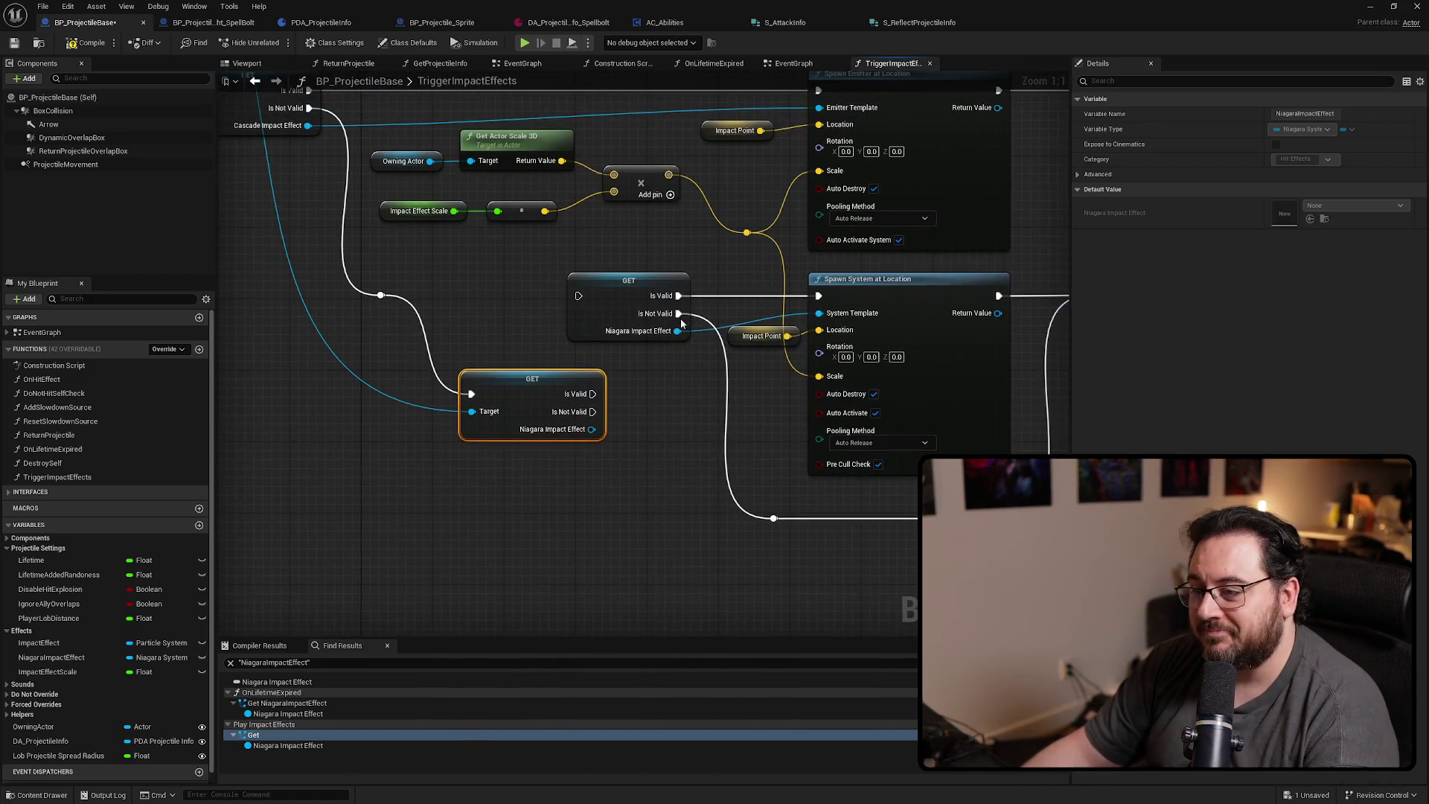
pyautogui.moveTo(678, 329); pyautogui.dragTo(592, 430)
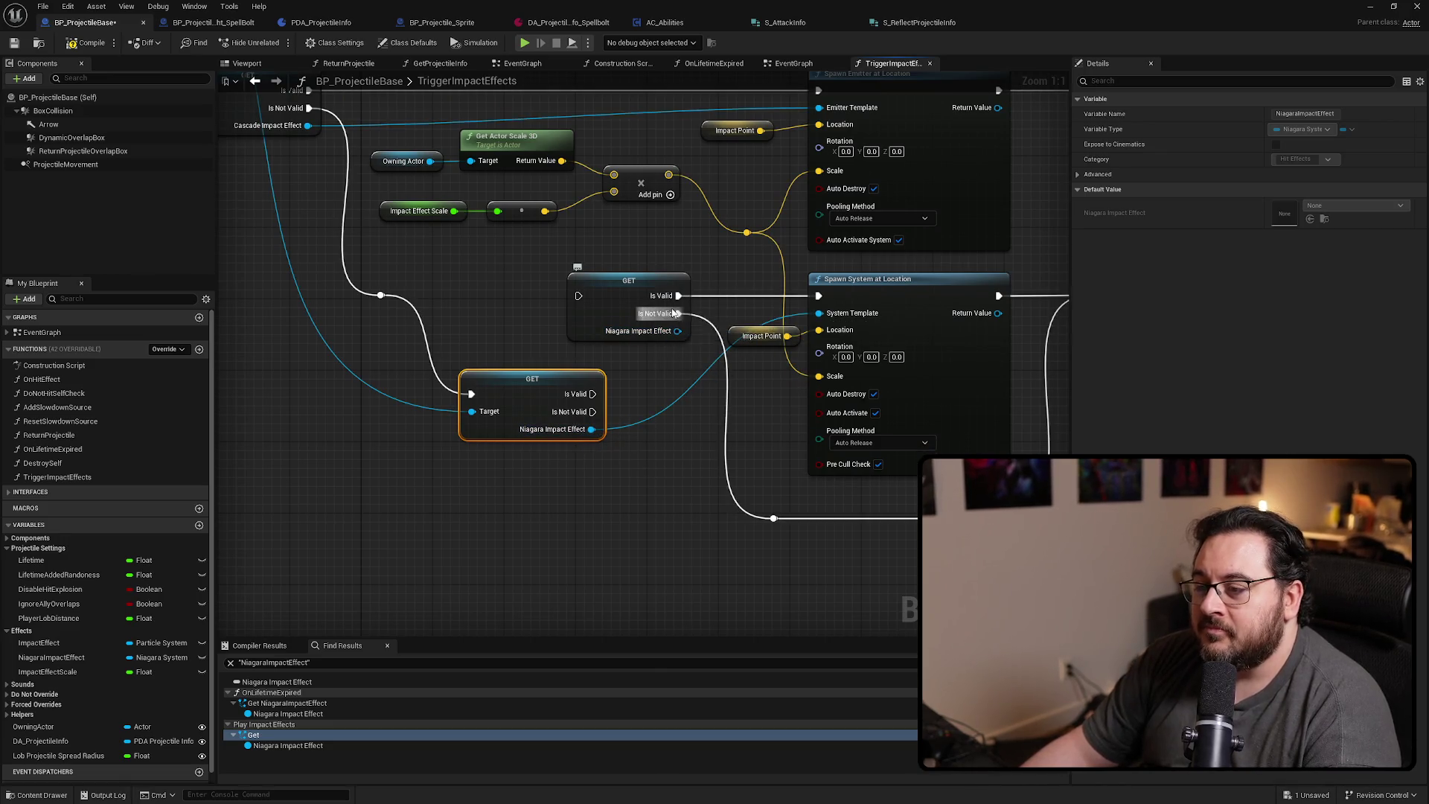
pyautogui.moveTo(673, 313); pyautogui.dragTo(591, 412)
pyautogui.moveTo(678, 295)
pyautogui.mouseDown()
pyautogui.moveTo(603, 402)
pyautogui.moveTo(614, 283)
pyautogui.moveTo(637, 298)
pyautogui.moveTo(587, 302)
pyautogui.mouseUp()
pyautogui.click(629, 279)
pyautogui.press('Delete')
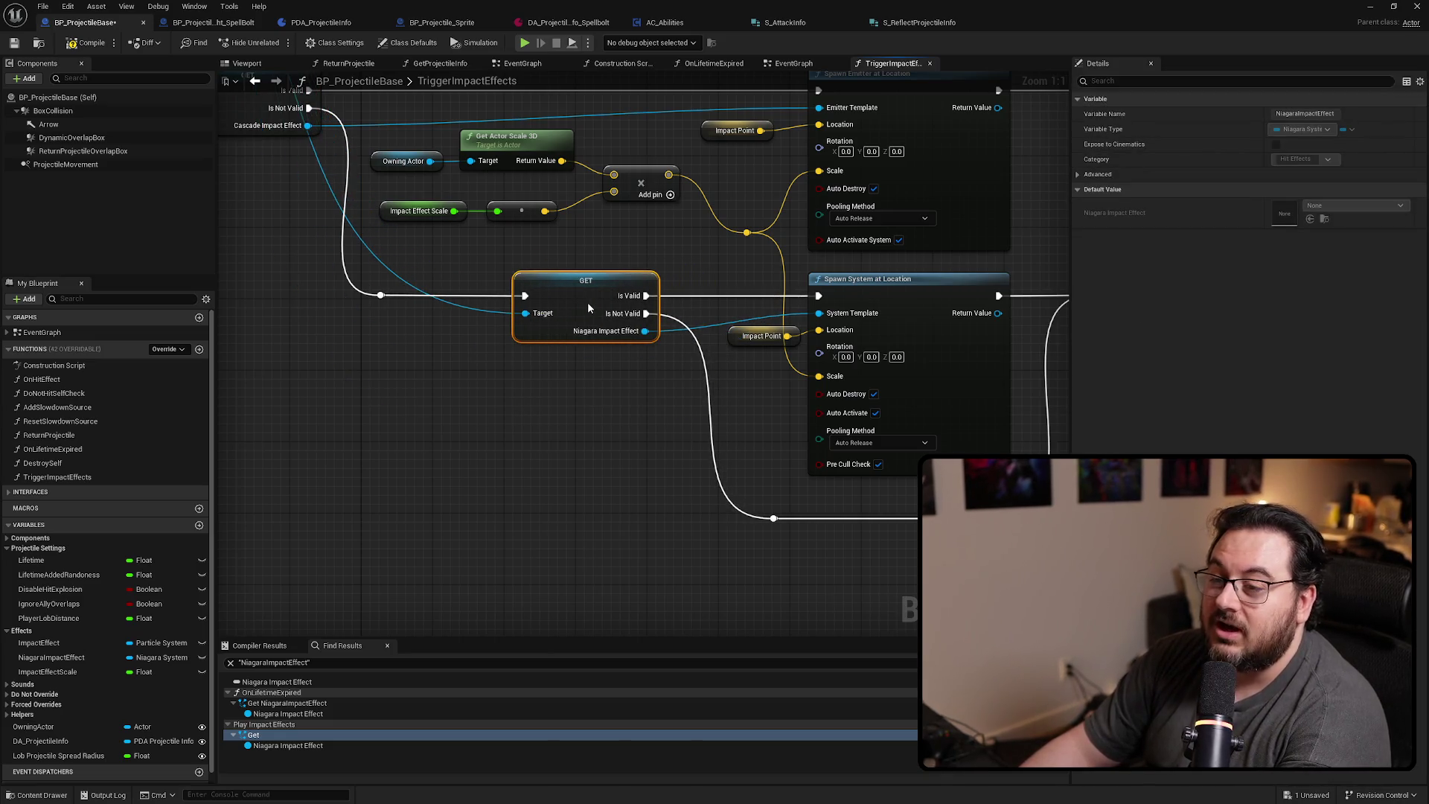
# Pan across the function to review the new GETs feeding the spawn nodes
pyautogui.moveTo(345, 404)
pyautogui.mouseDown()
pyautogui.moveTo(412, 506)
pyautogui.moveTo(530, 605)
pyautogui.mouseUp()
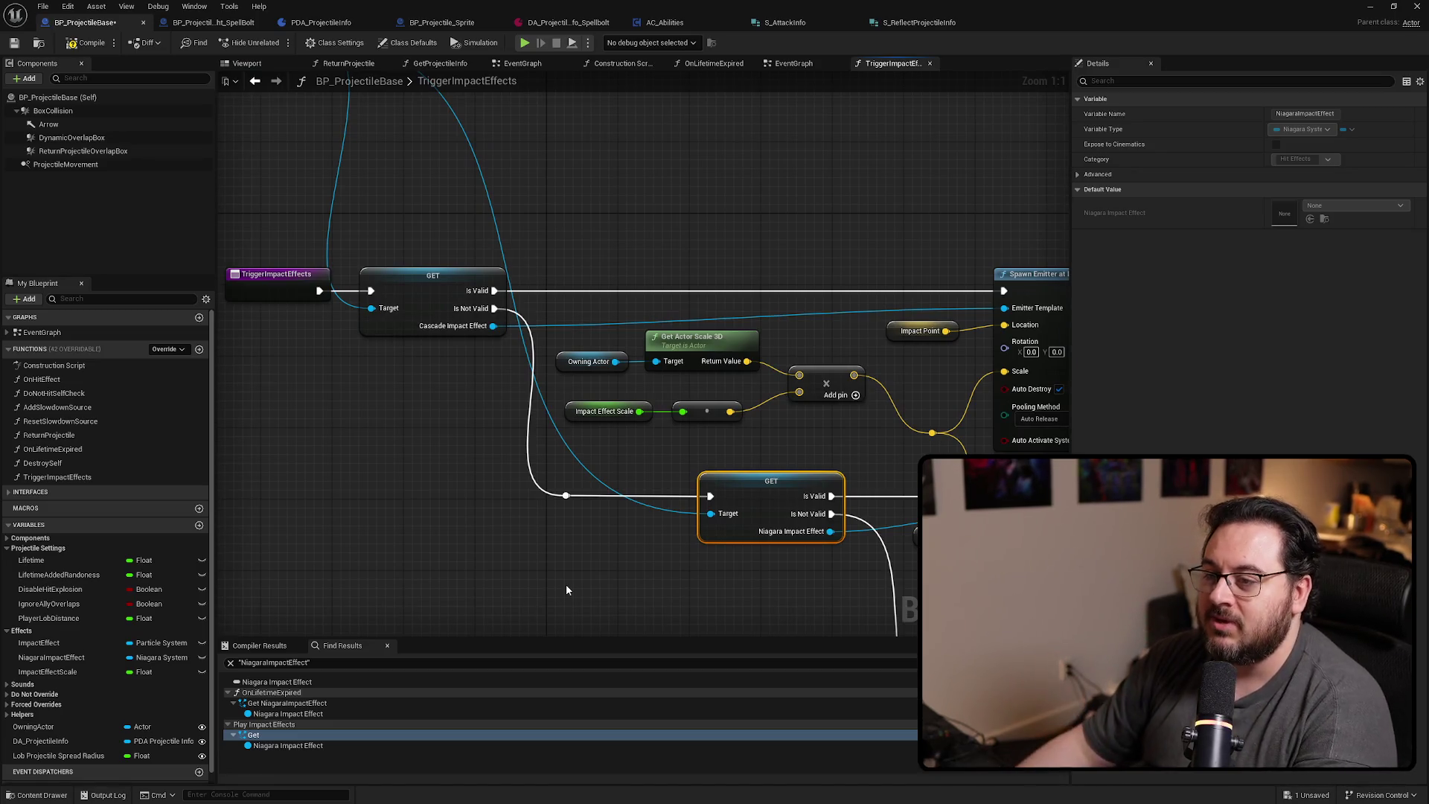
pyautogui.moveTo(566, 584)
pyautogui.mouseDown()
pyautogui.moveTo(491, 549)
pyautogui.moveTo(507, 281)
pyautogui.moveTo(359, 82)
pyautogui.moveTo(372, 628)
pyautogui.moveTo(392, 437)
pyautogui.moveTo(359, 445)
pyautogui.mouseUp()
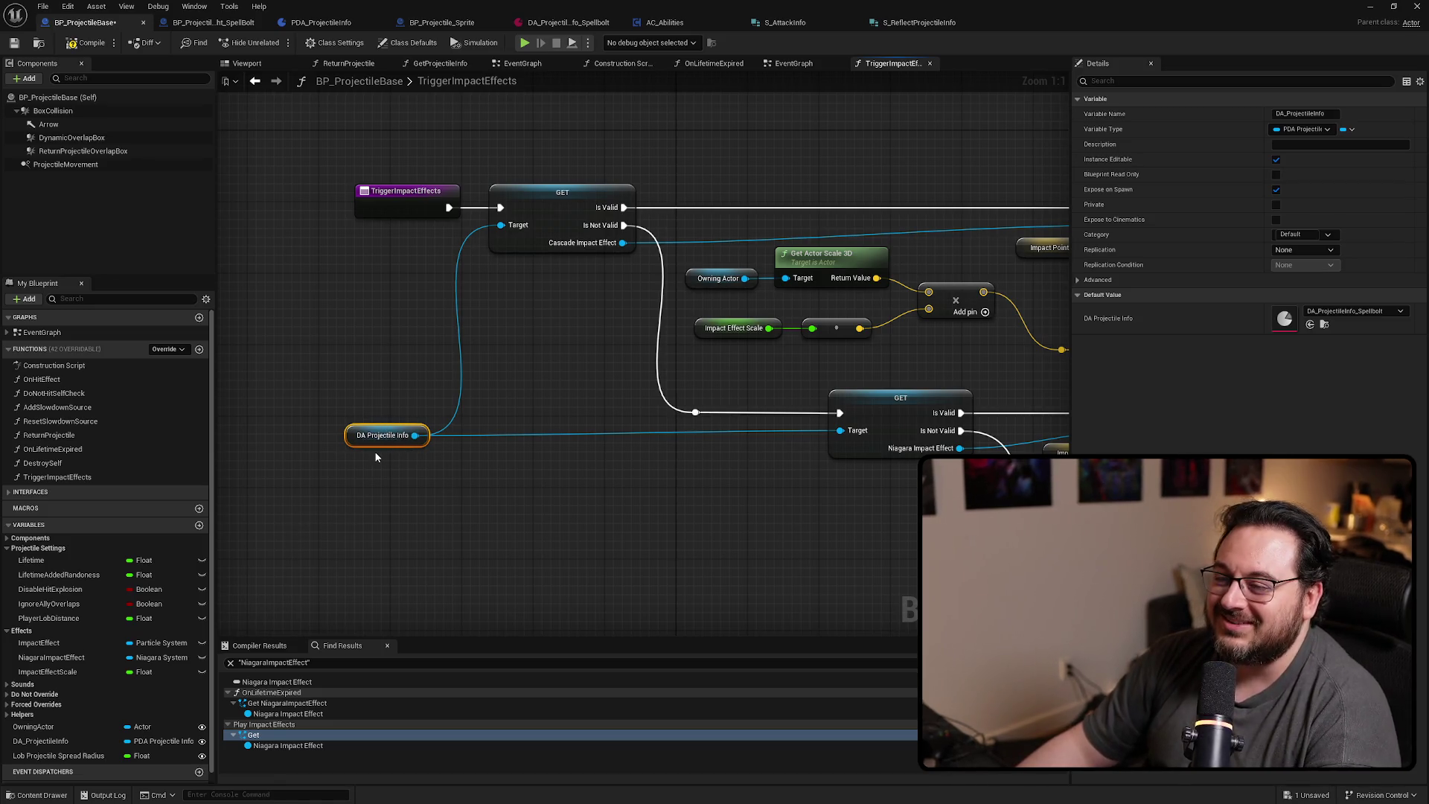
pyautogui.moveTo(591, 314); pyautogui.dragTo(342, 365)
pyautogui.scroll(-3, 342, 365)
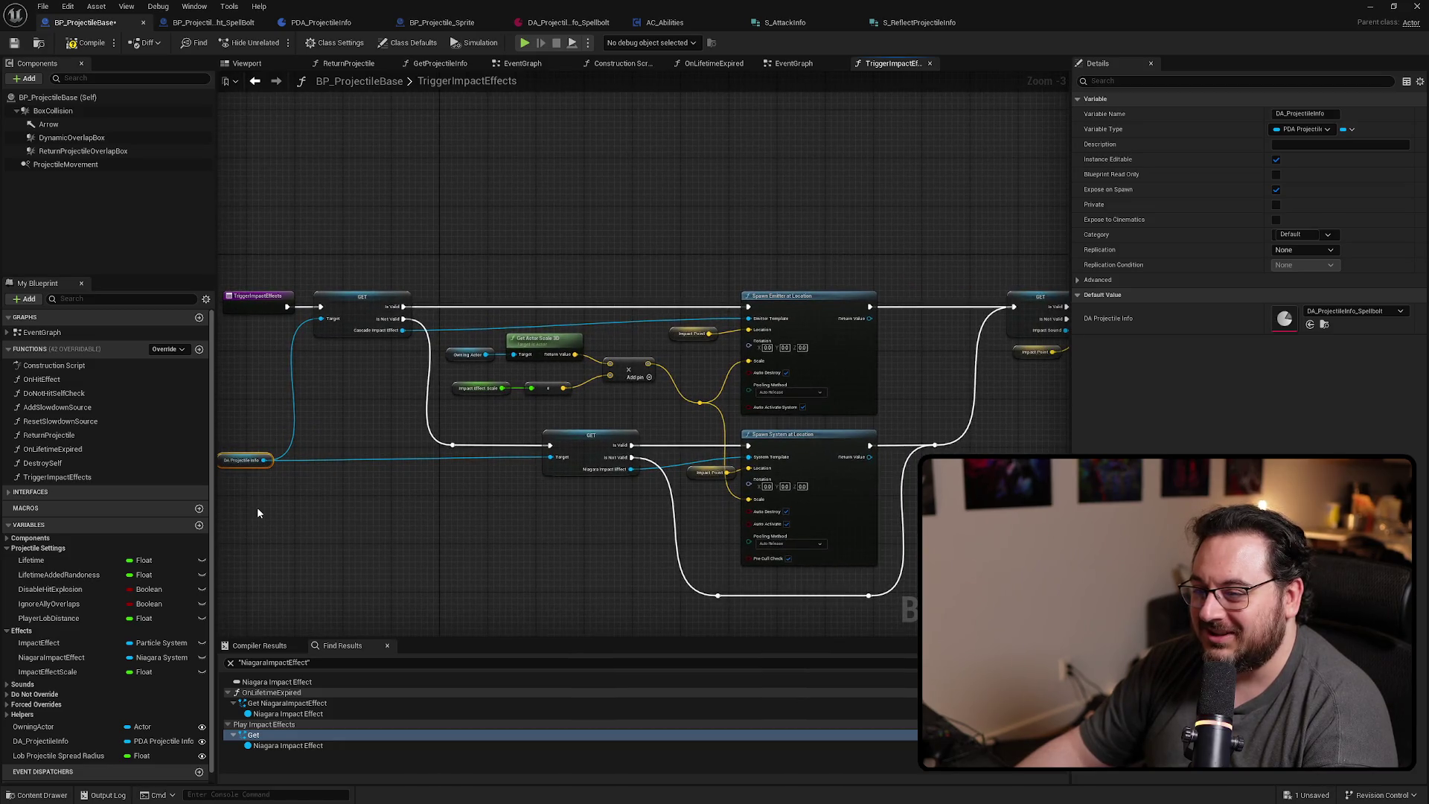
pyautogui.scroll(3, 298, 452)
# Add a Get Impact Sound node from DA Projectile Info and convert it to a validated get
pyautogui.moveTo(532, 237); pyautogui.dragTo(652, 212)
pyautogui.write('get impact')
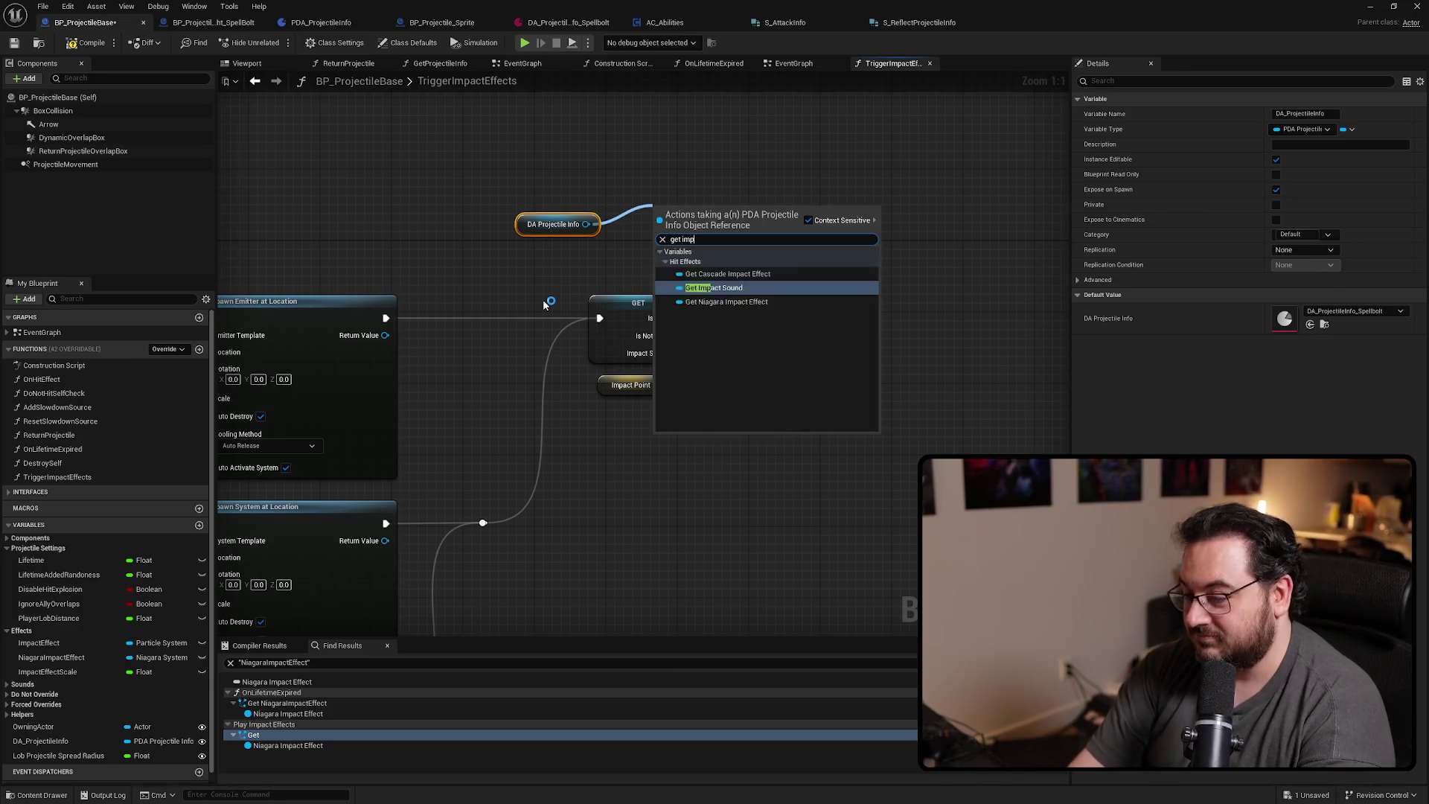
pyautogui.press('Return')
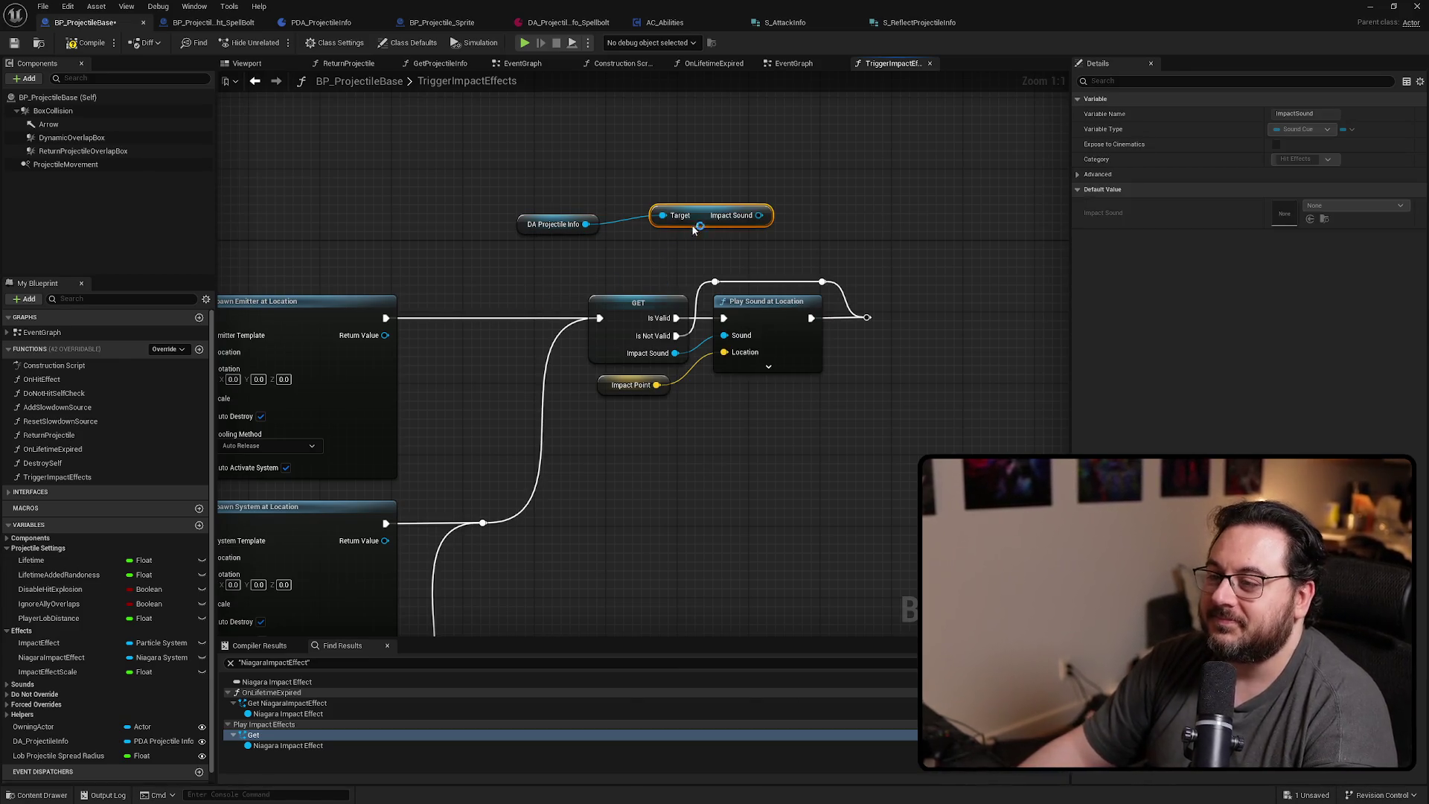
pyautogui.rightClick(695, 221)
pyautogui.click(746, 501)
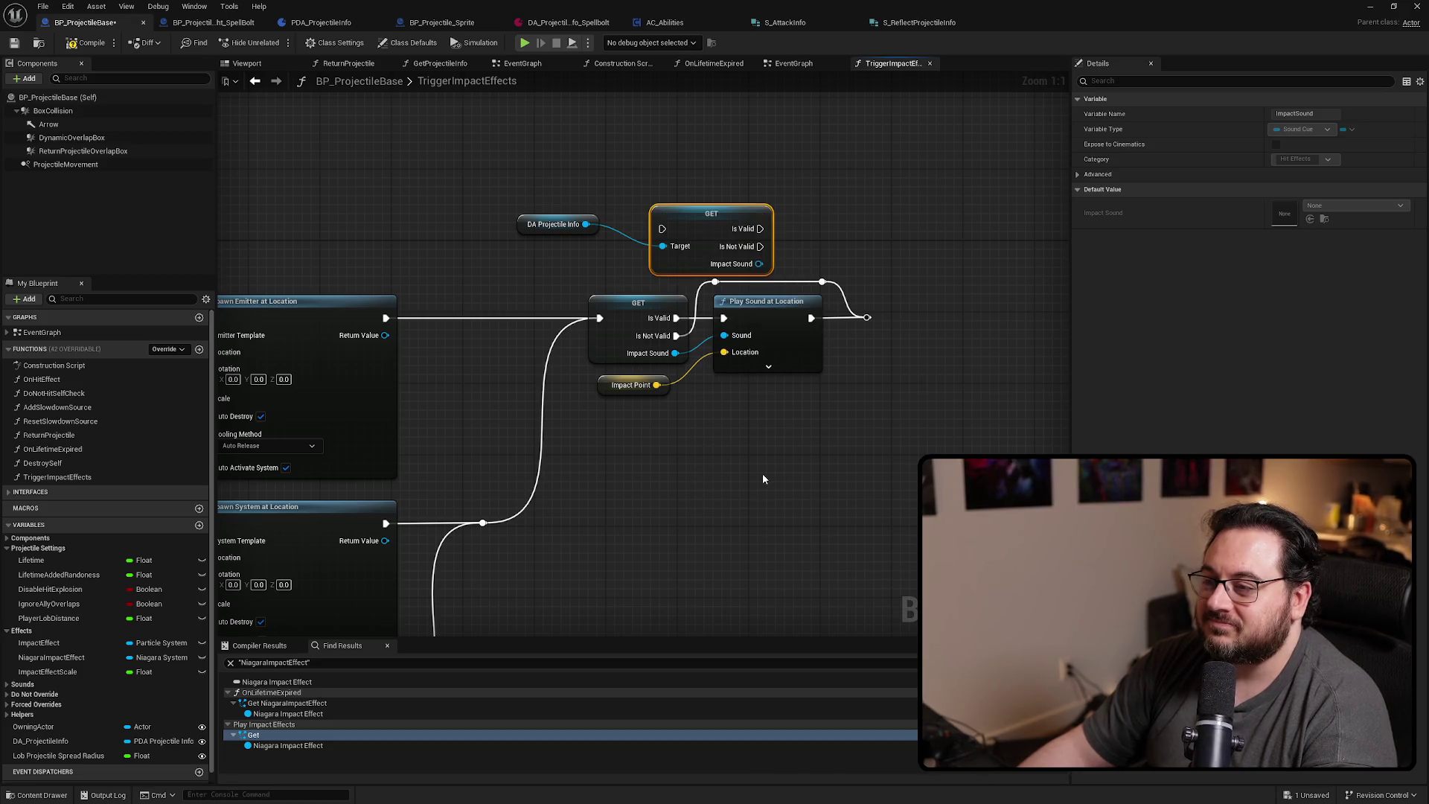
# Delete the leftover reroute and wire the new GET's exec and Impact Sound into Play Sound at Location
pyautogui.moveTo(901, 282); pyautogui.dragTo(844, 372)
pyautogui.press('Delete')
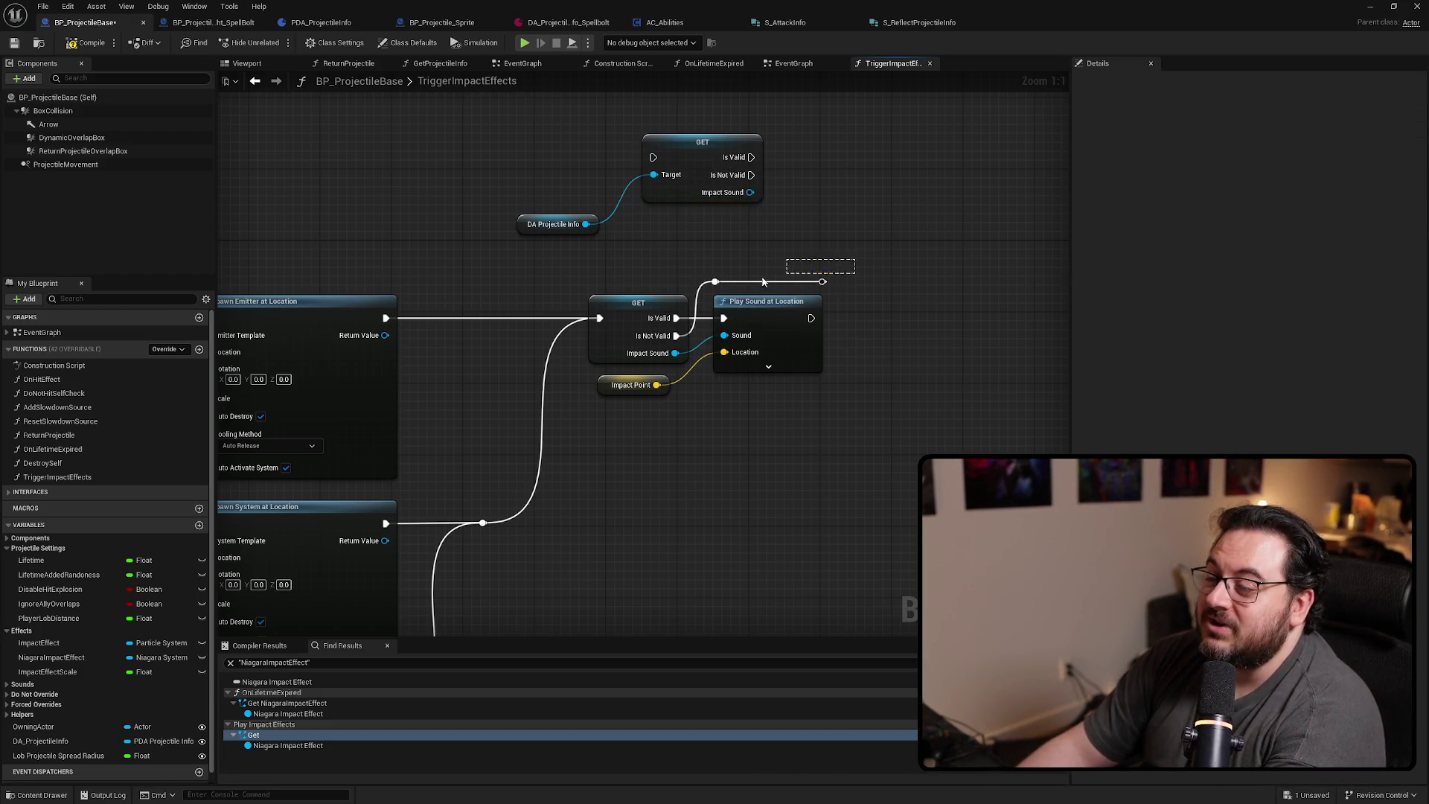
pyautogui.moveTo(605, 321)
pyautogui.mouseDown()
pyautogui.moveTo(632, 158)
pyautogui.moveTo(652, 157)
pyautogui.mouseUp()
pyautogui.moveTo(679, 320); pyautogui.dragTo(751, 157)
pyautogui.moveTo(676, 353); pyautogui.dragTo(743, 195)
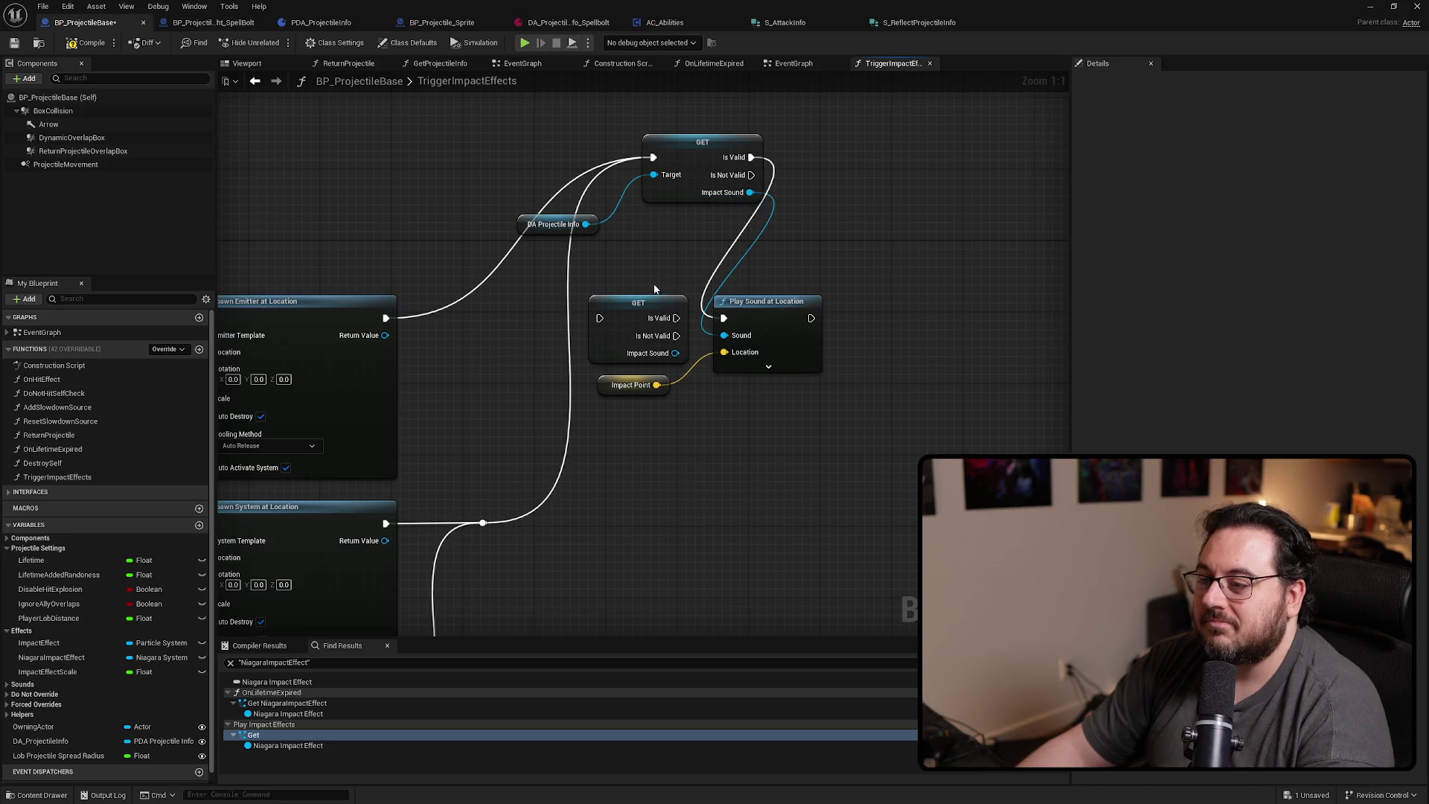
# Delete the old impact sound GET and move the new GET into its place
pyautogui.click(639, 307)
pyautogui.press('Delete')
pyautogui.moveTo(704, 149)
pyautogui.mouseDown()
pyautogui.moveTo(632, 328)
pyautogui.moveTo(623, 310)
pyautogui.mouseUp()
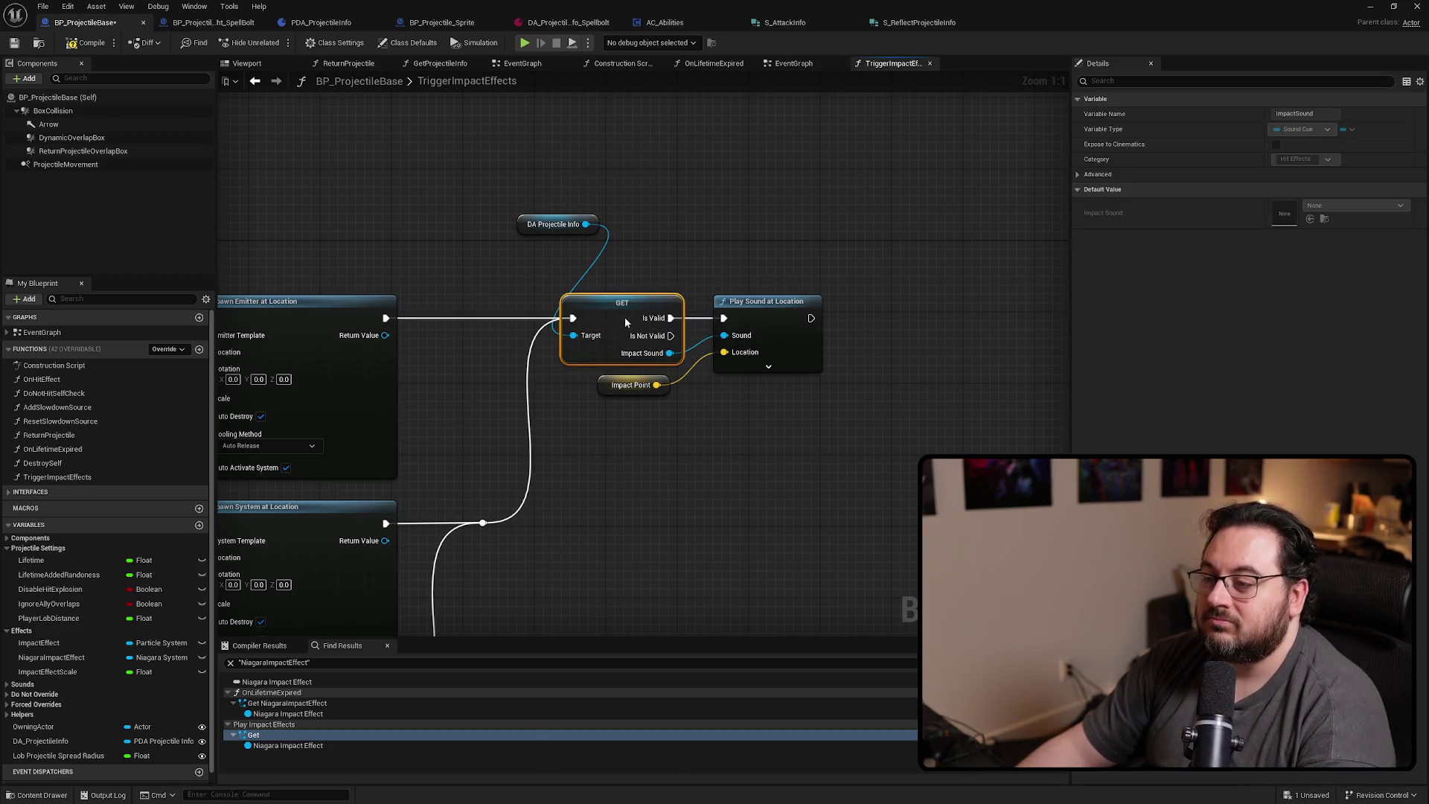
pyautogui.moveTo(541, 229); pyautogui.dragTo(479, 283)
pyautogui.click(622, 484)
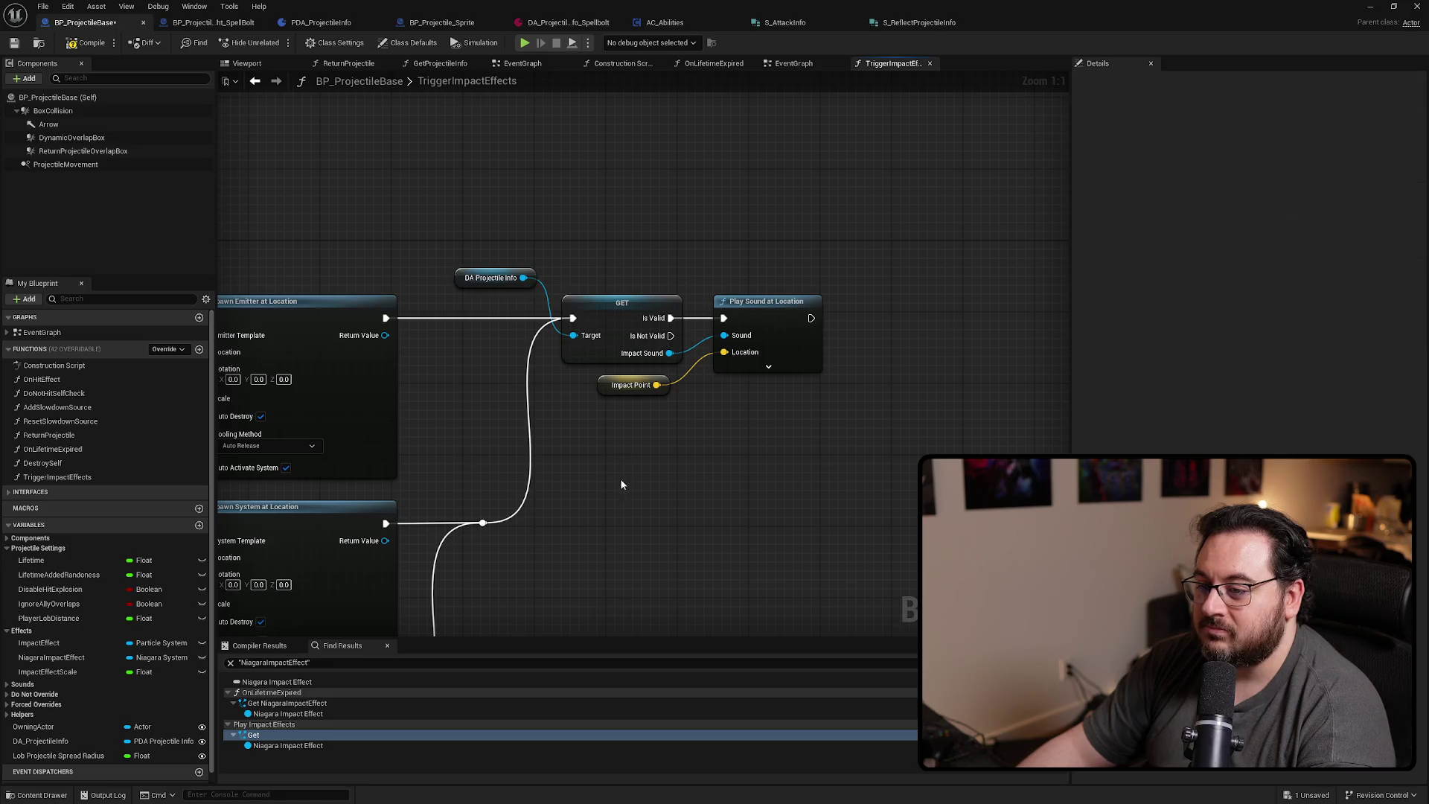
pyautogui.scroll(-4, 713, 320)
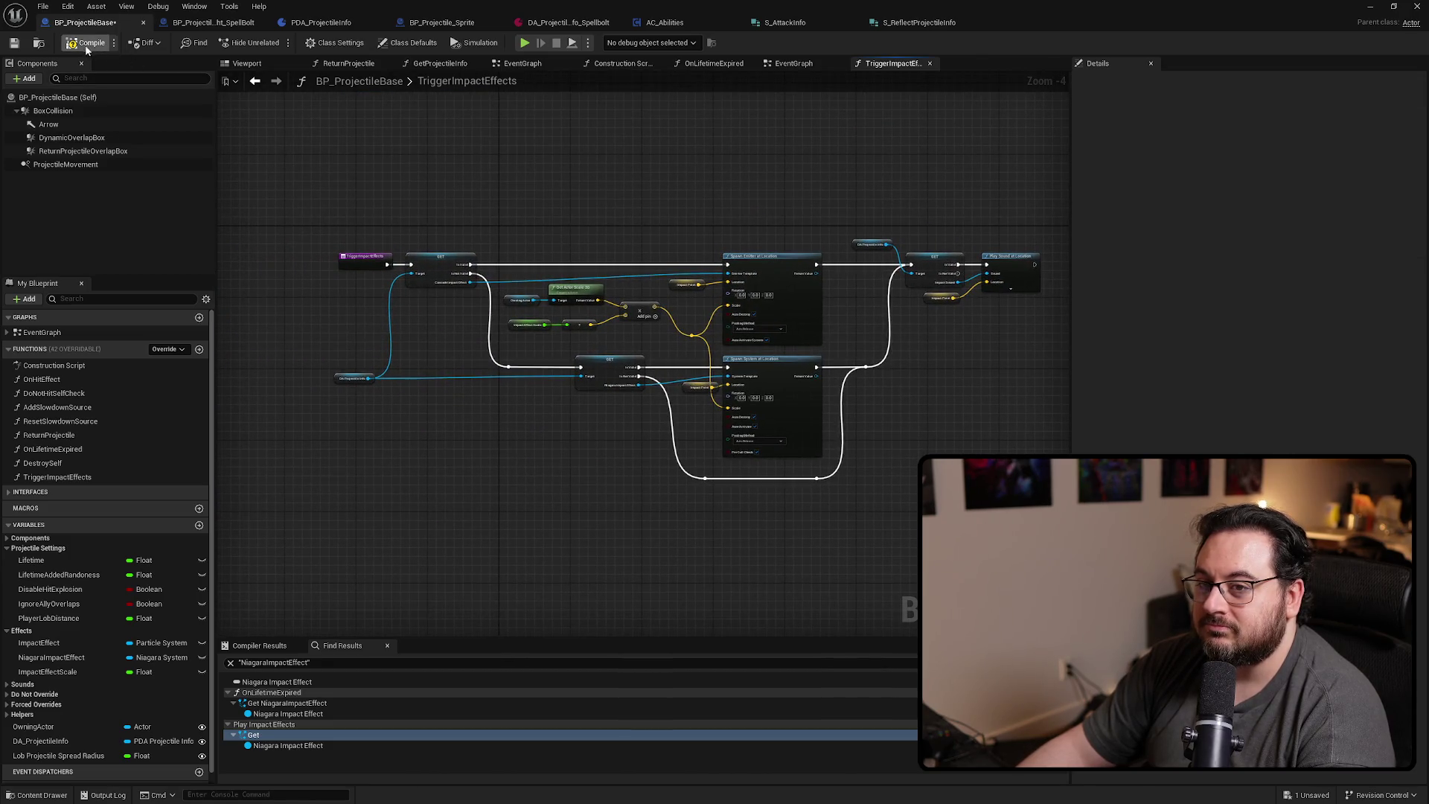
pyautogui.moveTo(692, 456); pyautogui.dragTo(584, 473)
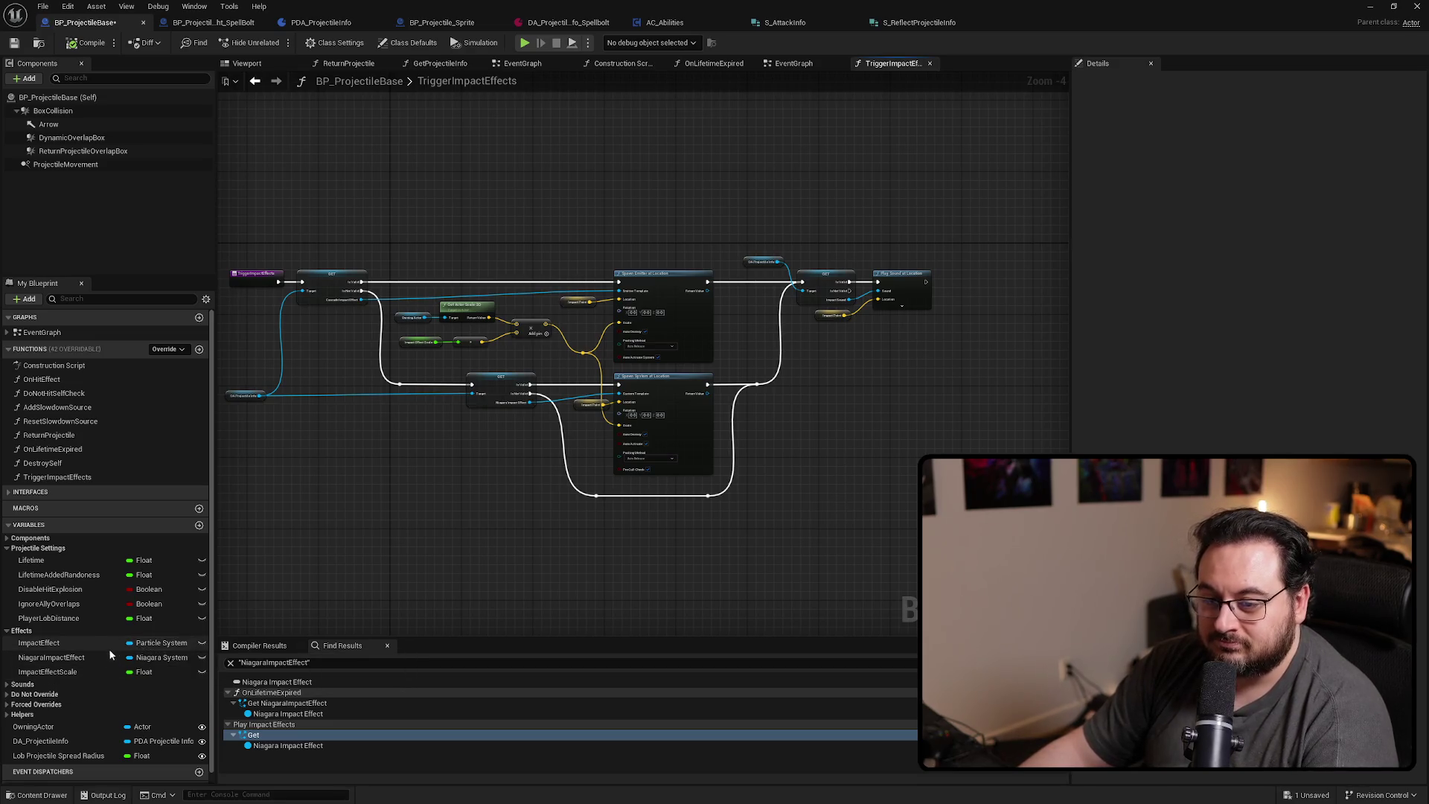
pyautogui.moveTo(356, 494); pyautogui.dragTo(470, 497)
pyautogui.scroll(1, 442, 425)
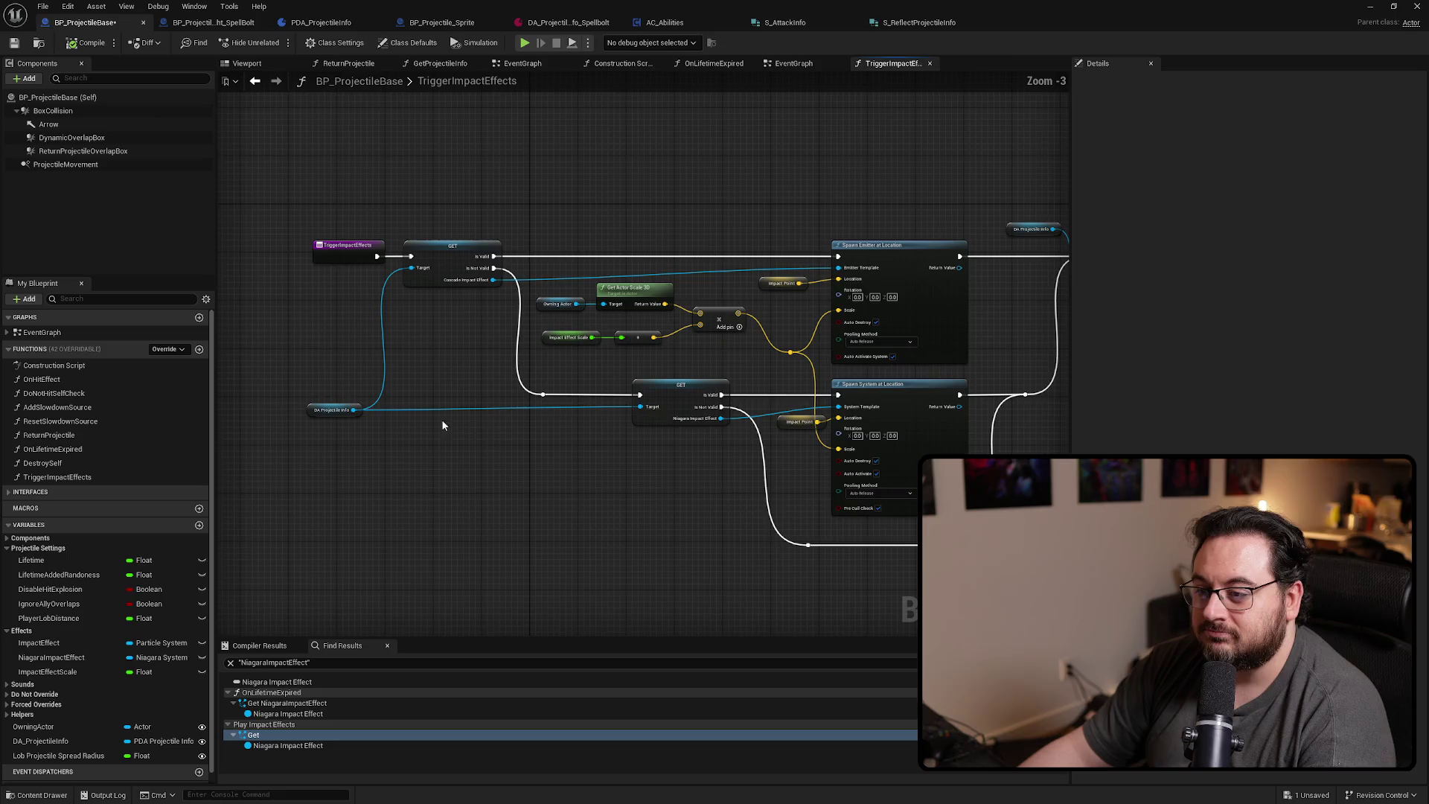
pyautogui.click(356, 410)
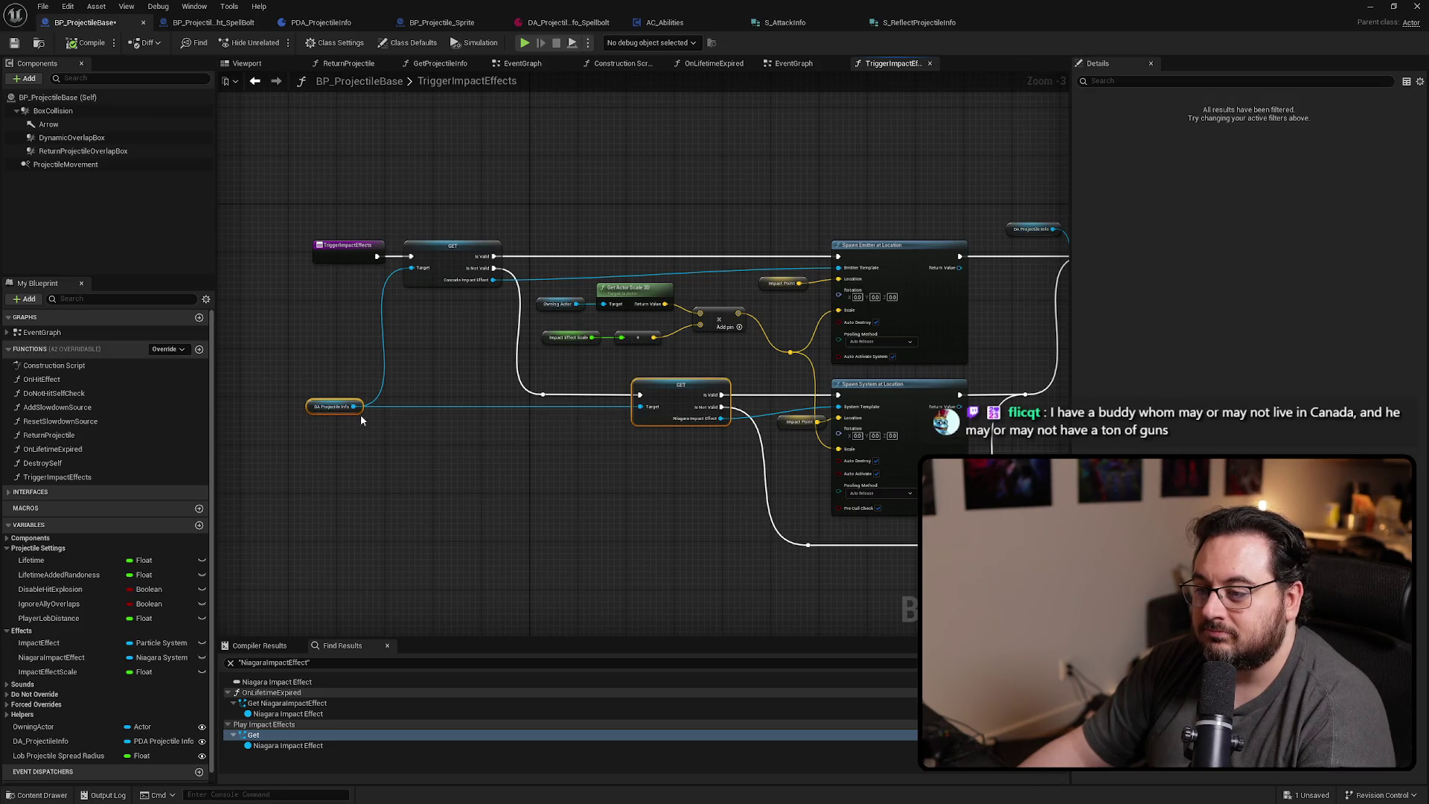
pyautogui.click(555, 489)
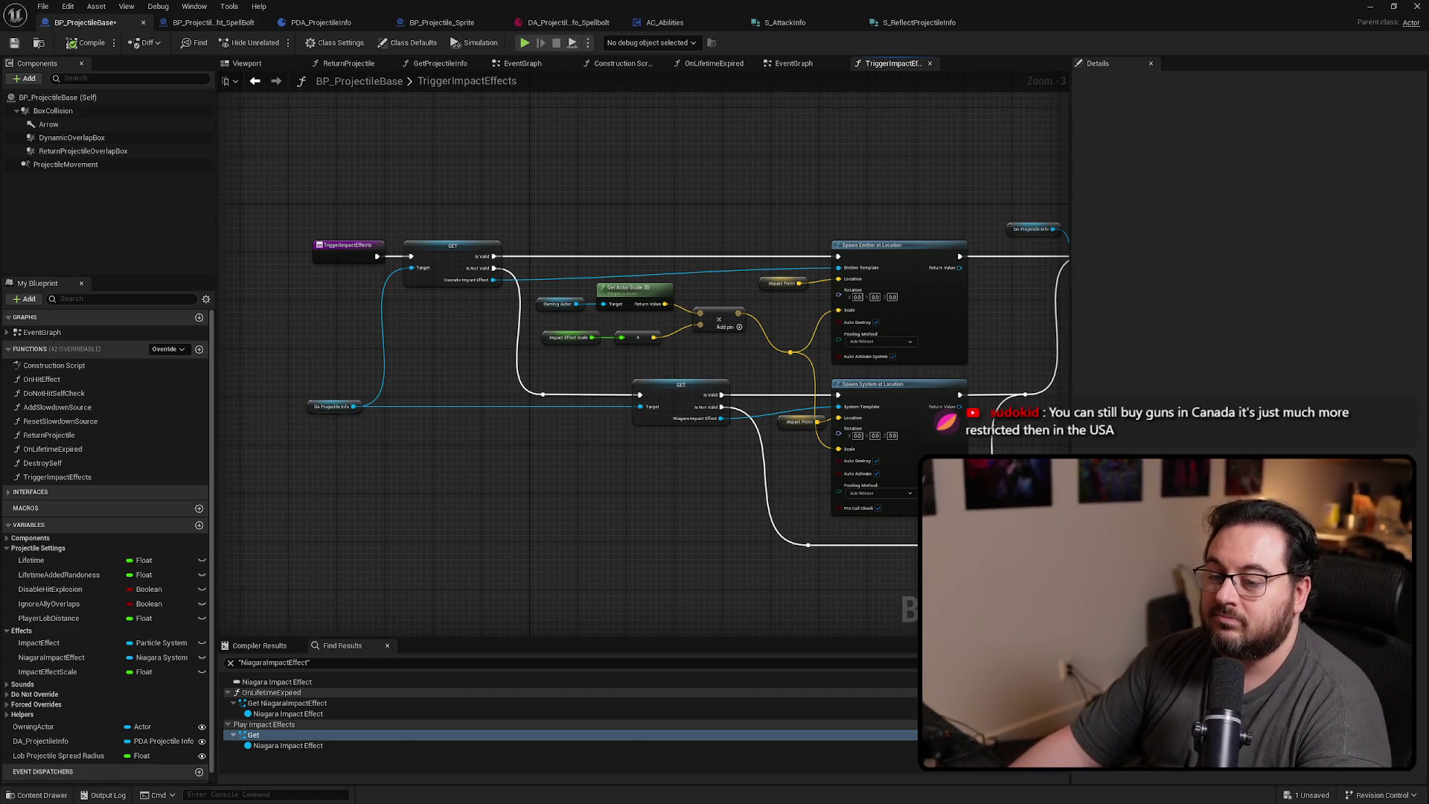
# Find ImpactEffectScale's references, jump to its getter, and search DA Projectile Info for an impact effect getter
pyautogui.moveTo(585, 488); pyautogui.dragTo(585, 381)
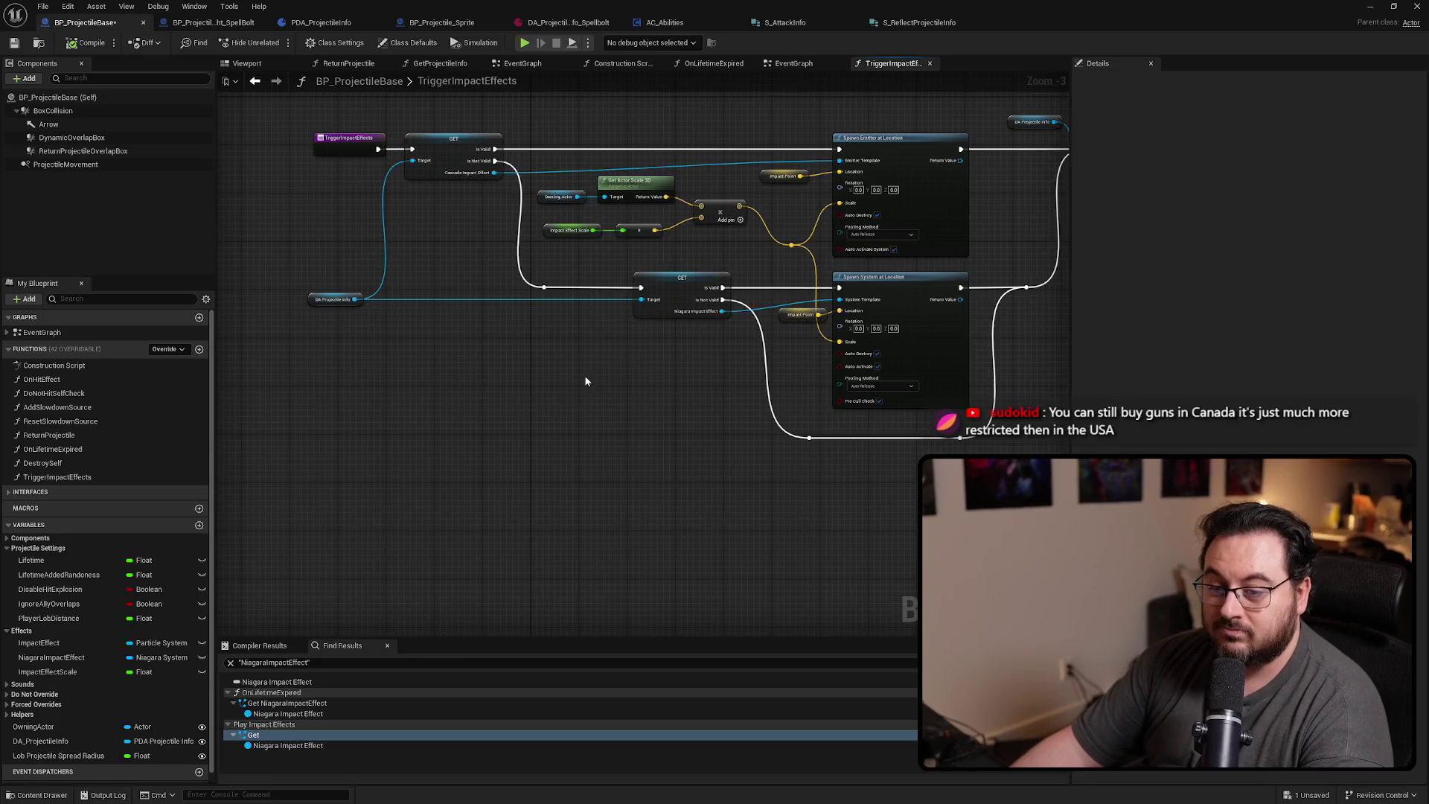
pyautogui.rightClick(61, 674)
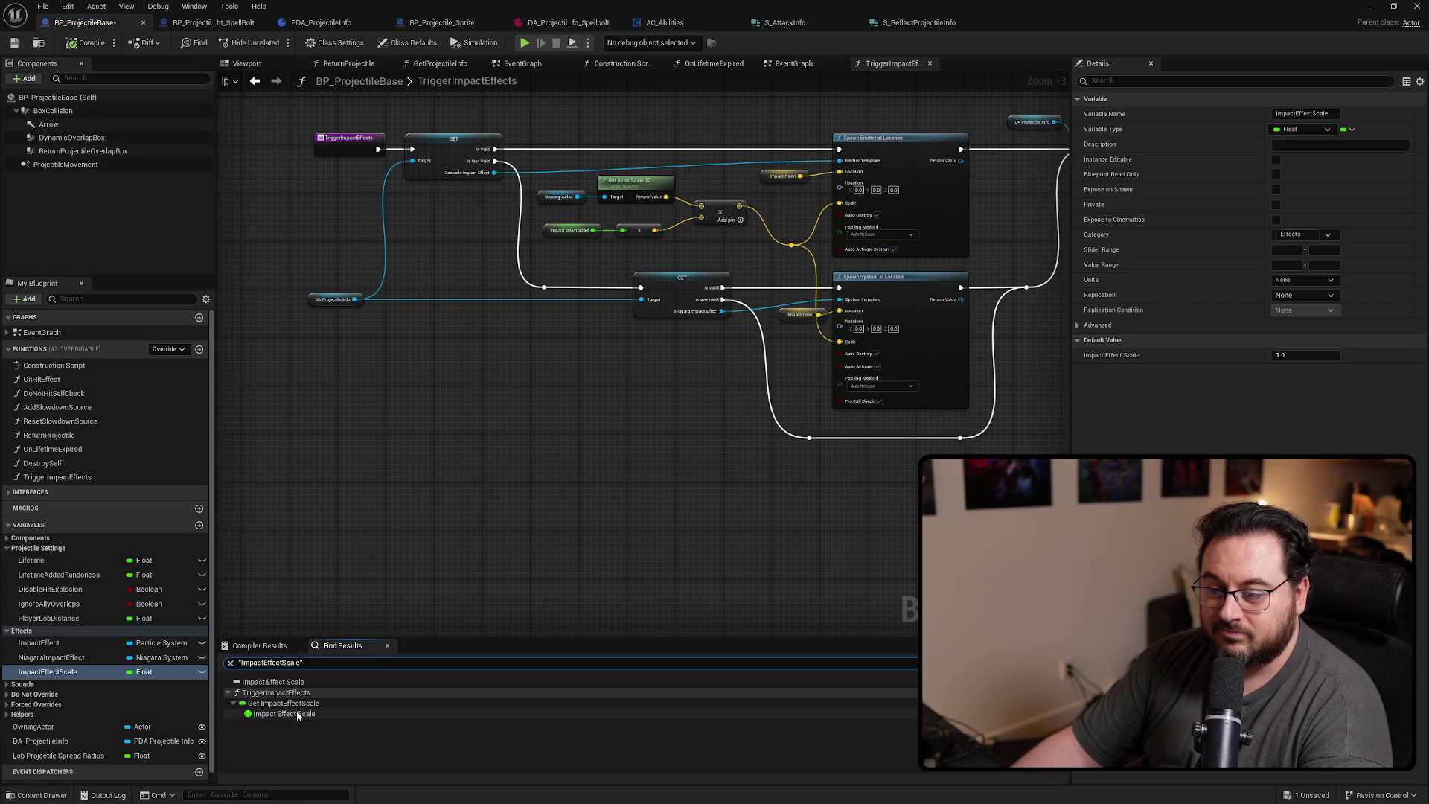
pyautogui.click(291, 704)
pyautogui.doubleClick(291, 704)
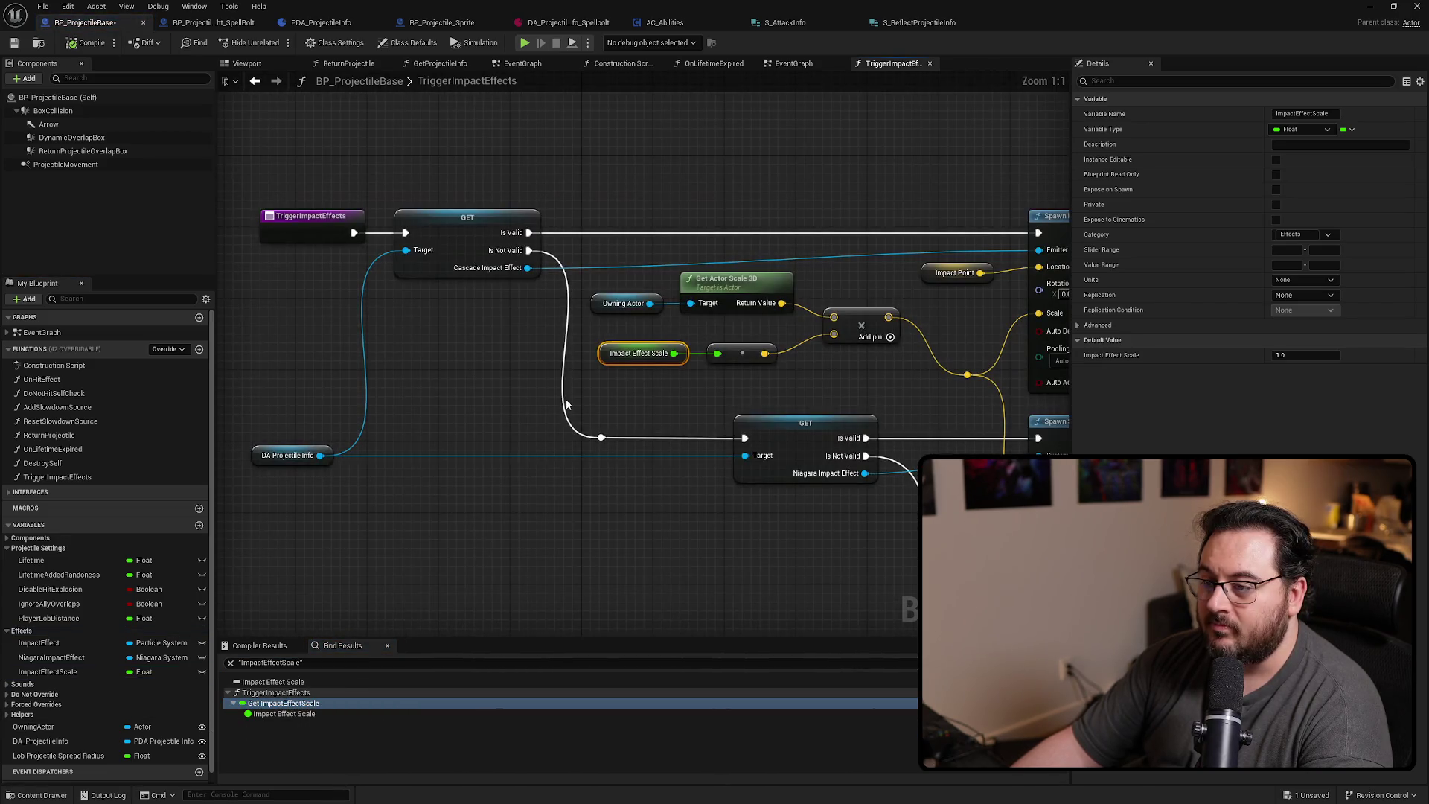
pyautogui.moveTo(320, 456); pyautogui.dragTo(429, 366)
pyautogui.write('get impact e')
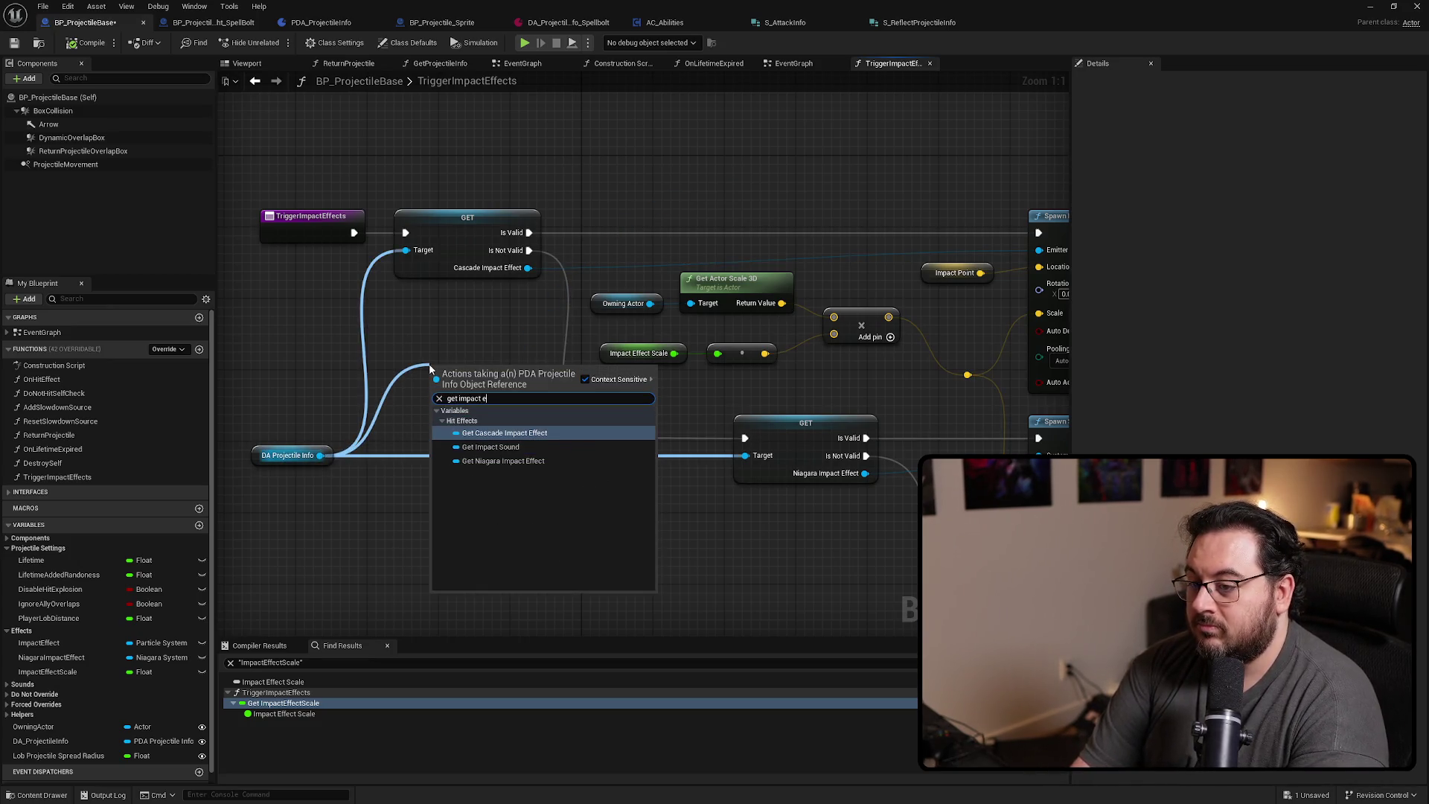
pyautogui.click(340, 561)
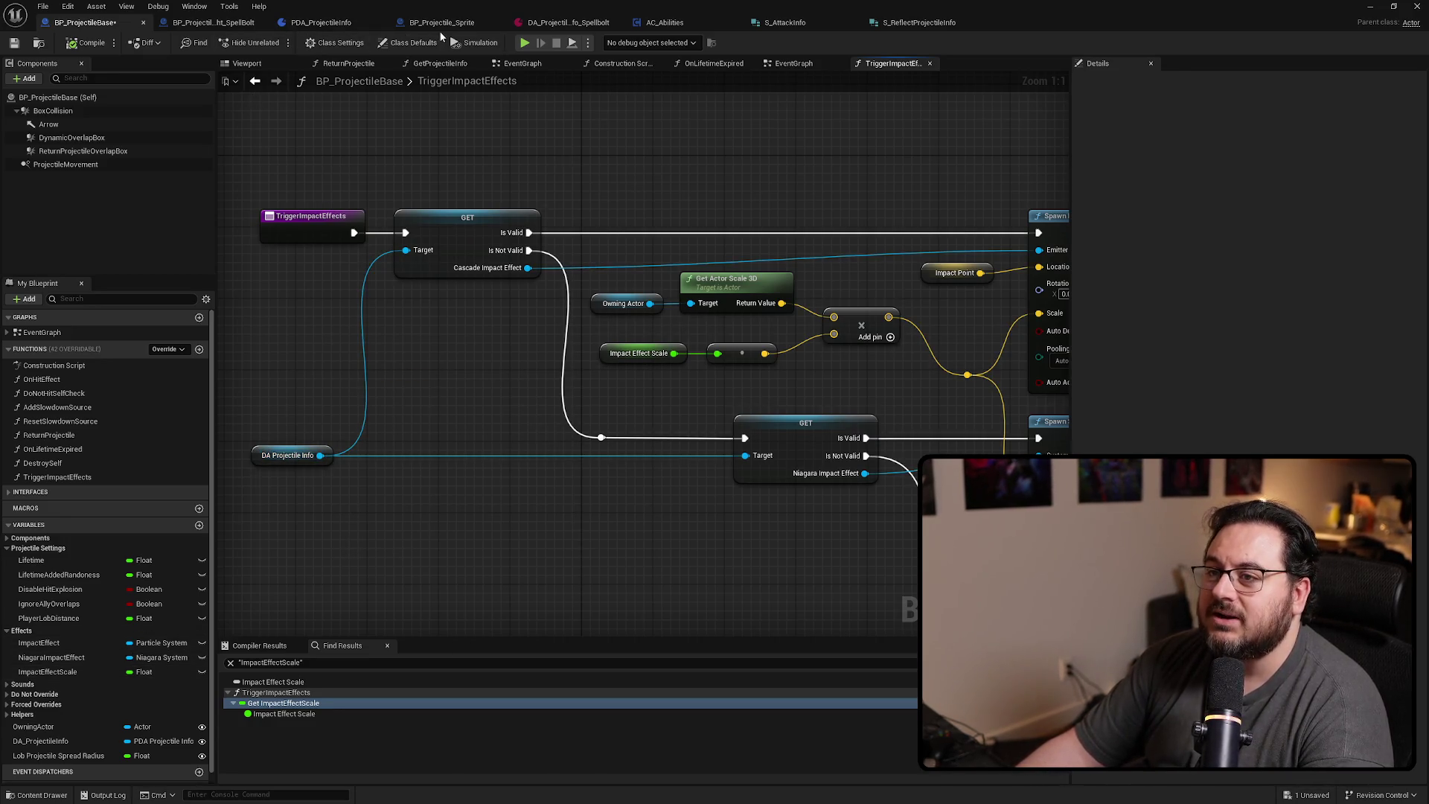
# Add a float variable named ImpactEffectScale to PDA_ProjectileInfo
pyautogui.click(319, 23)
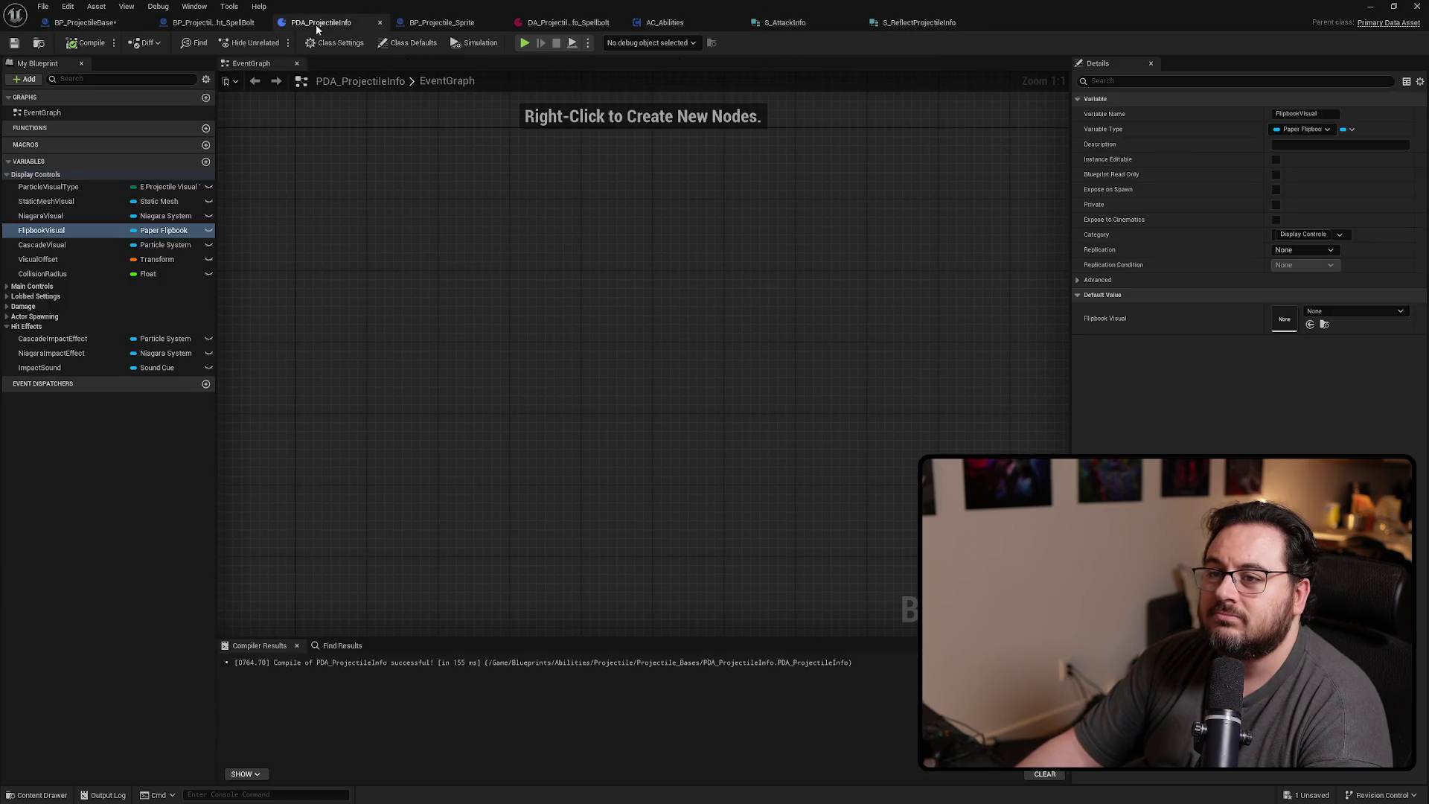
pyautogui.click(61, 370)
pyautogui.click(206, 161)
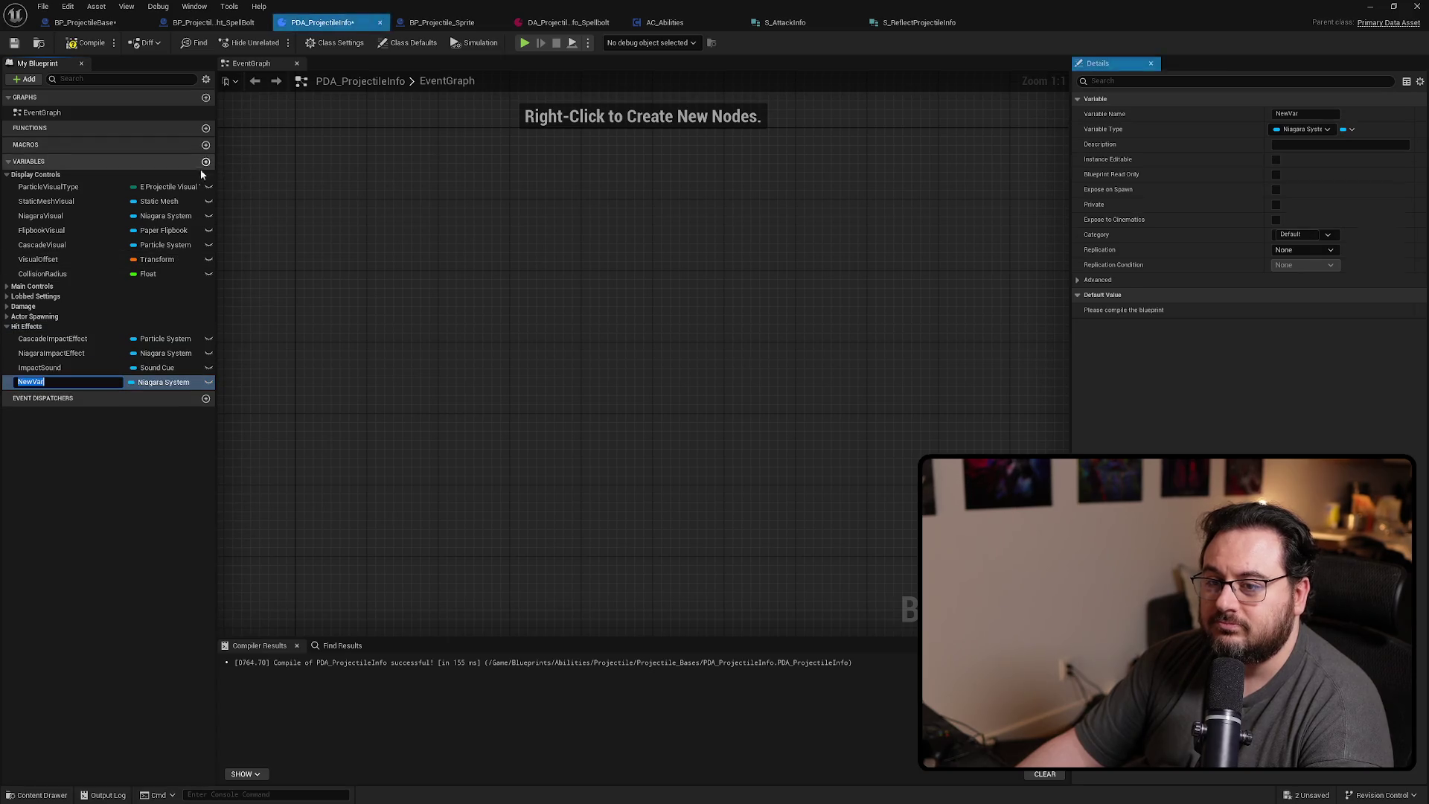
pyautogui.write('Impact')
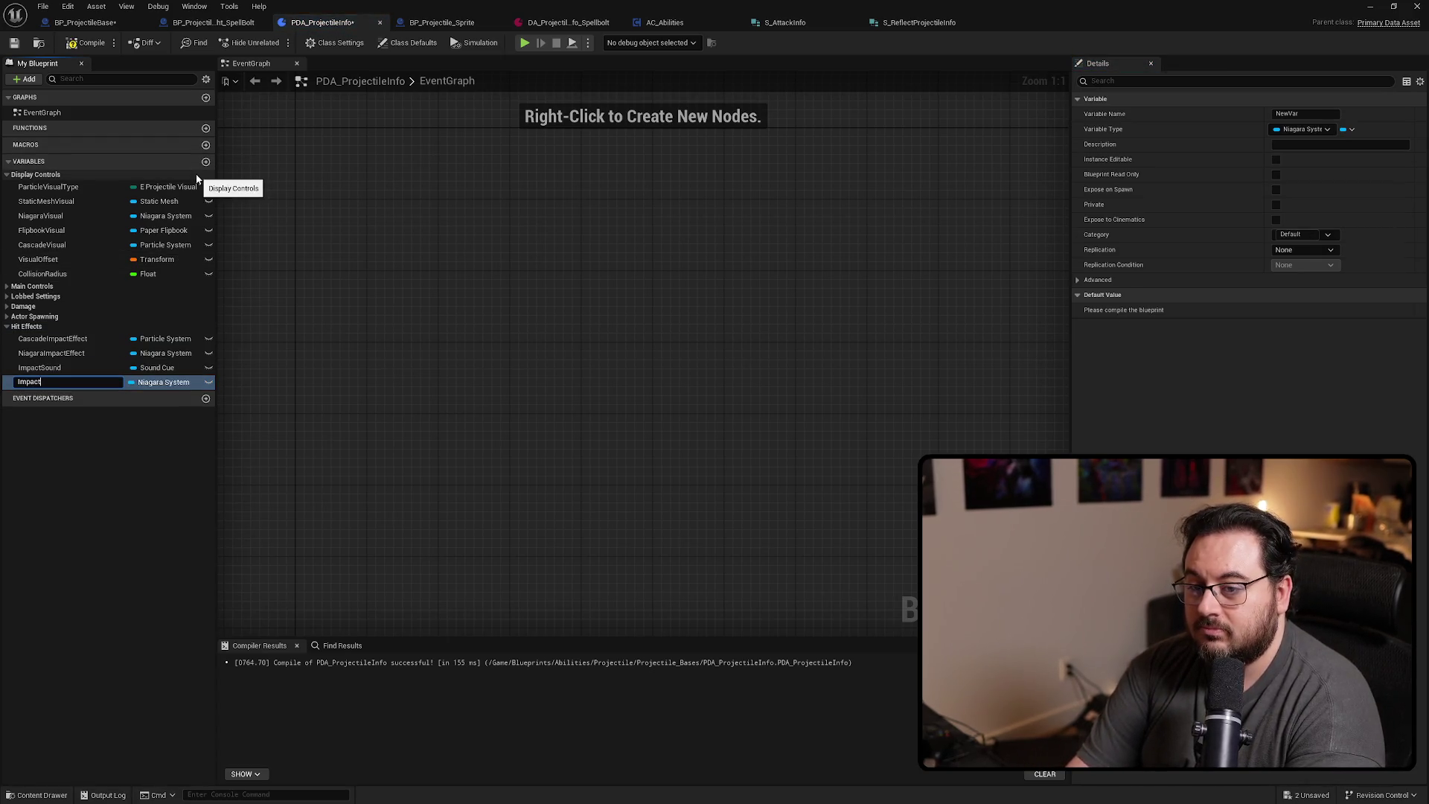
pyautogui.write('EffectScale')
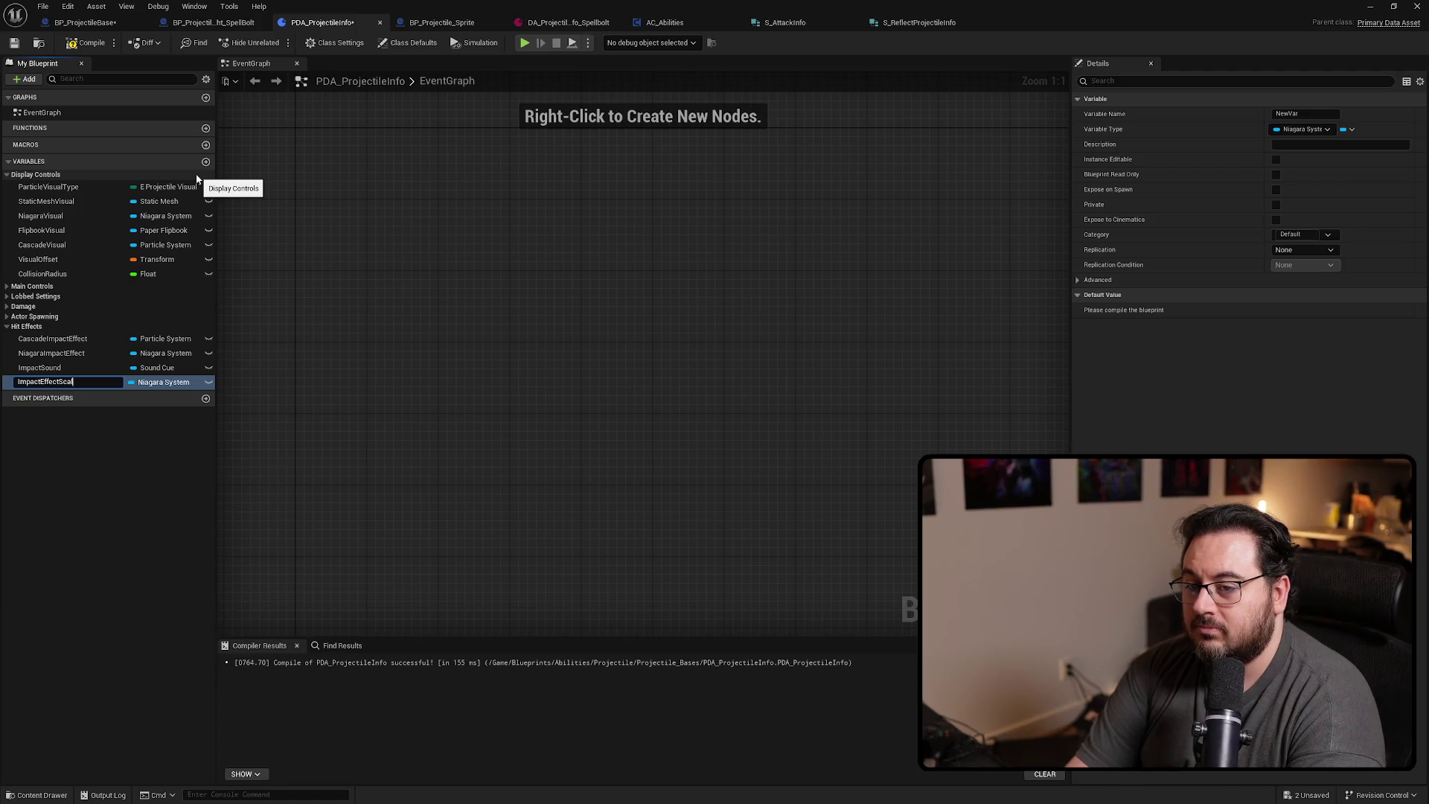
pyautogui.press('Return')
pyautogui.click(165, 381)
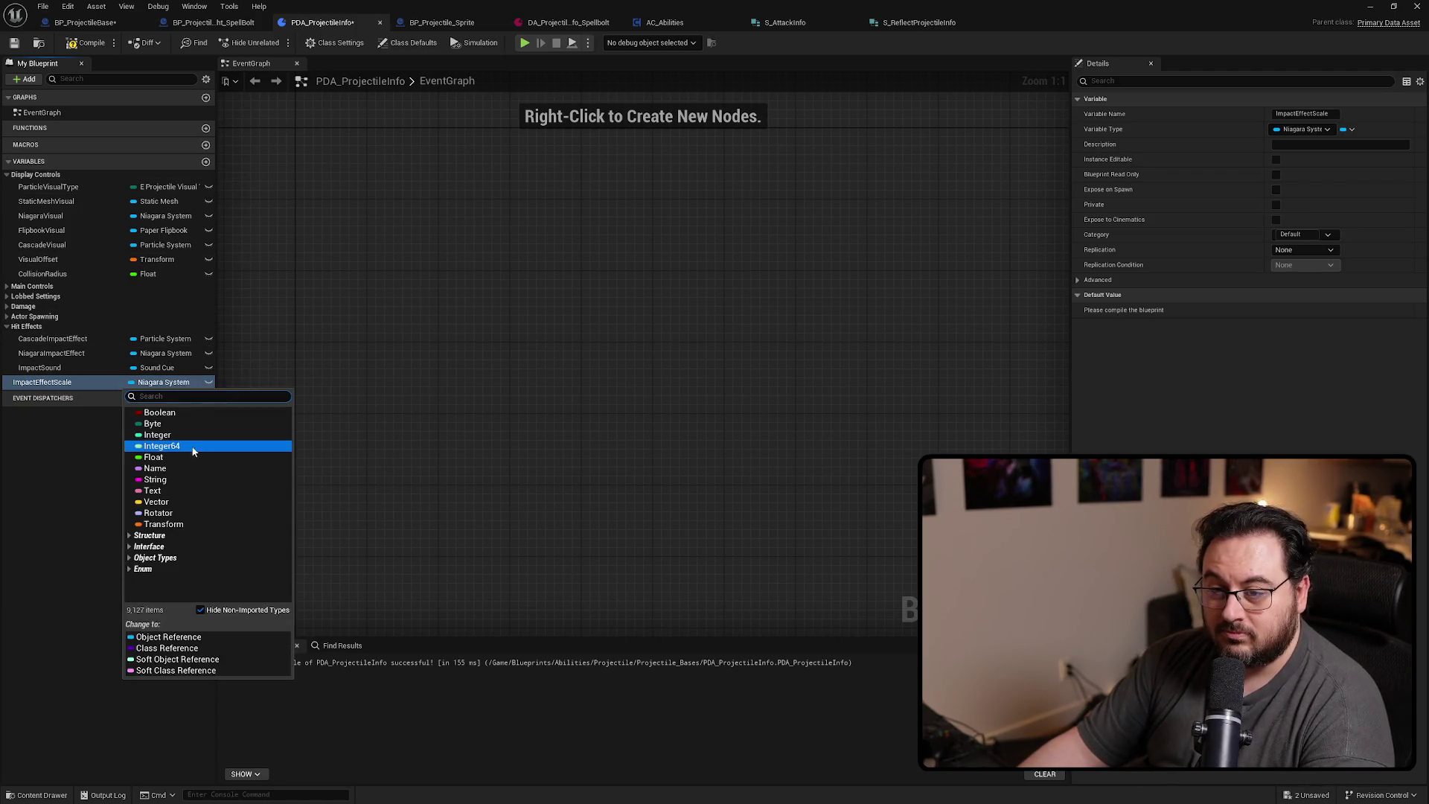
pyautogui.click(167, 459)
# Give ImpactEffectScale a 1.0 default in Hit Effects, compile, save, and return to BP_ProjectileBase
pyautogui.click(83, 43)
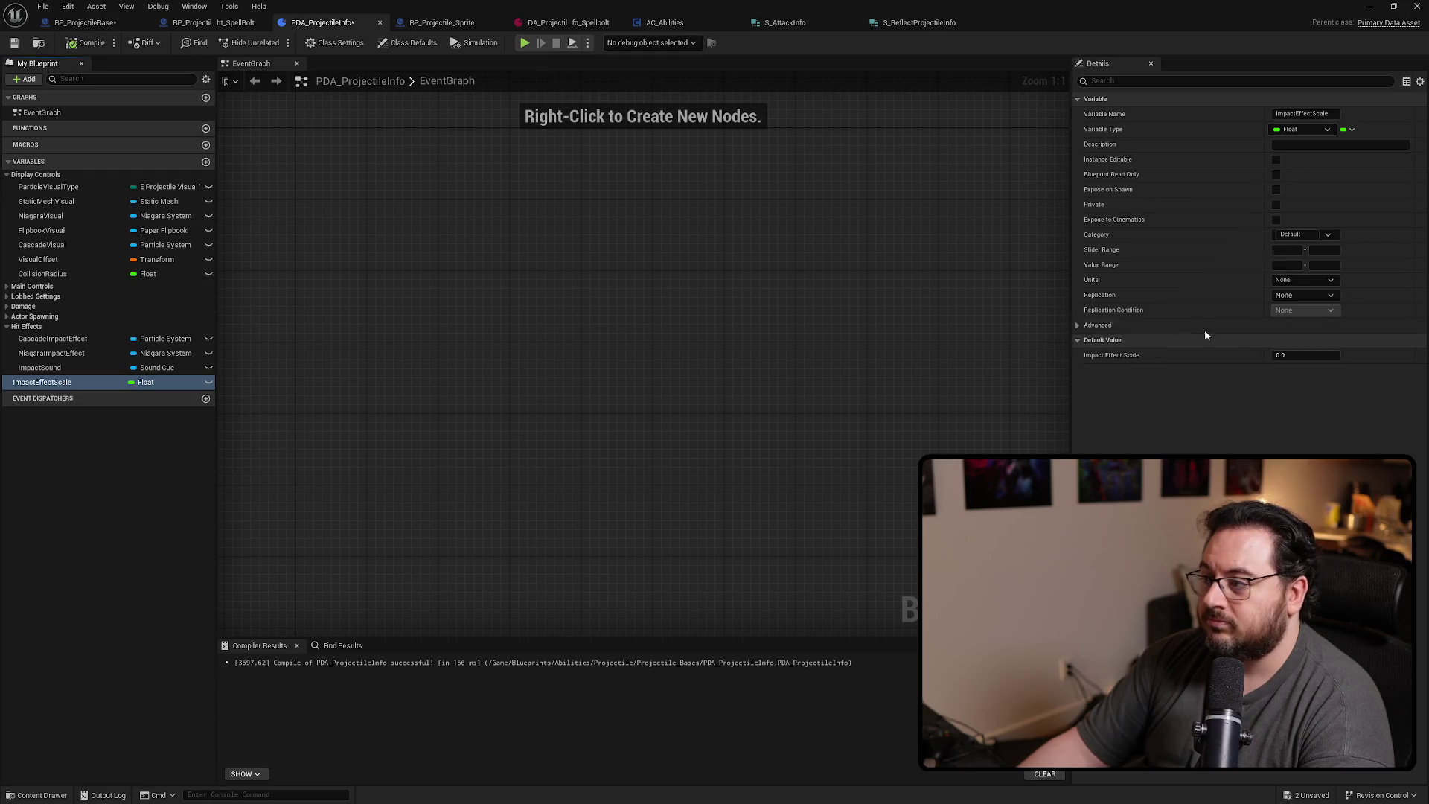
pyautogui.click(1304, 356)
pyautogui.write('1')
pyautogui.press('Return')
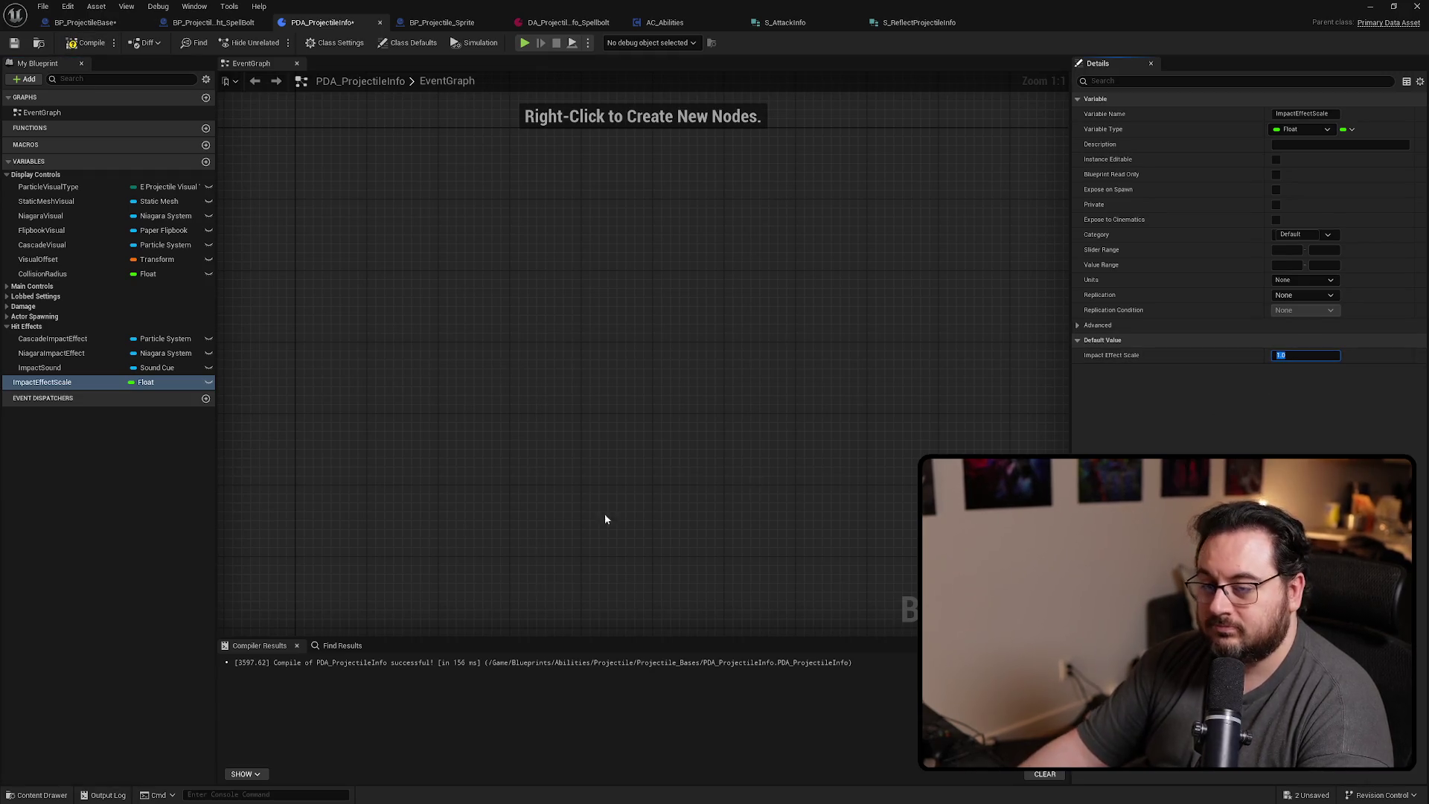
pyautogui.moveTo(45, 382); pyautogui.dragTo(49, 327)
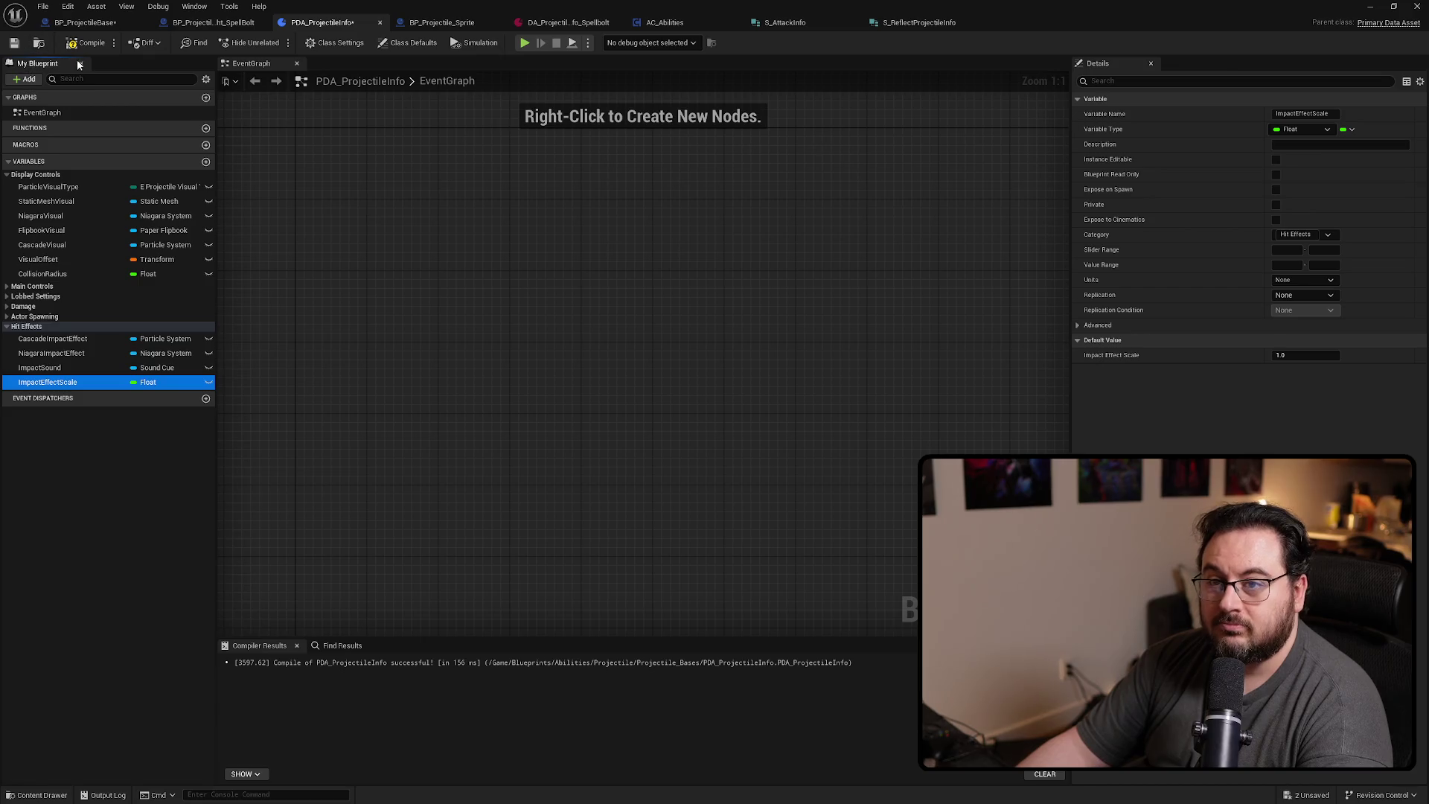
pyautogui.click(88, 42)
pyautogui.click(13, 46)
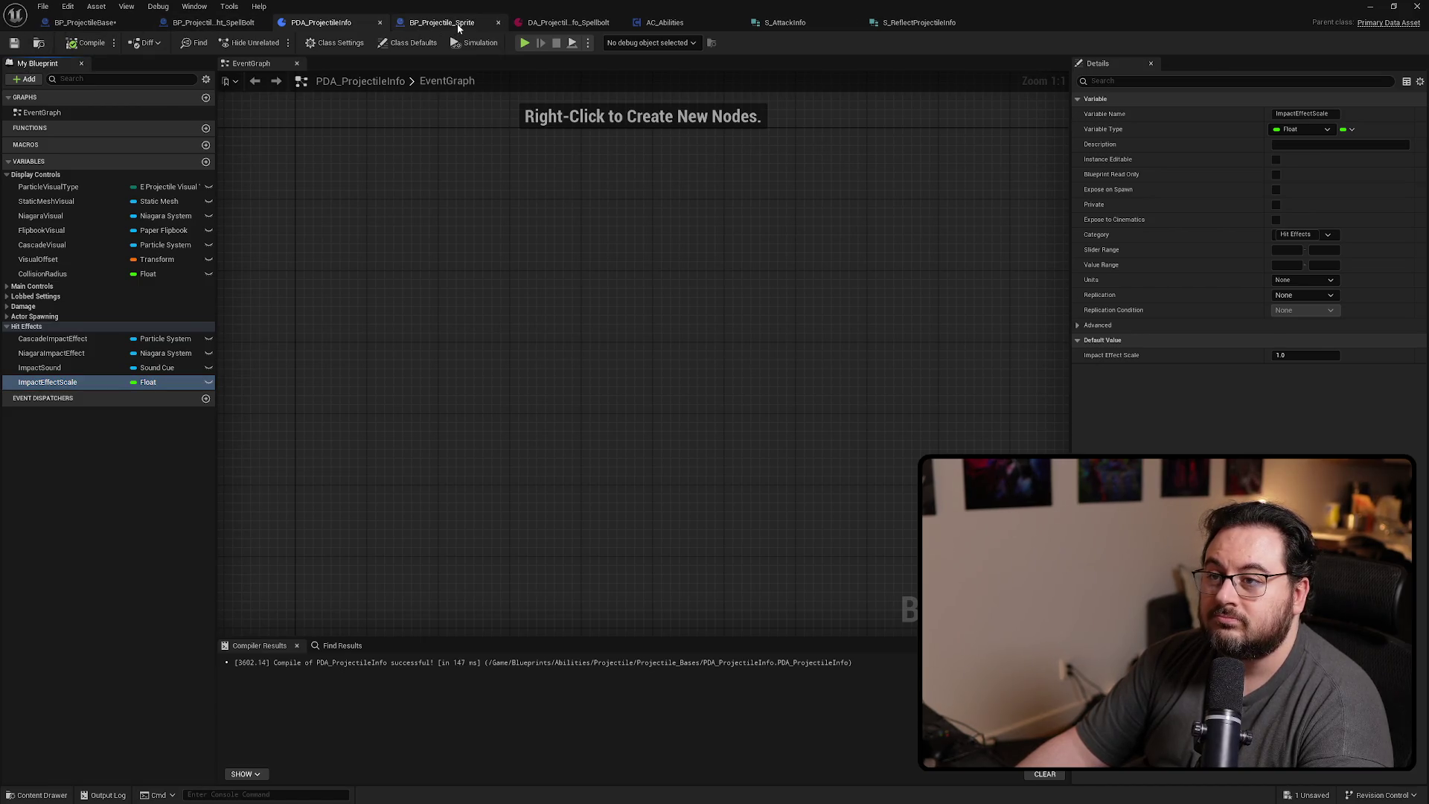
pyautogui.click(456, 23)
pyautogui.click(95, 25)
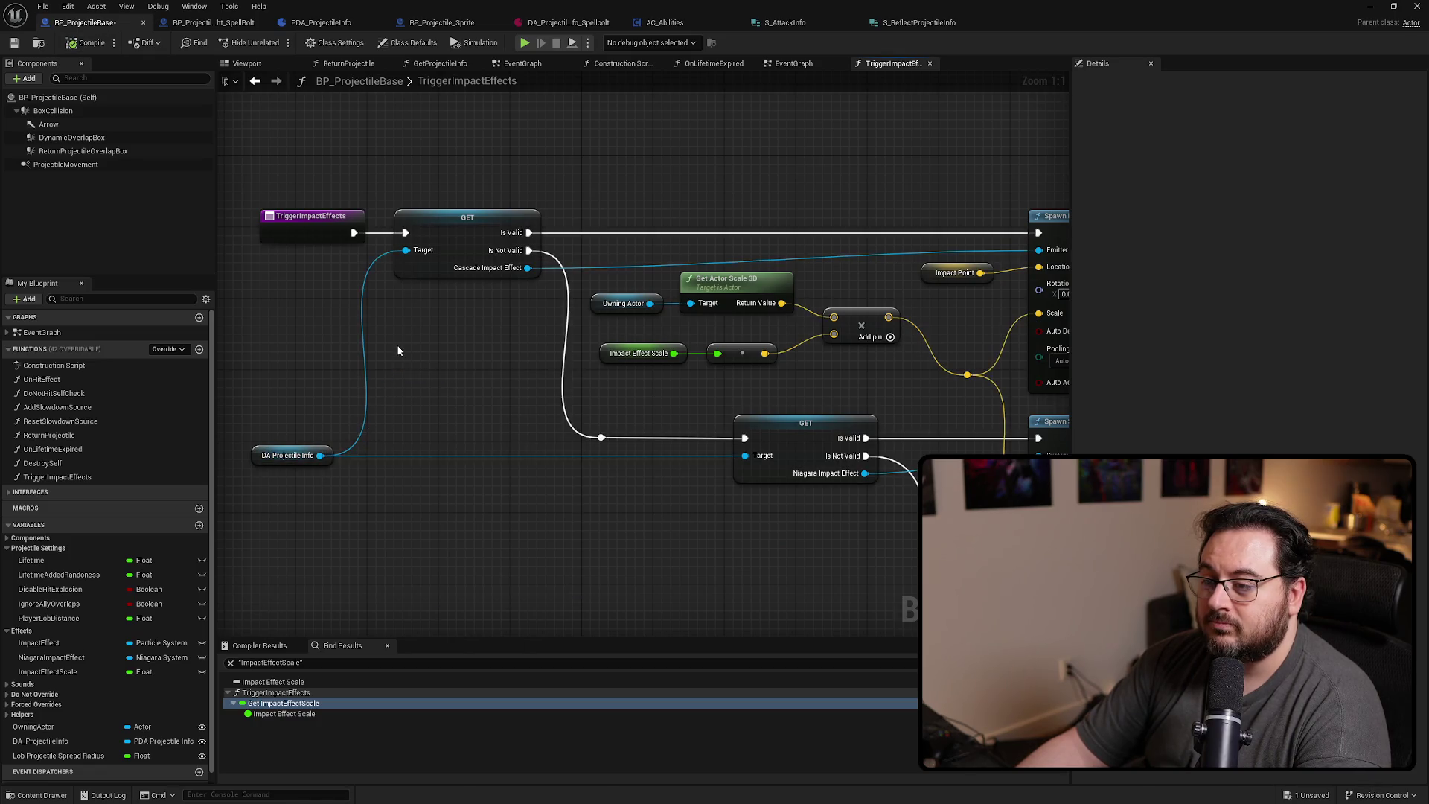
# Add an Impact Effect Scale getter from the DA Projectile Info reroute, replacing the old variable node
pyautogui.doubleClick(477, 455)
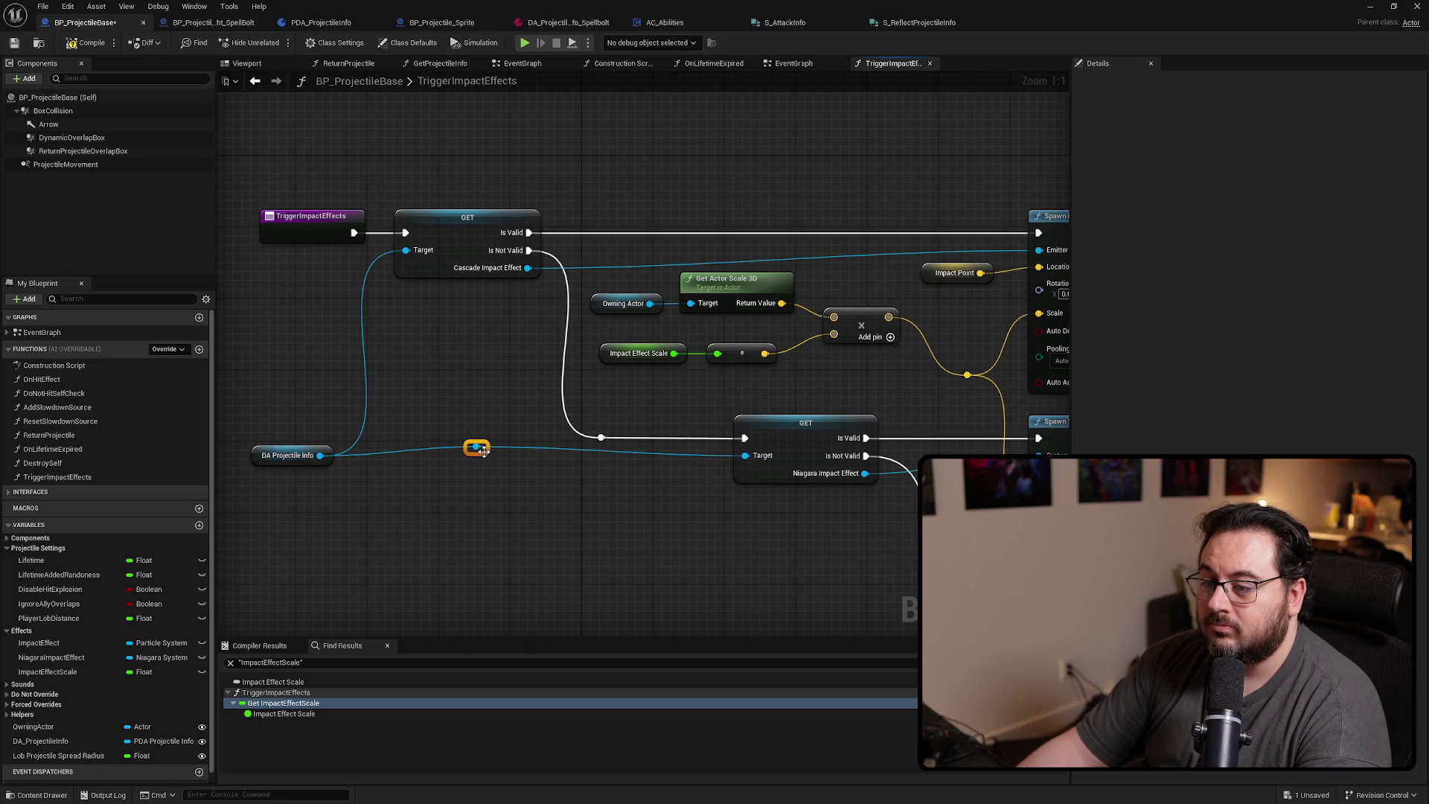
pyautogui.moveTo(477, 455); pyautogui.dragTo(502, 368)
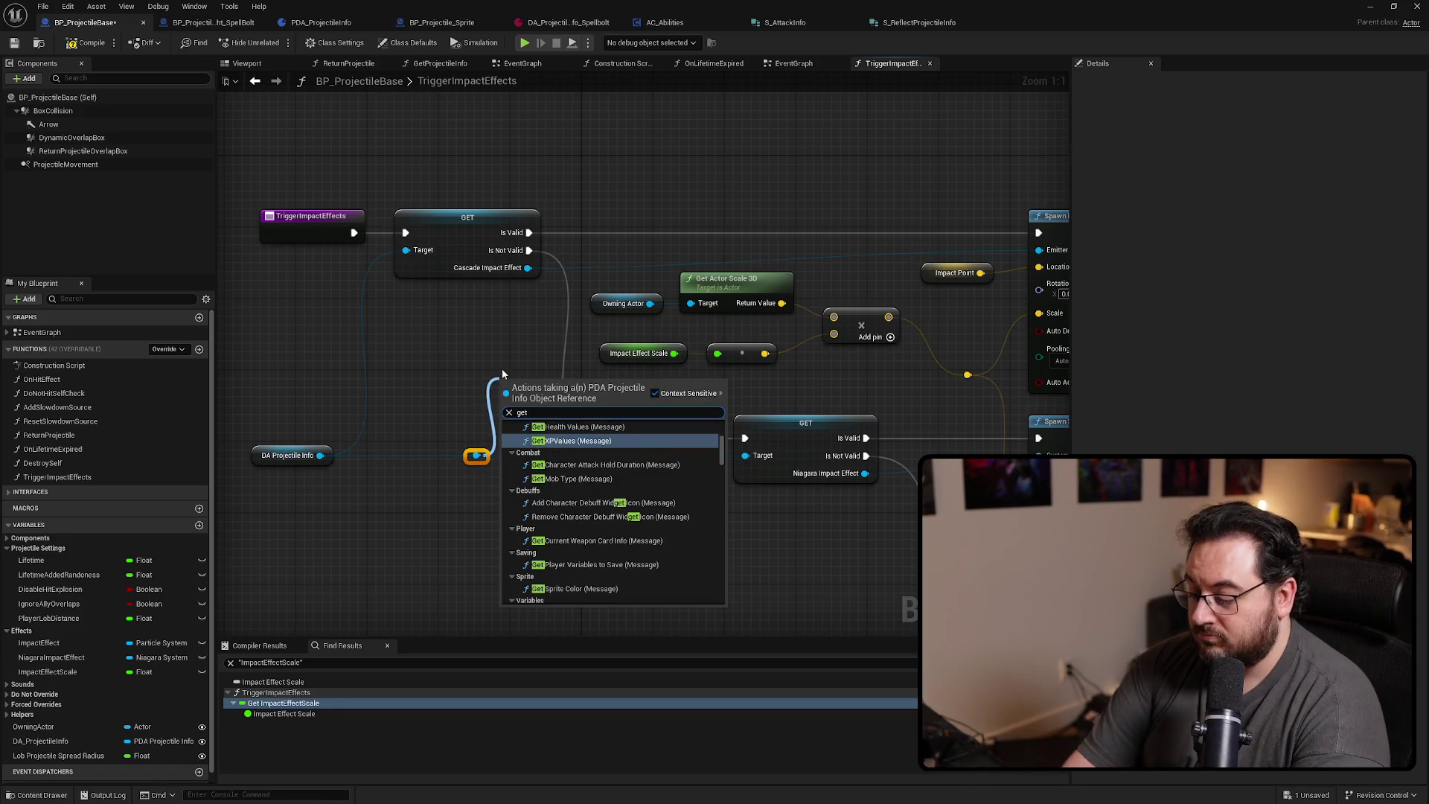
pyautogui.write('get impact eff')
pyautogui.press('Down')
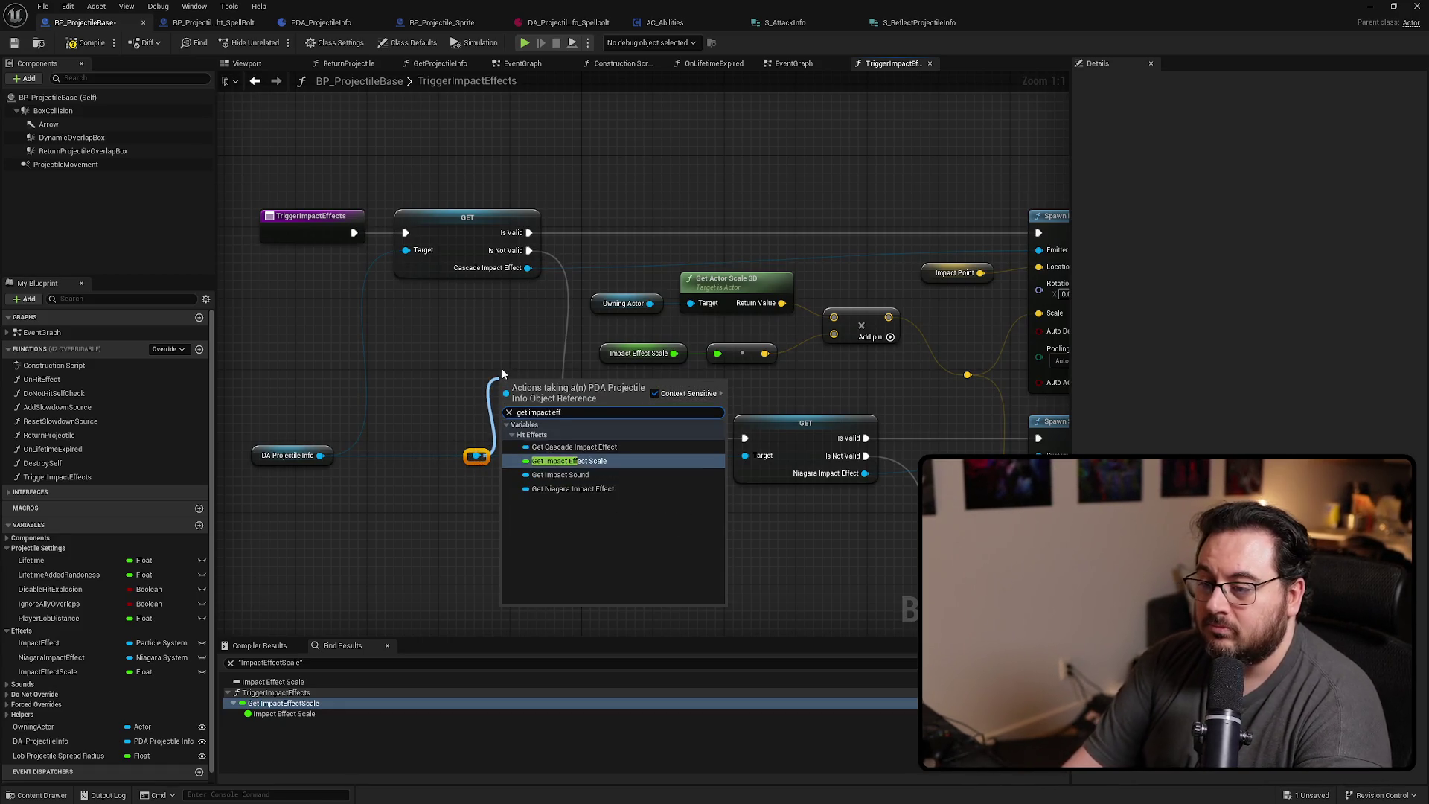
pyautogui.press('Return')
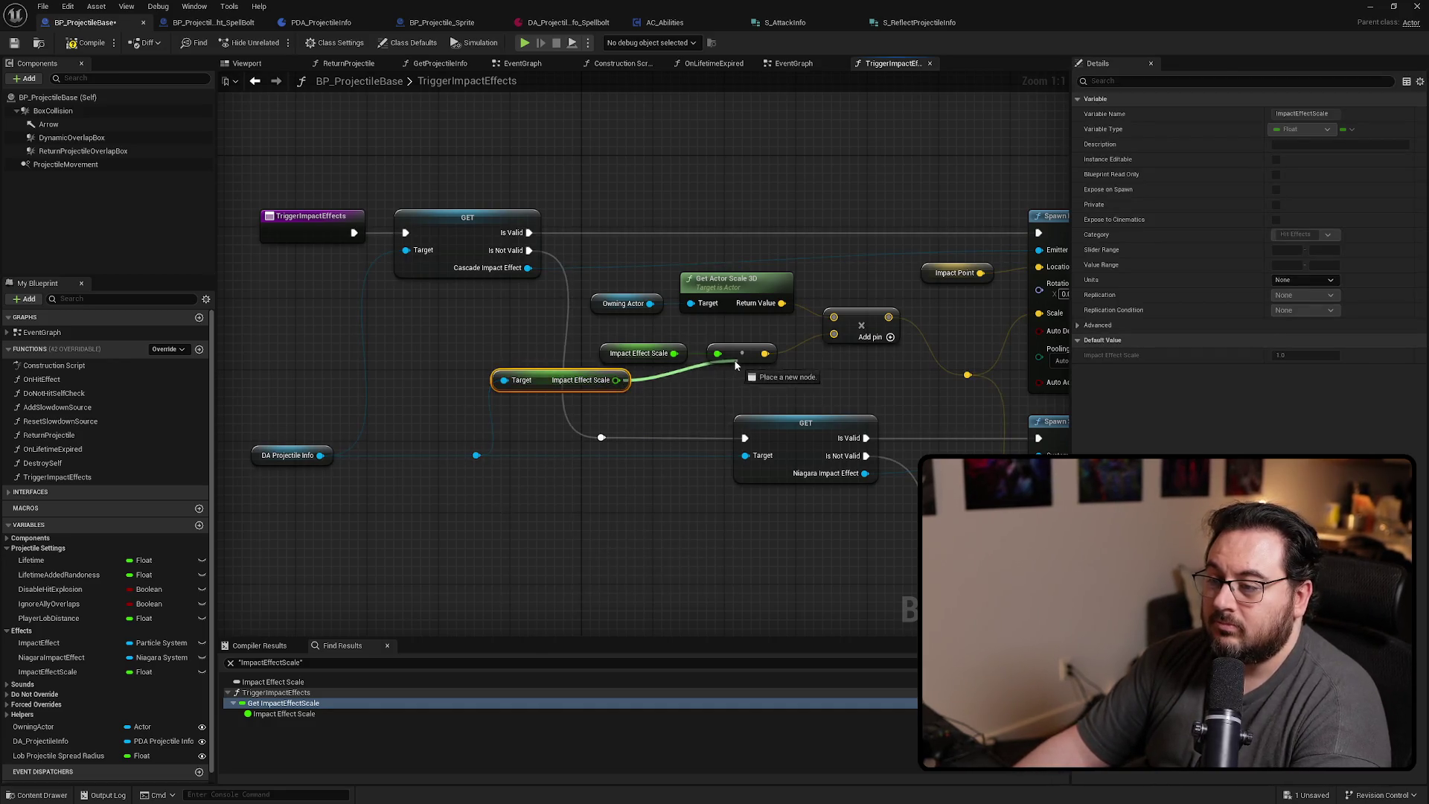
pyautogui.keyDown('ctrl'); pyautogui.click(639, 353); pyautogui.keyUp('ctrl')
pyautogui.press('Delete')
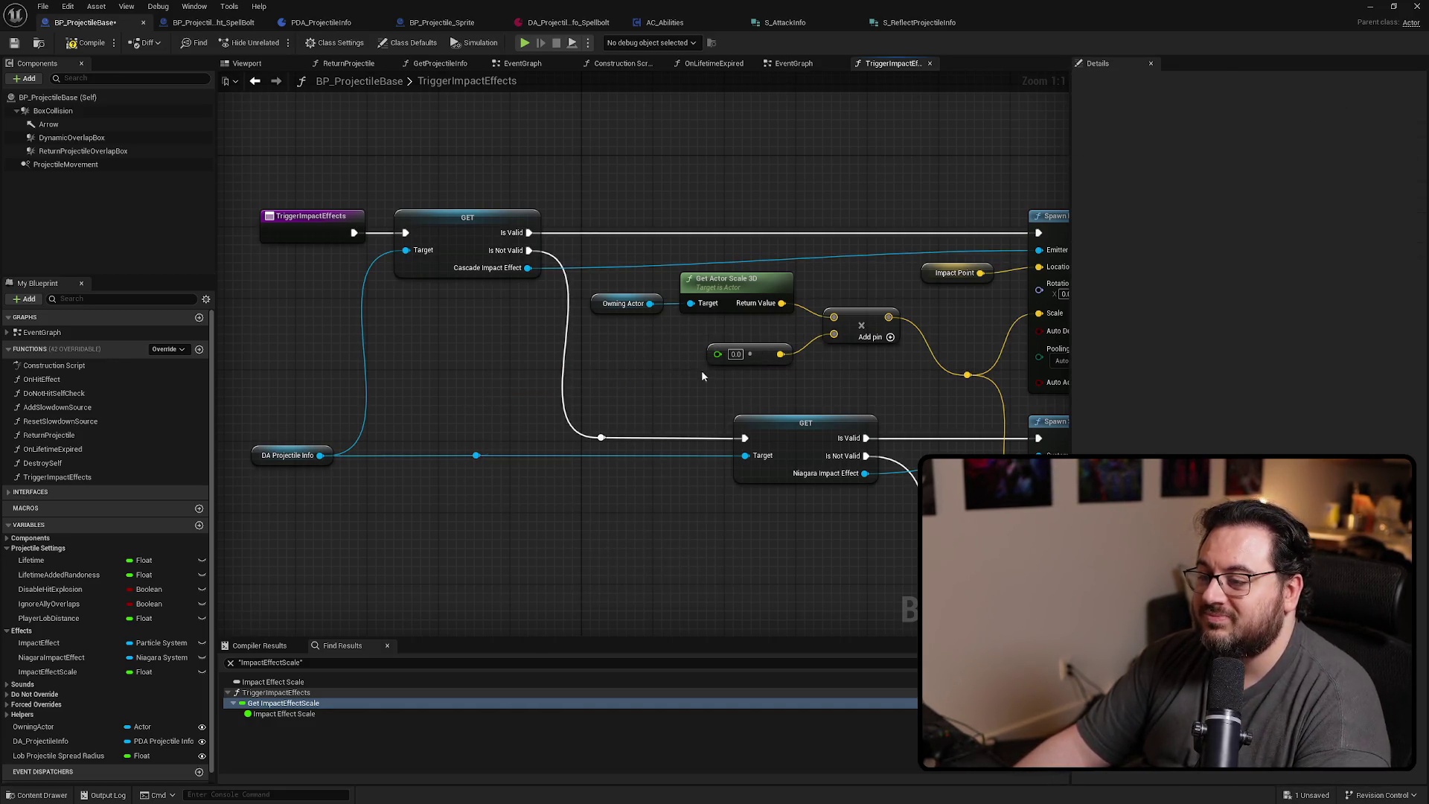
pyautogui.hotkey('ctrl', 'z')
# Align the getter and conversion nodes, straighten the reroute knot, and save the Blueprint
pyautogui.moveTo(579, 381); pyautogui.dragTo(642, 354)
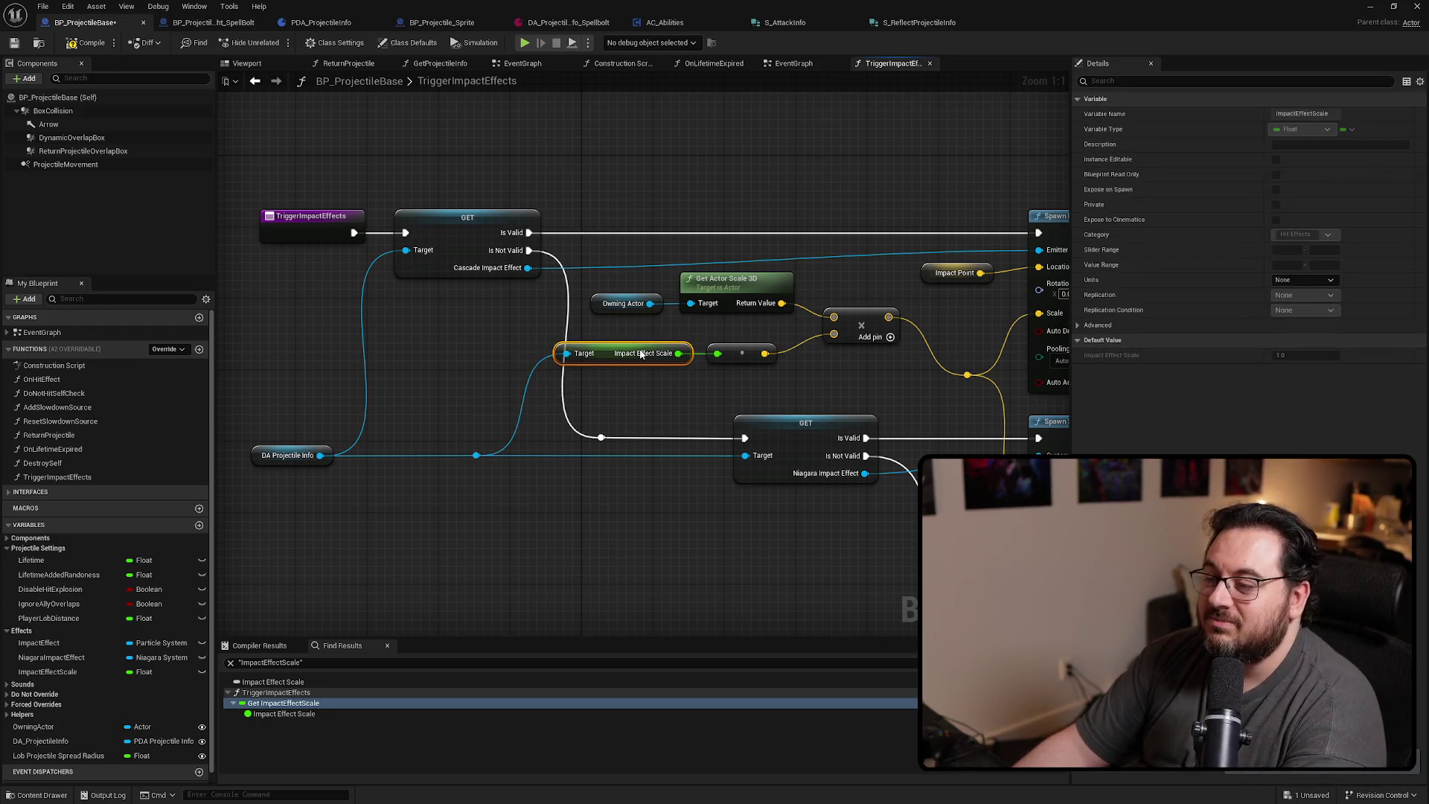
pyautogui.keyDown('ctrl'); pyautogui.click(742, 353); pyautogui.keyUp('ctrl')
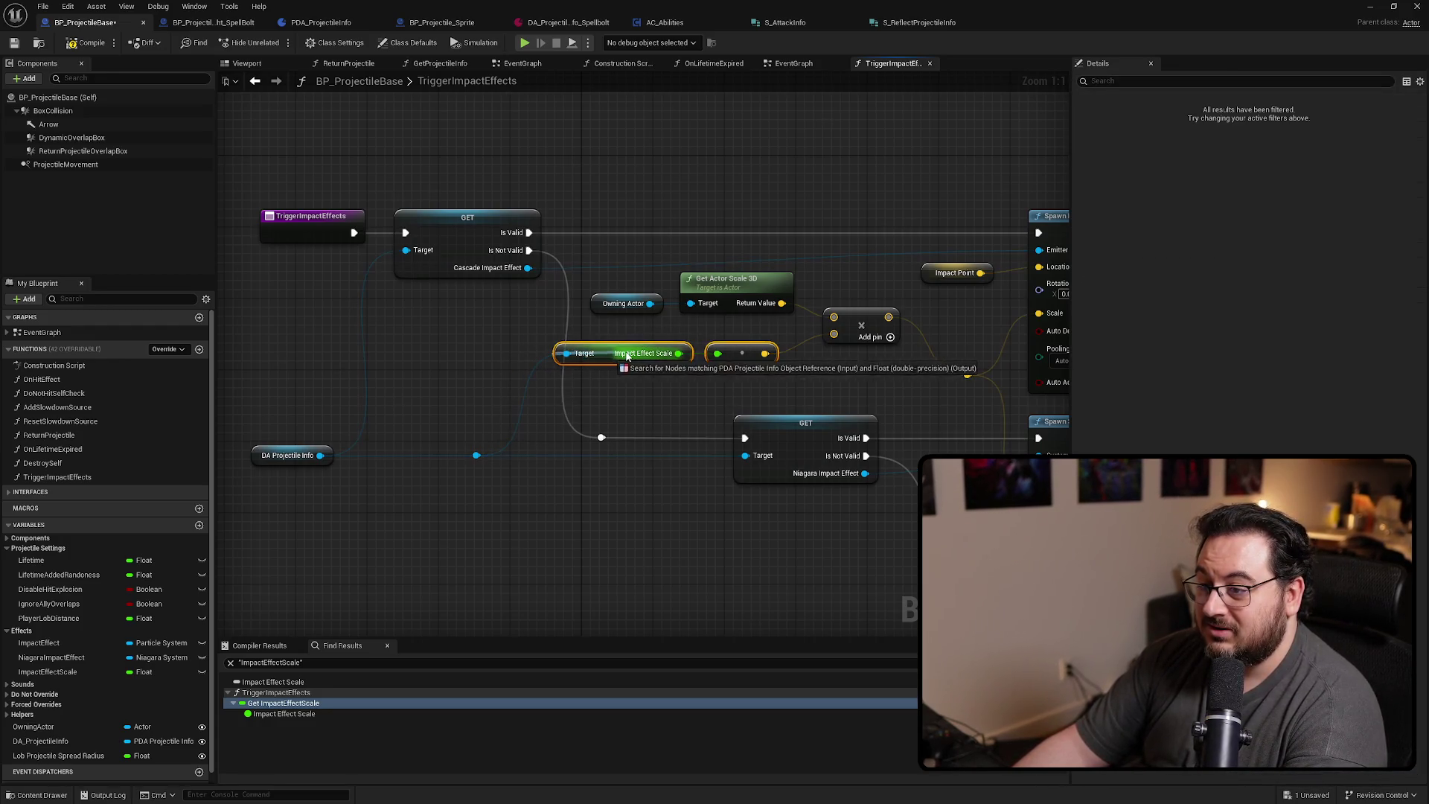
pyautogui.moveTo(609, 362); pyautogui.dragTo(637, 359)
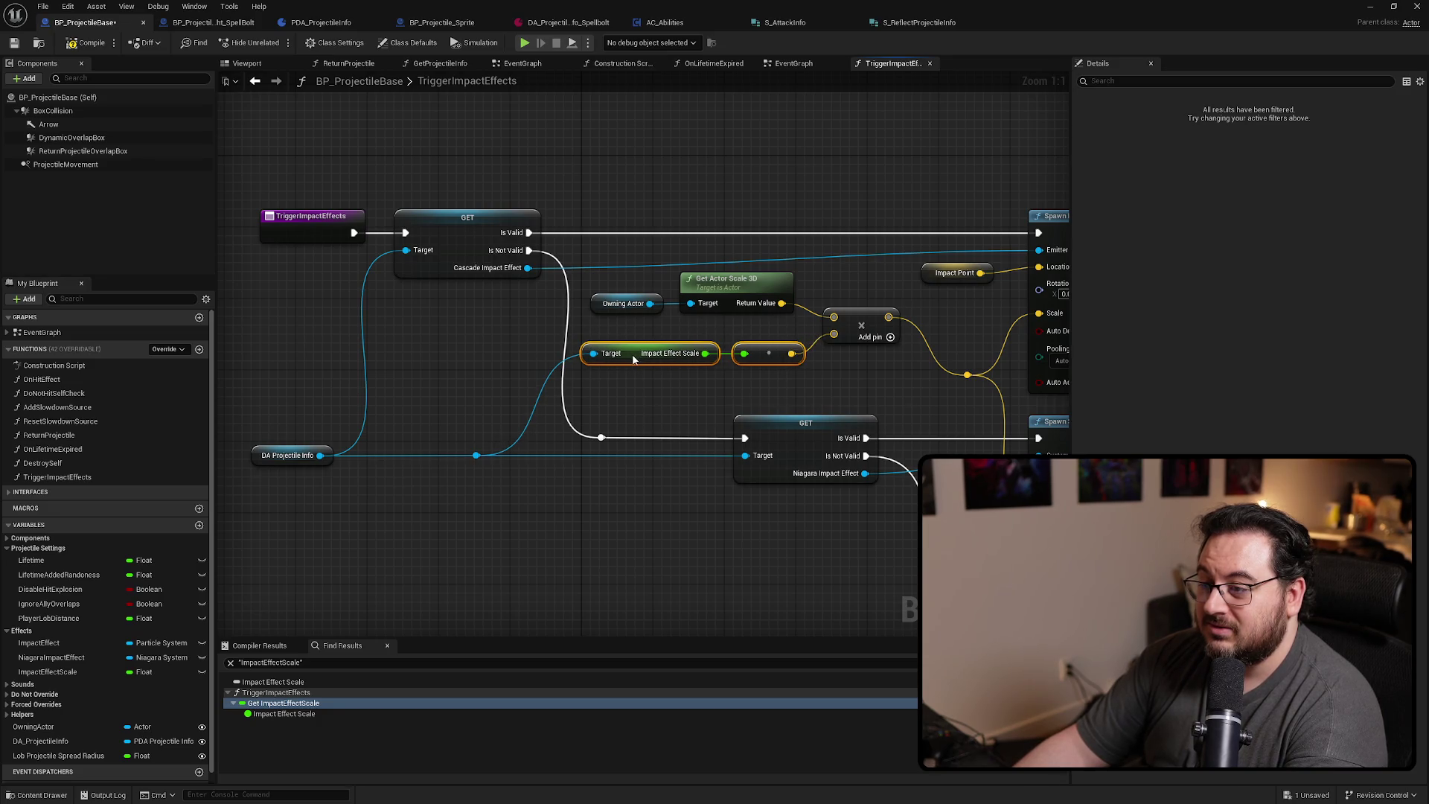
pyautogui.click(480, 512)
pyautogui.click(474, 451)
pyautogui.press('q')
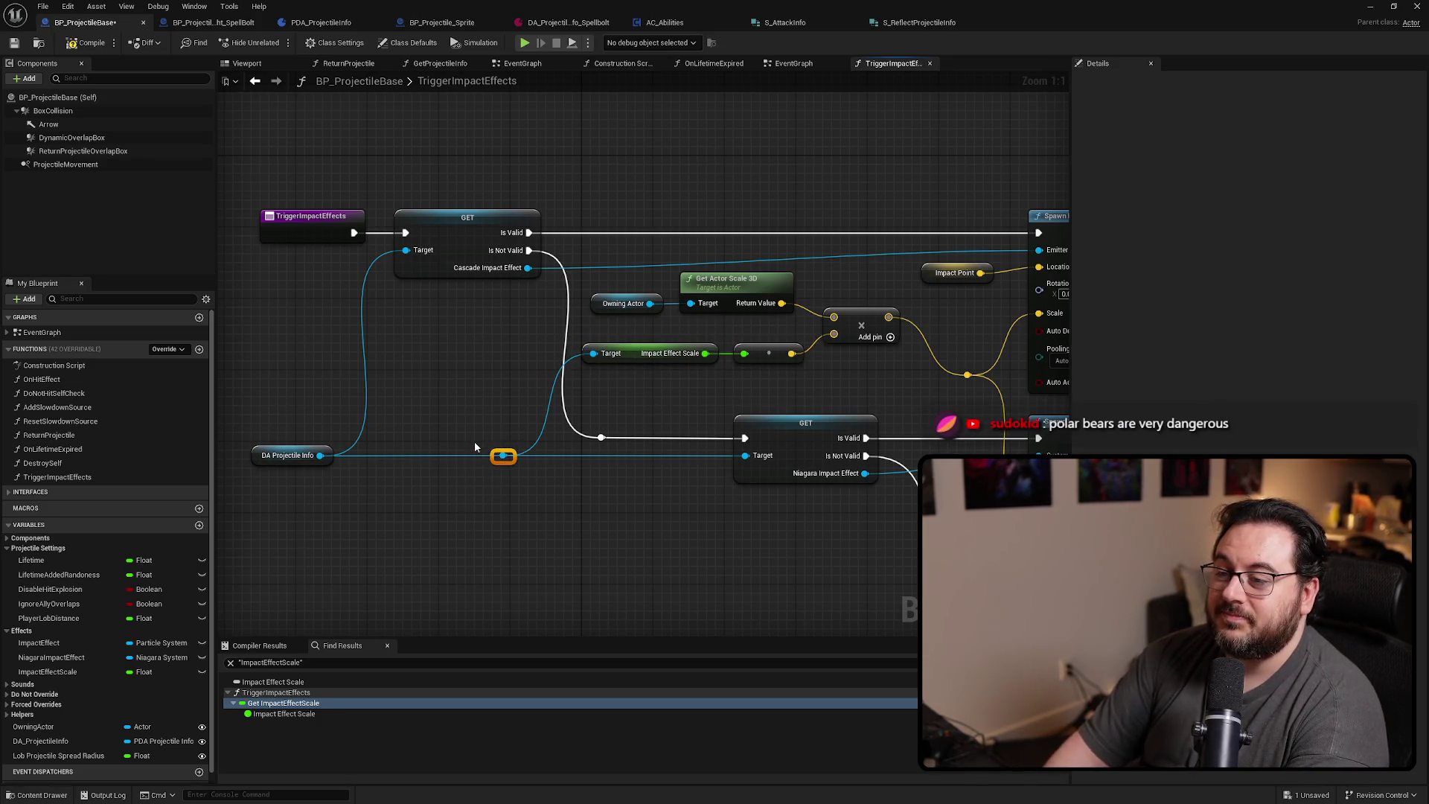
pyautogui.click(439, 369)
pyautogui.moveTo(439, 369); pyautogui.dragTo(452, 376)
pyautogui.hotkey('ctrl', 's')
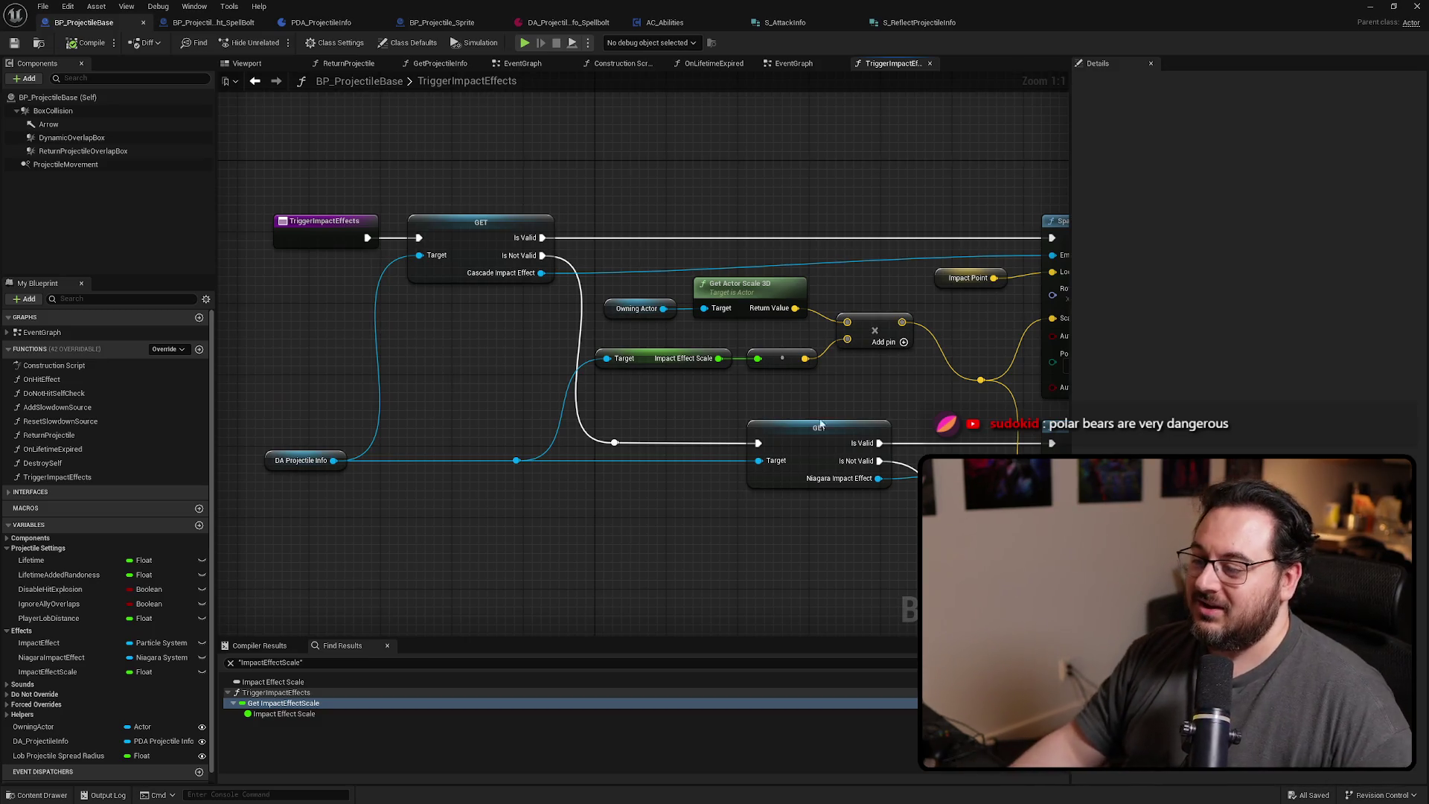
# Pan across TriggerImpactEffects to review the scaled Spawn Emitter and Spawn System nodes
pyautogui.moveTo(946, 391)
pyautogui.mouseDown()
pyautogui.moveTo(801, 372)
pyautogui.moveTo(848, 331)
pyautogui.moveTo(834, 306)
pyautogui.moveTo(843, 316)
pyautogui.mouseUp()
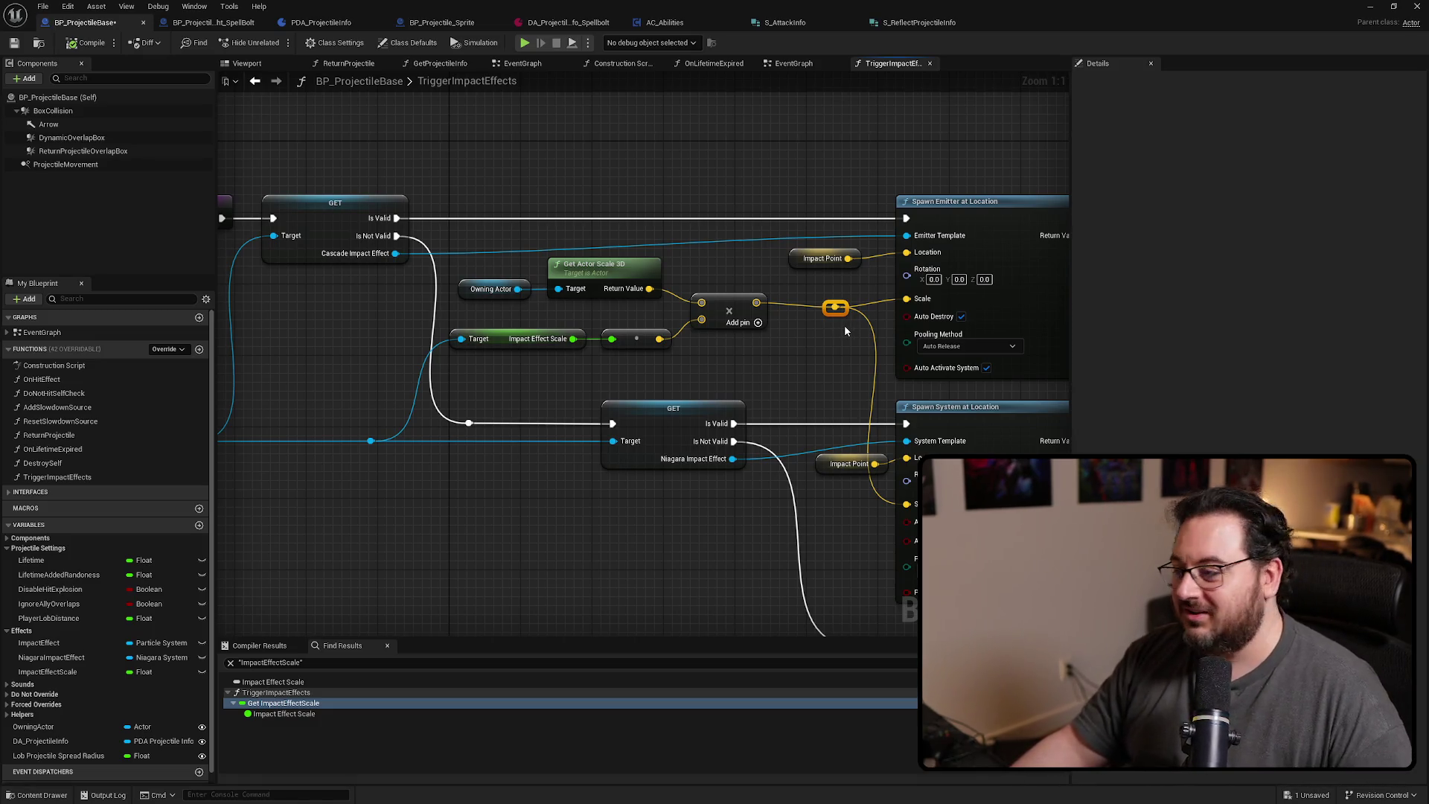
pyautogui.moveTo(846, 318)
pyautogui.mouseDown()
pyautogui.moveTo(580, 324)
pyautogui.moveTo(746, 342)
pyautogui.mouseUp()
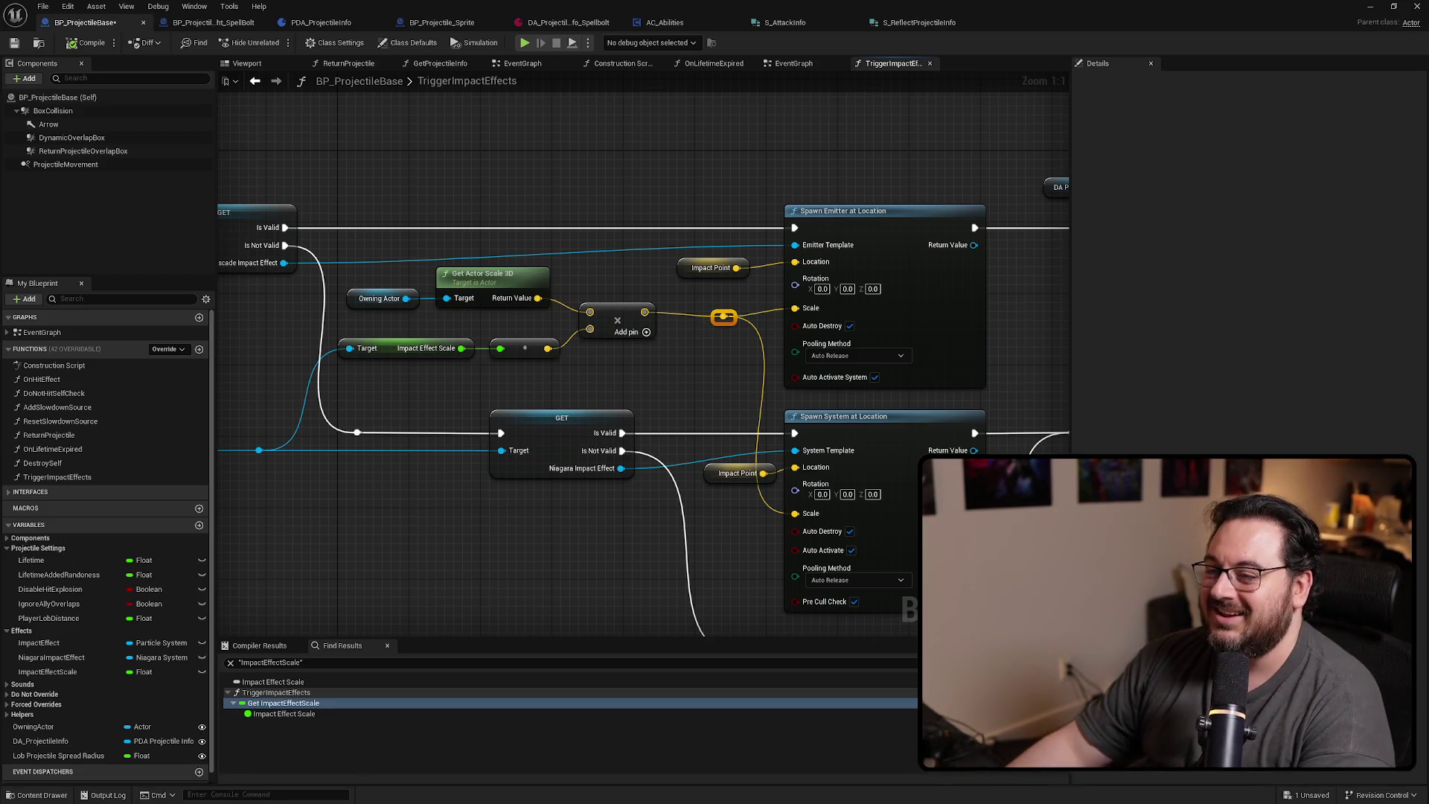
pyautogui.moveTo(683, 367)
pyautogui.mouseDown()
pyautogui.moveTo(845, 373)
pyautogui.moveTo(702, 376)
pyautogui.moveTo(701, 356)
pyautogui.moveTo(446, 241)
pyautogui.moveTo(420, 257)
pyautogui.mouseUp()
pyautogui.scroll(-1, 701, 356)
pyautogui.moveTo(784, 352); pyautogui.dragTo(564, 406)
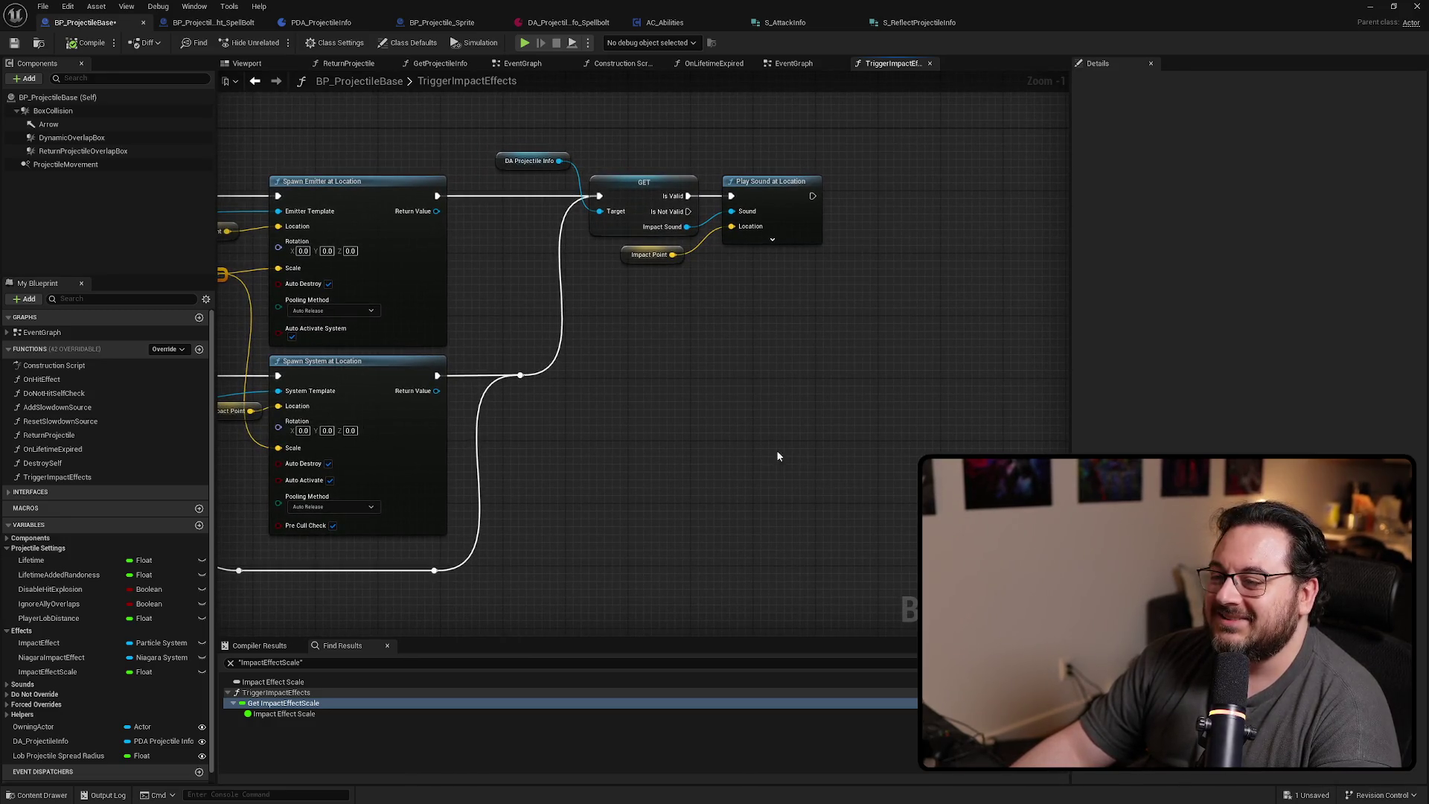
pyautogui.scroll(-2, 874, 418)
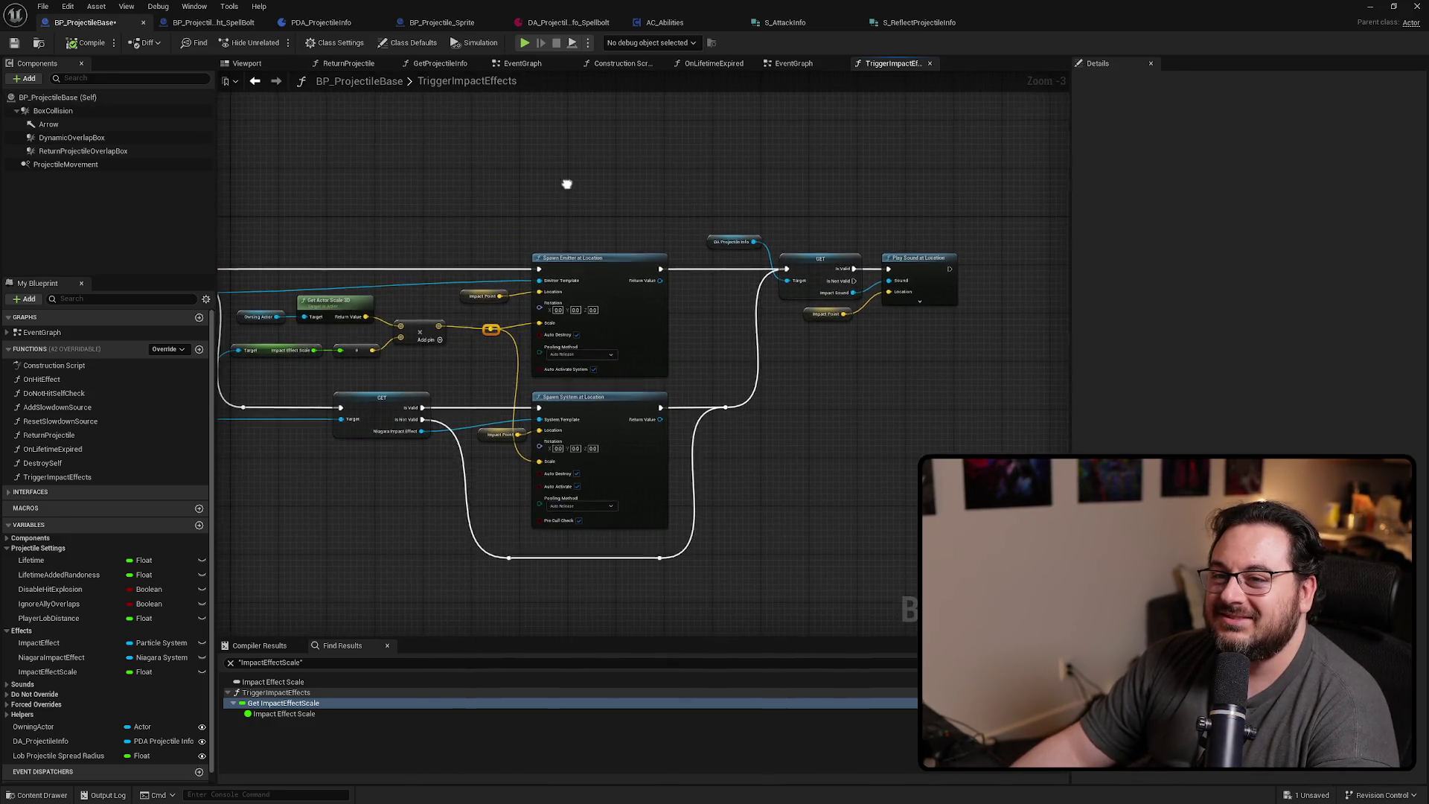
pyautogui.moveTo(566, 184); pyautogui.dragTo(597, 190)
# Save BP_ProjectileBase and expand the Sounds variable category
pyautogui.hotkey('ctrl', 's')
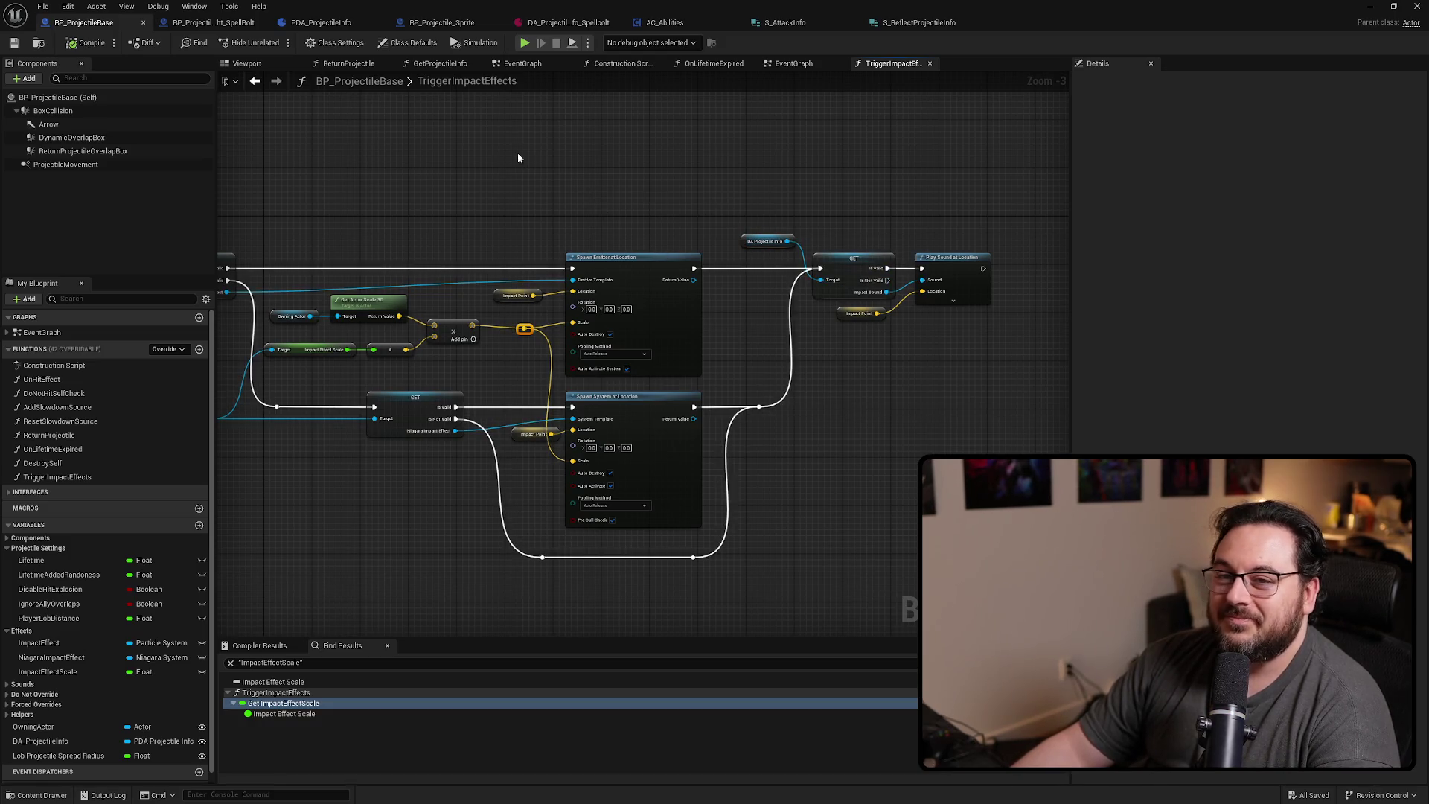
pyautogui.moveTo(514, 145)
pyautogui.mouseDown()
pyautogui.moveTo(461, 145)
pyautogui.moveTo(846, 140)
pyautogui.mouseUp()
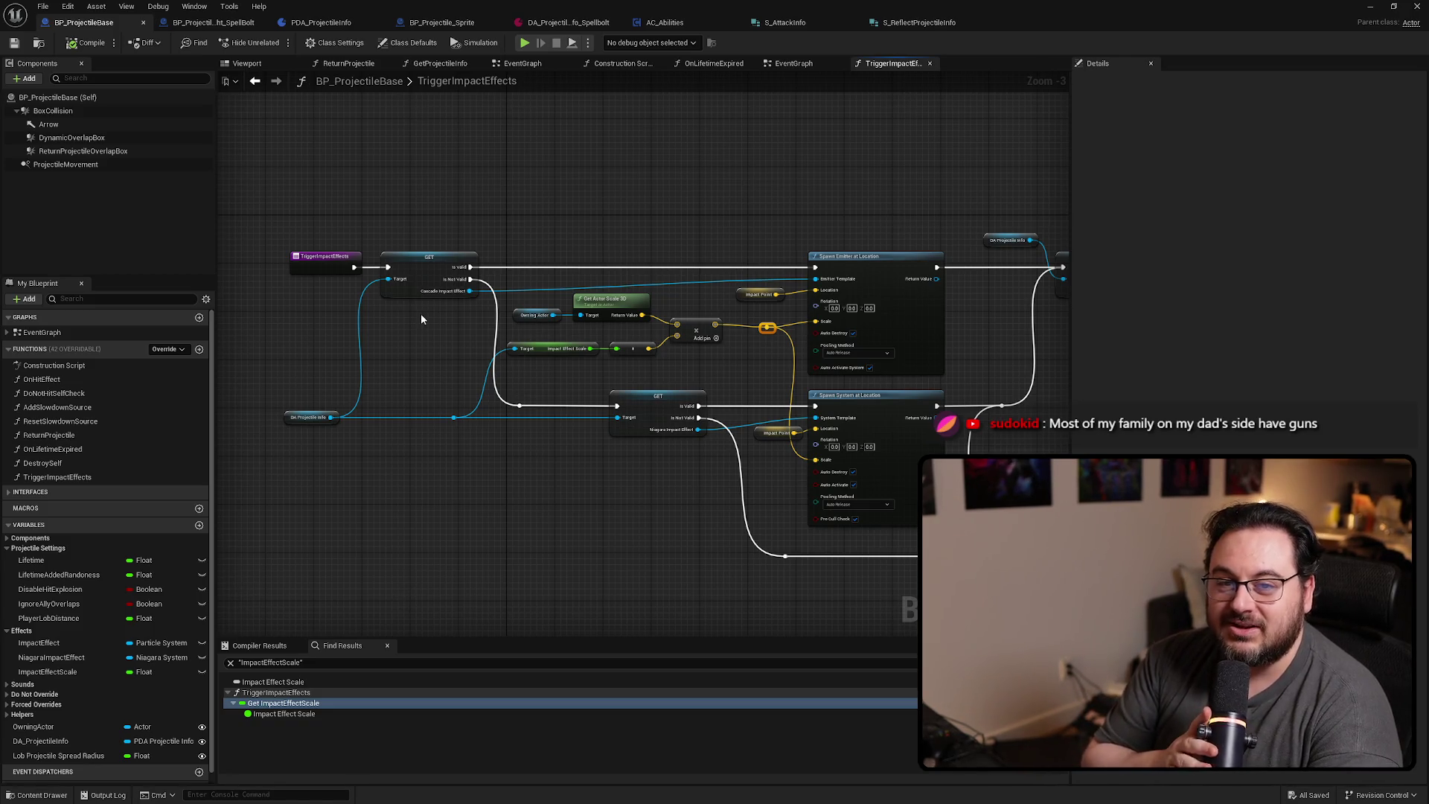
pyautogui.click(29, 684)
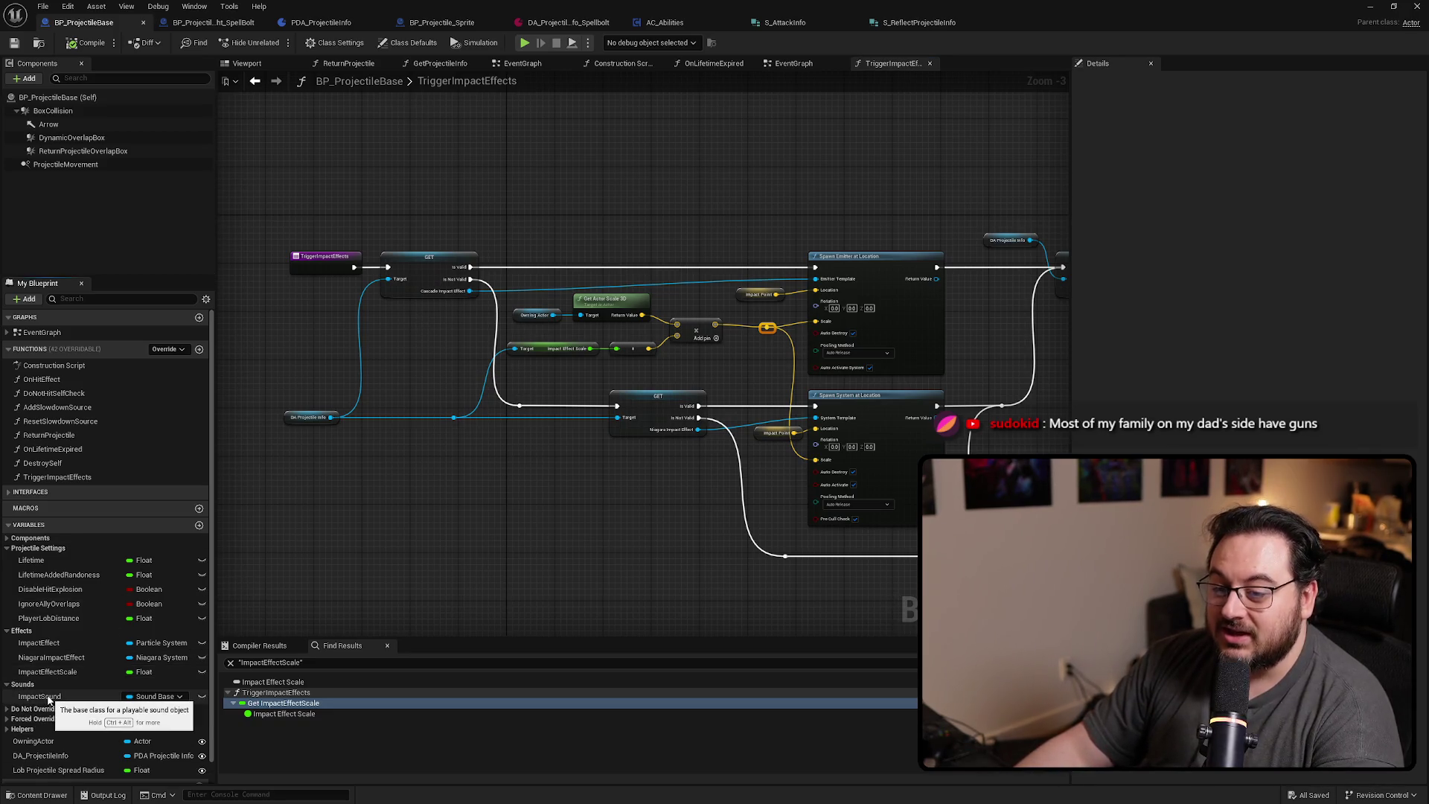
# Find ImpactSound's references and jump to its use in the EventGraph
pyautogui.rightClick(48, 698)
pyautogui.moveTo(104, 632)
pyautogui.click(197, 632)
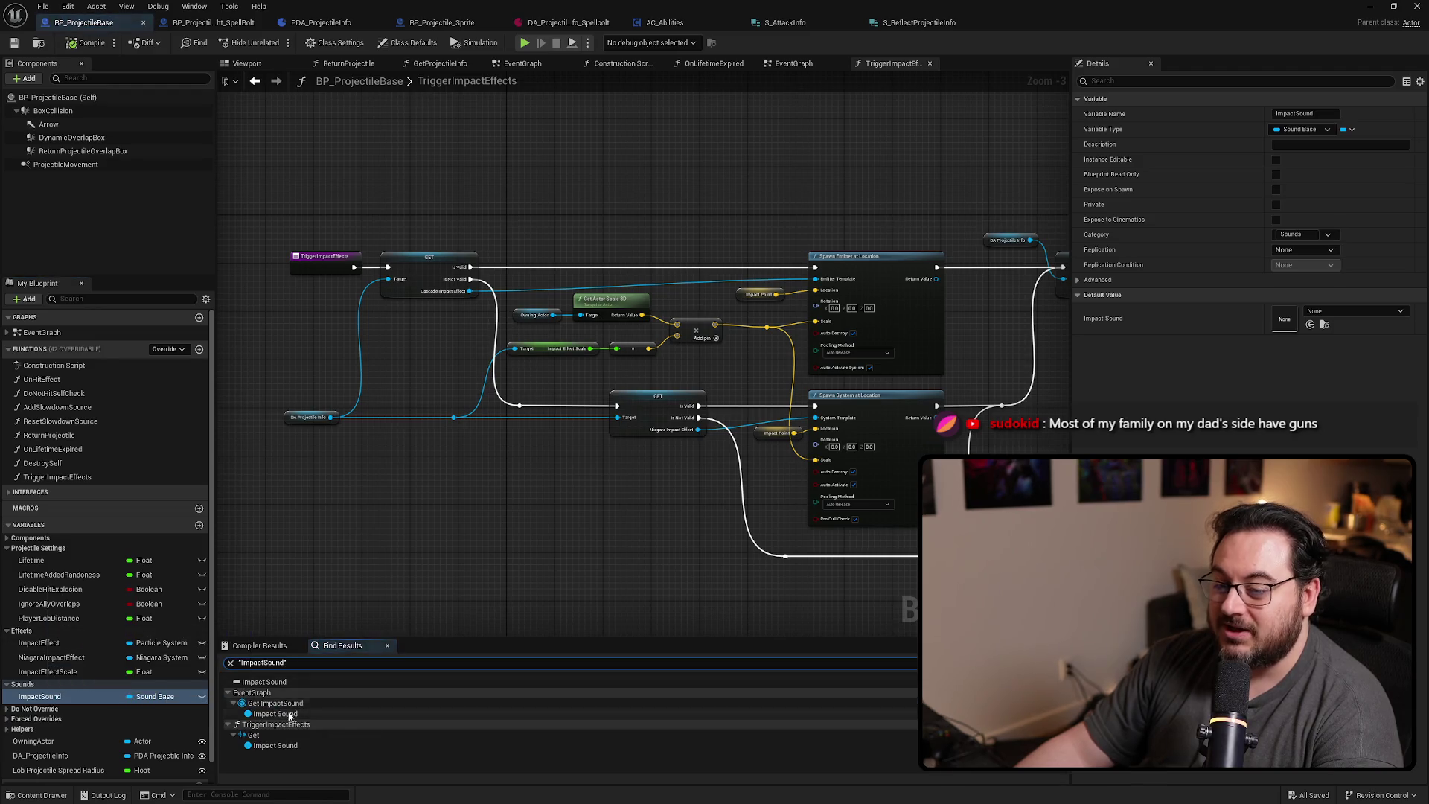
pyautogui.doubleClick(275, 703)
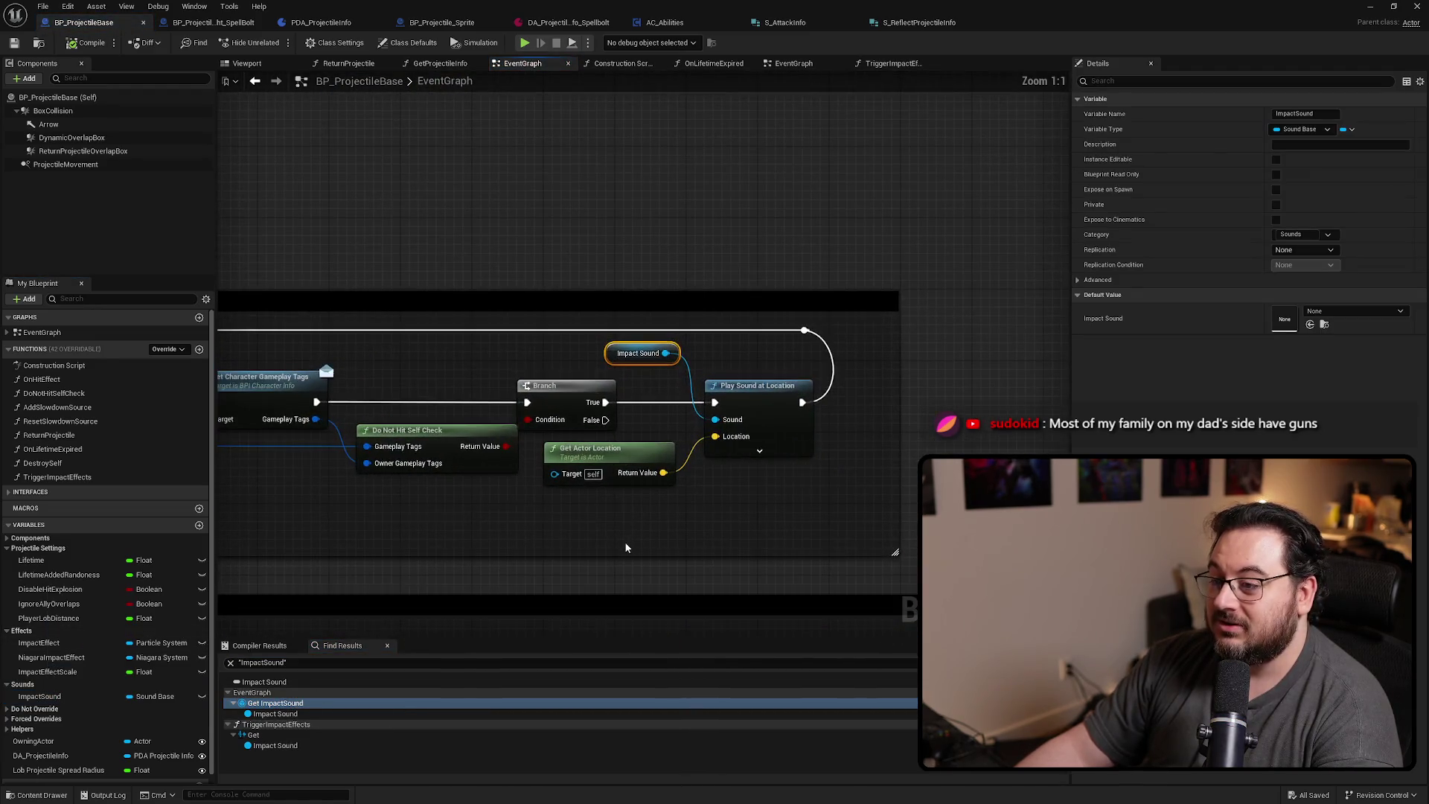
pyautogui.scroll(-1, 74, 744)
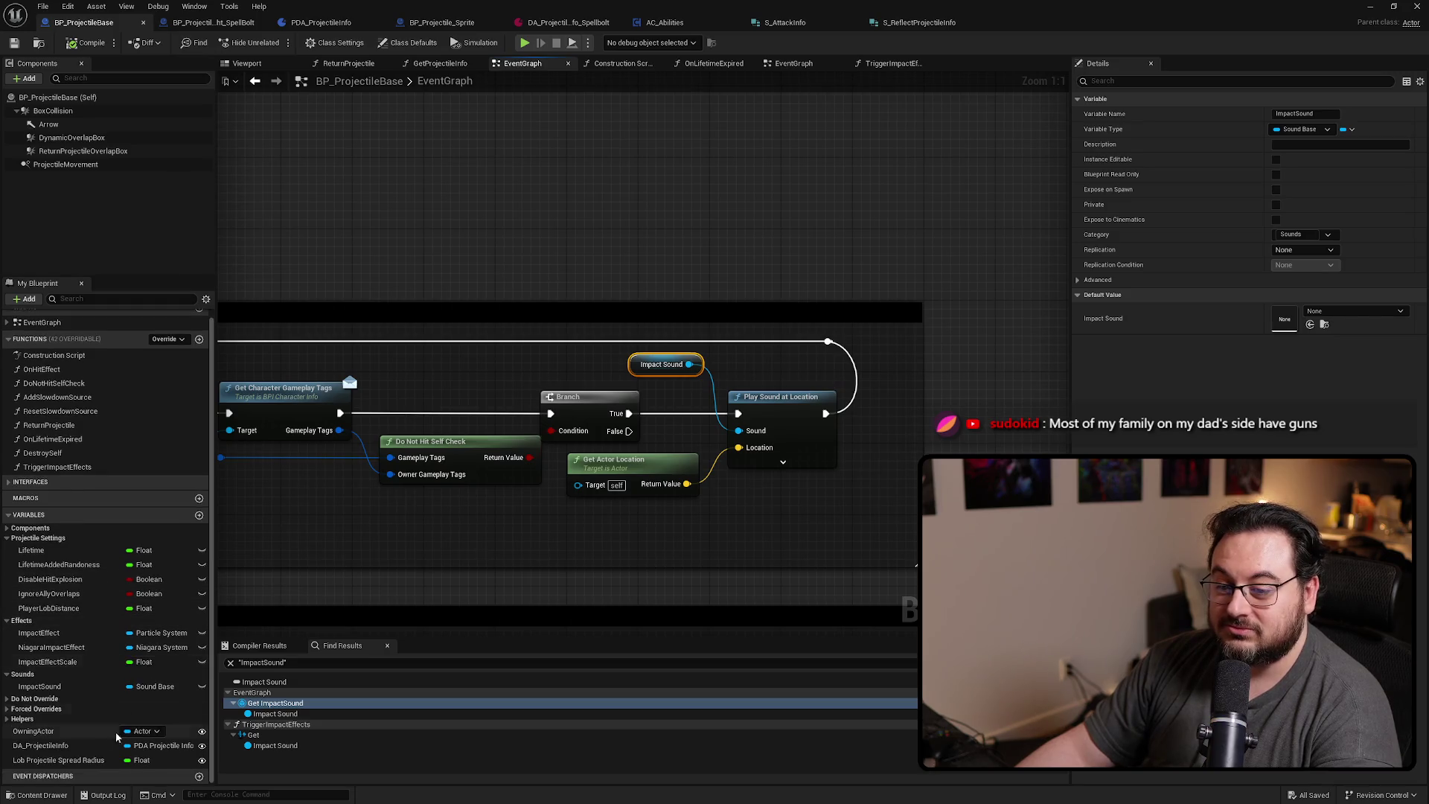
# Feed Play Sound at Location from DA Projectile Info's Impact Sound getter, deleting the old variable node
pyautogui.moveTo(73, 746)
pyautogui.mouseDown()
pyautogui.moveTo(599, 237)
pyautogui.moveTo(716, 252)
pyautogui.moveTo(722, 238)
pyautogui.mouseUp()
pyautogui.write('get impact')
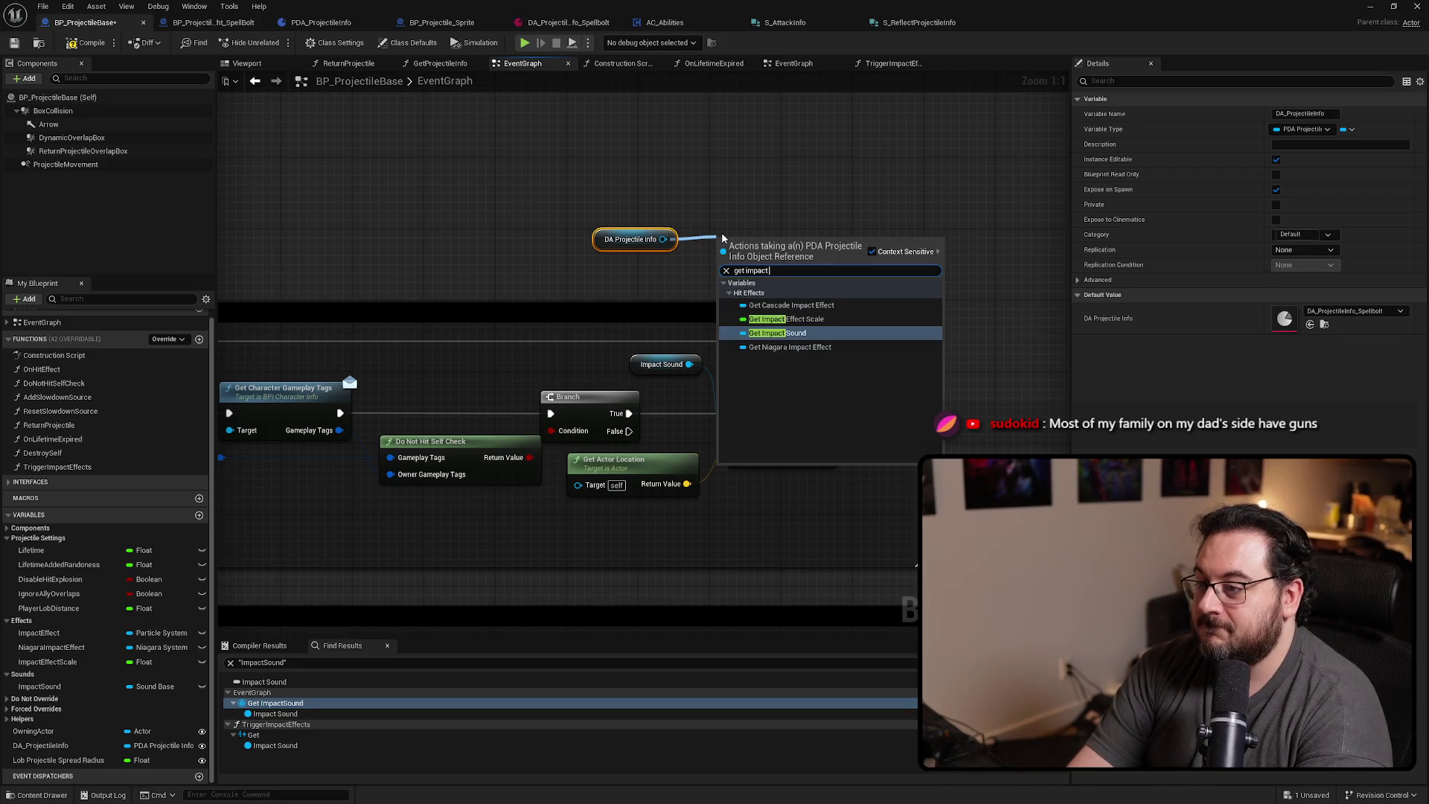
pyautogui.press('Return')
pyautogui.moveTo(819, 239)
pyautogui.mouseDown()
pyautogui.moveTo(856, 259)
pyautogui.moveTo(738, 430)
pyautogui.mouseUp()
pyautogui.click(663, 363)
pyautogui.press('Delete')
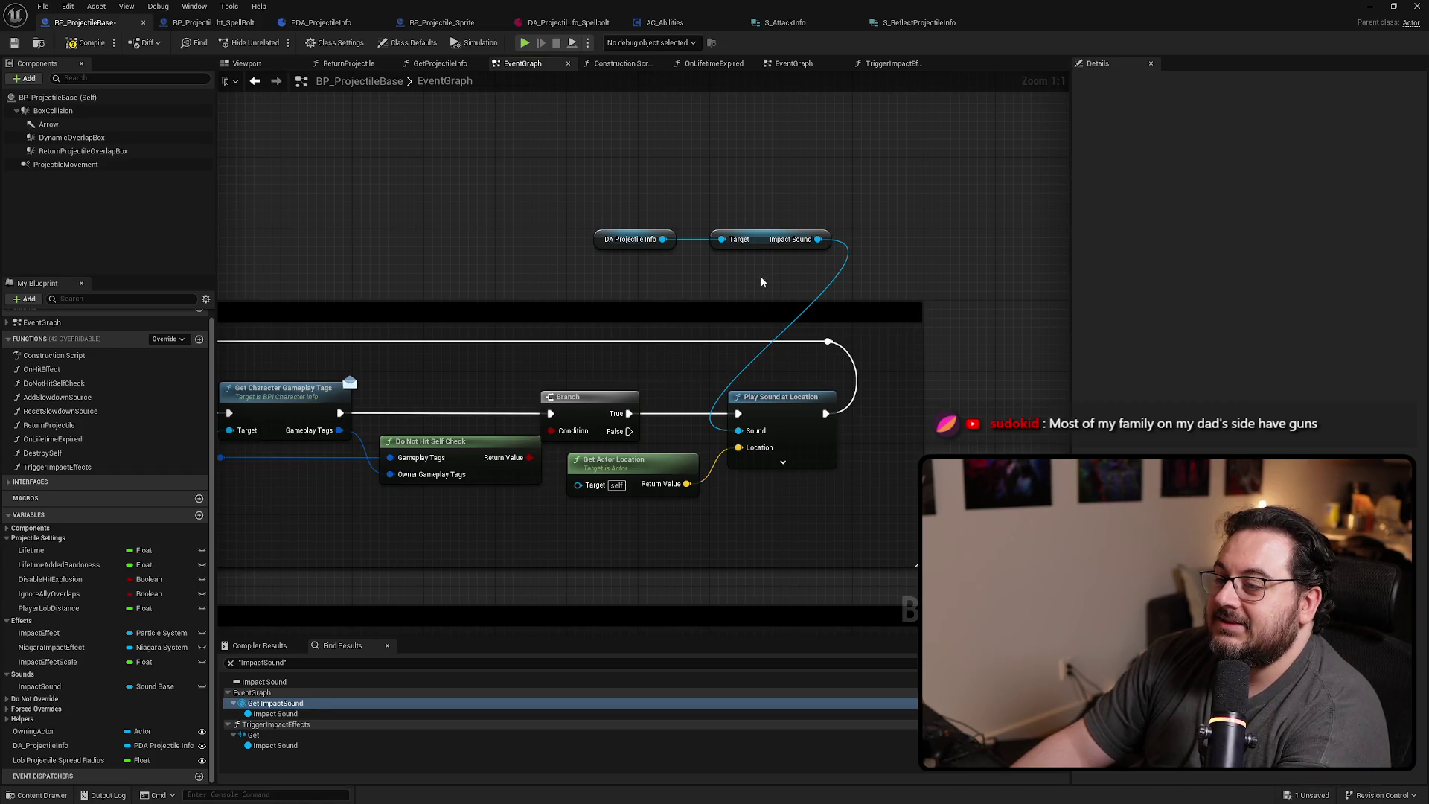
pyautogui.moveTo(758, 245)
pyautogui.mouseDown()
pyautogui.moveTo(637, 273)
pyautogui.moveTo(658, 375)
pyautogui.moveTo(503, 367)
pyautogui.moveTo(504, 382)
pyautogui.mouseUp()
pyautogui.keyDown('shift'); pyautogui.click(633, 239); pyautogui.keyUp('shift')
pyautogui.click(614, 355)
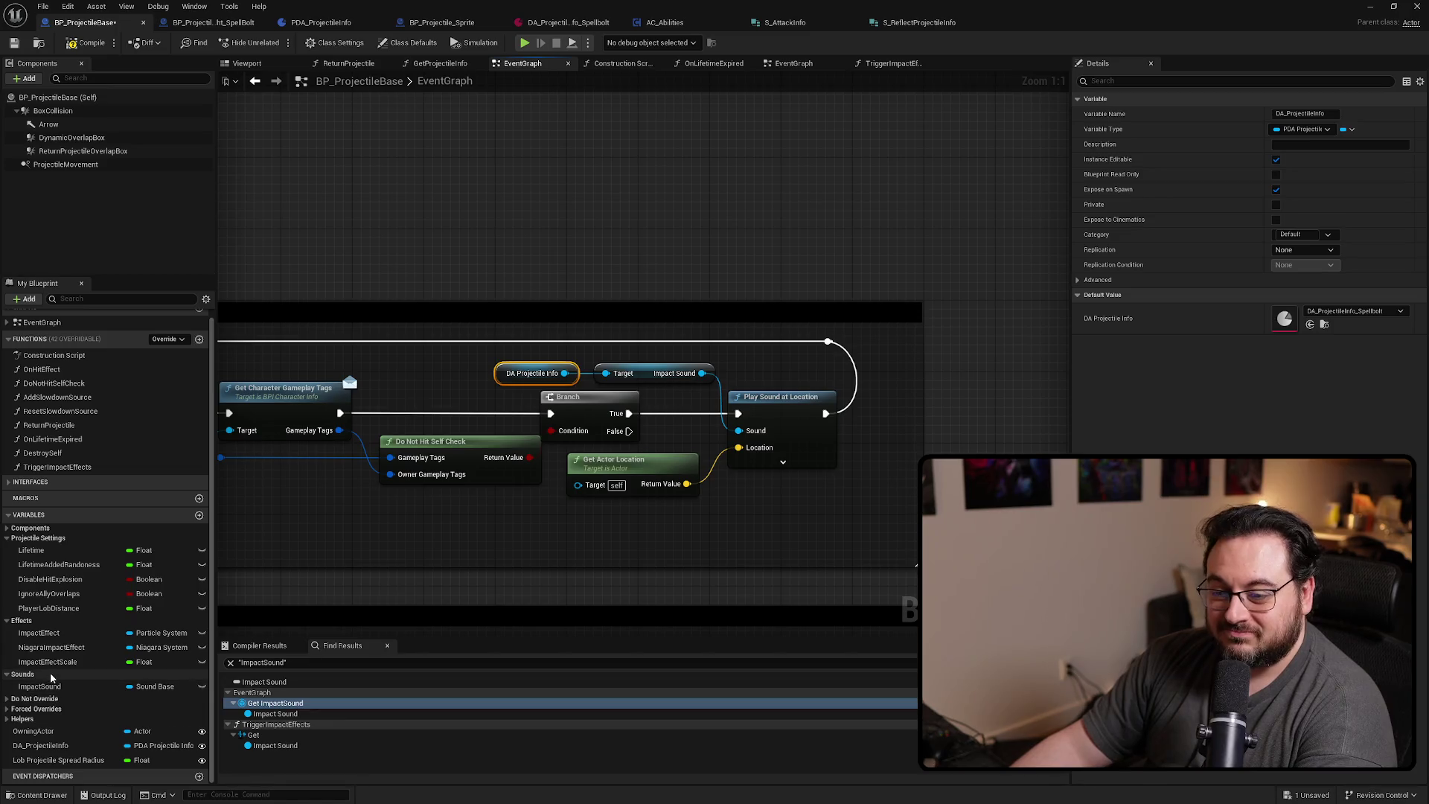
pyautogui.click(269, 736)
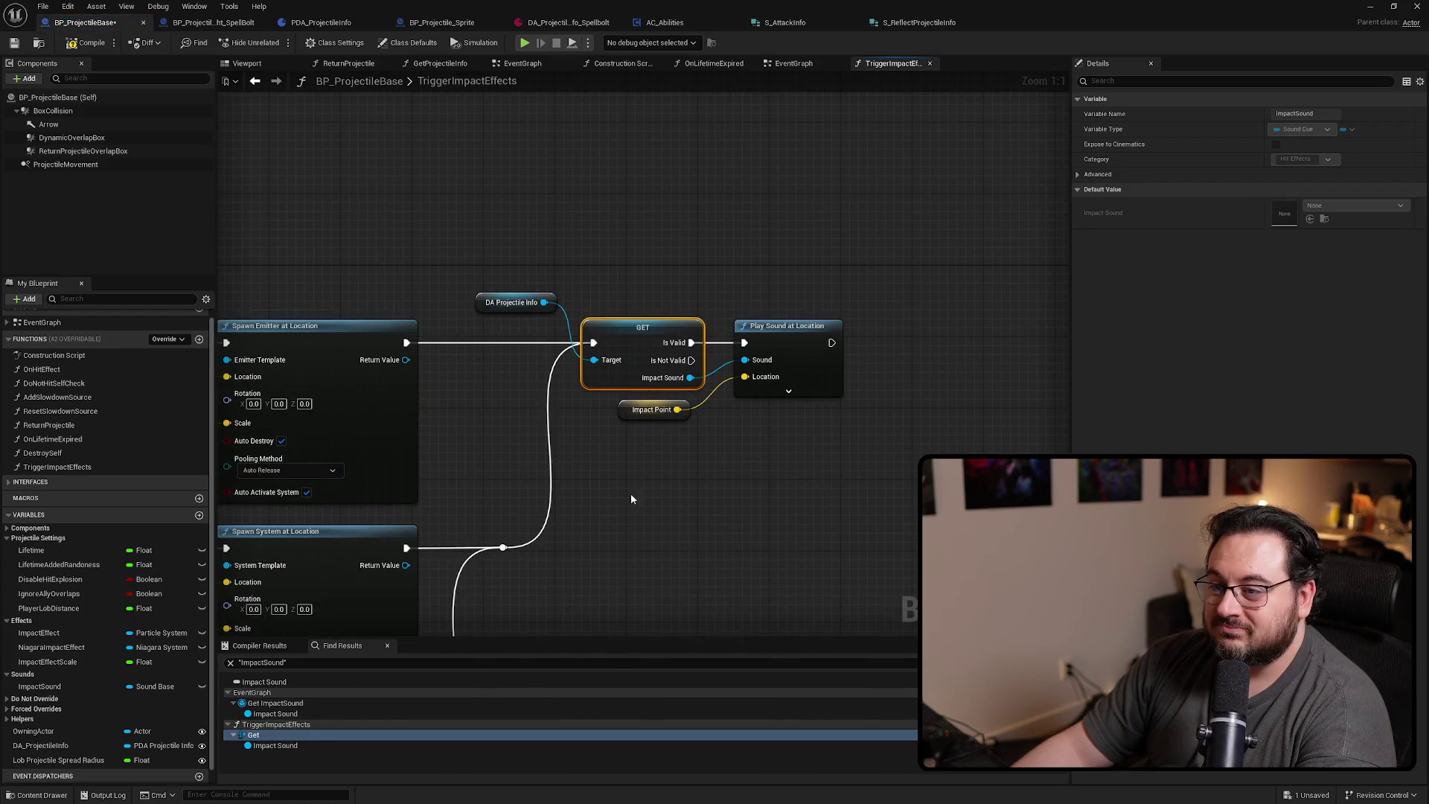
# Return to the EventGraph, select ForcePiercing under Forced Overrides, and save BP_ProjectileBase
pyautogui.hotkey('alt', 'Left')
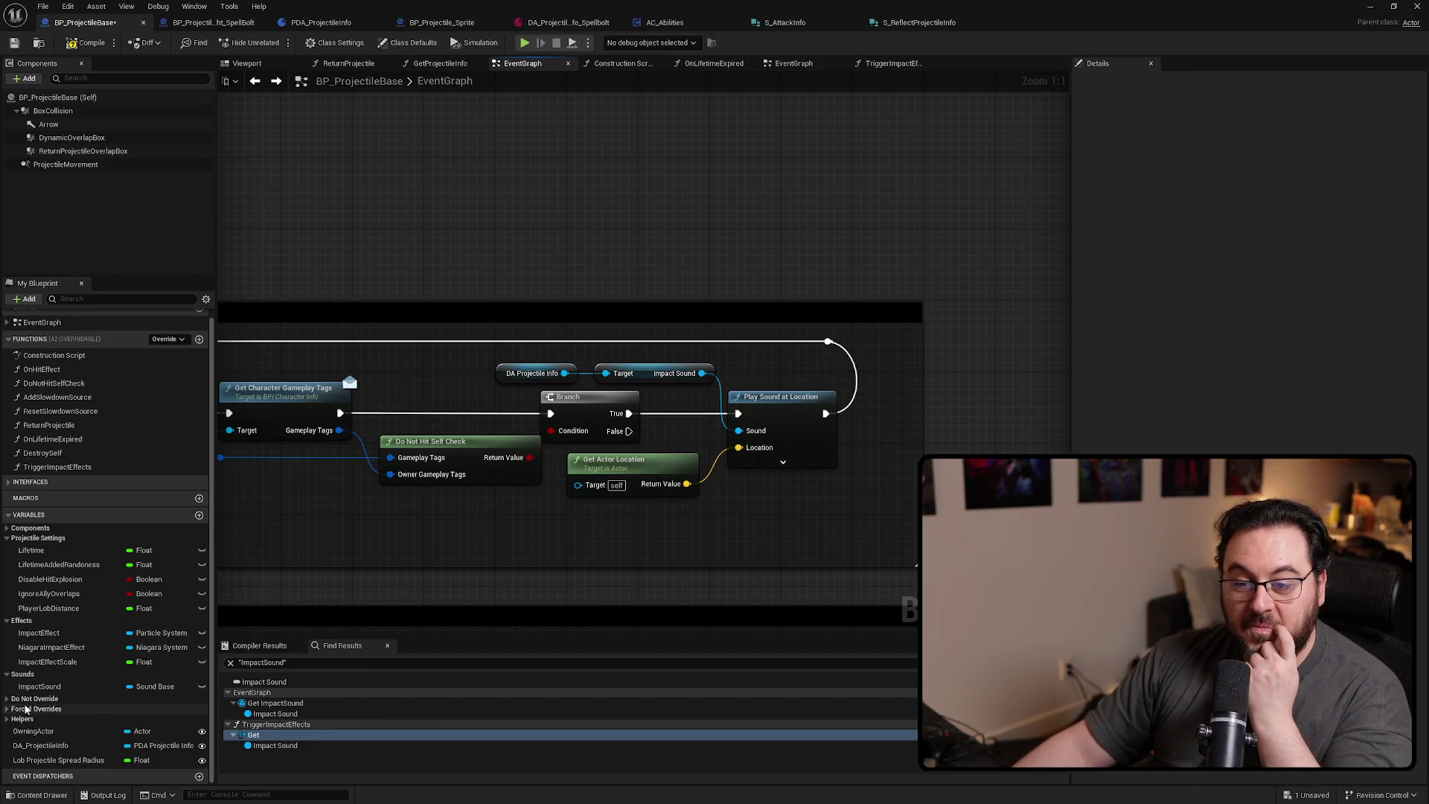
pyautogui.click(8, 709)
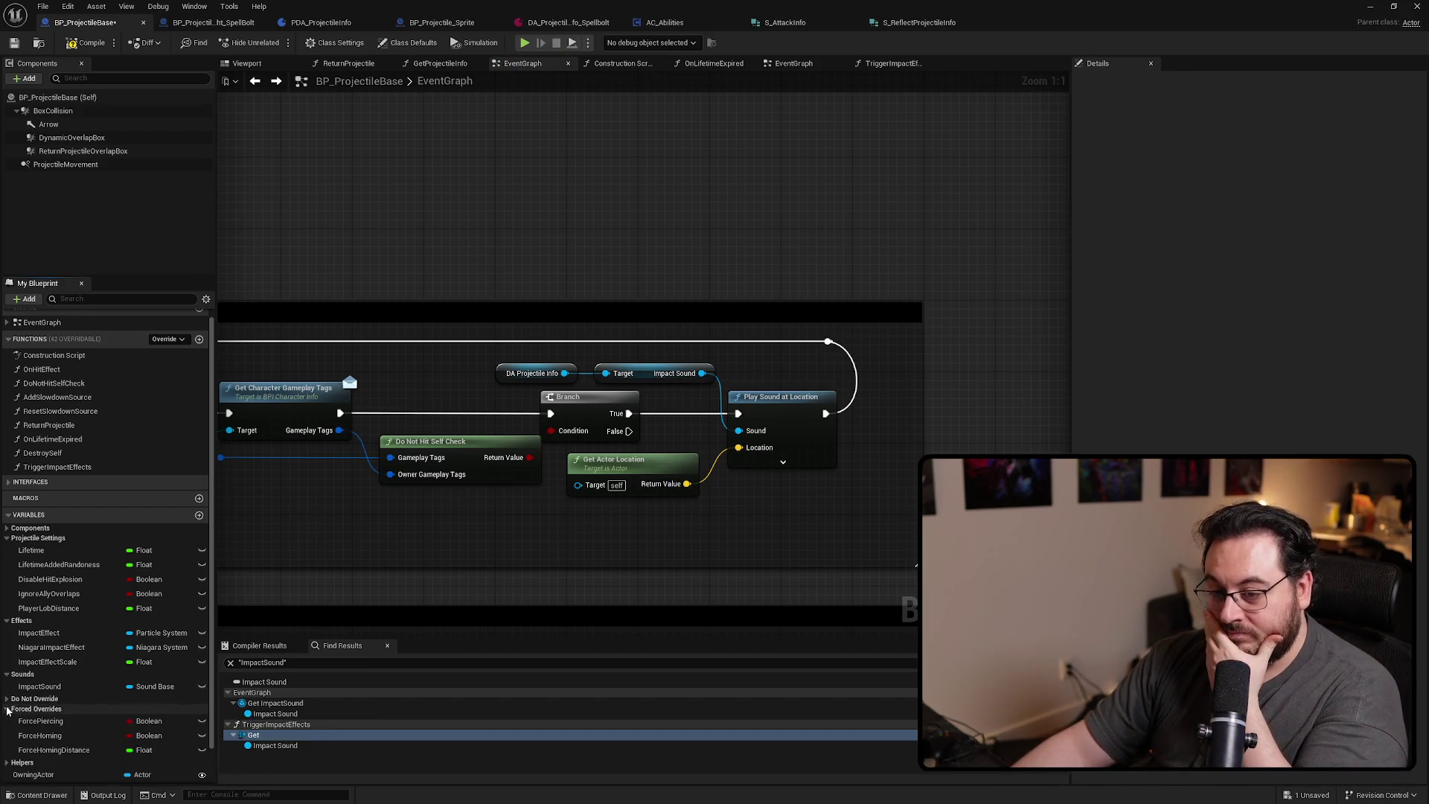
pyautogui.click(61, 725)
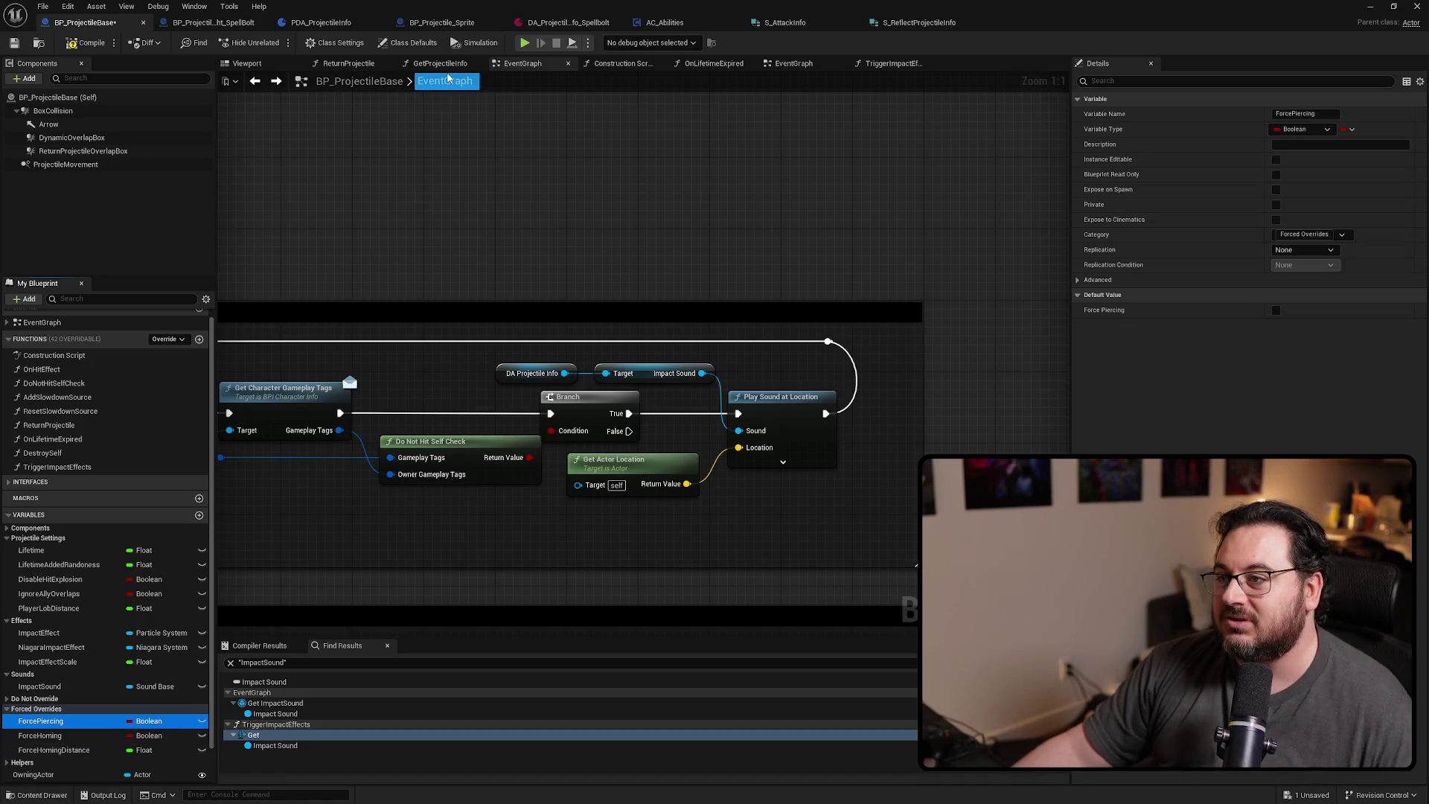
pyautogui.moveTo(656, 215); pyautogui.dragTo(747, 195)
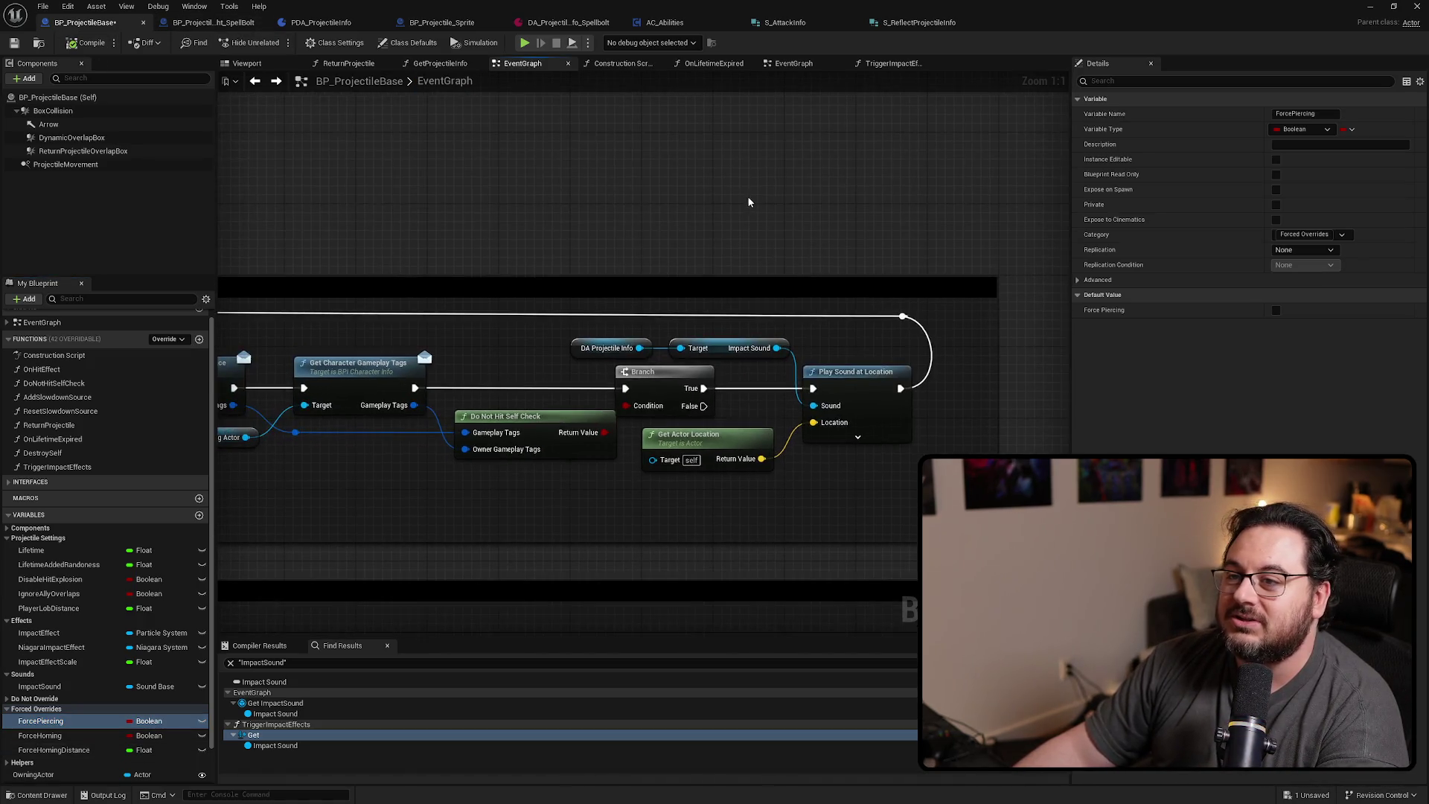
pyautogui.hotkey('ctrl', 's')
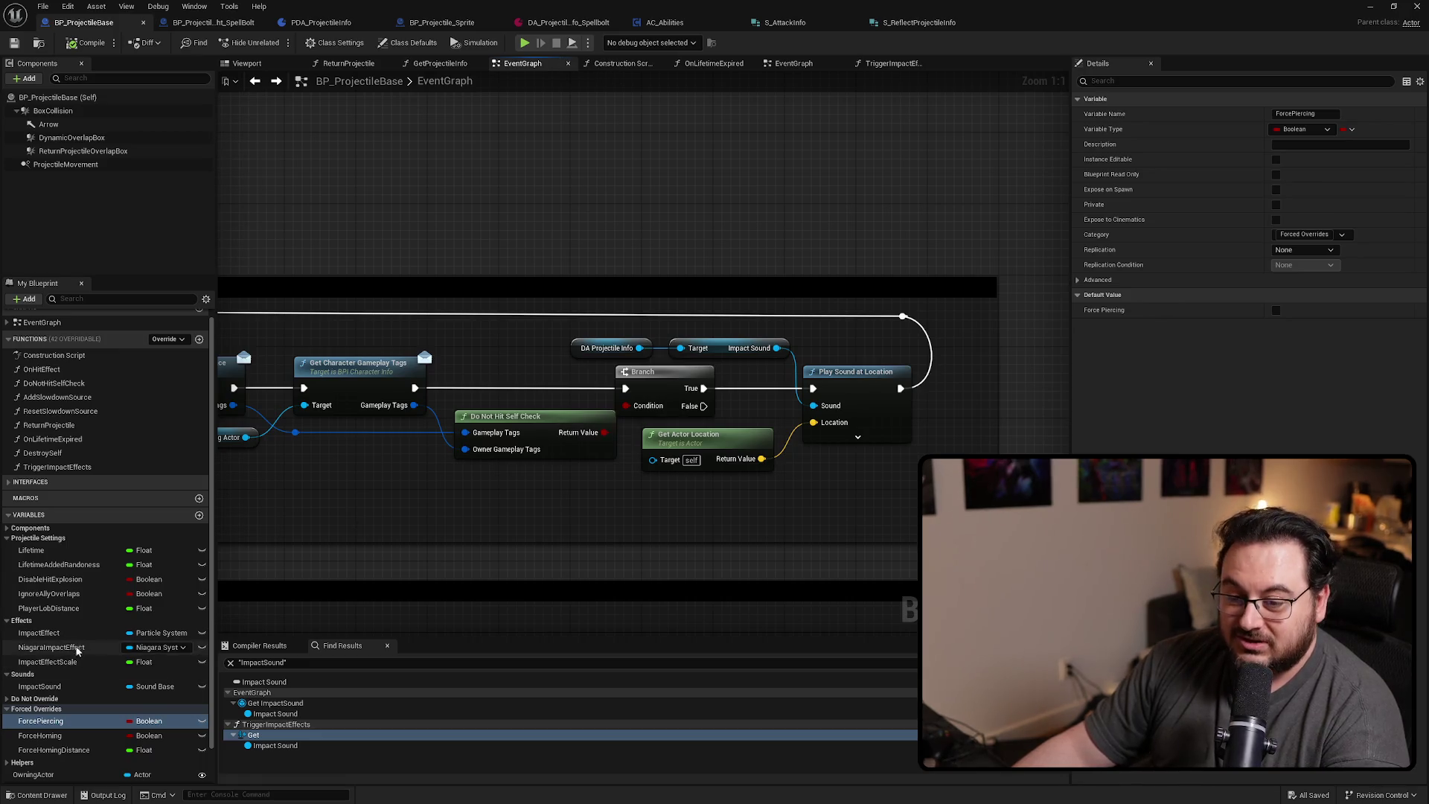
pyautogui.scroll(-2, 78, 652)
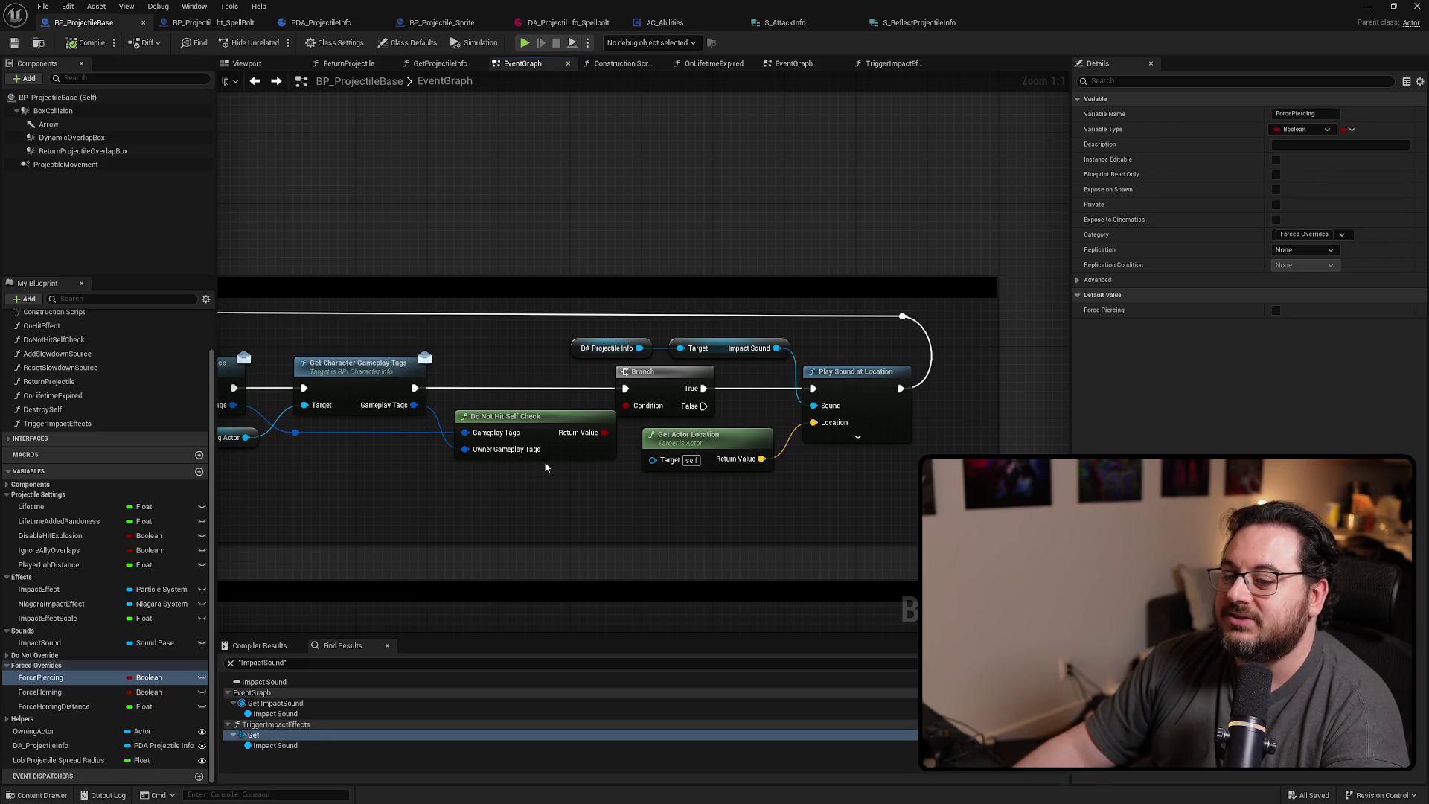
# Play-test the level, moving the character and firing spell bolts in several directions, then stop
pyautogui.press('super+Down')
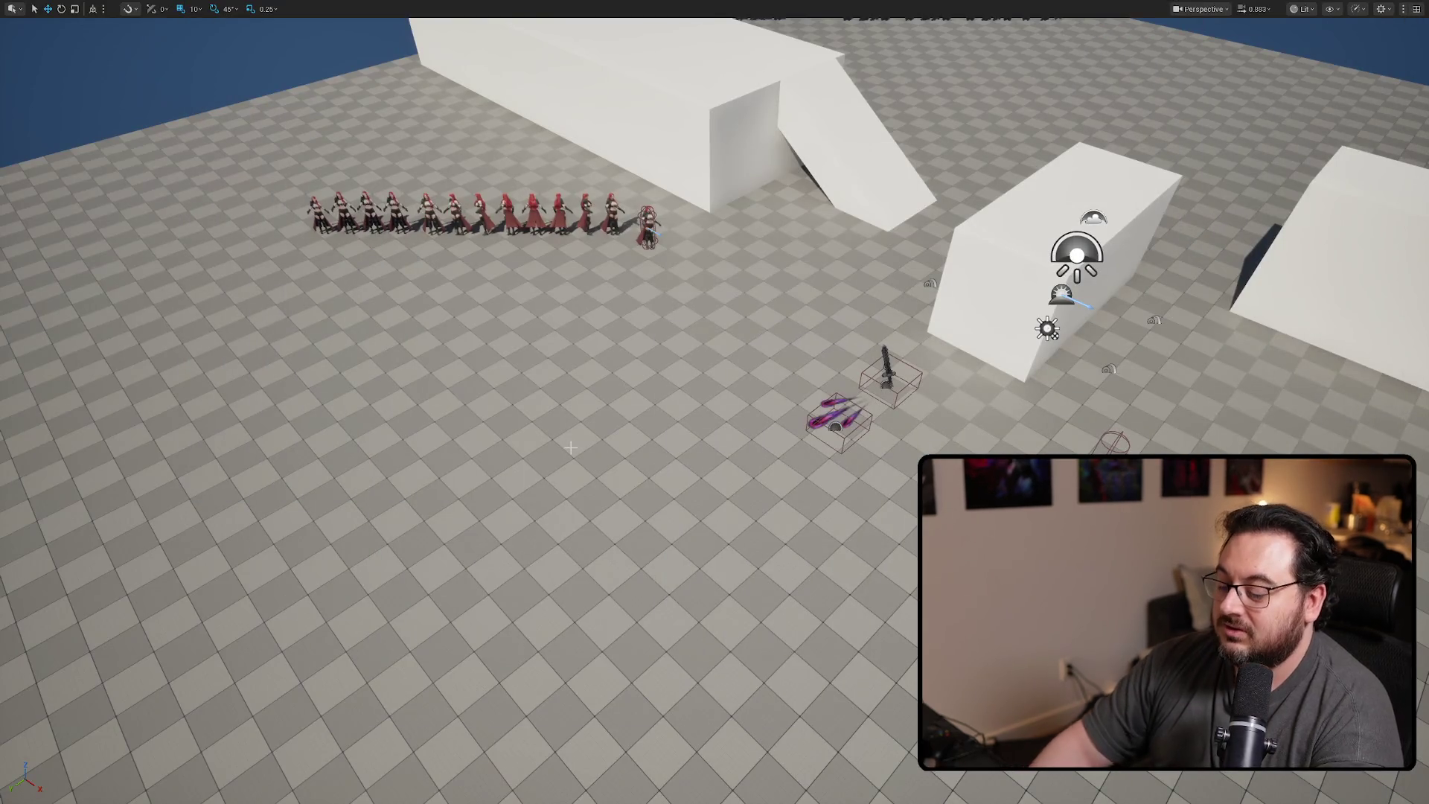
pyautogui.hotkey('alt', 'p')
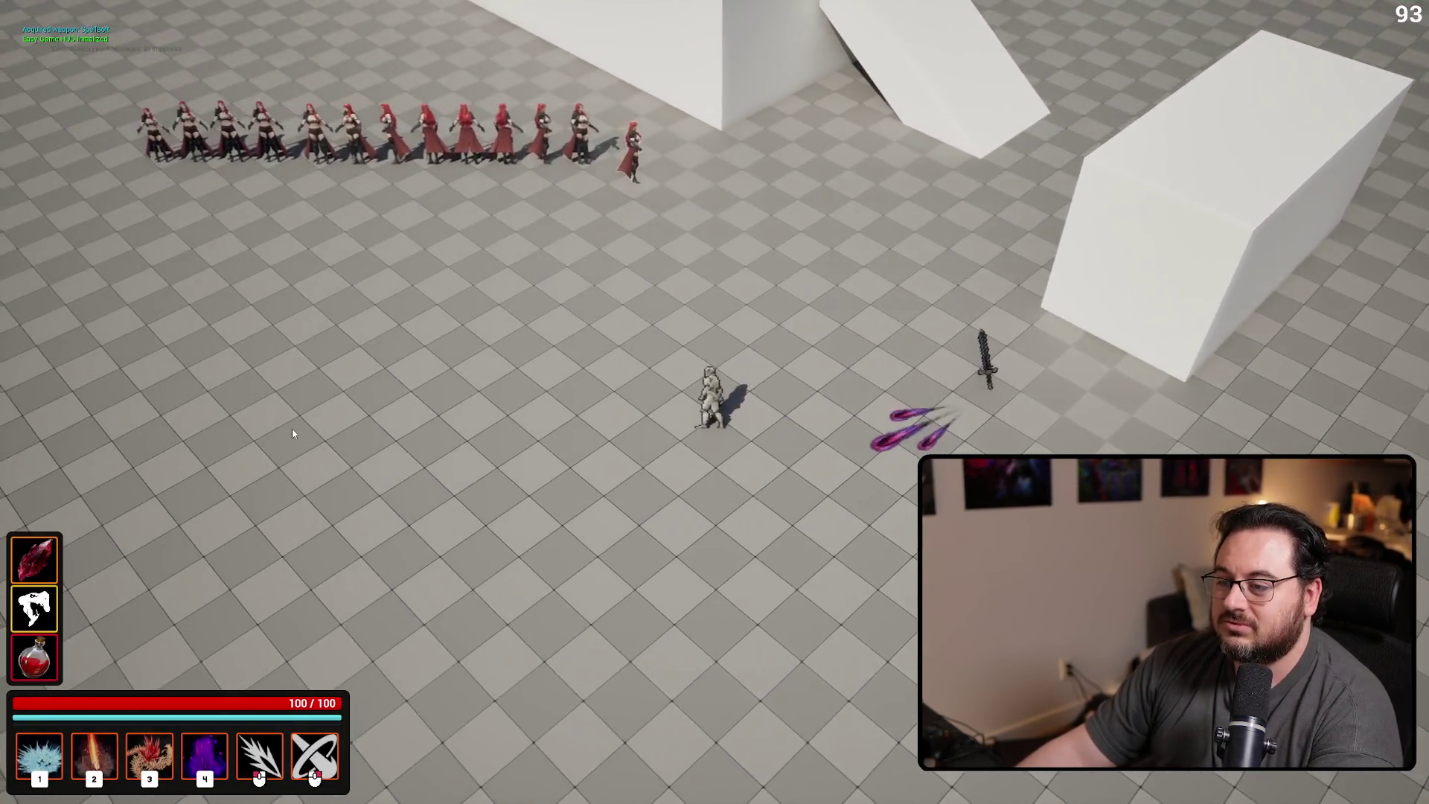
pyautogui.click(293, 431)
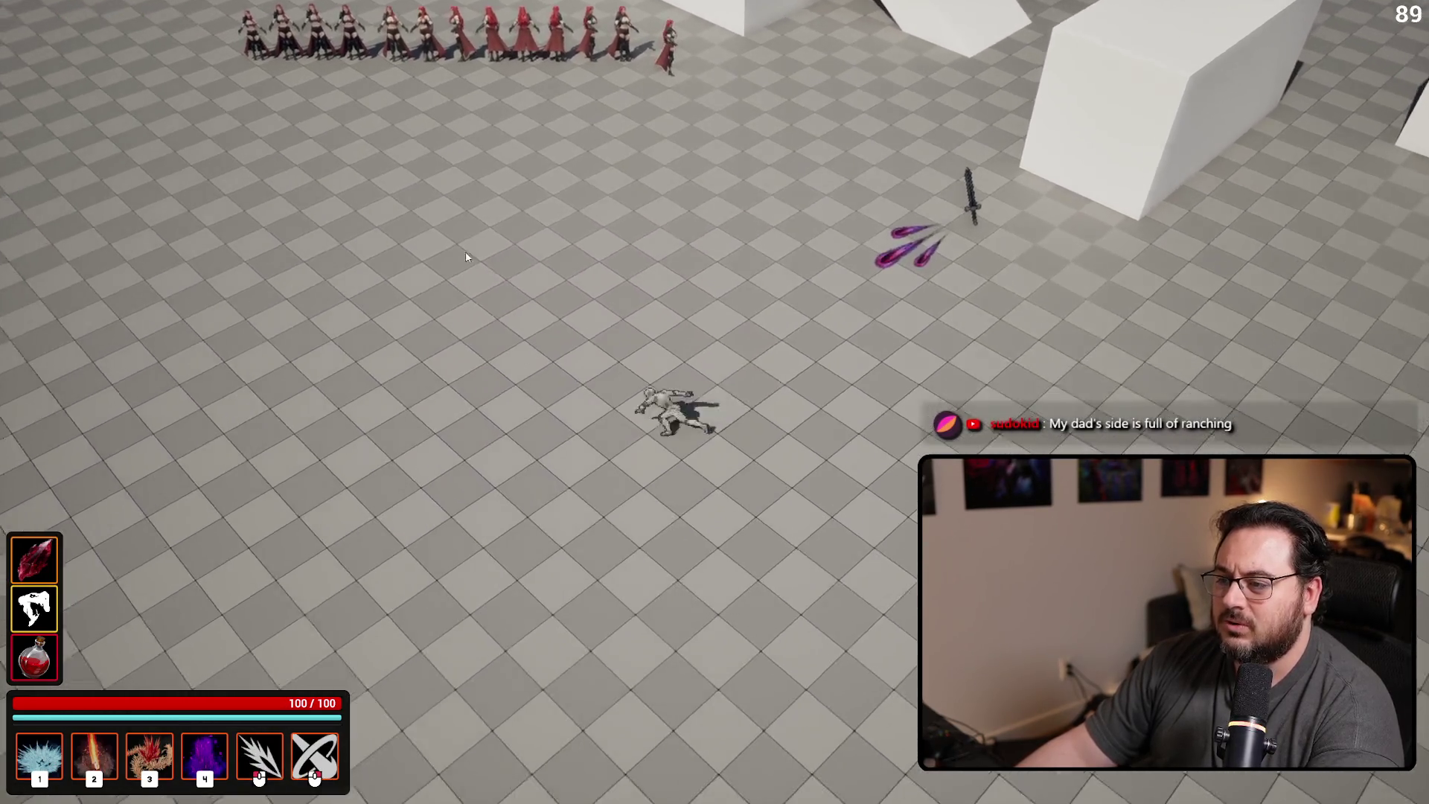
pyautogui.click(449, 235)
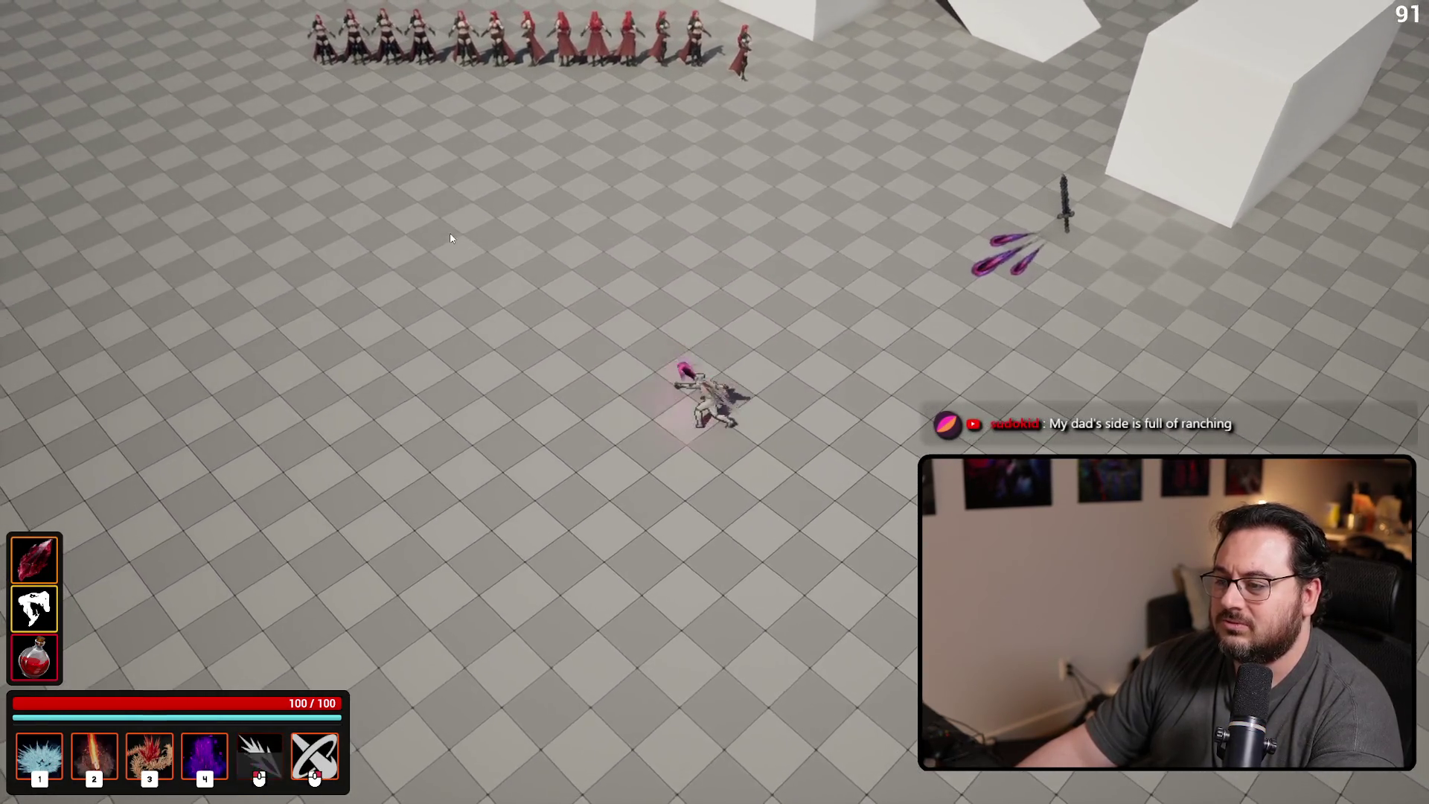
pyautogui.press('d')
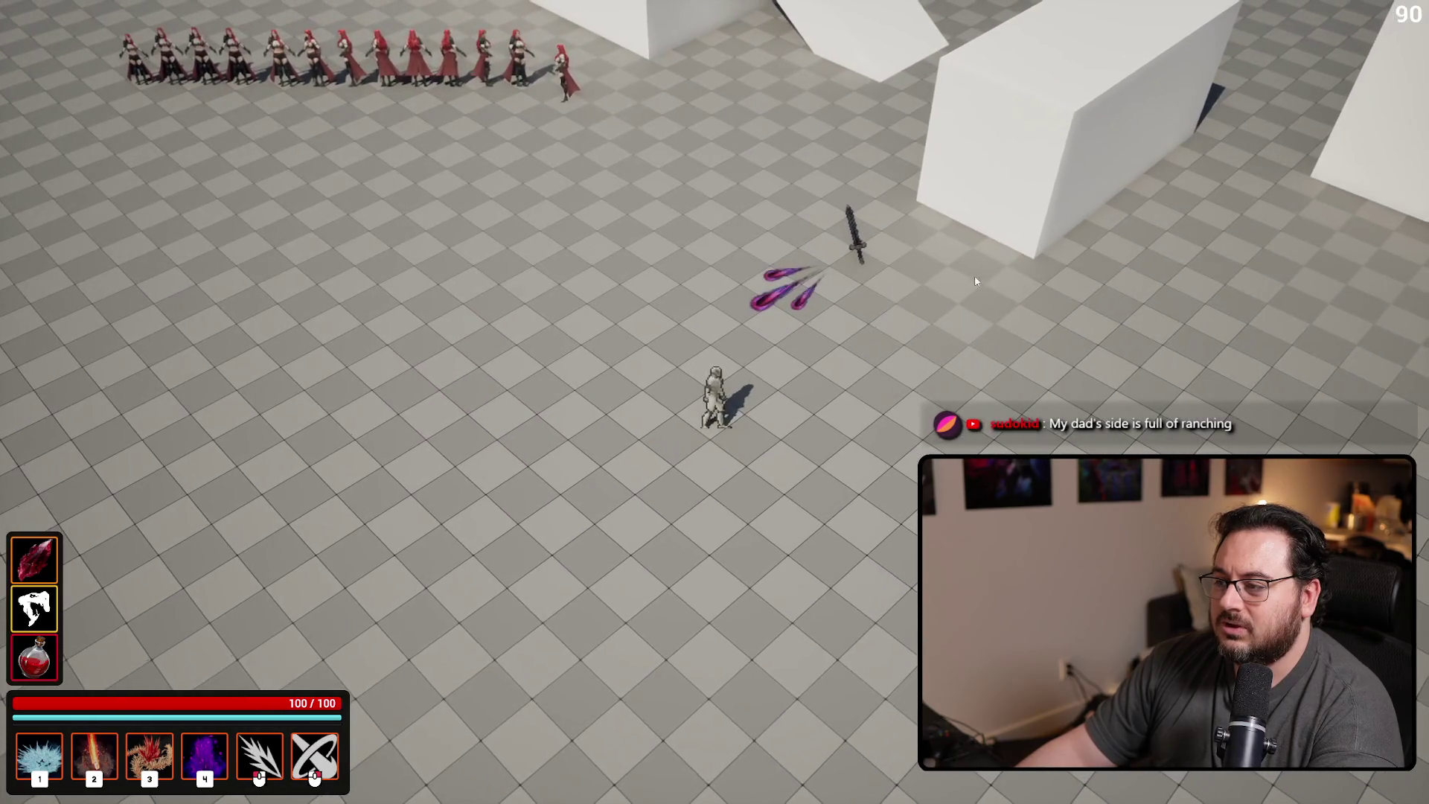
pyautogui.press('a')
pyautogui.click(685, 192)
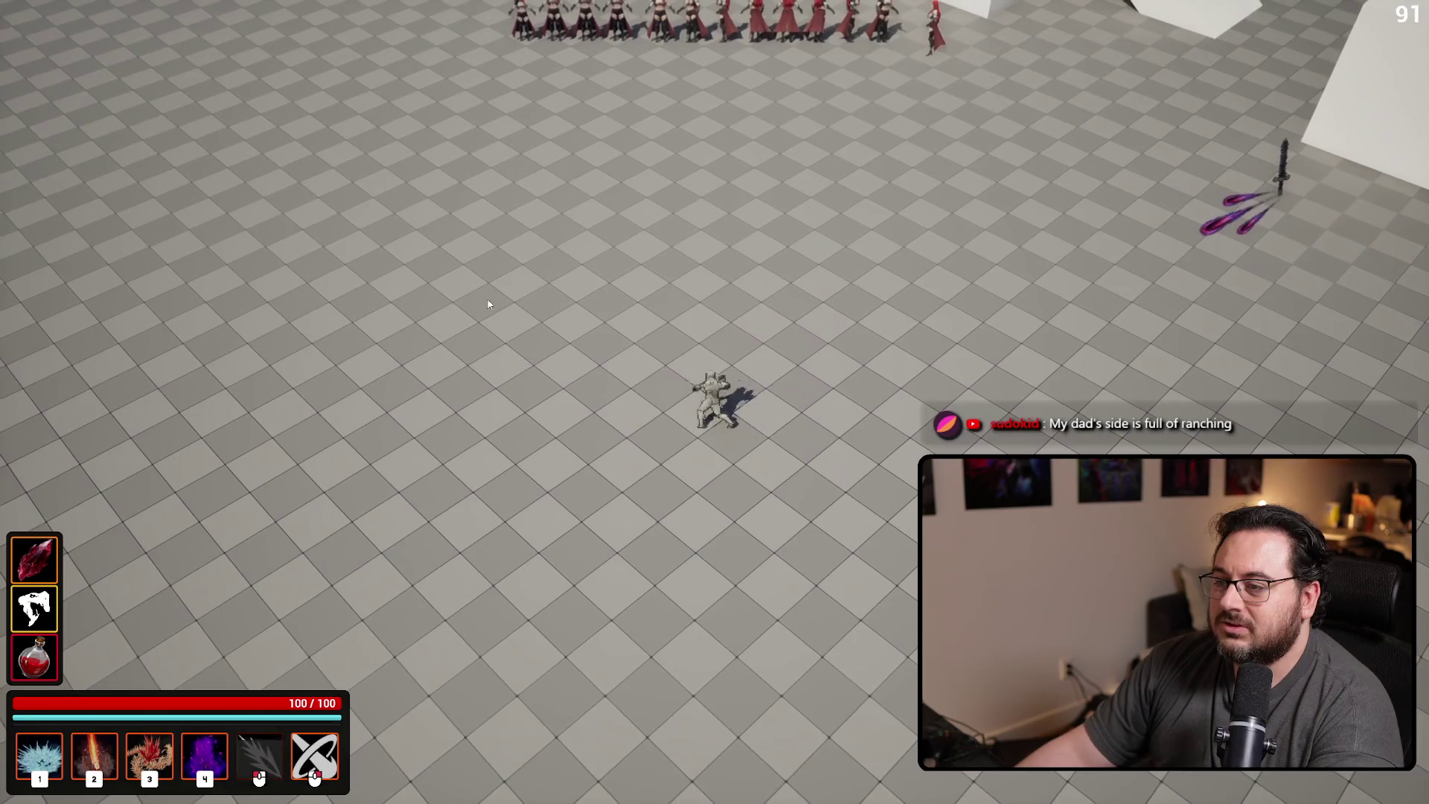
pyautogui.click(483, 309)
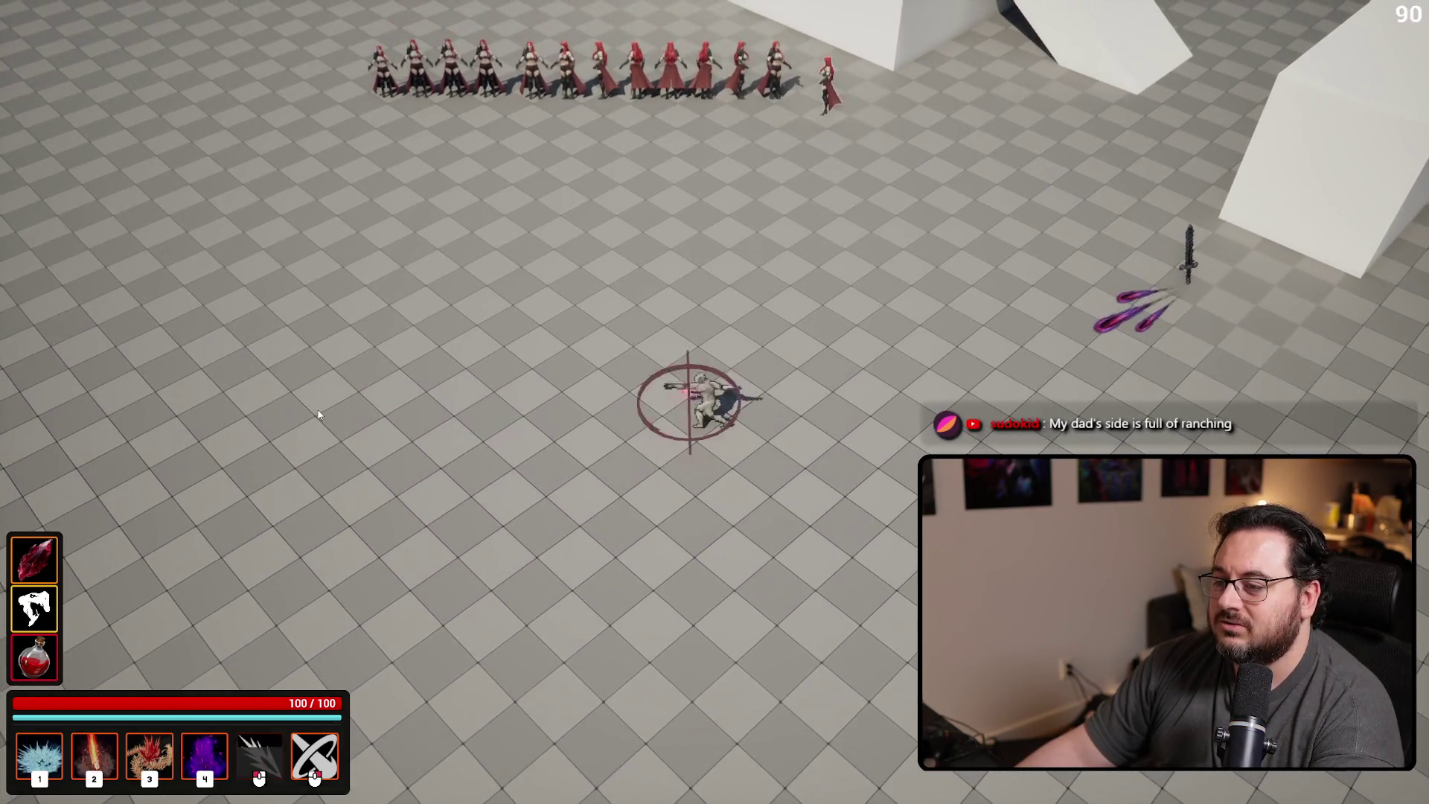
pyautogui.click(316, 394)
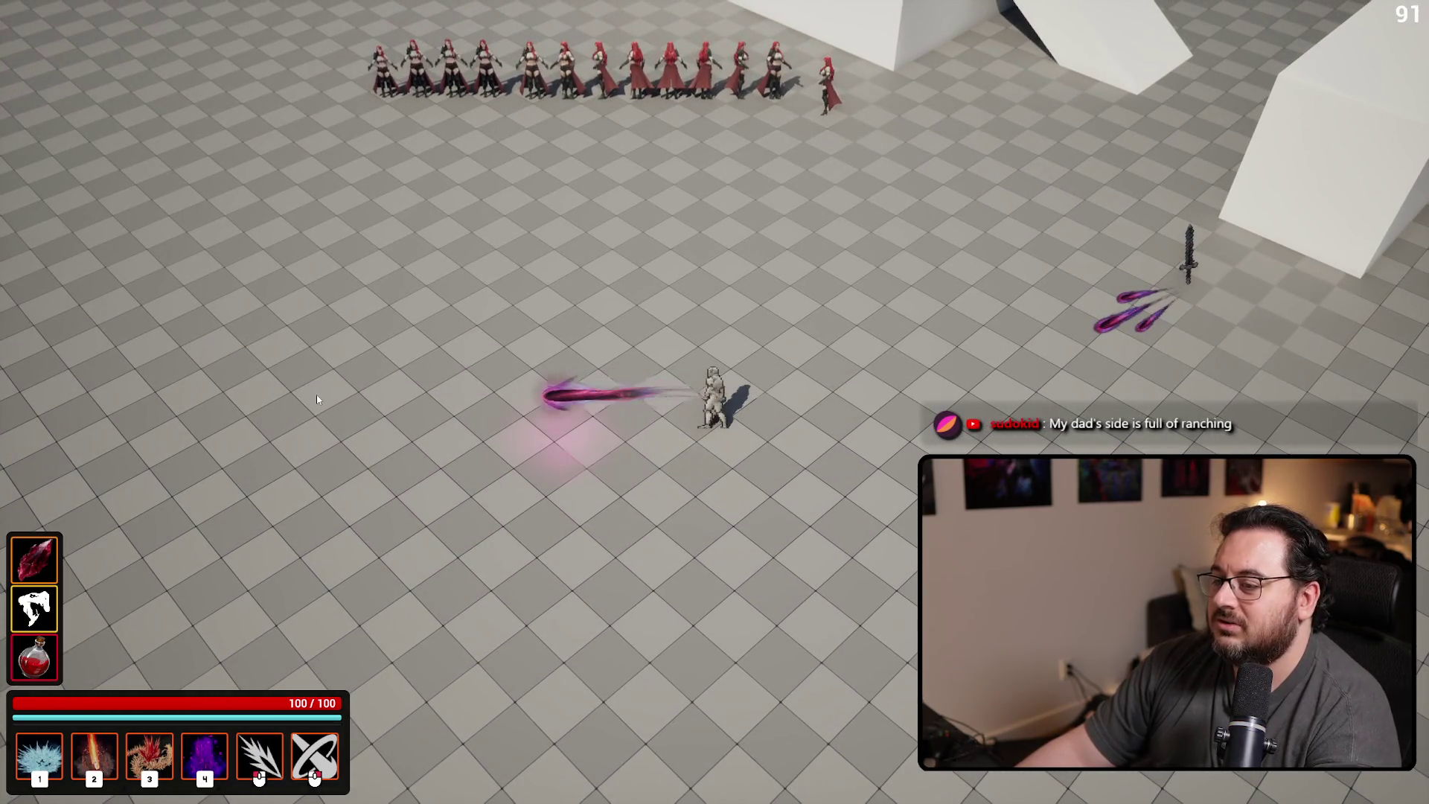
pyautogui.press('Escape')
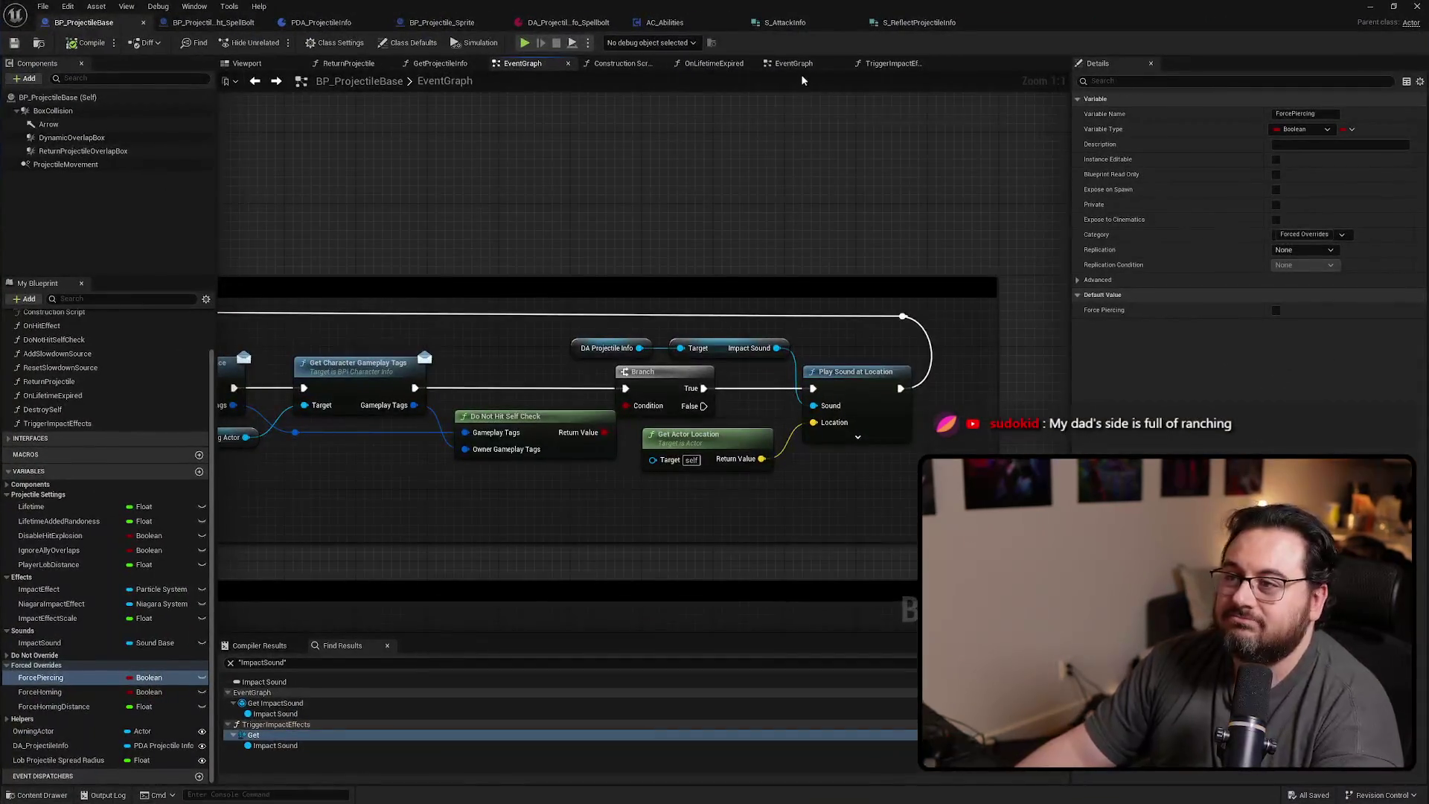
# Raise DA Spellbolt's Speed from 1500.0 to 150000.0 and play-test the faster bolt
pyautogui.click(555, 22)
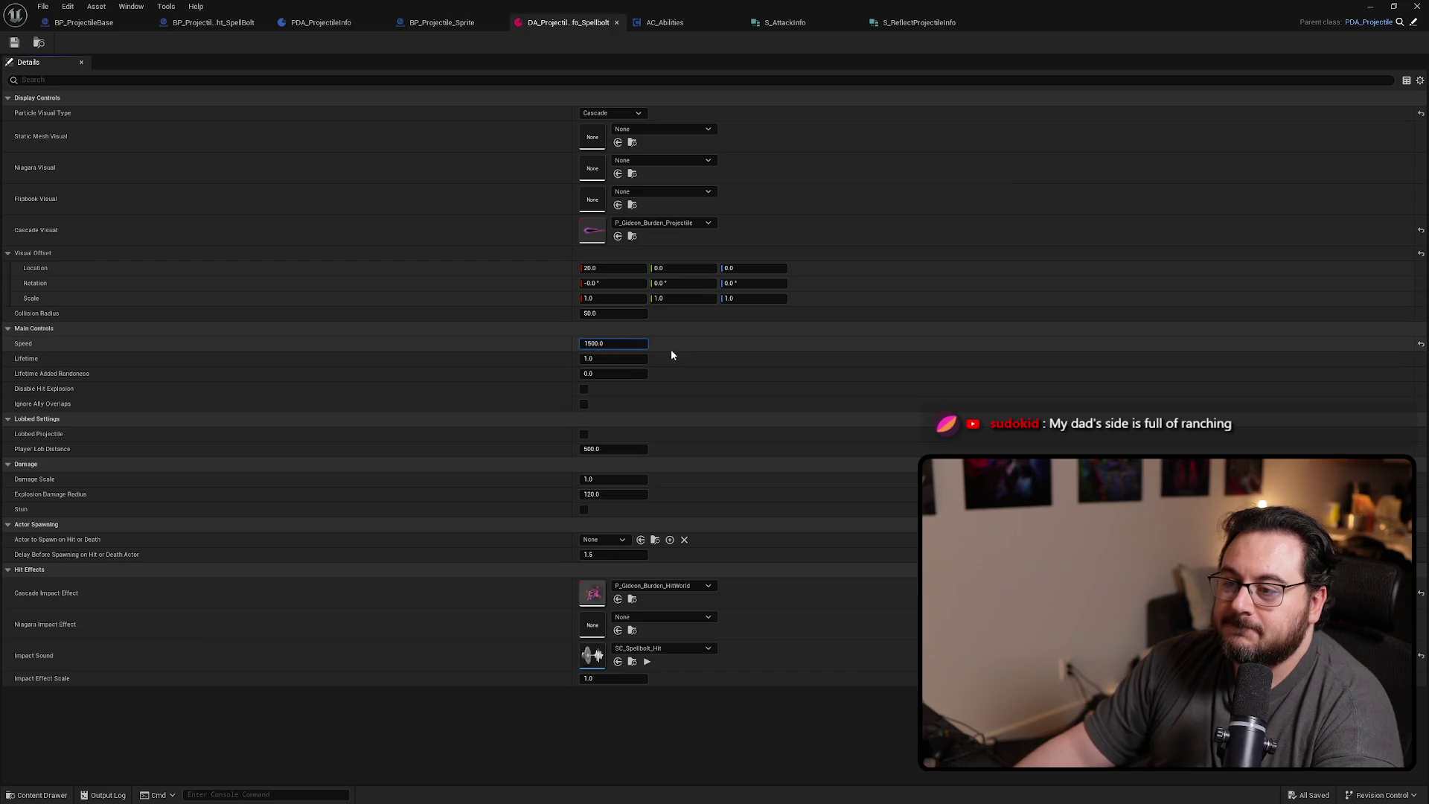
pyautogui.hotkey('alt', 'p')
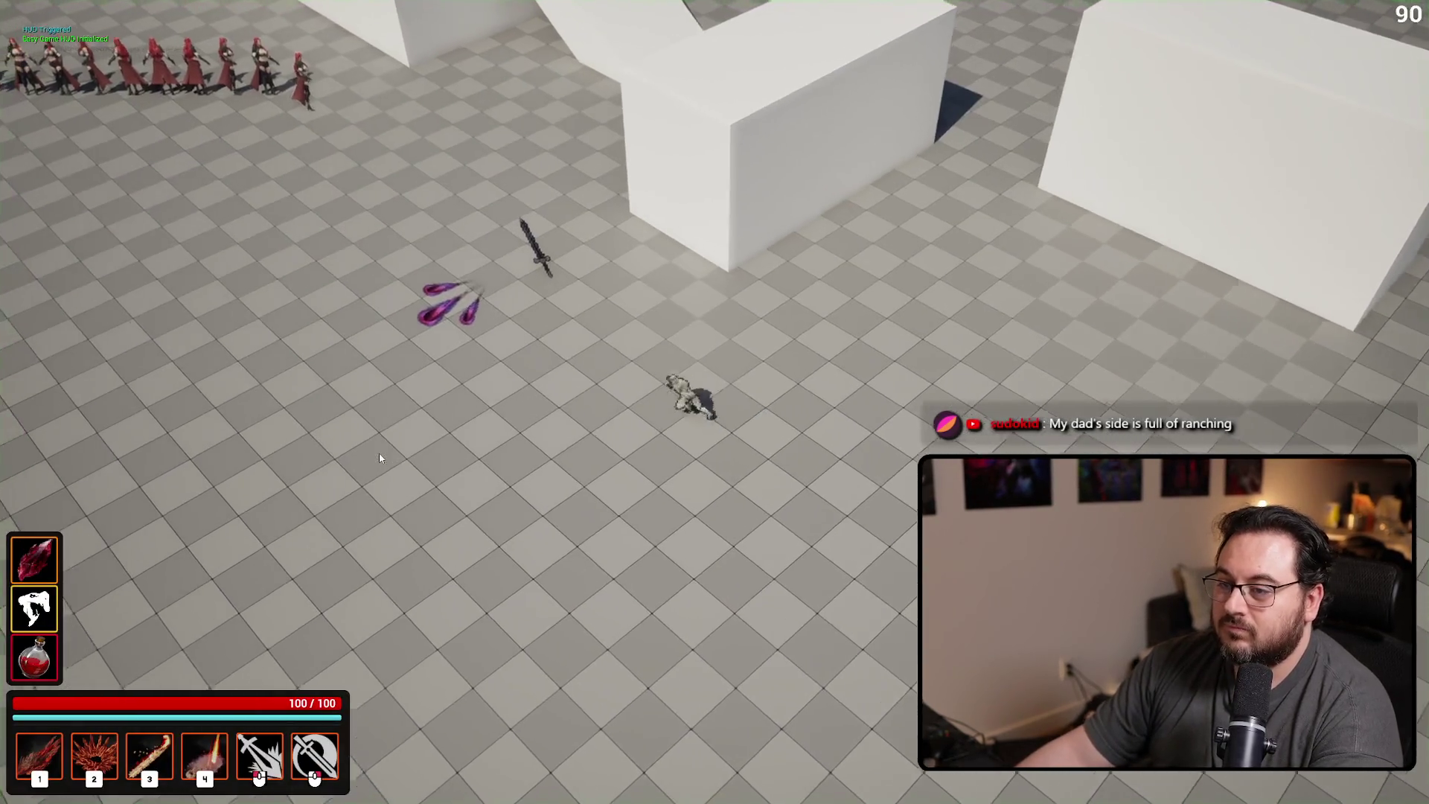
pyautogui.click(257, 419)
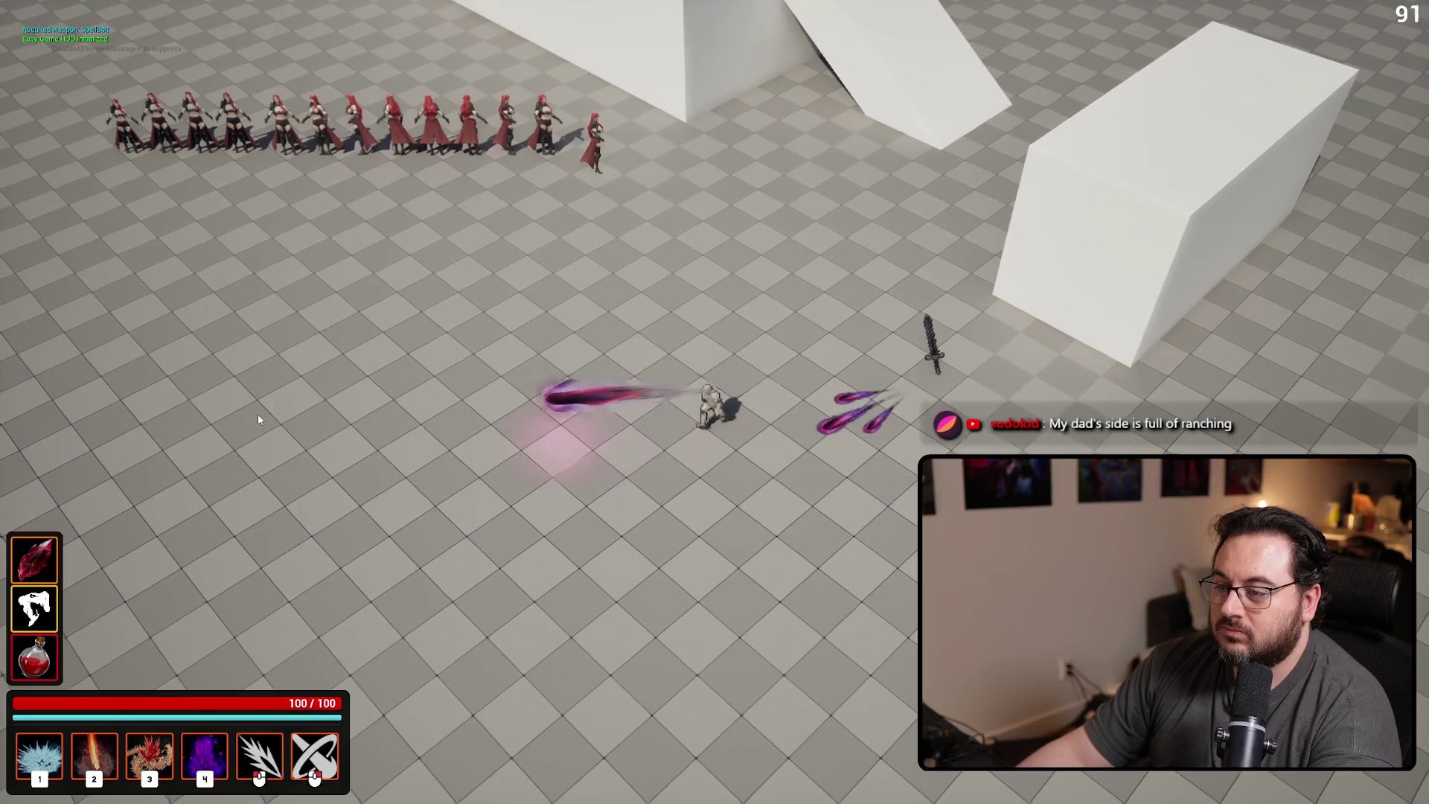
pyautogui.press('Escape')
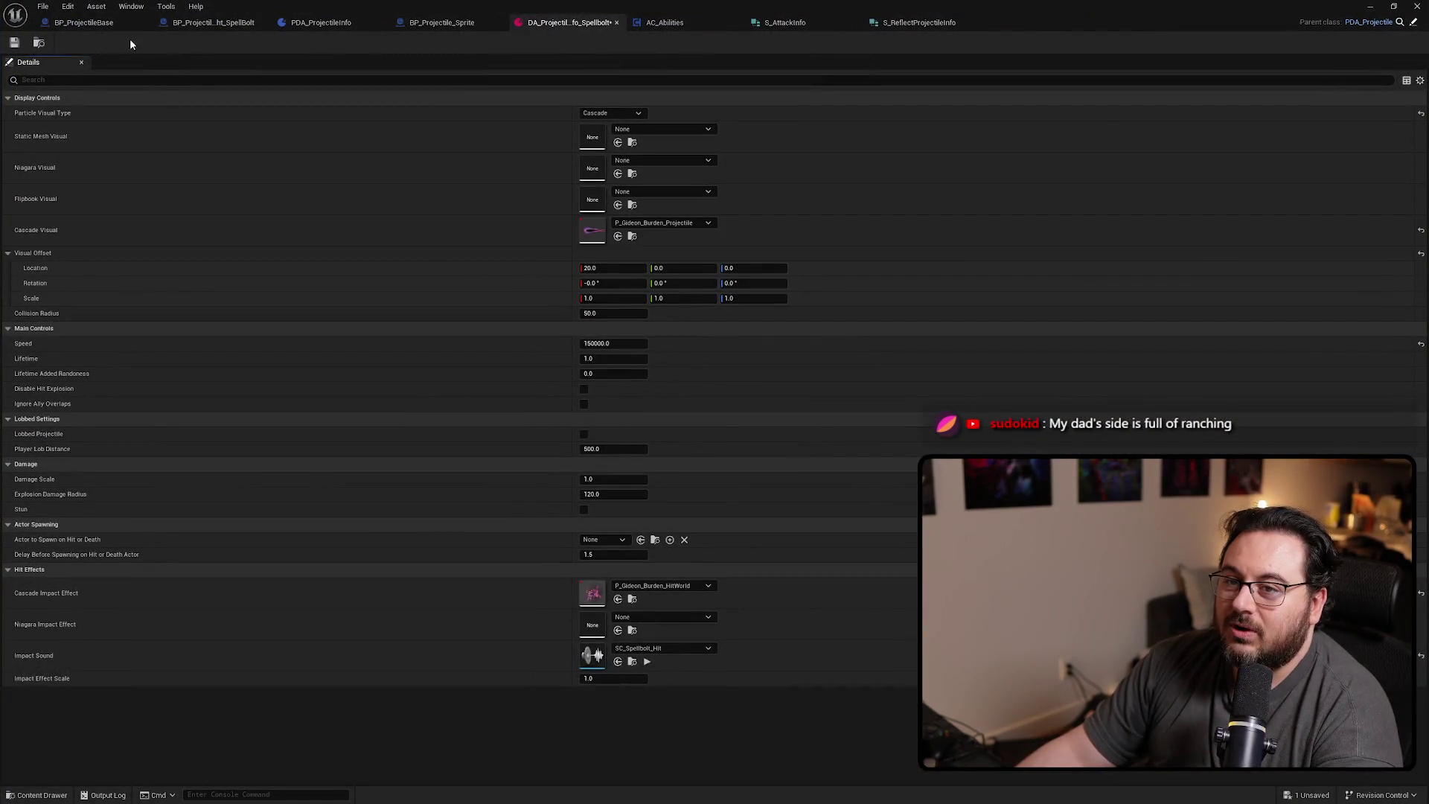
# Search BP_ProjectileBase for 'speed' references
pyautogui.click(84, 23)
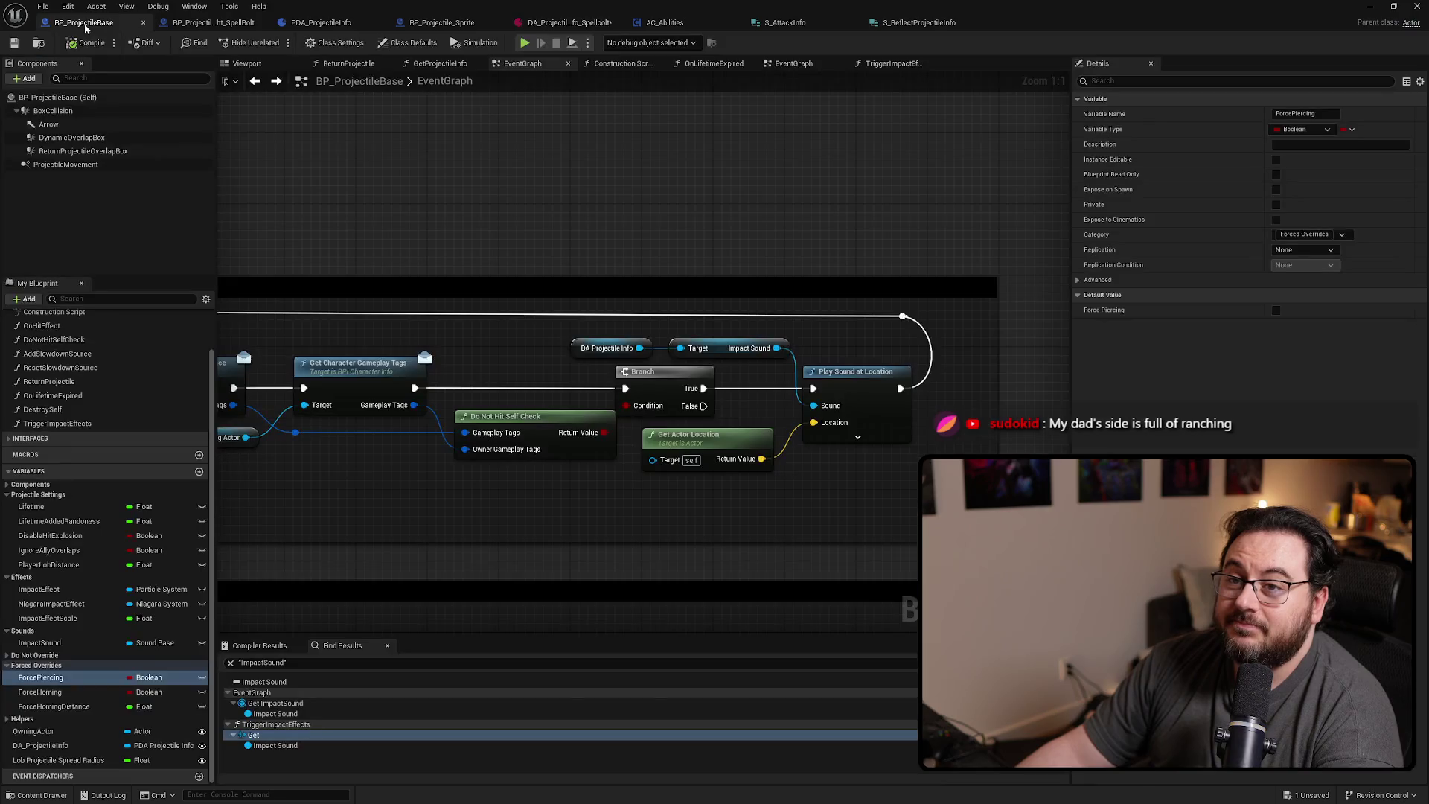
pyautogui.scroll(-3, 662, 313)
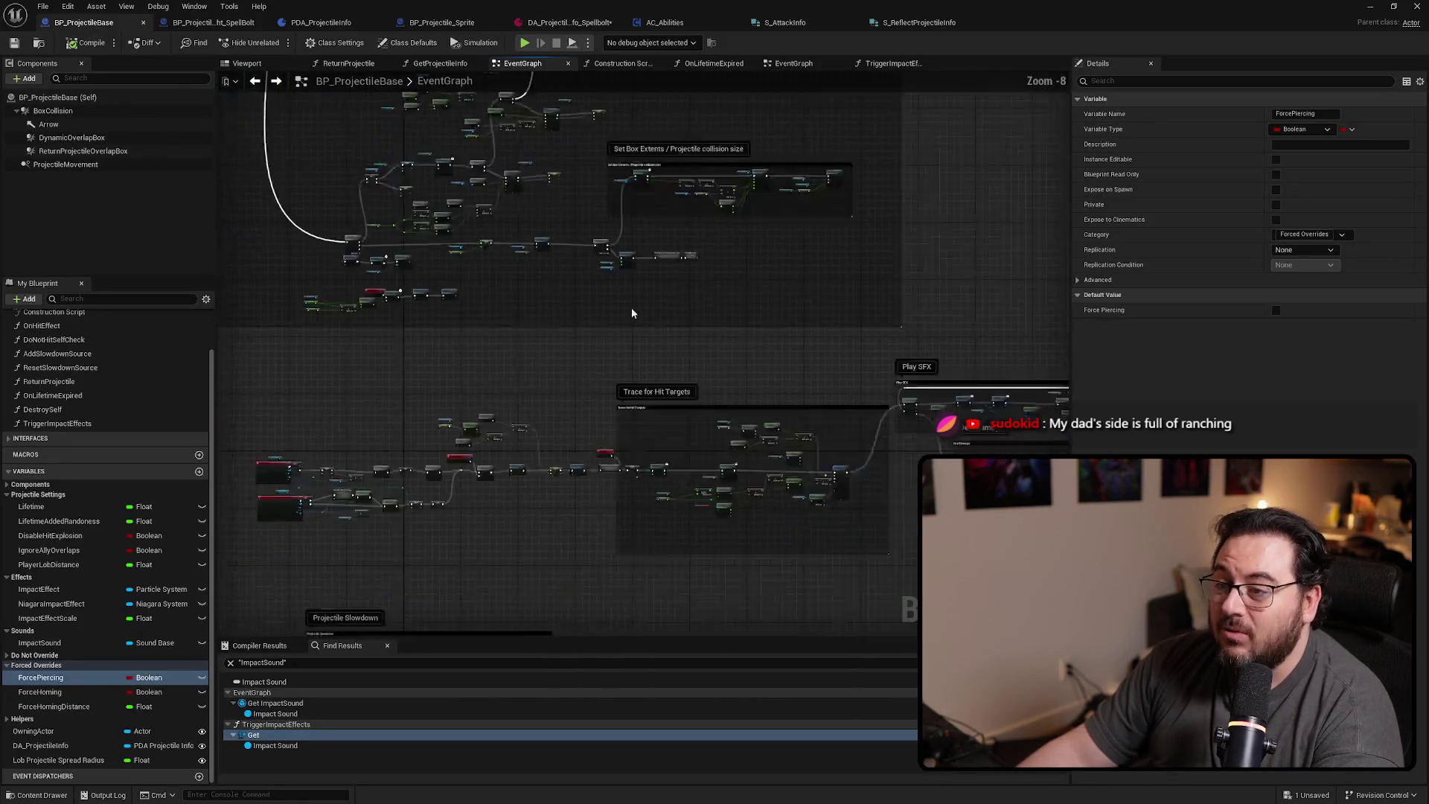
pyautogui.scroll(2, 681, 348)
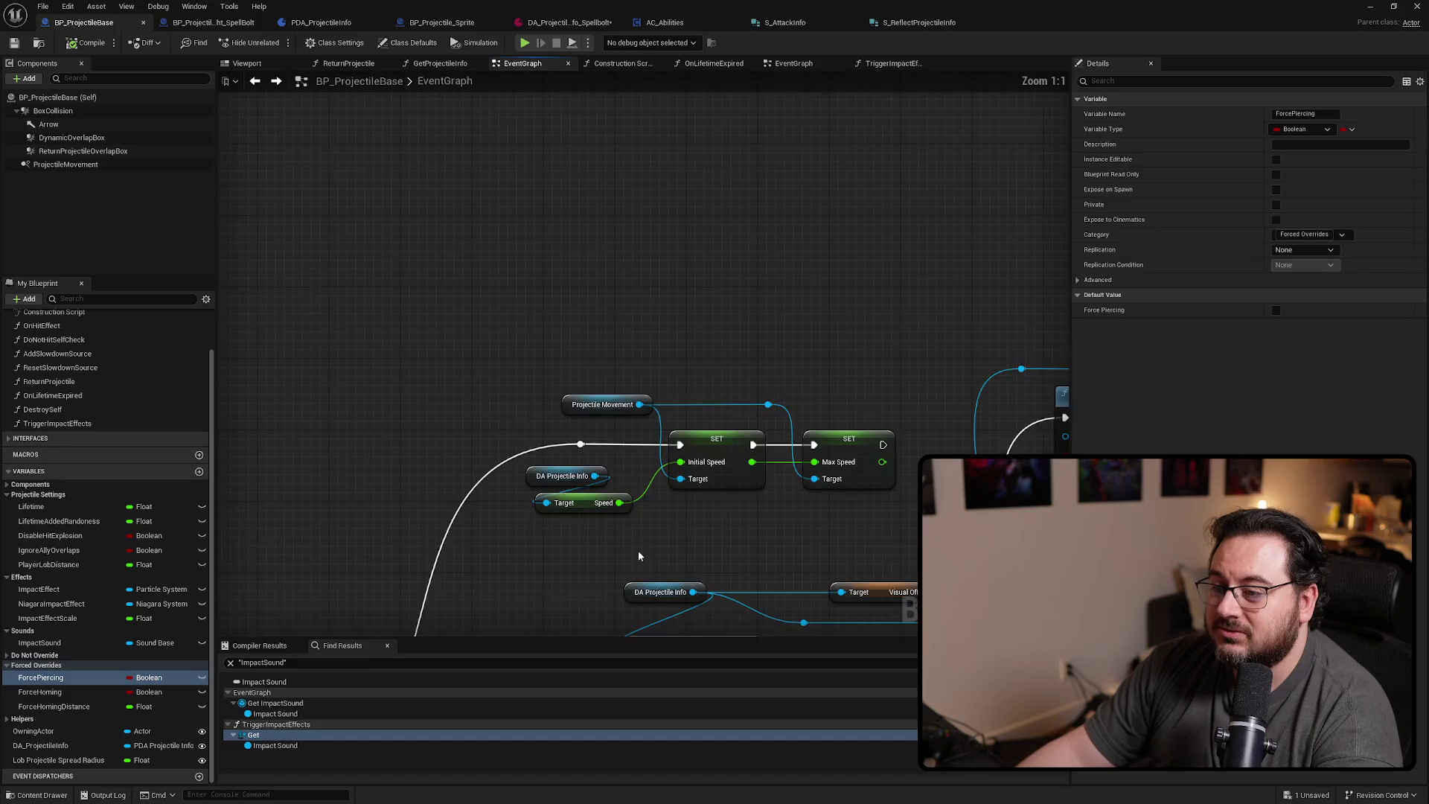
pyautogui.scroll(3, 598, 422)
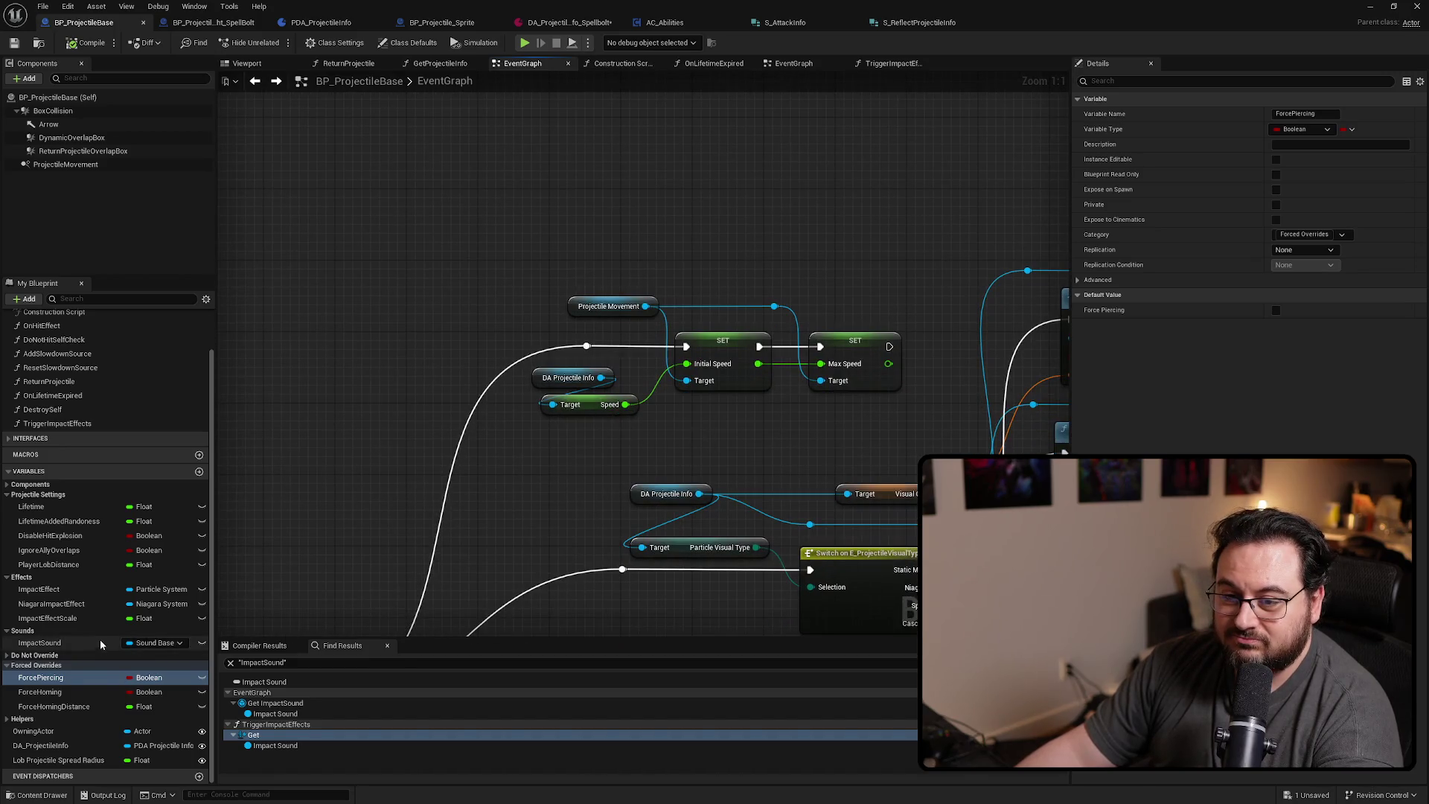
pyautogui.click(303, 663)
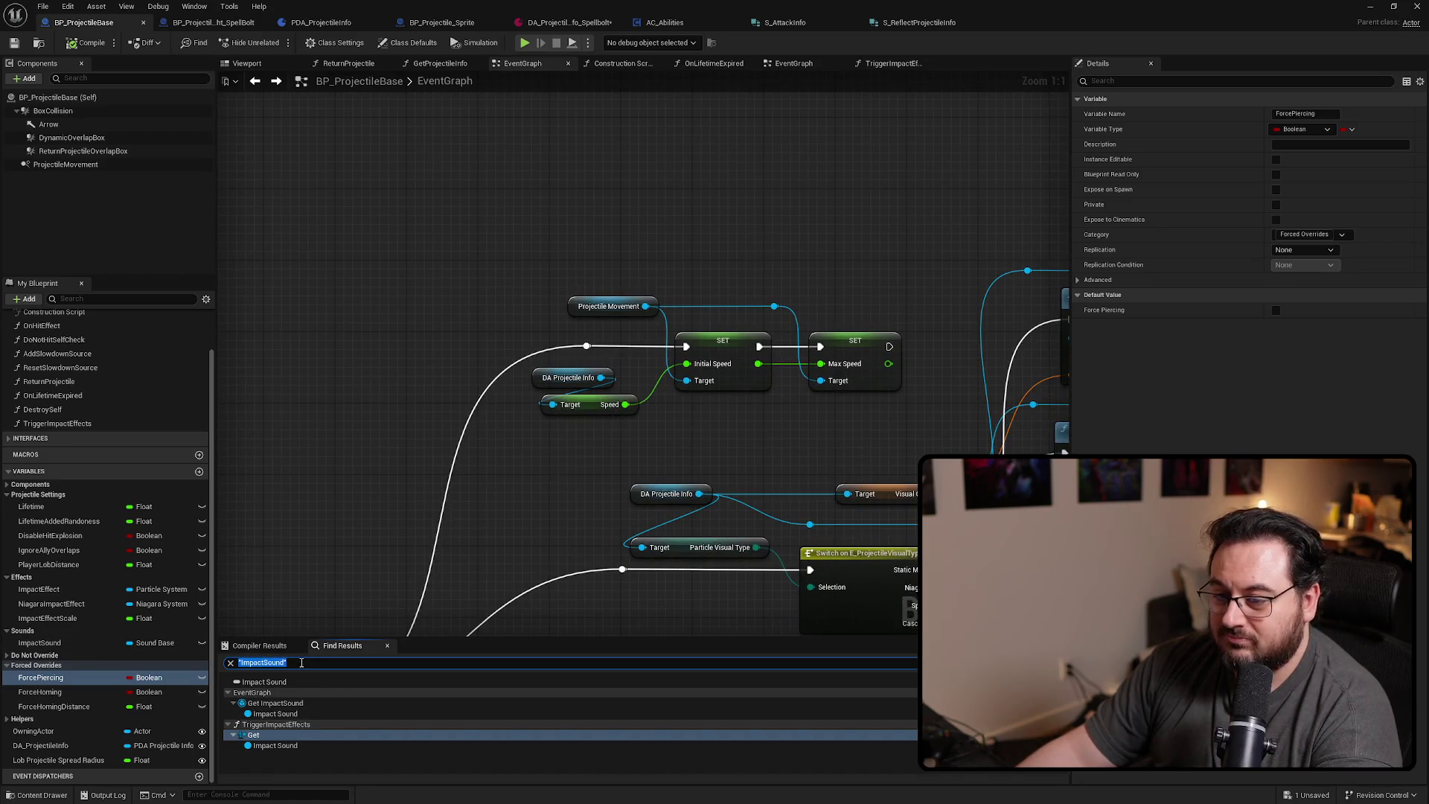
pyautogui.write('speed')
pyautogui.press('Return')
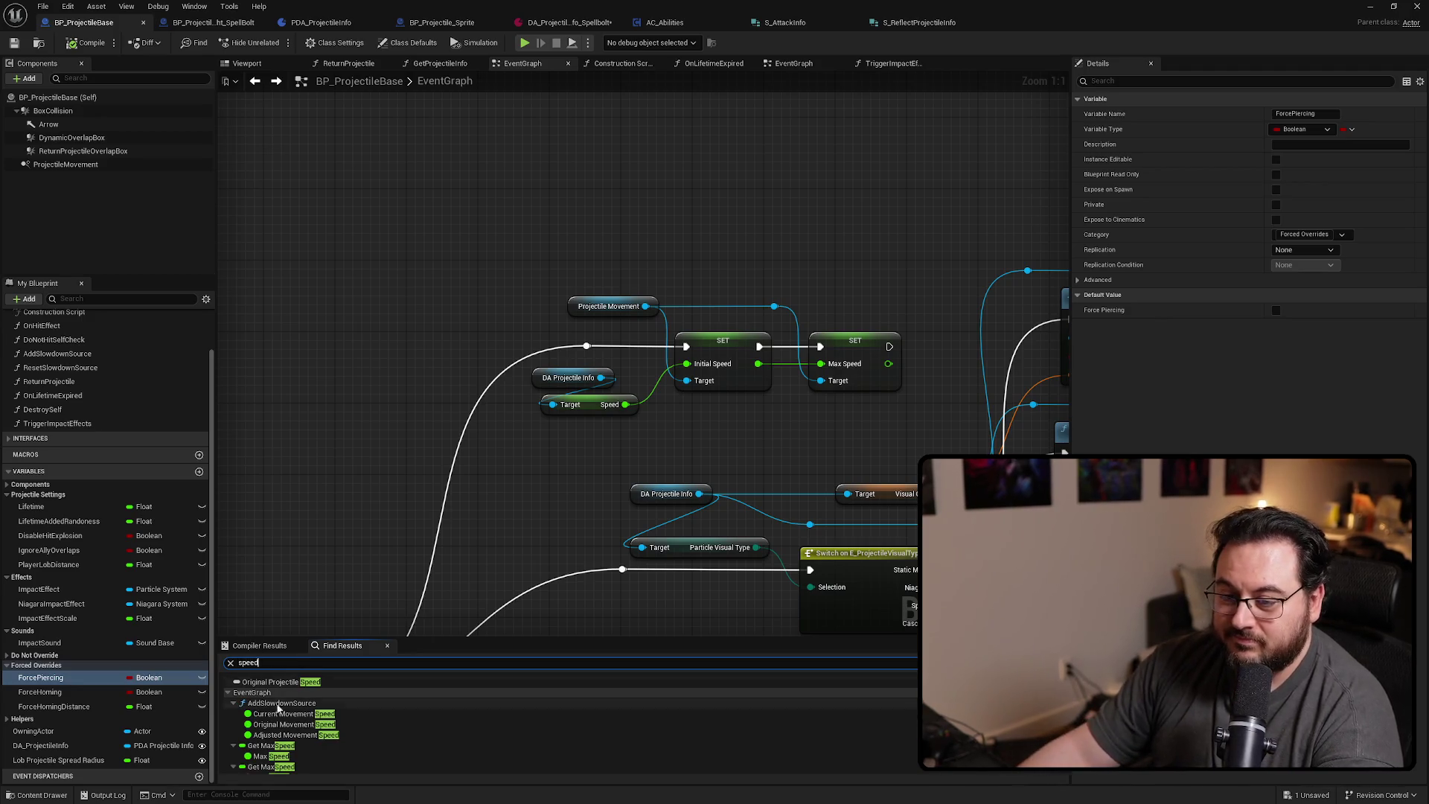
# Inspect the Get MaxSpeed node from the search results
pyautogui.click(282, 746)
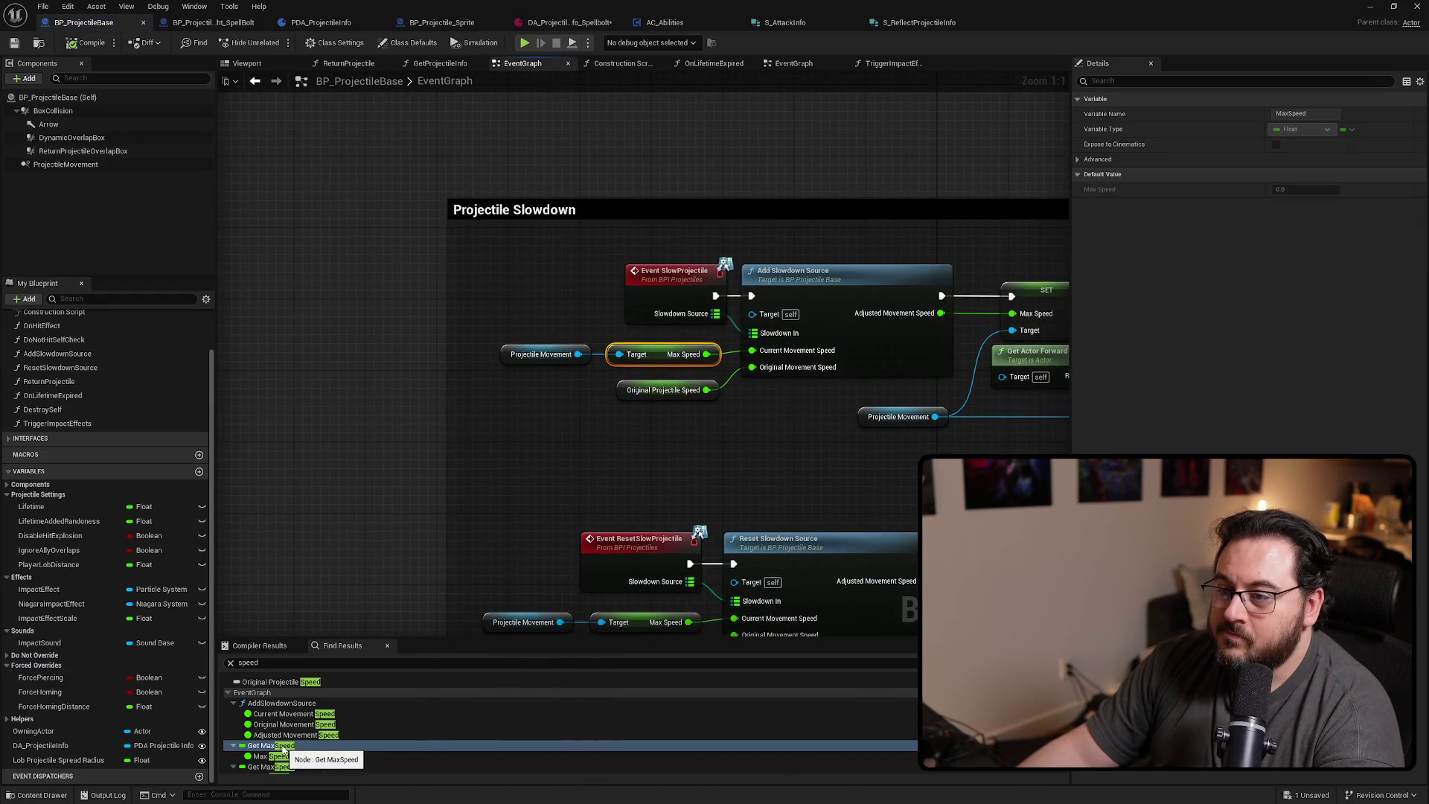
pyautogui.scroll(-1, 342, 740)
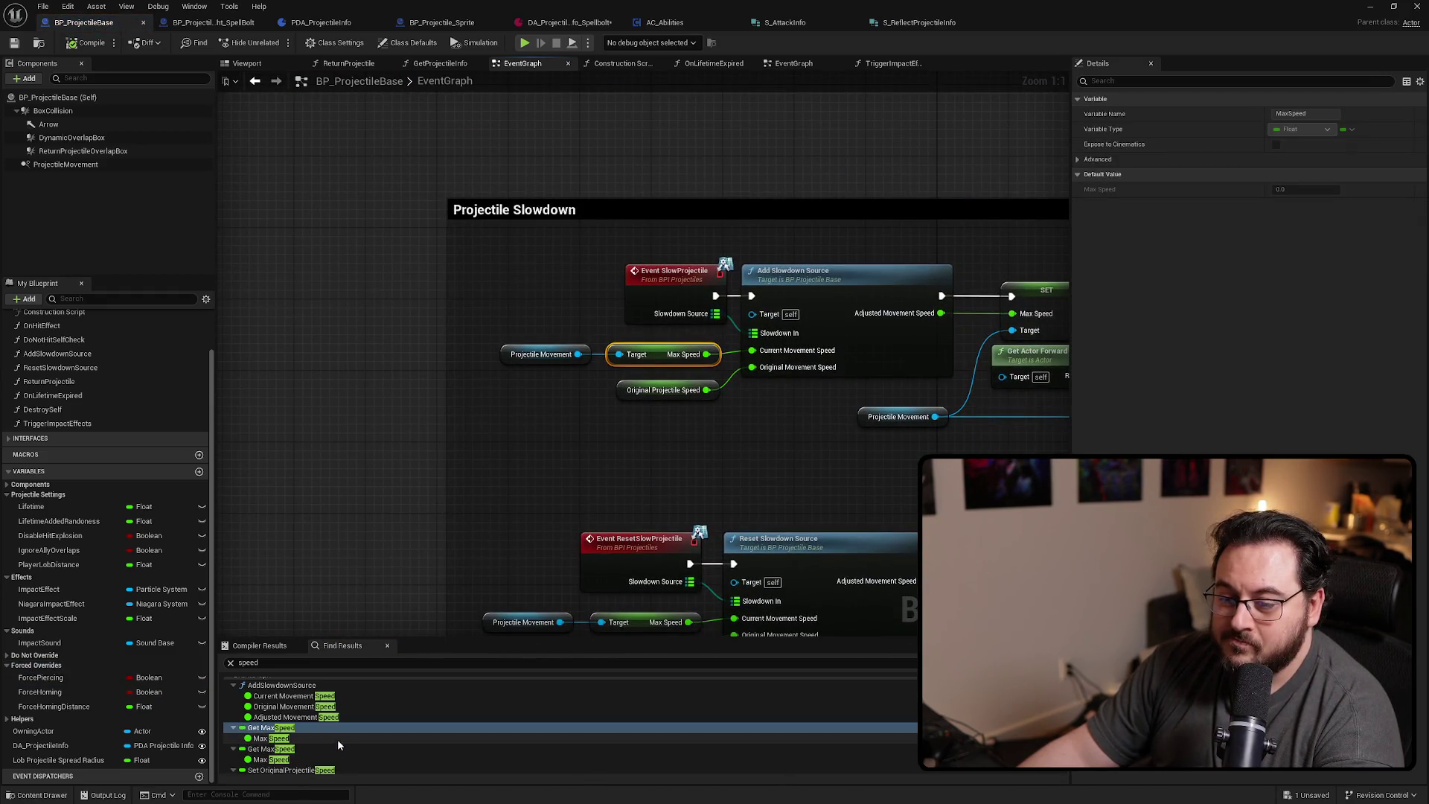
pyautogui.scroll(1, 337, 739)
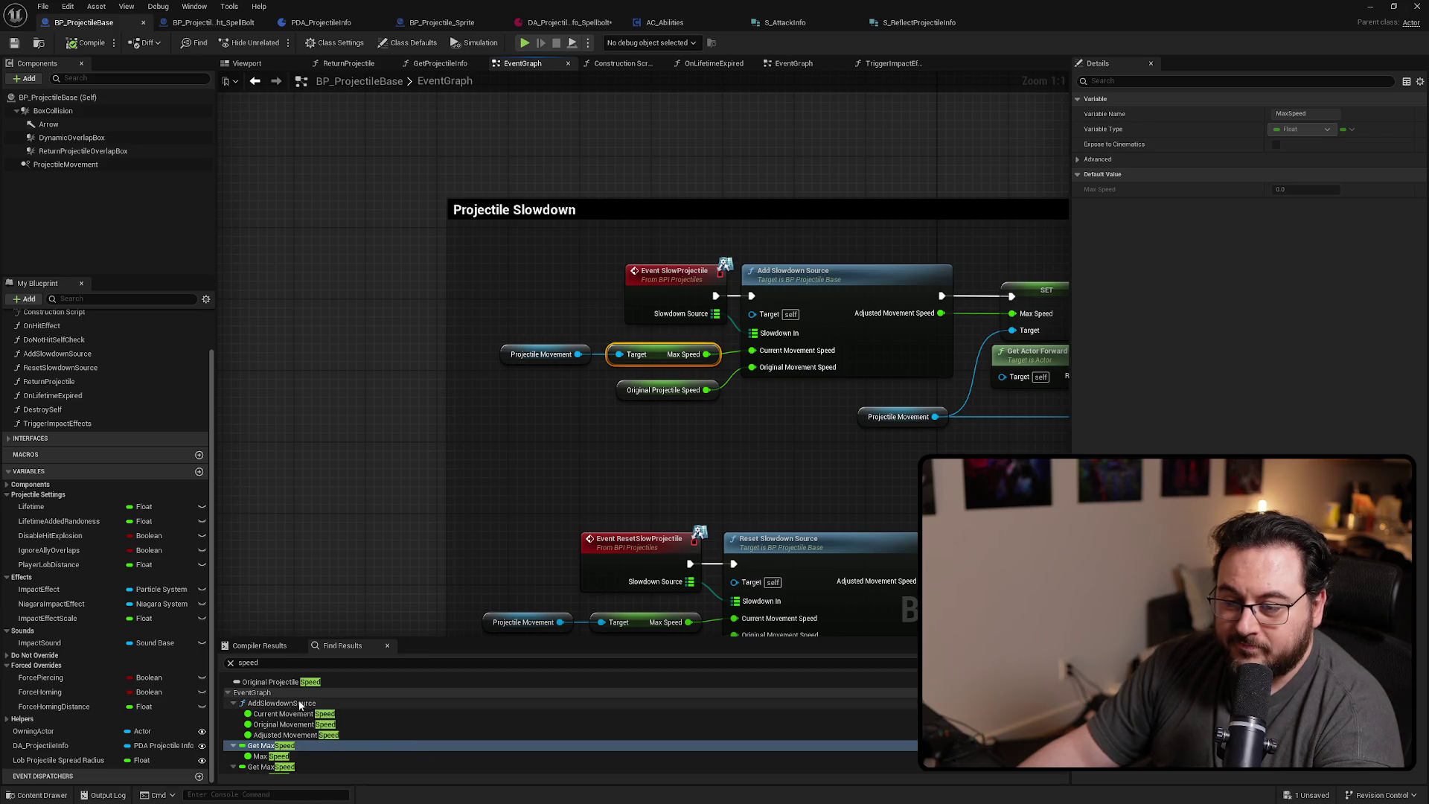
pyautogui.scroll(-3, 320, 725)
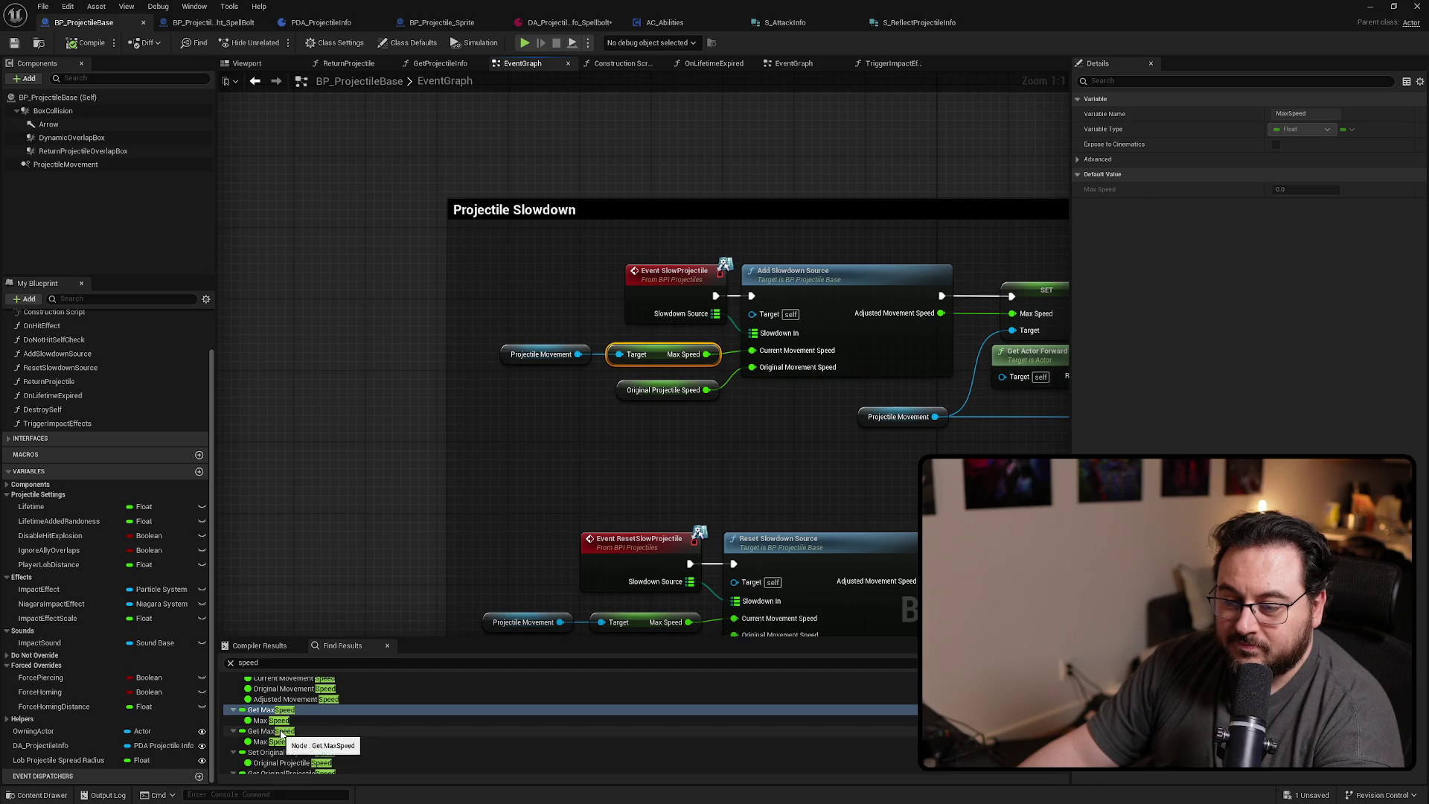
pyautogui.scroll(-2, 310, 728)
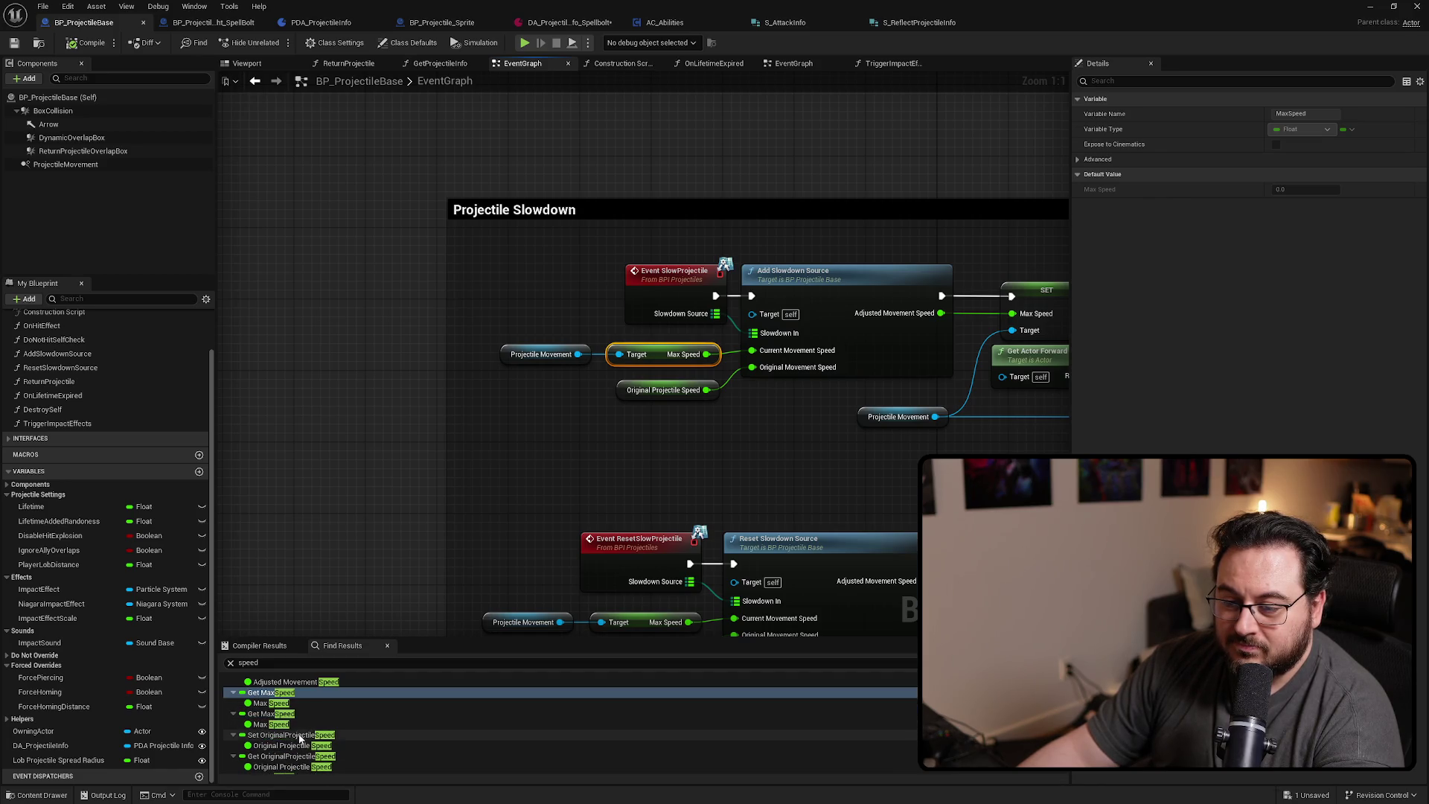
# Inspect the Set OriginalProjectileSpeed, Reset Slowdown Max Speed and Set InitialSpeed nodes
pyautogui.click(300, 735)
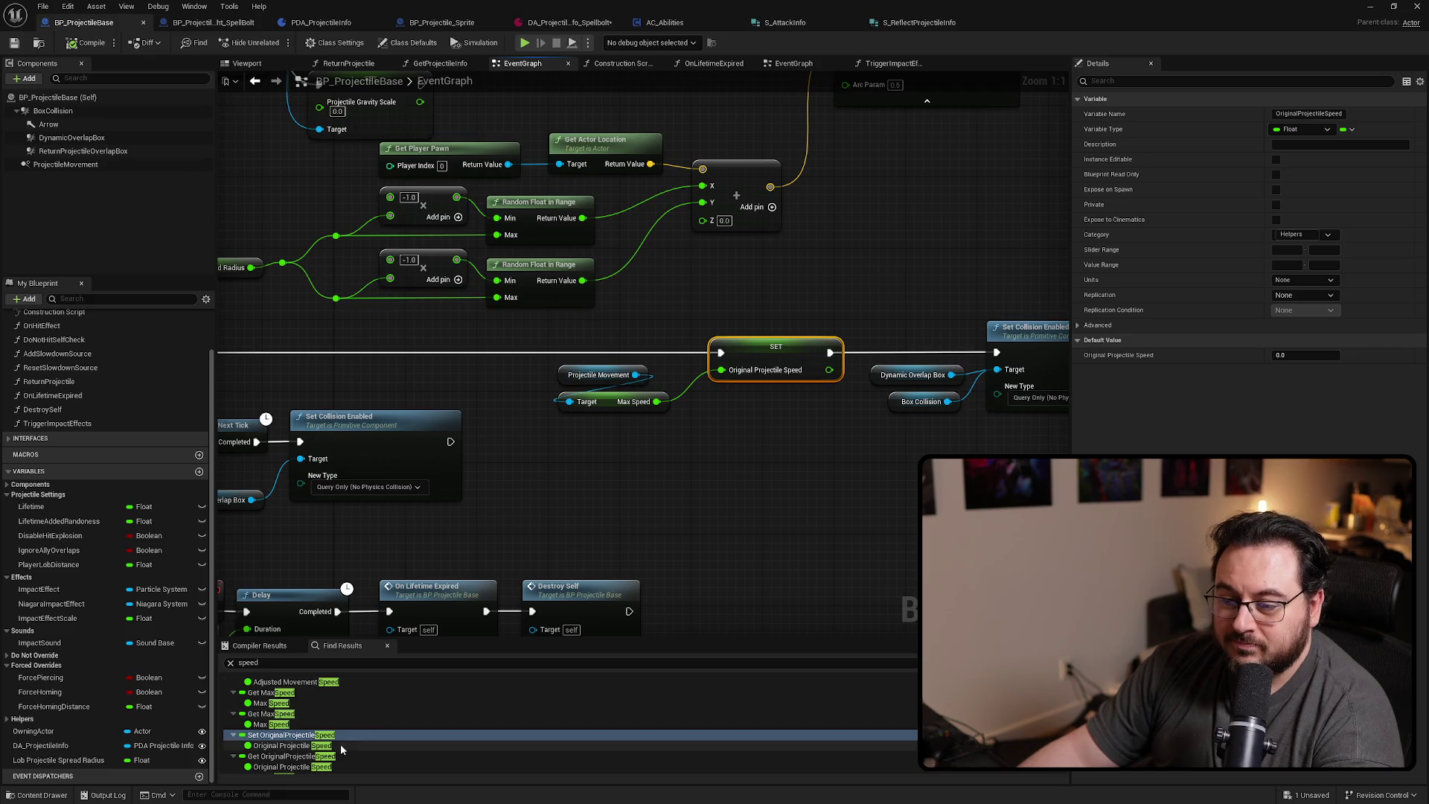
pyautogui.scroll(-3, 332, 748)
pyautogui.scroll(-3, 299, 751)
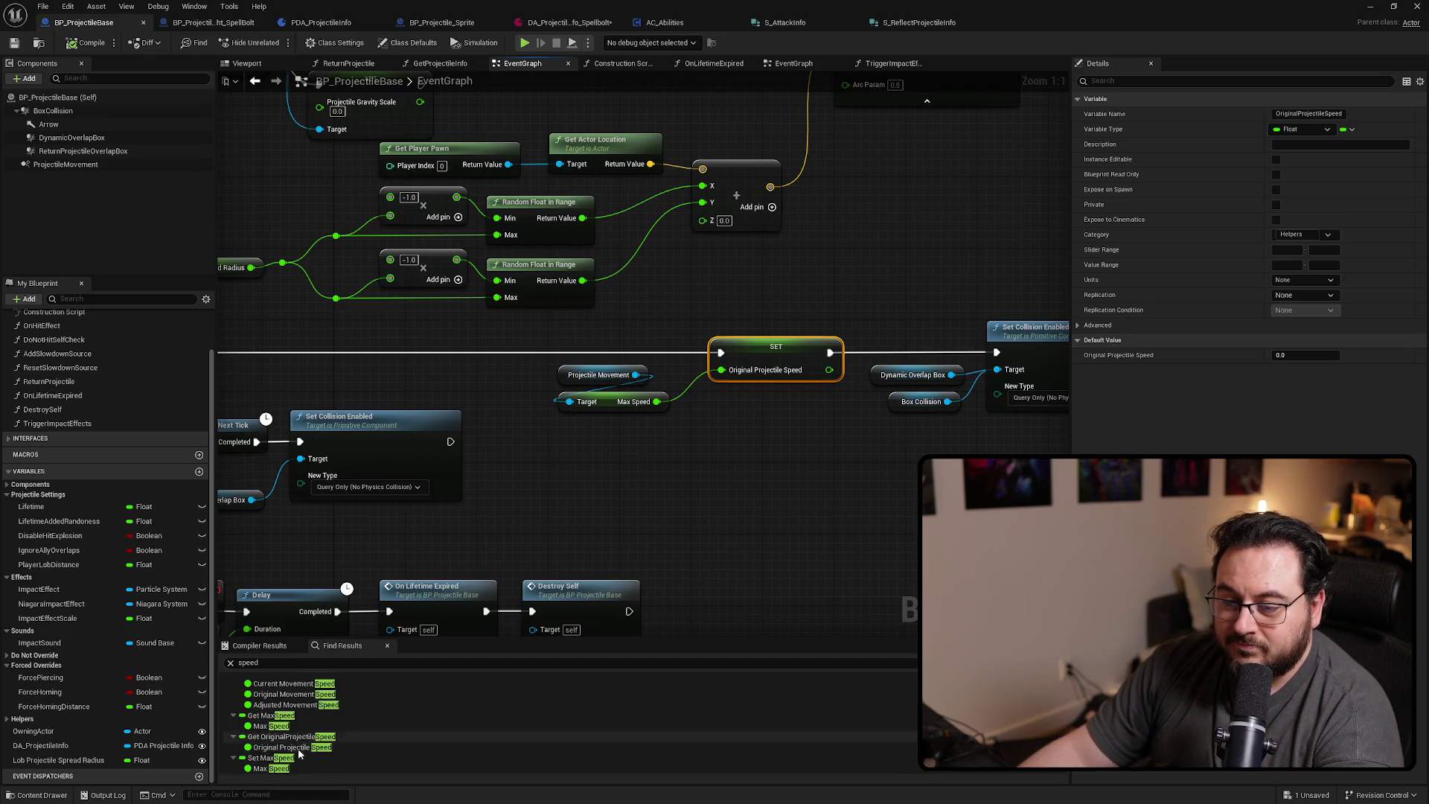
pyautogui.click(294, 722)
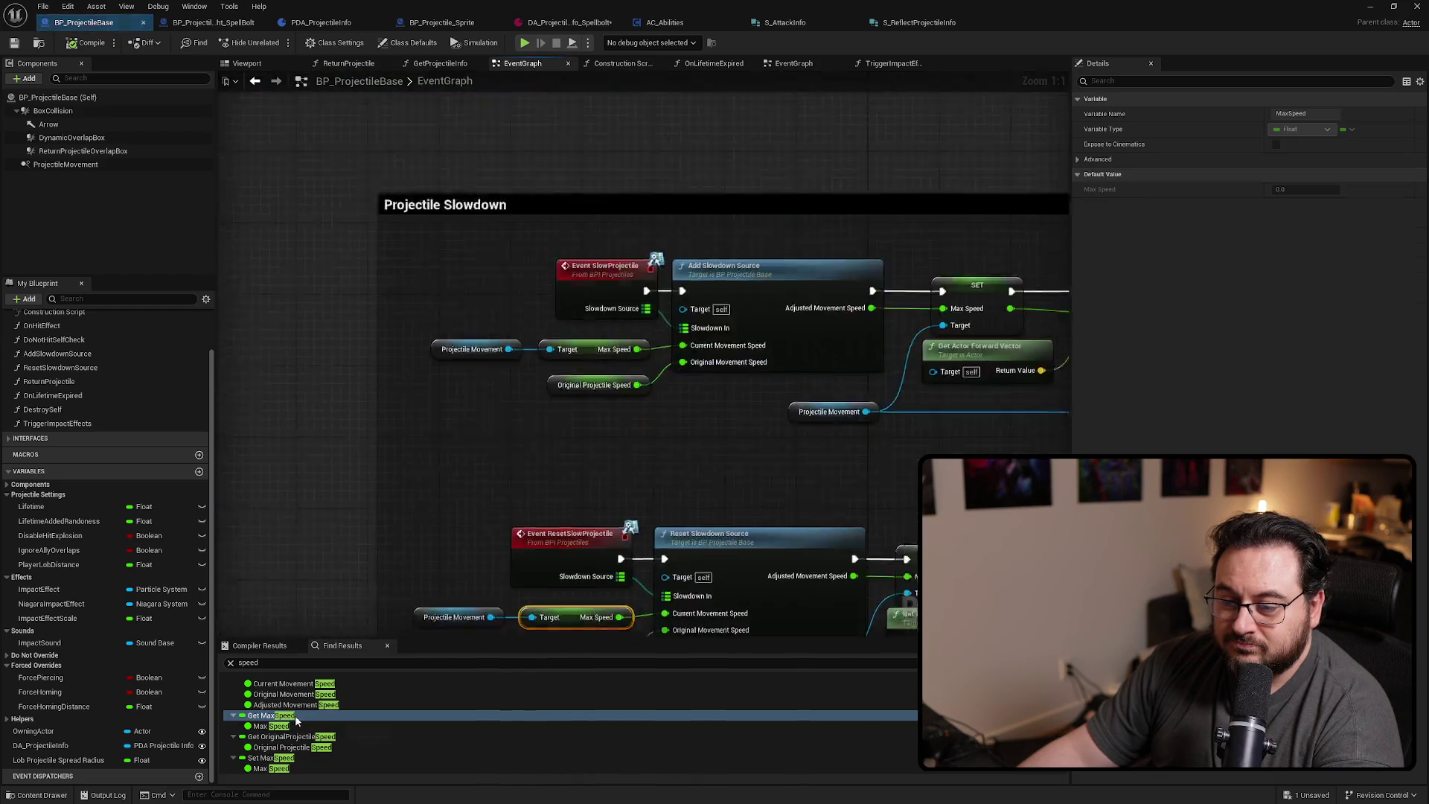
pyautogui.scroll(-3, 327, 726)
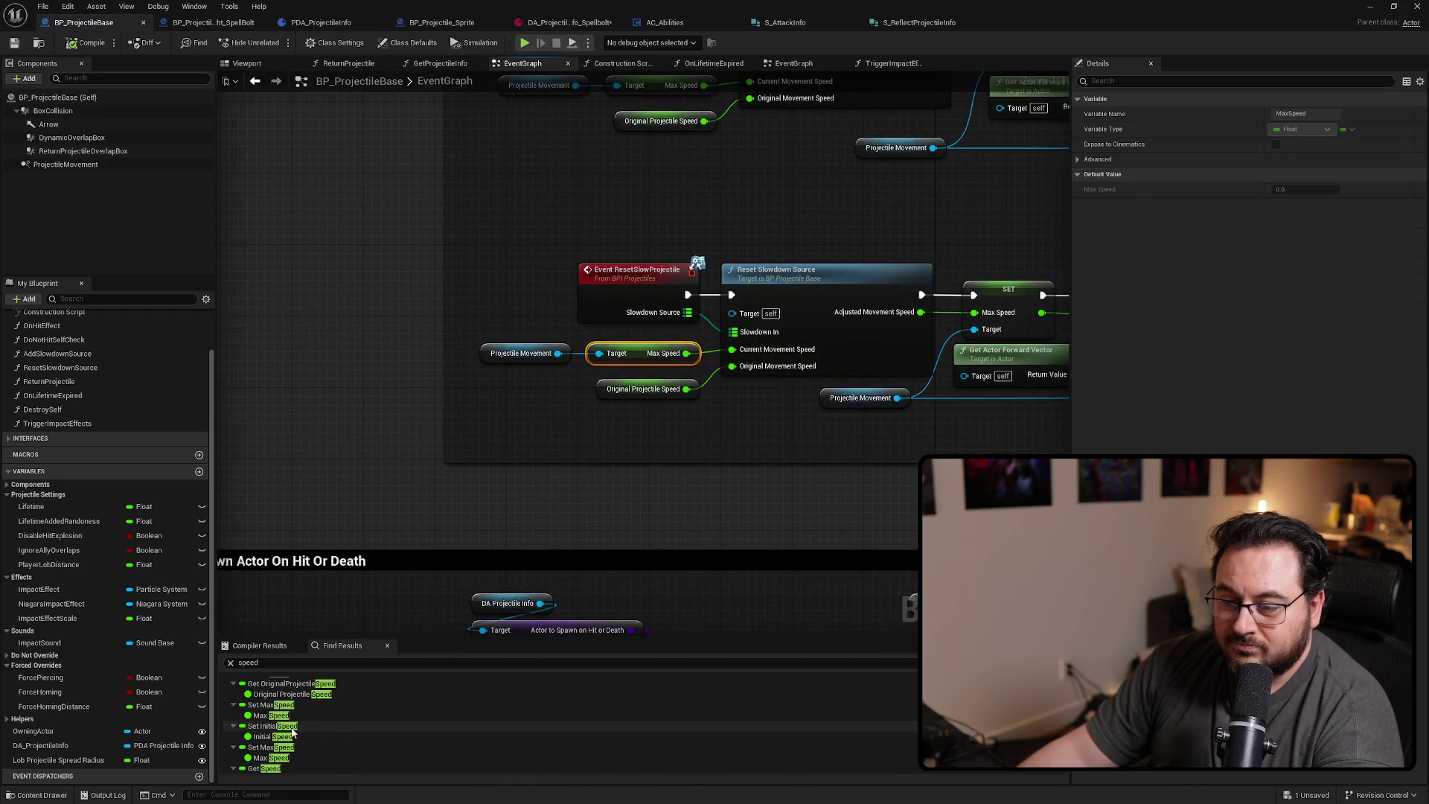
pyautogui.click(292, 727)
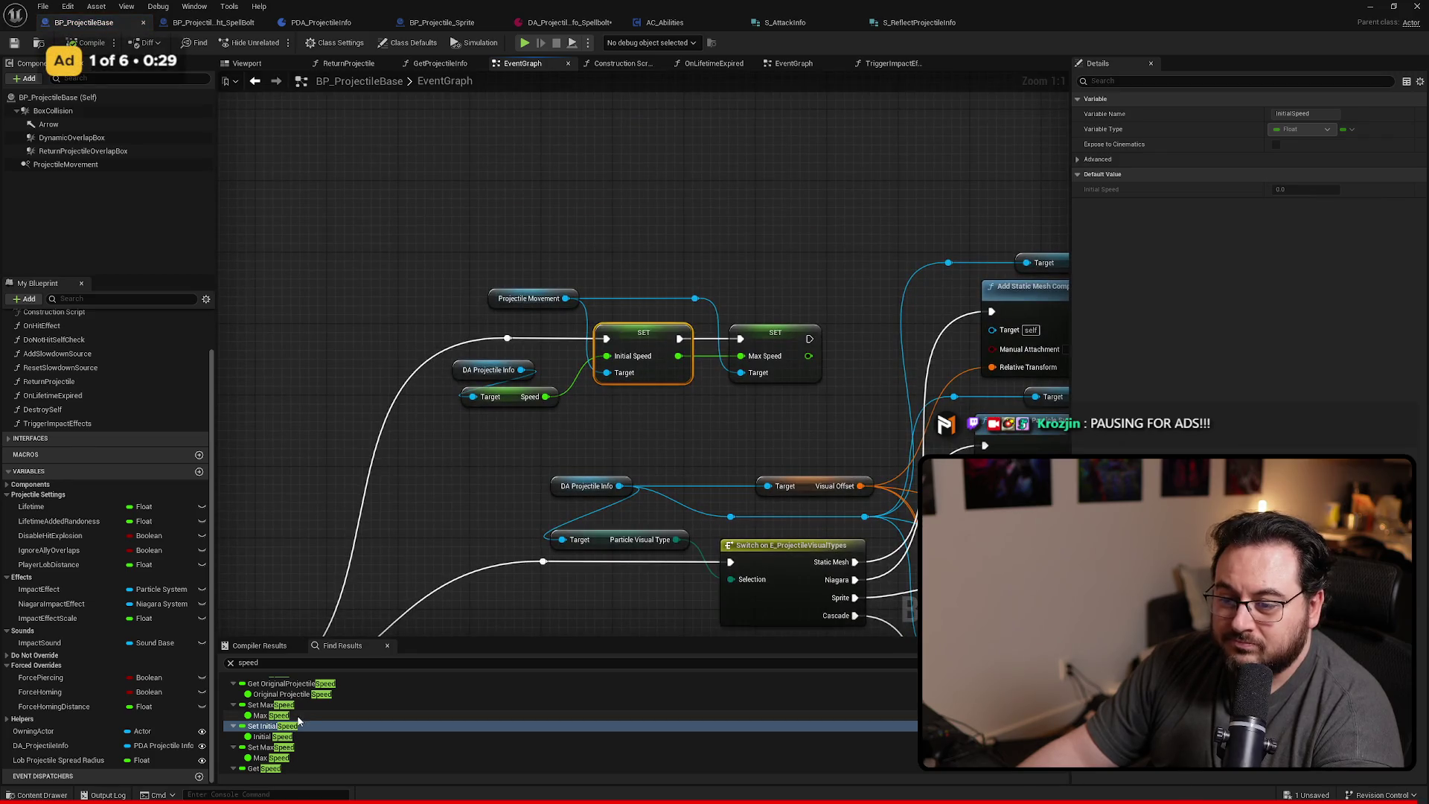
pyautogui.scroll(-2, 313, 752)
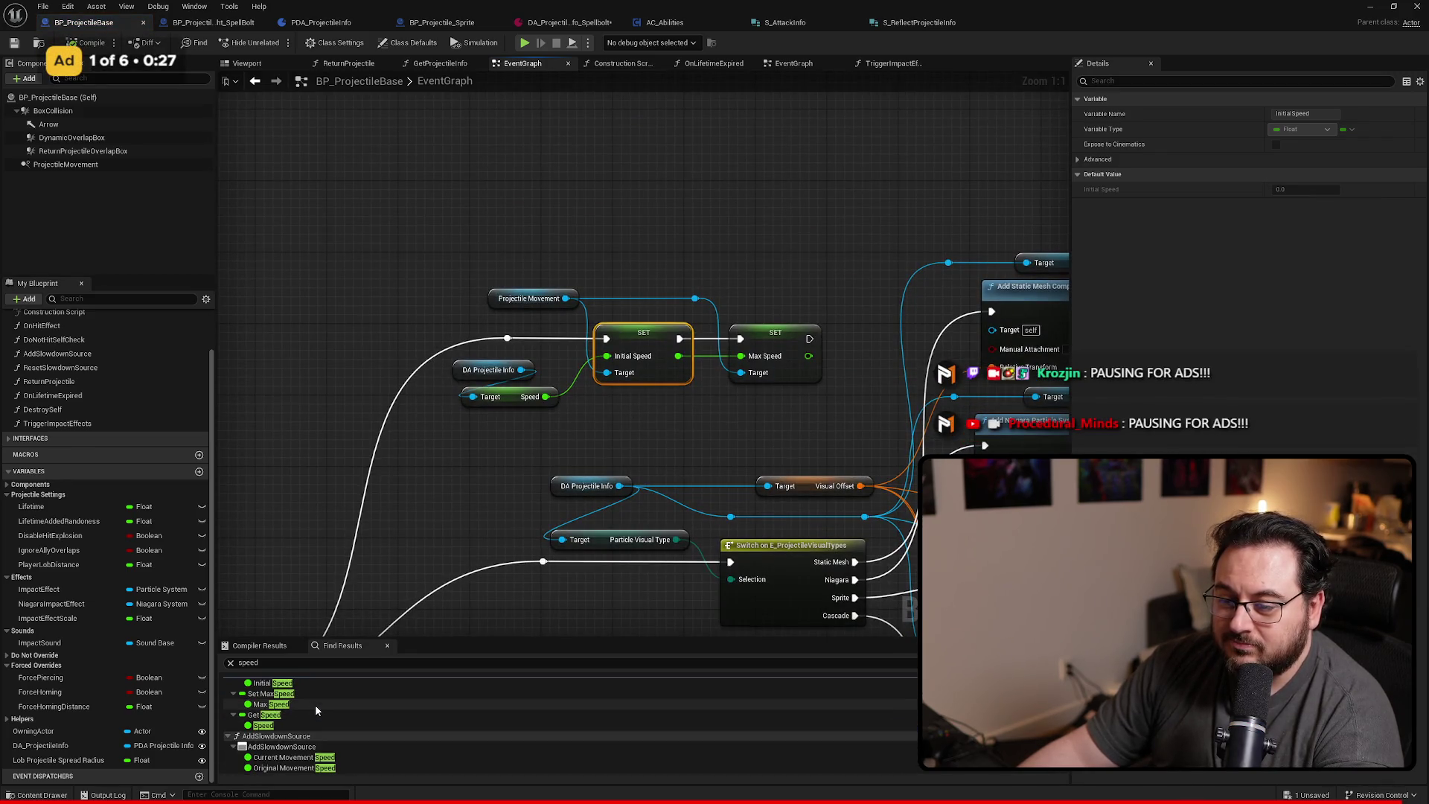
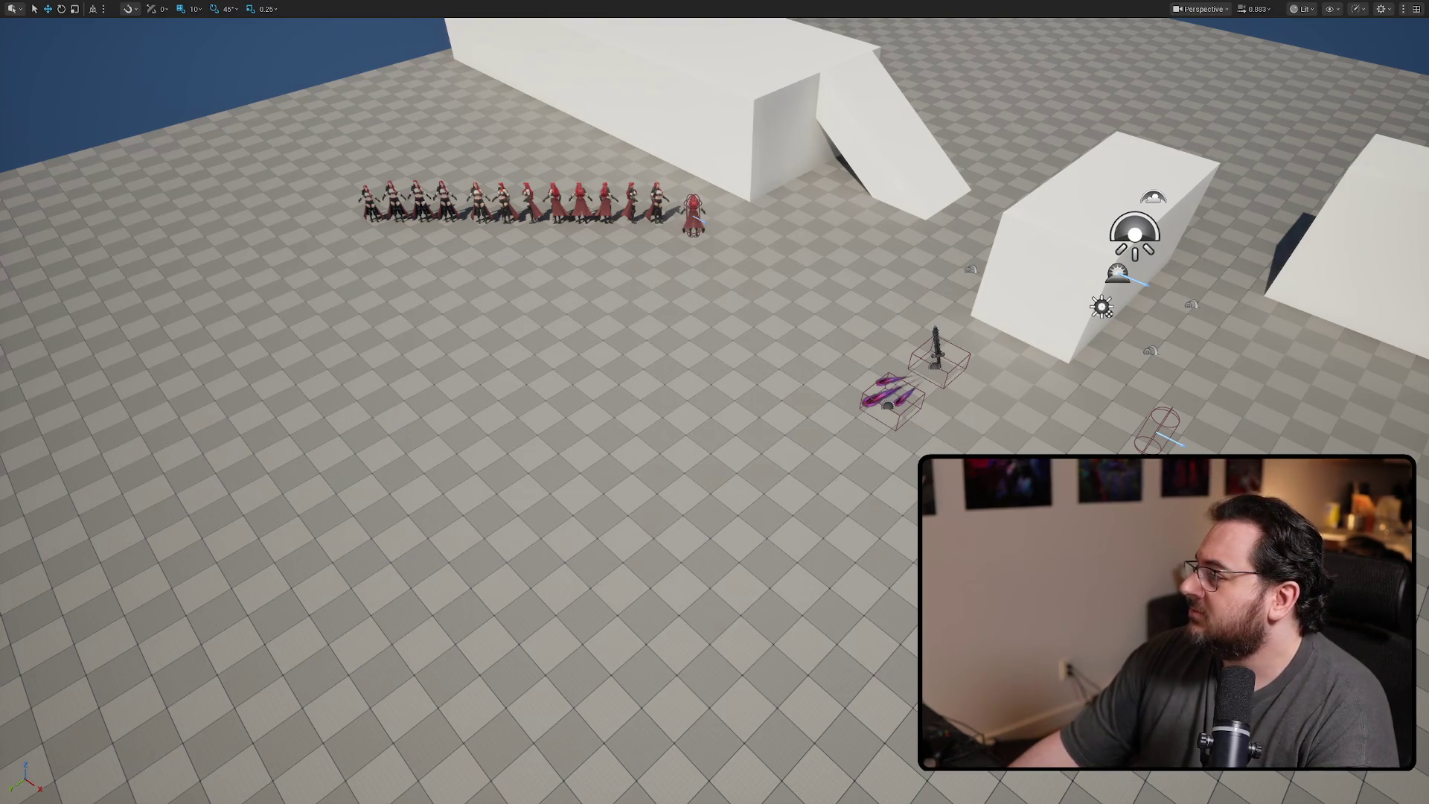
# Play-test the level with Alt+P, use the dash ability, then stop the session
pyautogui.scroll(-3, 777, 407)
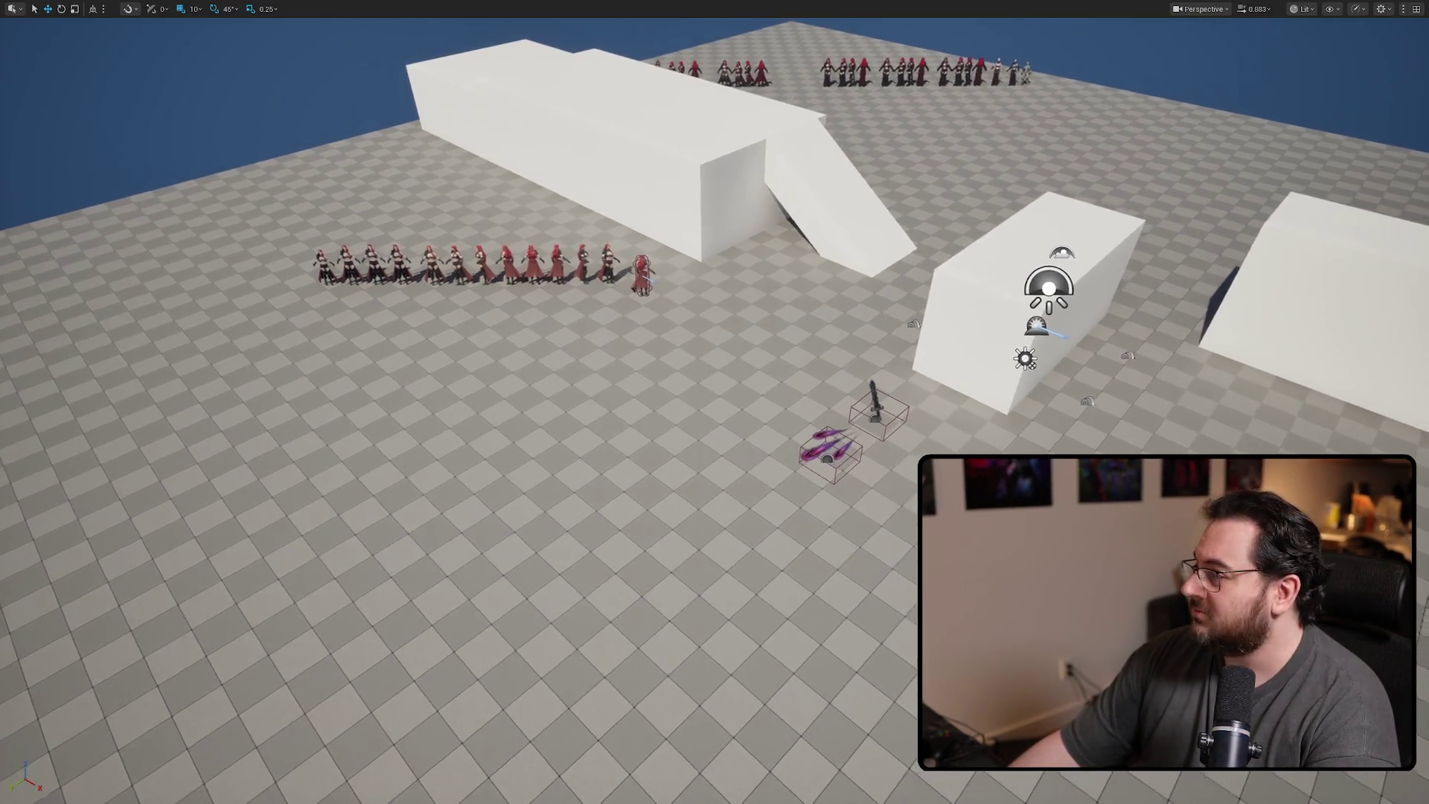
pyautogui.hotkey('alt', 'p')
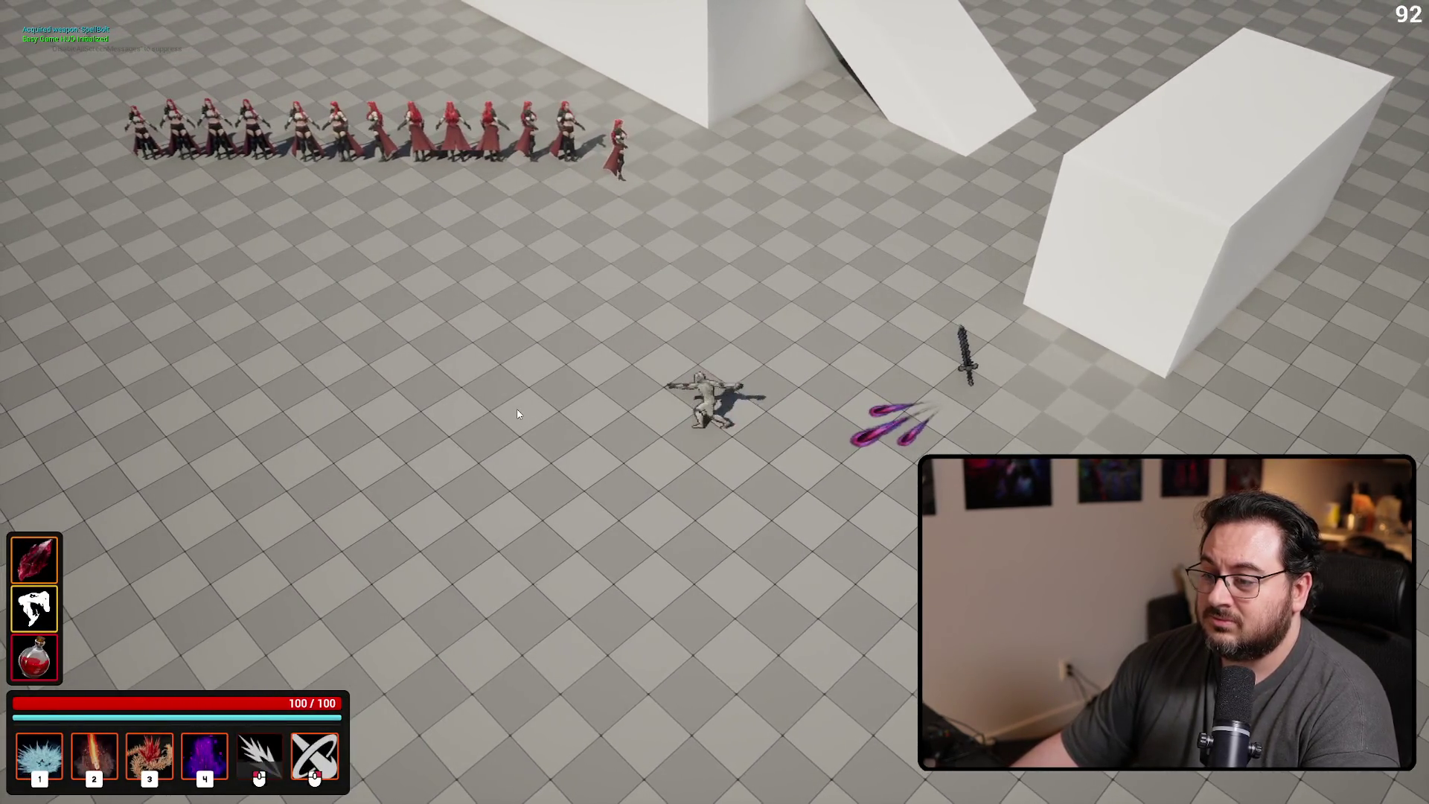
pyautogui.press('space')
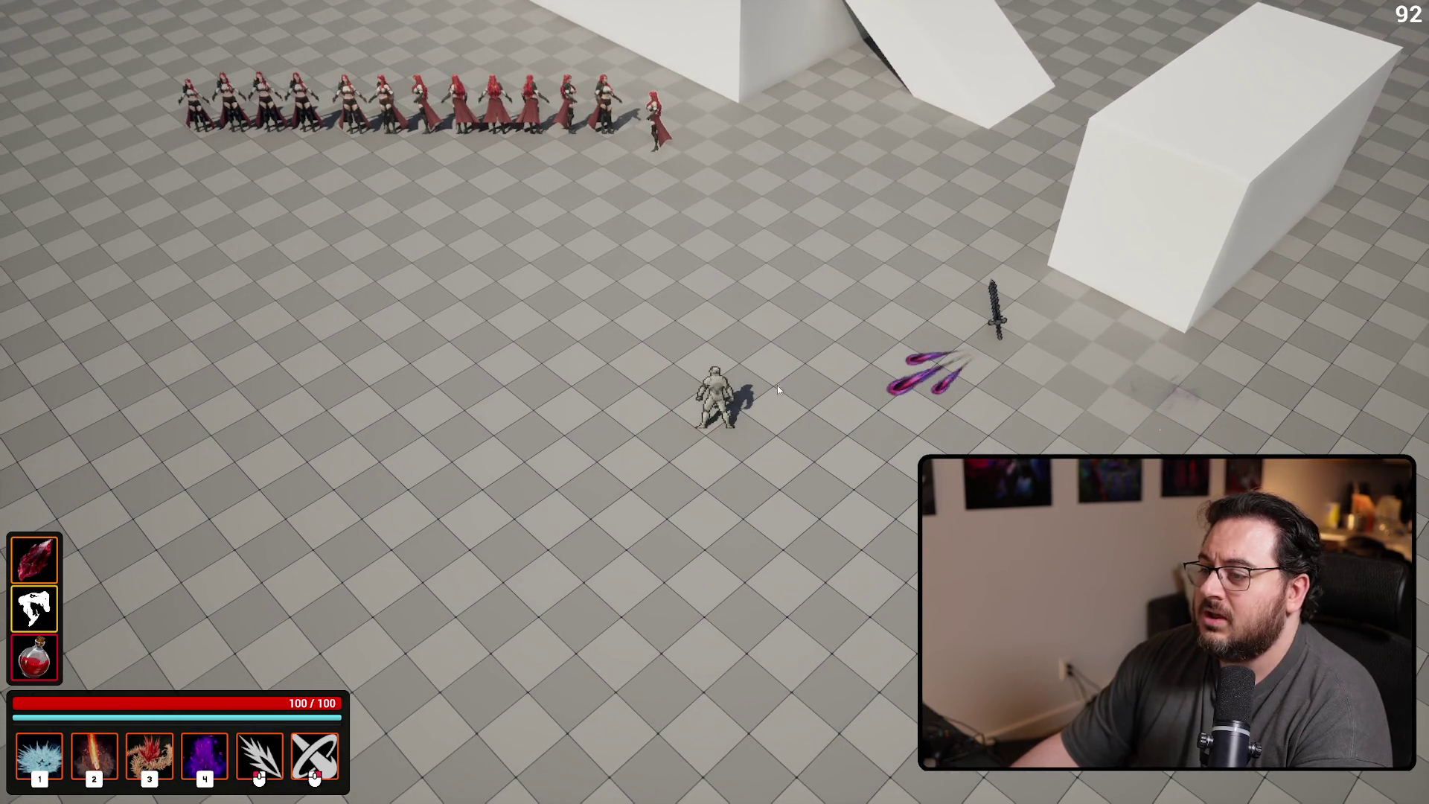
pyautogui.press('Escape')
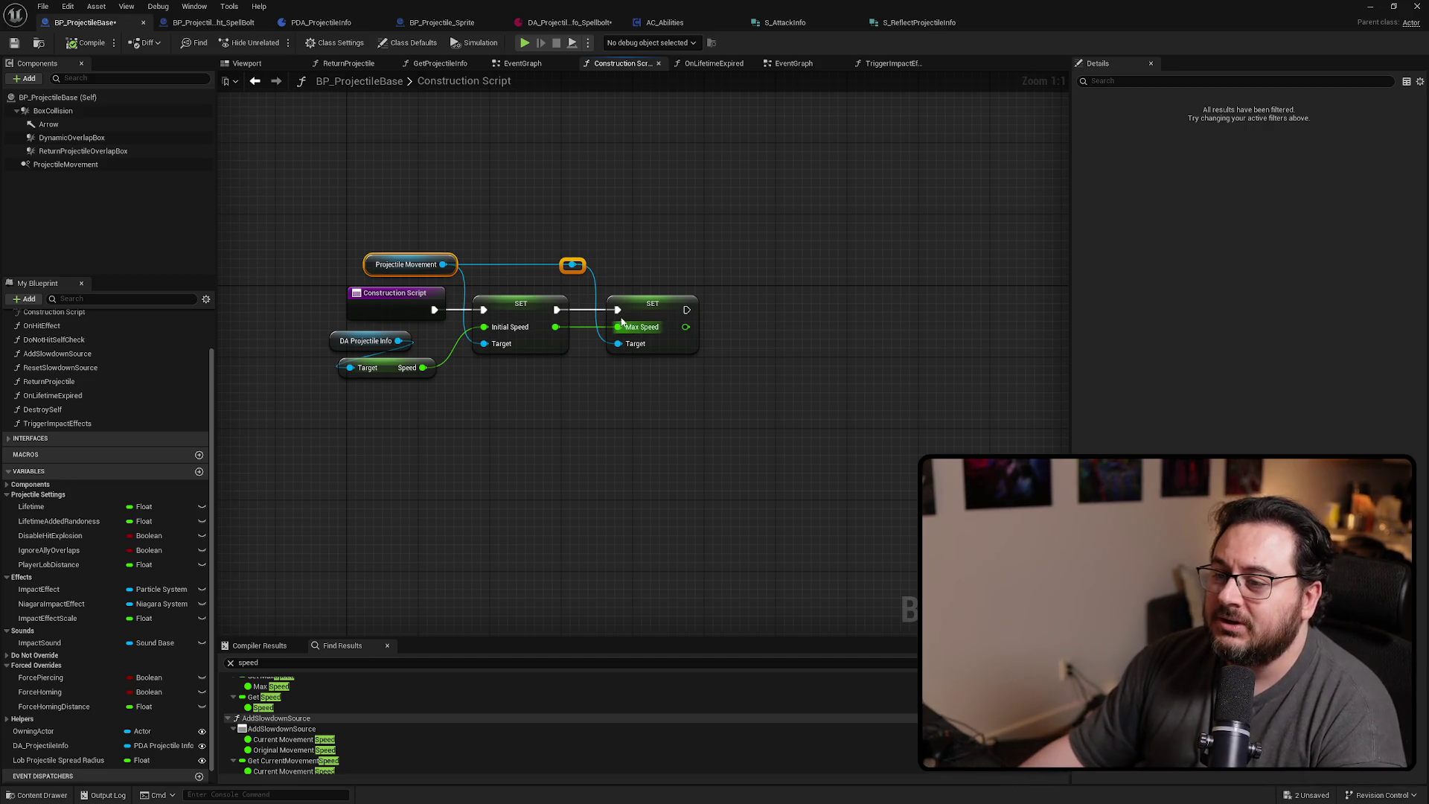
# Switch to the EventGraph and centre it on the Event BeginPlay and Sequence nodes
pyautogui.hotkey('alt', 'Left')
pyautogui.scroll(-2, 588, 372)
pyautogui.moveTo(555, 400); pyautogui.dragTo(617, 231)
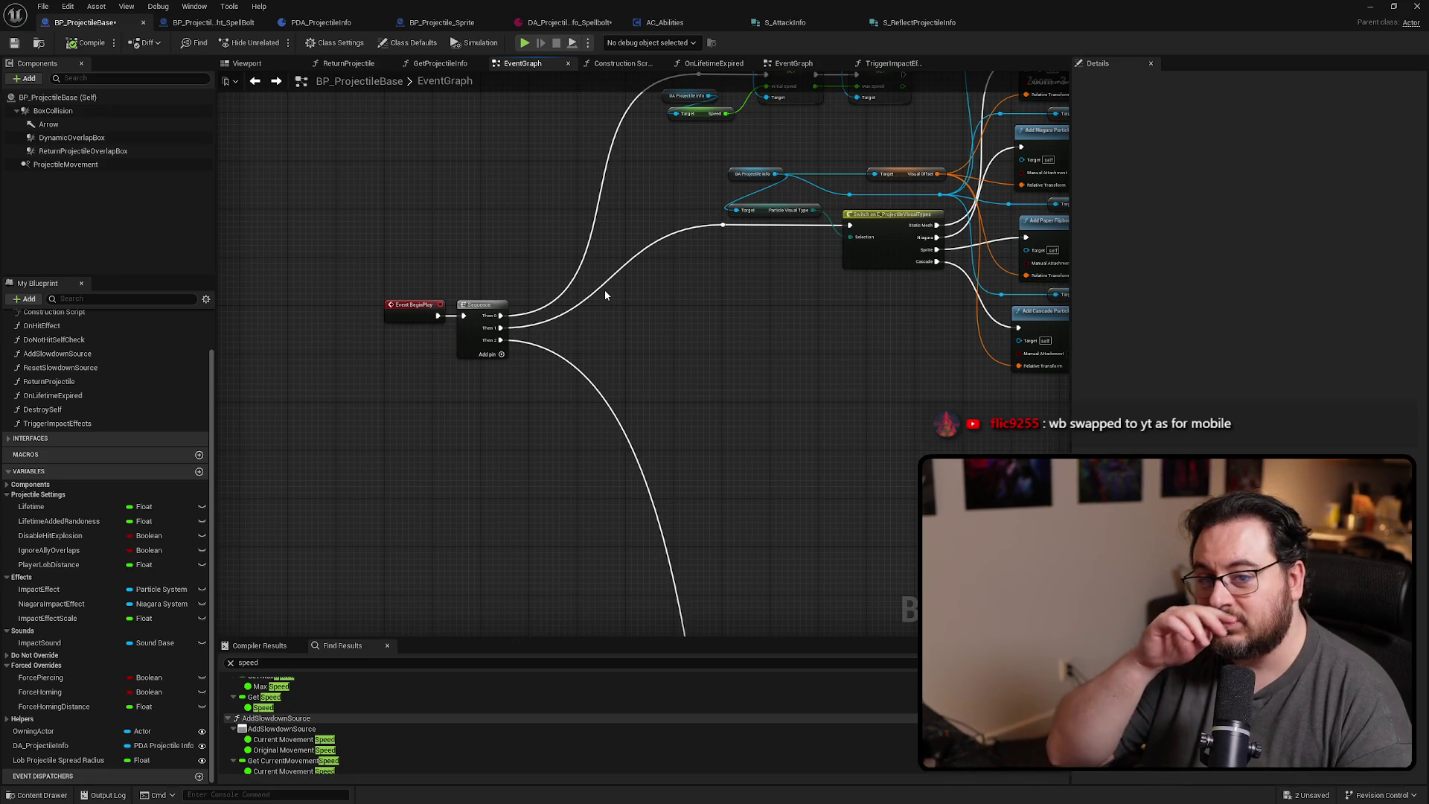
pyautogui.moveTo(604, 296)
pyautogui.mouseDown()
pyautogui.moveTo(673, 365)
pyautogui.moveTo(662, 464)
pyautogui.mouseUp()
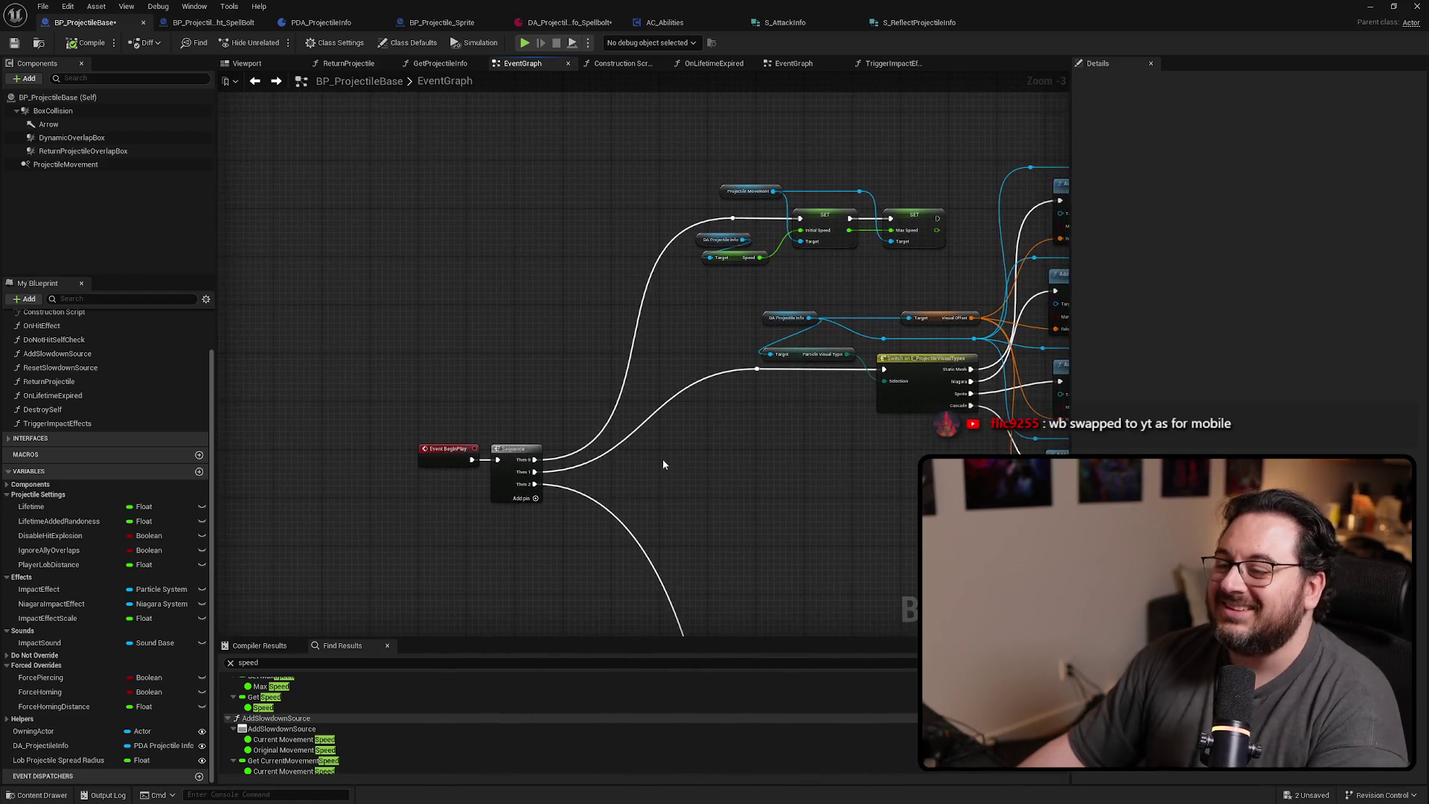
pyautogui.moveTo(830, 237); pyautogui.dragTo(680, 280)
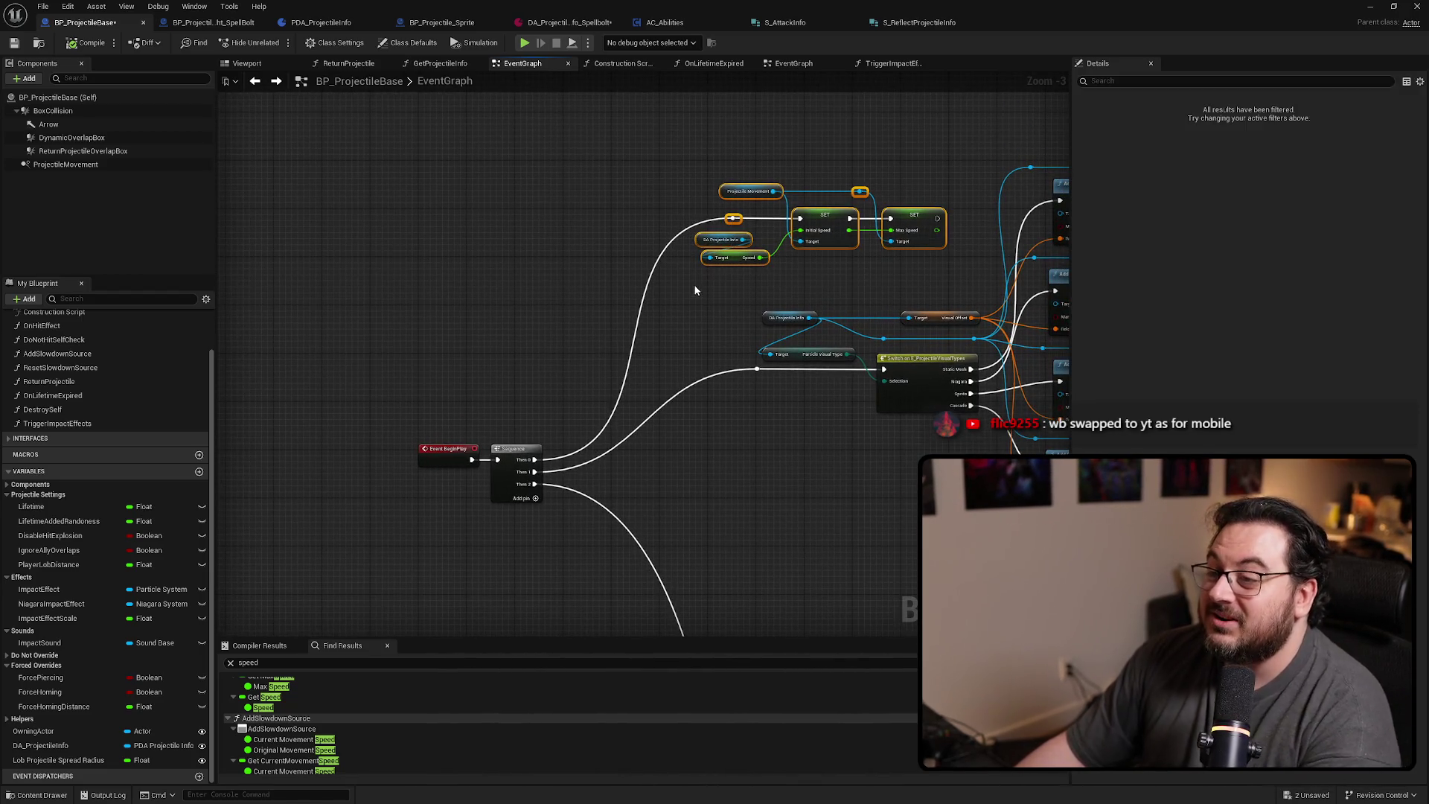
pyautogui.scroll(3, 601, 400)
pyautogui.moveTo(543, 440)
pyautogui.mouseDown()
pyautogui.moveTo(497, 243)
pyautogui.moveTo(376, 406)
pyautogui.moveTo(152, 429)
pyautogui.moveTo(695, 325)
pyautogui.moveTo(618, 328)
pyautogui.moveTo(501, 565)
pyautogui.moveTo(526, 248)
pyautogui.mouseUp()
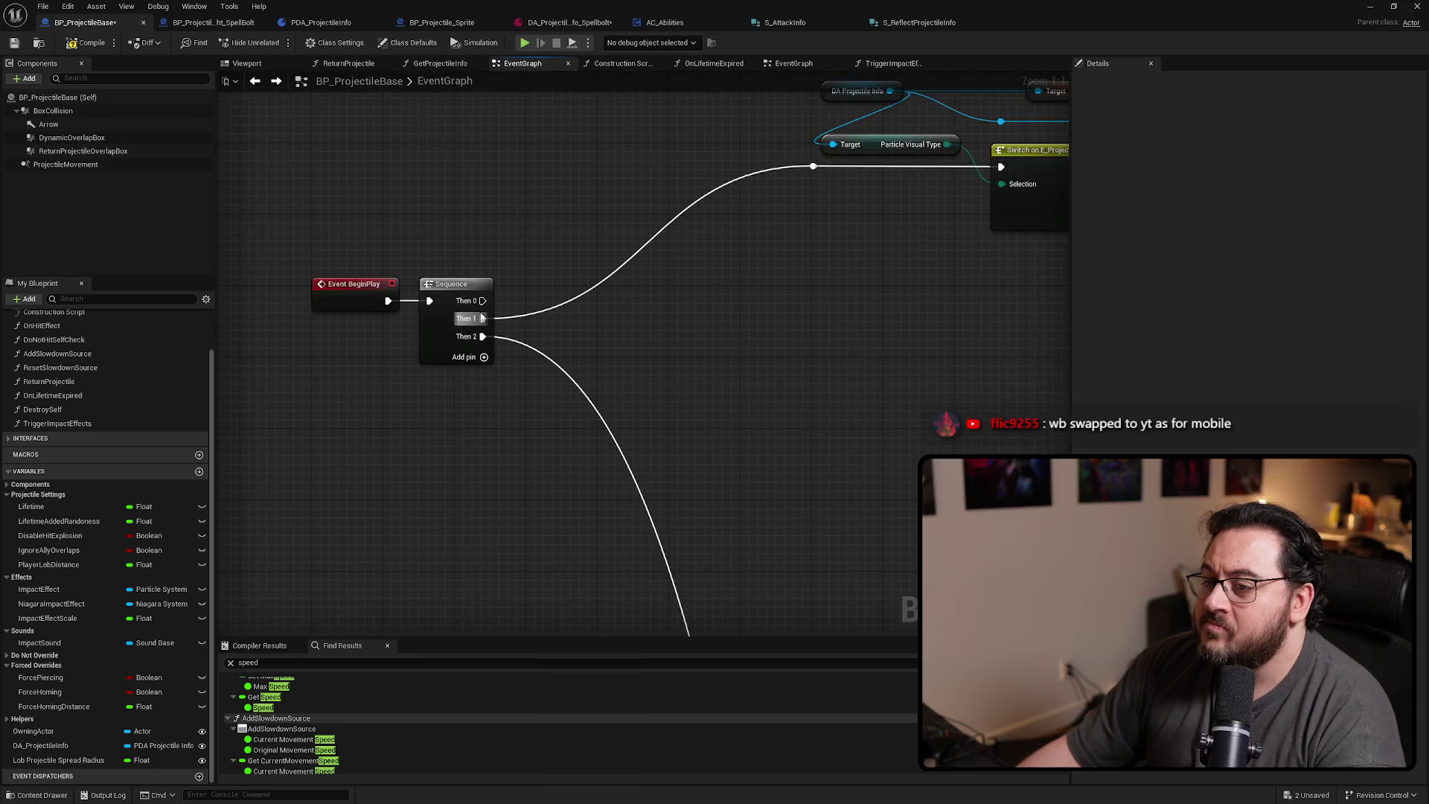
# Remove an execution output pin from the BeginPlay Sequence node
pyautogui.rightClick(480, 303)
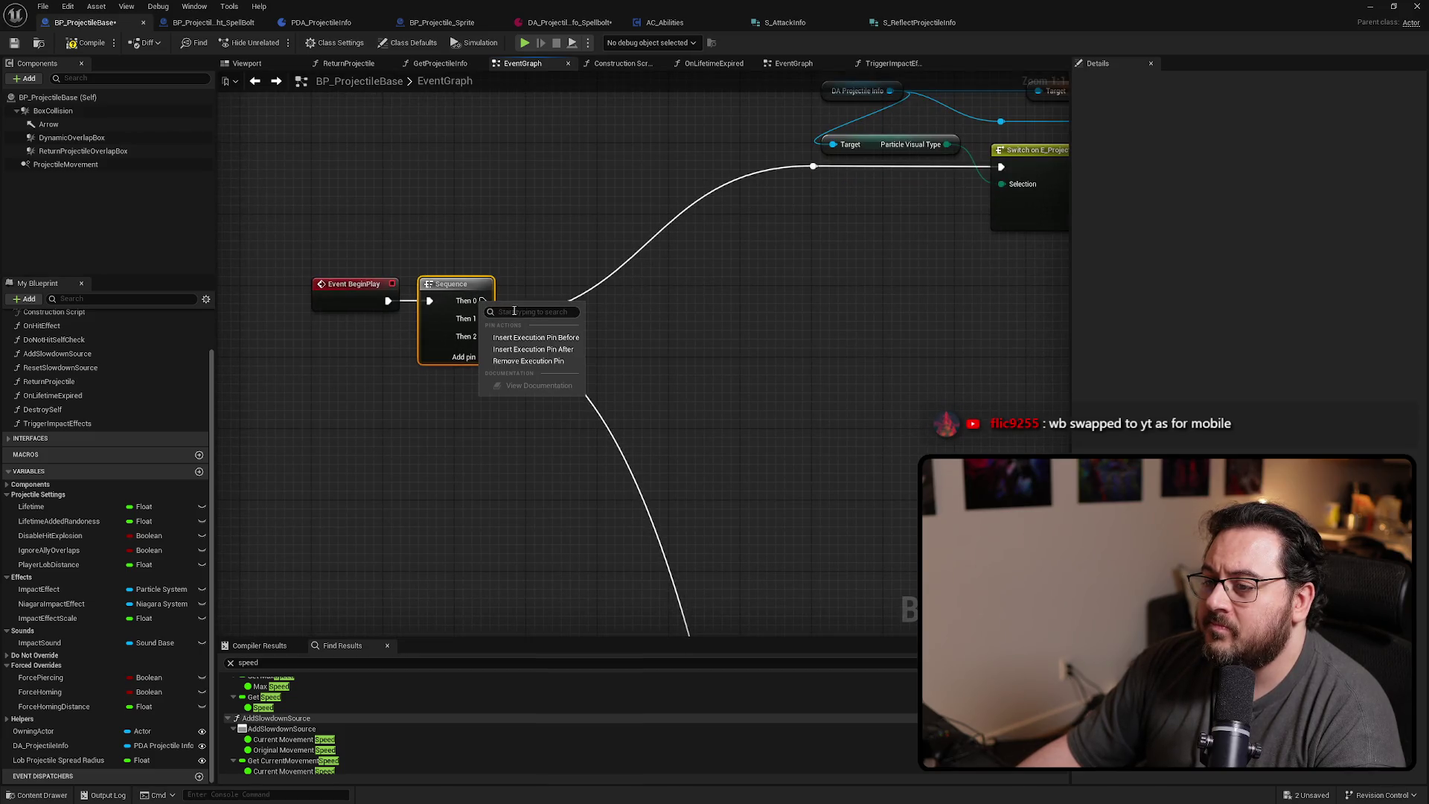
pyautogui.click(525, 361)
pyautogui.scroll(-5, 551, 316)
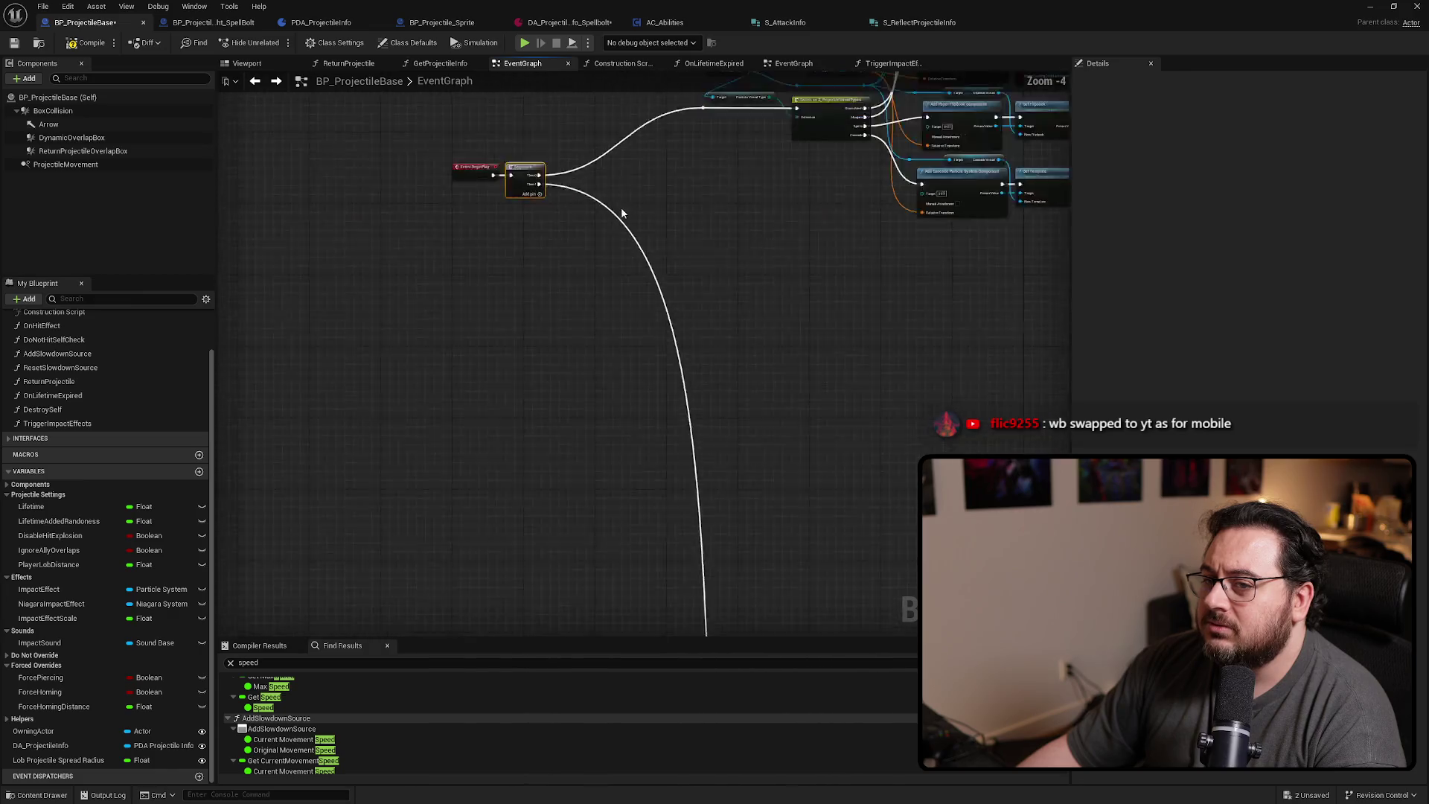
pyautogui.scroll(3, 562, 346)
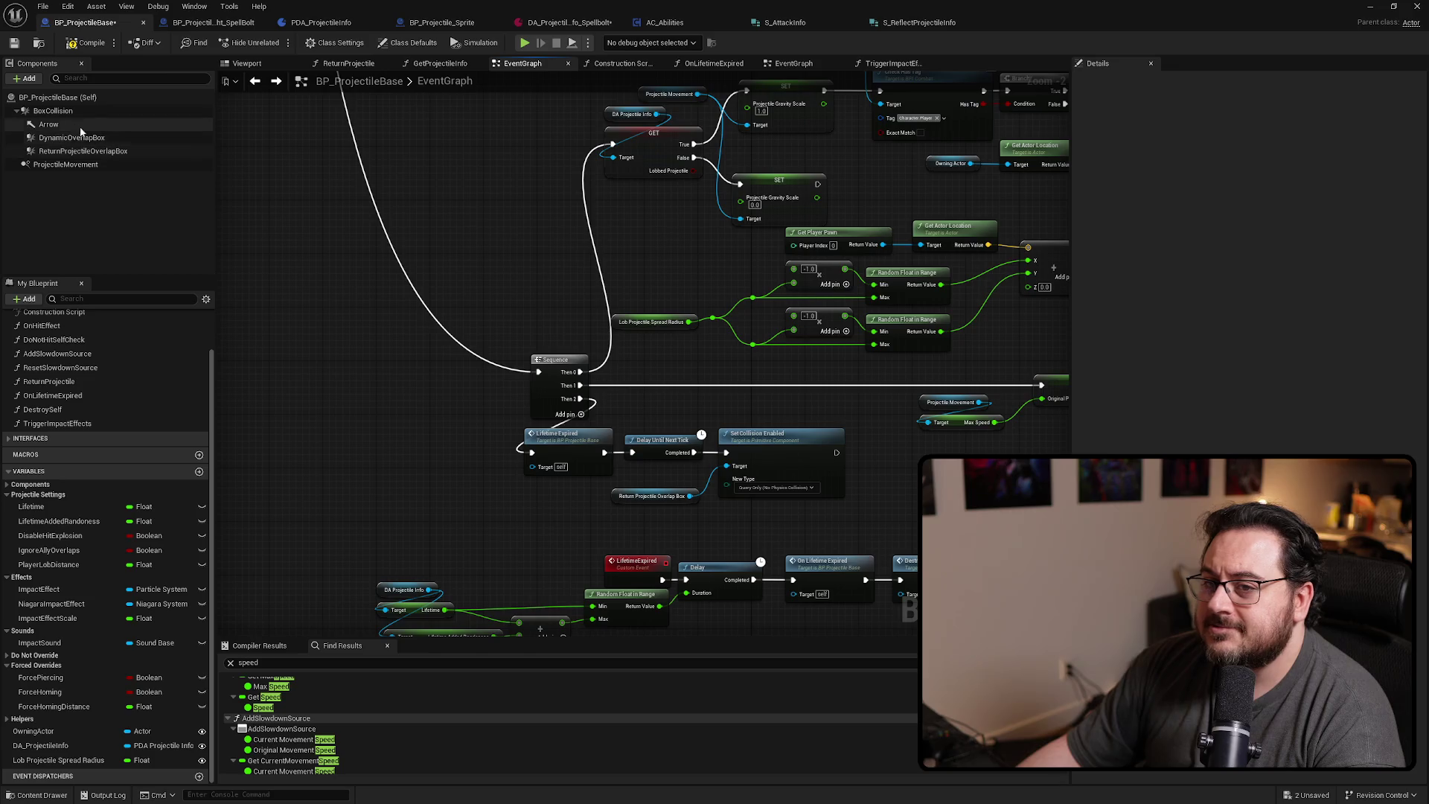
# Search BoxCollision's details for 'collision' and list all its graph references with Find References
pyautogui.click(56, 109)
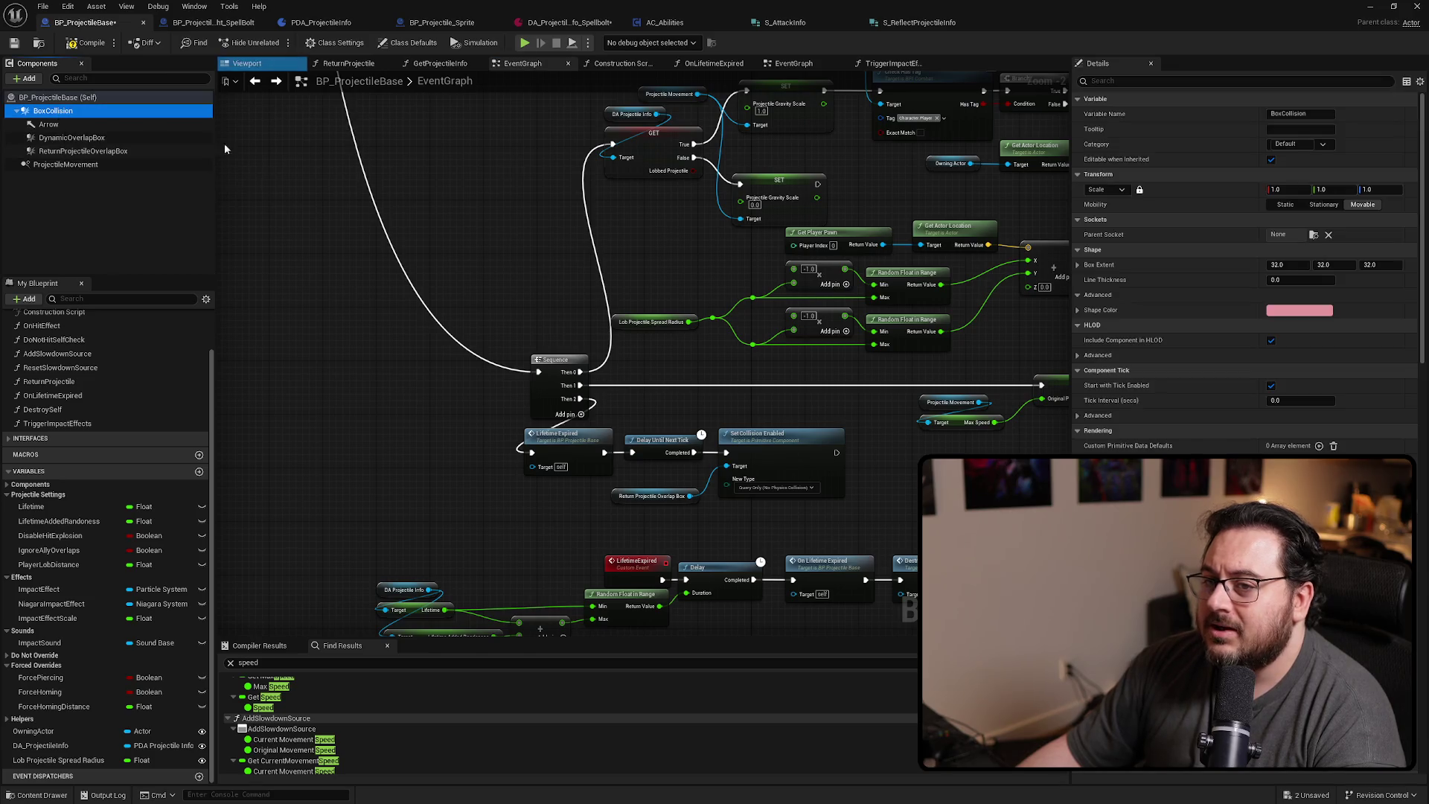
pyautogui.click(1195, 81)
pyautogui.write('collision')
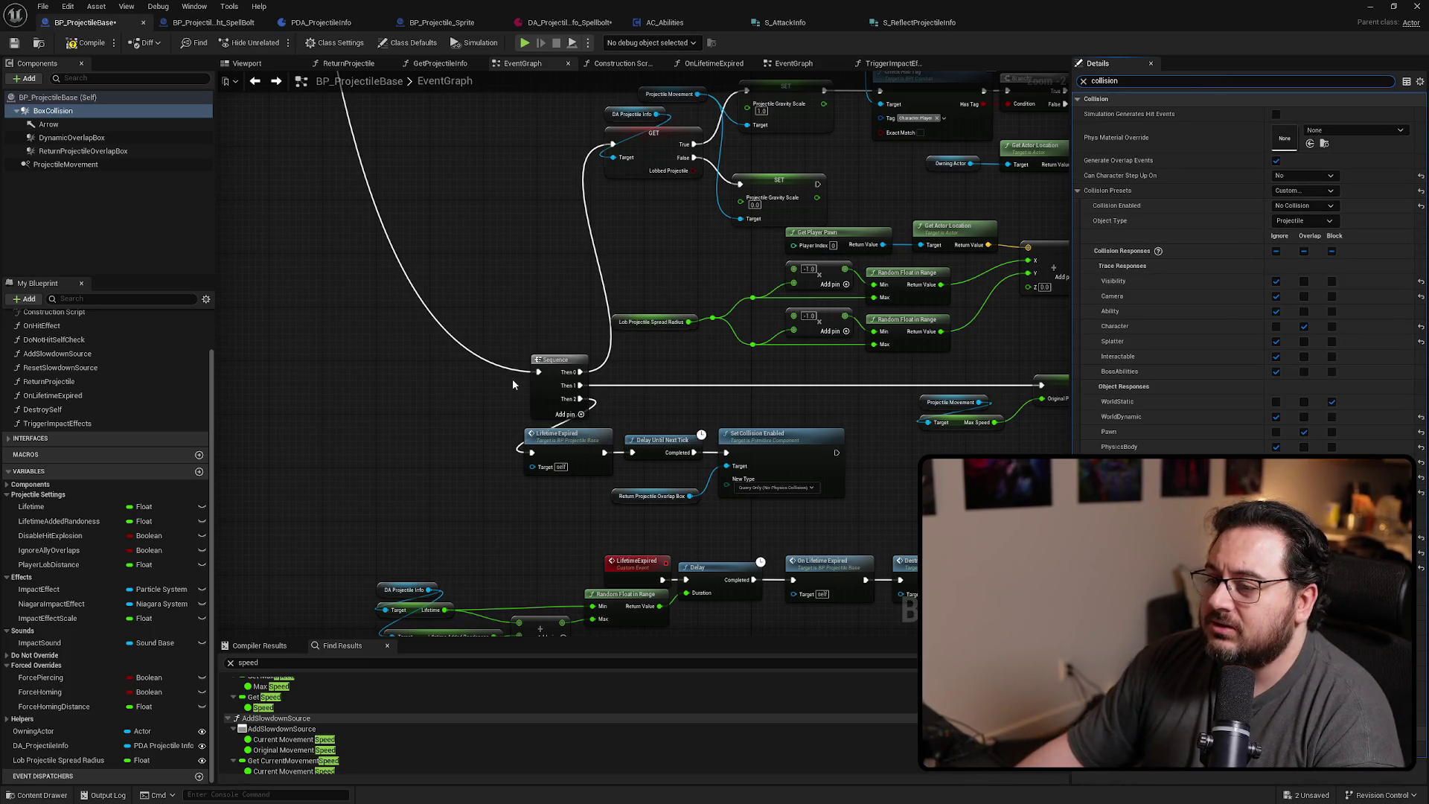
pyautogui.rightClick(86, 112)
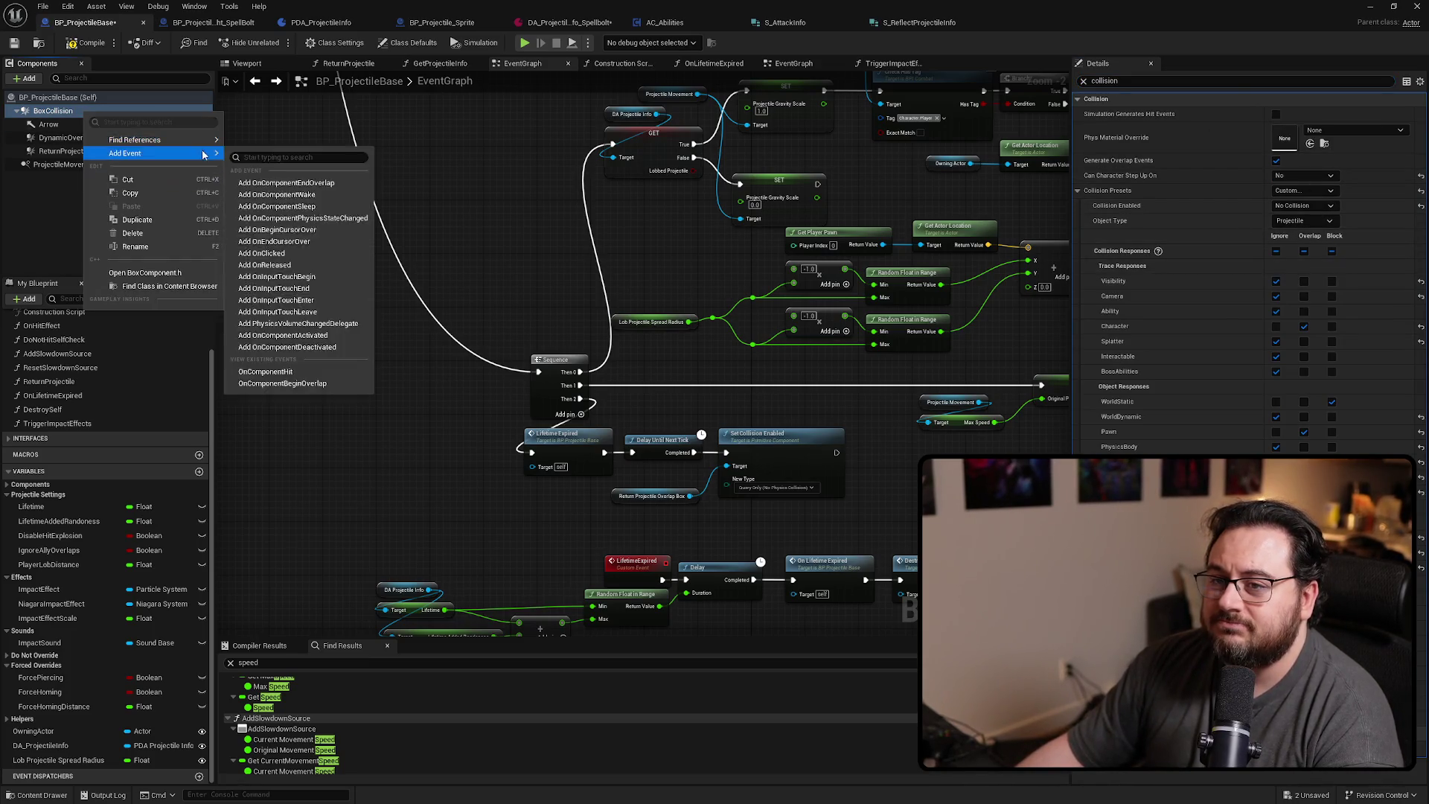
pyautogui.moveTo(201, 142)
pyautogui.click(287, 145)
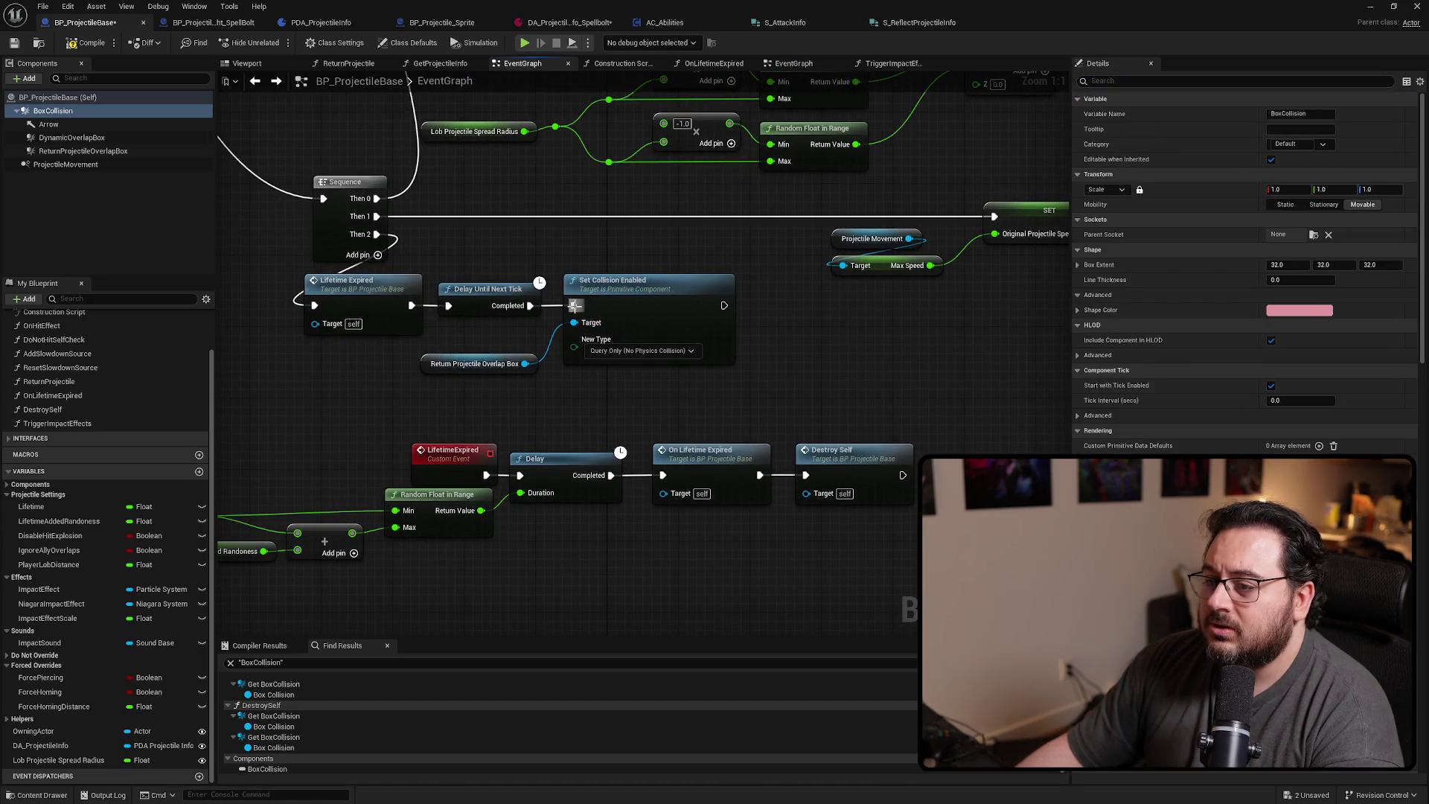
# Wire SET straight into Sequence and move the Set Collision Enabled group out of the chain
pyautogui.moveTo(617, 275)
pyautogui.mouseDown()
pyautogui.moveTo(658, 275)
pyautogui.moveTo(633, 276)
pyautogui.mouseUp()
pyautogui.moveTo(930, 278); pyautogui.dragTo(909, 283)
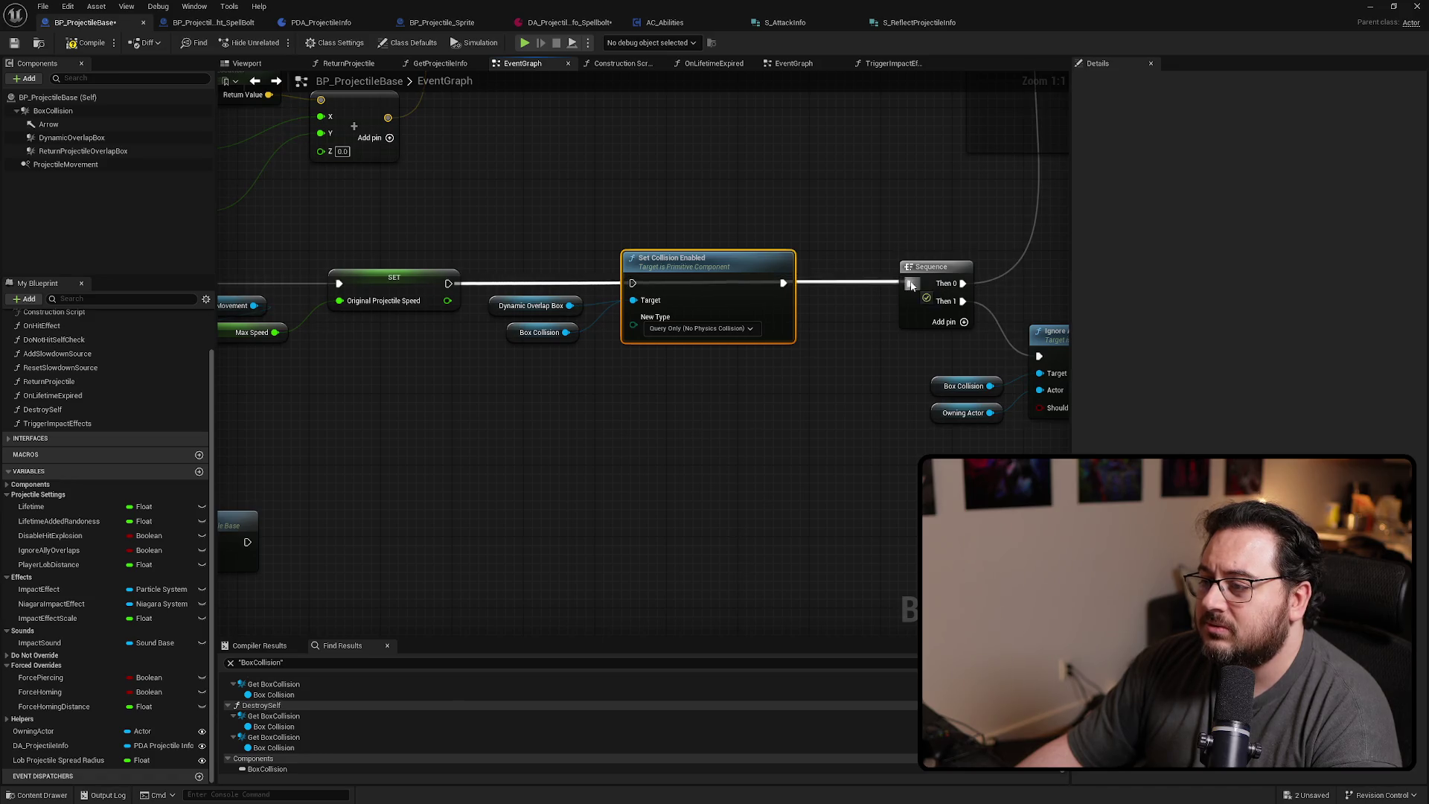
pyautogui.moveTo(487, 247)
pyautogui.mouseDown()
pyautogui.moveTo(667, 328)
pyautogui.moveTo(664, 418)
pyautogui.mouseUp()
pyautogui.scroll(-5, 664, 421)
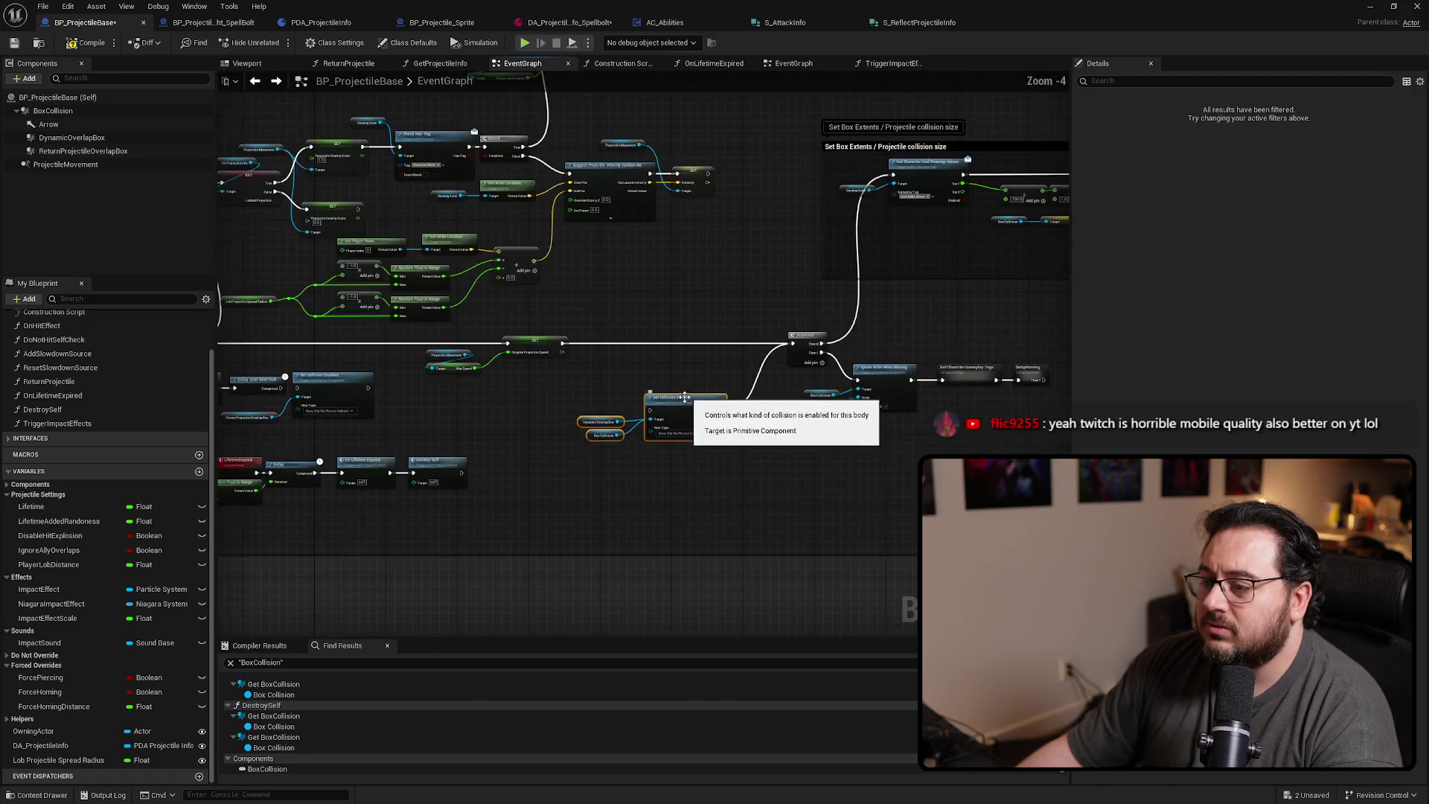
pyautogui.scroll(-1, 595, 387)
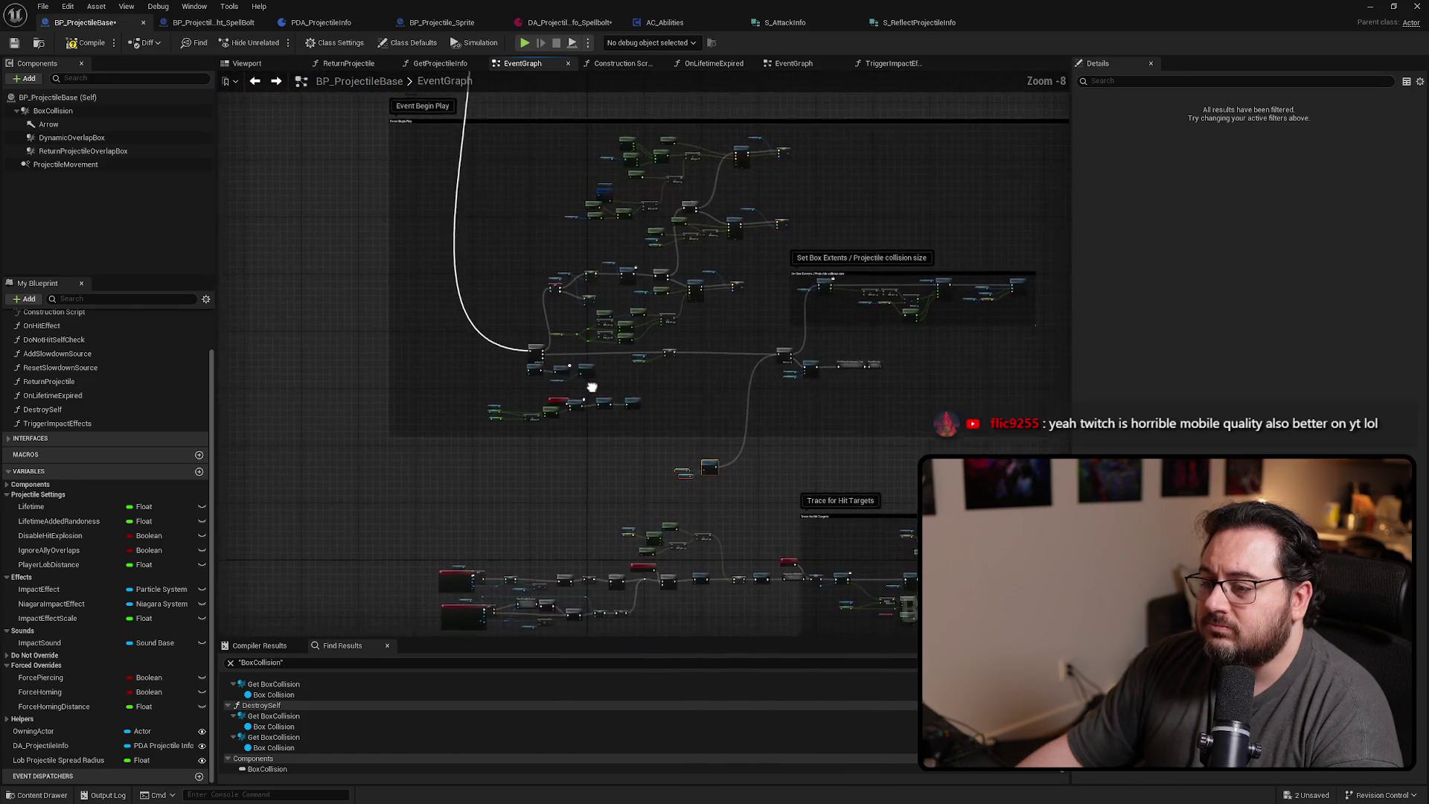
# Push the disconnected collision nodes further down, then start a play session with Alt+P
pyautogui.click(564, 376)
pyautogui.moveTo(597, 363); pyautogui.dragTo(606, 485)
pyautogui.scroll(3, 593, 395)
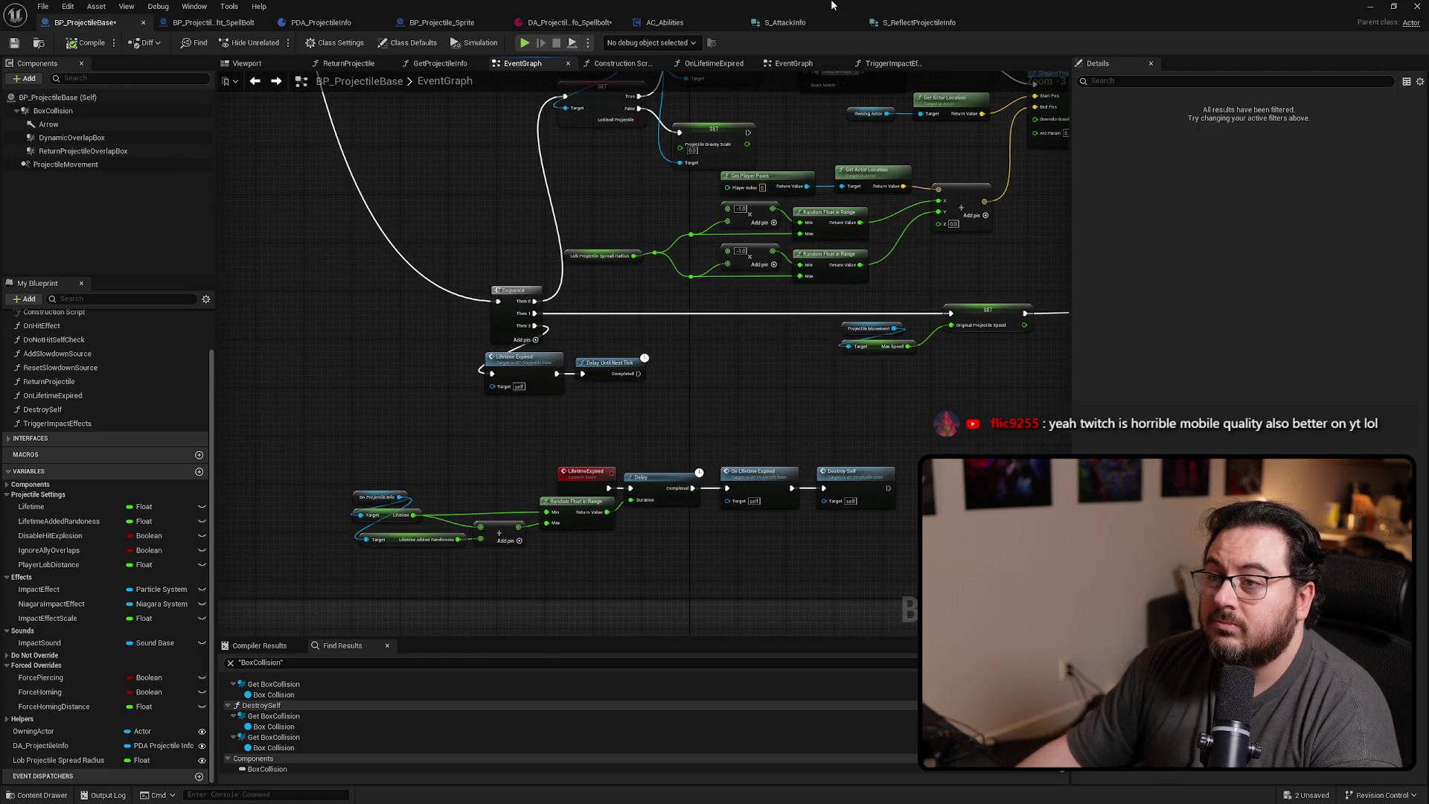
pyautogui.hotkey('alt', 'Tab')
pyautogui.hotkey('alt', 'p')
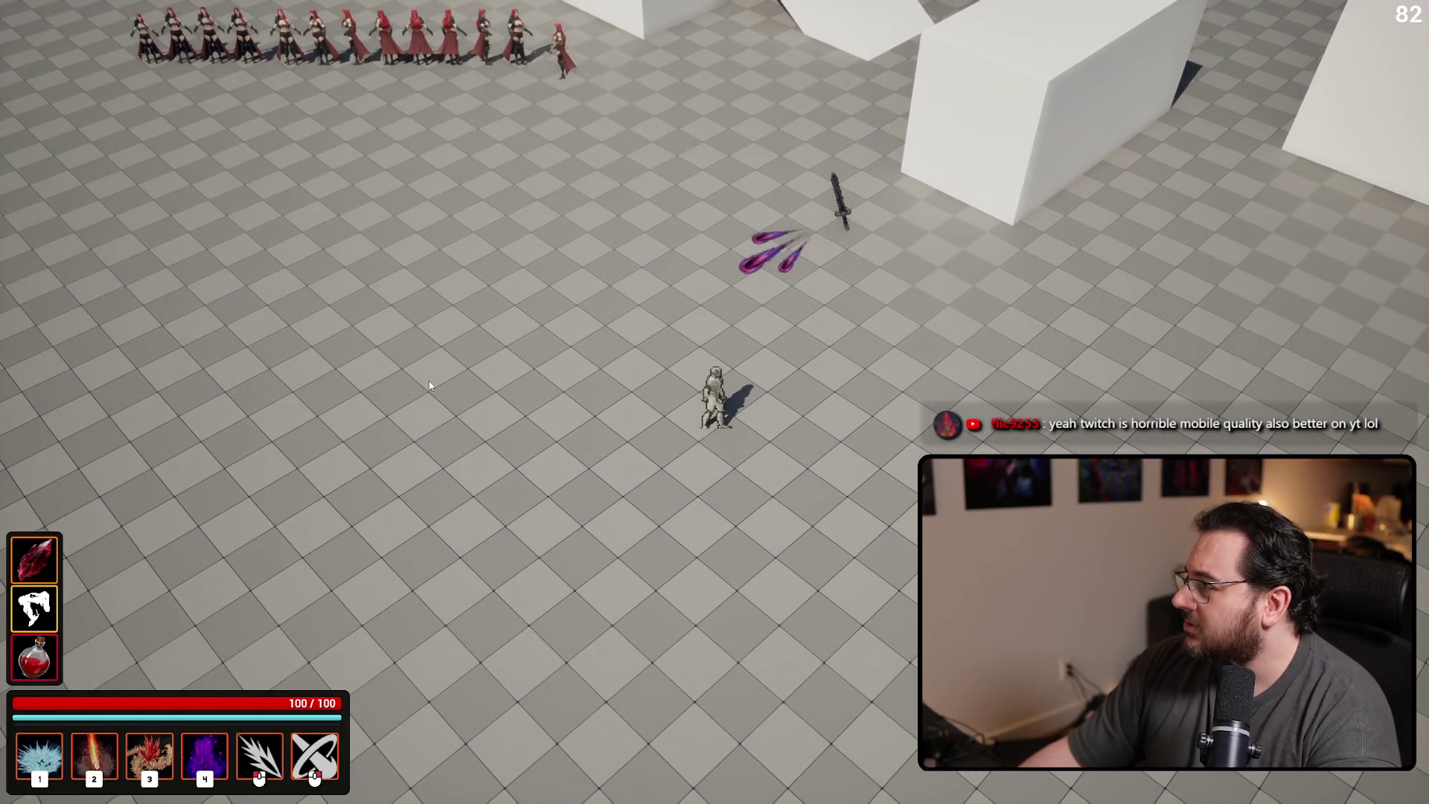
# End the lunge test, maximize the Blueprint editor, and break Sequence's Then 1 wire
pyautogui.click(429, 385)
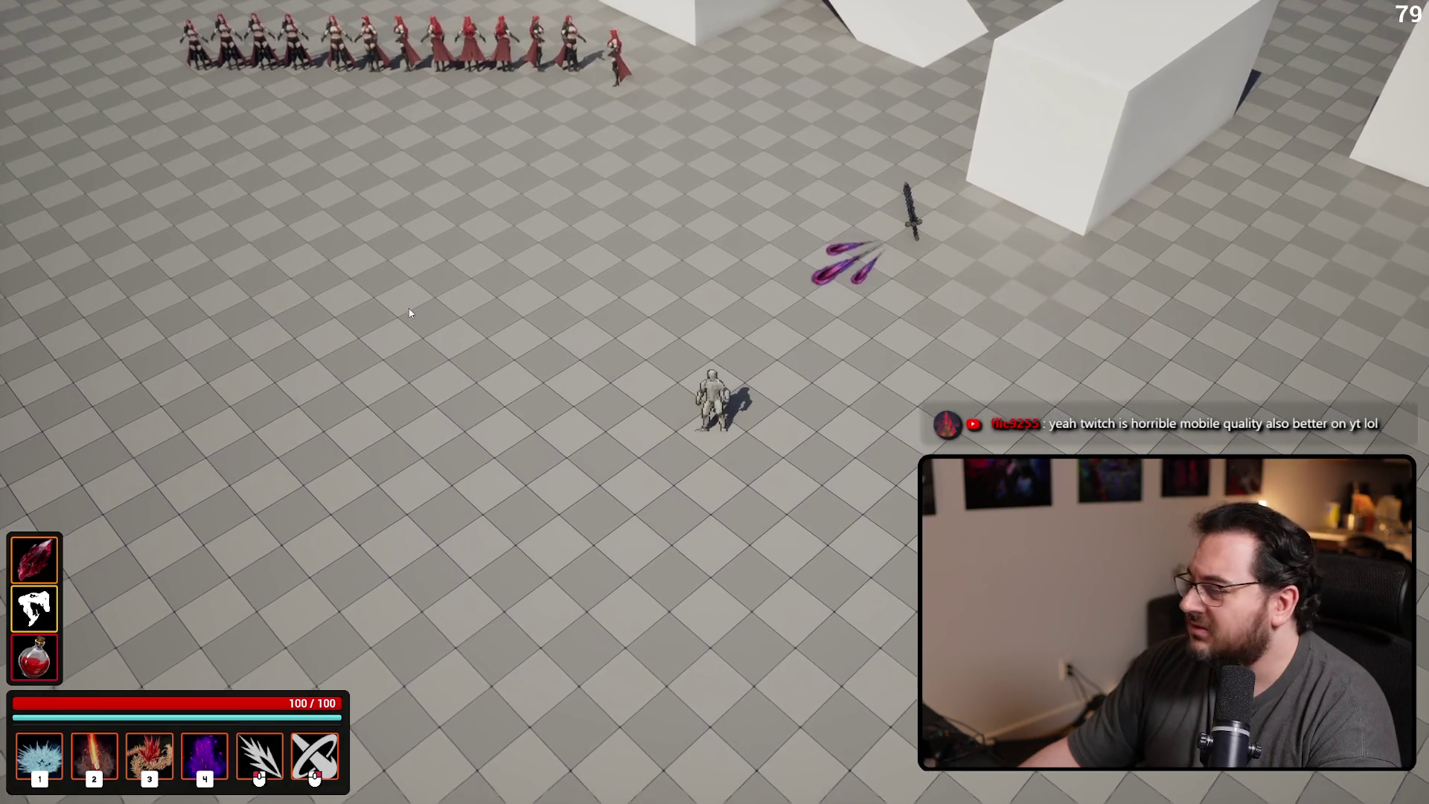
pyautogui.press('Escape')
pyautogui.doubleClick(1184, 102)
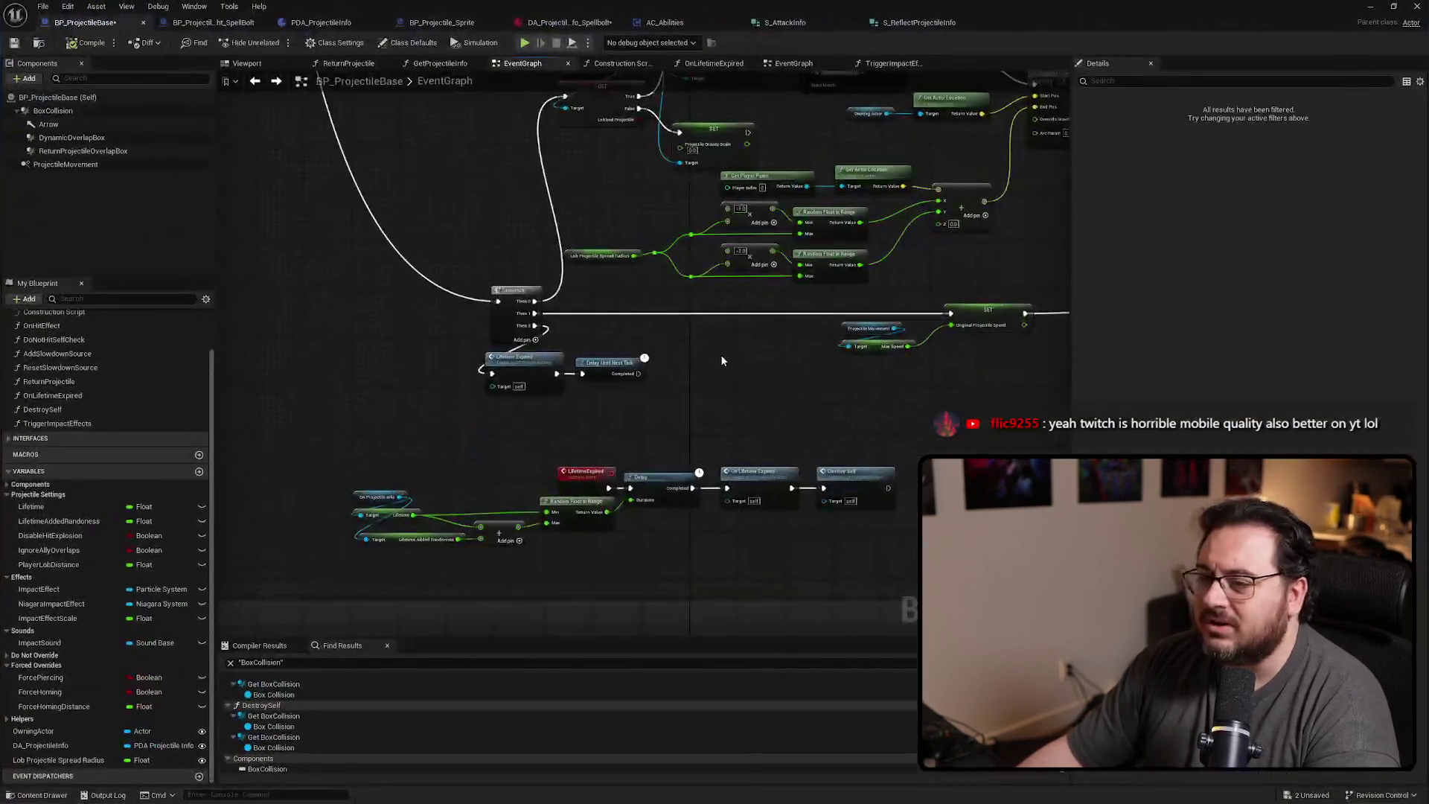
pyautogui.scroll(-4, 720, 354)
pyautogui.keyDown('alt'); pyautogui.click(659, 178); pyautogui.keyUp('alt')
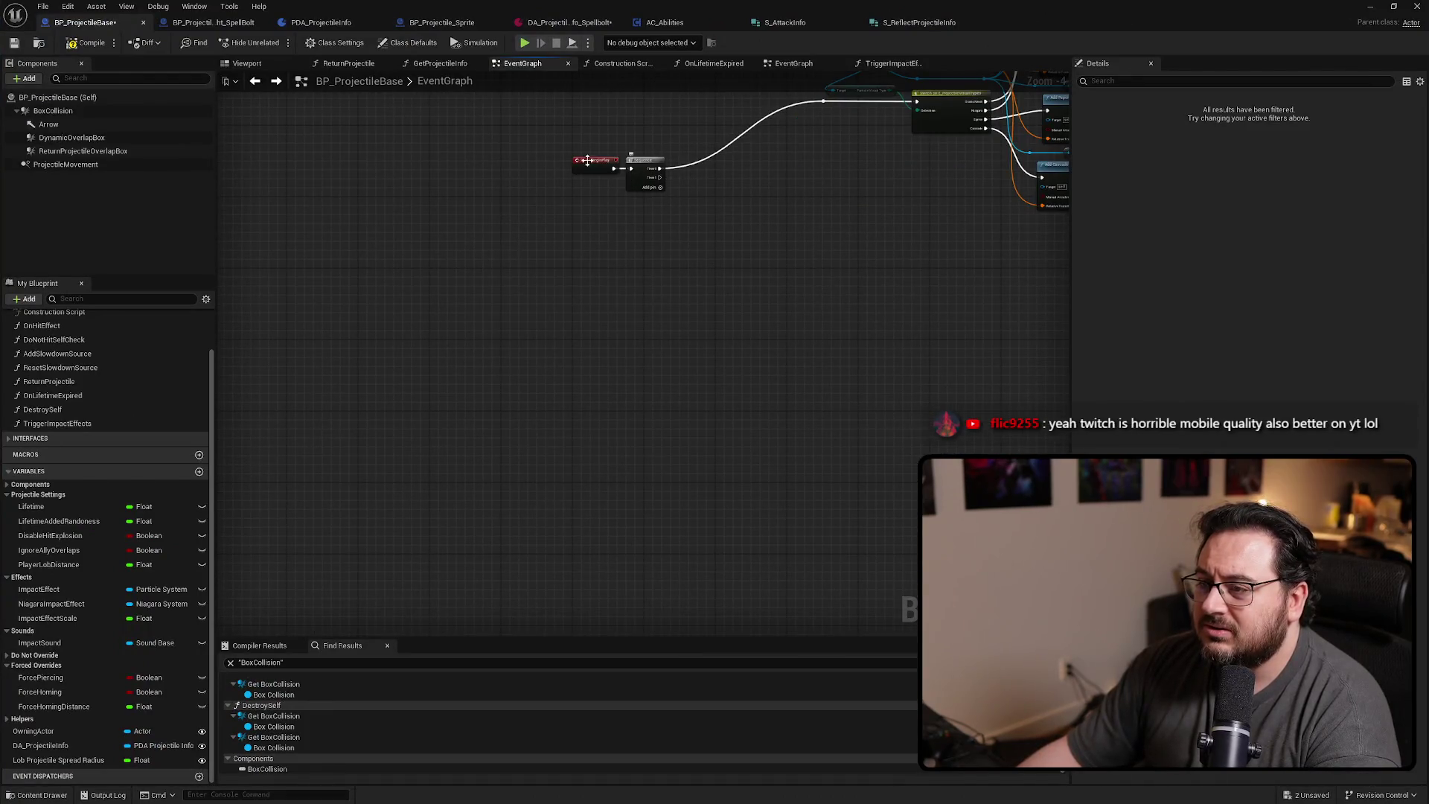
# Play again, walk left to pick up SpellBolt, cast it, then stop
pyautogui.hotkey('alt', 'Tab')
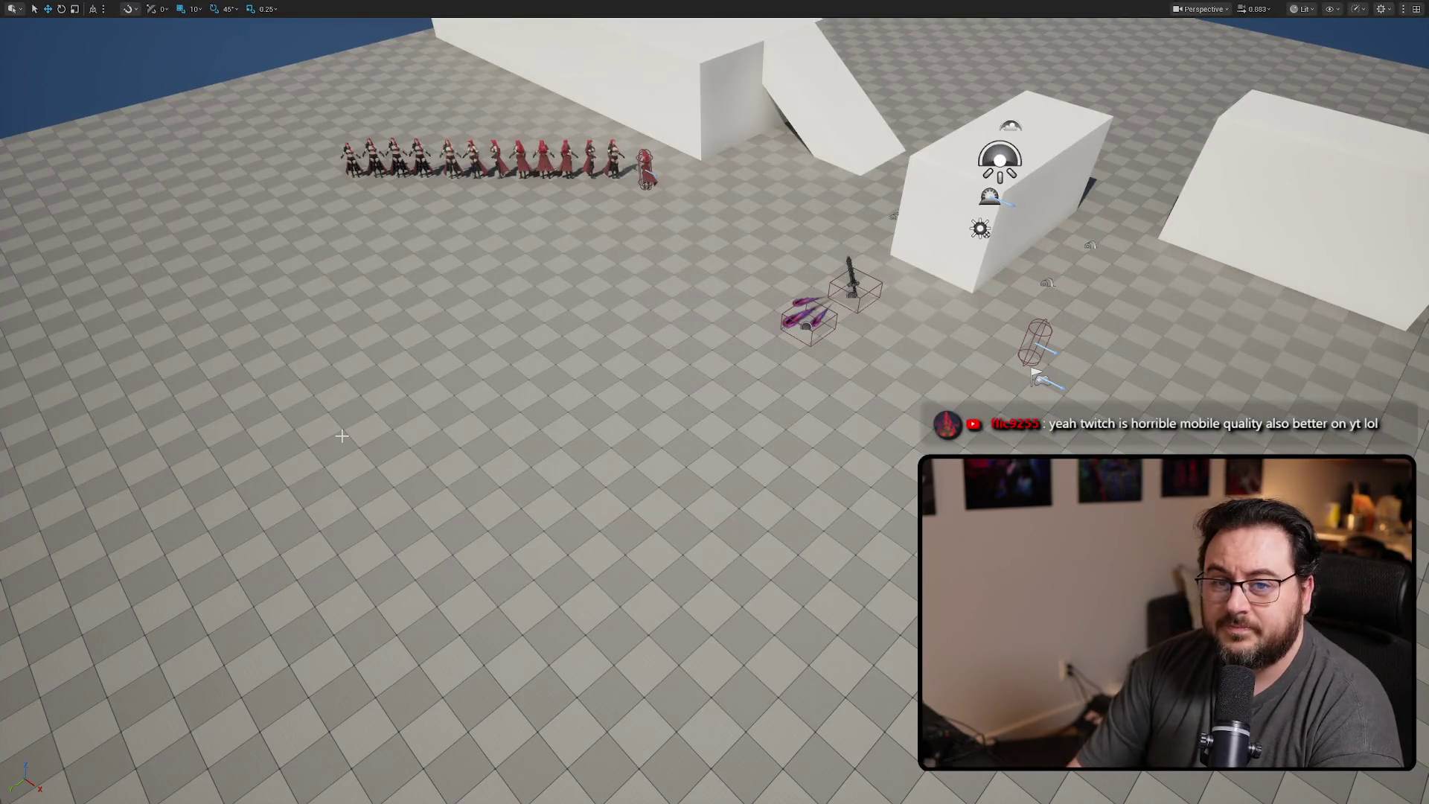
pyautogui.hotkey('alt', 'p')
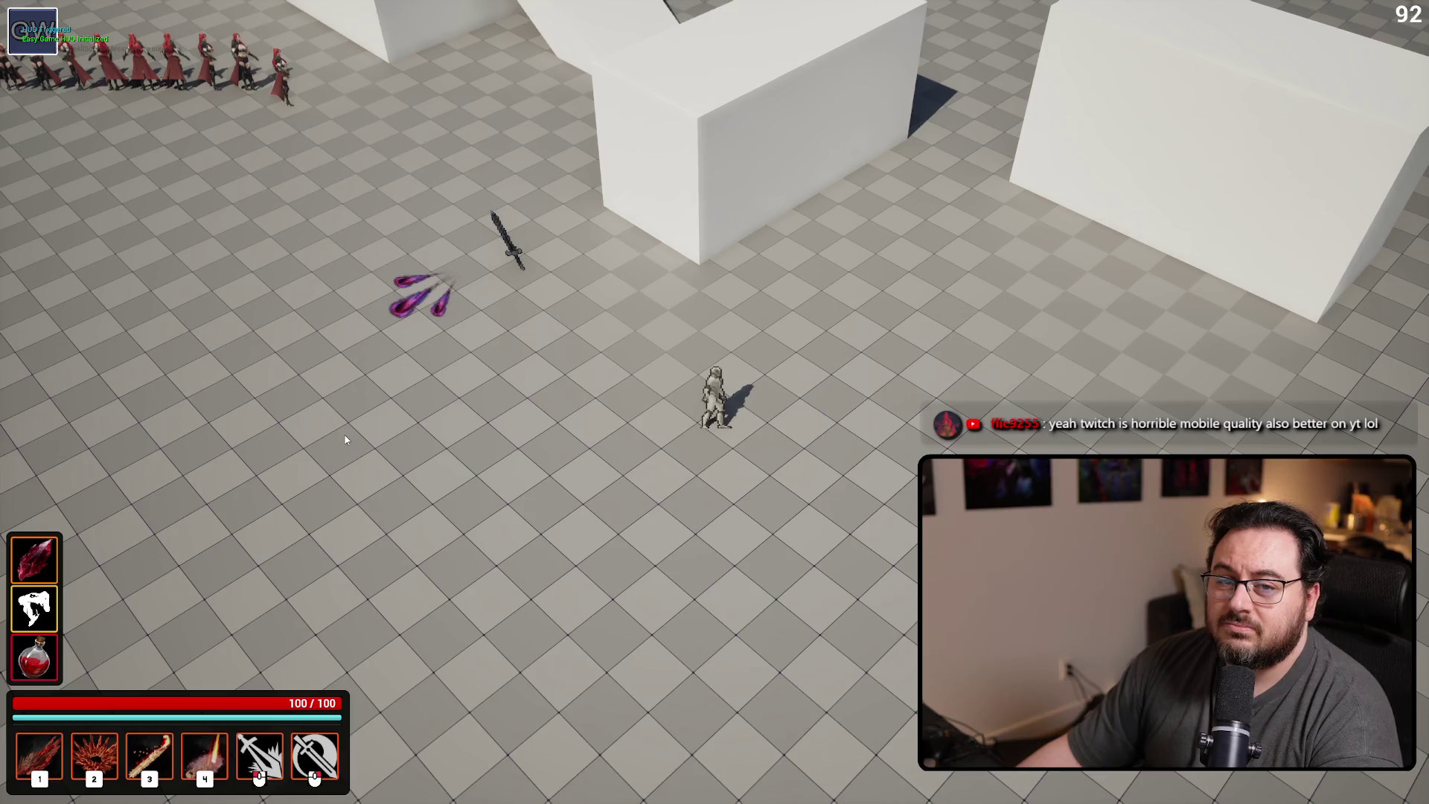
pyautogui.press('a')
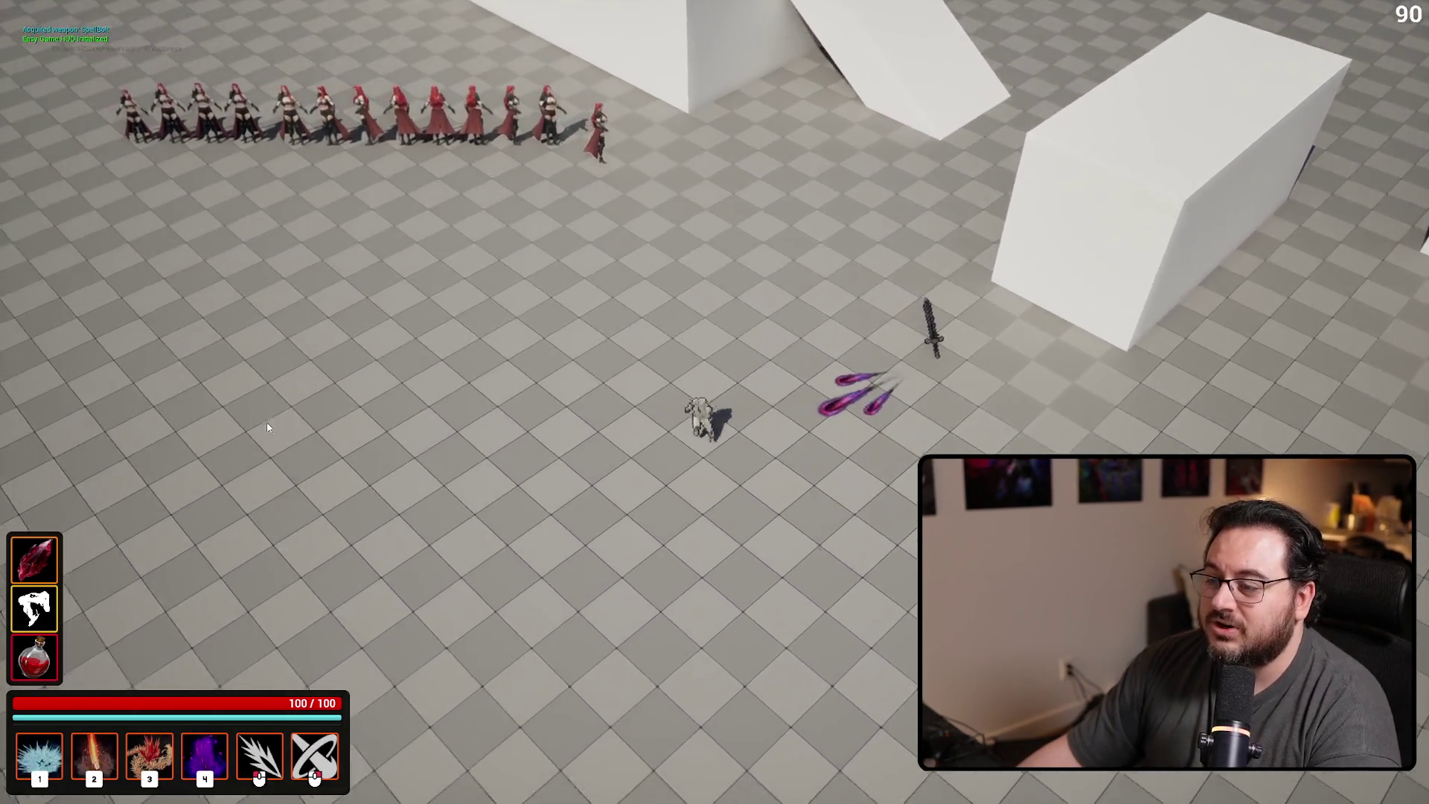
pyautogui.press('a')
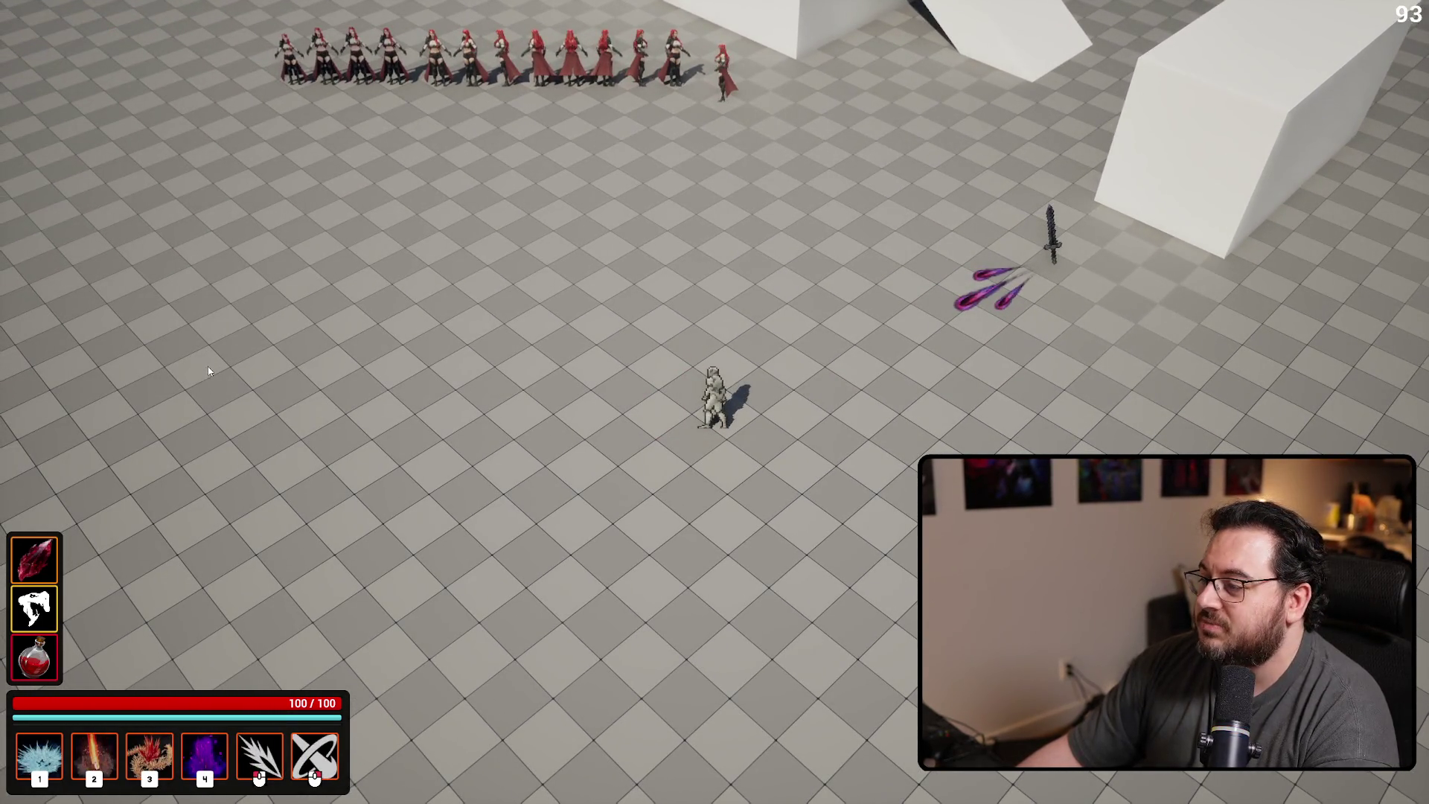
pyautogui.click(335, 345)
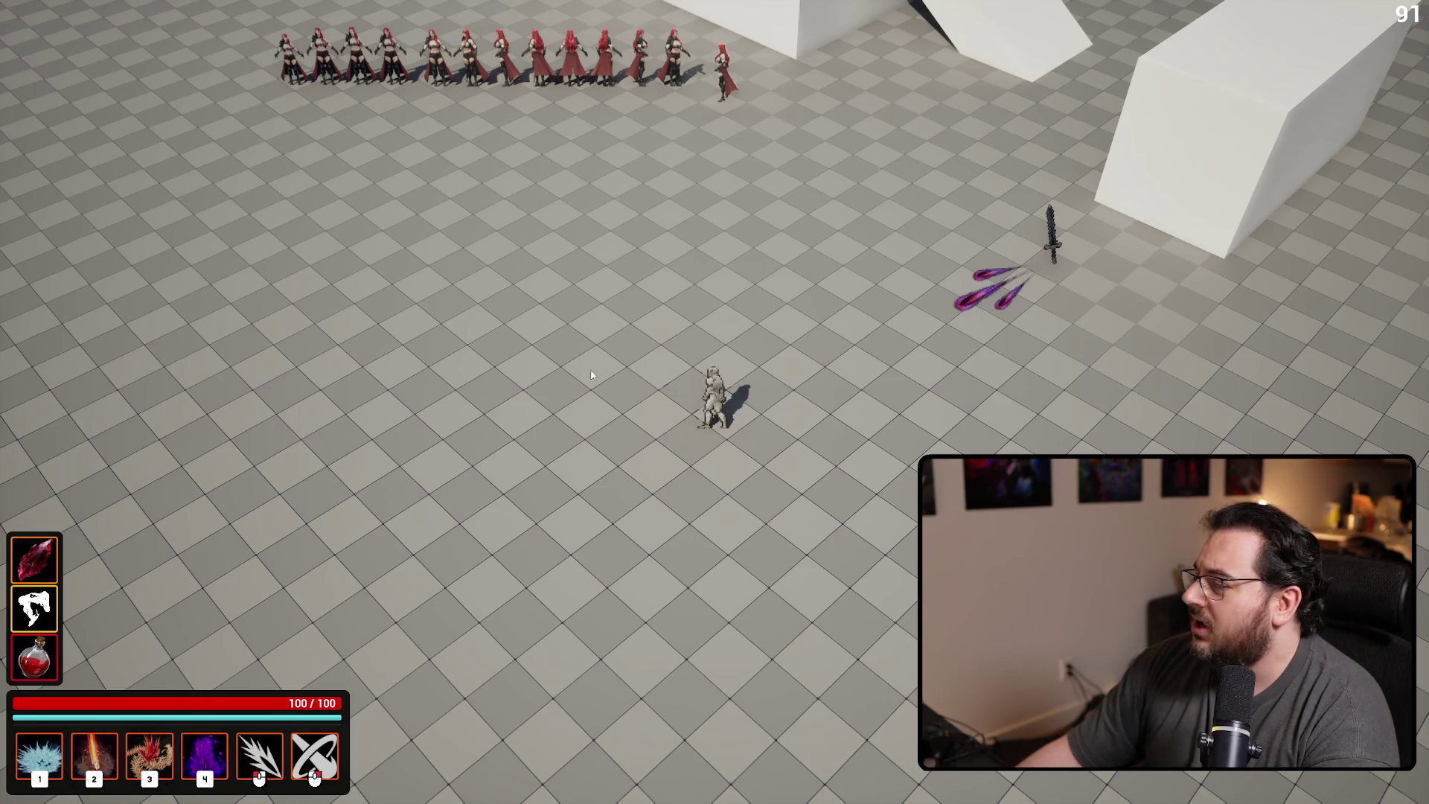
pyautogui.press('Escape')
pyautogui.scroll(-4, 604, 262)
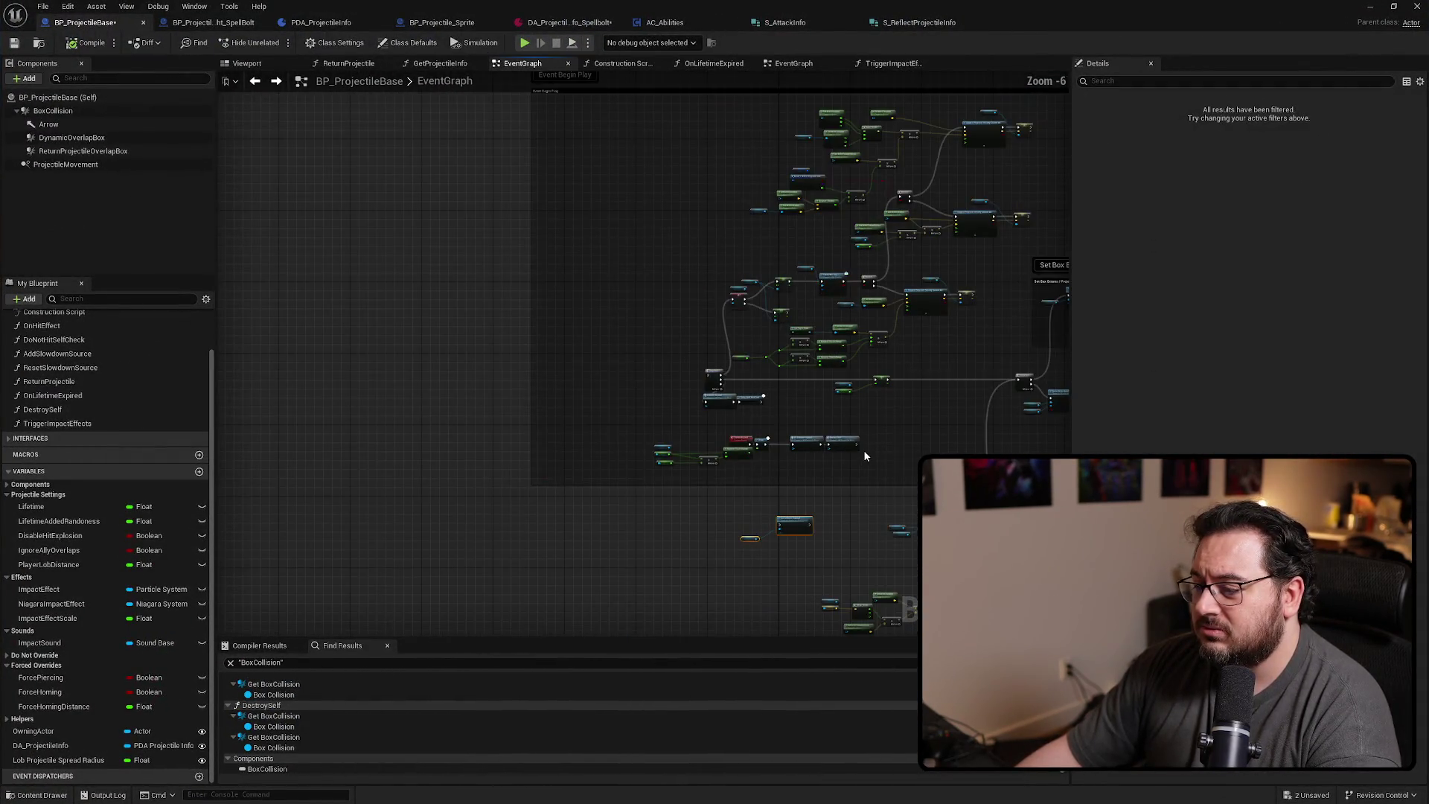
# Add a Sequence output pin and reconnect the Switch to its second output
pyautogui.scroll(2, 864, 449)
pyautogui.scroll(3, 512, 281)
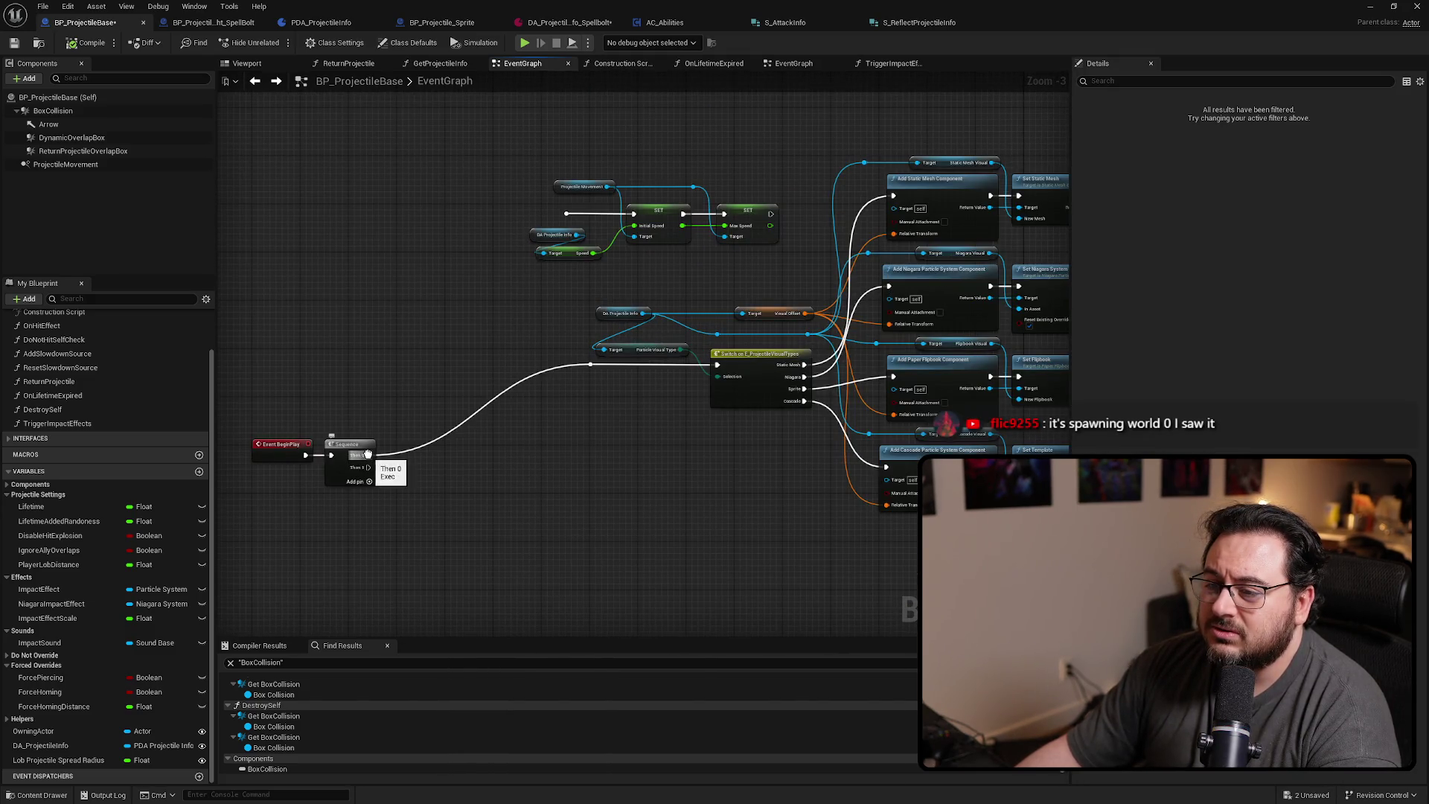
pyautogui.click(369, 481)
pyautogui.moveTo(368, 454)
pyautogui.mouseDown()
pyautogui.moveTo(368, 467)
pyautogui.moveTo(567, 214)
pyautogui.mouseUp()
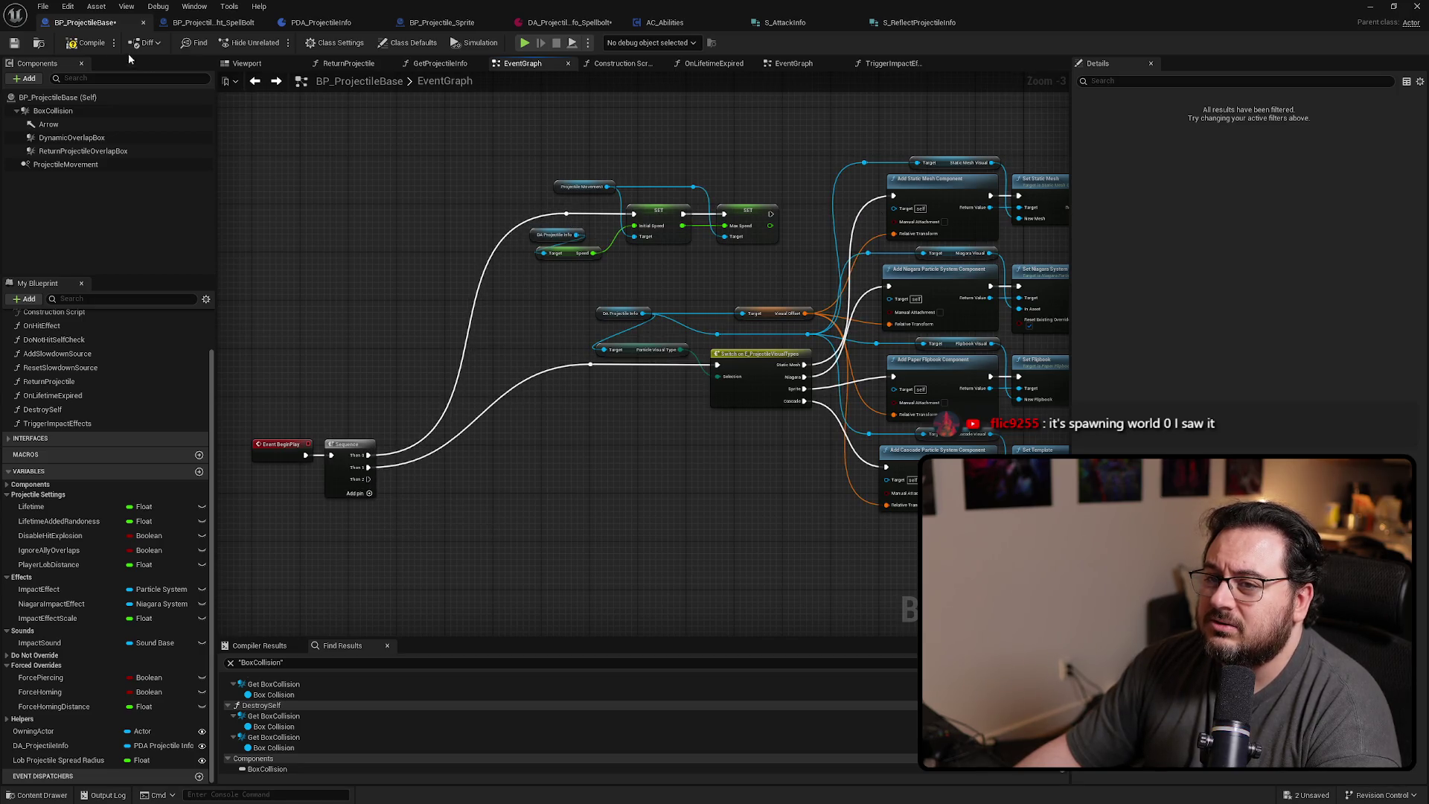
# Play-test by walking onto the SpellBolt pickup, firing it, then stopping
pyautogui.hotkey('alt', 'p')
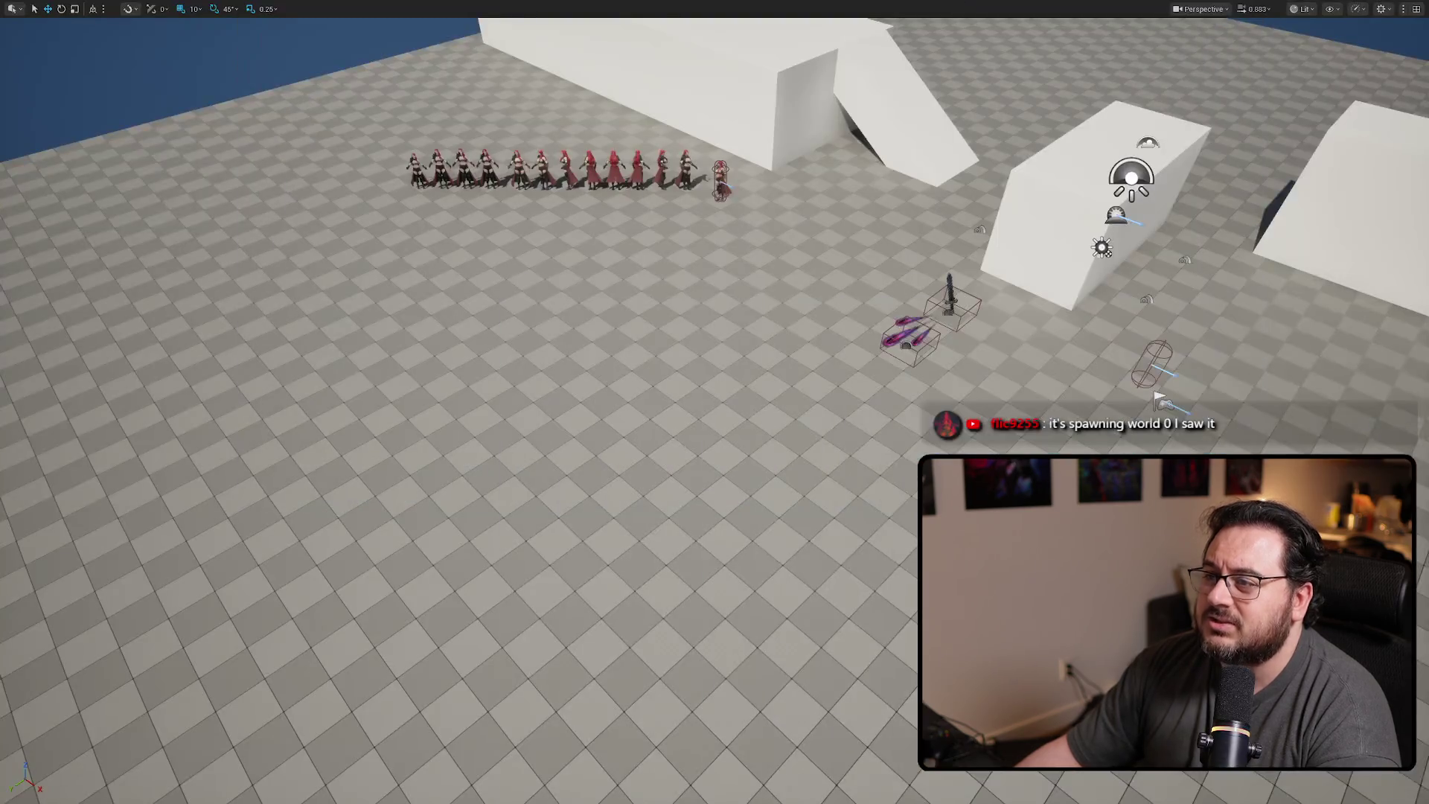
pyautogui.press('a')
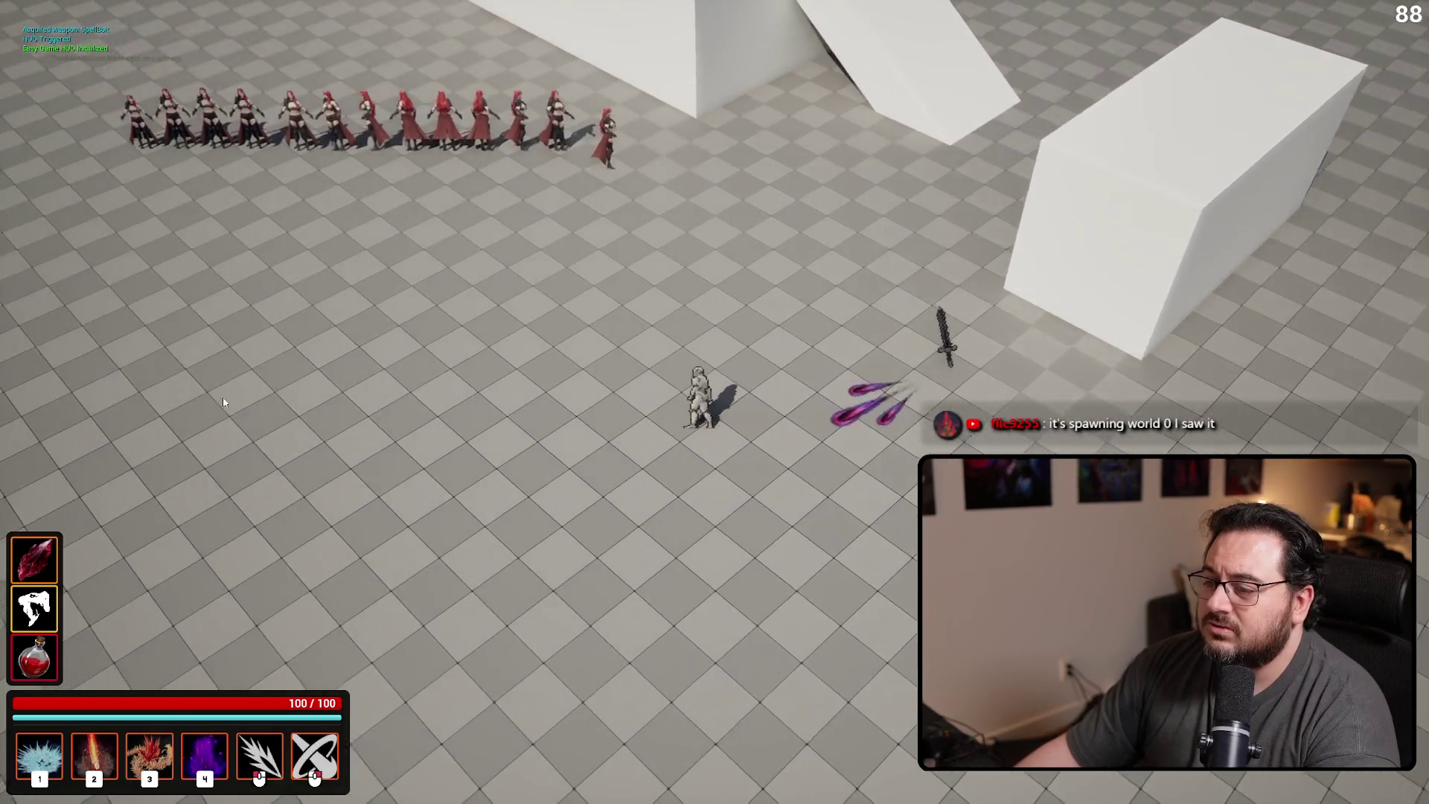
pyautogui.click(243, 392)
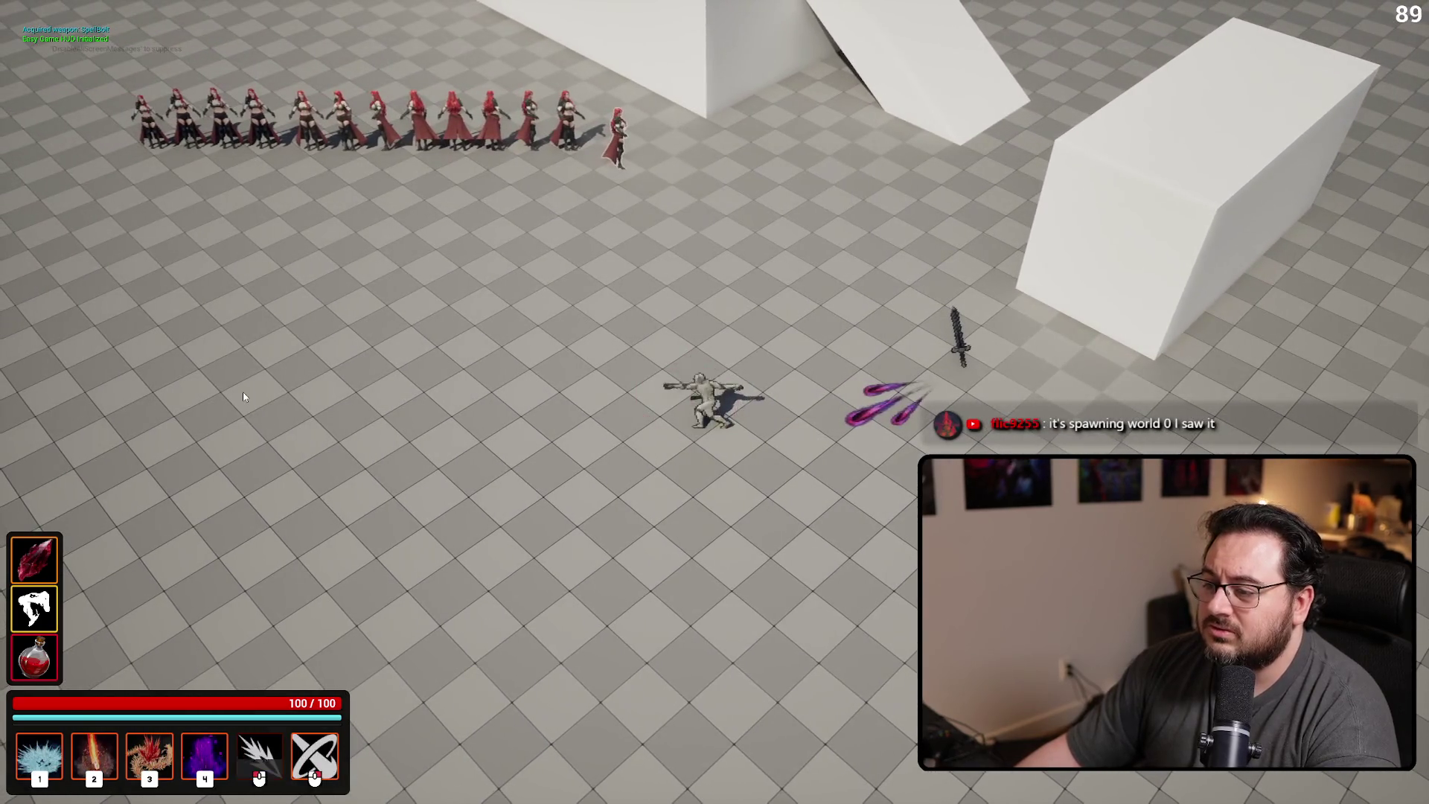
pyautogui.press('Escape')
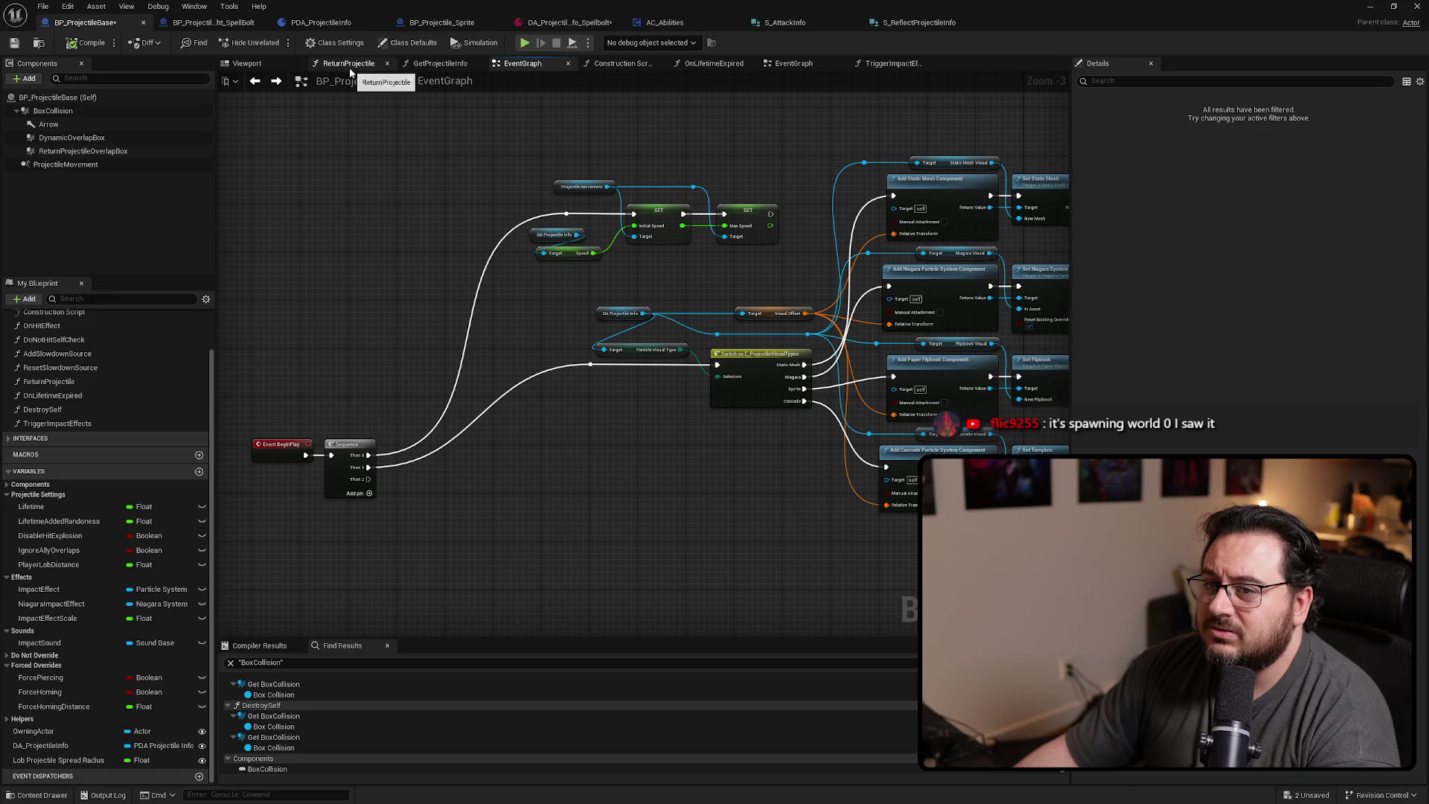
# Delete the speed-setting nodes from the Construction Script and compile the blueprint
pyautogui.click(618, 64)
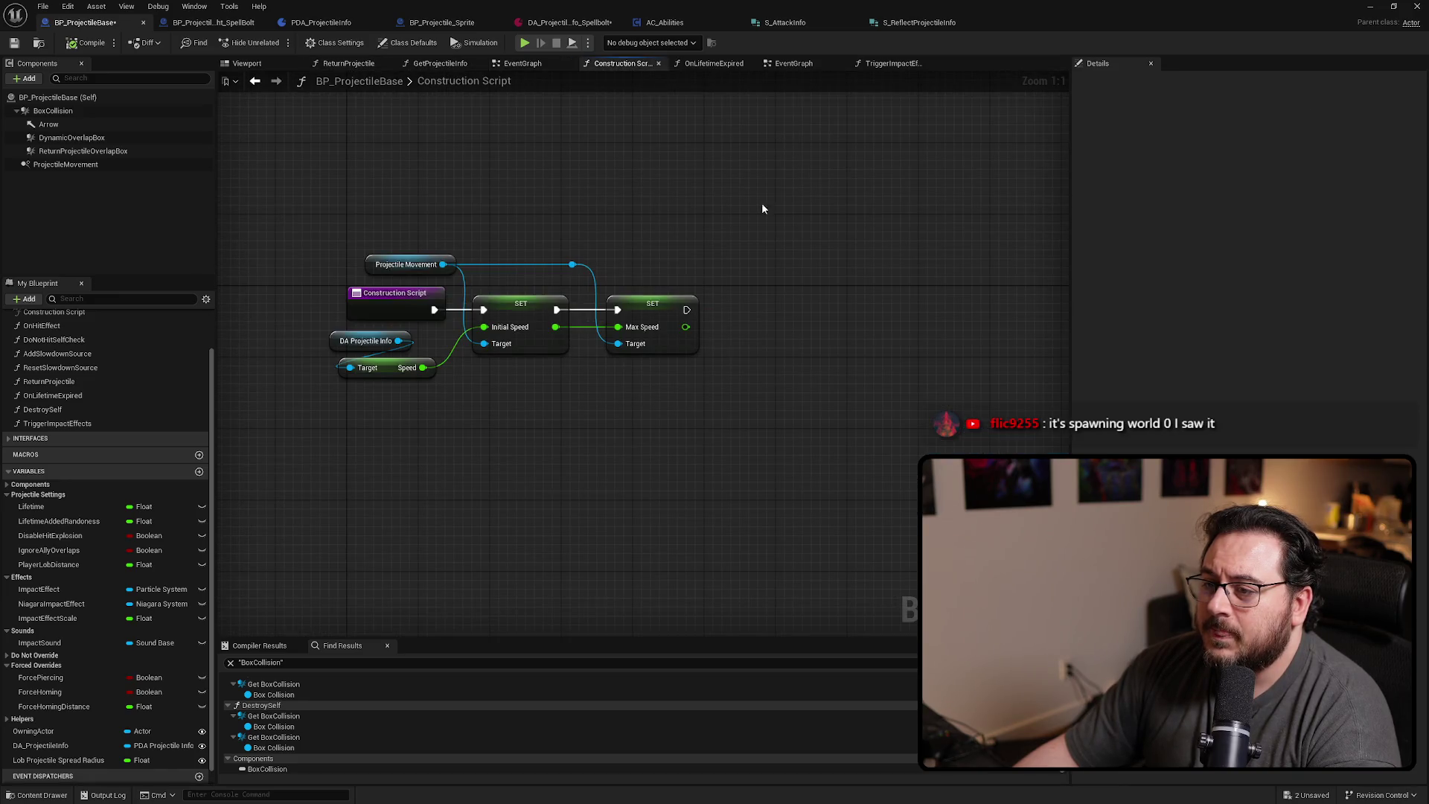
pyautogui.moveTo(613, 256)
pyautogui.mouseDown()
pyautogui.moveTo(453, 410)
pyautogui.moveTo(332, 336)
pyautogui.mouseUp()
pyautogui.press('Delete')
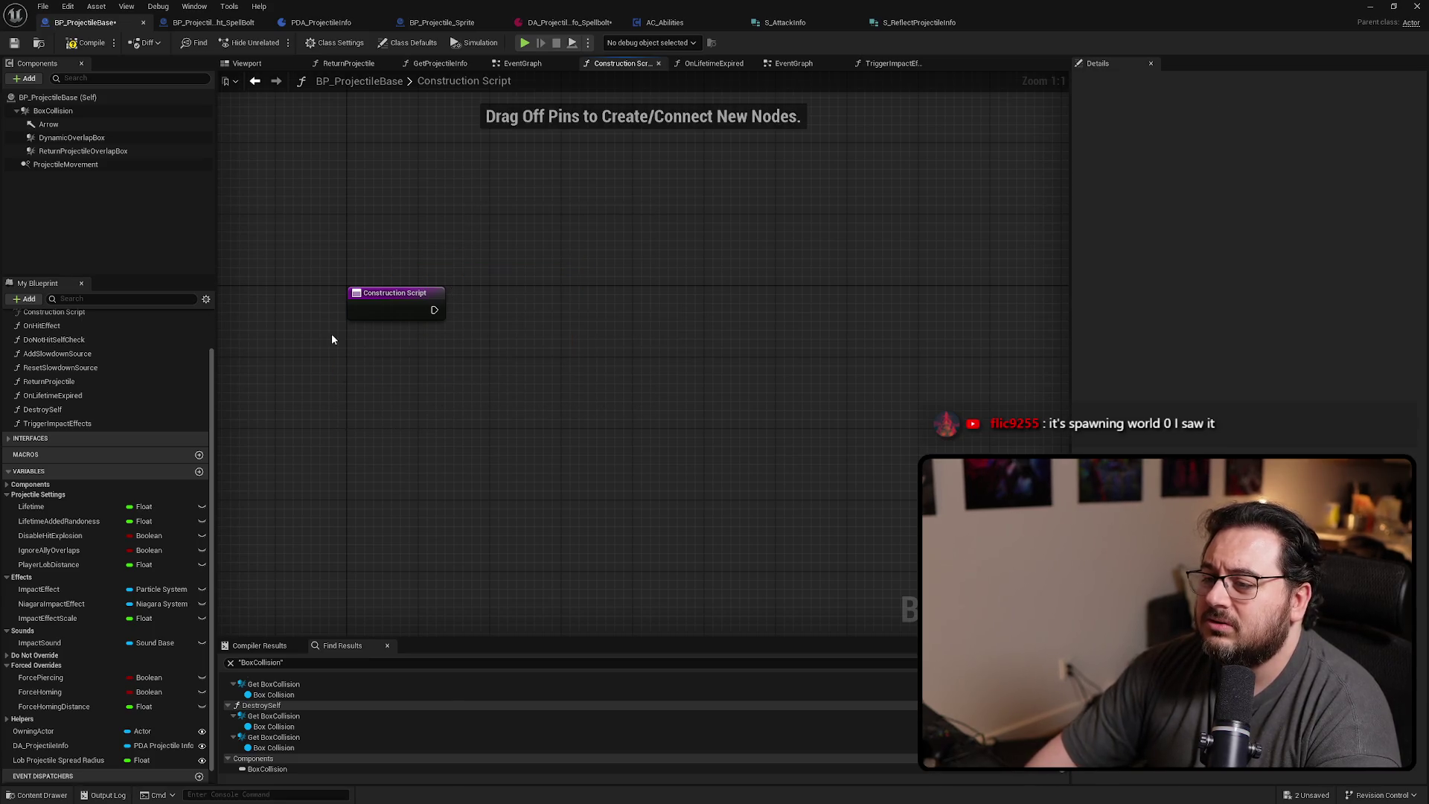
pyautogui.click(89, 44)
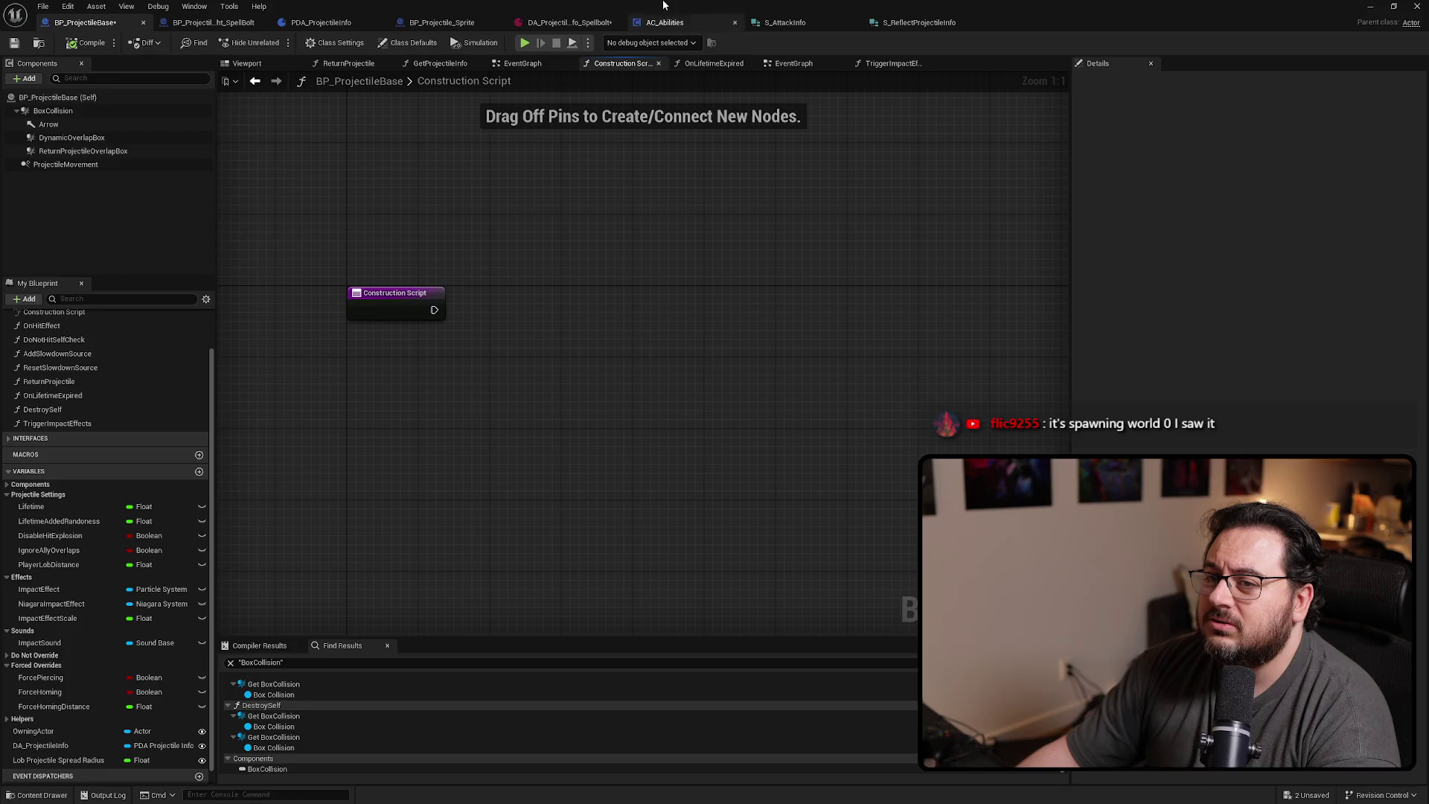
# Play-test the level, move left, fire a spell bolt, then end the session
pyautogui.hotkey('alt', 'Tab')
pyautogui.hotkey('alt', 'p')
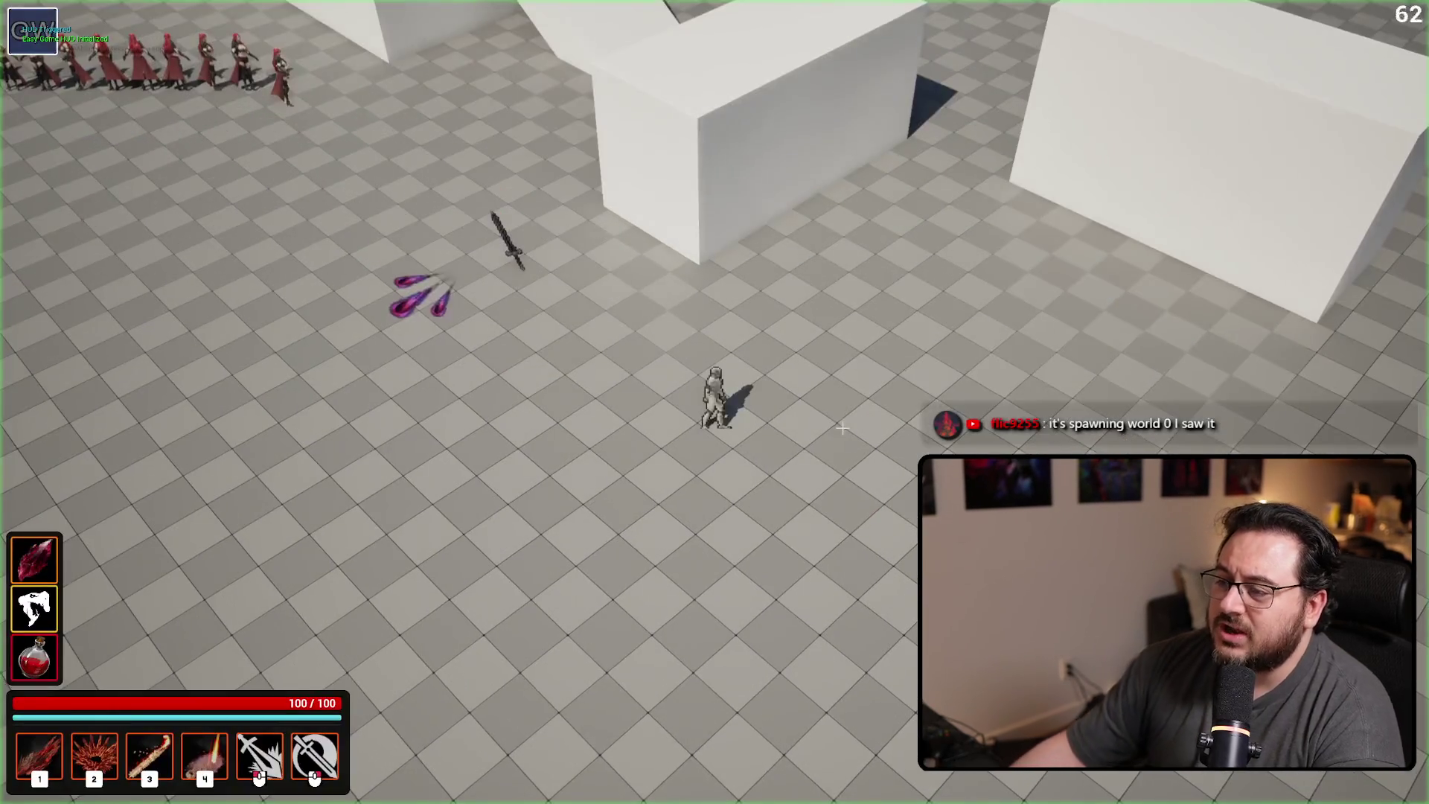
pyautogui.press('a')
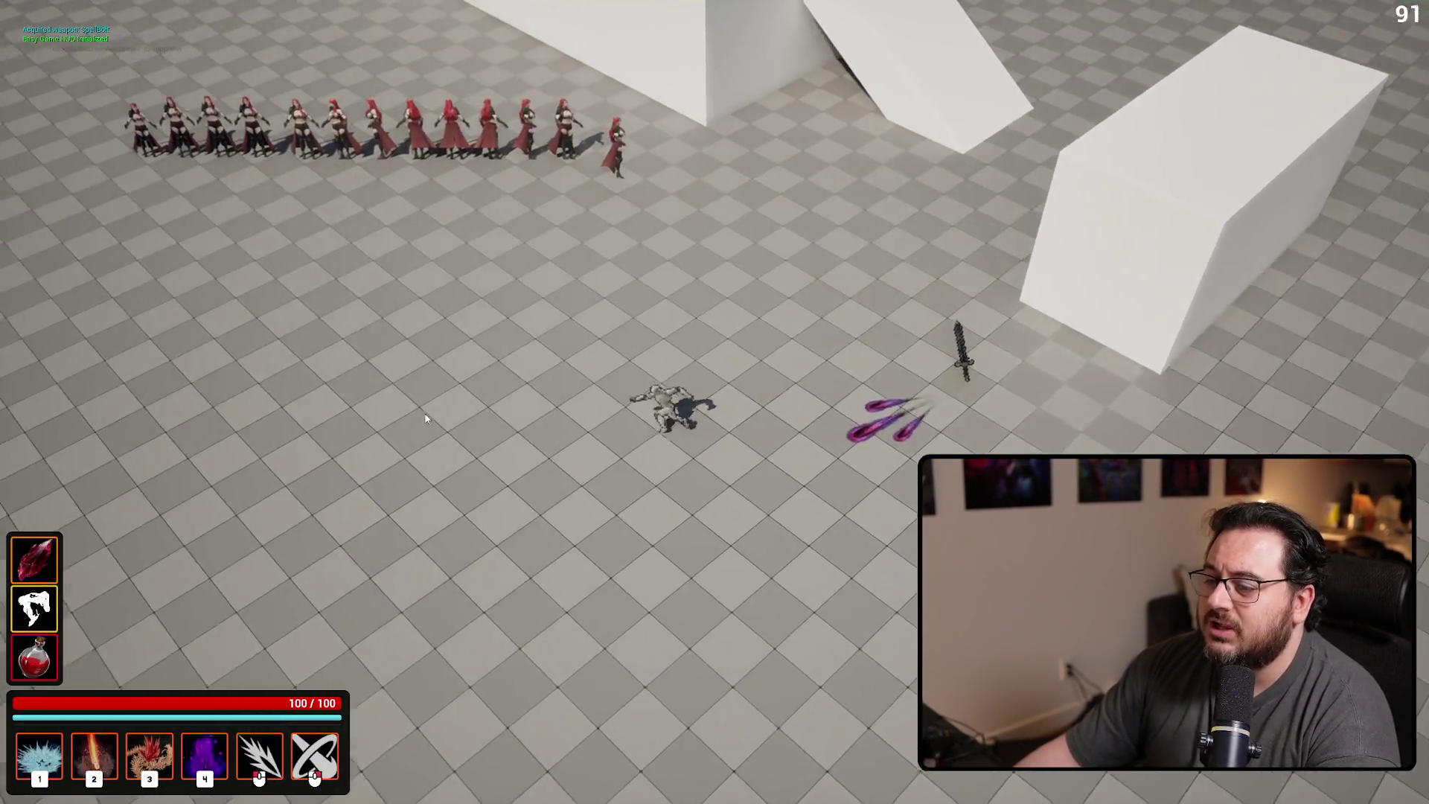
pyautogui.click(416, 406)
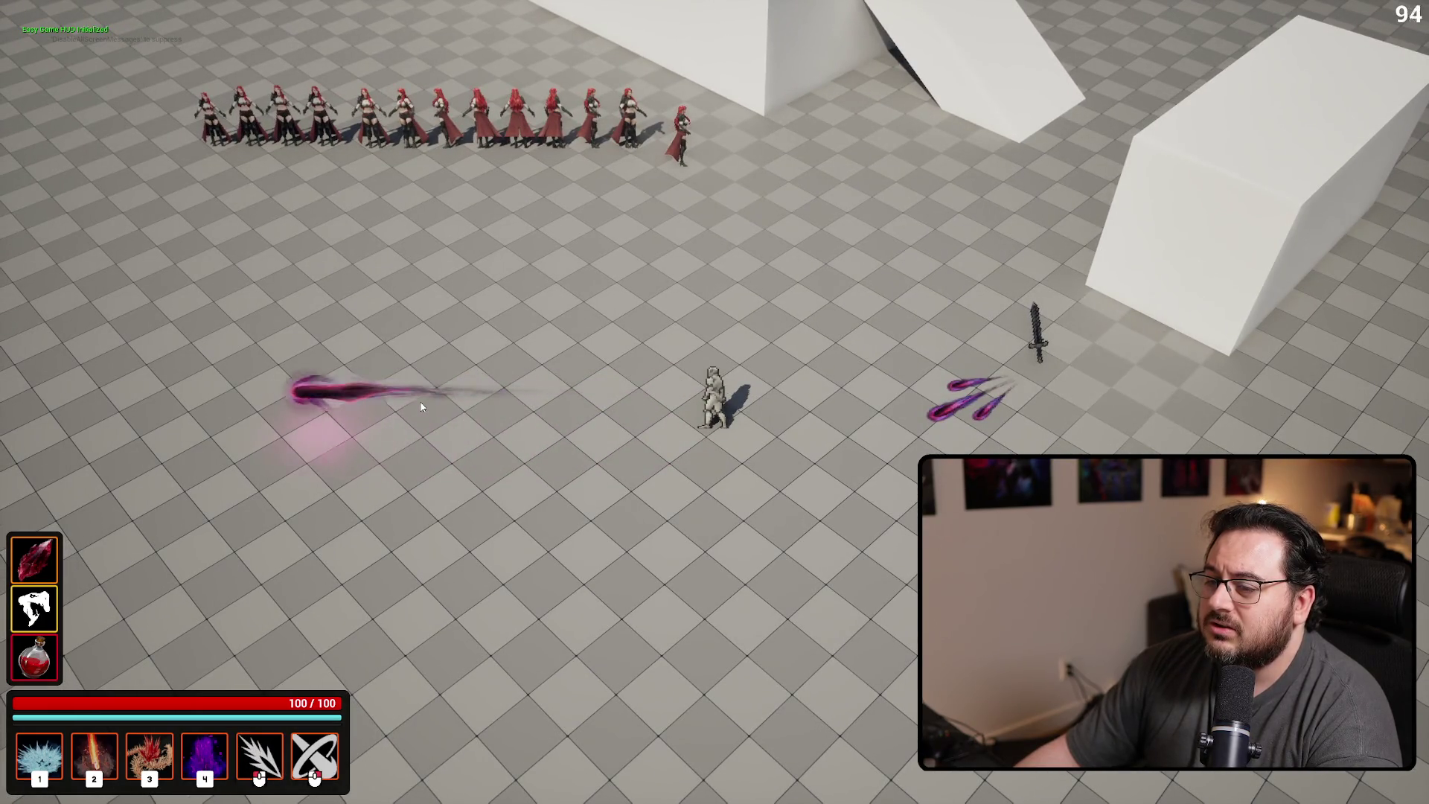
pyautogui.press('Escape')
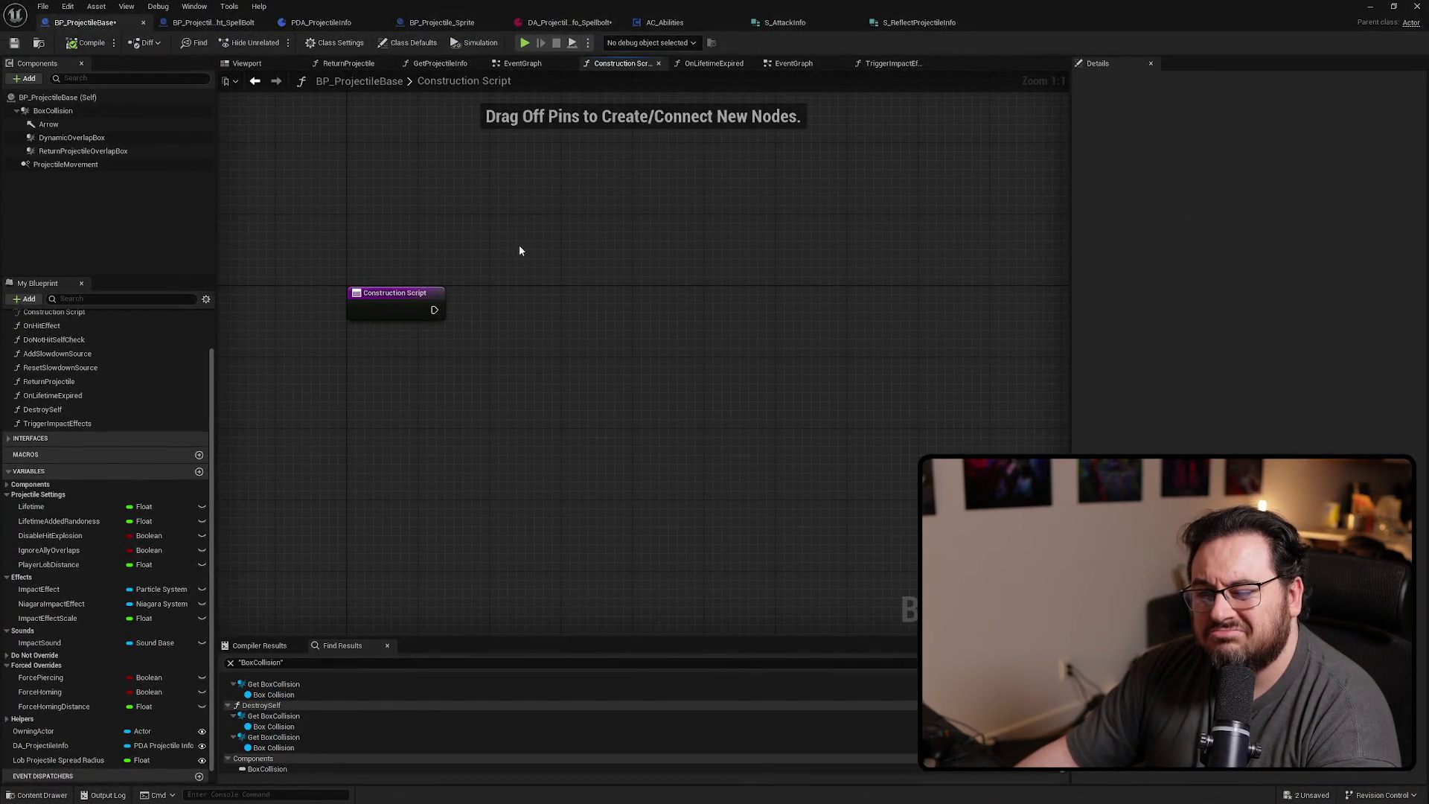
# In the EventGraph, move the speed nodes up-left and search 'set veloc' from Projectile Movement
pyautogui.click(523, 63)
pyautogui.scroll(4, 636, 378)
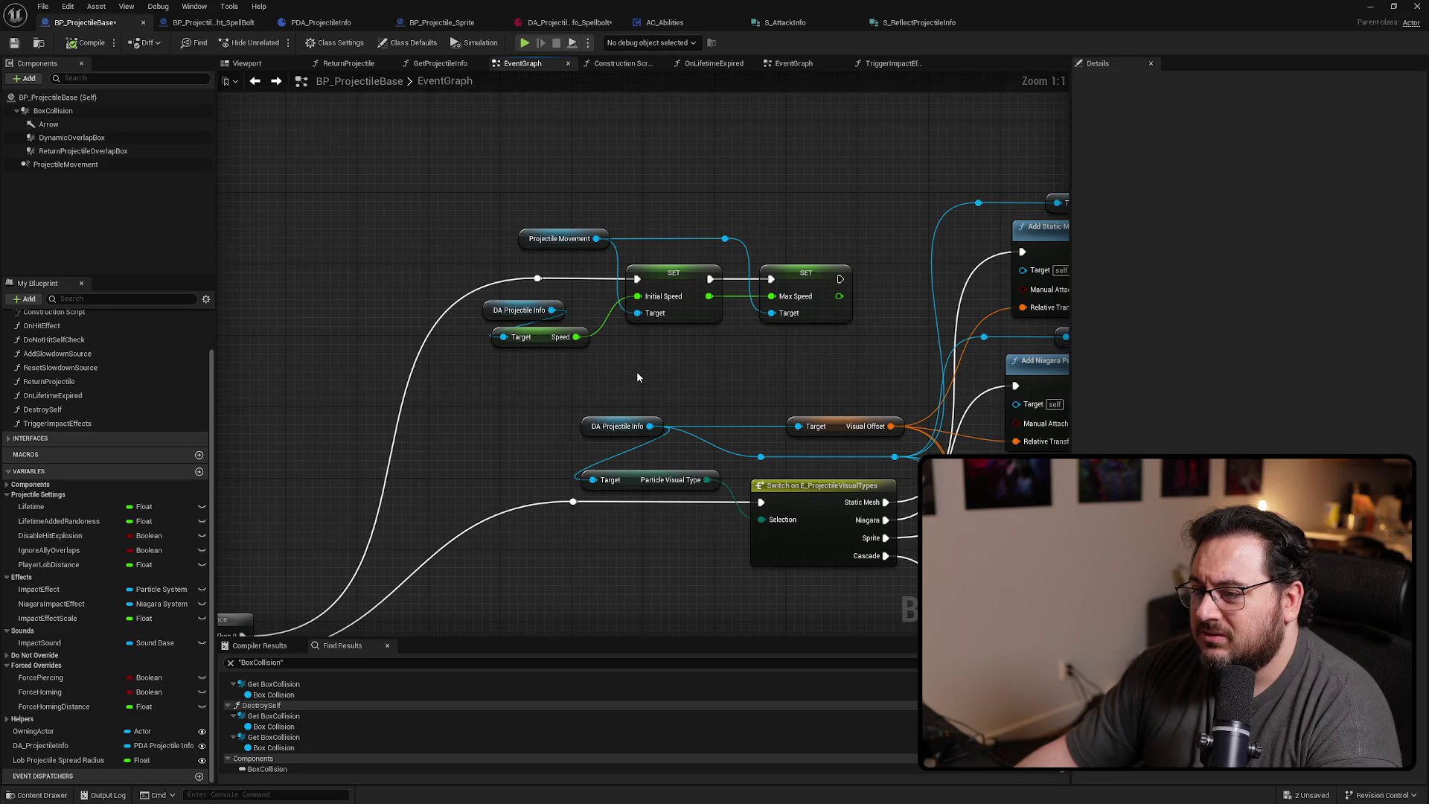
pyautogui.moveTo(615, 308); pyautogui.dragTo(480, 350)
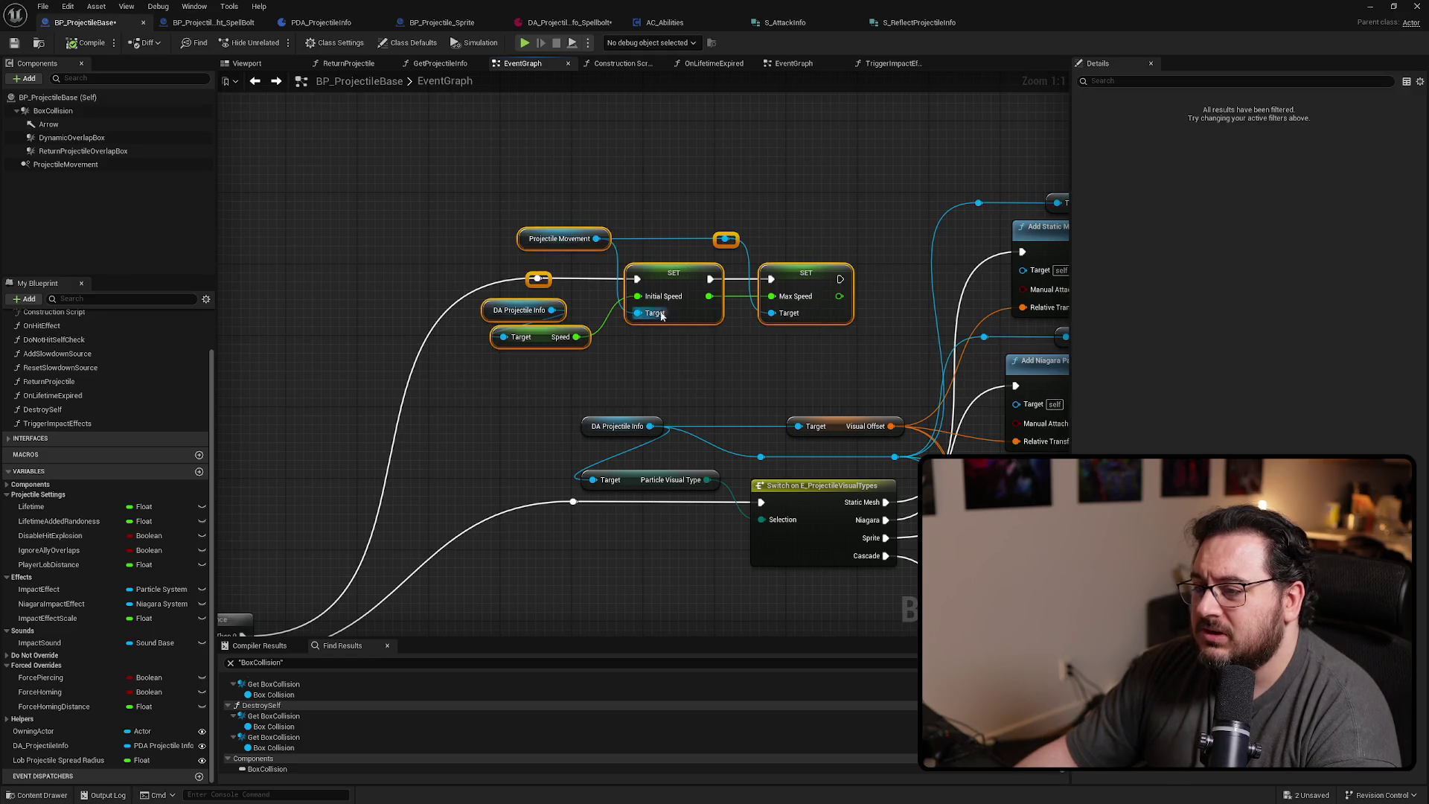
pyautogui.moveTo(681, 281); pyautogui.dragTo(494, 245)
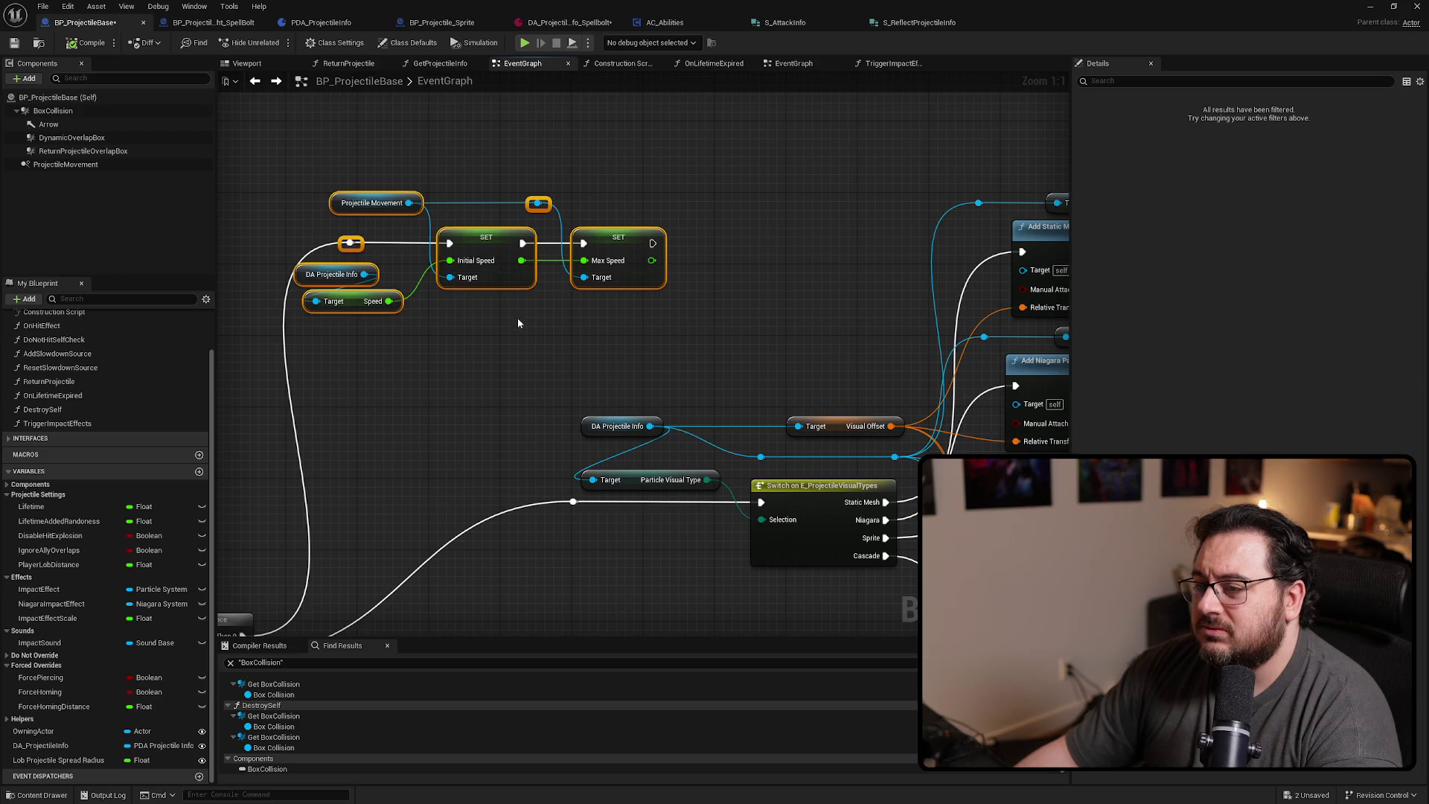
pyautogui.click(691, 162)
pyautogui.moveTo(538, 203); pyautogui.dragTo(737, 234)
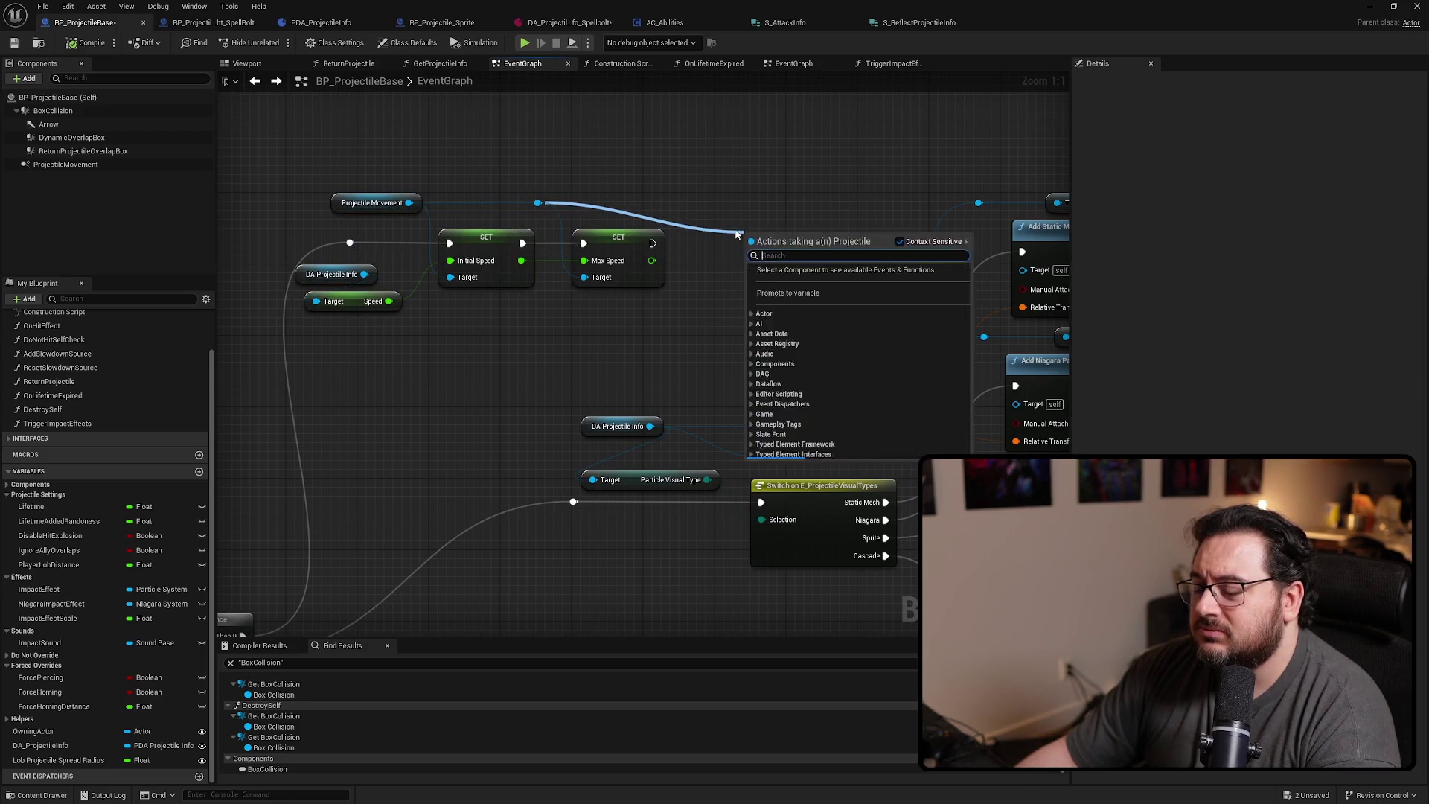
pyautogui.write('set veloc')
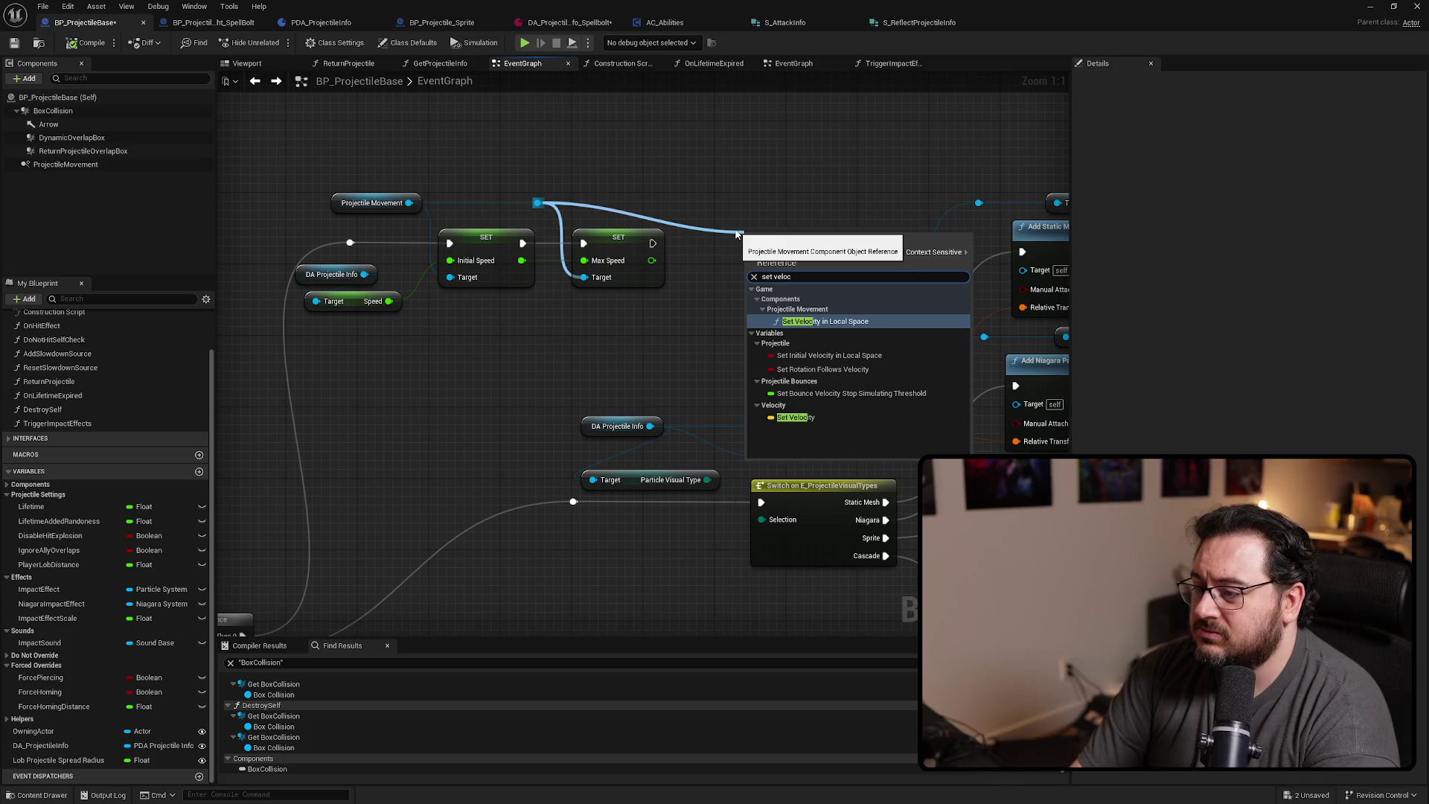
# Add a Set Velocity node fed by Projectile Movement
pyautogui.press('Down')
pyautogui.press('Down')
pyautogui.press('Return')
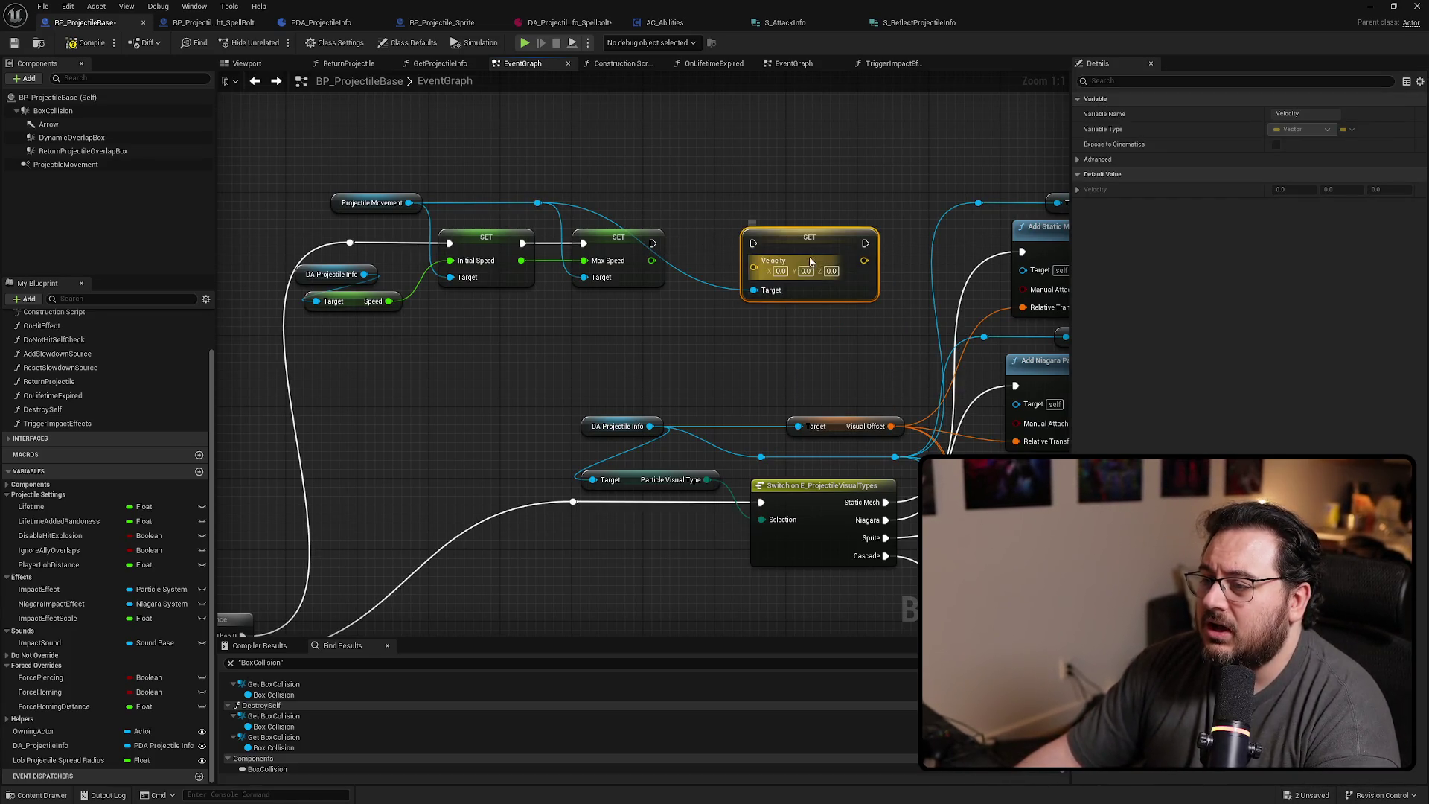
pyautogui.click(638, 190)
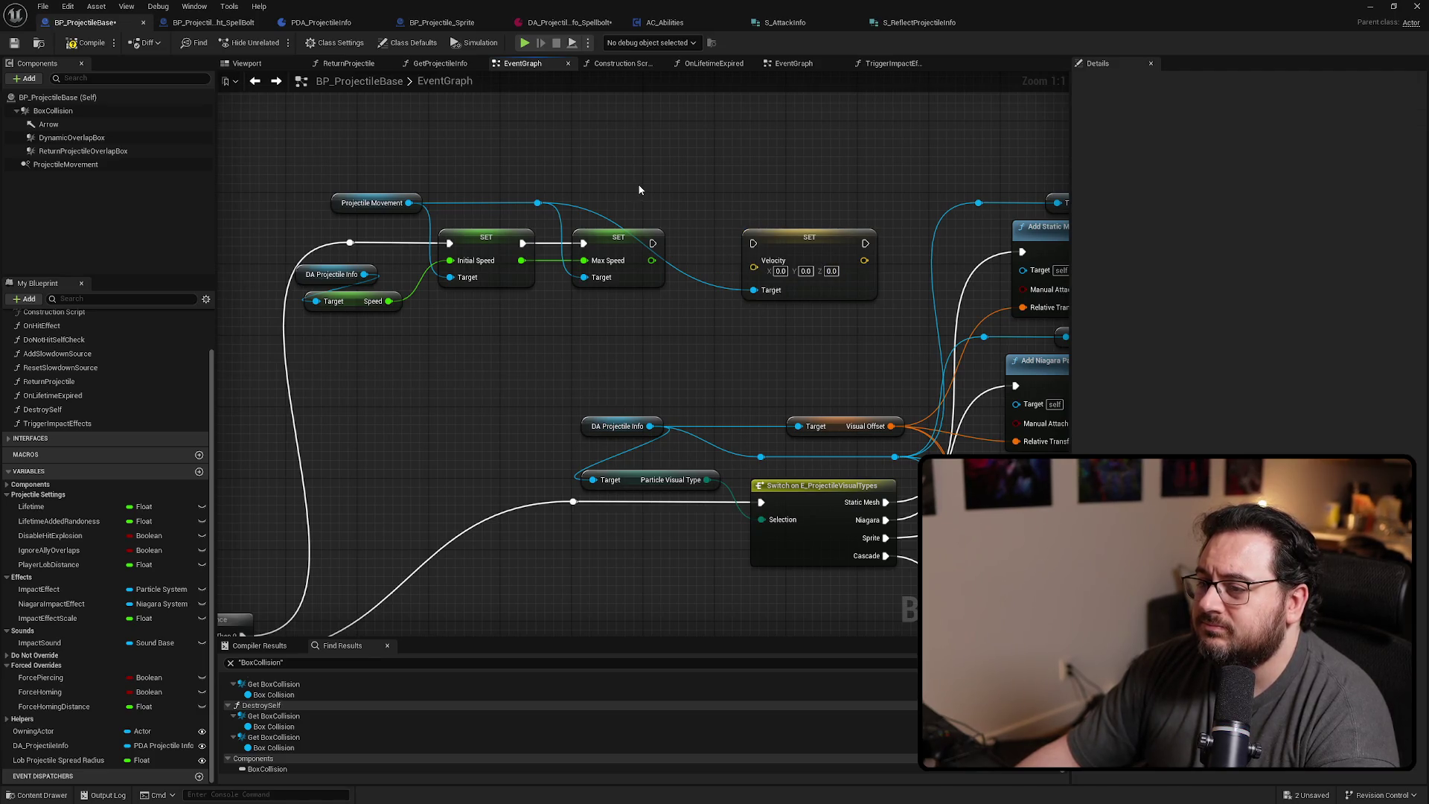
pyautogui.moveTo(537, 202)
pyautogui.mouseDown()
pyautogui.moveTo(614, 163)
pyautogui.moveTo(552, 154)
pyautogui.mouseUp()
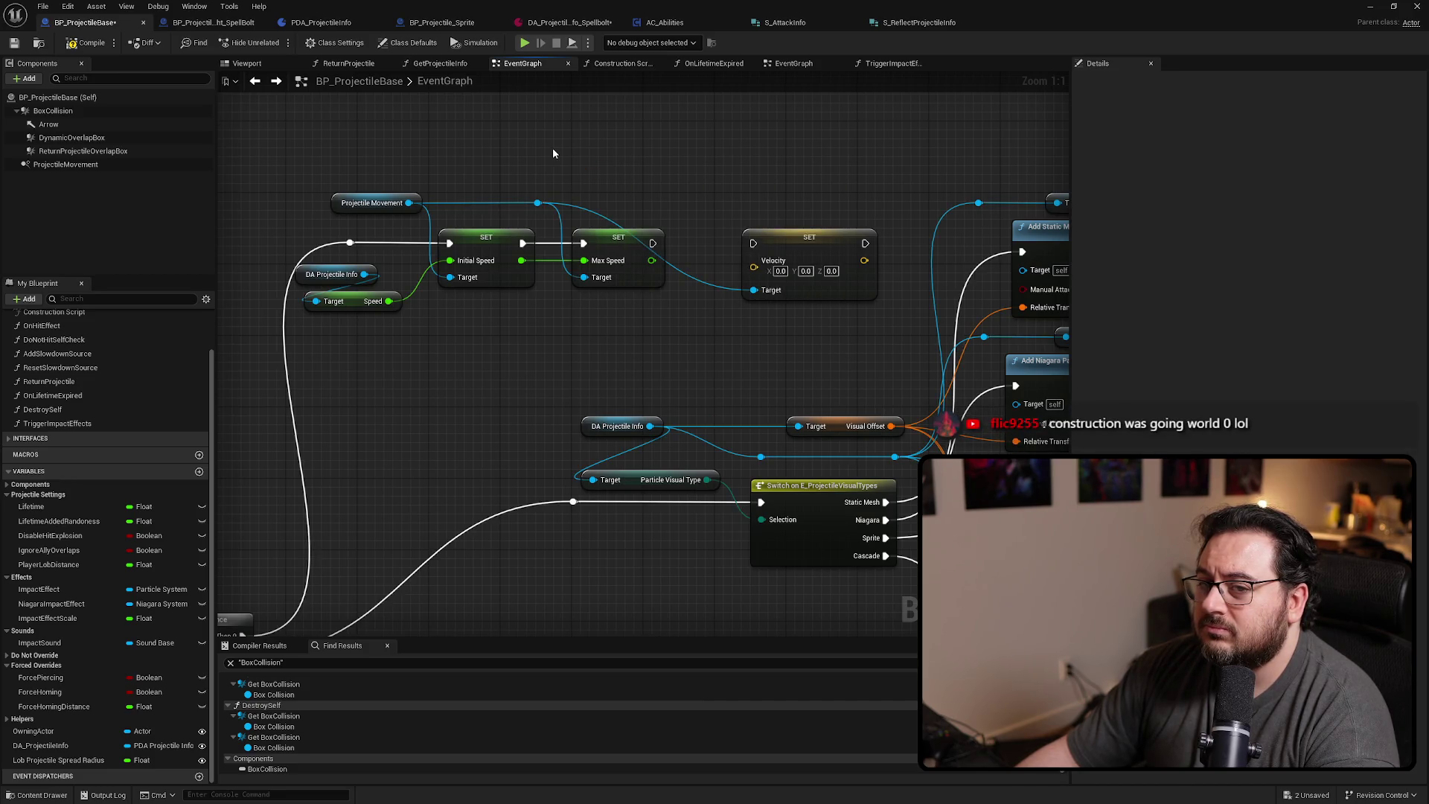
# Delete the Set Velocity node and shift the speed-setting nodes right and up
pyautogui.click(776, 293)
pyautogui.press('Delete')
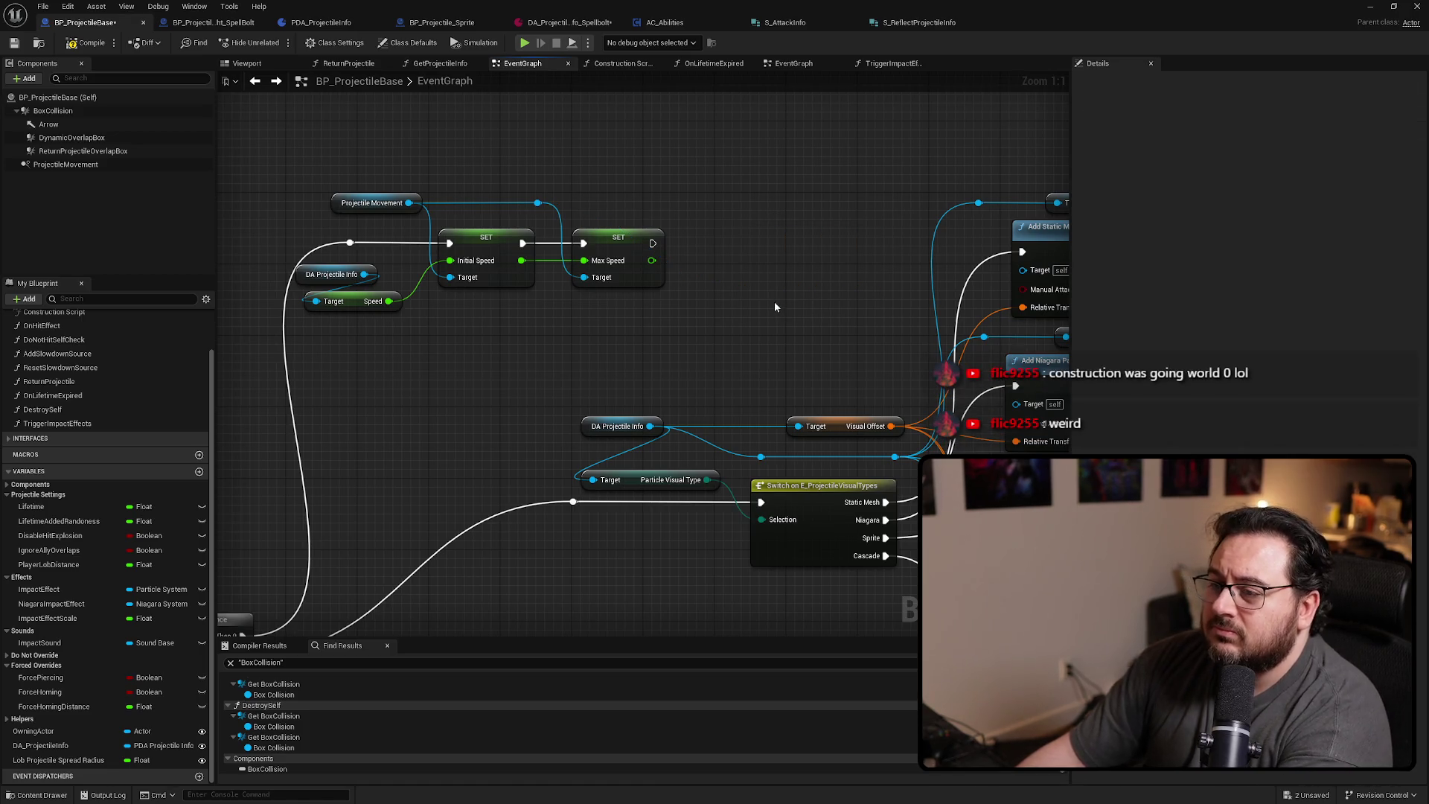
pyautogui.moveTo(689, 198); pyautogui.dragTo(255, 370)
pyautogui.moveTo(498, 260); pyautogui.dragTo(597, 234)
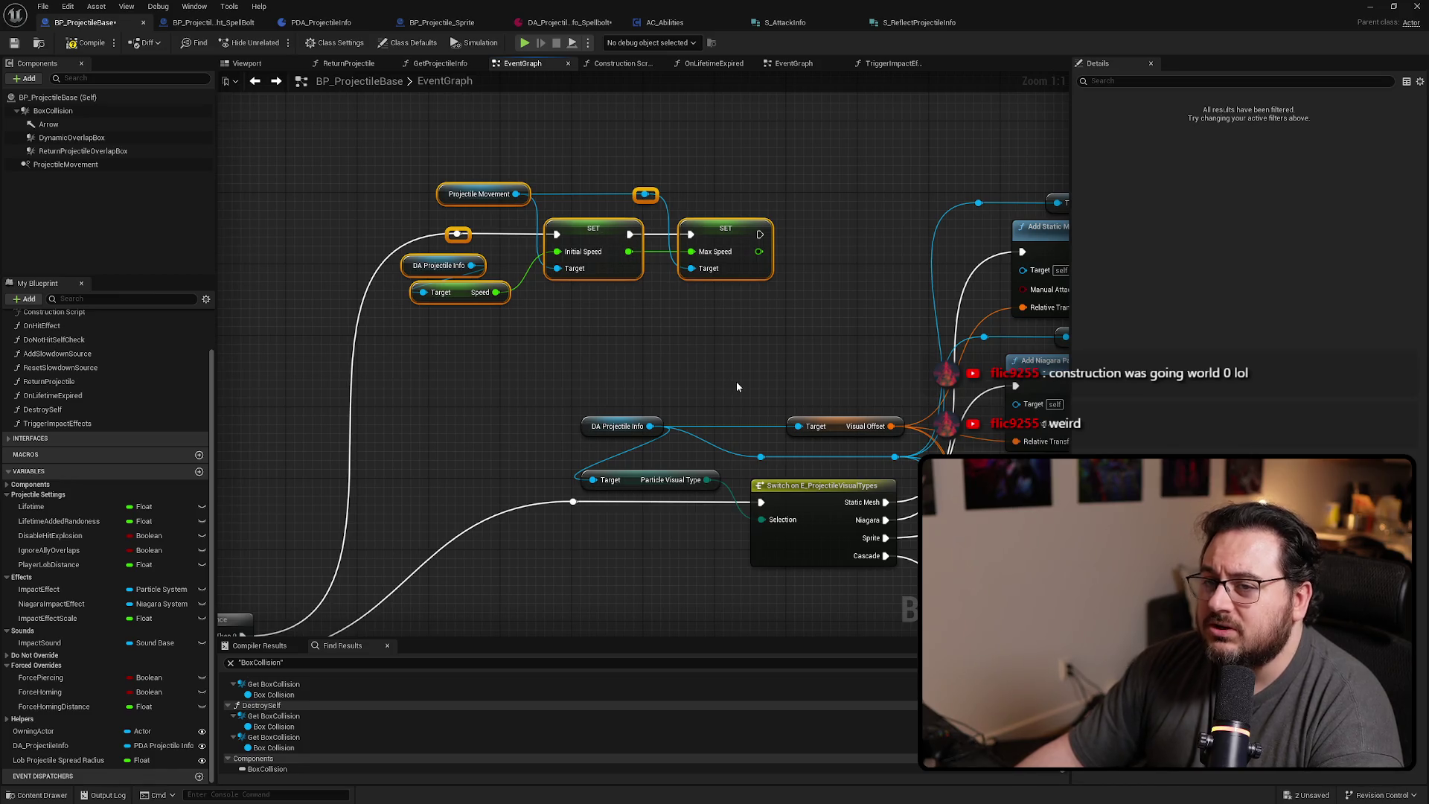
# Frame the node network and move the speed-setting nodes further up
pyautogui.scroll(-4, 735, 381)
pyautogui.moveTo(581, 183)
pyautogui.mouseDown()
pyautogui.moveTo(714, 310)
pyautogui.moveTo(774, 292)
pyautogui.moveTo(653, 216)
pyautogui.mouseUp()
pyautogui.scroll(-2, 653, 216)
pyautogui.scroll(5, 658, 363)
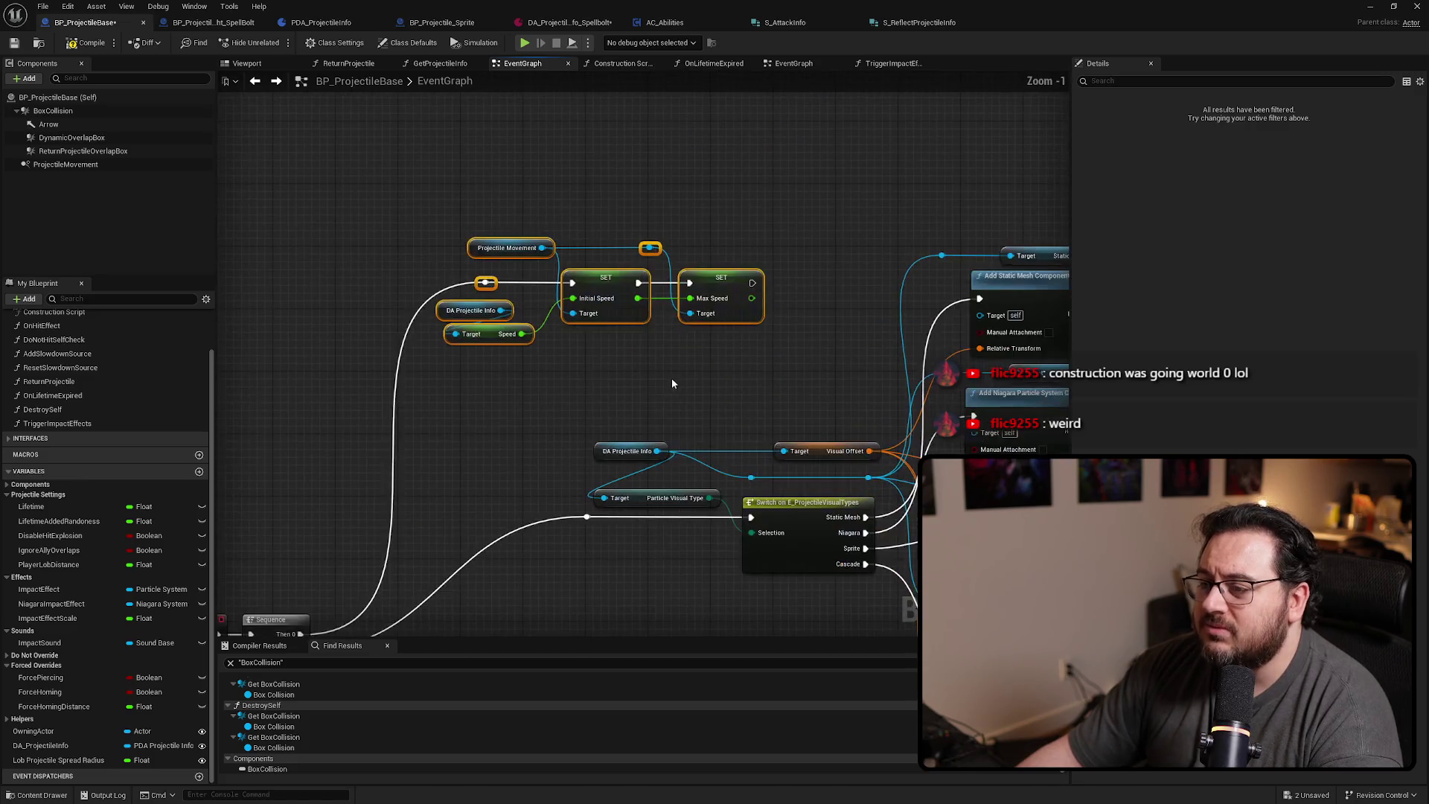
pyautogui.moveTo(730, 414)
pyautogui.mouseDown()
pyautogui.moveTo(625, 299)
pyautogui.moveTo(560, 290)
pyautogui.moveTo(776, 350)
pyautogui.moveTo(508, 319)
pyautogui.moveTo(729, 372)
pyautogui.mouseUp()
pyautogui.moveTo(635, 285); pyautogui.dragTo(635, 153)
pyautogui.click(674, 299)
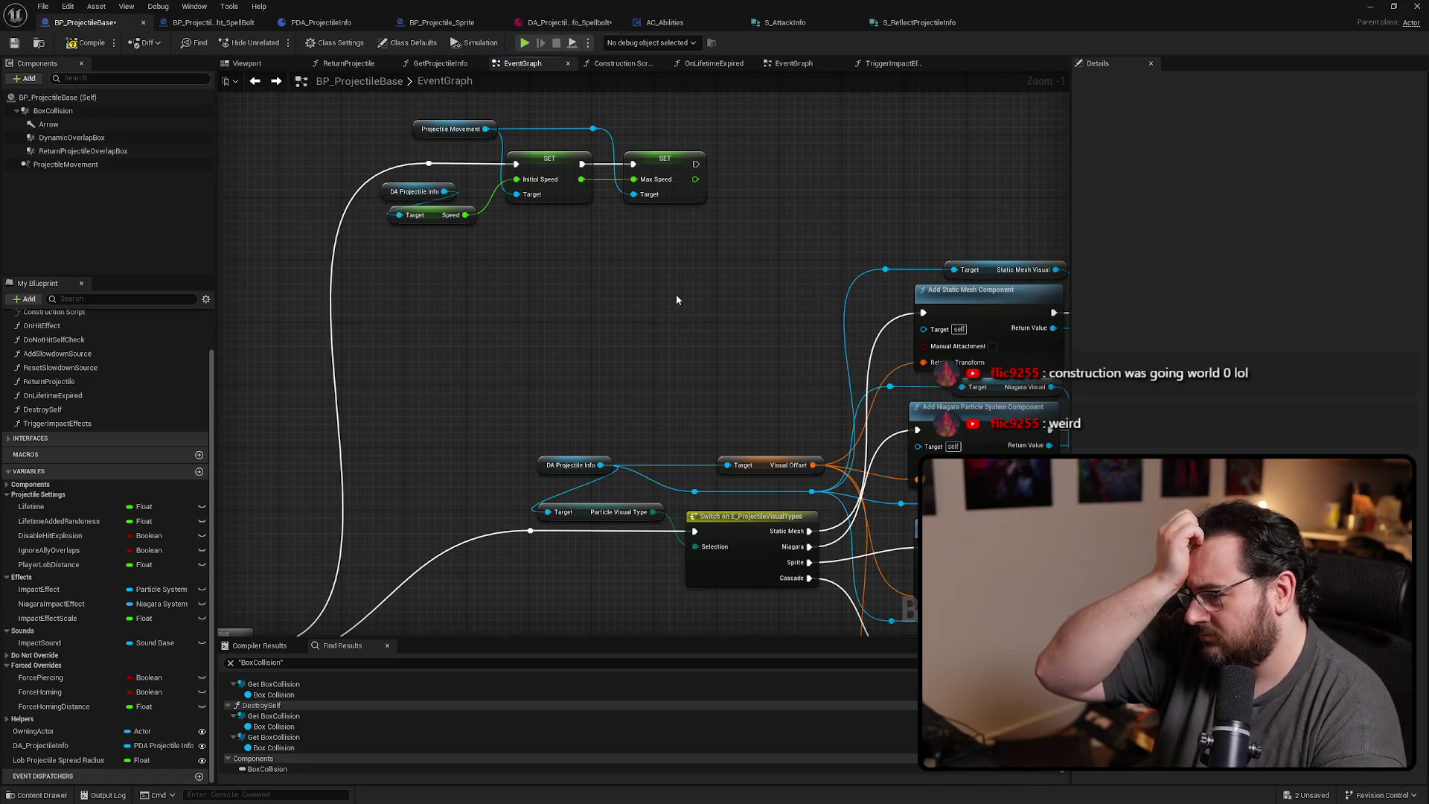
# Select BoxCollision and inspect the Delay, Destroy Self and right Set Collision Enabled nodes
pyautogui.click(103, 113)
pyautogui.scroll(-8, 556, 319)
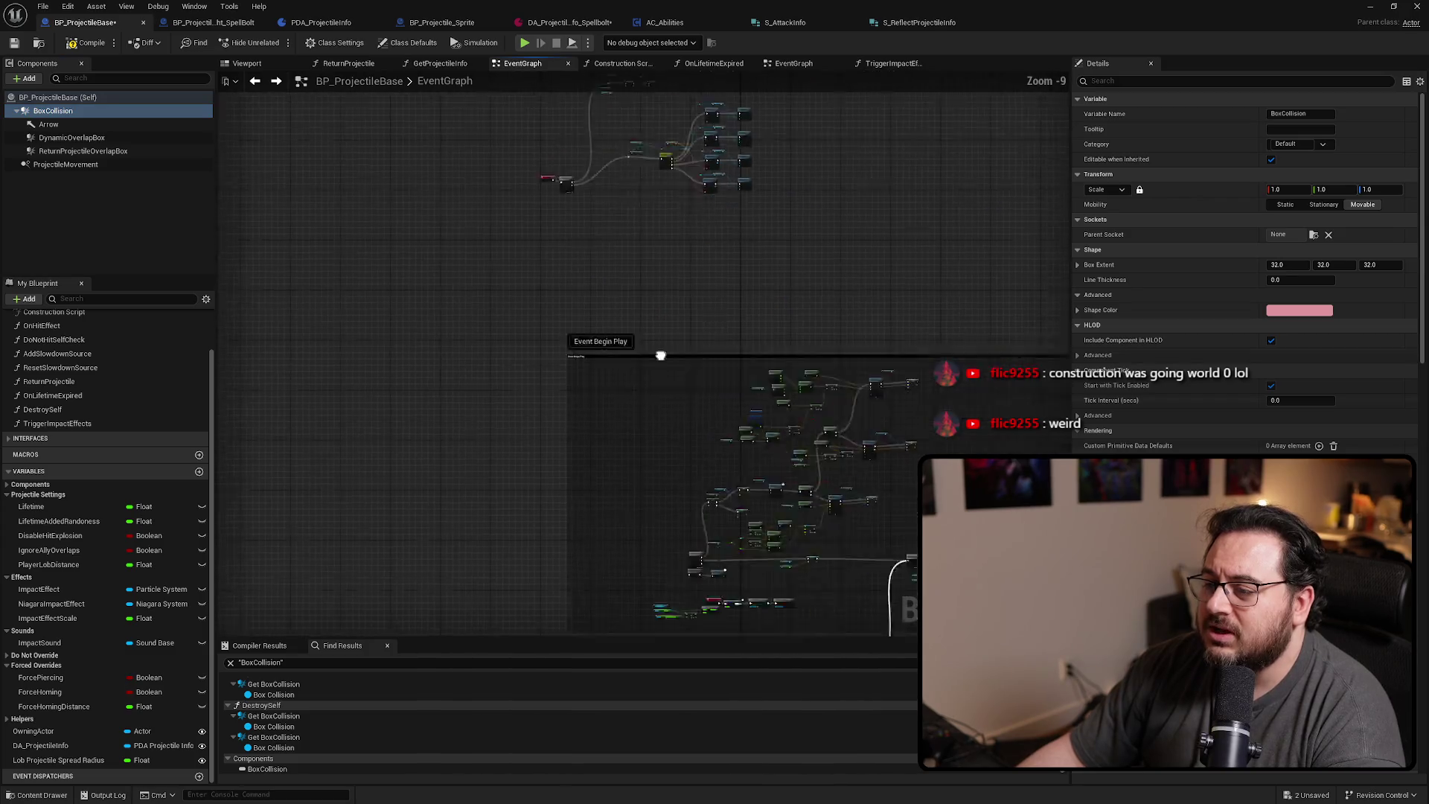
pyautogui.scroll(4, 620, 462)
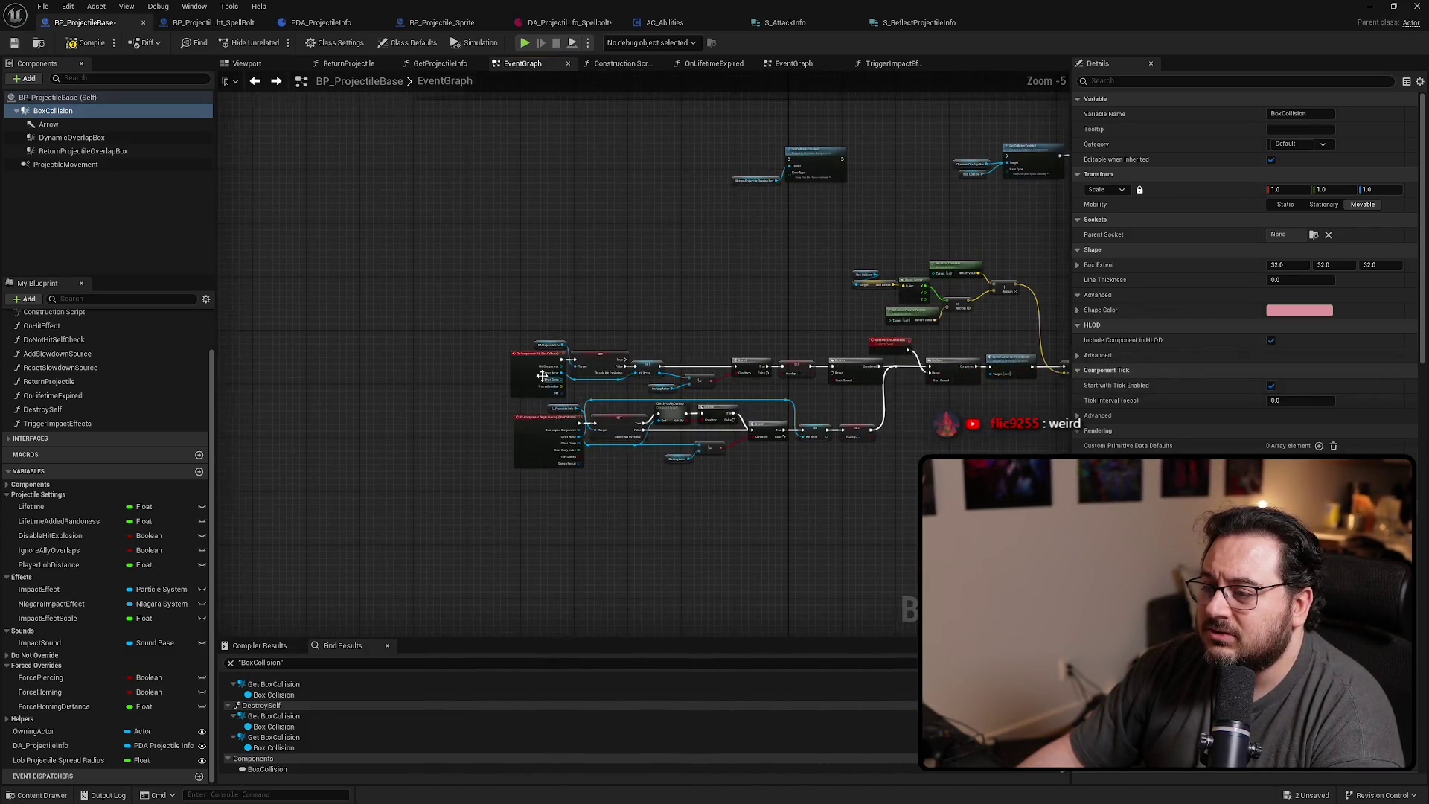
pyautogui.scroll(4, 542, 376)
pyautogui.scroll(-4, 632, 392)
pyautogui.moveTo(631, 393); pyautogui.dragTo(561, 520)
pyautogui.scroll(3, 707, 427)
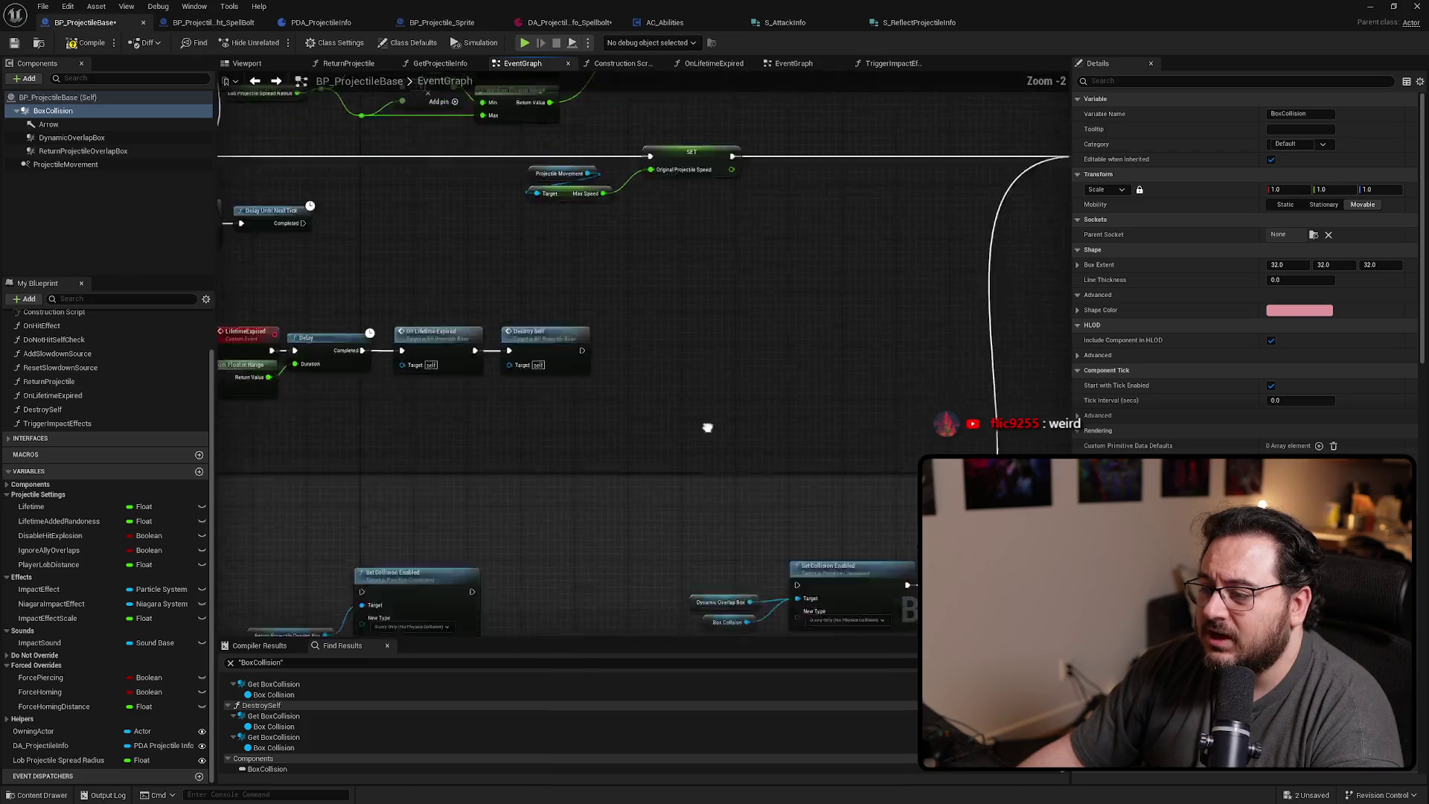
pyautogui.moveTo(707, 427)
pyautogui.mouseDown()
pyautogui.moveTo(847, 382)
pyautogui.moveTo(577, 326)
pyautogui.moveTo(752, 338)
pyautogui.mouseUp()
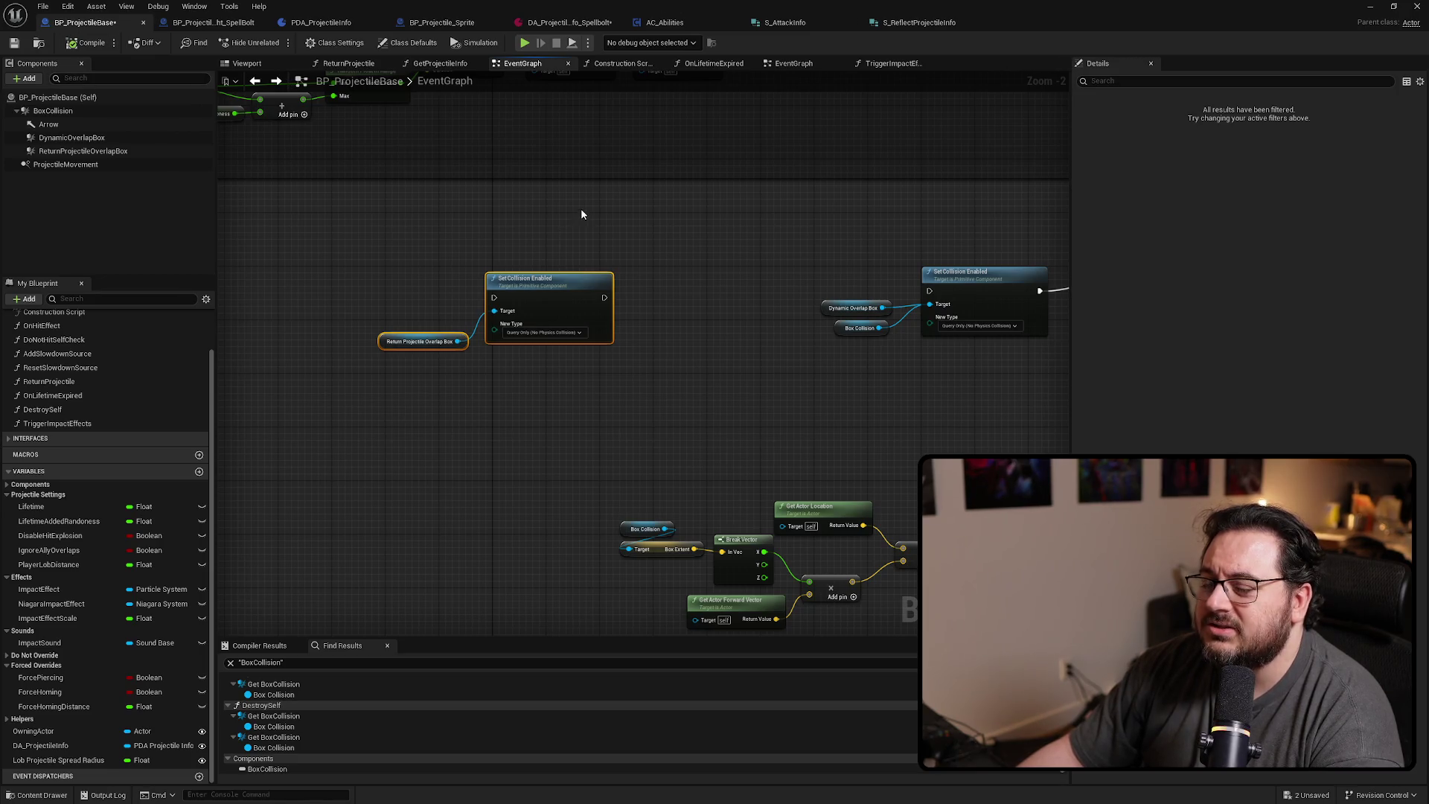
pyautogui.scroll(-5, 582, 214)
pyautogui.scroll(5, 579, 363)
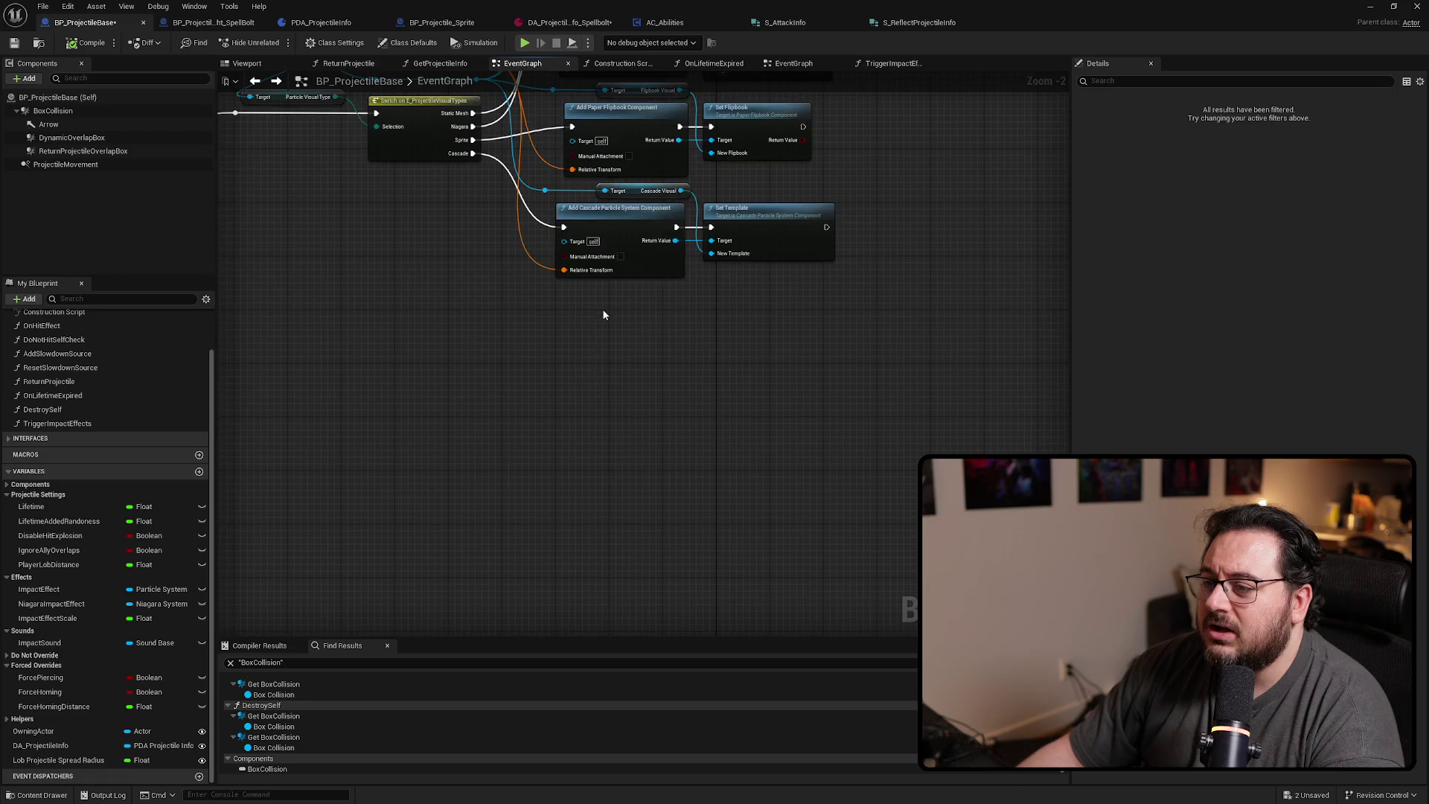
pyautogui.scroll(-4, 604, 314)
pyautogui.scroll(6, 670, 312)
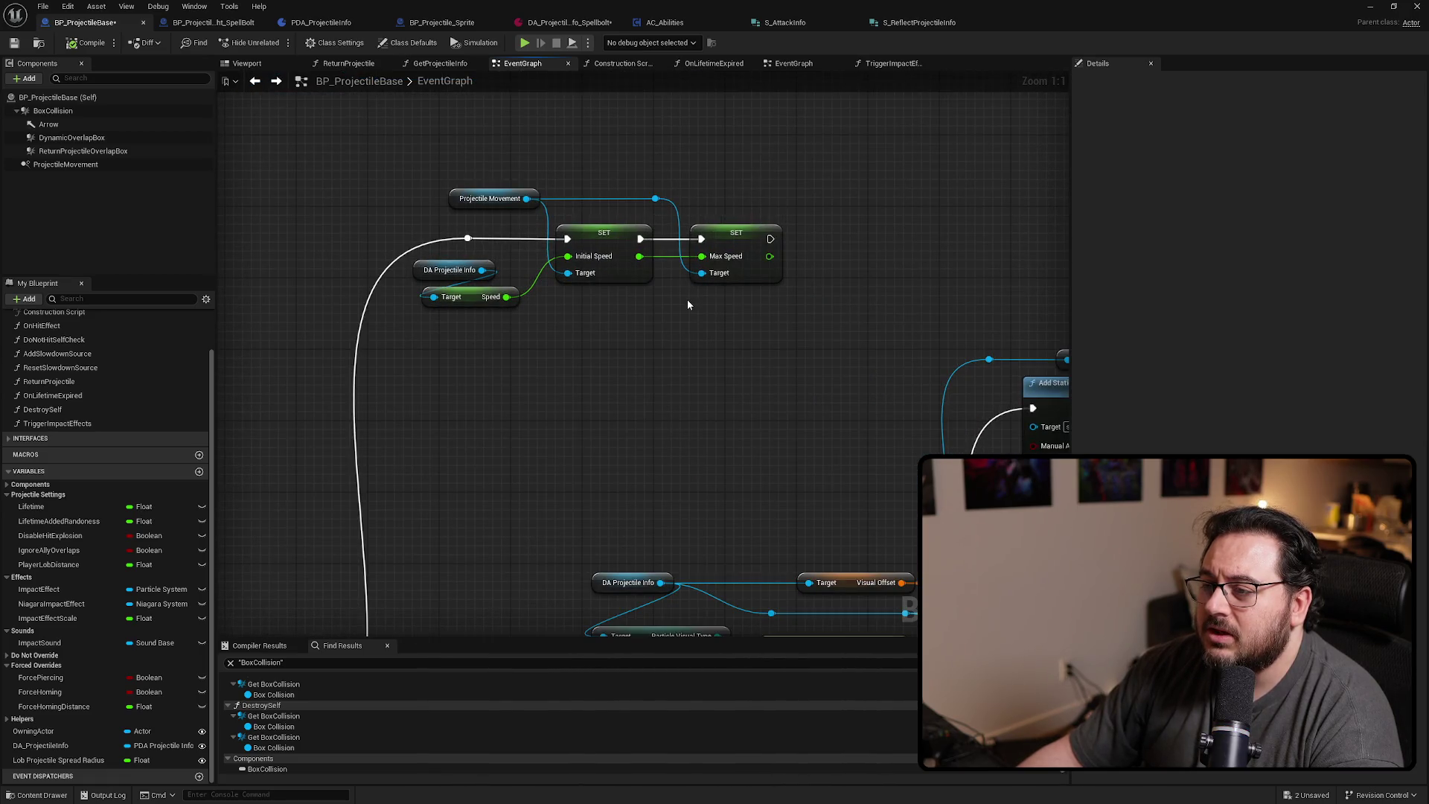
# Drag a wire off the Projectile Movement reference to list its available actions
pyautogui.moveTo(771, 136); pyautogui.dragTo(426, 336)
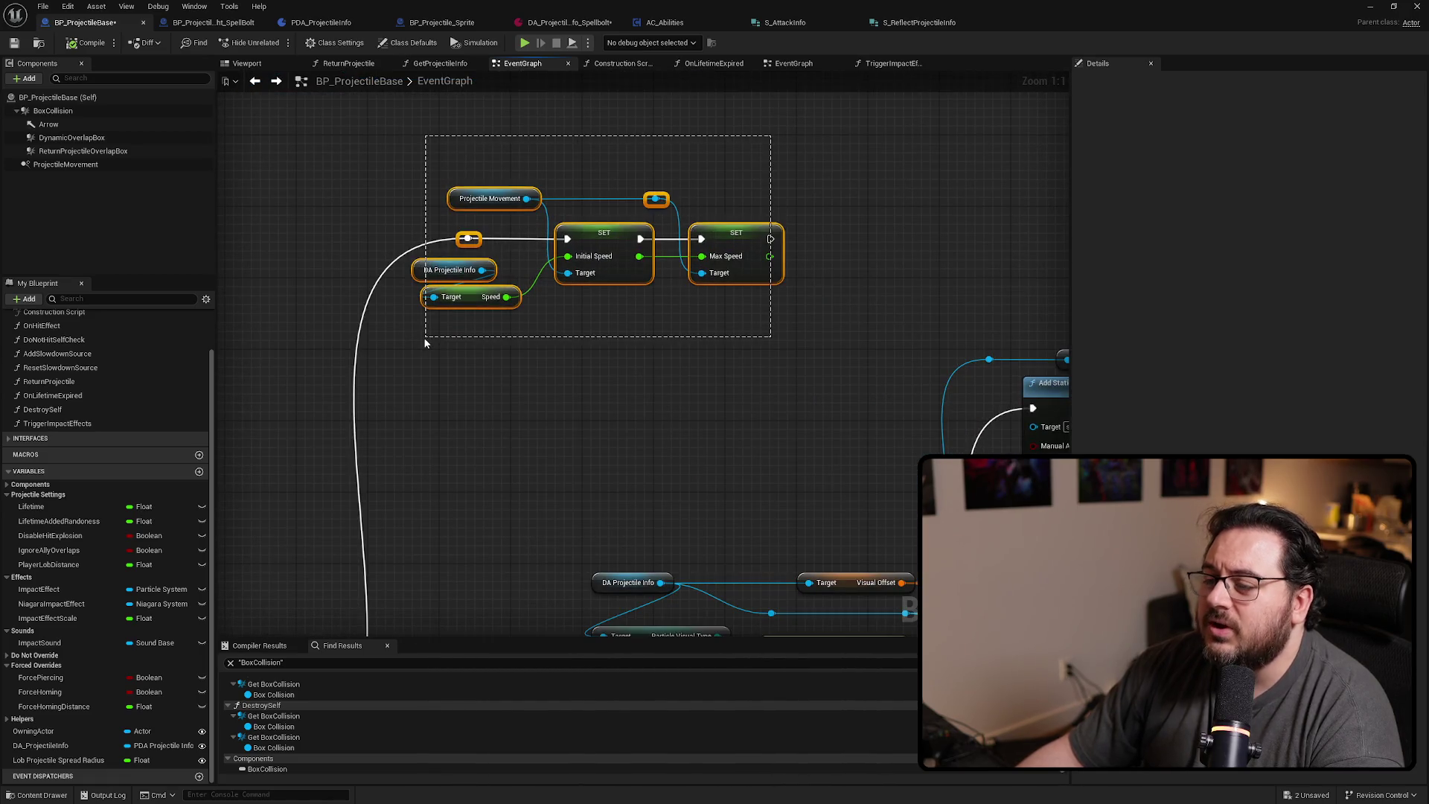
pyautogui.click(494, 345)
pyautogui.moveTo(761, 334)
pyautogui.mouseDown()
pyautogui.moveTo(476, 145)
pyautogui.moveTo(319, 125)
pyautogui.mouseUp()
pyautogui.click(599, 309)
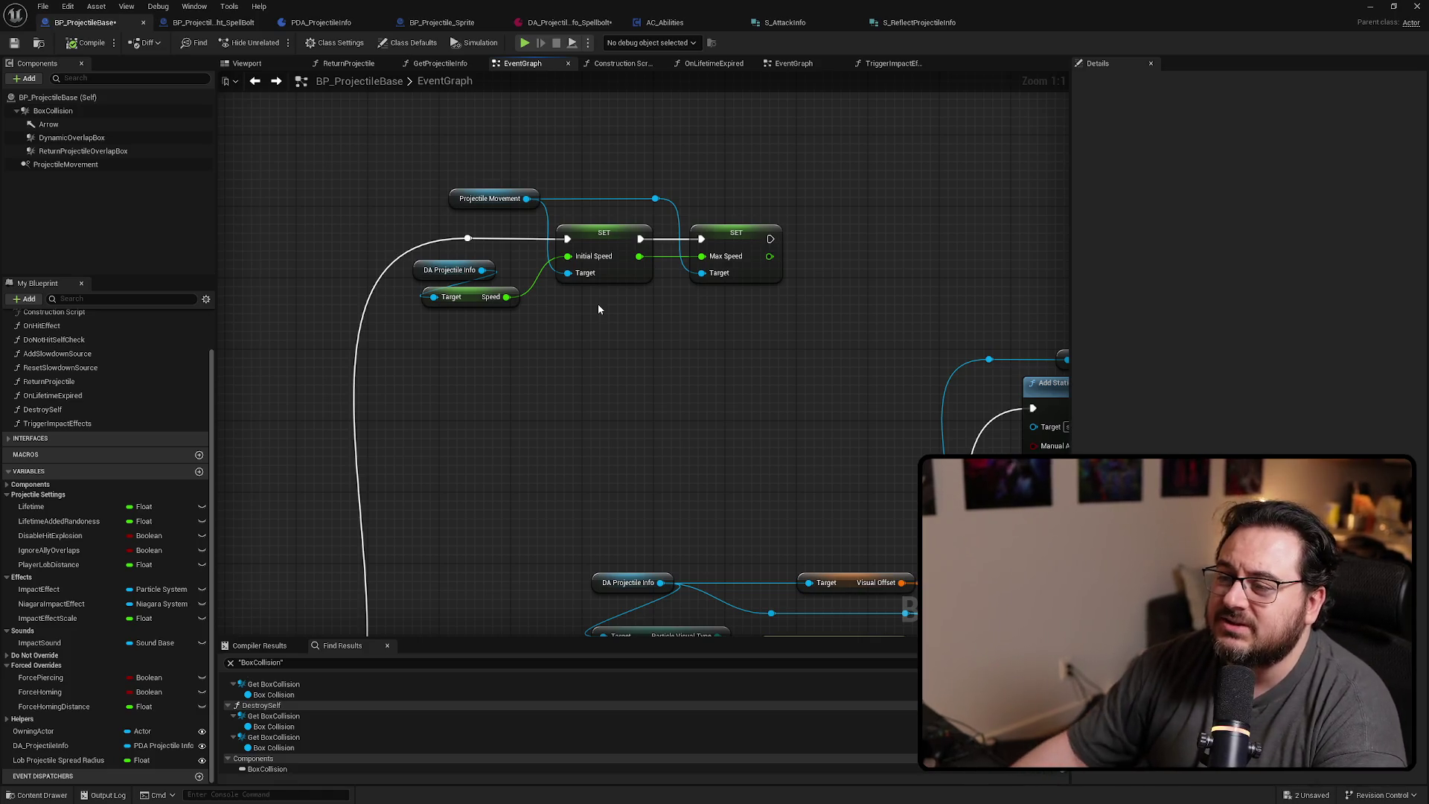
pyautogui.moveTo(599, 308); pyautogui.dragTo(462, 333)
pyautogui.moveTo(518, 222); pyautogui.dragTo(664, 199)
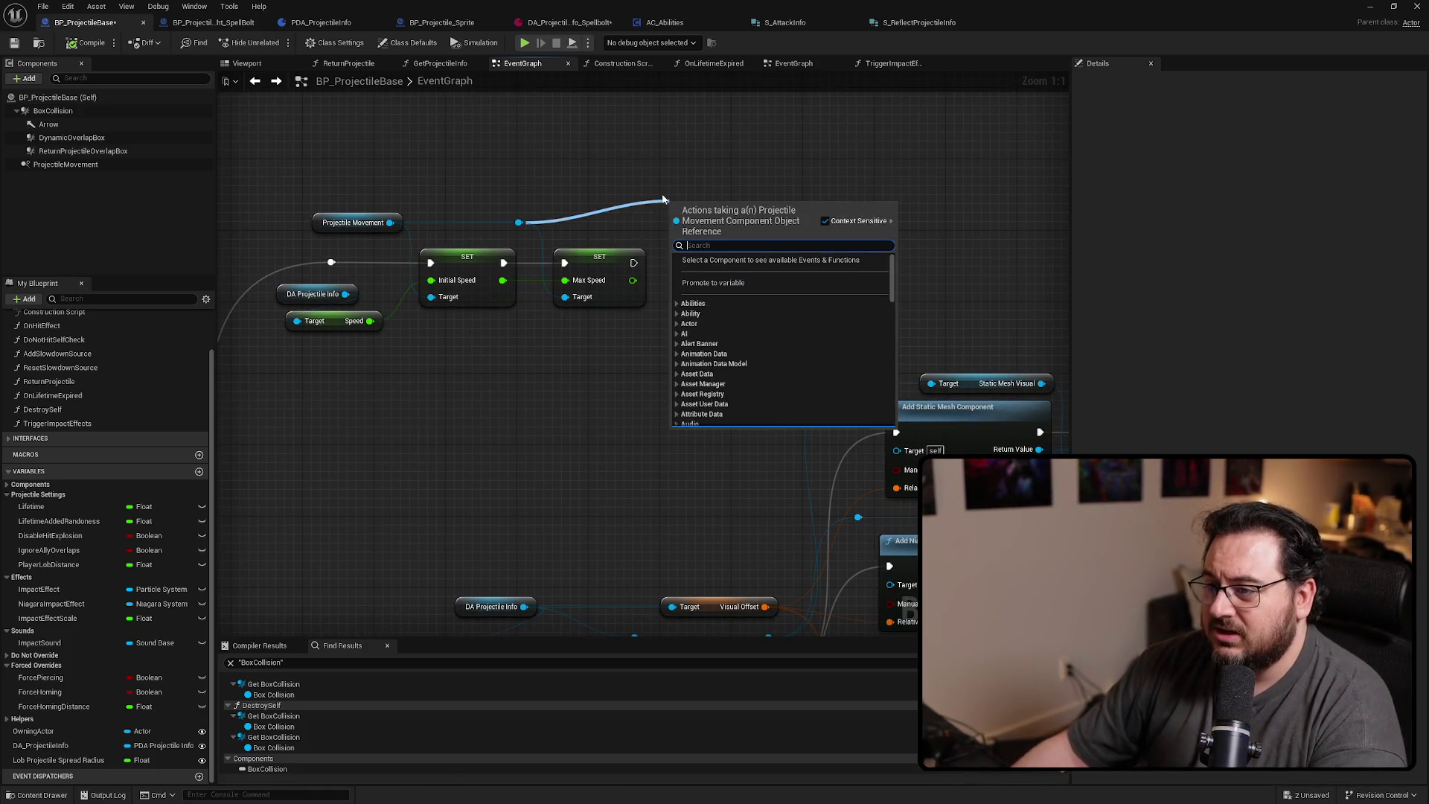
# Add a Set Velocity node for Projectile Movement by searching 'velocit'
pyautogui.write('set')
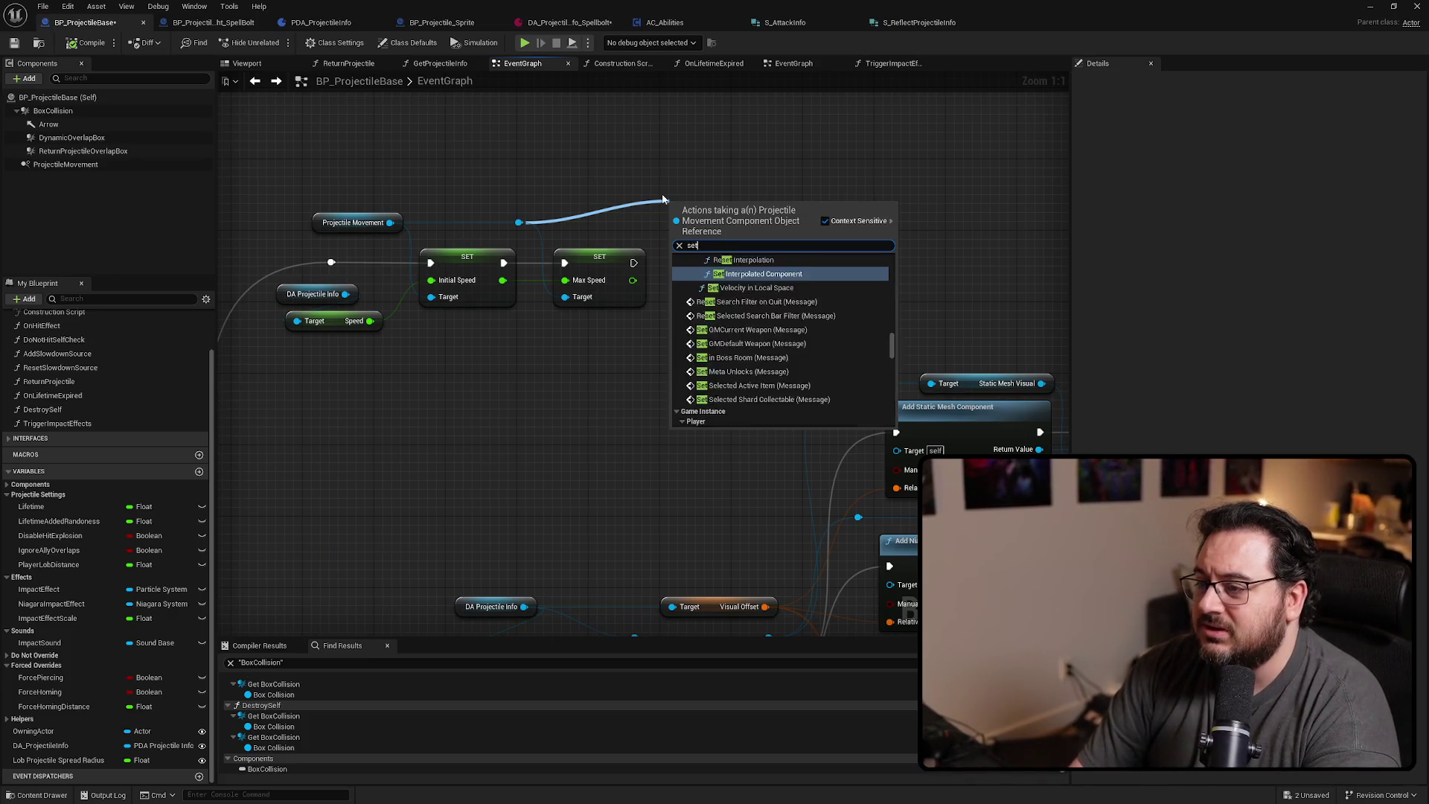
pyautogui.write(' speed')
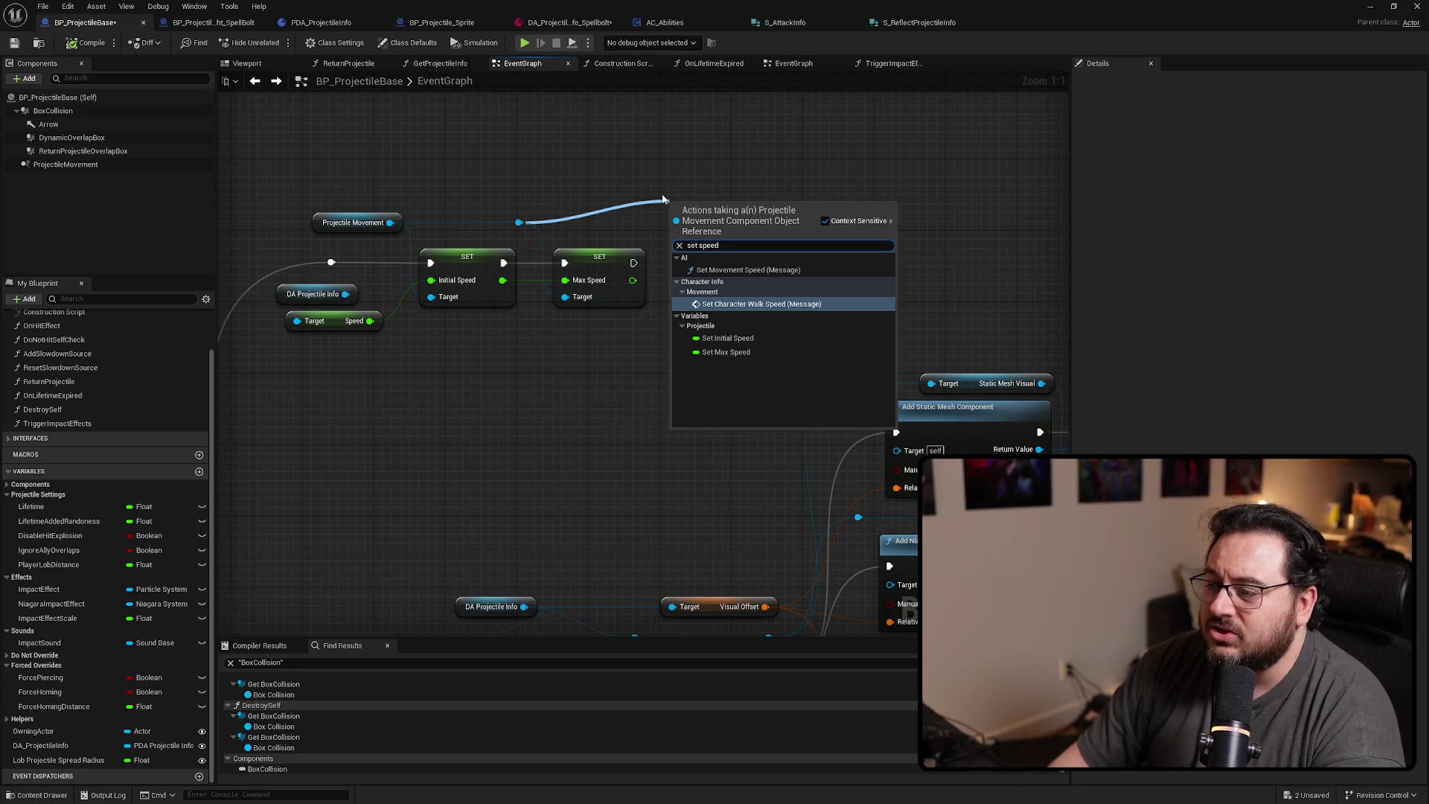
pyautogui.press('BackSpace')
pyautogui.press('BackSpace')
pyautogui.press('BackSpace')
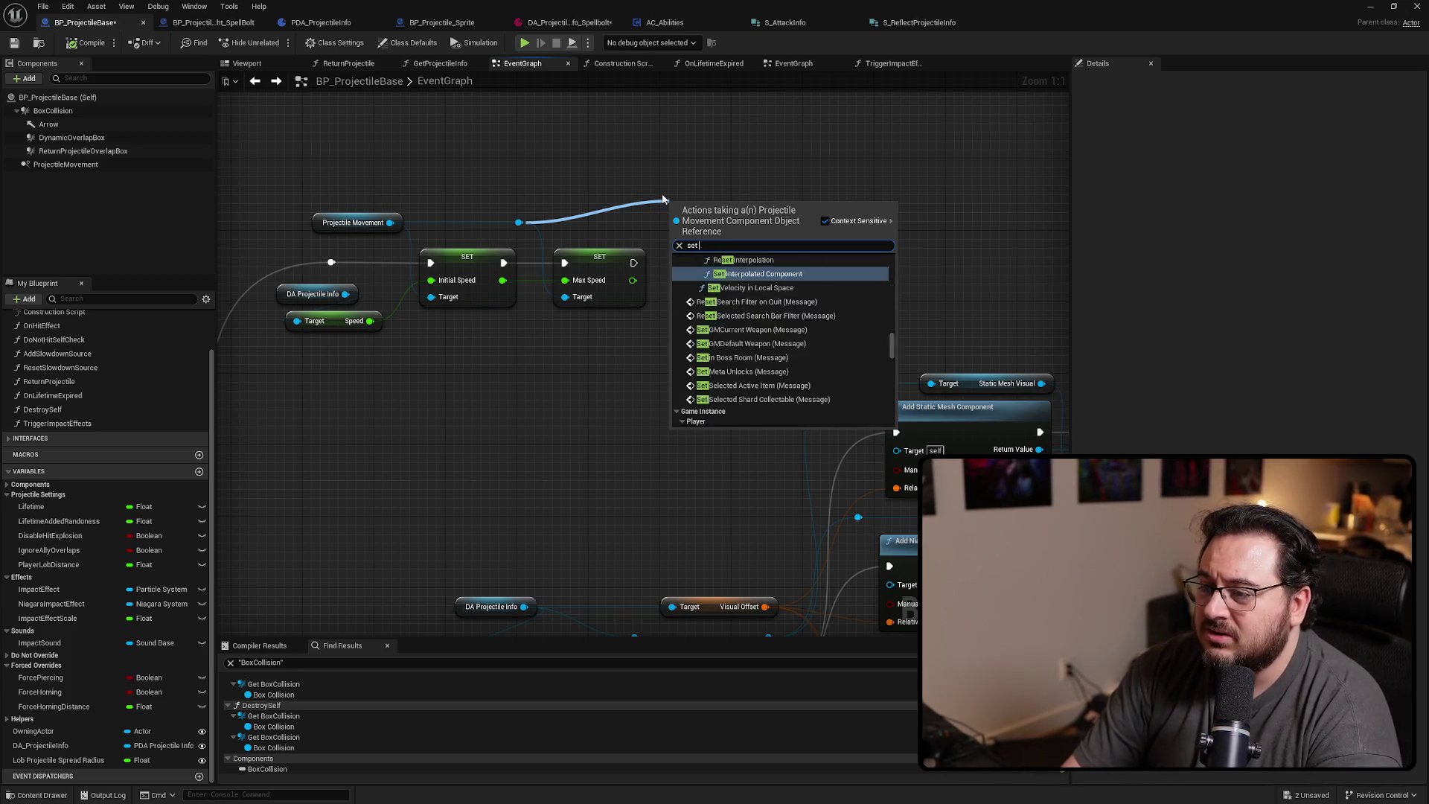
pyautogui.write('velocit')
pyautogui.press('Down')
pyautogui.press('Down')
pyautogui.press('Down')
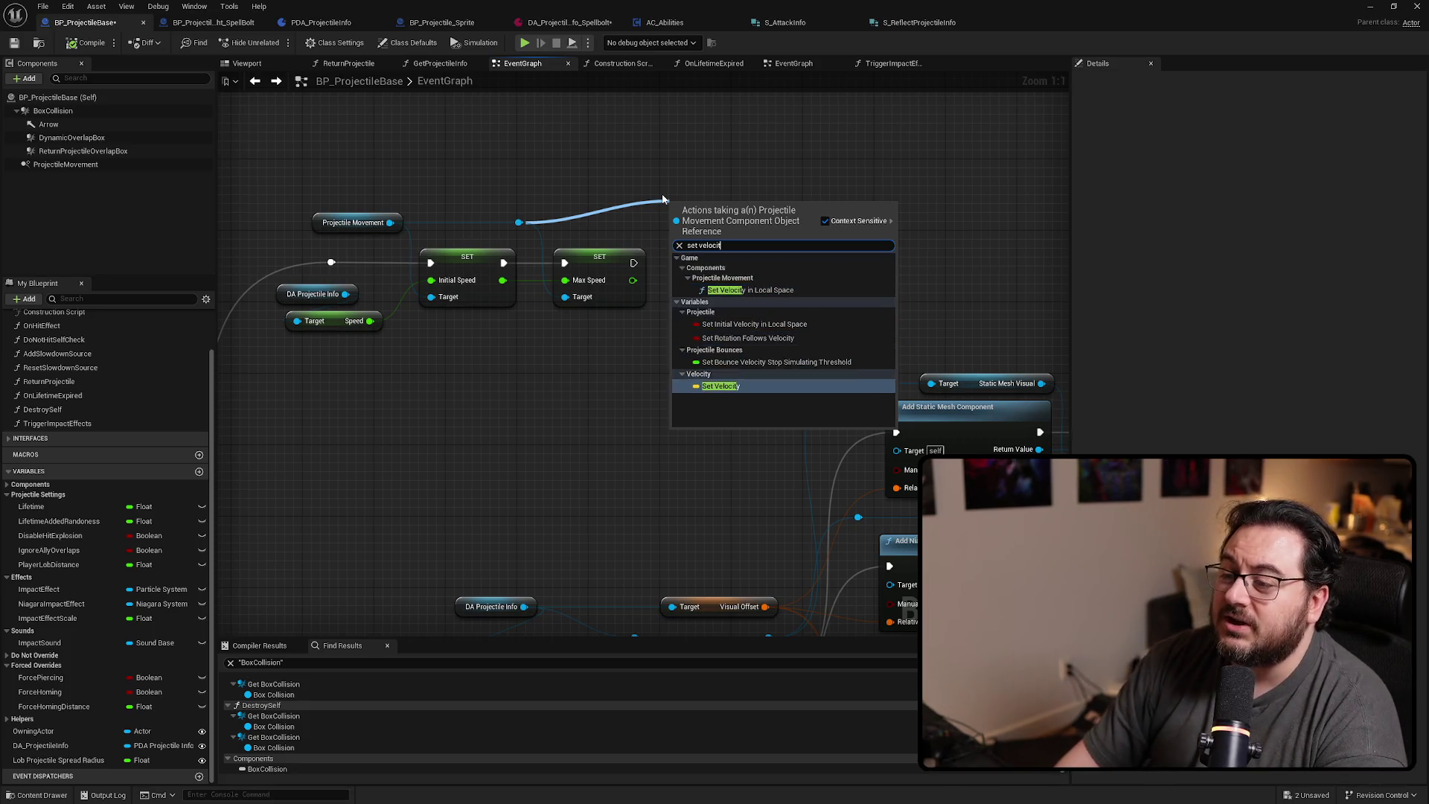
pyautogui.press('Return')
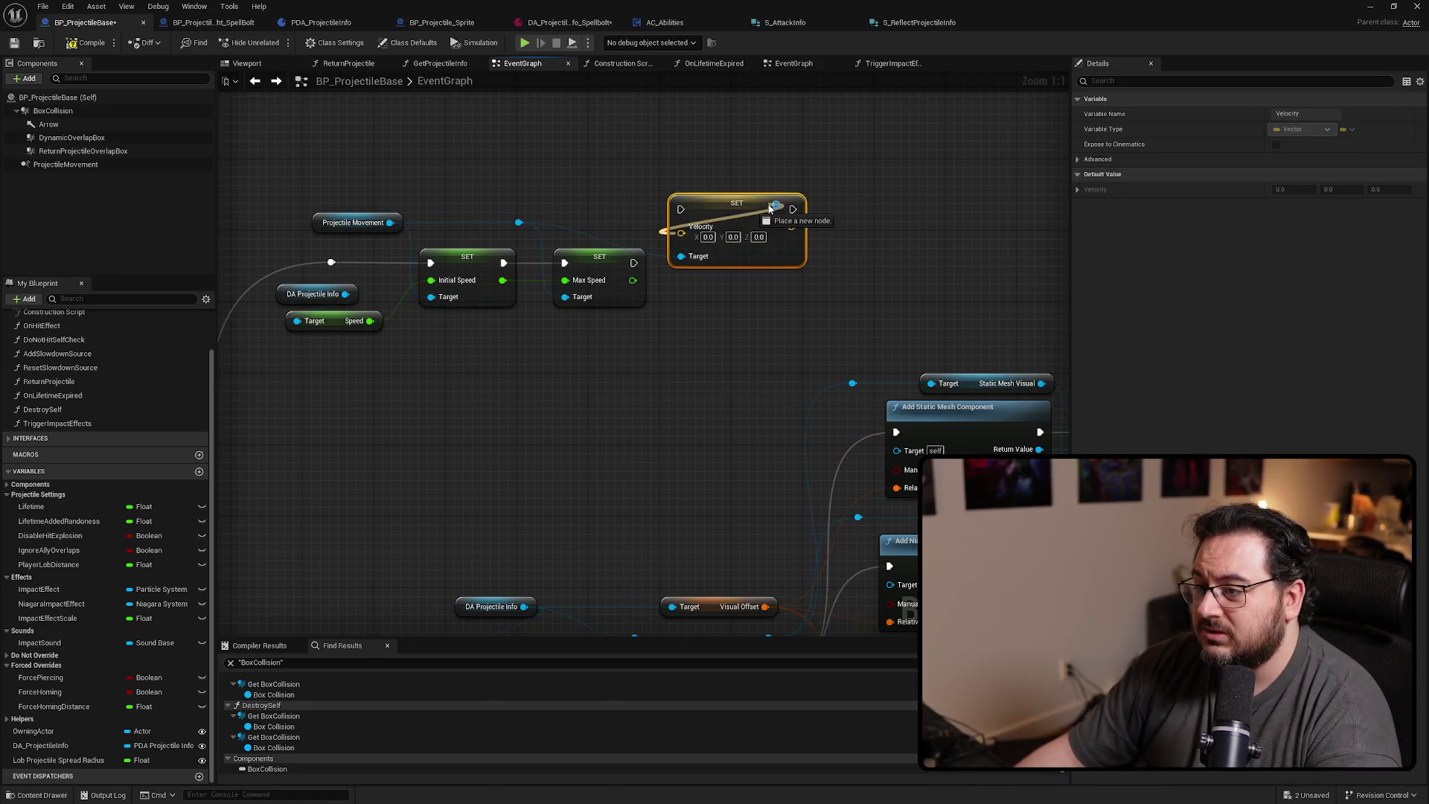
# Find references to Set Velocity by name to list every use in Find Results
pyautogui.rightClick(726, 217)
pyautogui.rightClick(779, 178)
pyautogui.moveTo(878, 293)
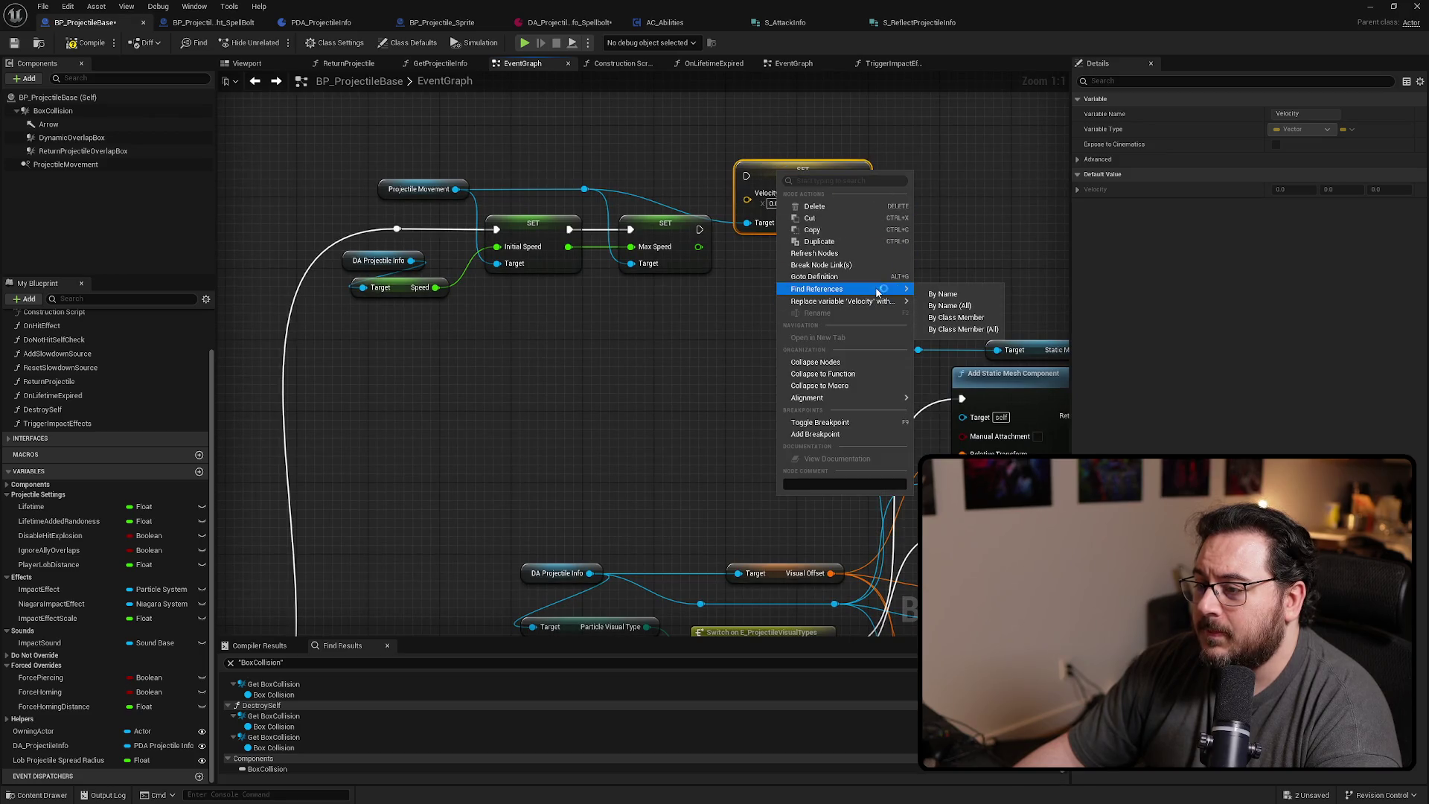
pyautogui.click(948, 292)
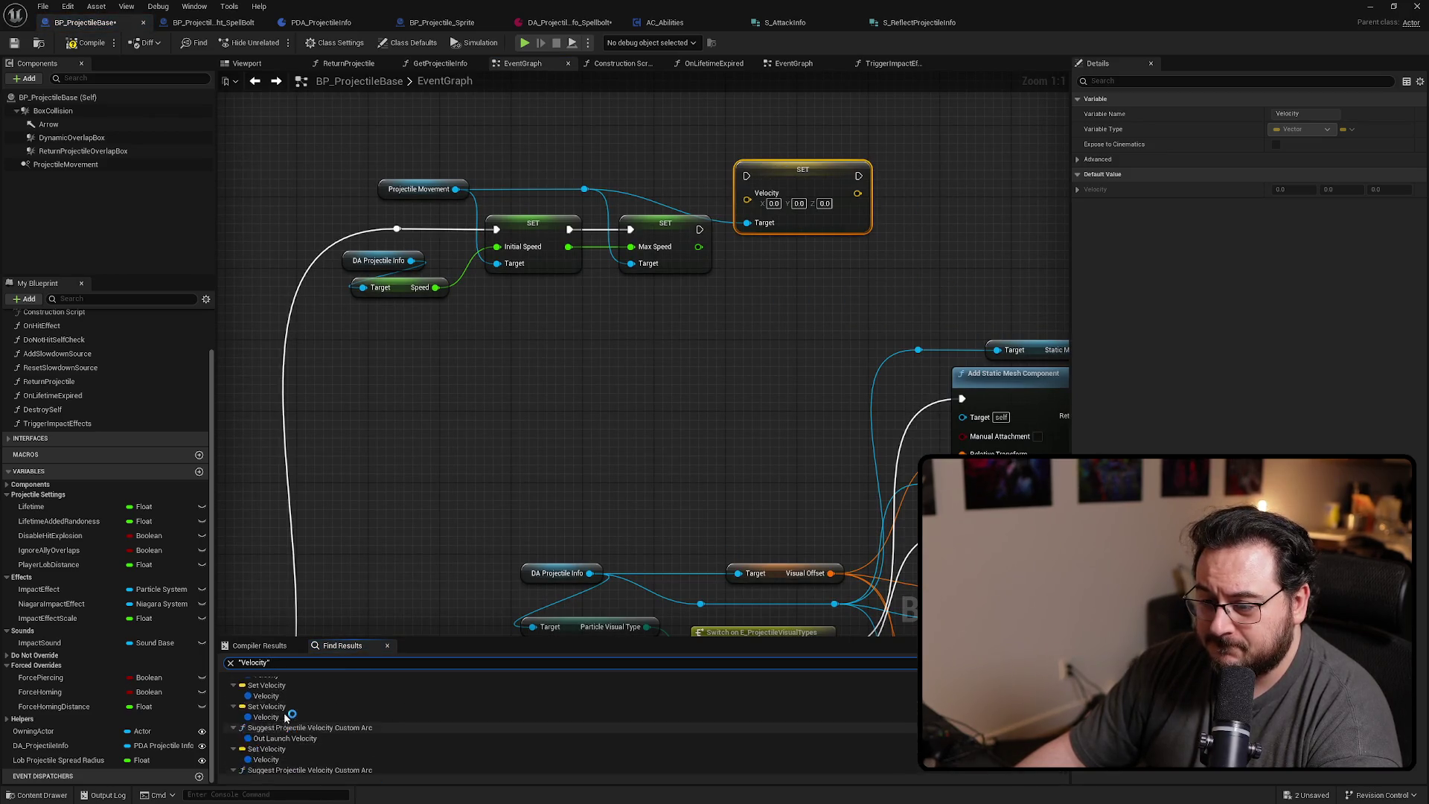
# Step through each Set Velocity result listed in Find Results
pyautogui.click(266, 692)
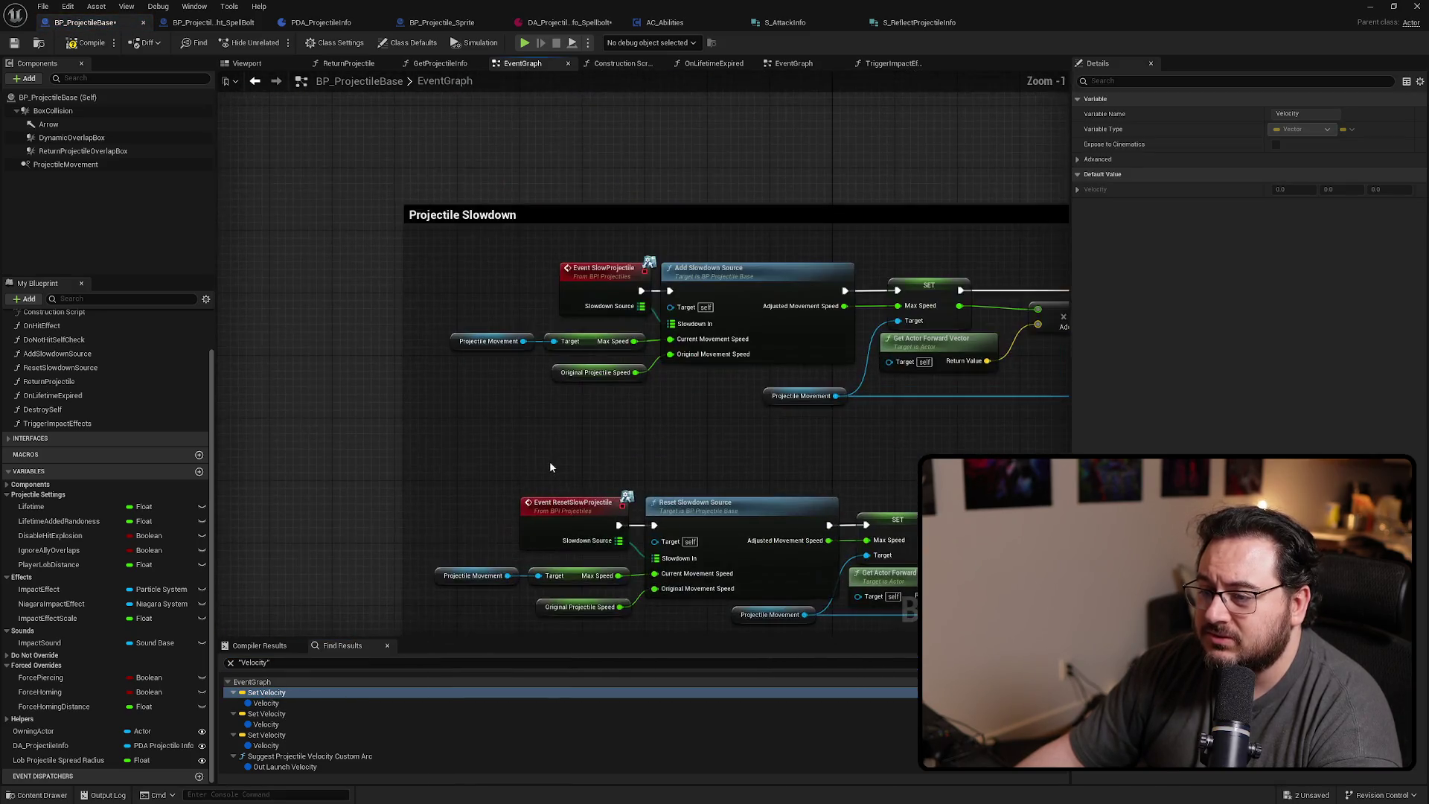
pyautogui.click(266, 714)
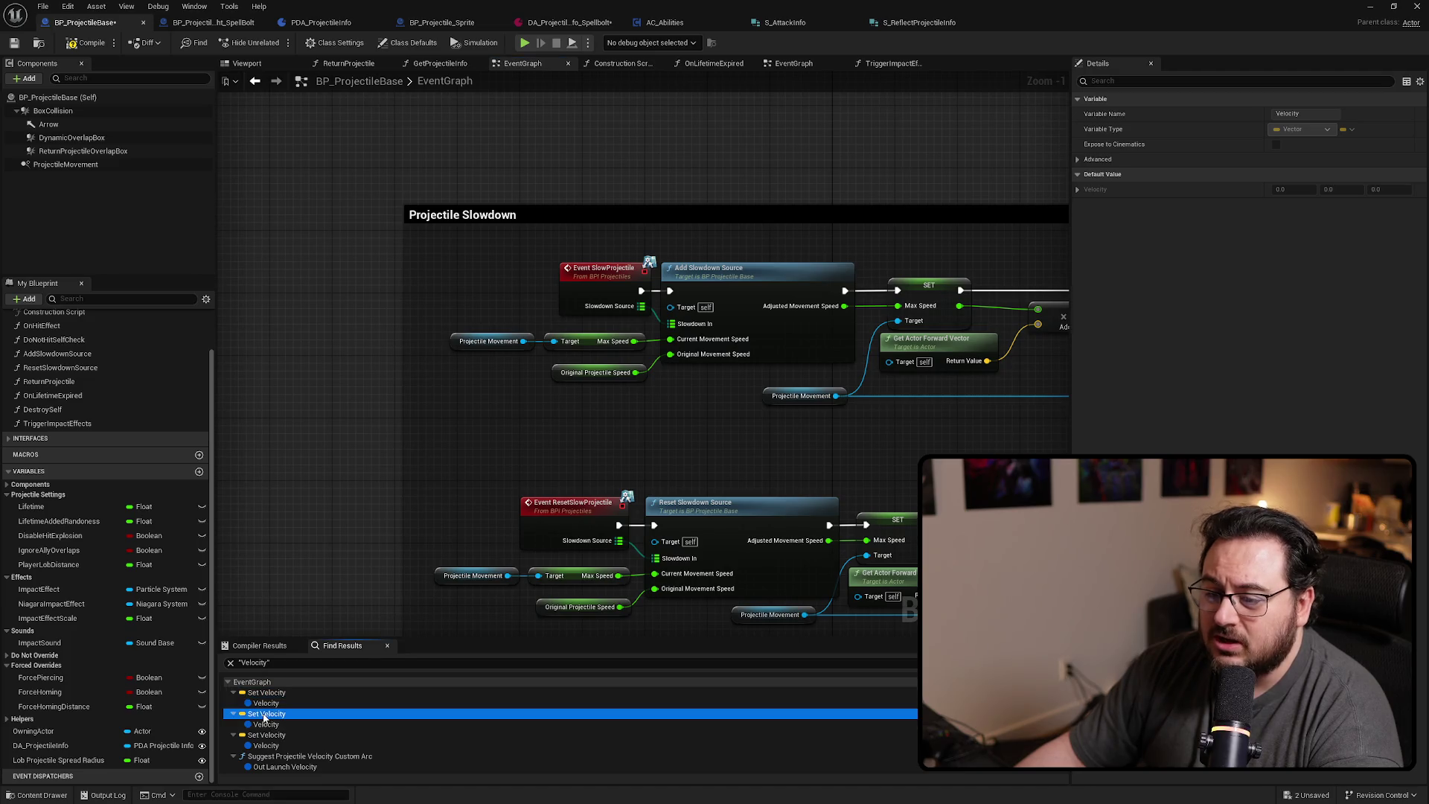
pyautogui.scroll(-6, 471, 486)
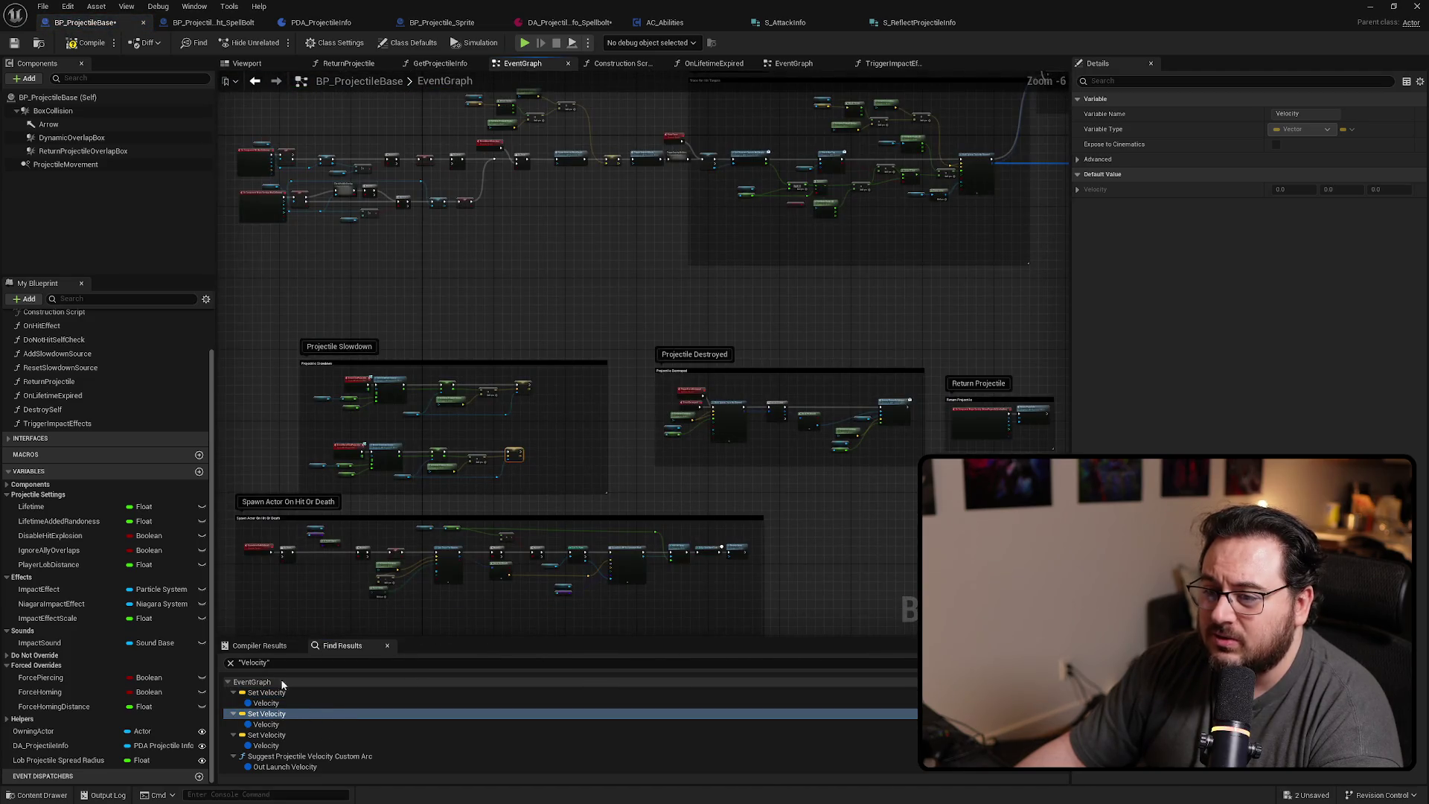
pyautogui.click(267, 734)
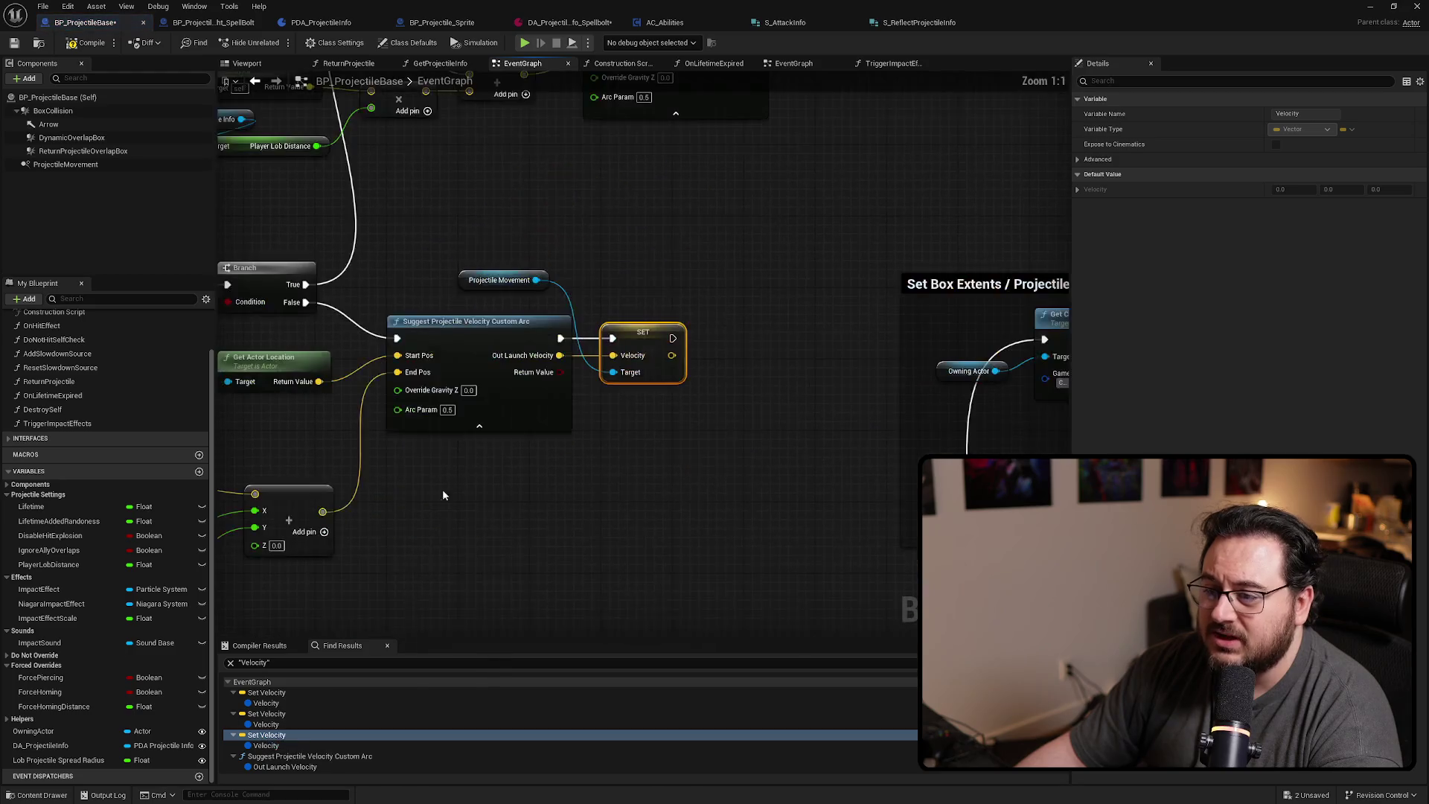
pyautogui.moveTo(448, 509); pyautogui.dragTo(613, 492)
pyautogui.scroll(-2, 374, 704)
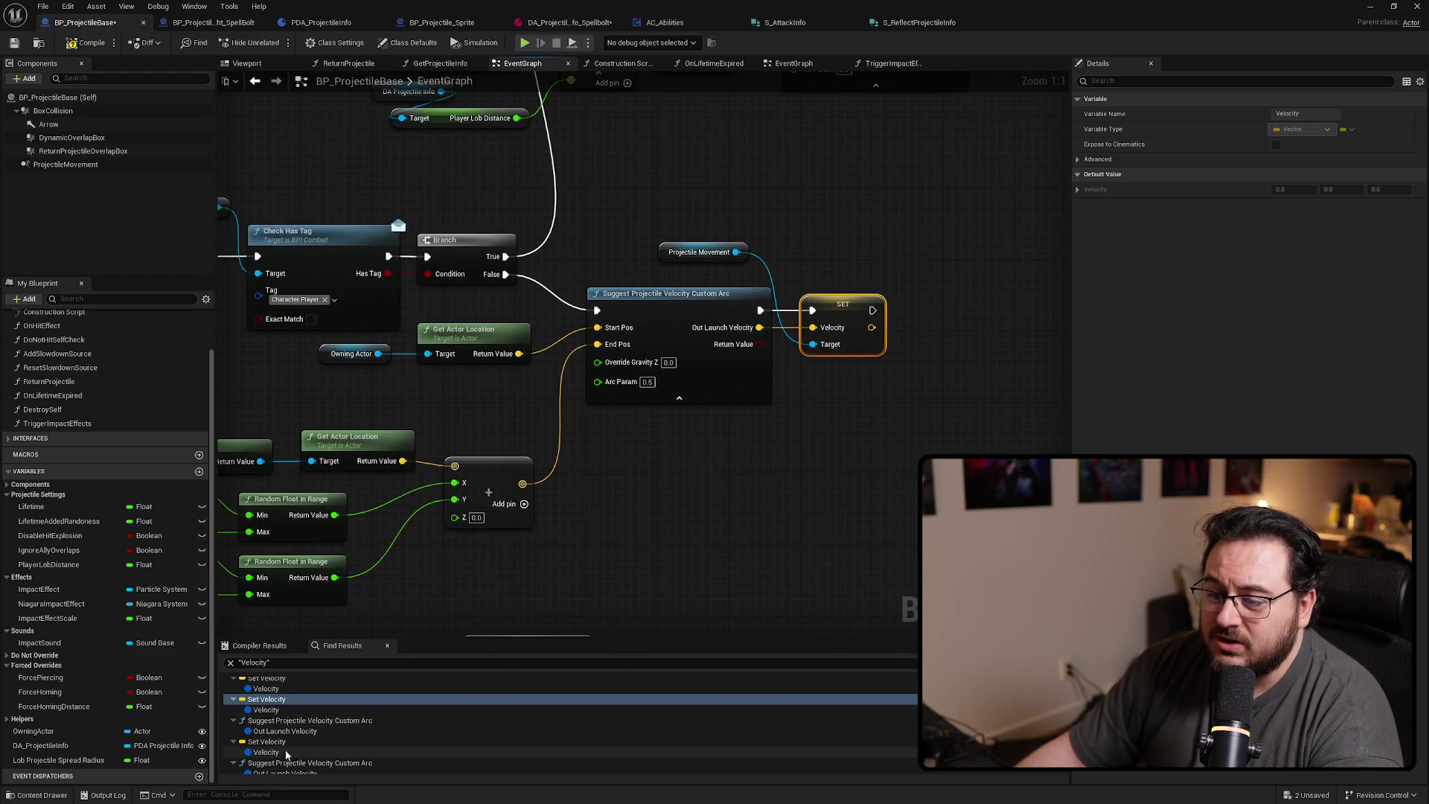
pyautogui.click(269, 742)
pyautogui.scroll(-5, 504, 462)
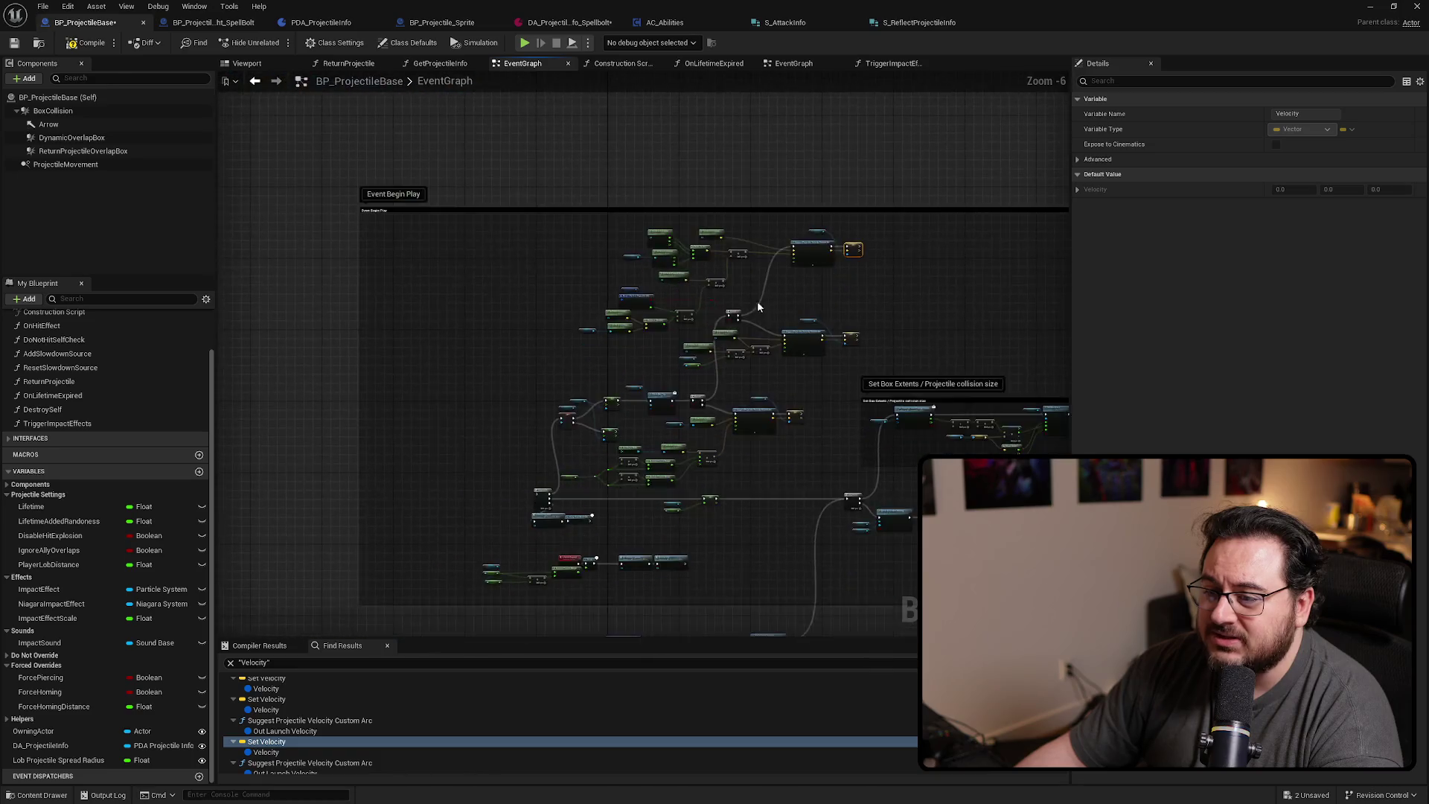
pyautogui.scroll(4, 593, 463)
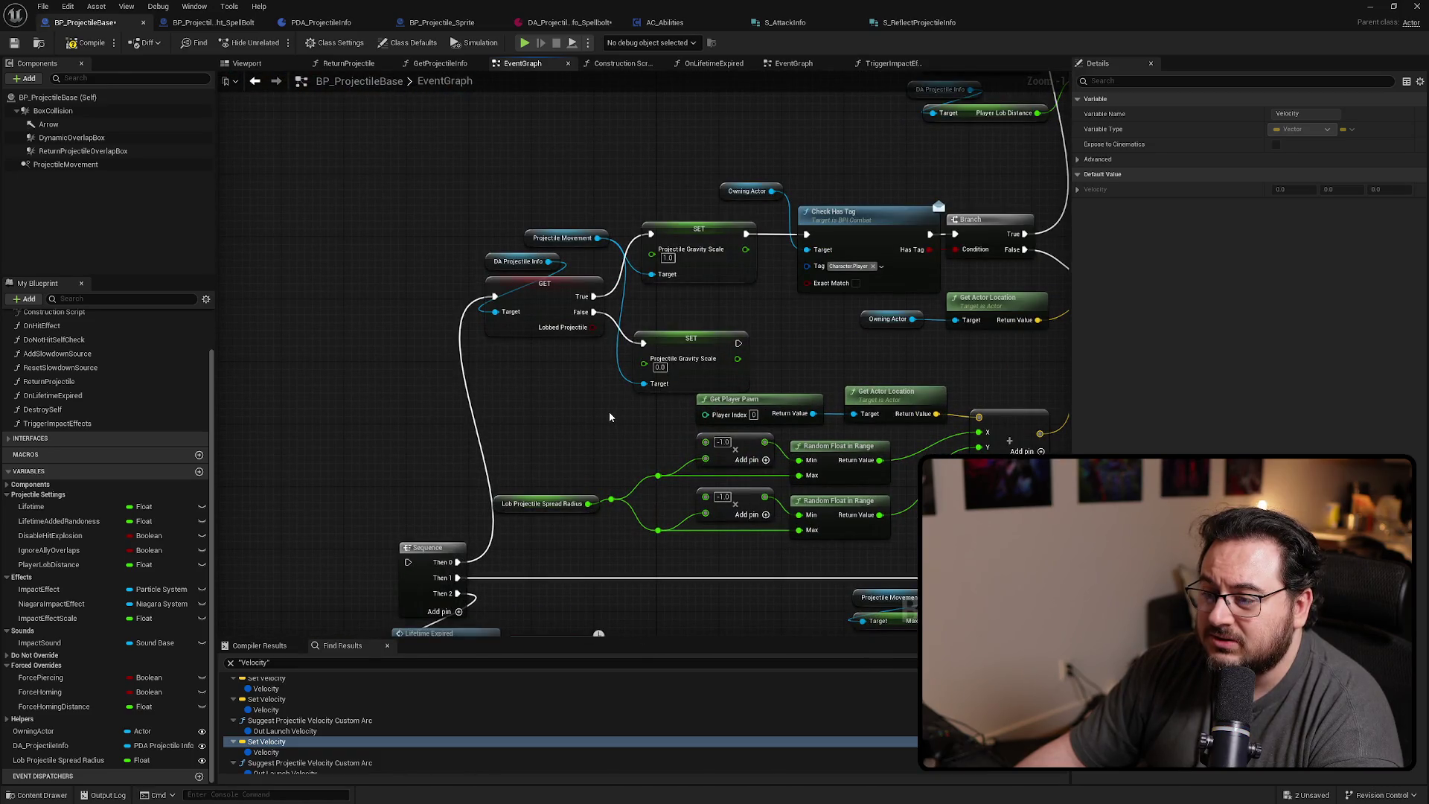
pyautogui.scroll(-2, 313, 737)
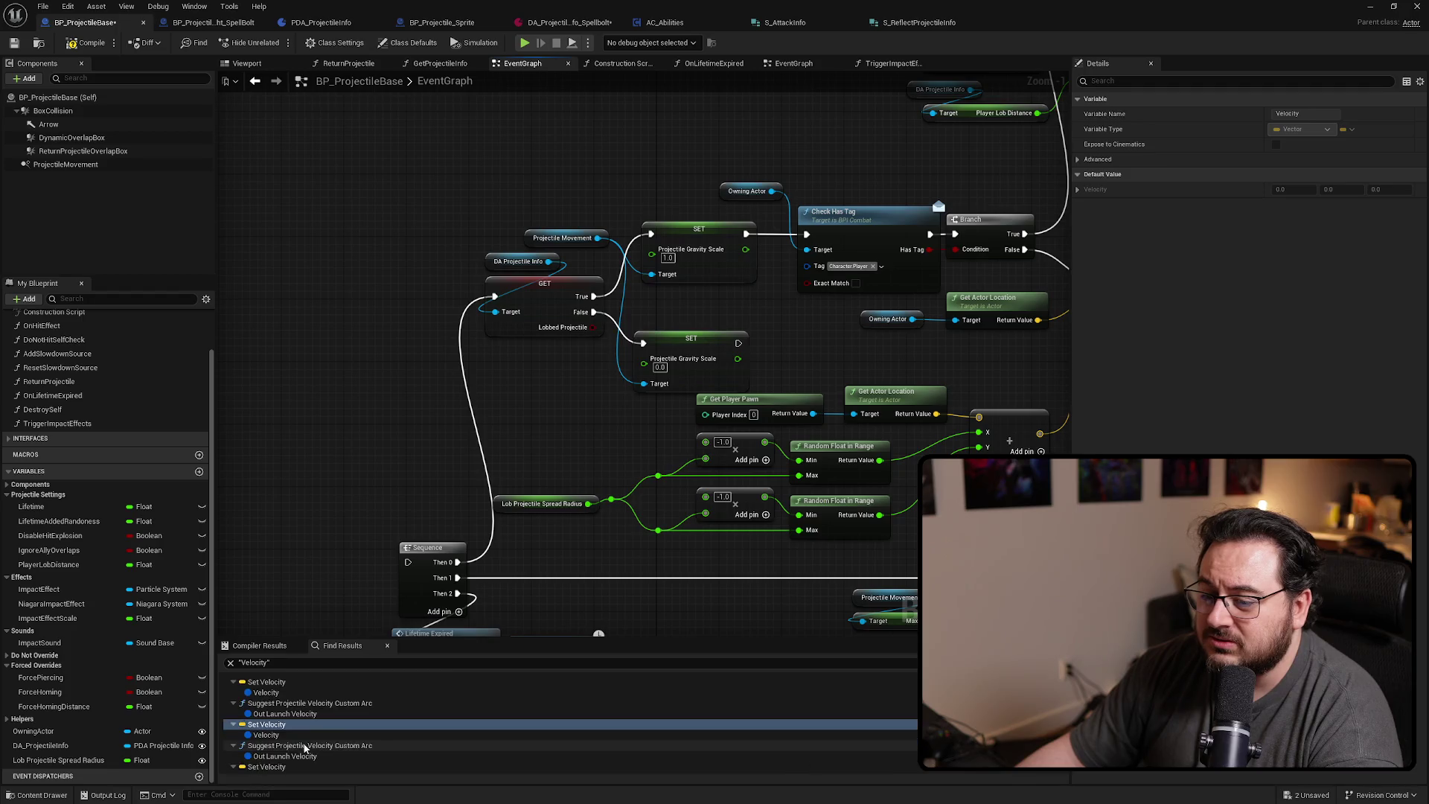
pyautogui.click(266, 748)
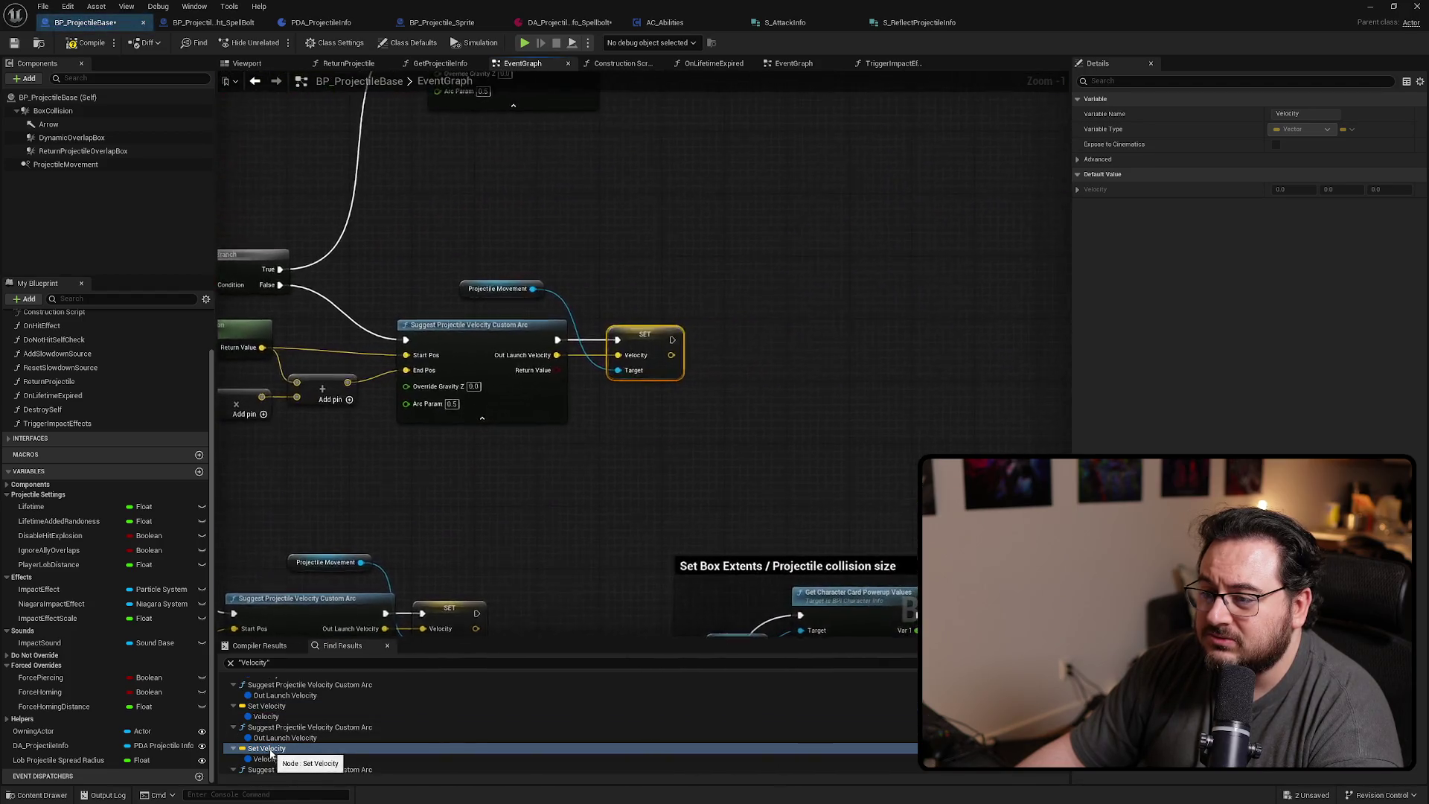
pyautogui.scroll(-2, 748, 428)
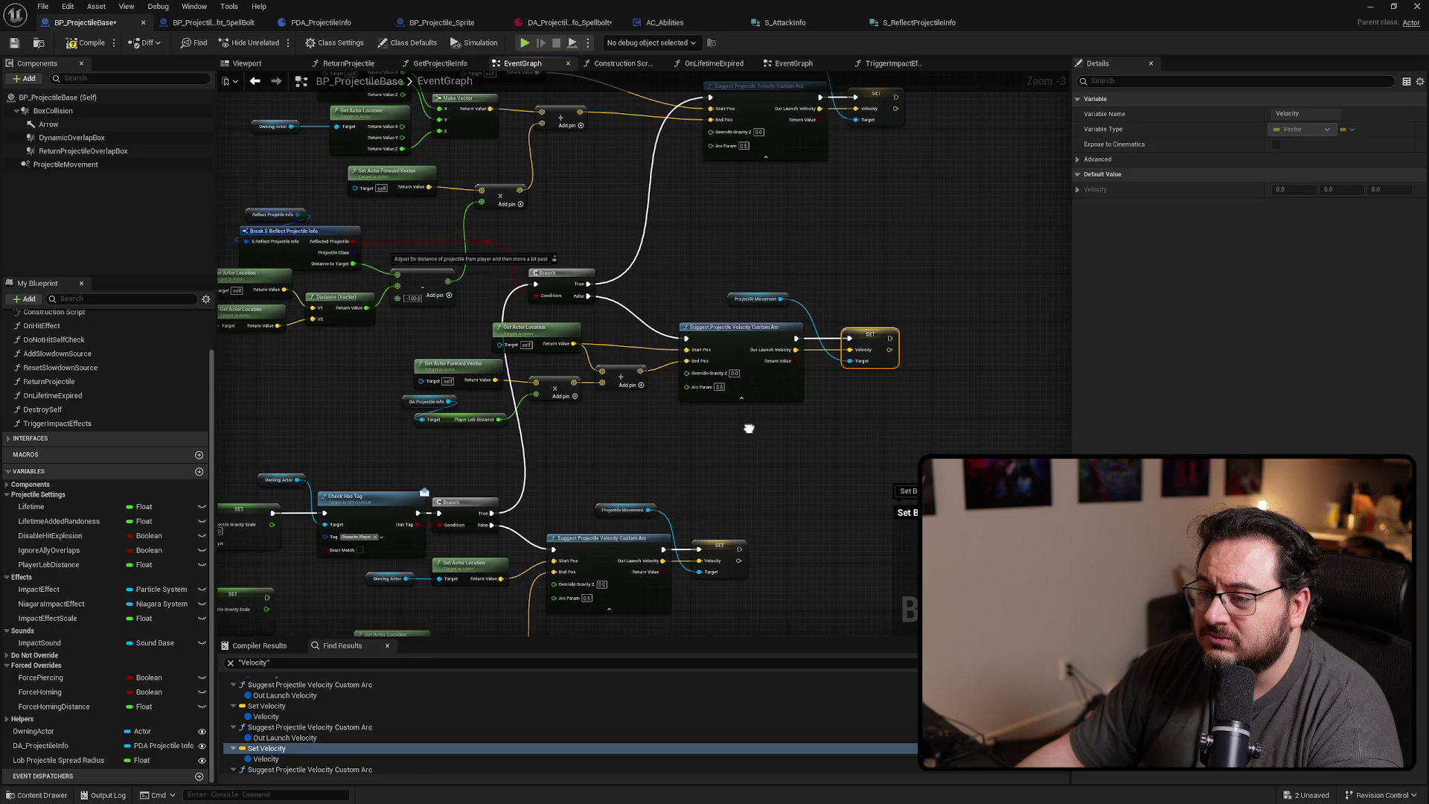
# Move the Set Velocity (0, 0, 0) node beside the Initial and Max Speed setters
pyautogui.moveTo(748, 428); pyautogui.dragTo(1057, 213)
pyautogui.scroll(-1, 664, 421)
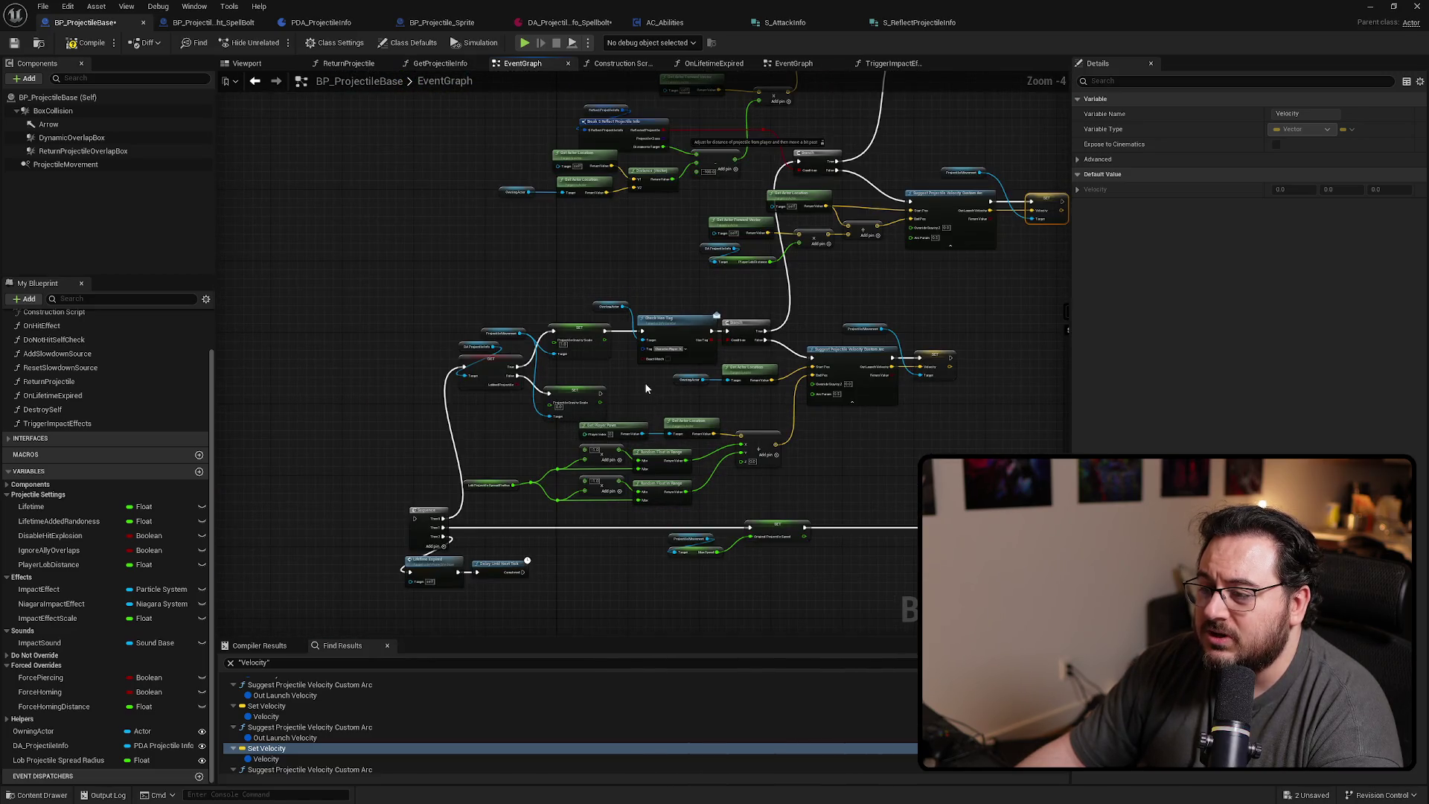
pyautogui.scroll(2, 646, 388)
pyautogui.scroll(-2, 582, 413)
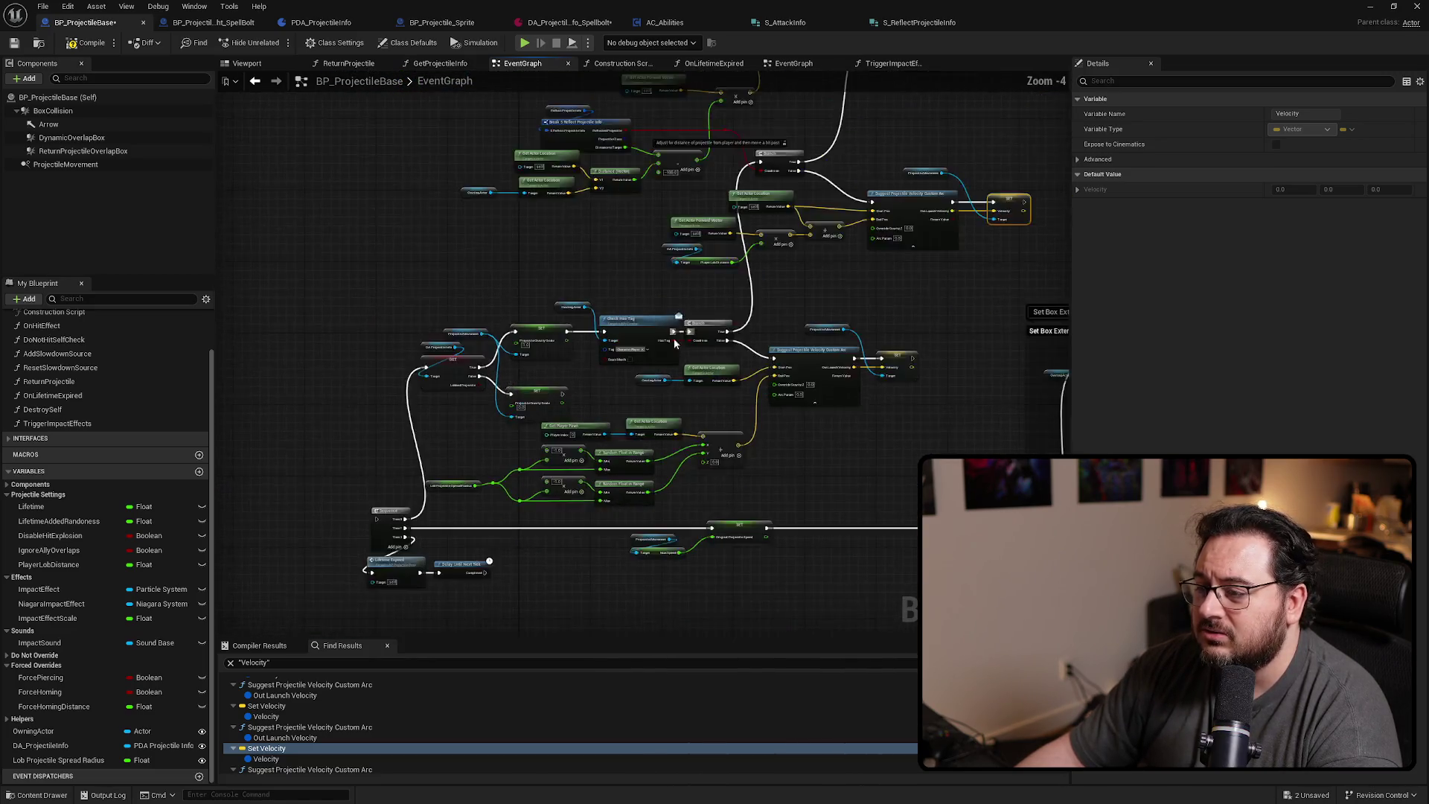
pyautogui.moveTo(672, 338); pyautogui.dragTo(612, 434)
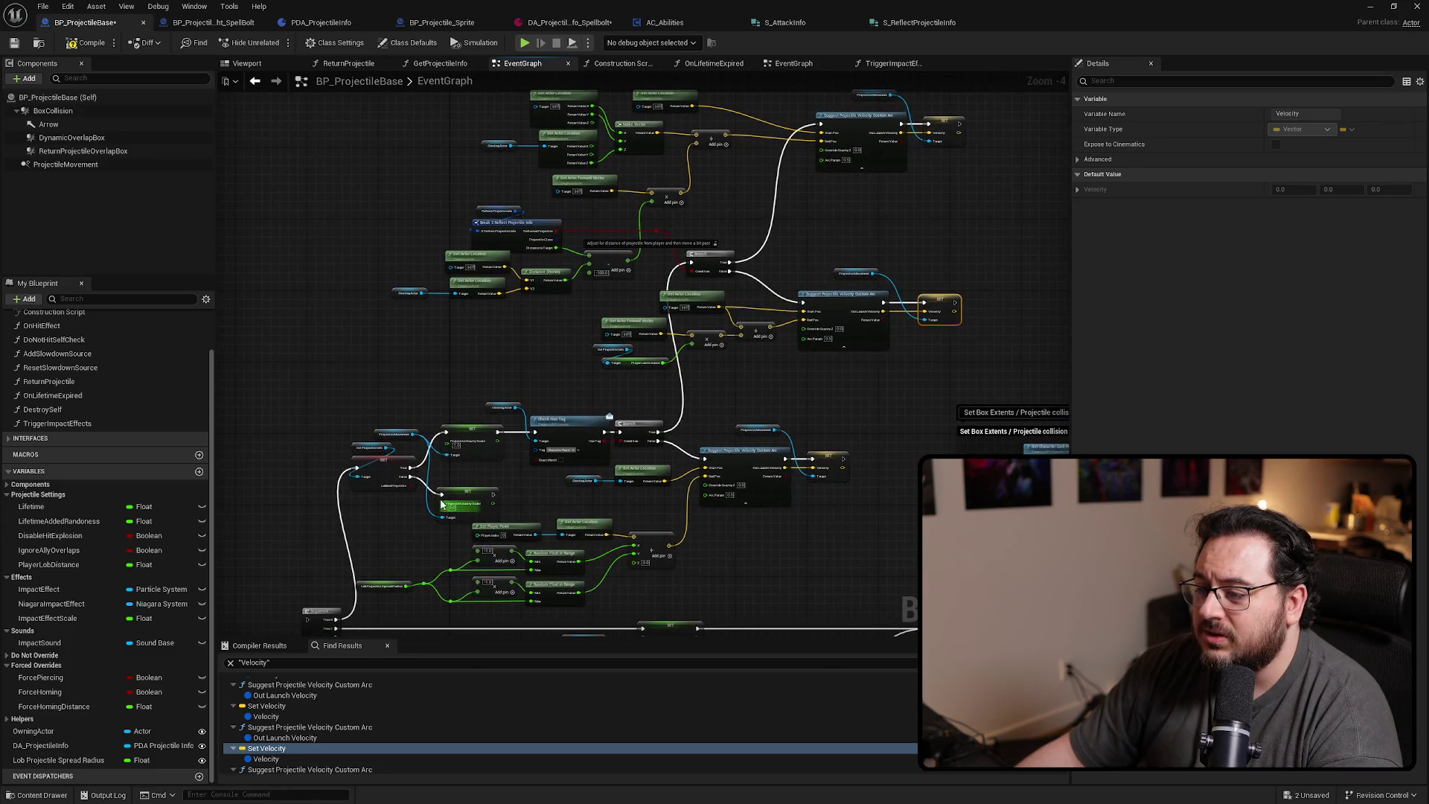
pyautogui.moveTo(456, 491); pyautogui.dragTo(472, 142)
pyautogui.scroll(3, 727, 501)
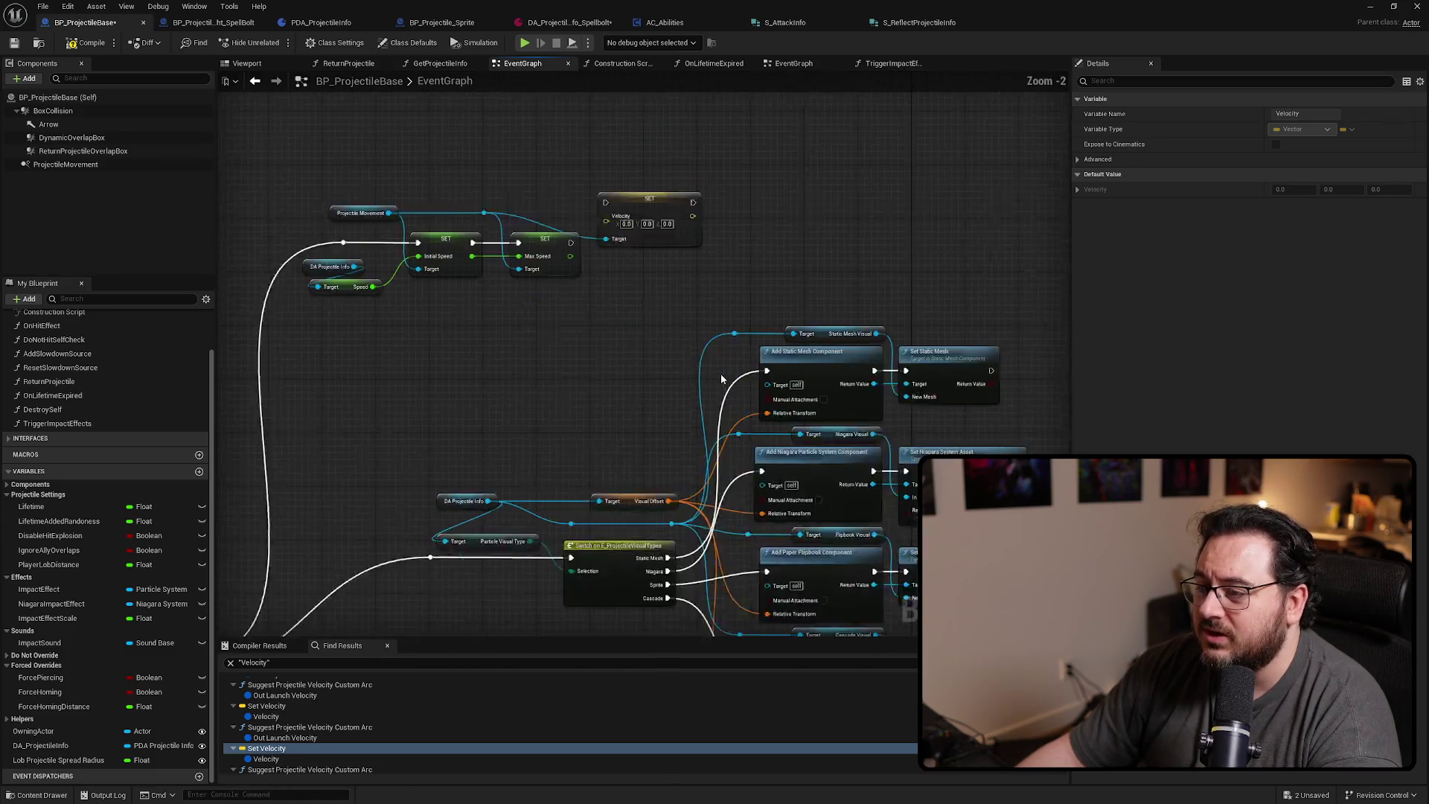
pyautogui.moveTo(572, 286); pyautogui.dragTo(675, 344)
pyautogui.moveTo(753, 236); pyautogui.dragTo(942, 204)
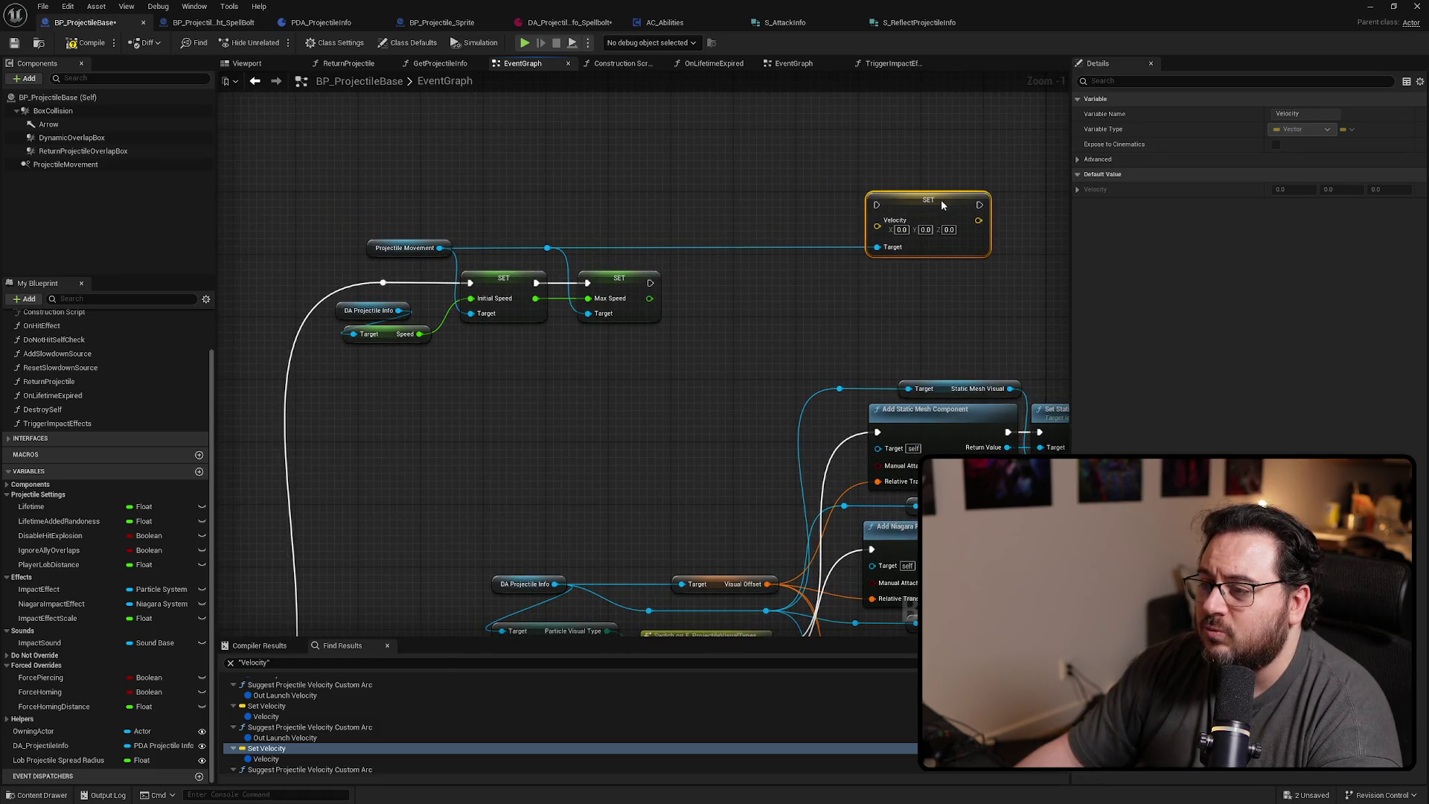
# Place a Get Actor Forward Vector node near SET Velocity
pyautogui.click(771, 223)
pyautogui.moveTo(547, 245); pyautogui.dragTo(611, 199)
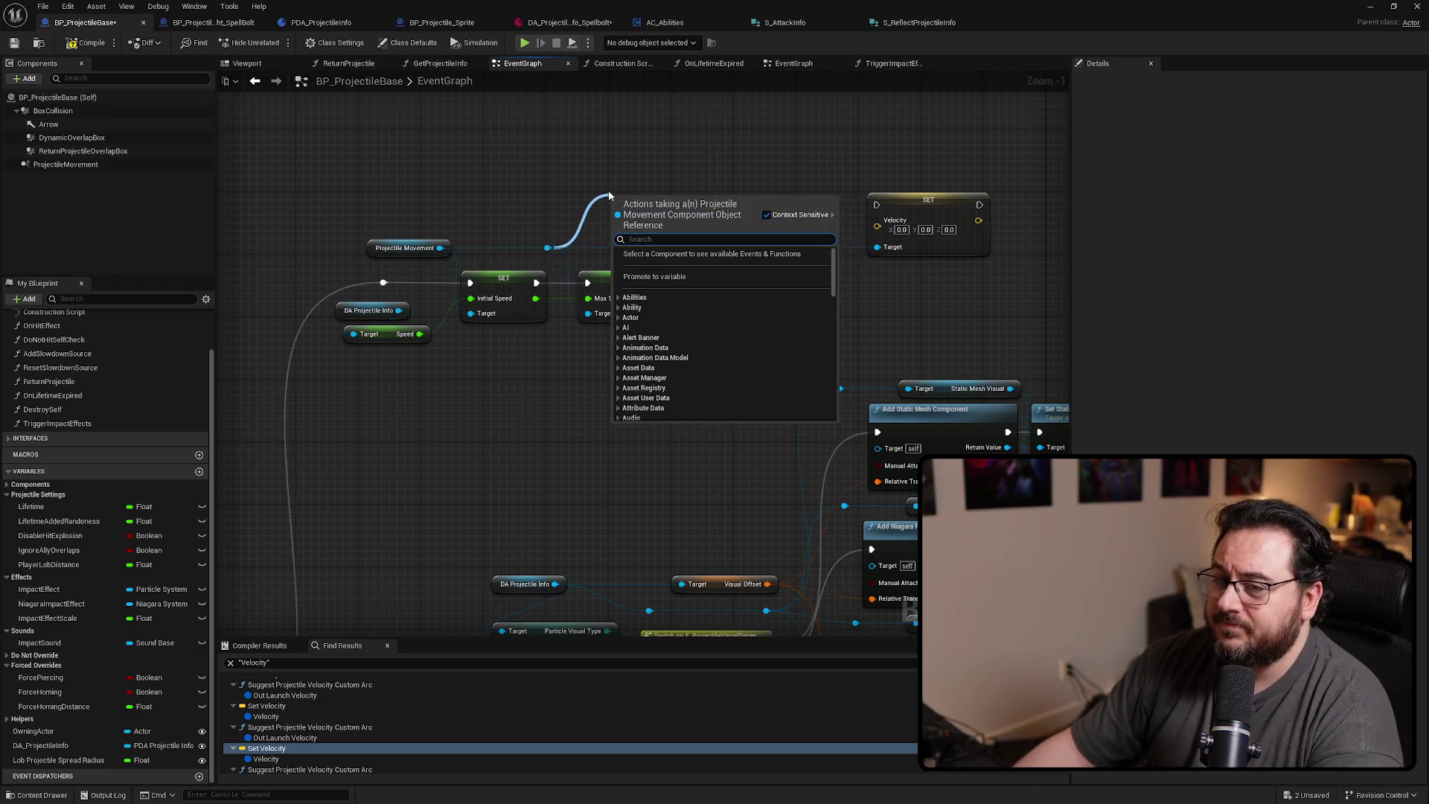
pyautogui.press('Escape')
pyautogui.rightClick(588, 172)
pyautogui.write('get actoi')
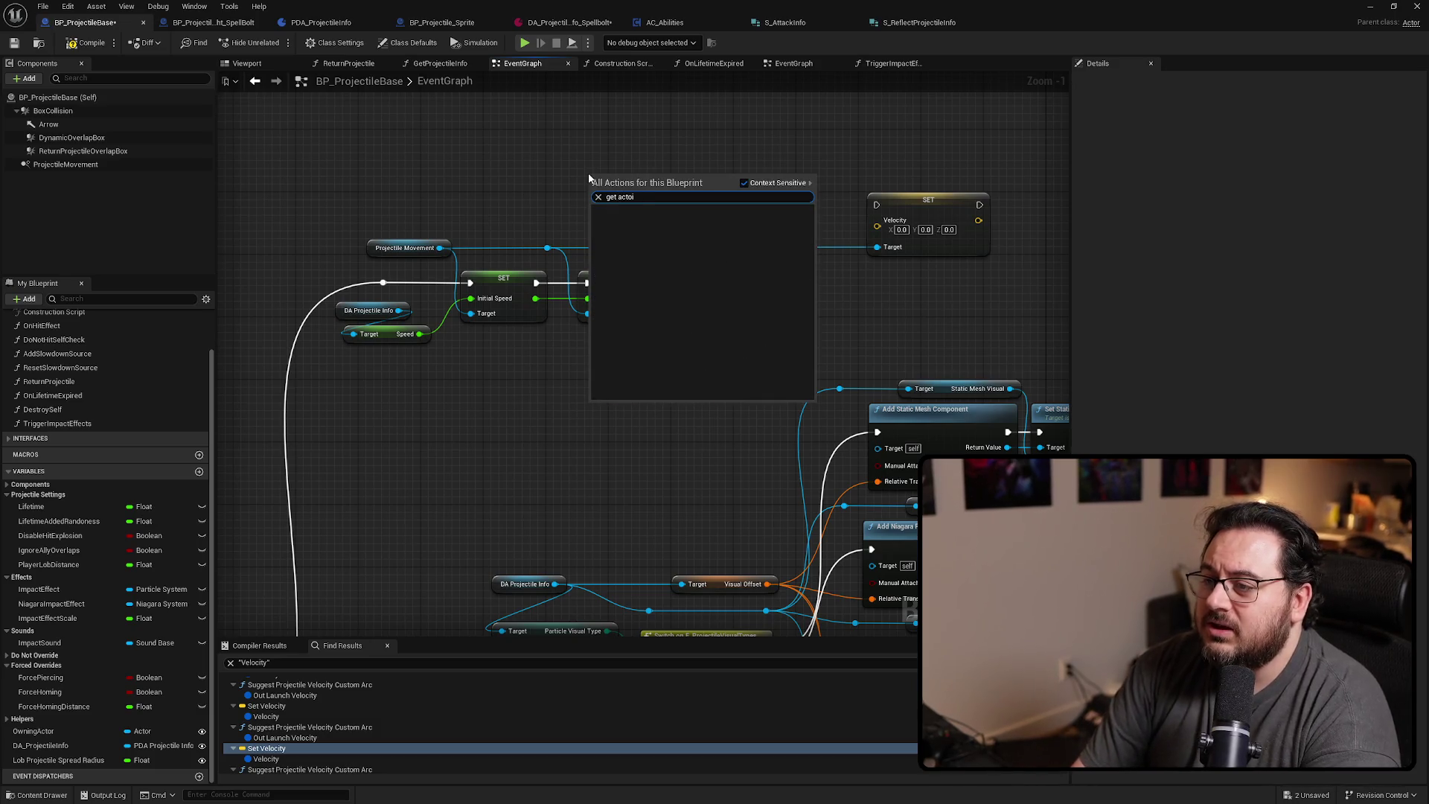
pyautogui.press('BackSpace')
pyautogui.write('r forwra')
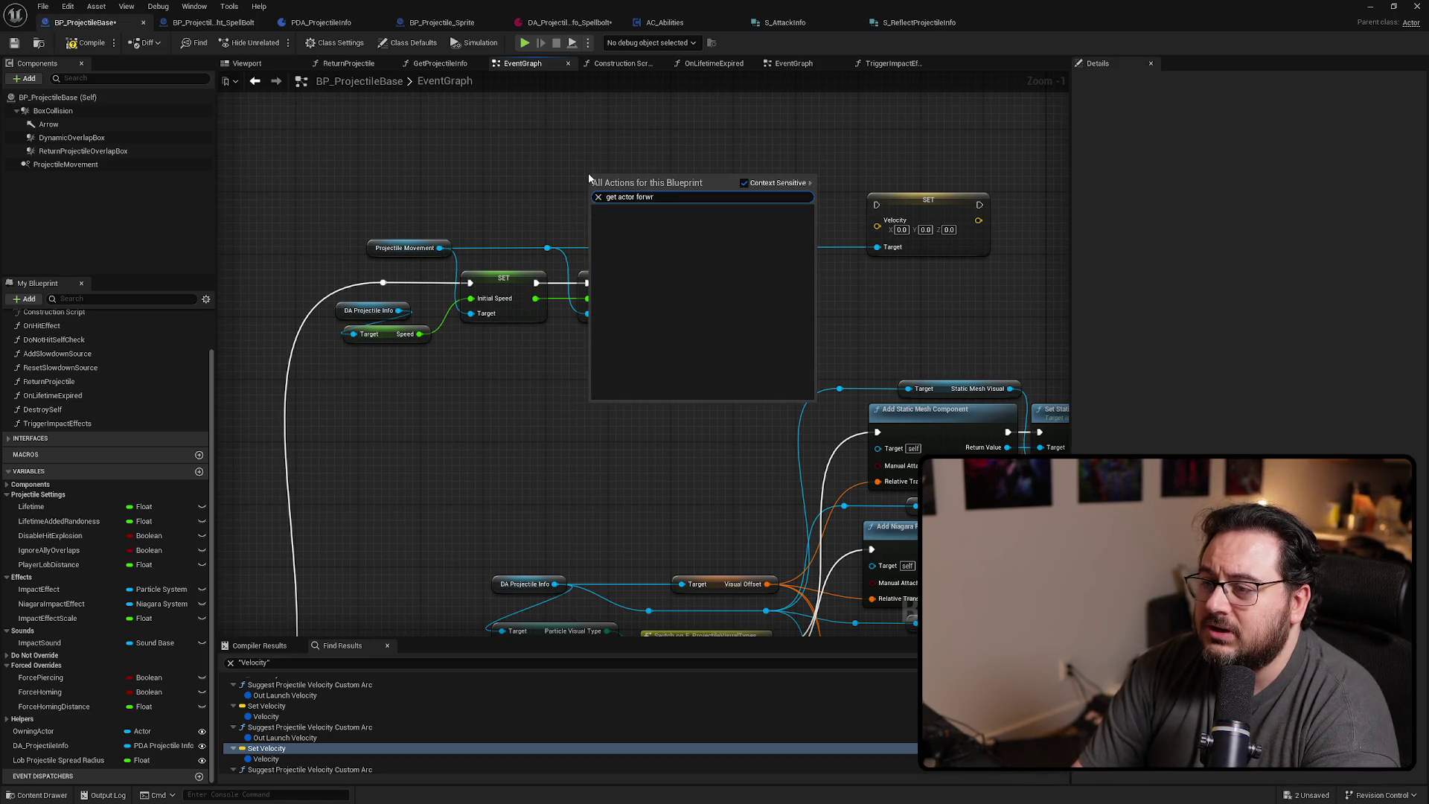
pyautogui.press('BackSpace')
pyautogui.press('Return')
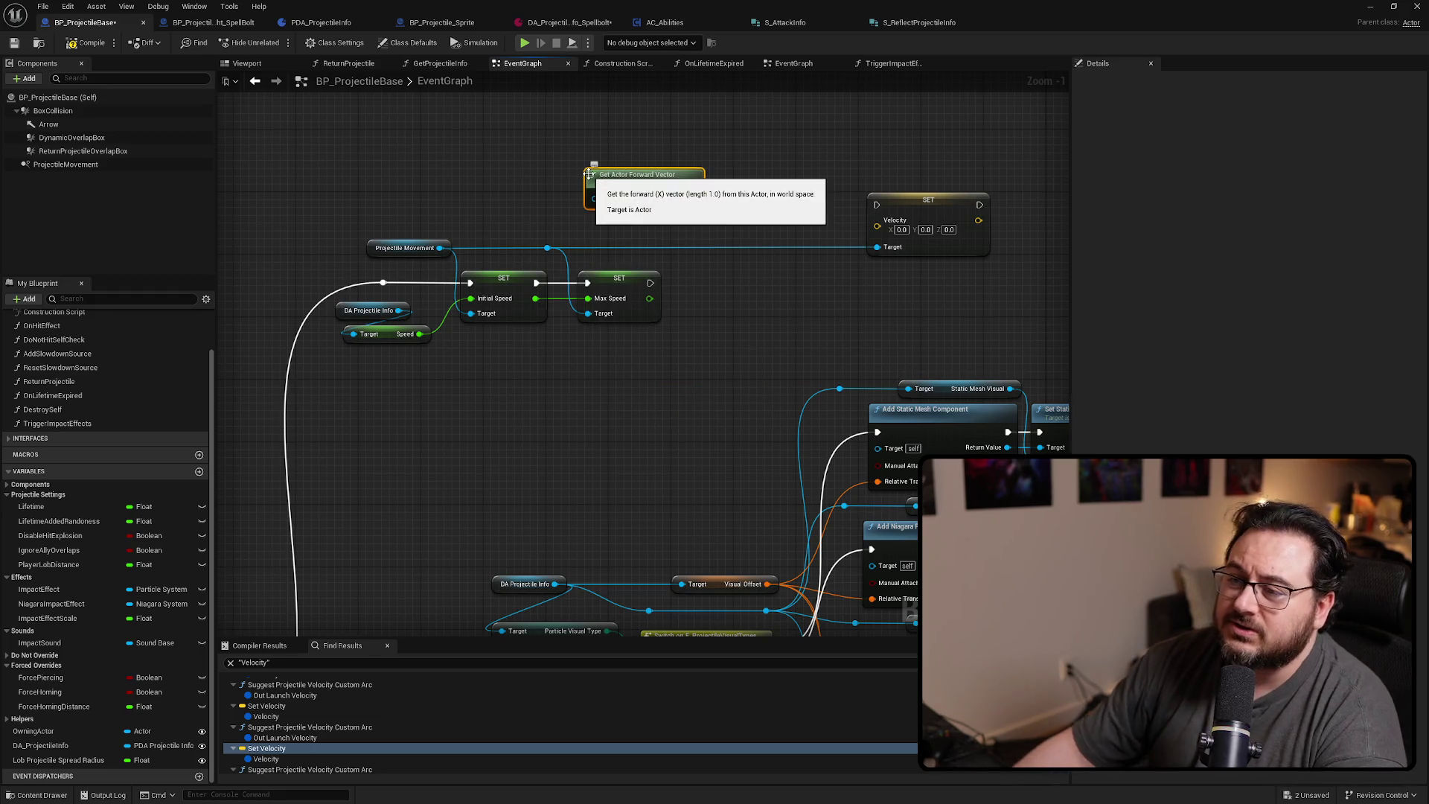
# Multiply the forward vector by Max Speed and feed the result into Velocity
pyautogui.moveTo(657, 198); pyautogui.dragTo(686, 216)
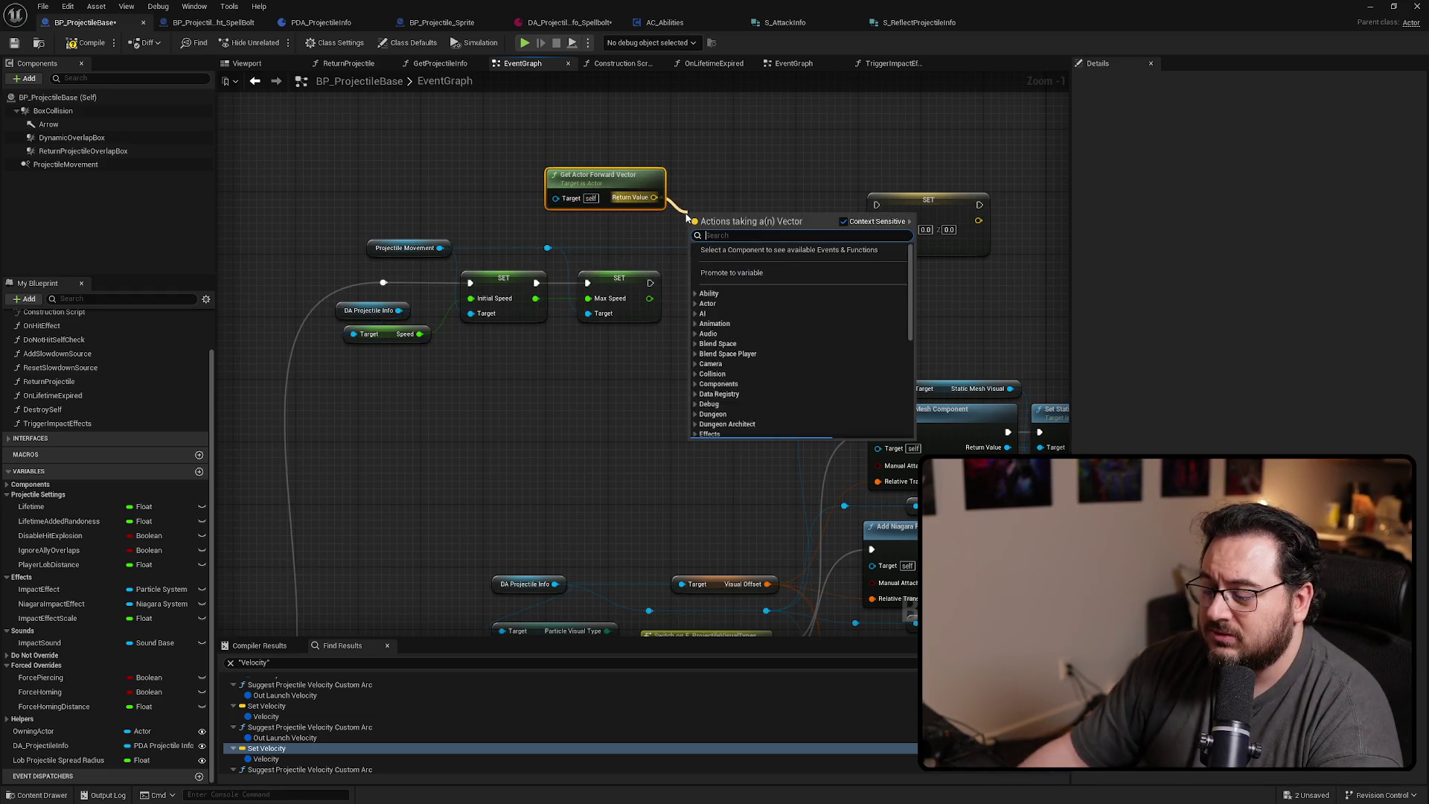
pyautogui.write('mul')
pyautogui.press('Return')
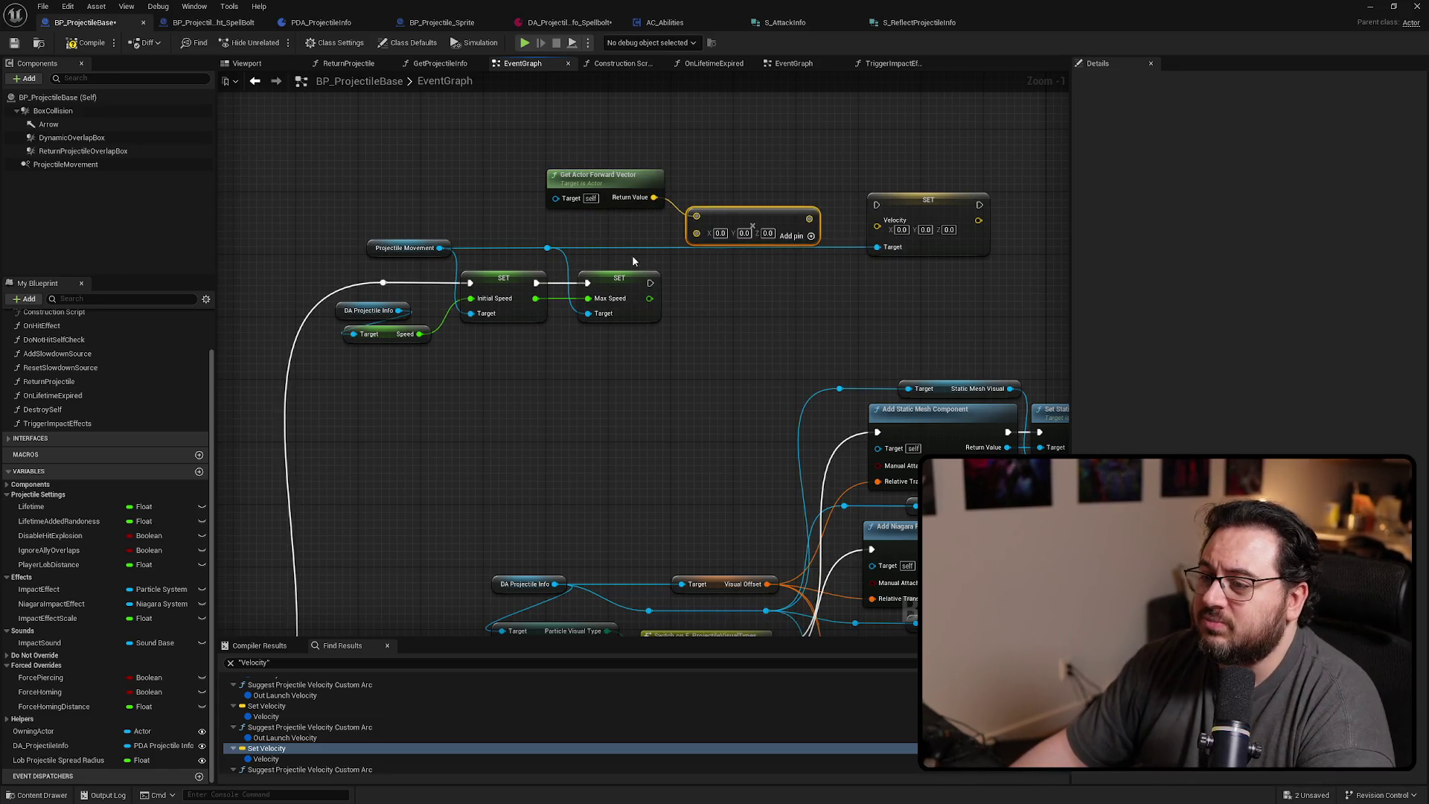
pyautogui.moveTo(649, 297)
pyautogui.mouseDown()
pyautogui.moveTo(697, 233)
pyautogui.moveTo(666, 216)
pyautogui.moveTo(878, 223)
pyautogui.moveTo(829, 290)
pyautogui.moveTo(818, 274)
pyautogui.mouseUp()
pyautogui.press('q')
# Chain the Max Speed set's execution into SET Velocity
pyautogui.moveTo(650, 283)
pyautogui.mouseDown()
pyautogui.moveTo(790, 259)
pyautogui.moveTo(833, 287)
pyautogui.mouseUp()
pyautogui.click(742, 306)
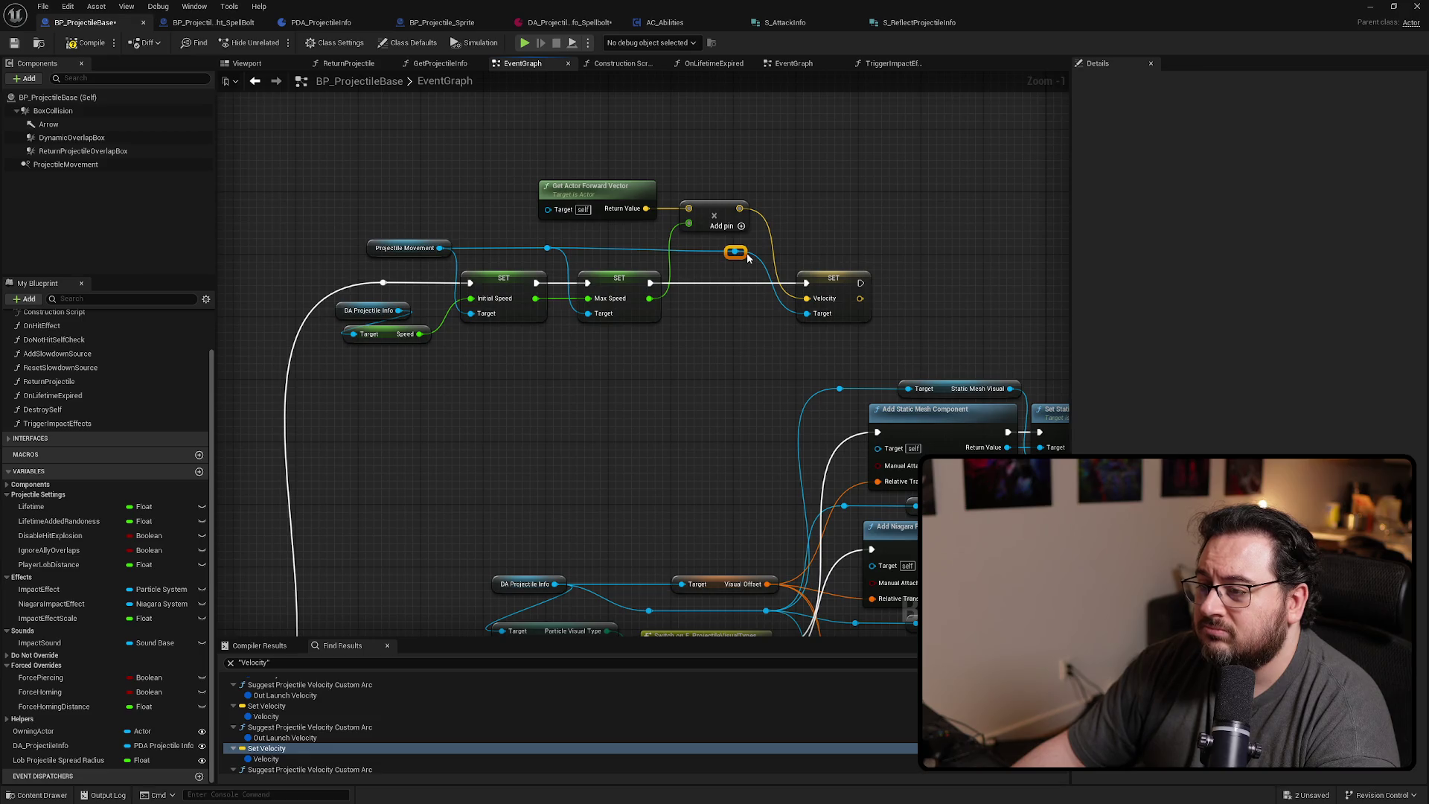
pyautogui.moveTo(508, 250)
pyautogui.mouseDown()
pyautogui.moveTo(381, 256)
pyautogui.moveTo(393, 256)
pyautogui.mouseUp()
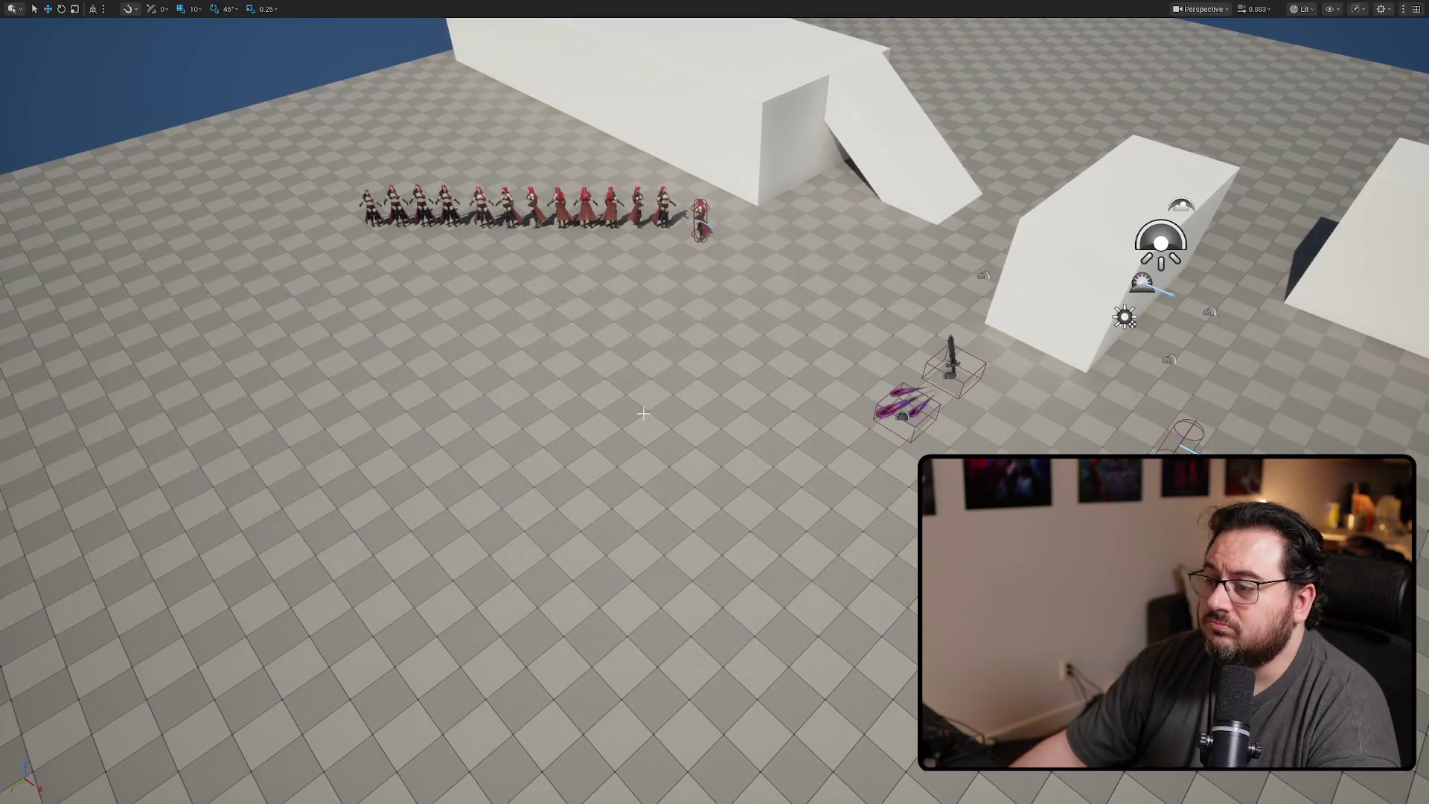
# In the running game, pick up SpellBolt and fire a test bolt
pyautogui.press('e')
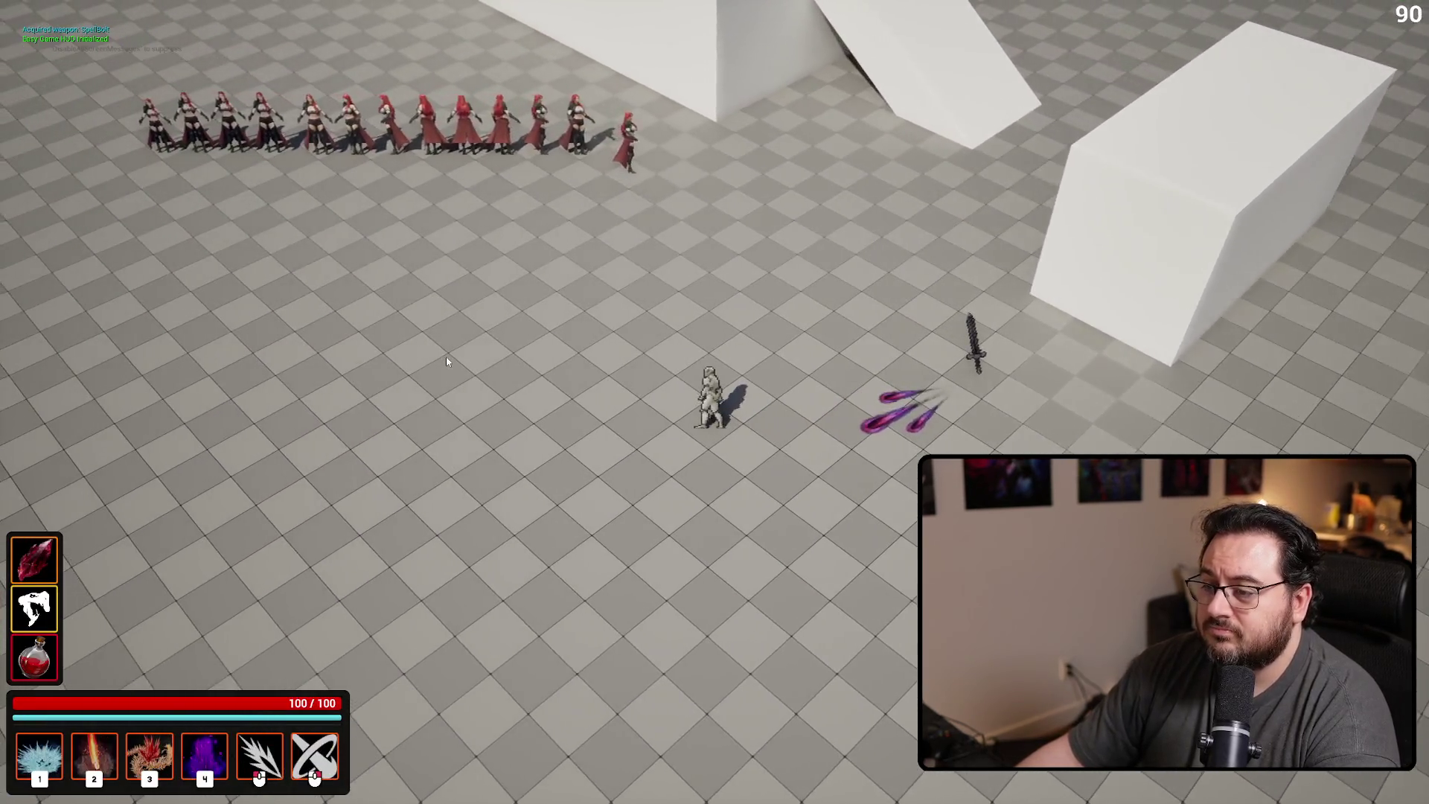
pyautogui.click(447, 361)
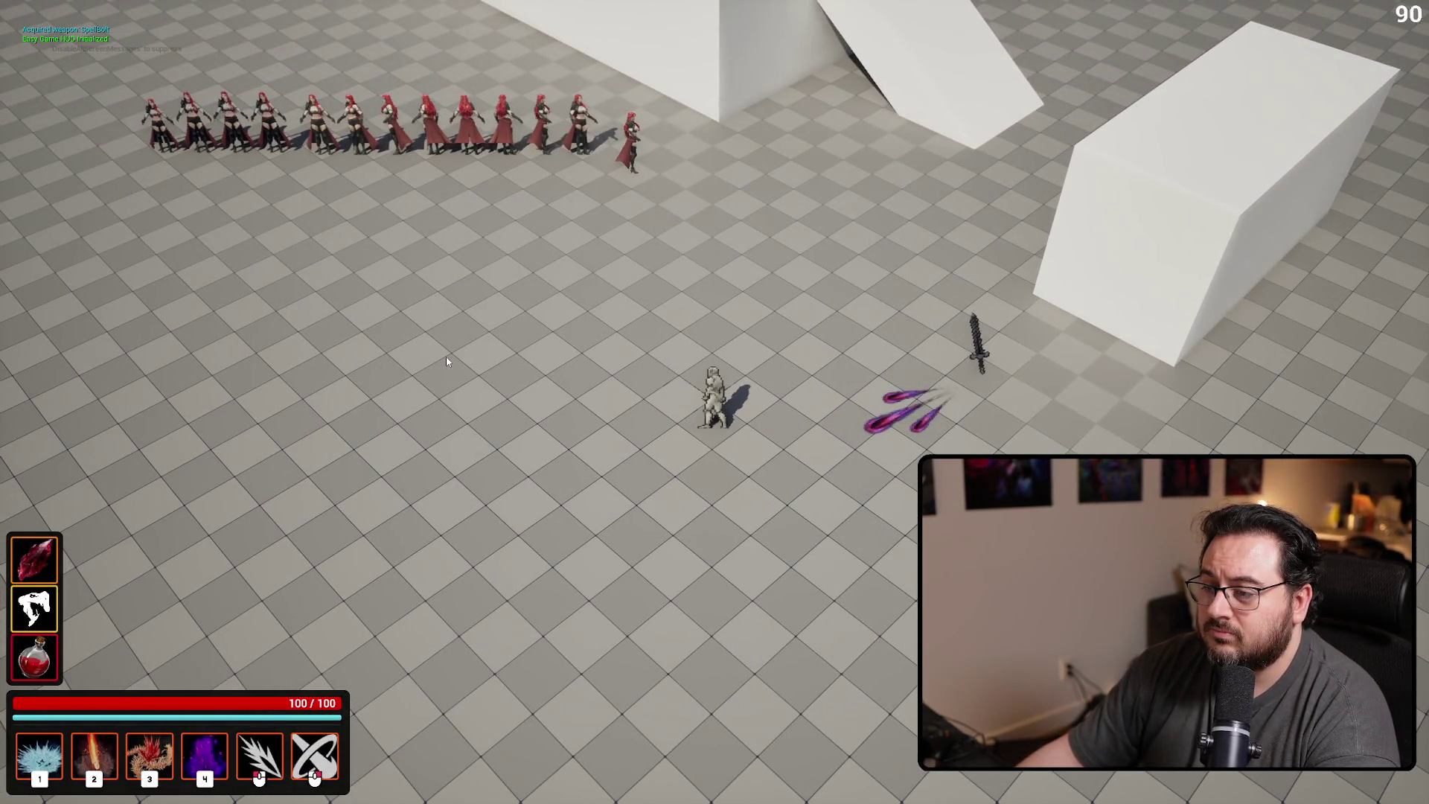
pyautogui.press('s')
pyautogui.press('s')
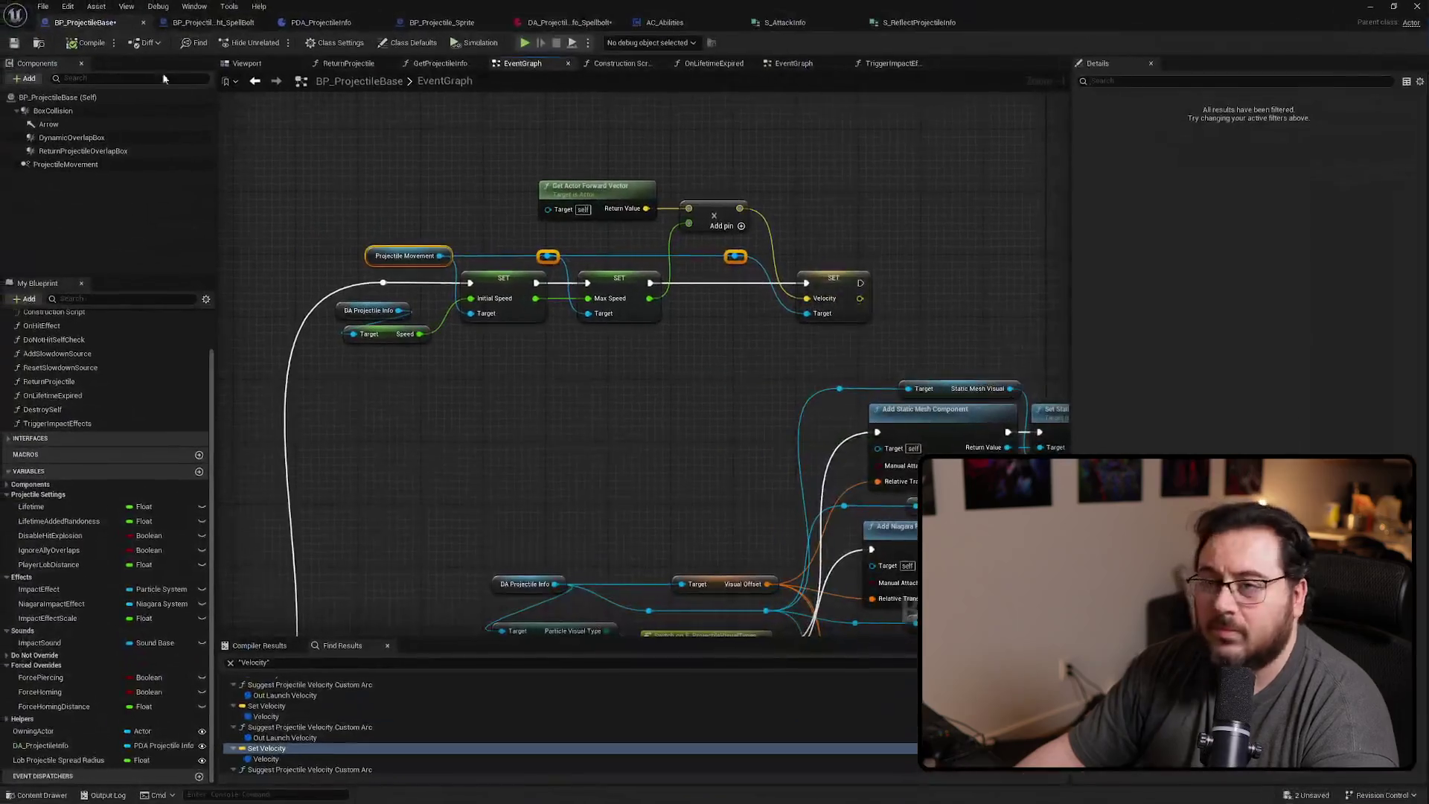
# Set the Spellbolt projectile info's Speed to 1500.0
pyautogui.click(569, 22)
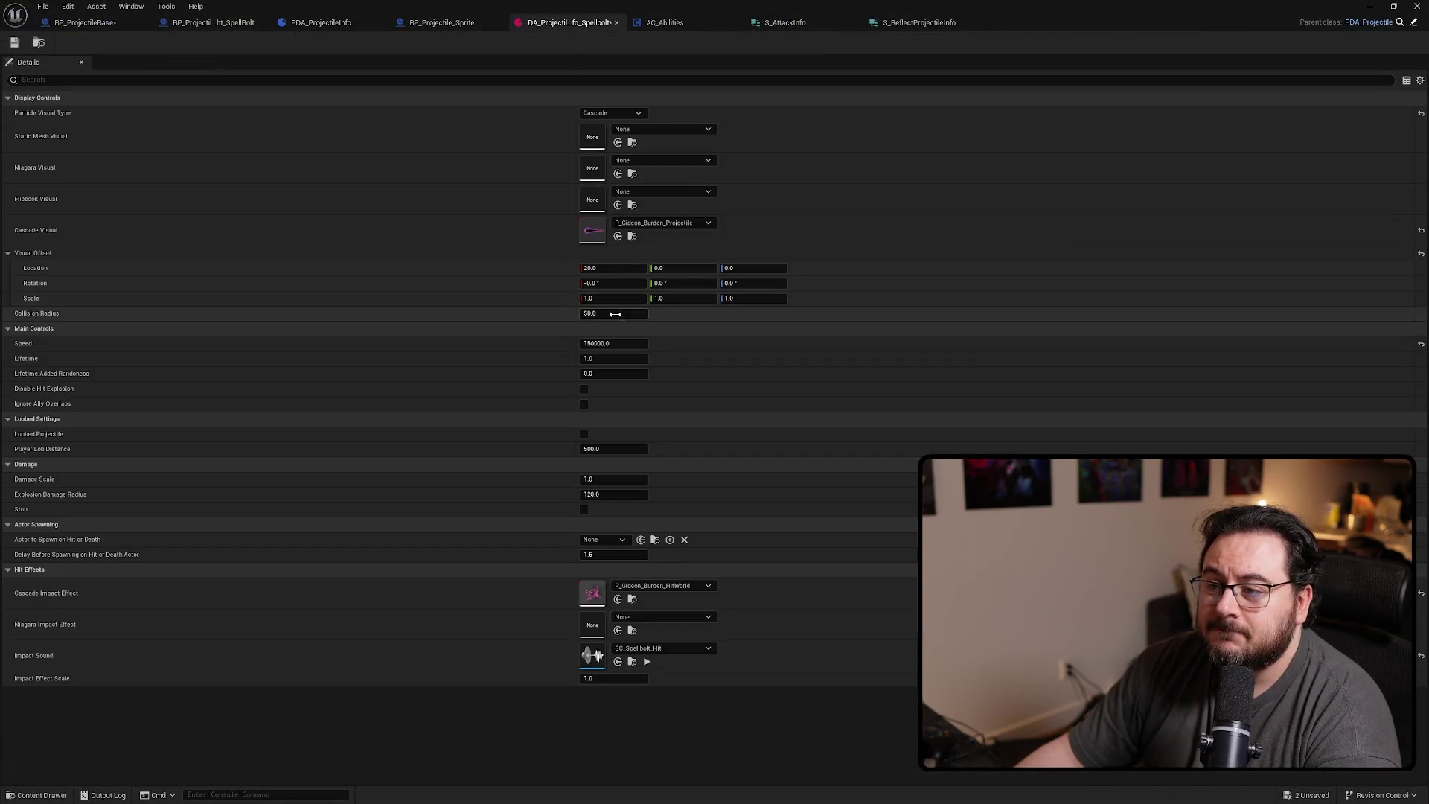
pyautogui.click(588, 344)
pyautogui.click(588, 344)
pyautogui.press('Delete')
pyautogui.write('5')
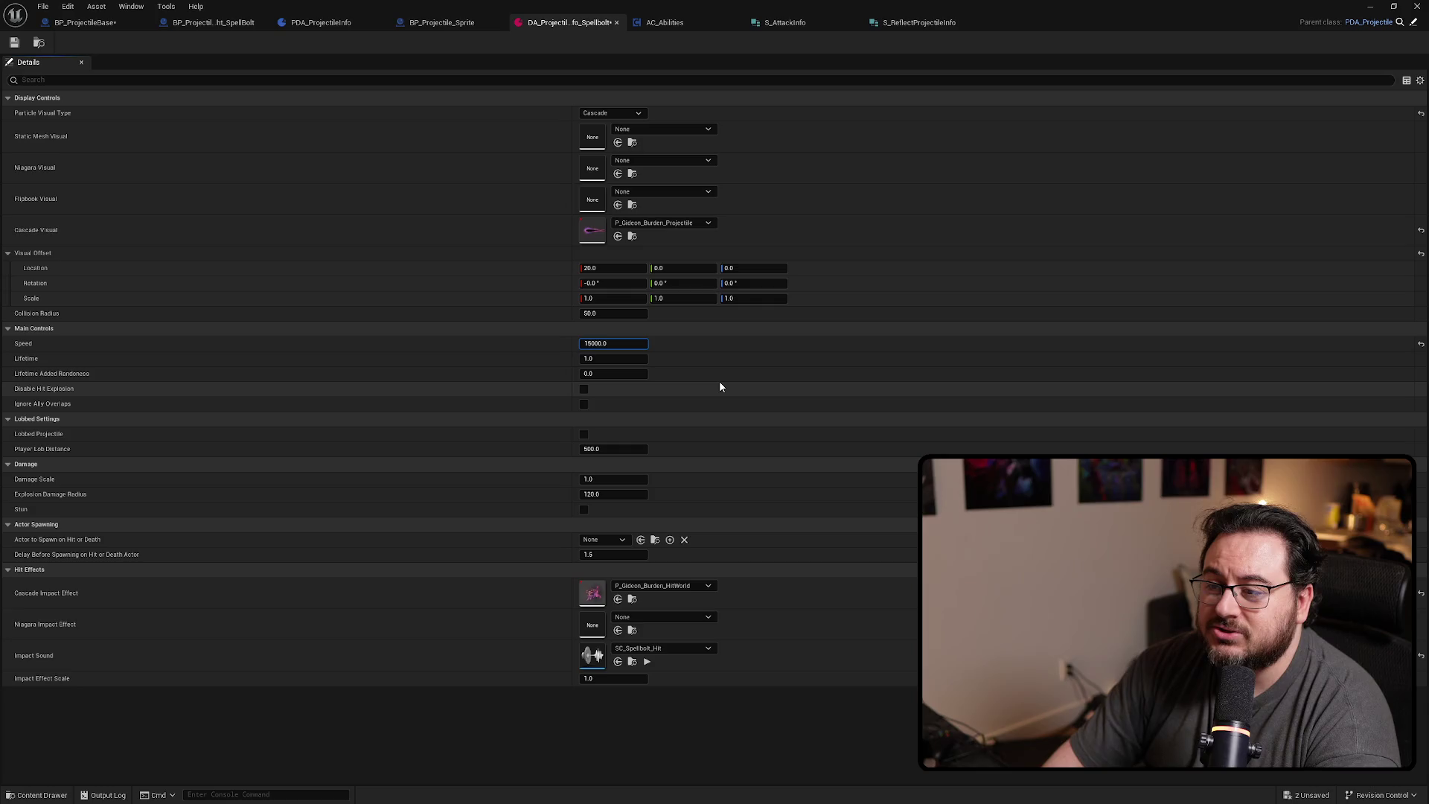
pyautogui.press('Delete')
pyautogui.press('Delete')
pyautogui.press('Return')
pyautogui.hotkey('alt', 'Tab')
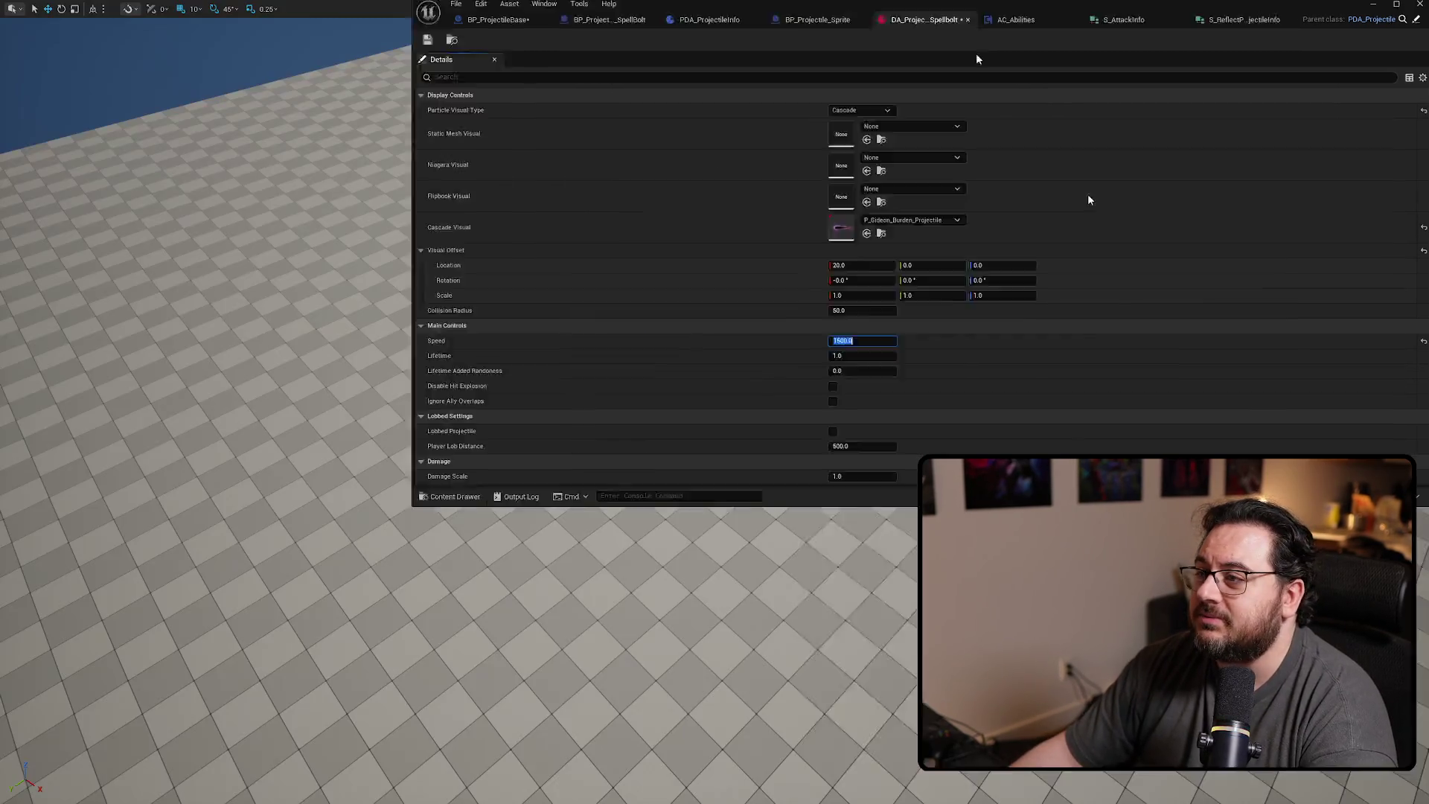
# Play-test at Speed 1500, firing spell bolts in many directions, then stop the session
pyautogui.hotkey('alt', 'p')
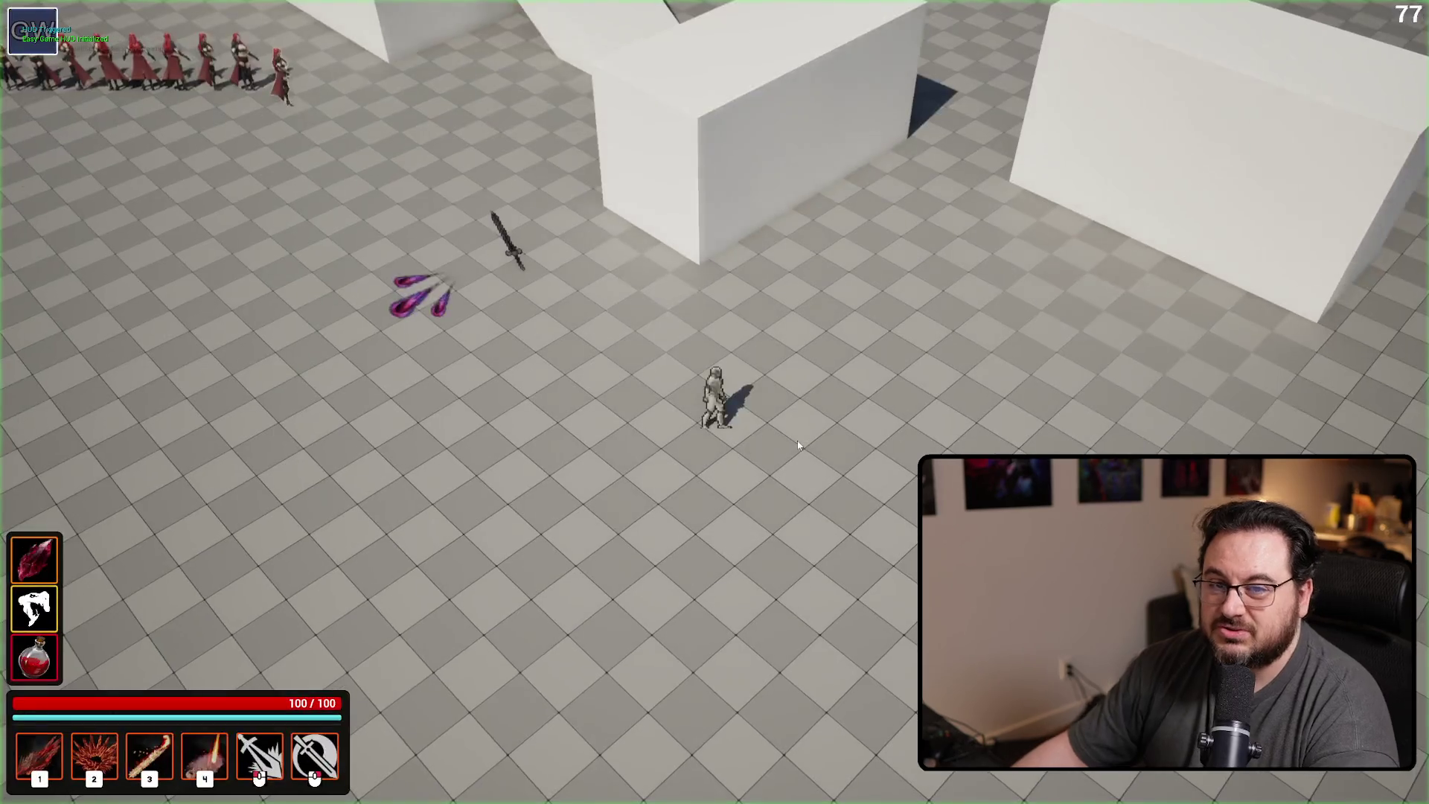
pyautogui.press('a')
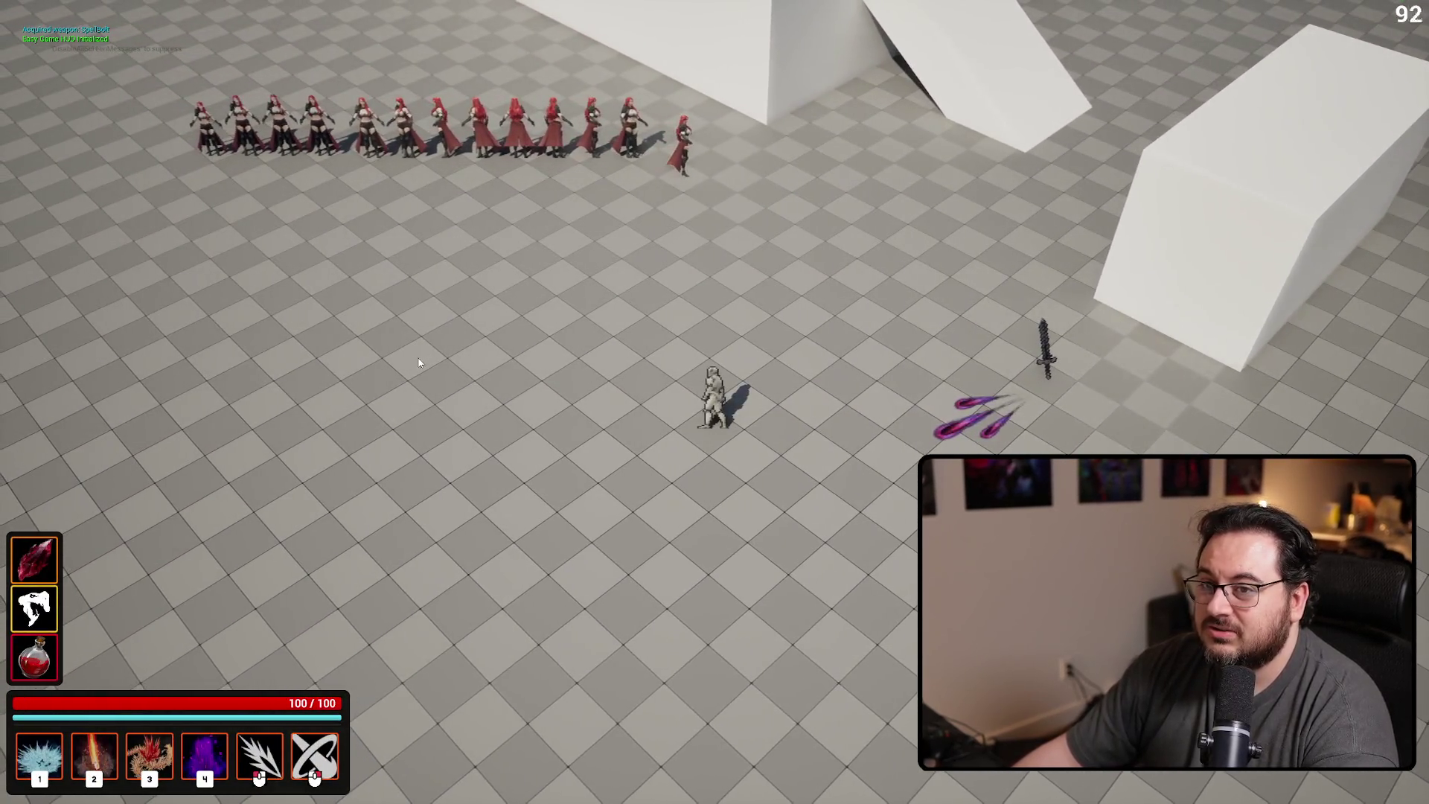
pyautogui.click(410, 366)
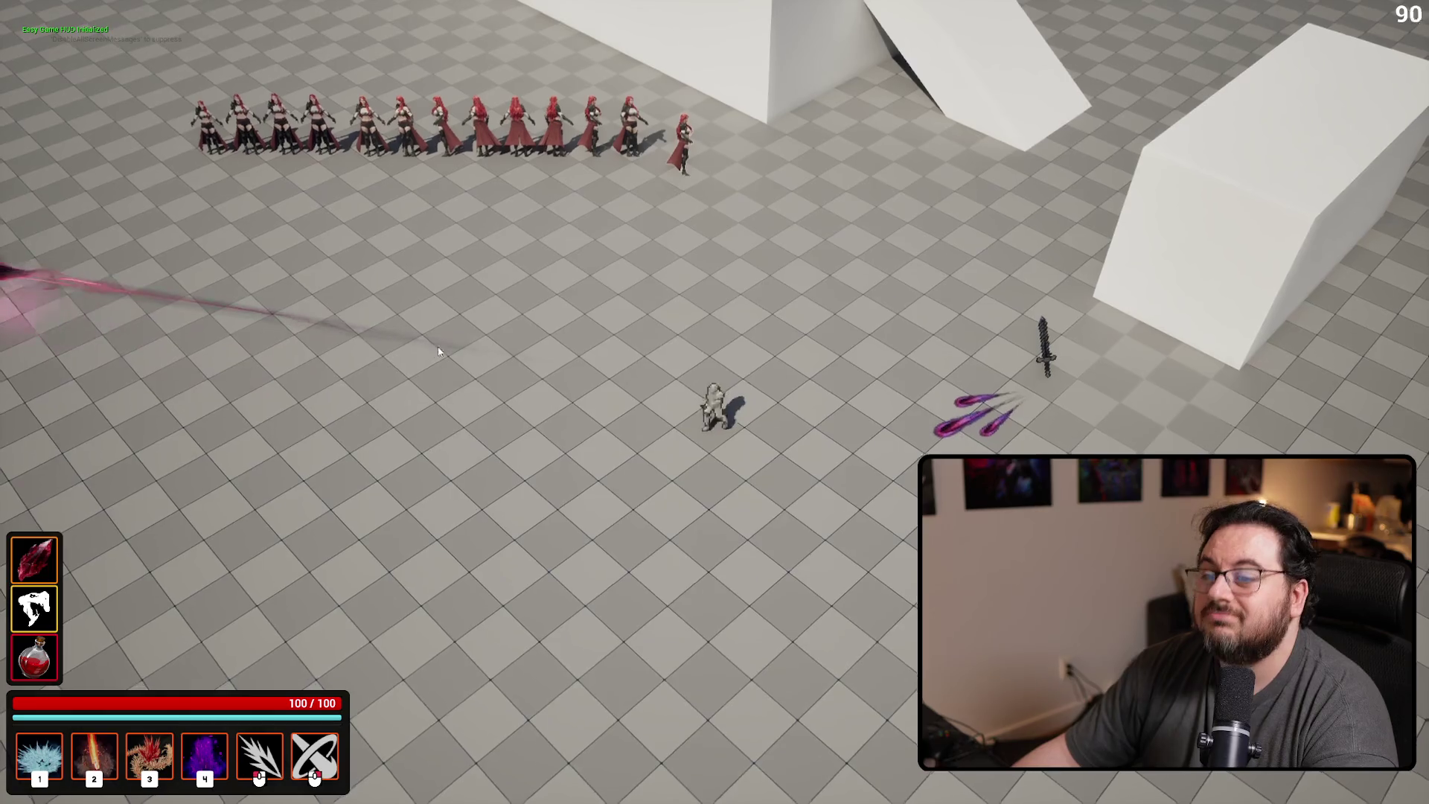
pyautogui.press('w')
pyautogui.click(573, 290)
pyautogui.click(739, 220)
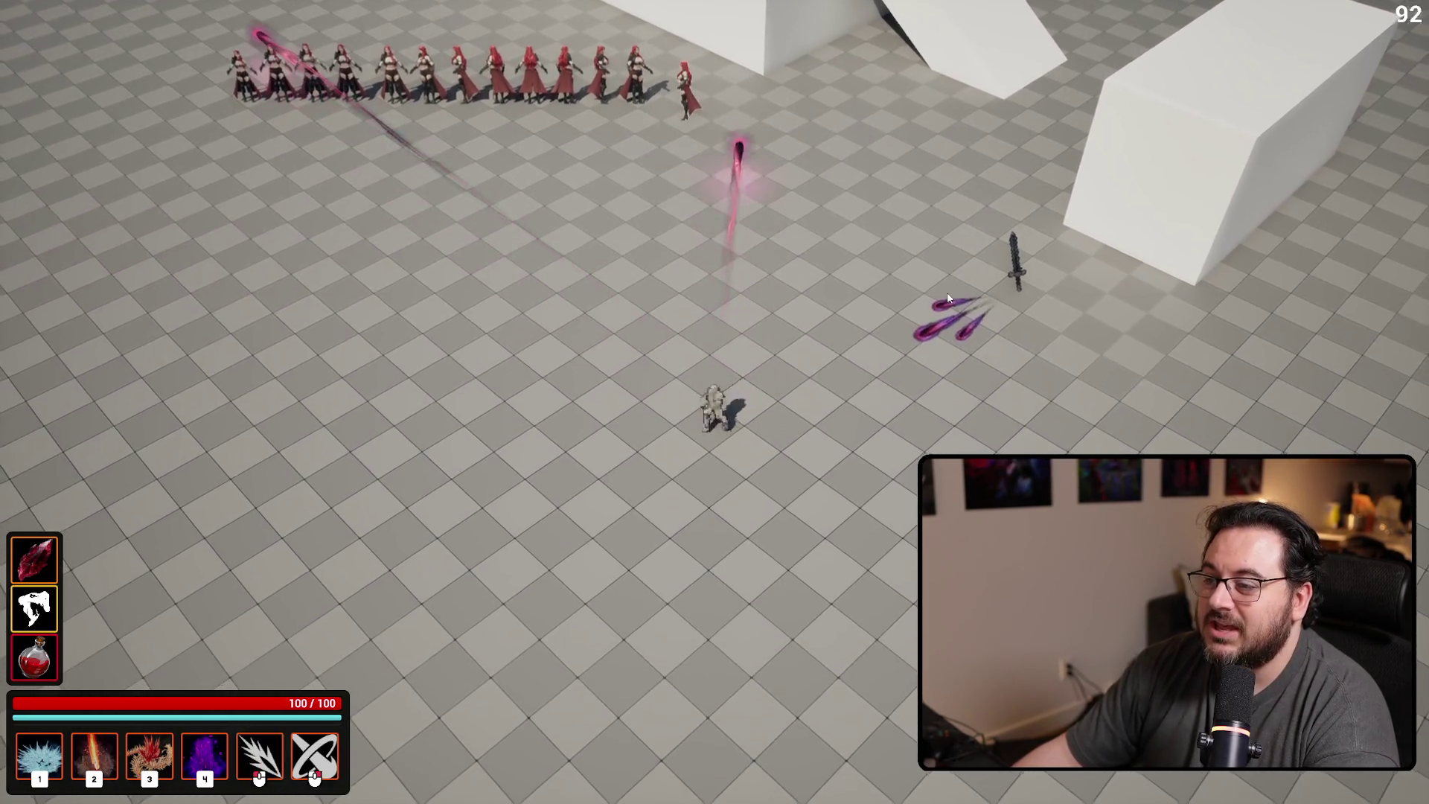
pyautogui.click(855, 312)
pyautogui.click(542, 434)
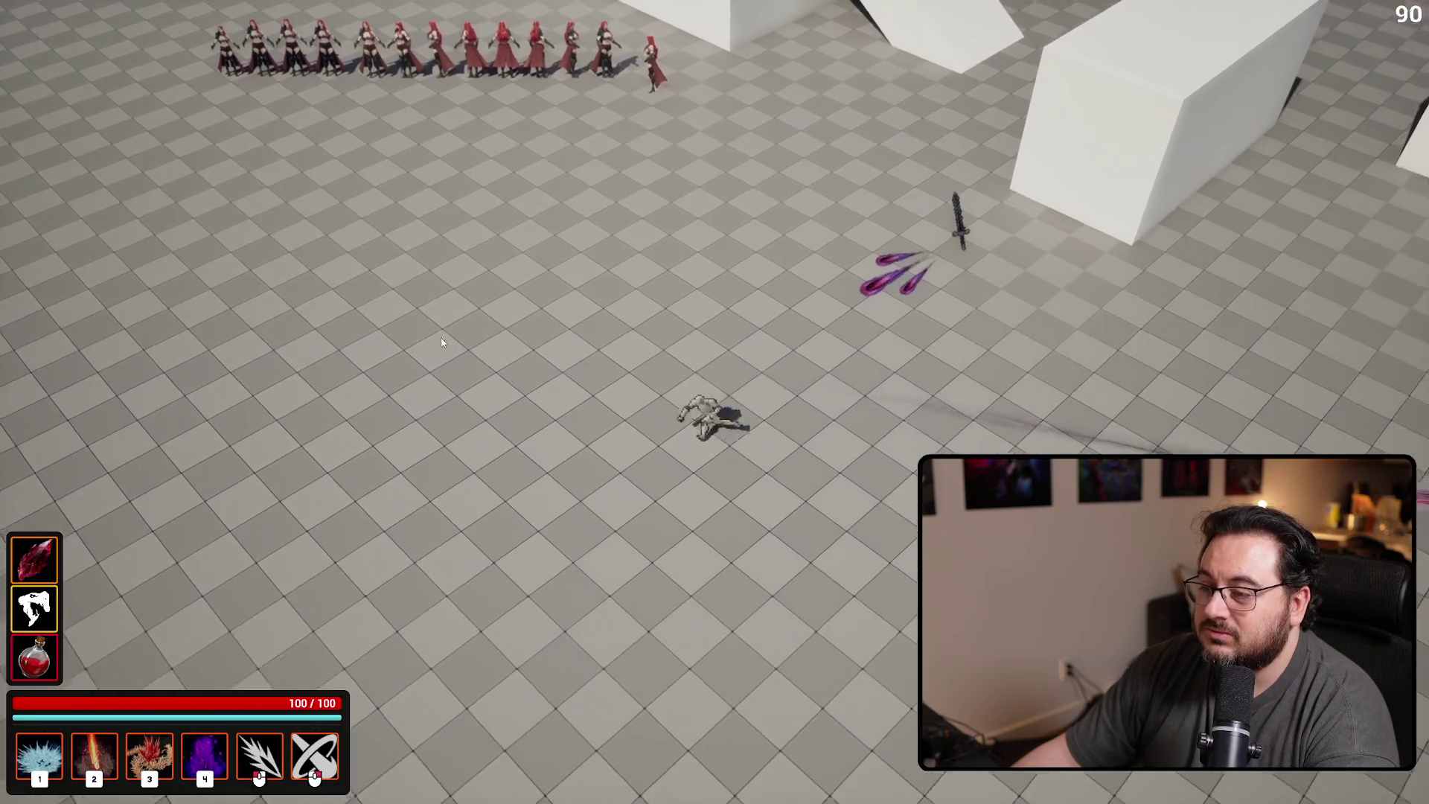
pyautogui.click(446, 301)
pyautogui.click(476, 238)
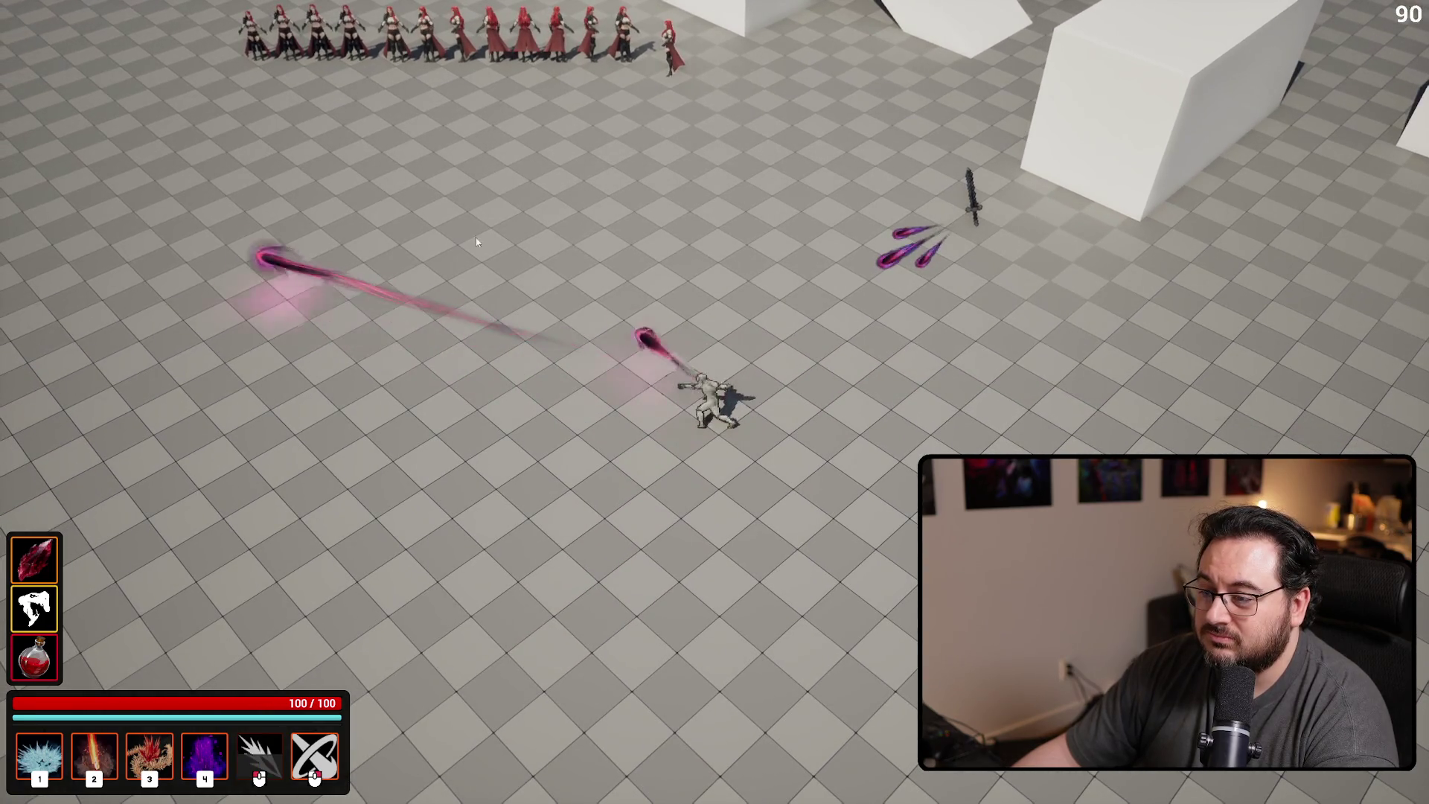
pyautogui.click(798, 293)
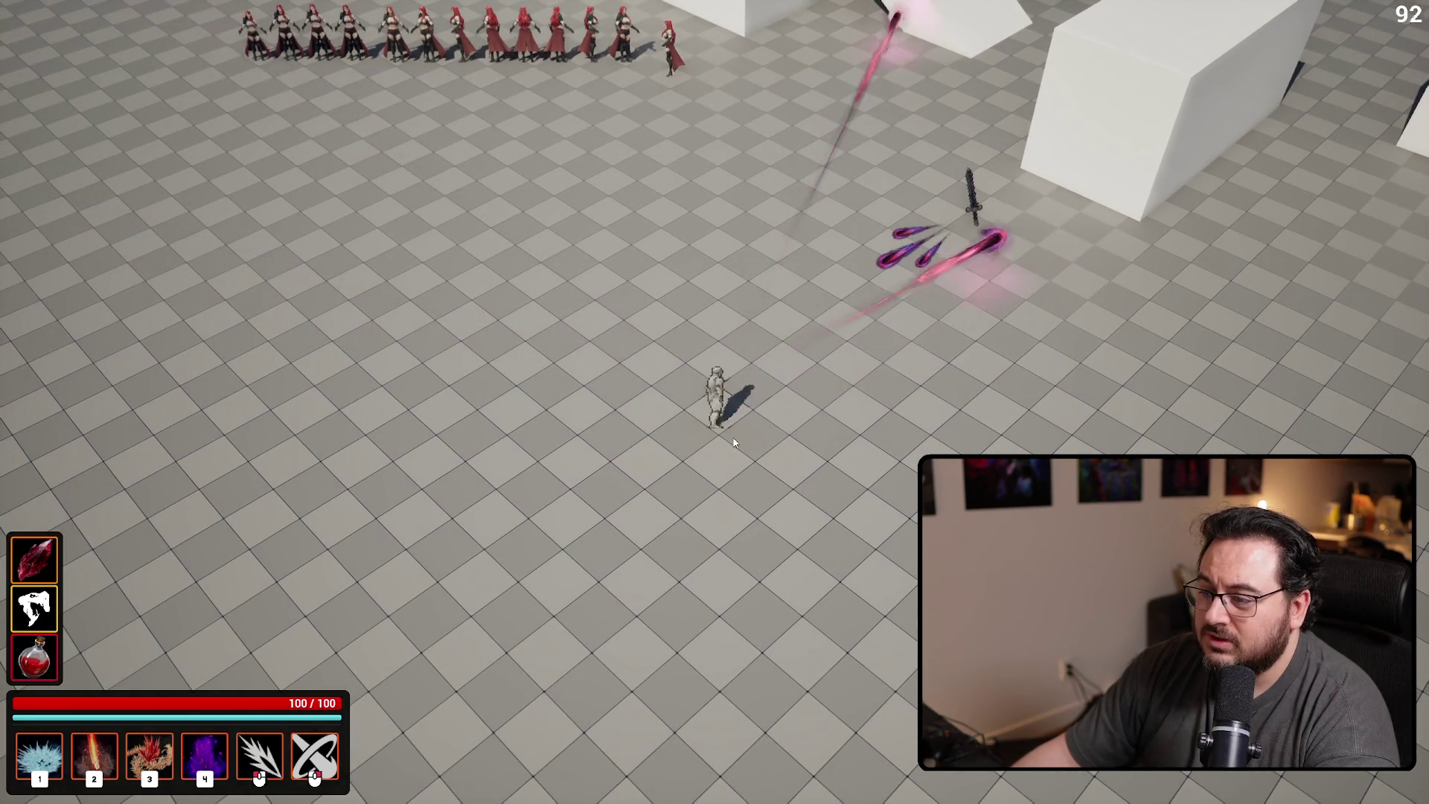
pyautogui.click(443, 420)
pyautogui.click(402, 298)
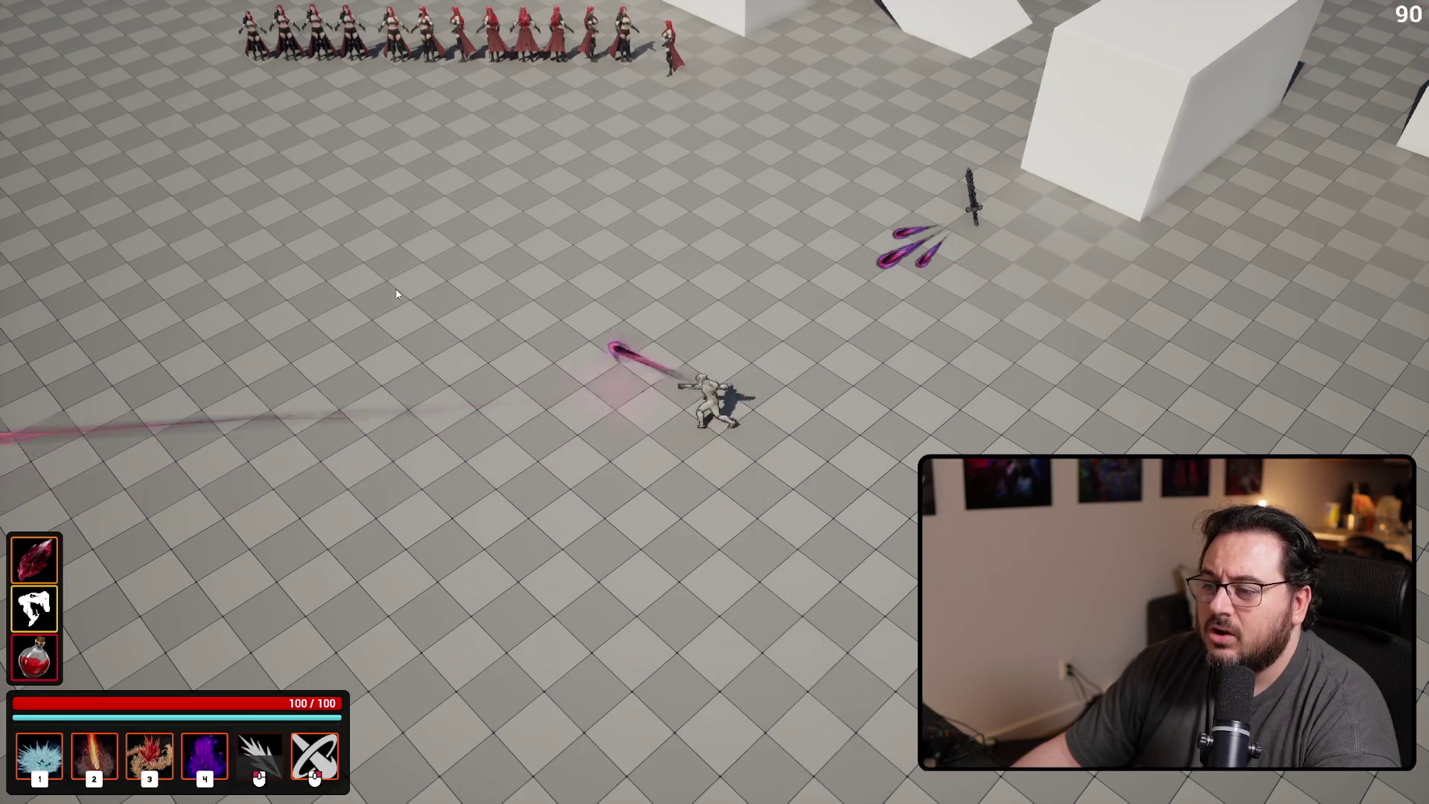
pyautogui.click(491, 245)
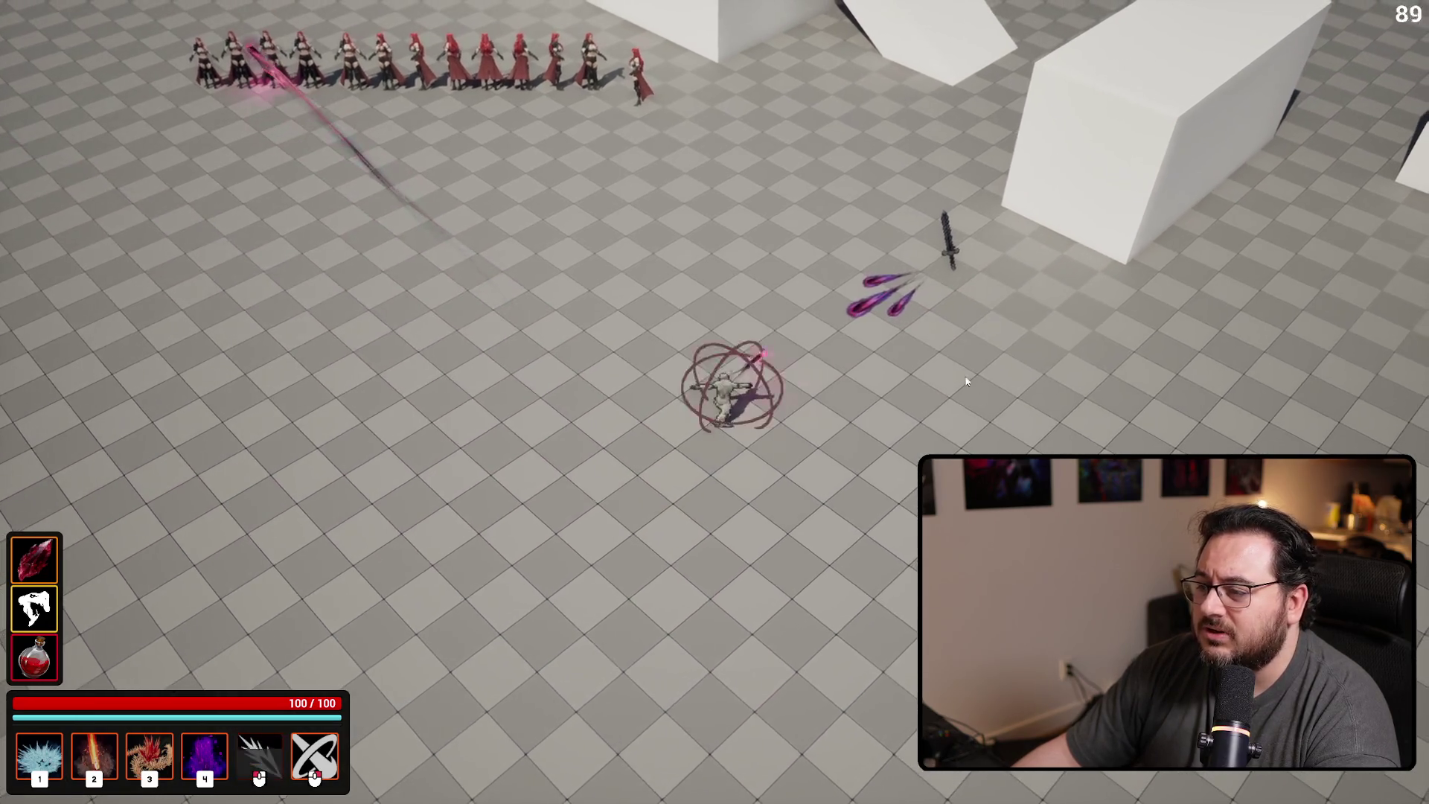
pyautogui.click(612, 475)
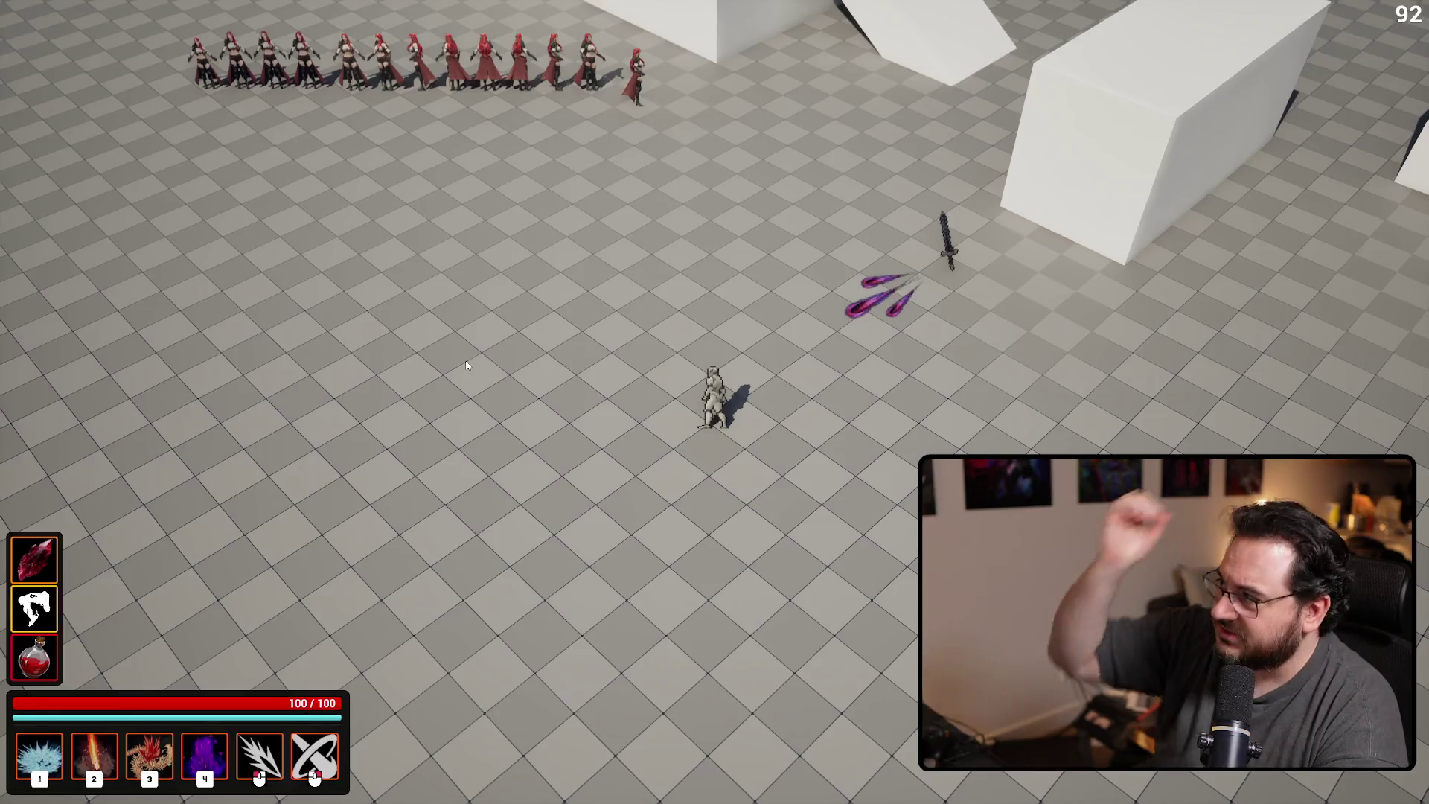
pyautogui.press('Escape')
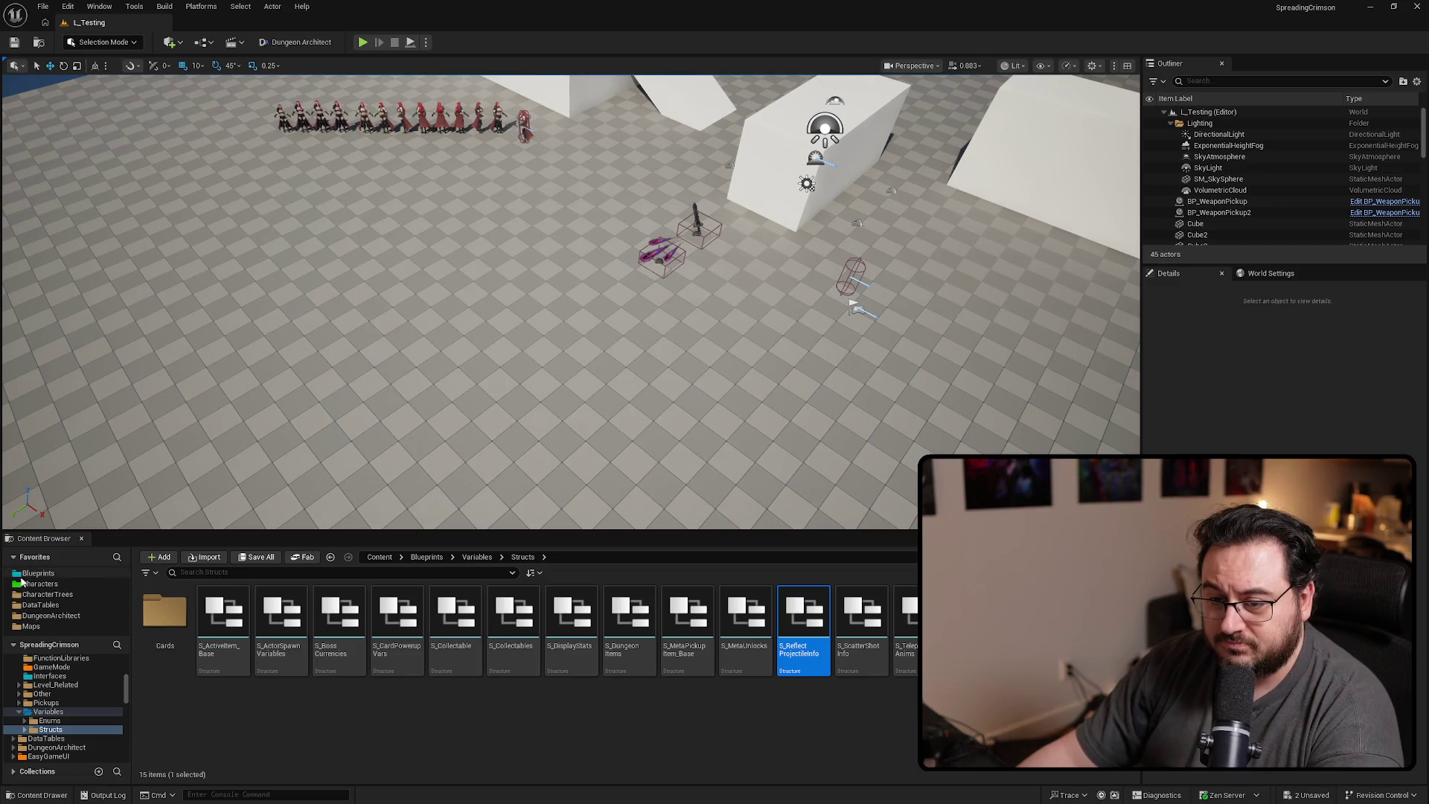
# Open BP_AttackTraceDummy from the Characters folder and find its attack info nodes in the EventGraph
pyautogui.click(37, 583)
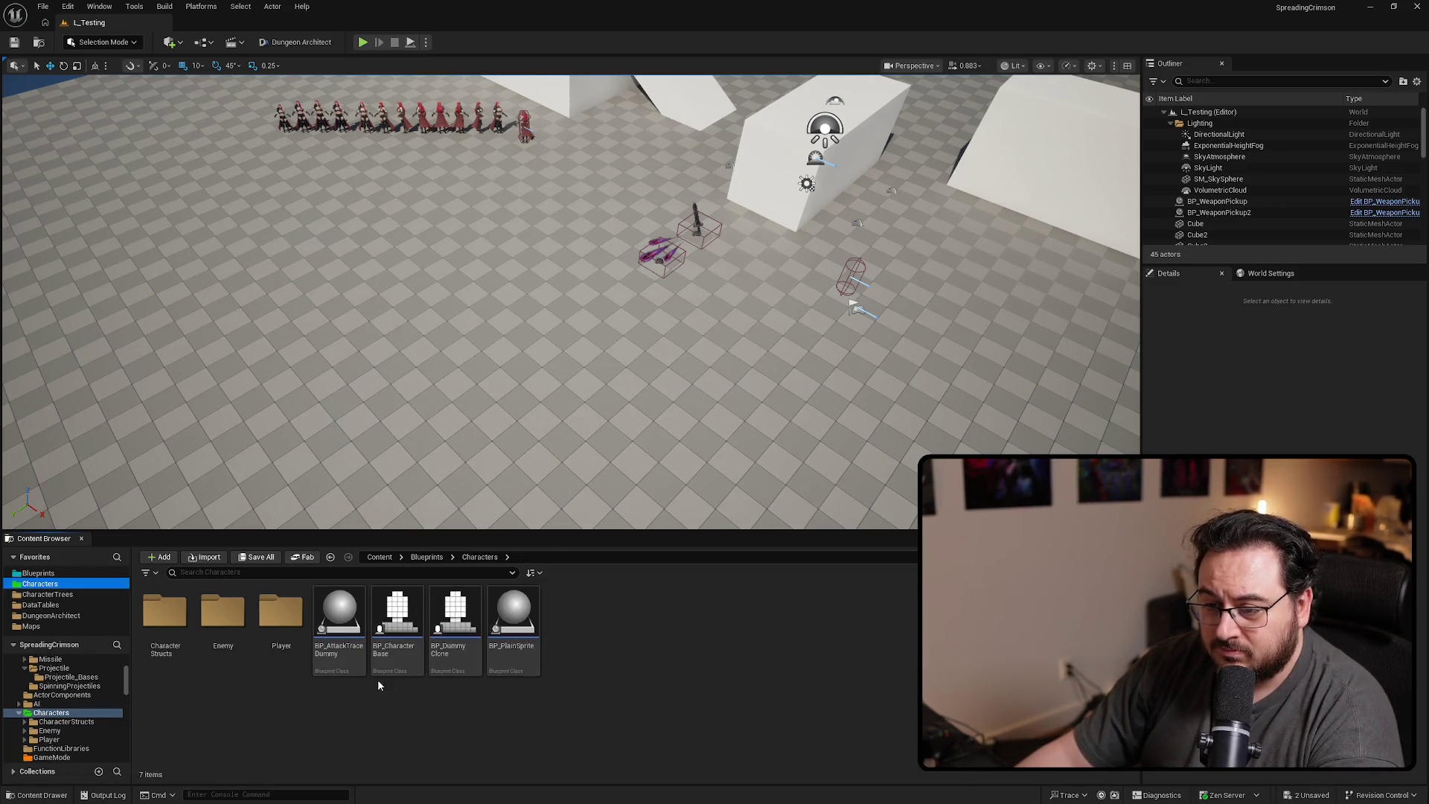
pyautogui.doubleClick(340, 629)
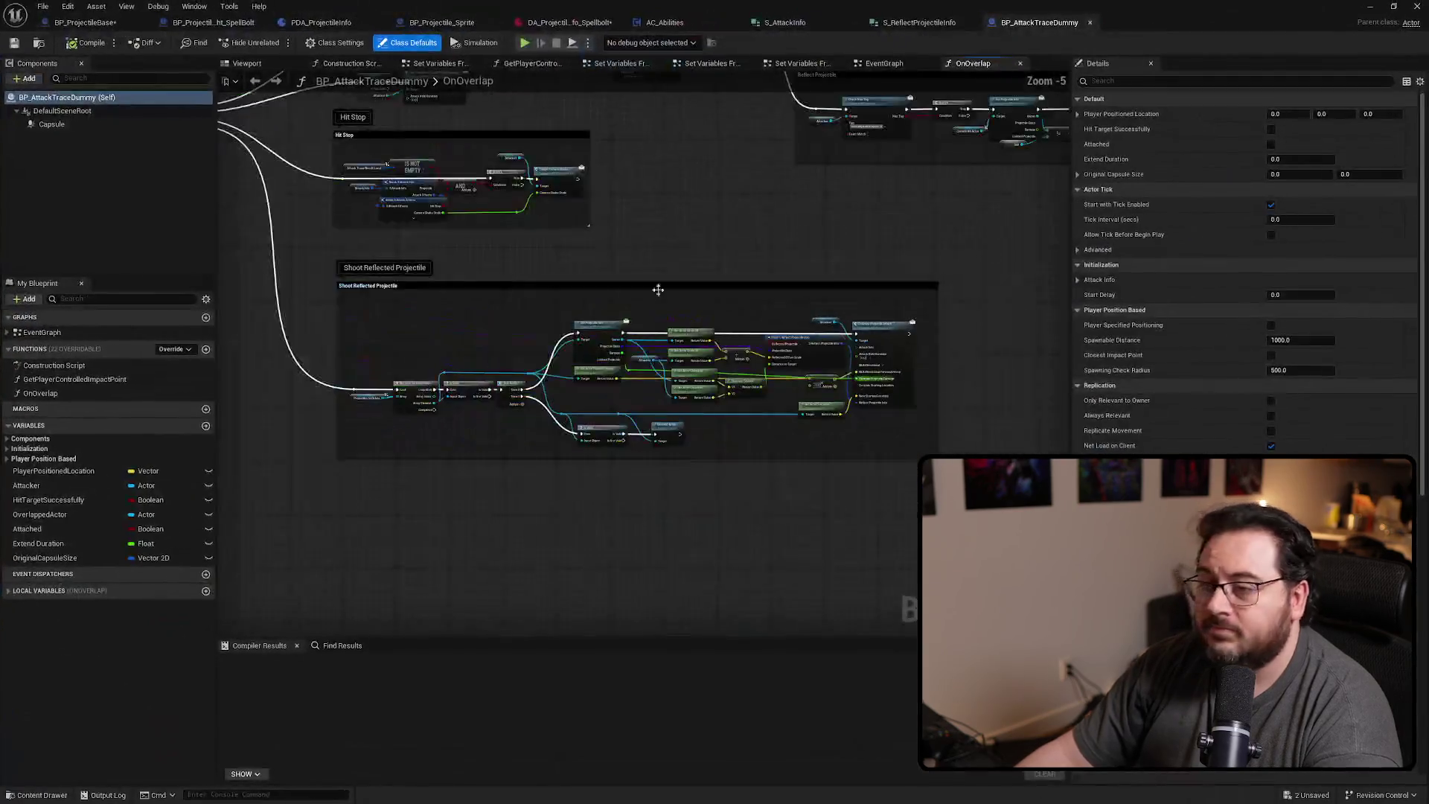
pyautogui.moveTo(658, 289)
pyautogui.mouseDown()
pyautogui.moveTo(516, 404)
pyautogui.moveTo(776, 455)
pyautogui.mouseUp()
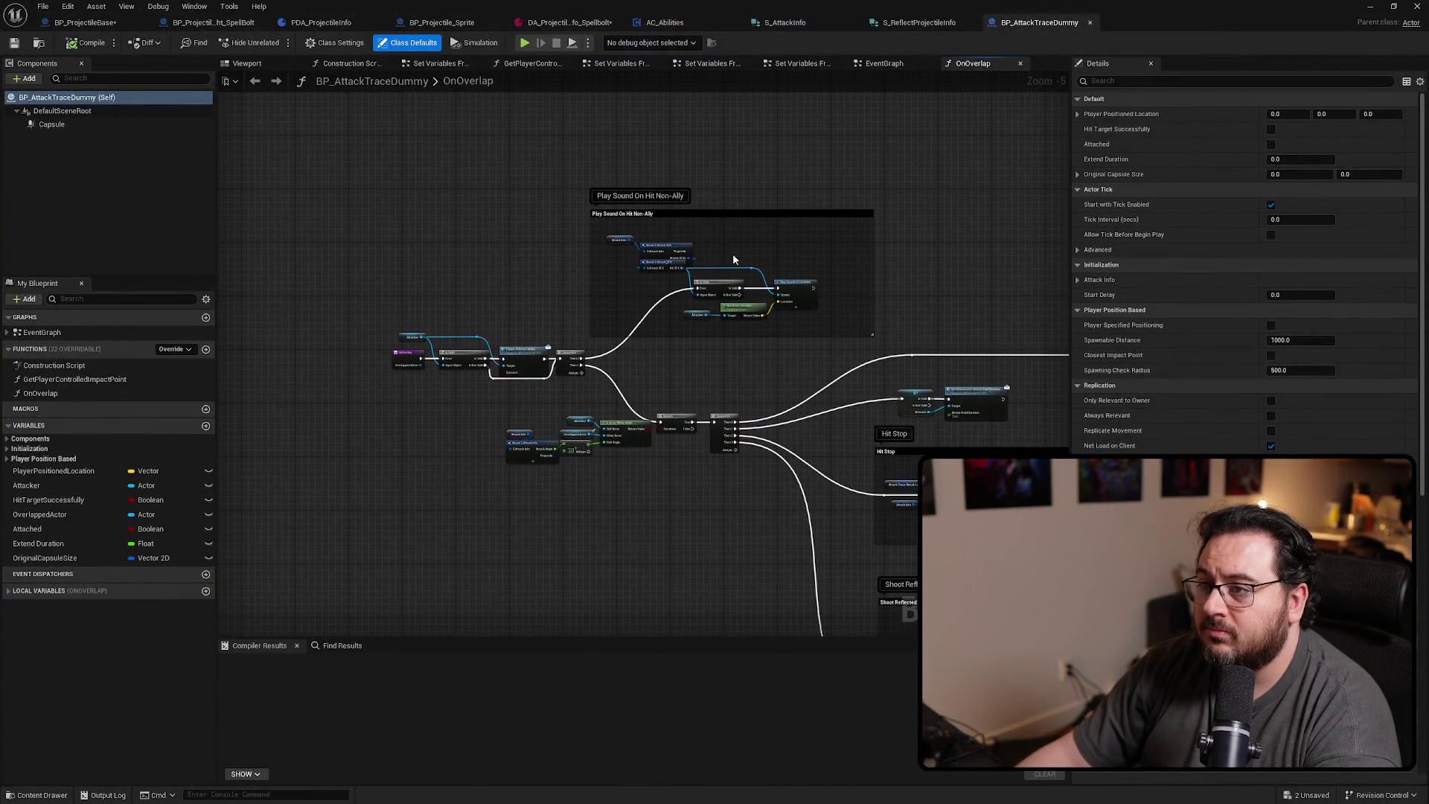
pyautogui.click(881, 65)
pyautogui.scroll(-4, 588, 286)
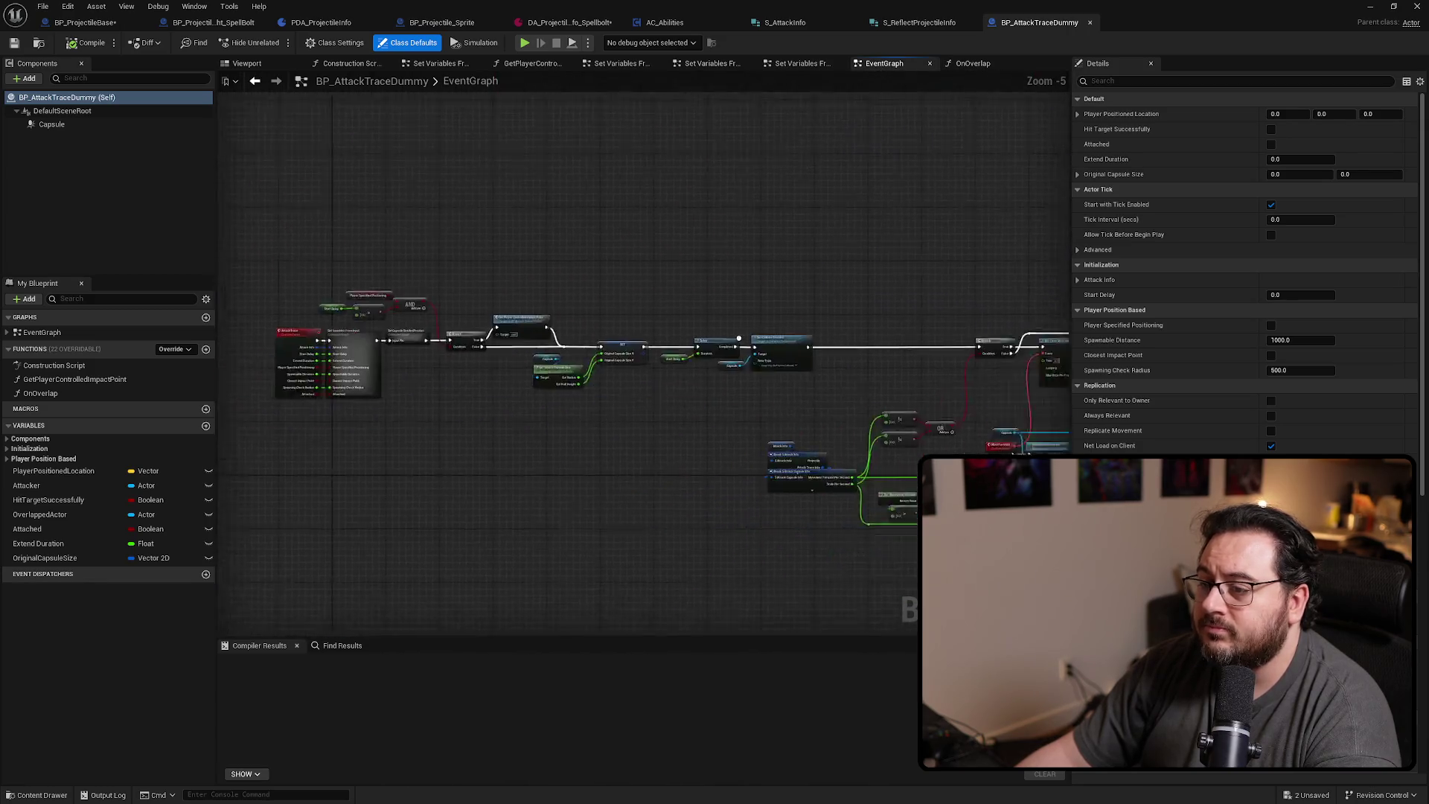
pyautogui.scroll(3, 588, 285)
pyautogui.moveTo(881, 459)
pyautogui.mouseDown()
pyautogui.moveTo(639, 421)
pyautogui.moveTo(662, 421)
pyautogui.mouseUp()
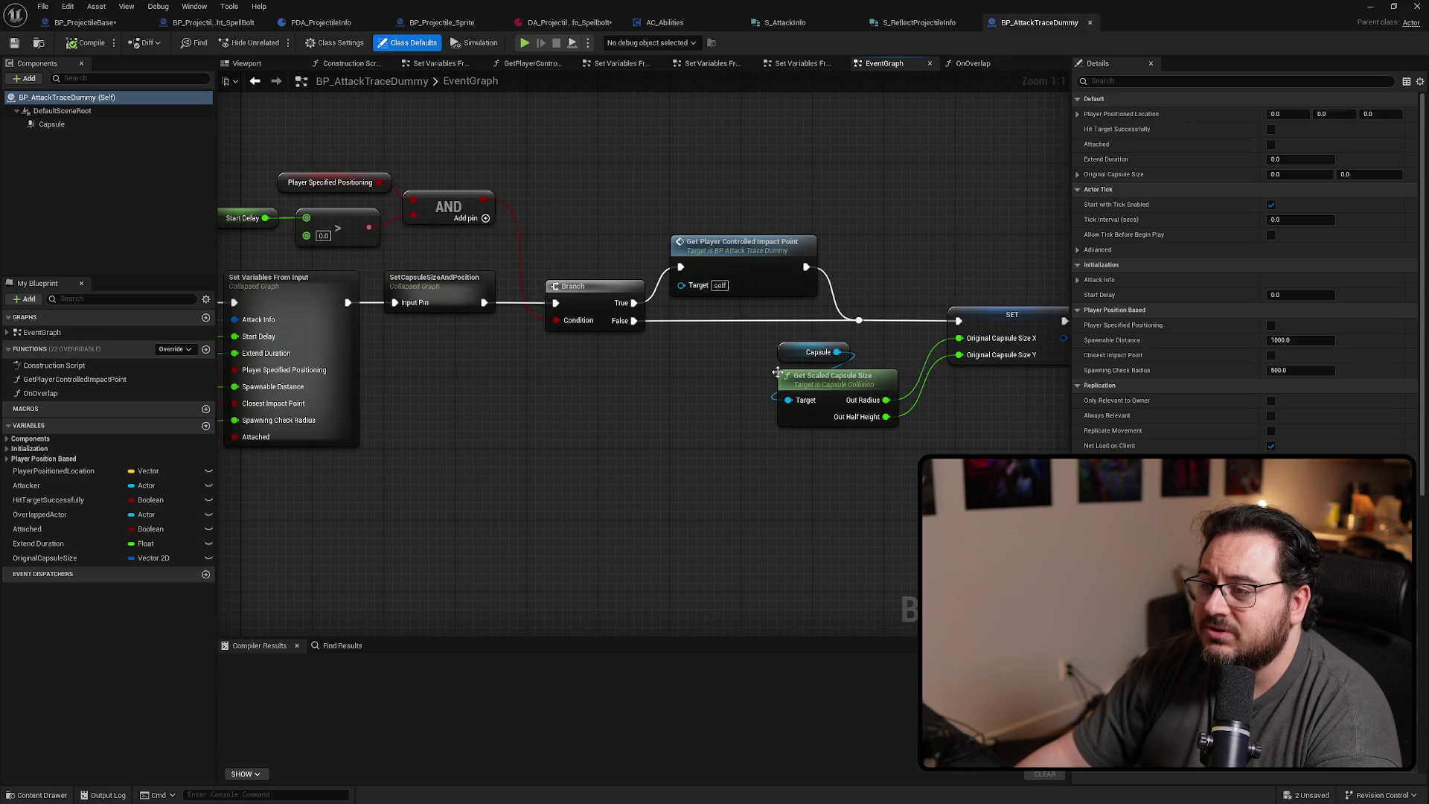
pyautogui.moveTo(871, 533); pyautogui.dragTo(577, 492)
pyautogui.moveTo(772, 444)
pyautogui.mouseDown()
pyautogui.moveTo(325, 446)
pyautogui.moveTo(542, 414)
pyautogui.moveTo(182, 406)
pyautogui.mouseUp()
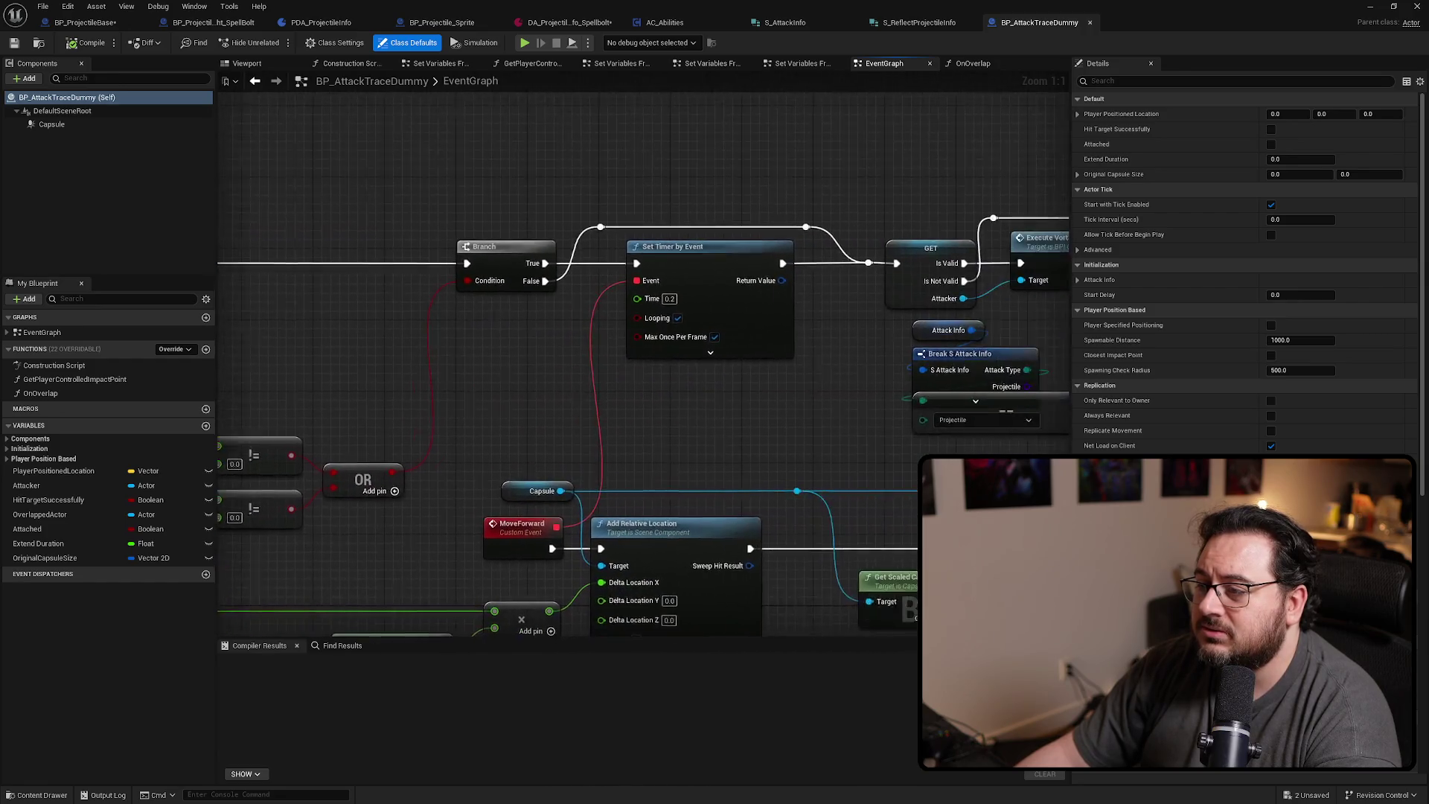
pyautogui.moveTo(566, 417)
pyautogui.mouseDown()
pyautogui.moveTo(474, 411)
pyautogui.moveTo(510, 331)
pyautogui.moveTo(633, 307)
pyautogui.mouseUp()
# Hide the unconnected Projectile pin on the Break S Attack Info node
pyautogui.click(507, 465)
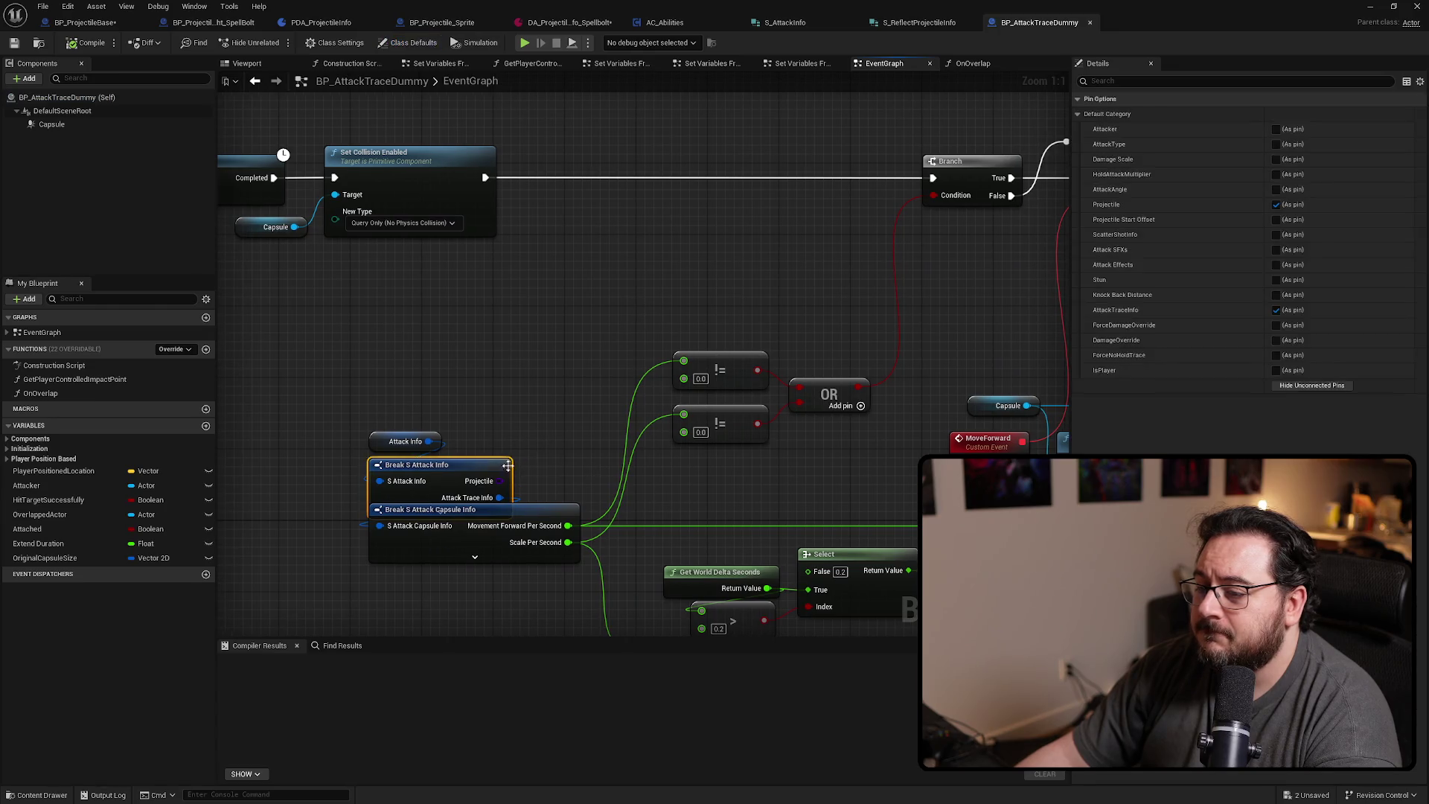
pyautogui.click(1308, 388)
pyautogui.click(580, 322)
pyautogui.moveTo(580, 322)
pyautogui.mouseDown()
pyautogui.moveTo(622, 328)
pyautogui.moveTo(552, 431)
pyautogui.mouseUp()
pyautogui.moveTo(491, 480); pyautogui.dragTo(492, 476)
pyautogui.moveTo(522, 347); pyautogui.dragTo(720, 404)
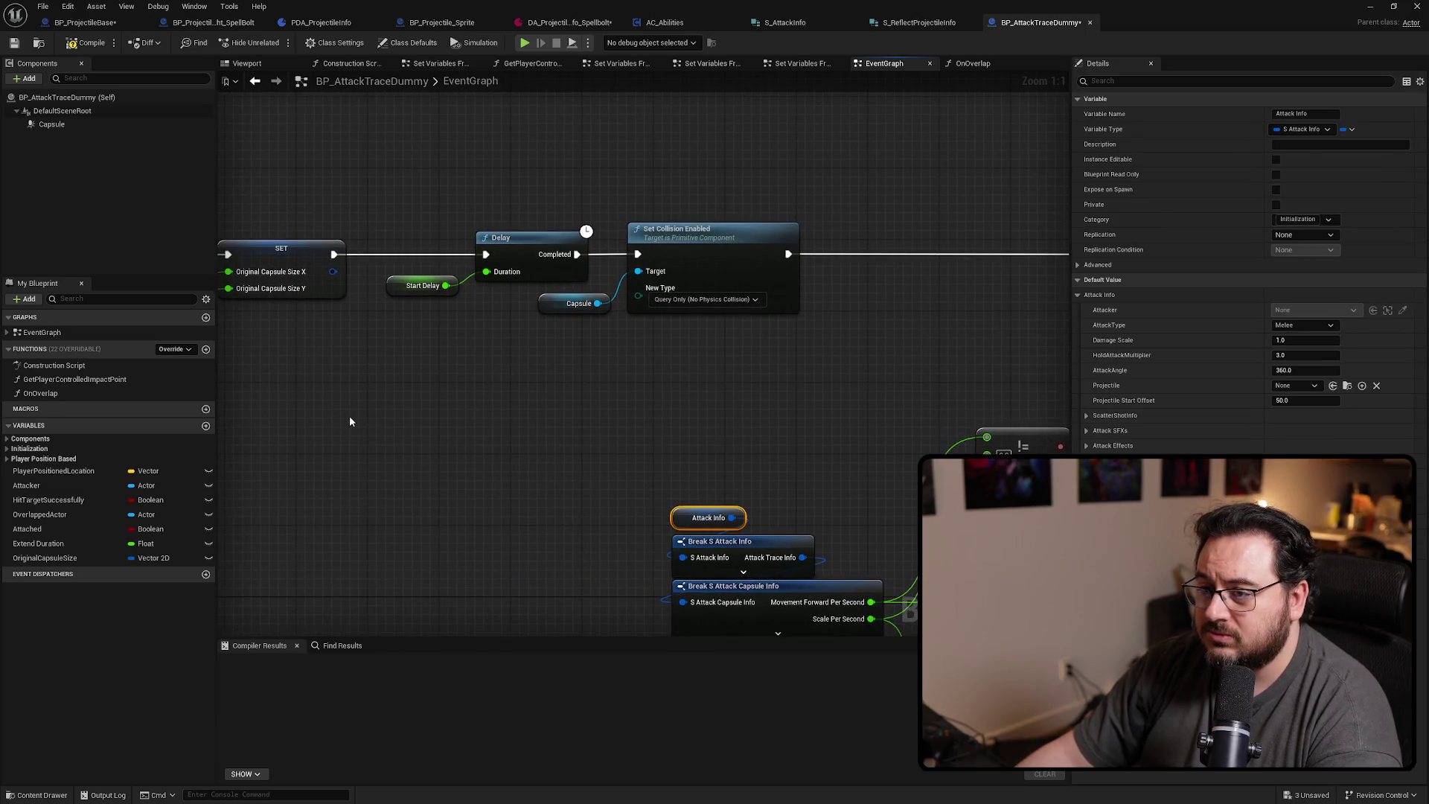
# Add a Break S Attack Info node from Attack Info with unused pins hidden
pyautogui.moveTo(486, 427); pyautogui.dragTo(487, 425)
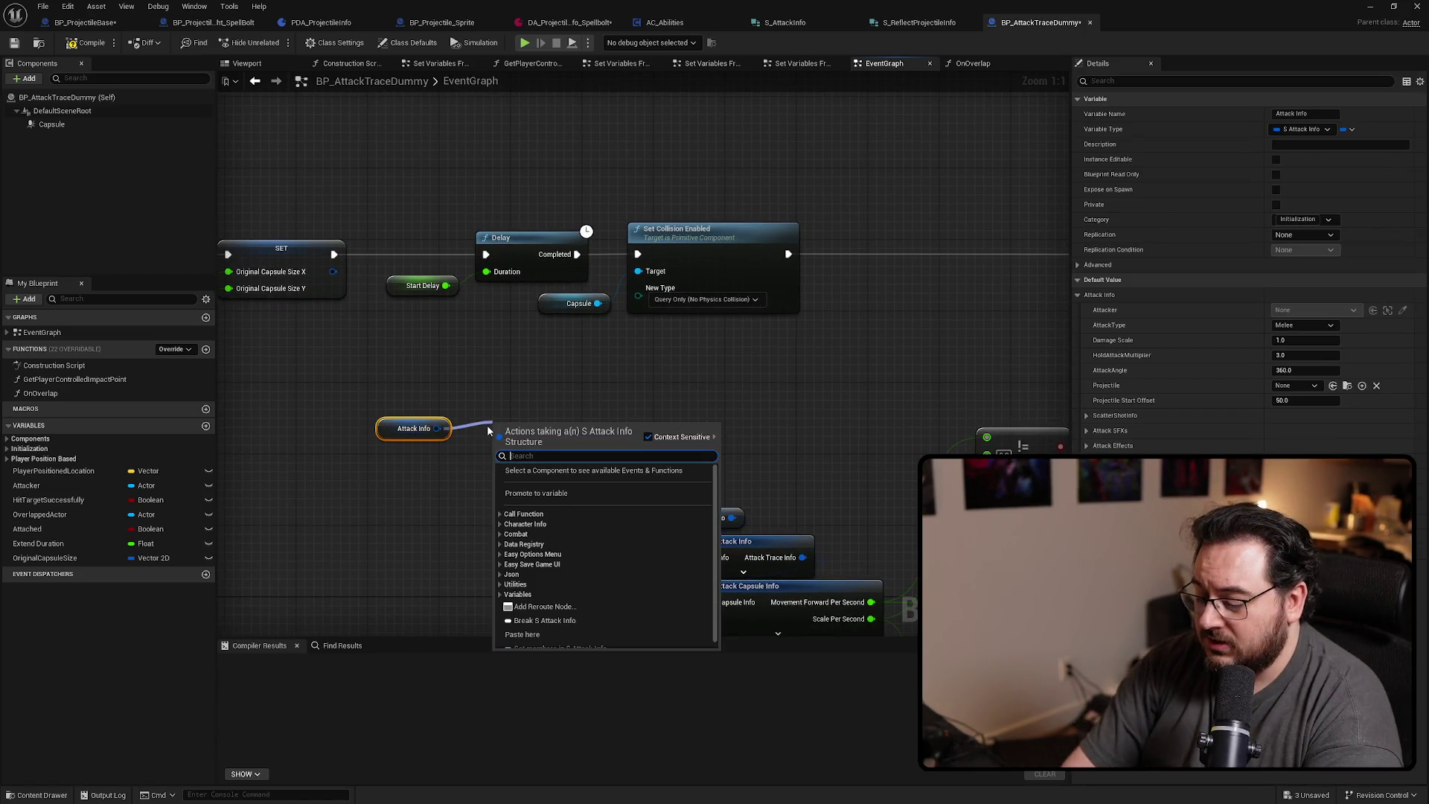
pyautogui.write('break')
pyautogui.press('Return')
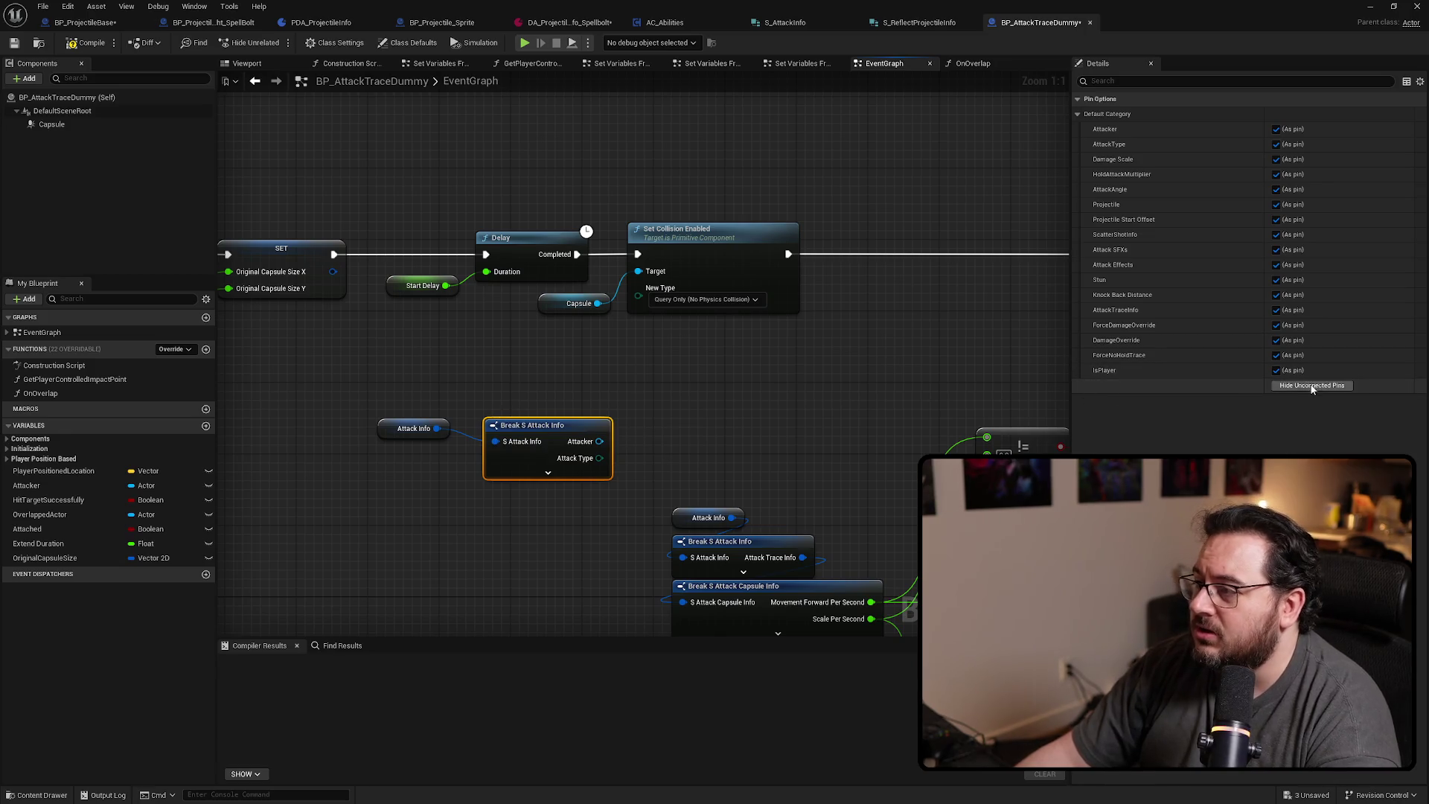
pyautogui.click(1311, 386)
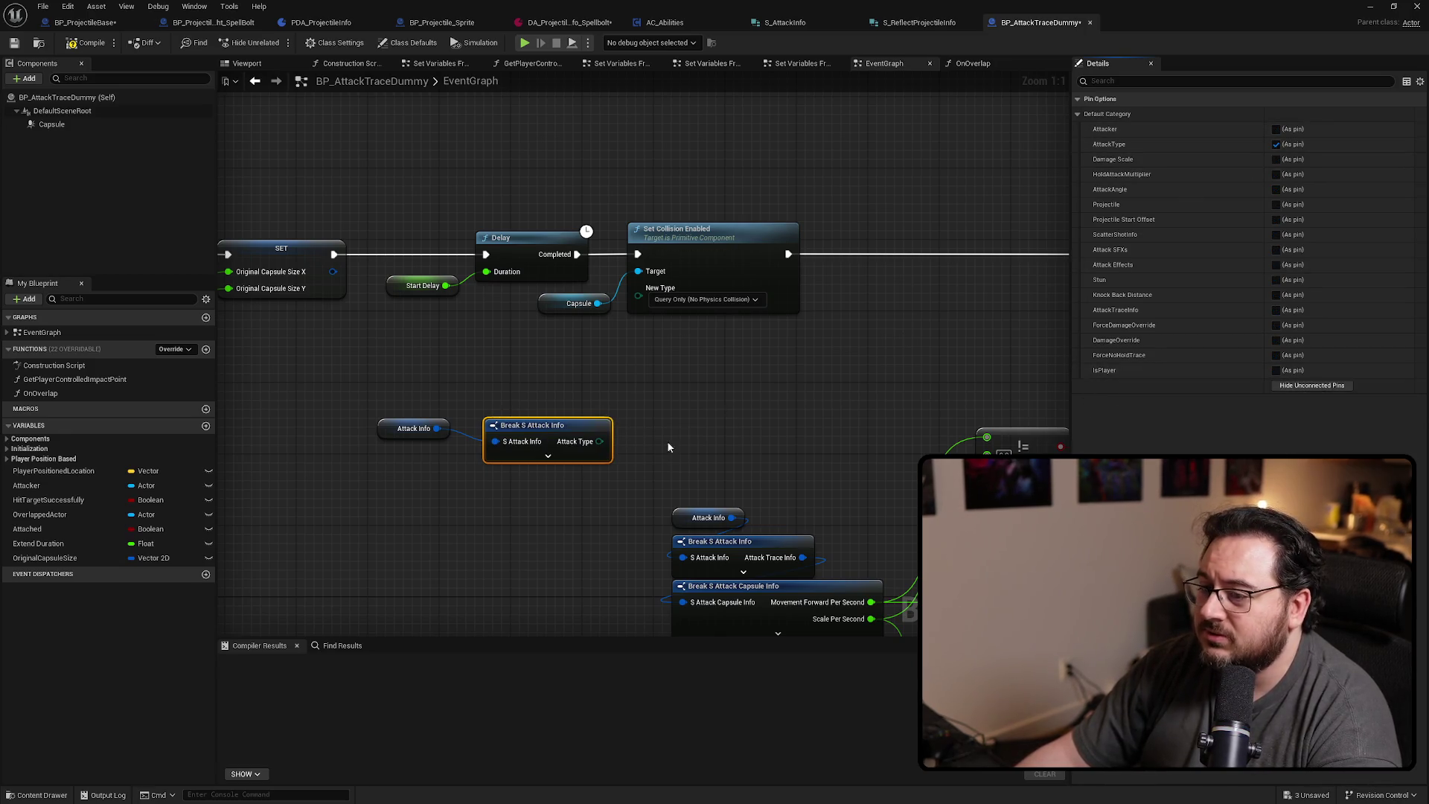
# Compare Attack Type to Projectile with an == node placed below the break
pyautogui.moveTo(599, 441); pyautogui.dragTo(662, 424)
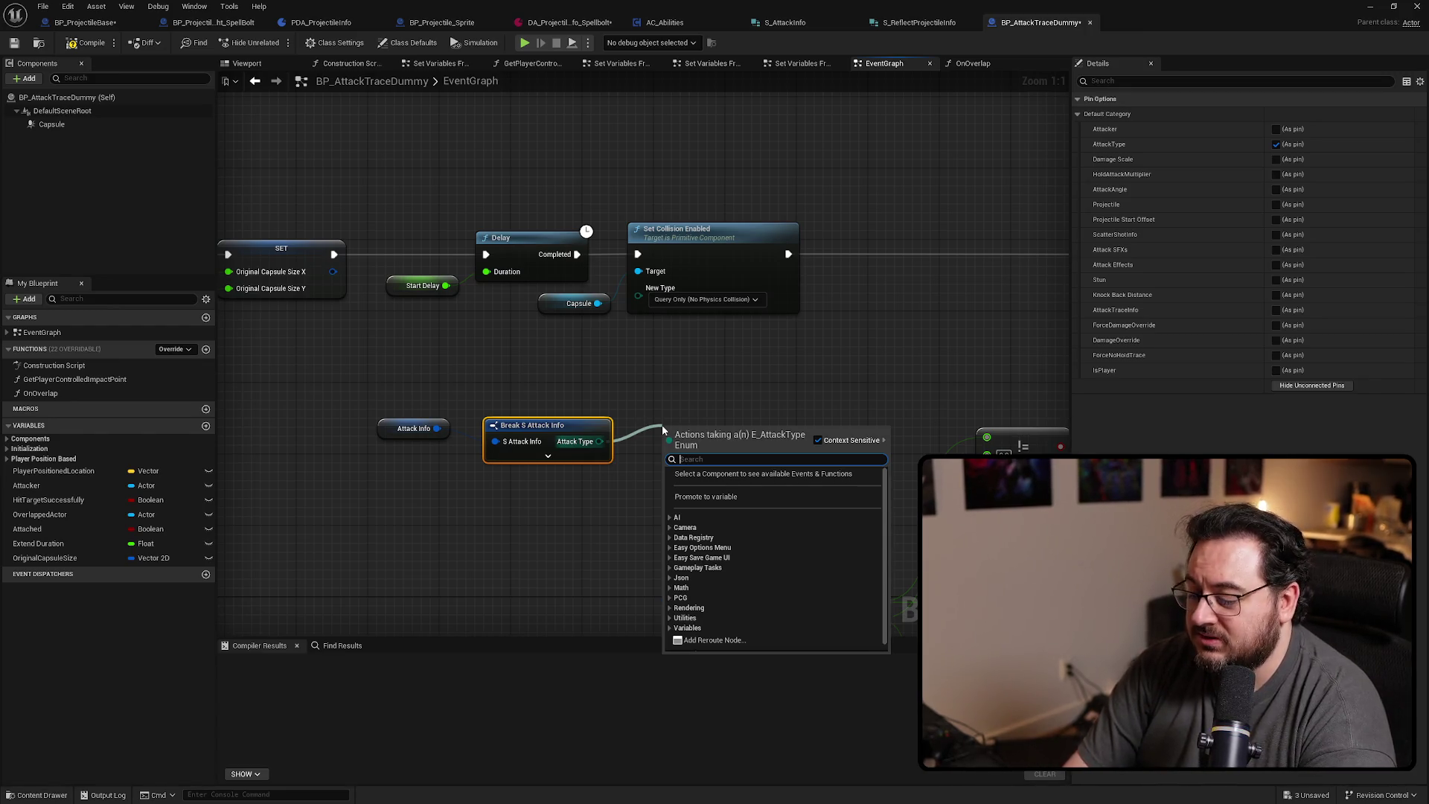
pyautogui.write('==')
pyautogui.press('Return')
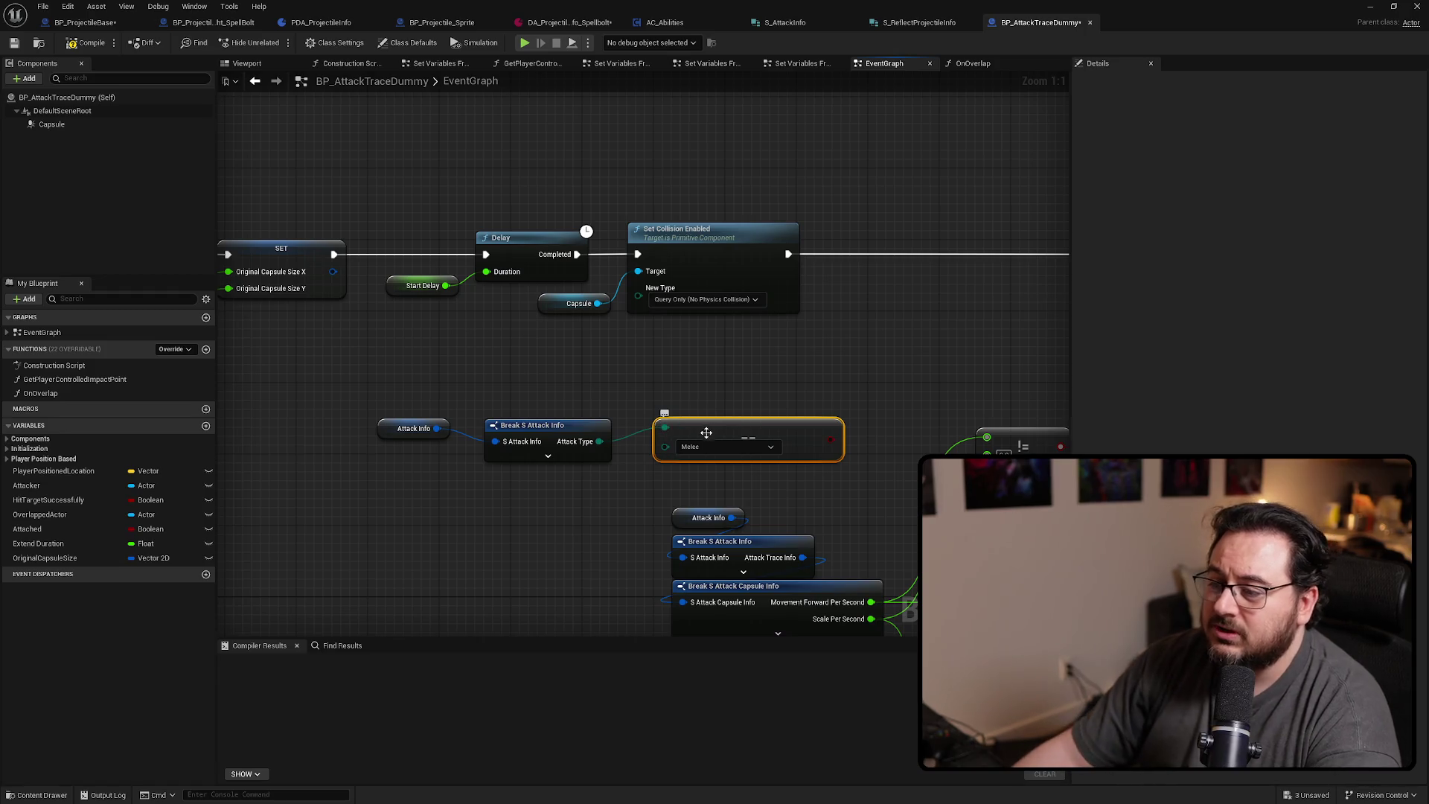
pyautogui.moveTo(734, 434); pyautogui.dragTo(565, 480)
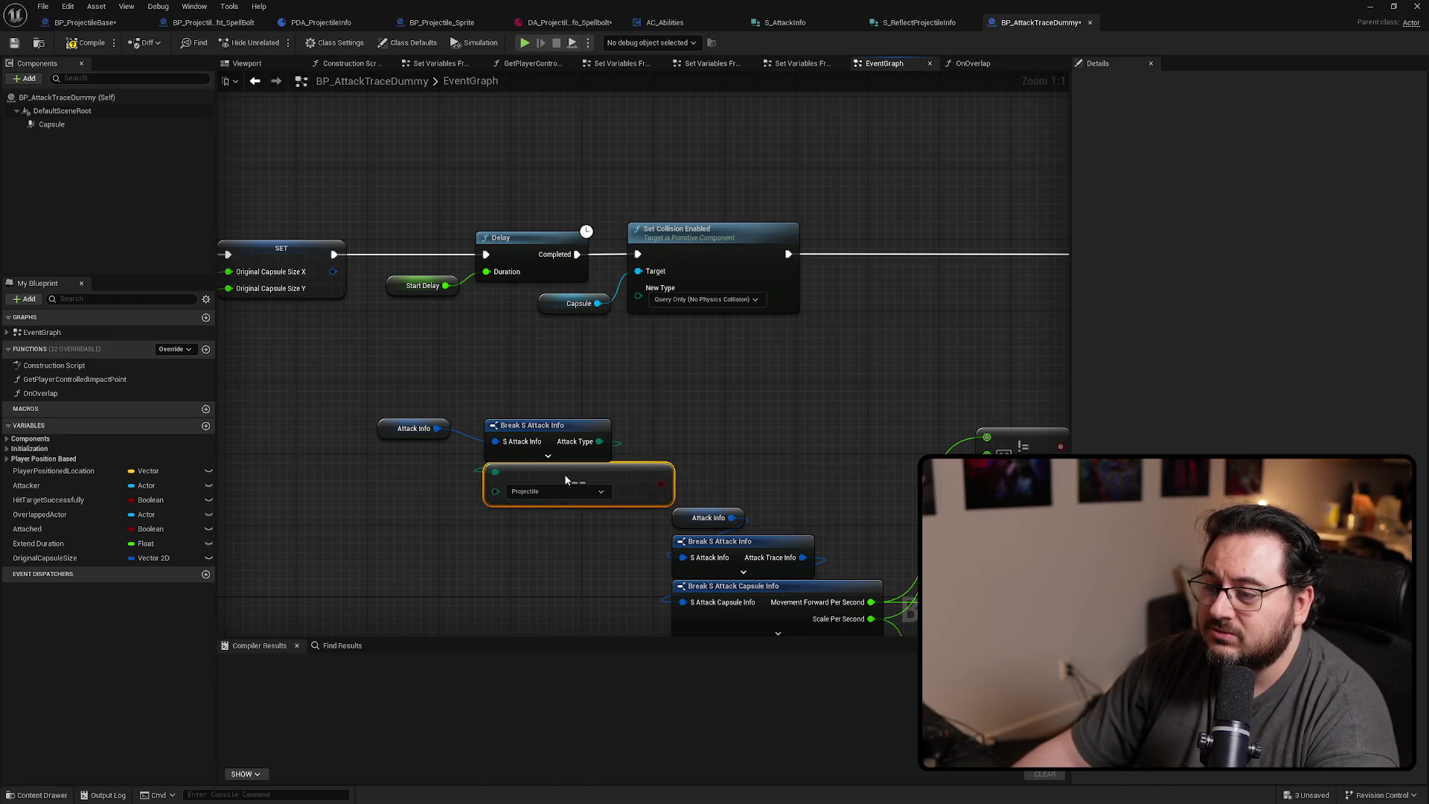
pyautogui.moveTo(409, 432)
pyautogui.mouseDown()
pyautogui.moveTo(418, 413)
pyautogui.moveTo(675, 375)
pyautogui.mouseUp()
# Rearrange the AttackTrace nodes and add a Branch after Set Variables From Input
pyautogui.scroll(-1, 497, 402)
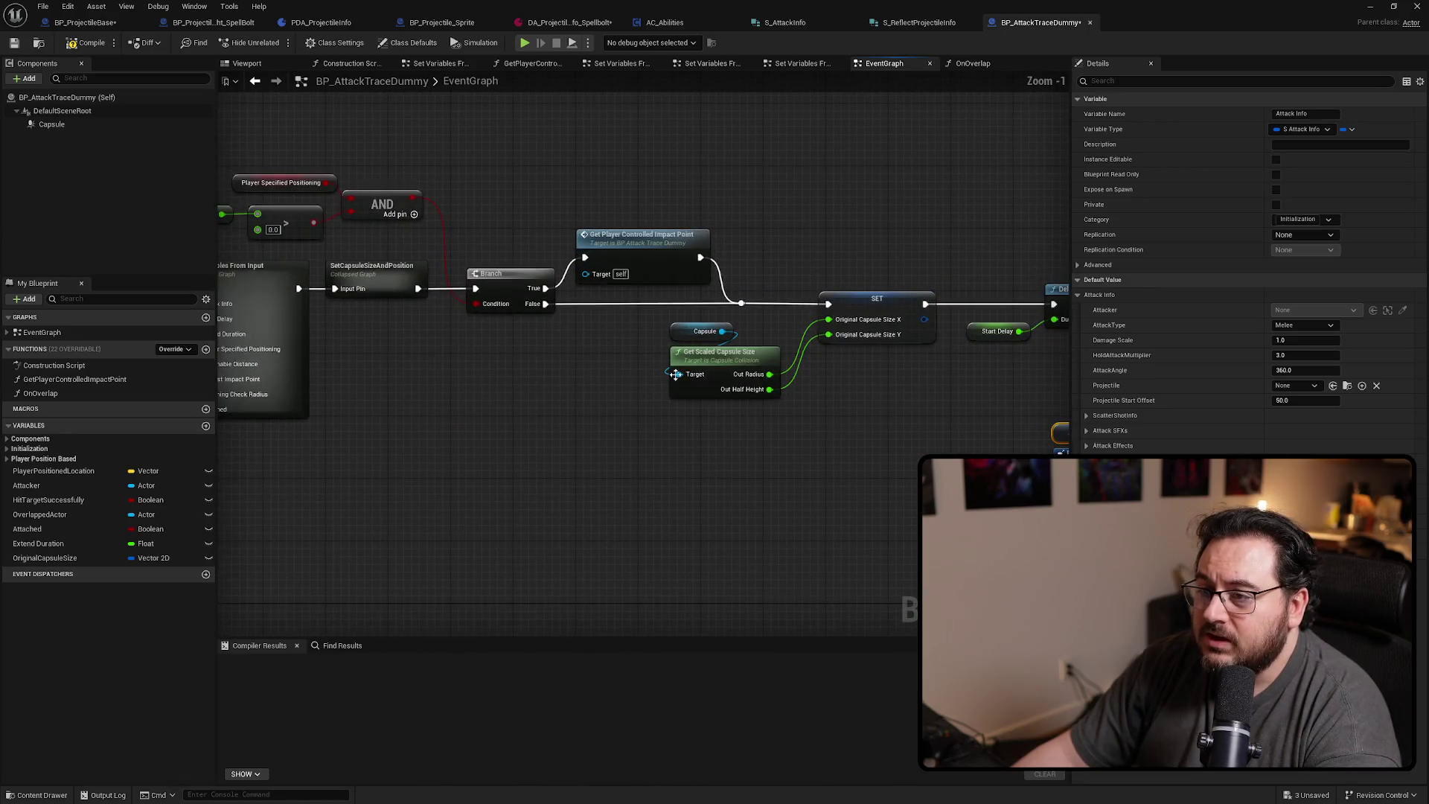
pyautogui.scroll(-1, 484, 437)
pyautogui.moveTo(484, 437)
pyautogui.mouseDown()
pyautogui.moveTo(628, 421)
pyautogui.moveTo(310, 312)
pyautogui.mouseUp()
pyautogui.moveTo(587, 305)
pyautogui.mouseDown()
pyautogui.moveTo(292, 306)
pyautogui.moveTo(893, 322)
pyautogui.mouseUp()
pyautogui.click(513, 321)
pyautogui.scroll(-3, 875, 325)
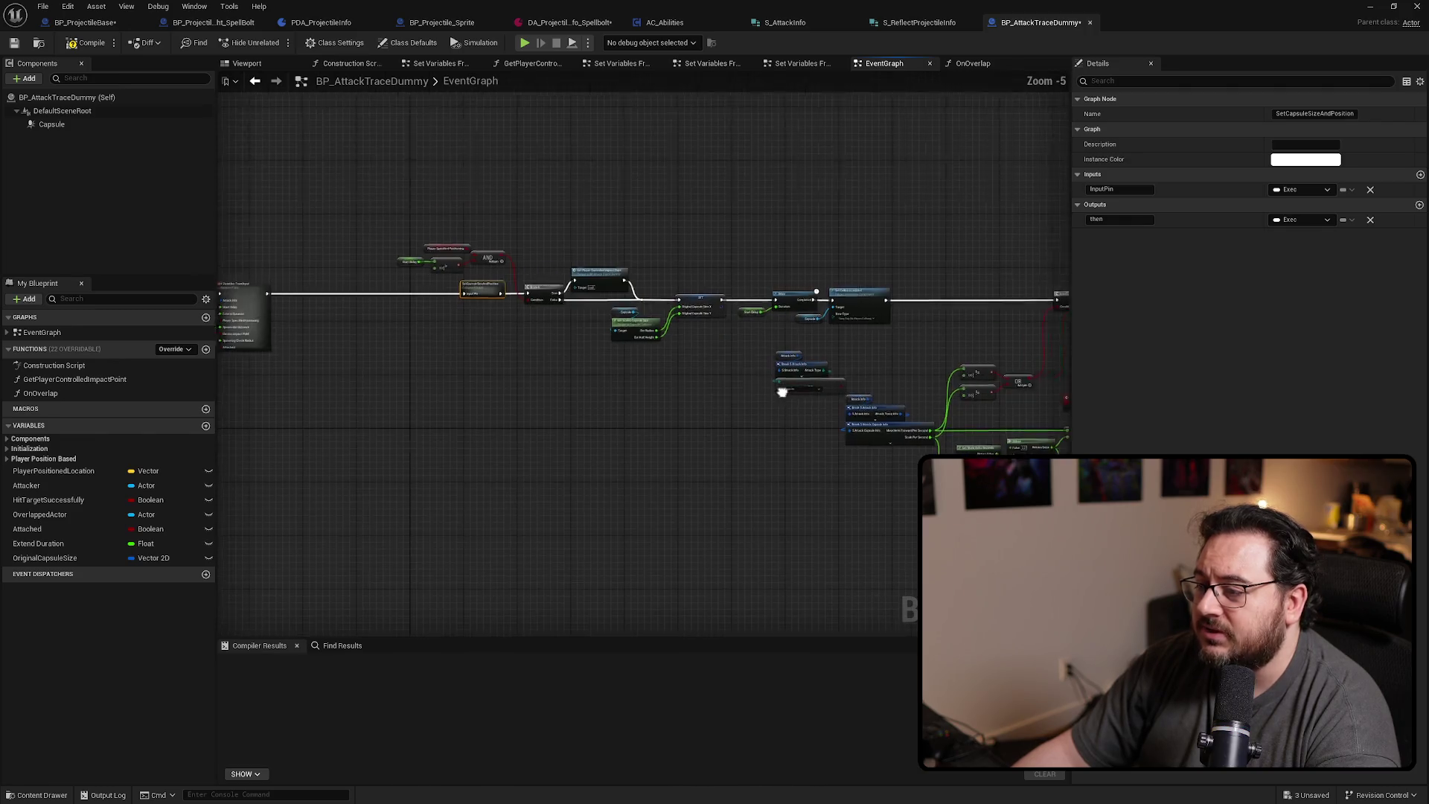
pyautogui.click(760, 407)
pyautogui.moveTo(759, 407); pyautogui.dragTo(831, 435)
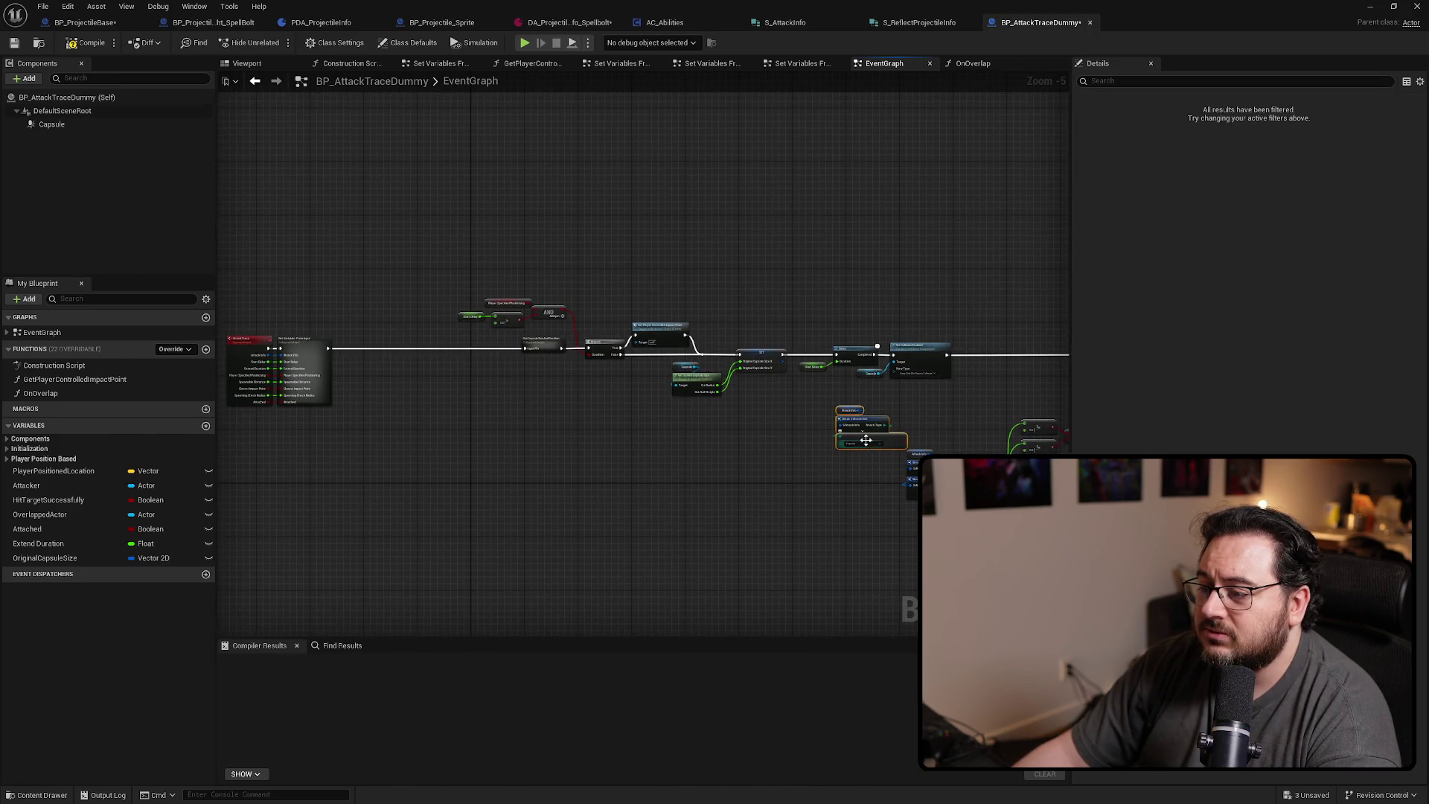
pyautogui.scroll(4, 309, 337)
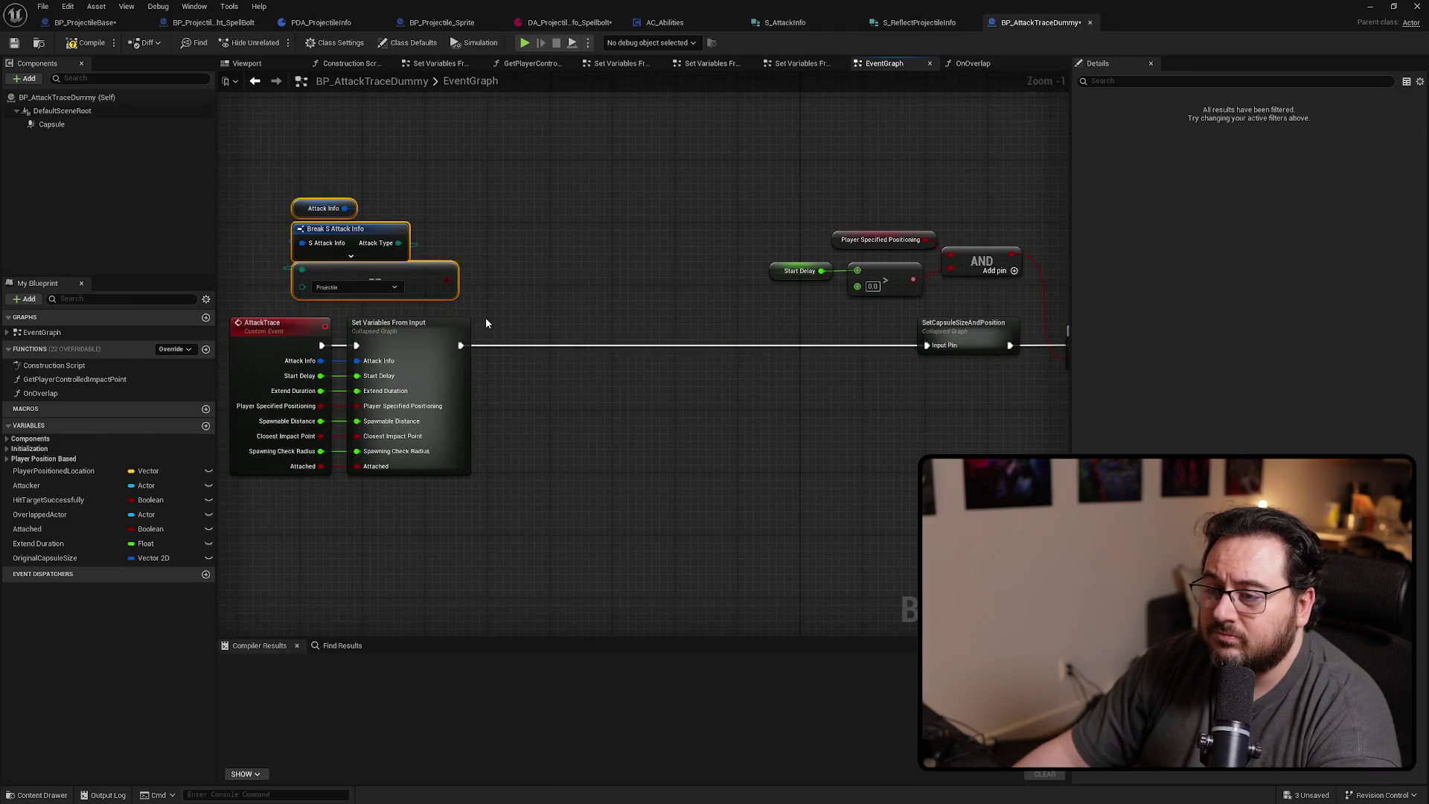
pyautogui.click(486, 322)
pyautogui.press('q')
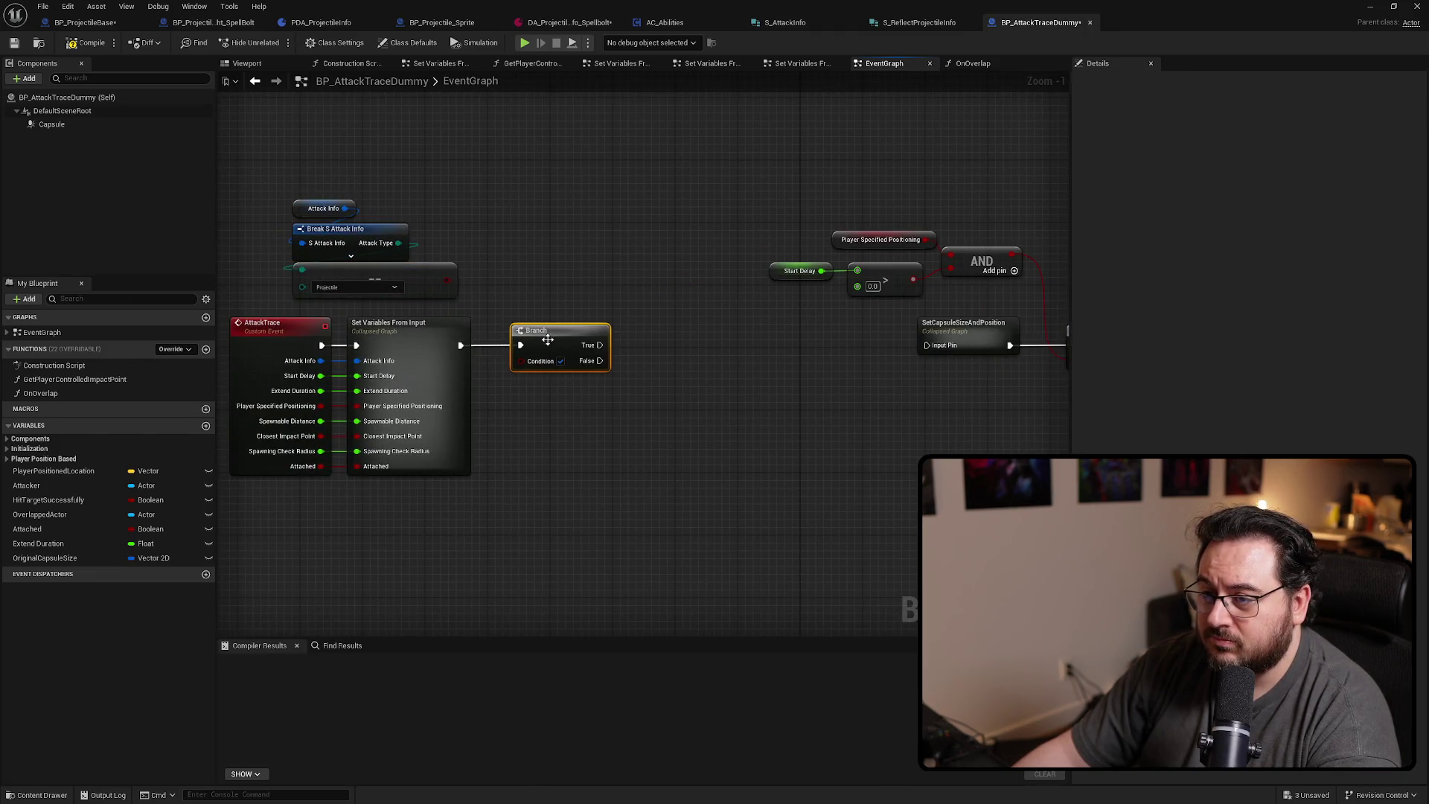
pyautogui.moveTo(446, 281); pyautogui.dragTo(522, 361)
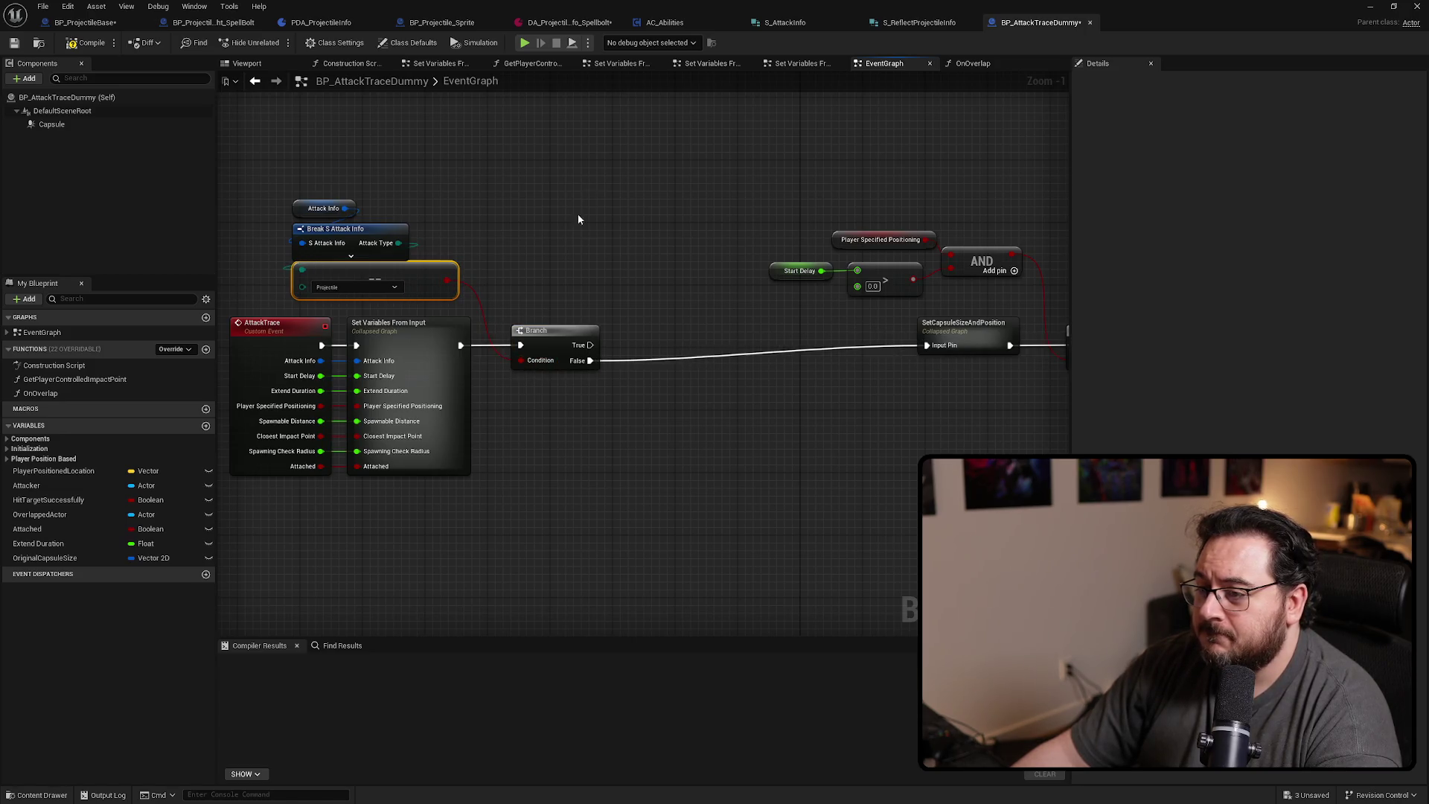
pyautogui.moveTo(578, 219); pyautogui.dragTo(339, 403)
pyautogui.moveTo(551, 331)
pyautogui.mouseDown()
pyautogui.moveTo(605, 287)
pyautogui.moveTo(625, 309)
pyautogui.moveTo(569, 317)
pyautogui.moveTo(585, 225)
pyautogui.moveTo(625, 223)
pyautogui.mouseUp()
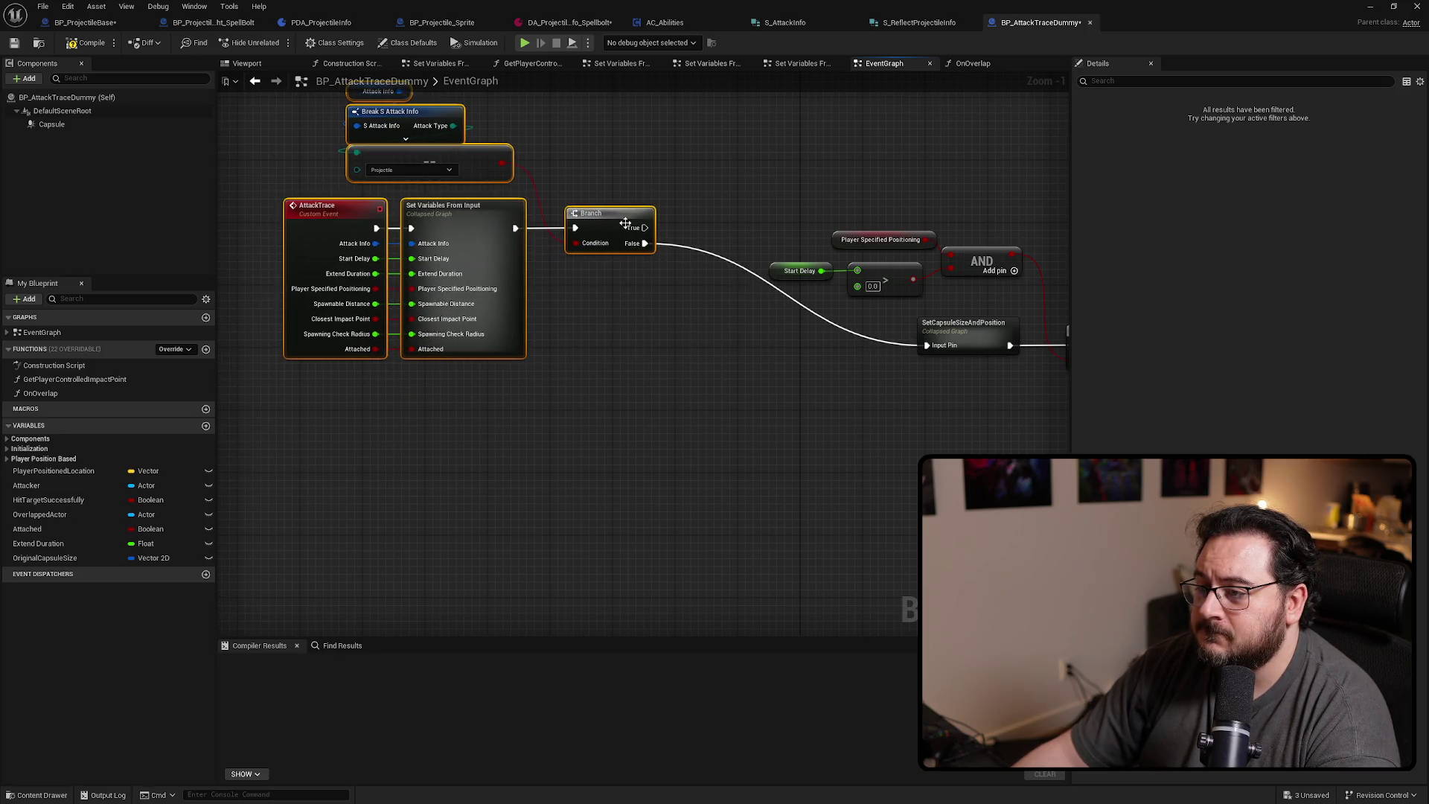
pyautogui.click(816, 315)
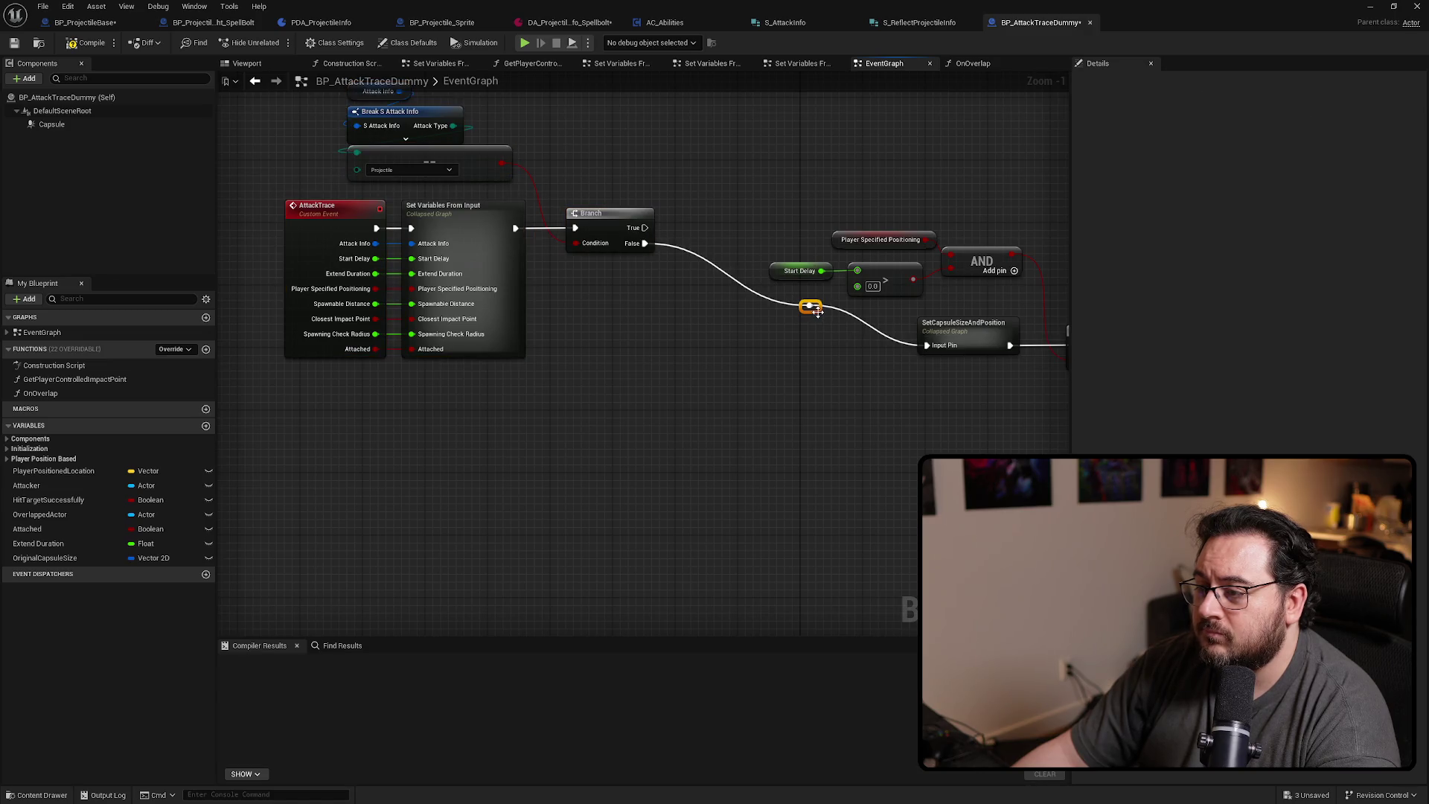
pyautogui.hscroll(10, 756, 355)
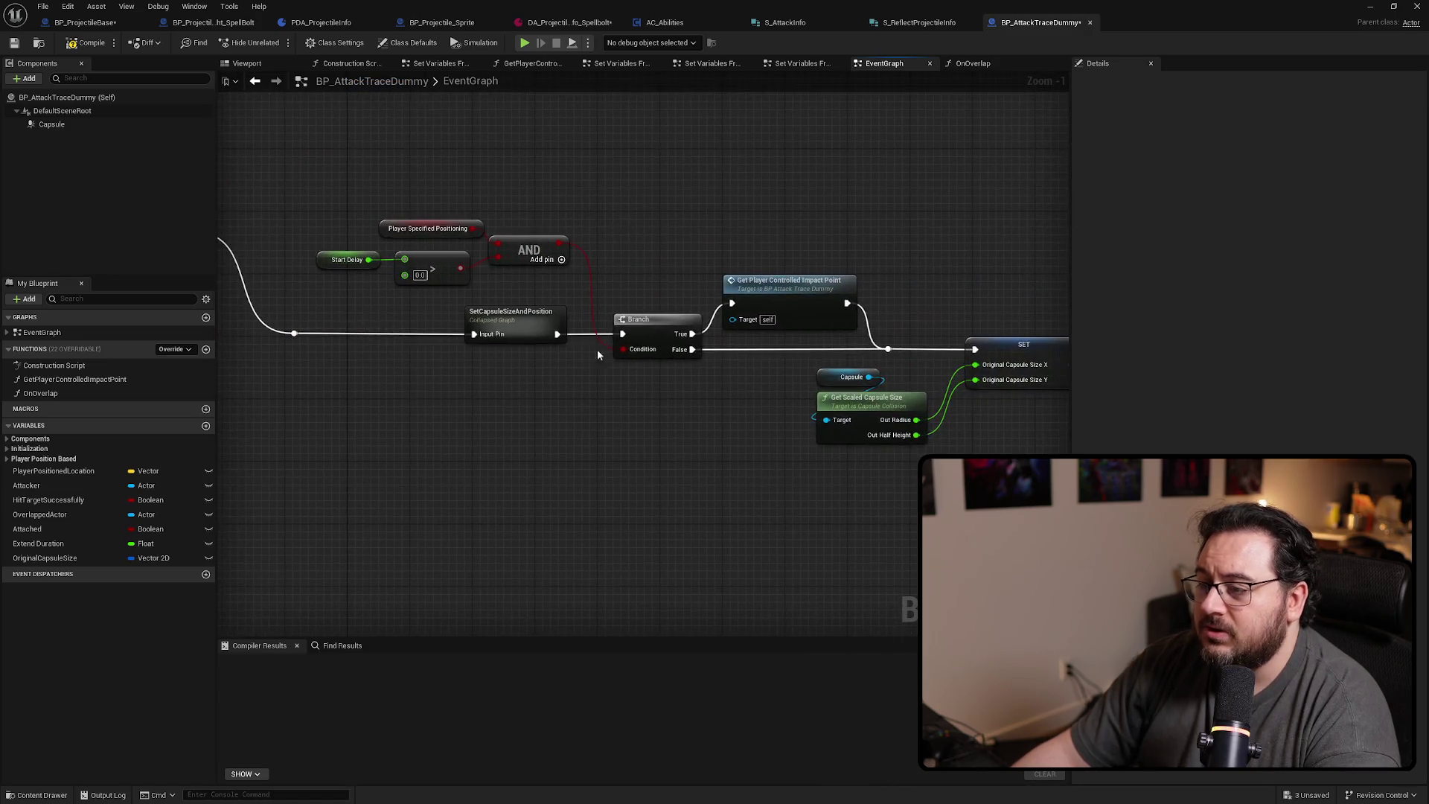
pyautogui.moveTo(791, 477)
pyautogui.mouseDown()
pyautogui.moveTo(452, 414)
pyautogui.moveTo(464, 406)
pyautogui.mouseUp()
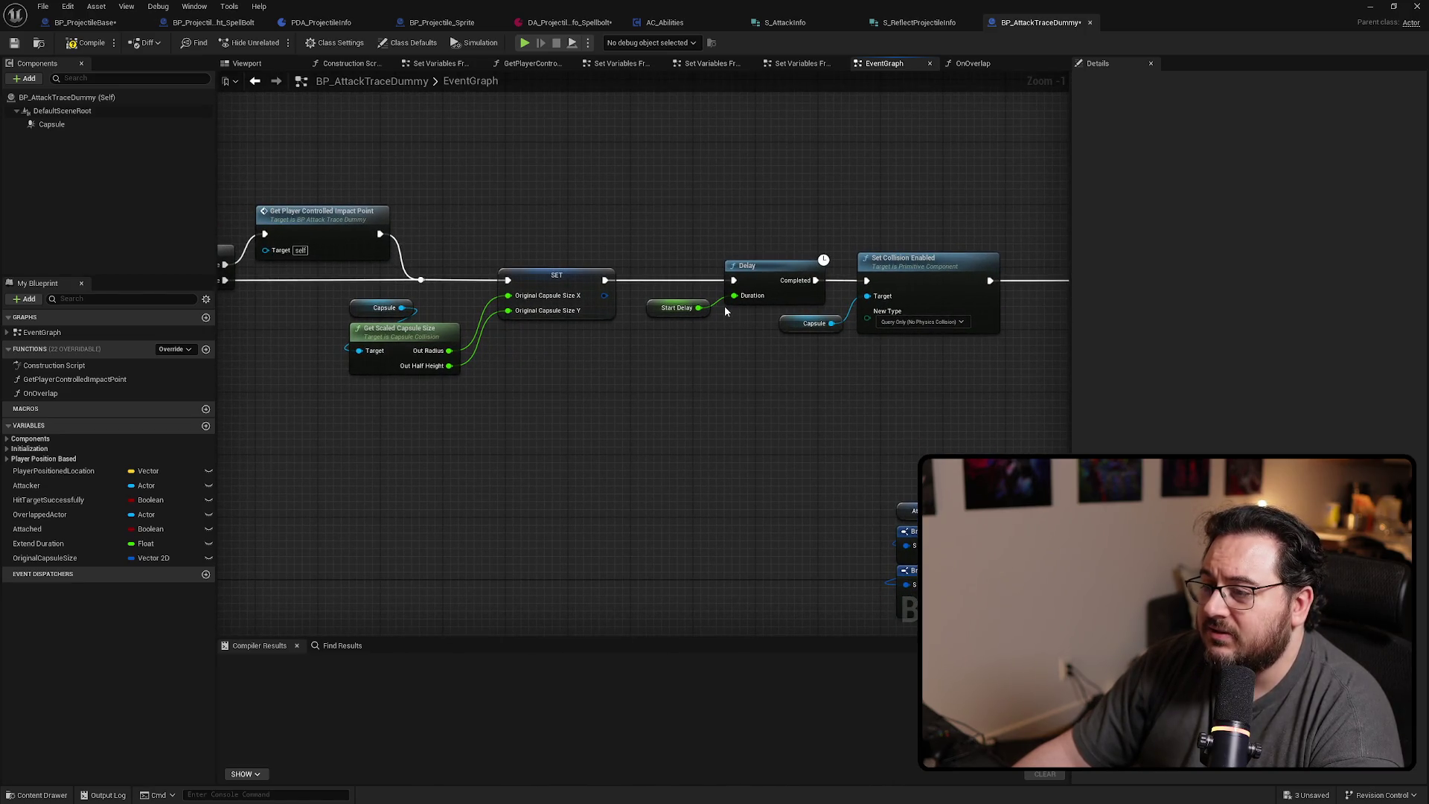
pyautogui.scroll(-2, 721, 323)
pyautogui.hscroll(-10, 781, 411)
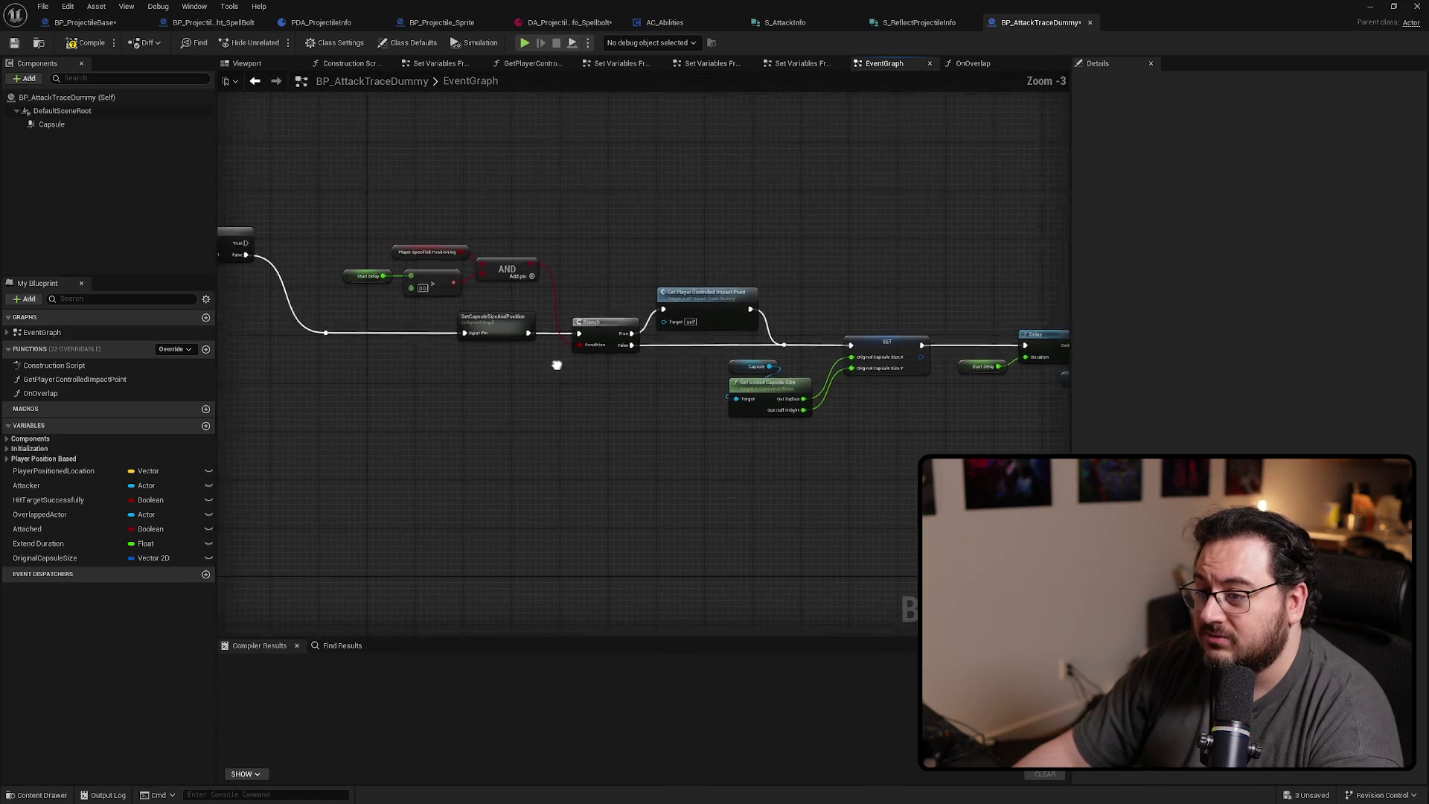
pyautogui.moveTo(309, 260)
pyautogui.mouseDown()
pyautogui.moveTo(1091, 315)
pyautogui.moveTo(740, 376)
pyautogui.moveTo(782, 253)
pyautogui.moveTo(867, 233)
pyautogui.moveTo(549, 226)
pyautogui.mouseUp()
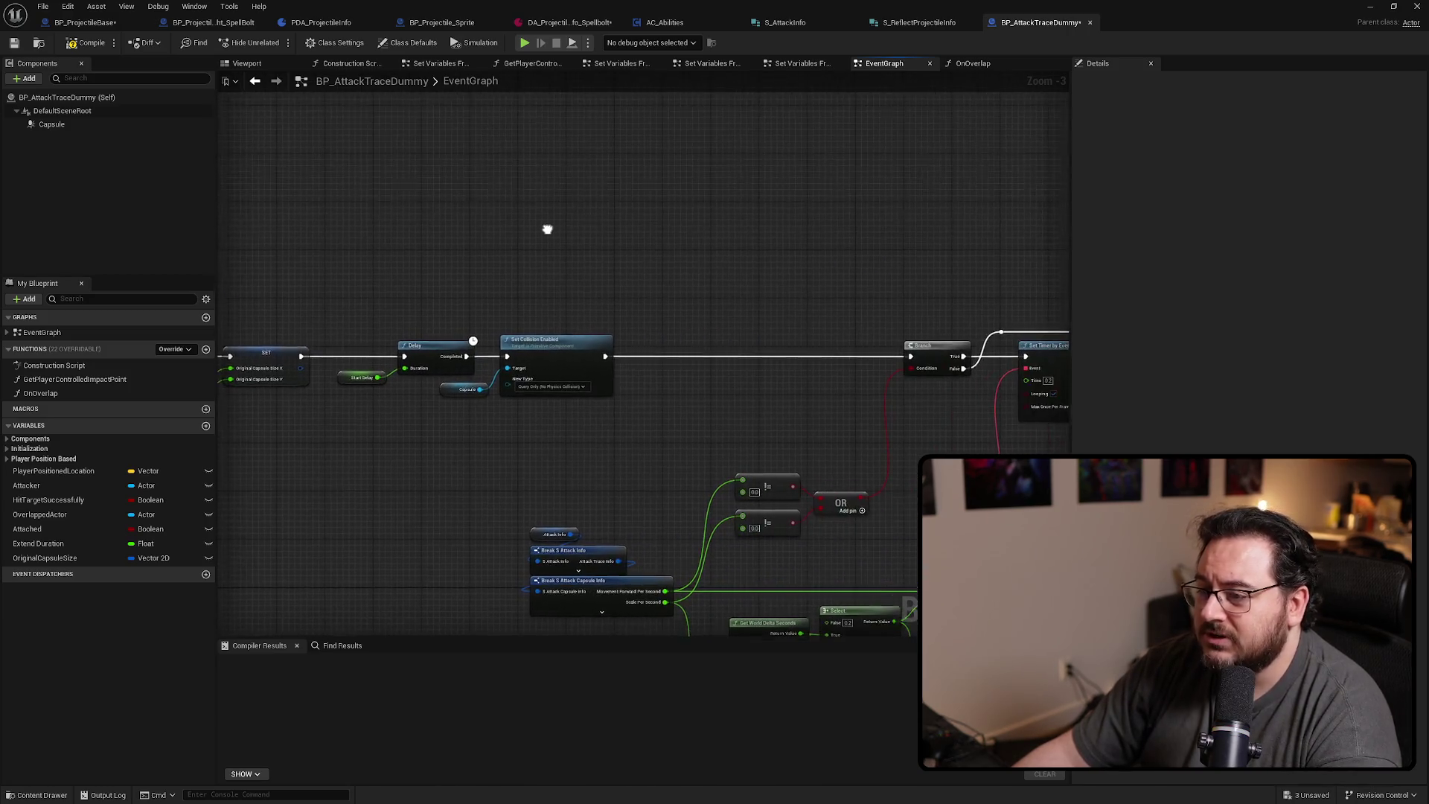
pyautogui.moveTo(707, 308)
pyautogui.mouseDown()
pyautogui.moveTo(483, 250)
pyautogui.moveTo(886, 258)
pyautogui.moveTo(343, 262)
pyautogui.mouseUp()
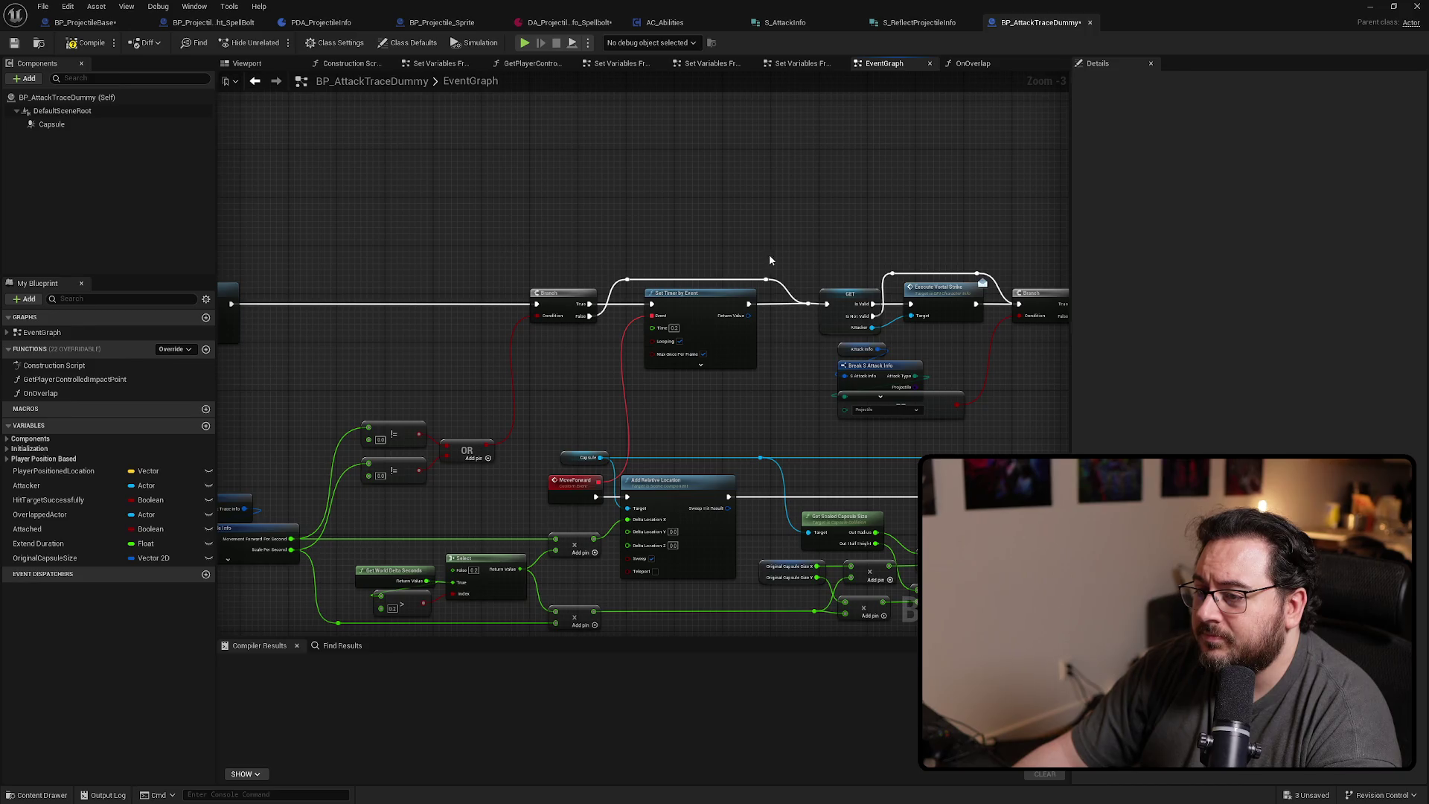
pyautogui.moveTo(769, 259)
pyautogui.mouseDown()
pyautogui.moveTo(1005, 268)
pyautogui.moveTo(1030, 328)
pyautogui.moveTo(578, 243)
pyautogui.moveTo(497, 279)
pyautogui.mouseUp()
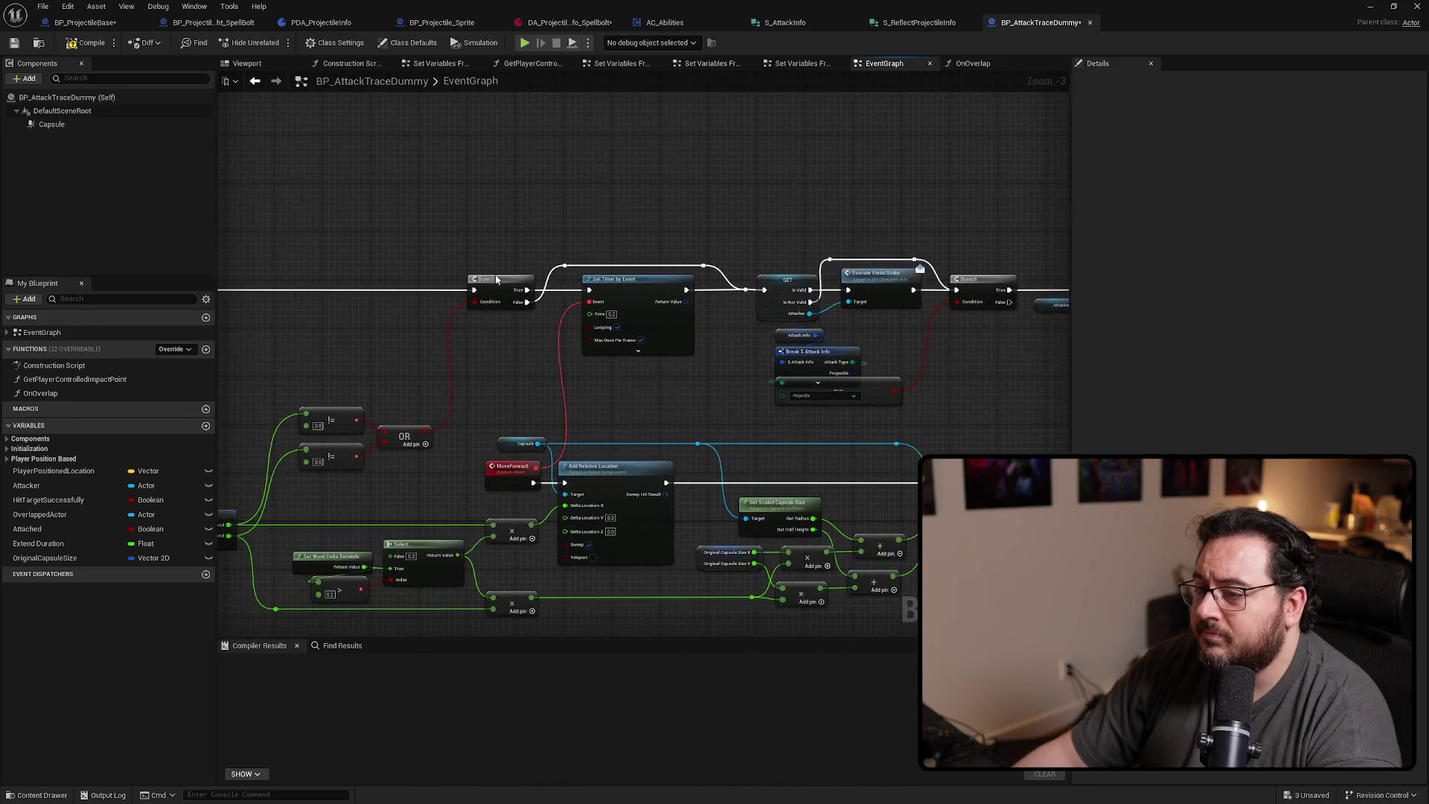
pyautogui.scroll(1, 512, 326)
pyautogui.moveTo(698, 317); pyautogui.dragTo(336, 299)
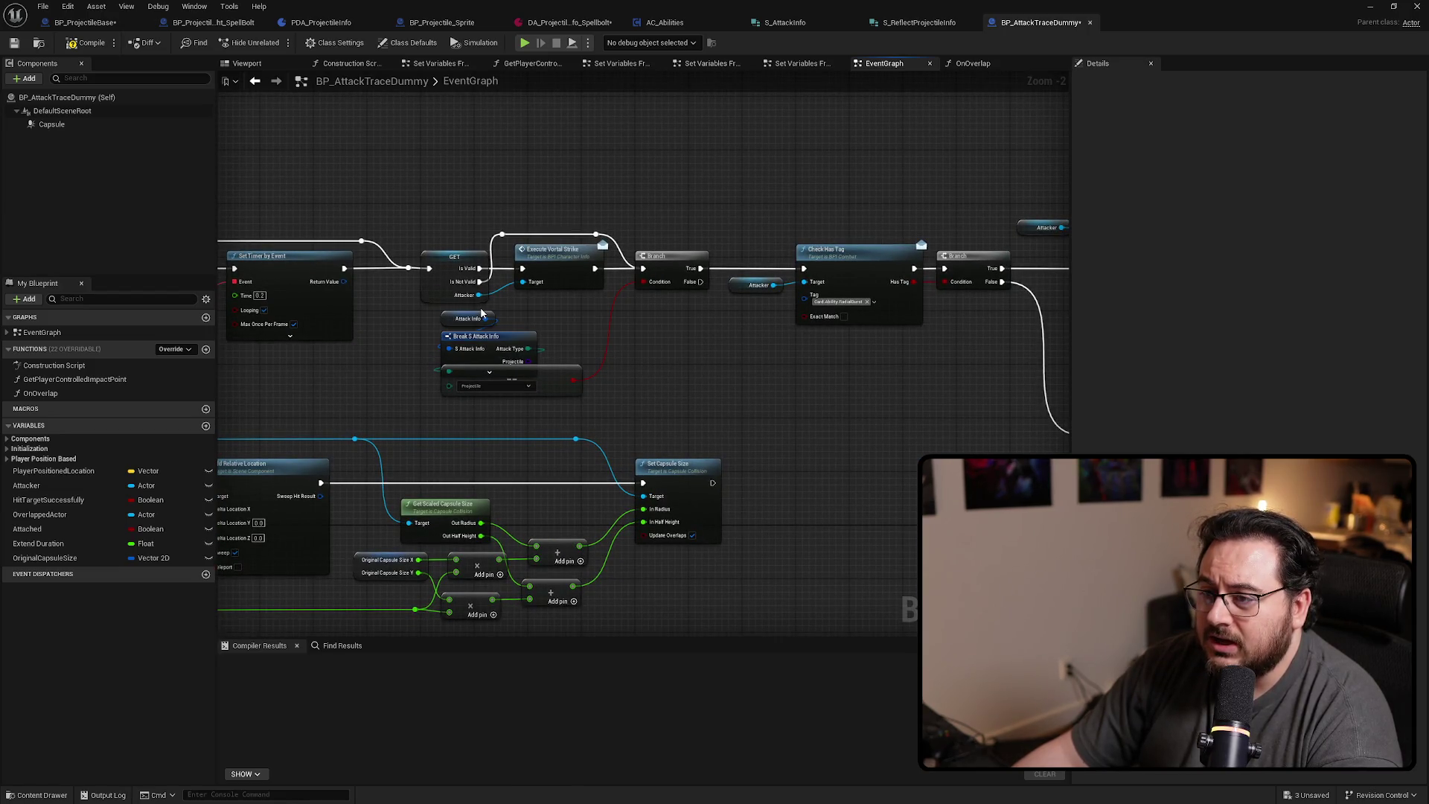
pyautogui.scroll(-2, 483, 313)
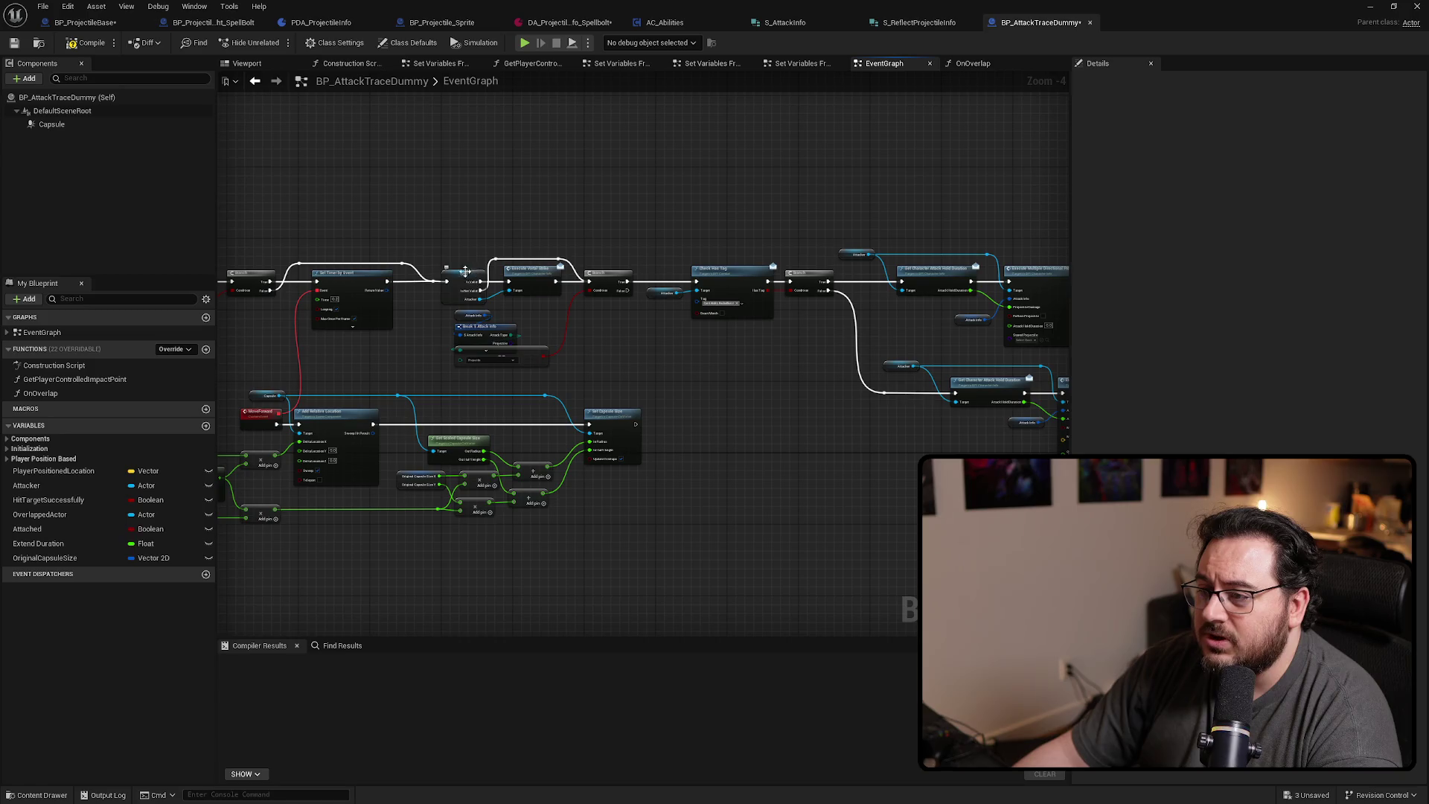
pyautogui.moveTo(465, 271)
pyautogui.mouseDown()
pyautogui.moveTo(602, 352)
pyautogui.moveTo(719, 343)
pyautogui.mouseUp()
pyautogui.moveTo(801, 281); pyautogui.dragTo(581, 377)
pyautogui.scroll(-1, 845, 410)
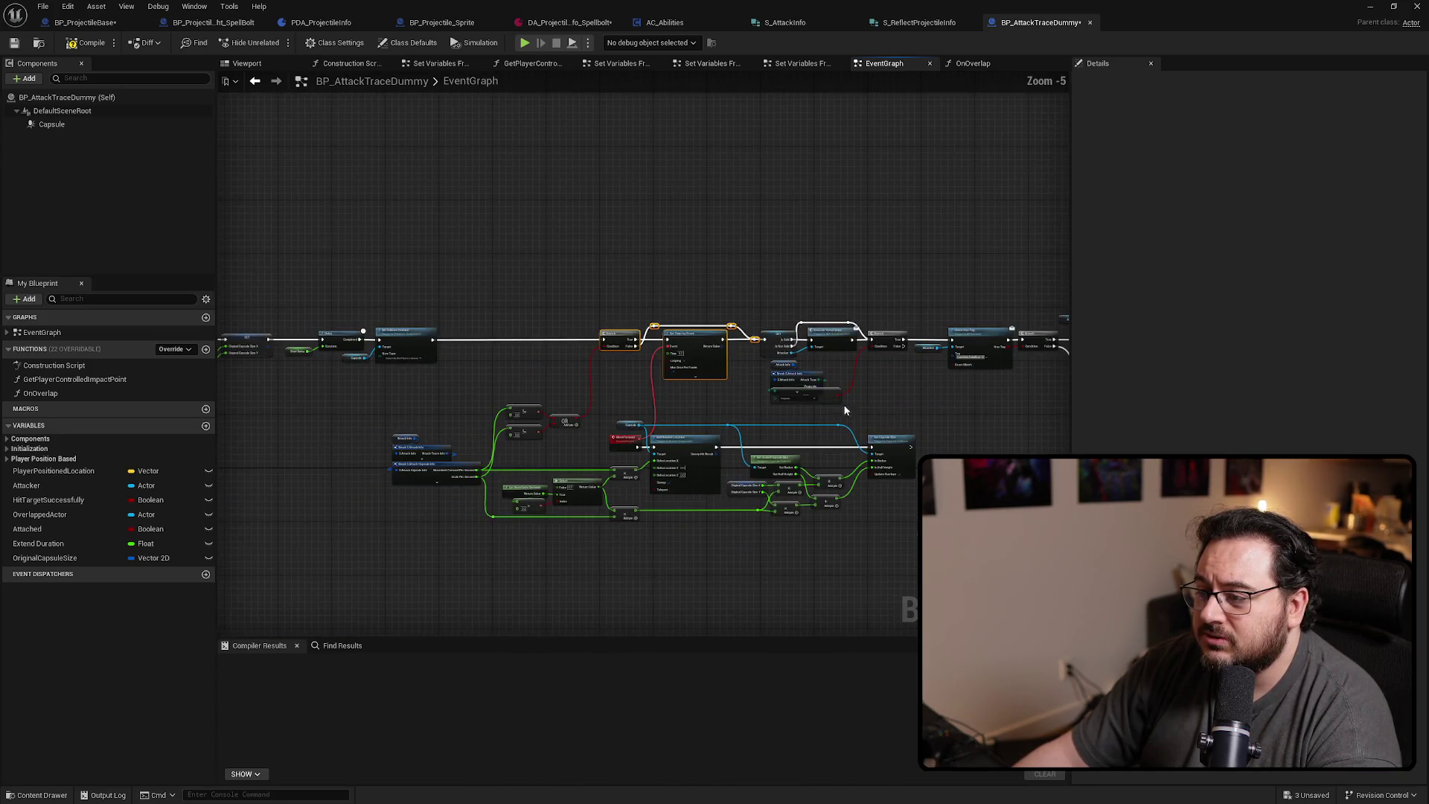
pyautogui.moveTo(841, 500); pyautogui.dragTo(333, 604)
pyautogui.press('Left')
pyautogui.press('Left')
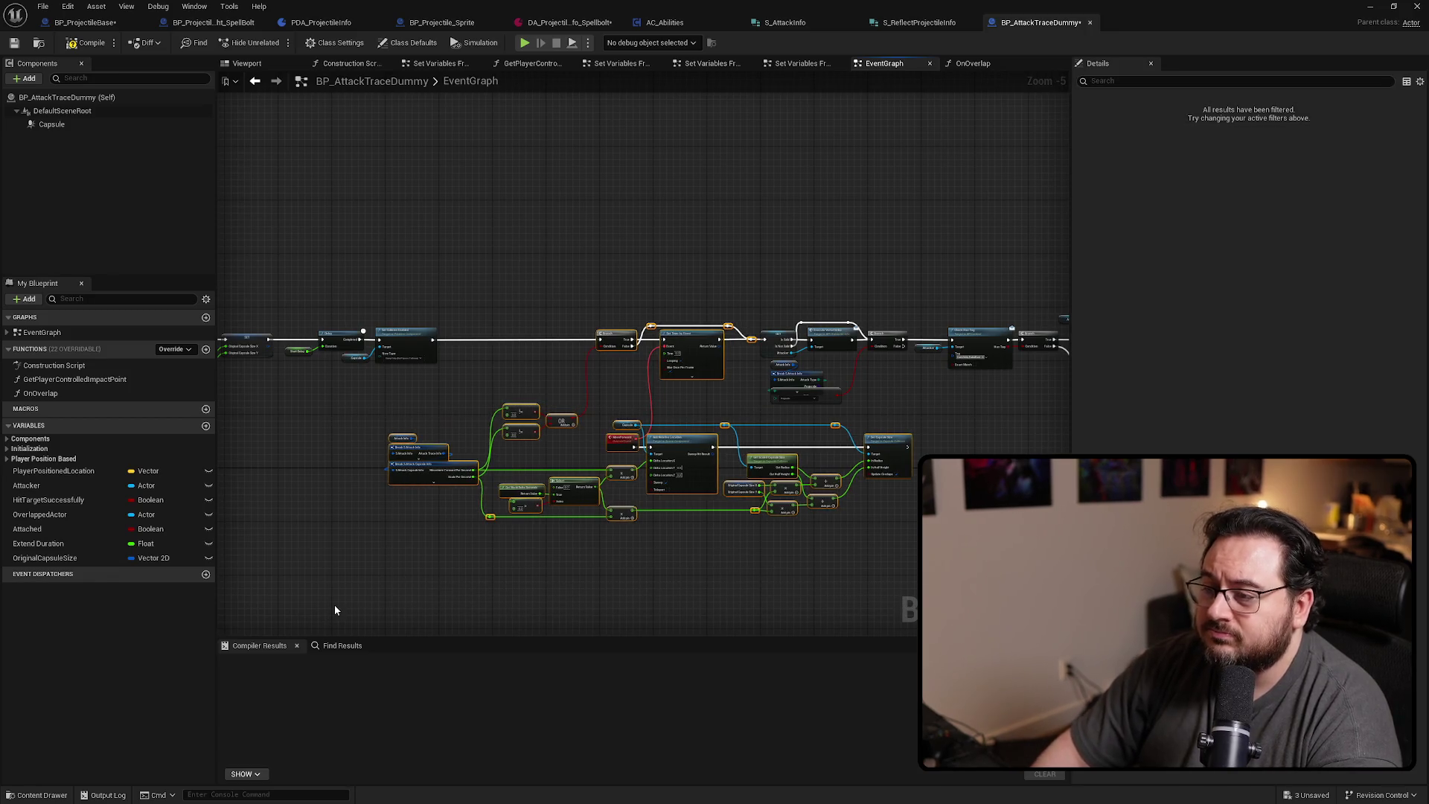
pyautogui.press('Left')
pyautogui.press('Left')
pyautogui.press('Left')
pyautogui.moveTo(459, 325)
pyautogui.mouseDown()
pyautogui.moveTo(709, 325)
pyautogui.moveTo(866, 375)
pyautogui.mouseUp()
pyautogui.moveTo(300, 335)
pyautogui.mouseDown()
pyautogui.moveTo(1079, 373)
pyautogui.moveTo(813, 387)
pyautogui.mouseUp()
pyautogui.press('Escape')
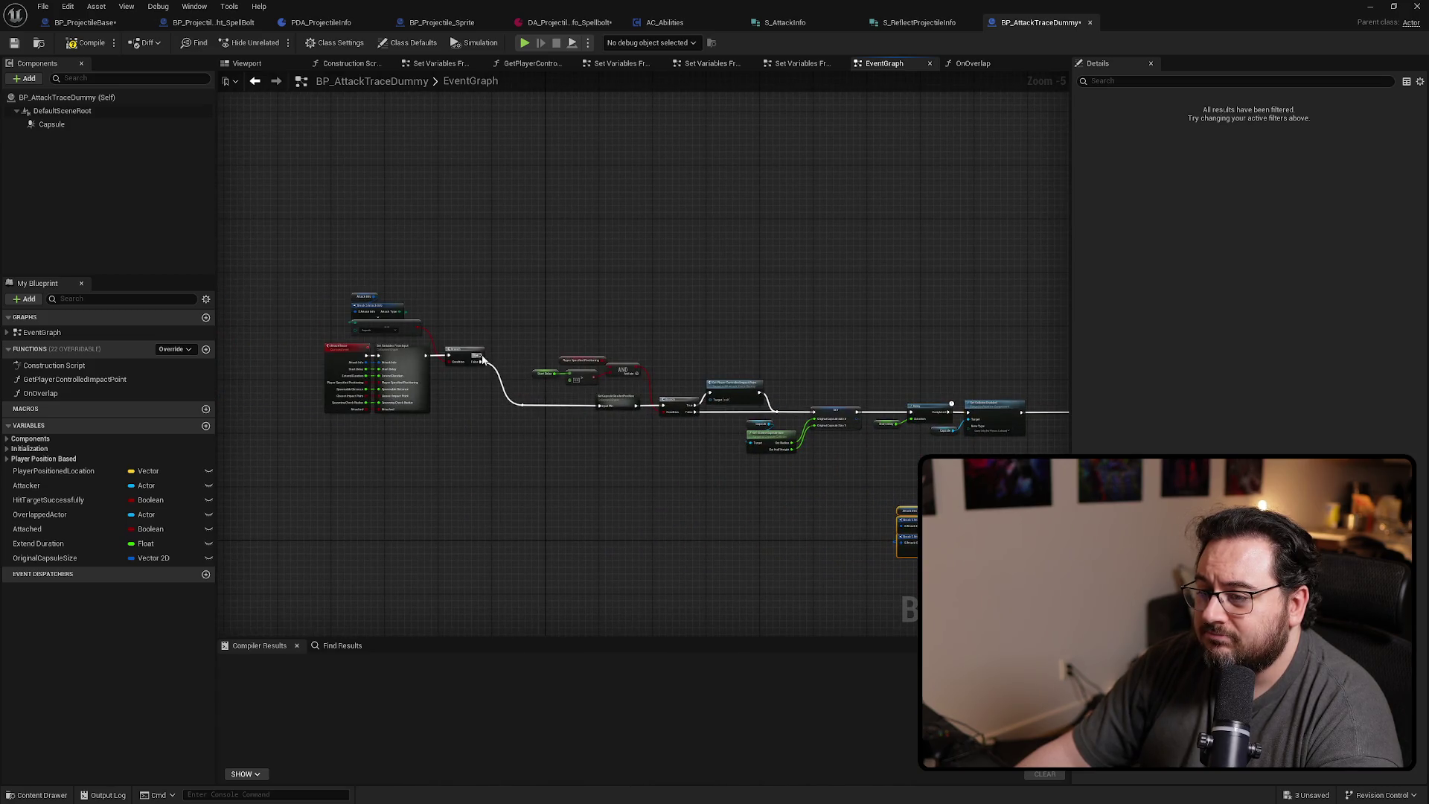
pyautogui.scroll(3, 989, 410)
pyautogui.moveTo(990, 409); pyautogui.dragTo(720, 416)
pyautogui.doubleClick(286, 381)
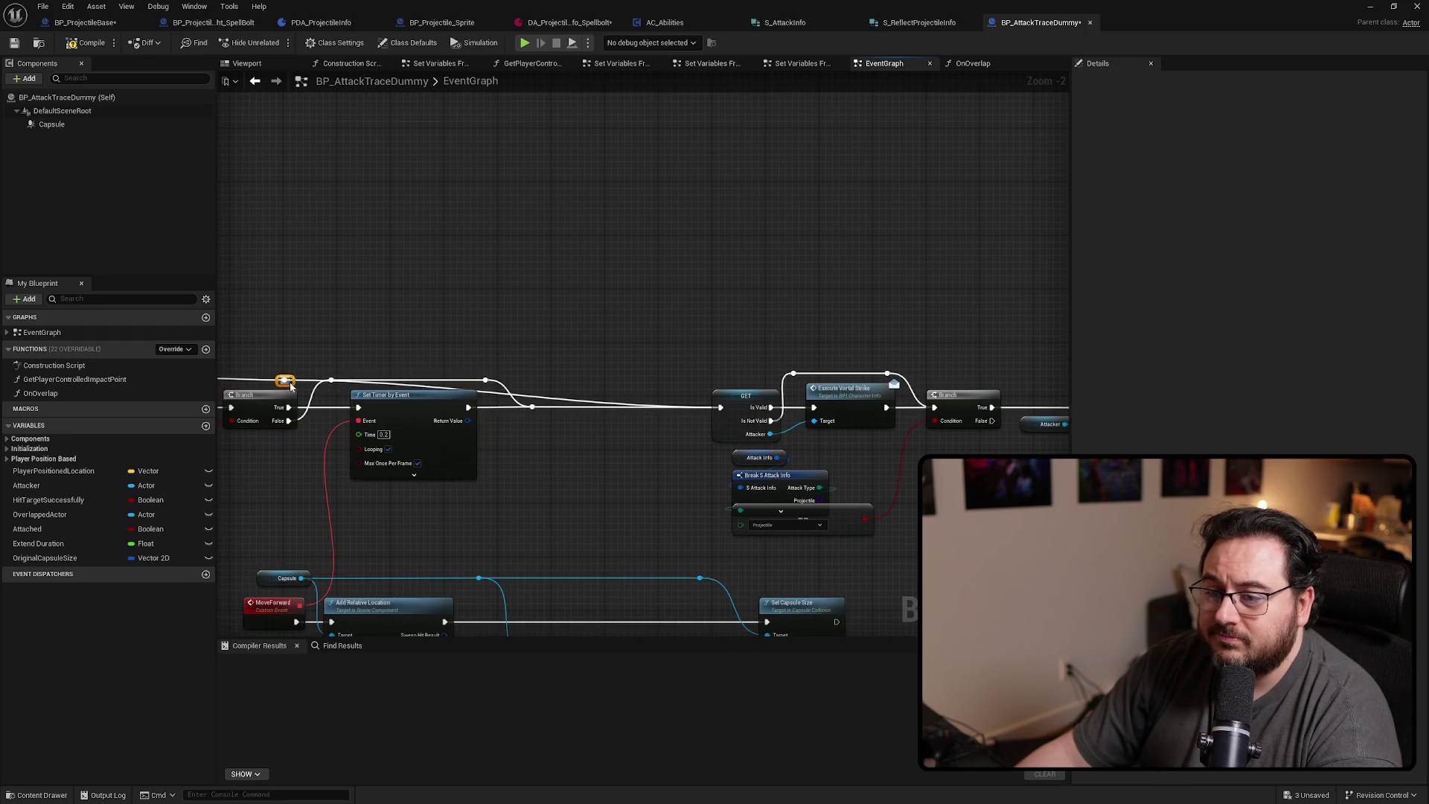
pyautogui.moveTo(627, 281)
pyautogui.mouseDown()
pyautogui.moveTo(690, 311)
pyautogui.moveTo(787, 326)
pyautogui.moveTo(917, 313)
pyautogui.moveTo(880, 309)
pyautogui.mouseUp()
pyautogui.scroll(-3, 690, 311)
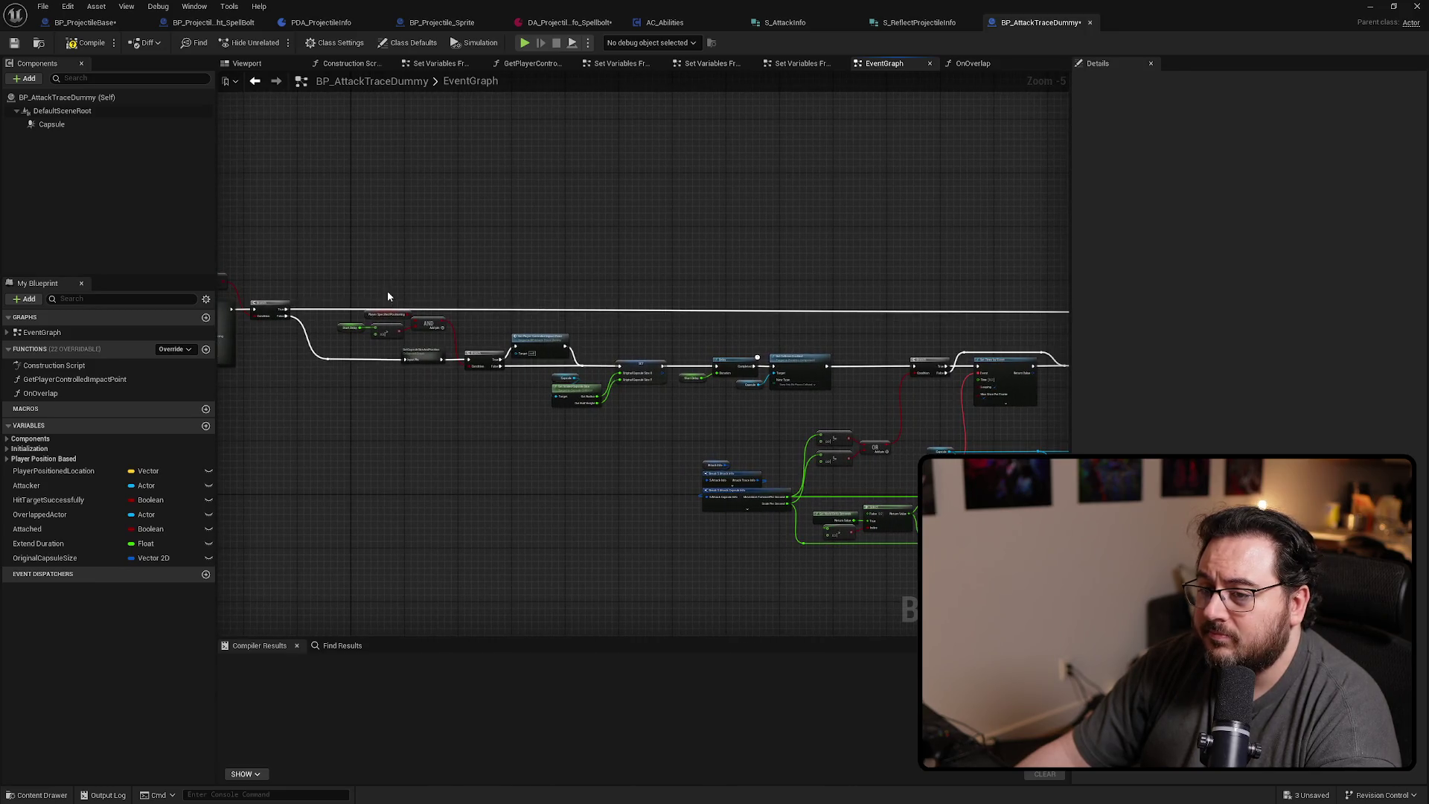
pyautogui.moveTo(389, 296)
pyautogui.mouseDown()
pyautogui.moveTo(441, 310)
pyautogui.moveTo(335, 313)
pyautogui.moveTo(474, 358)
pyautogui.mouseUp()
pyautogui.scroll(4, 708, 335)
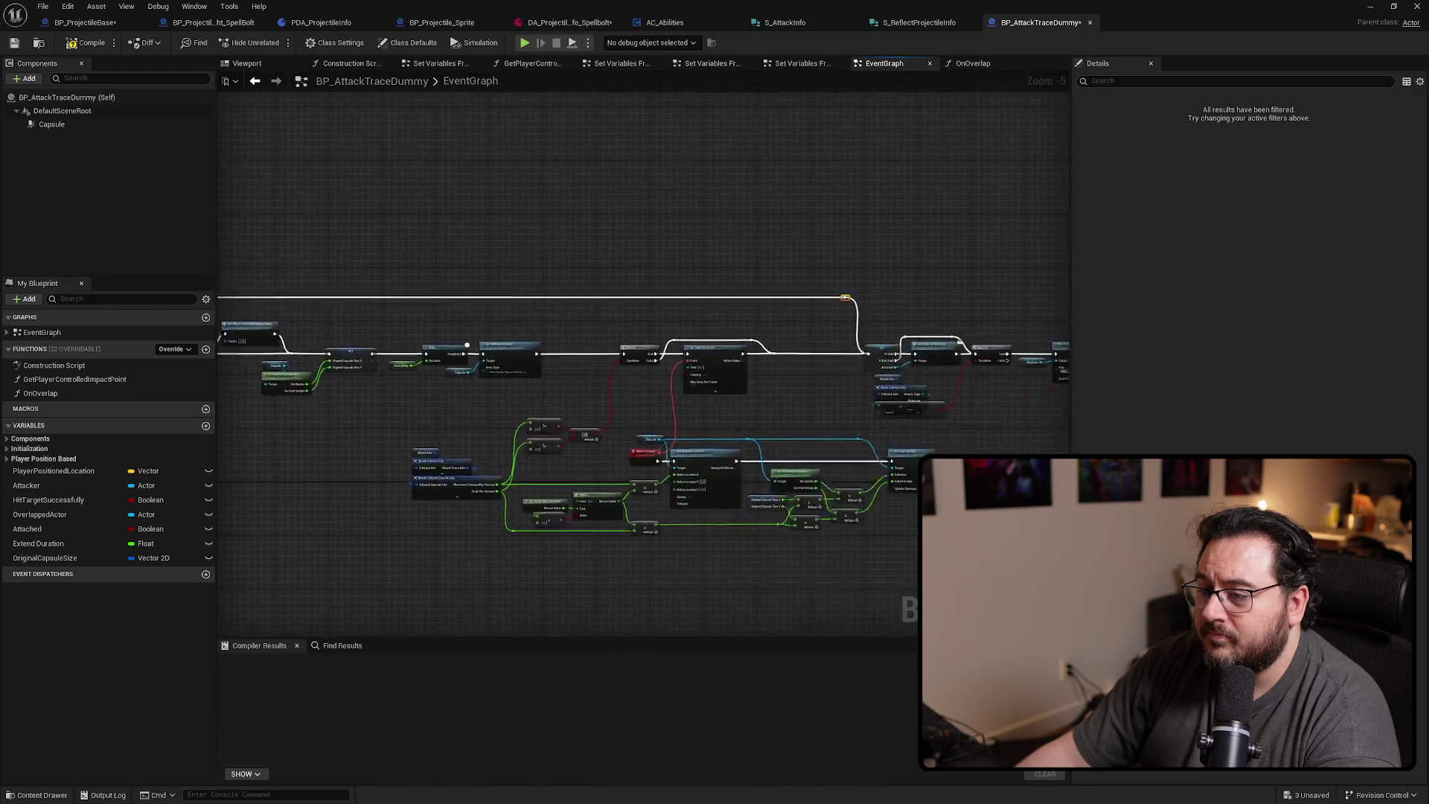
pyautogui.moveTo(751, 340); pyautogui.dragTo(503, 265)
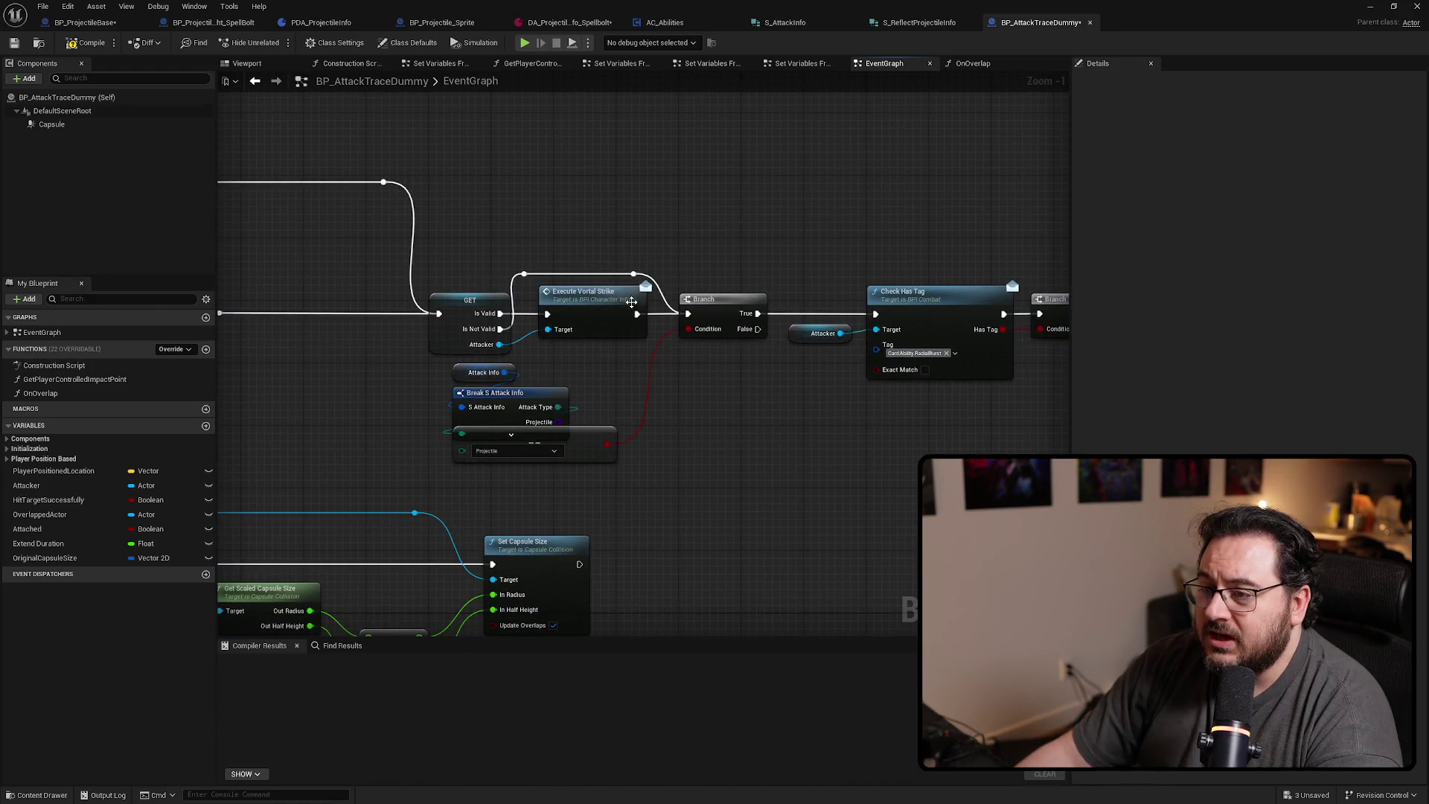
# Inspect the Break S Attack Info node and the reroute knot above Execute Vortal Strike
pyautogui.click(554, 394)
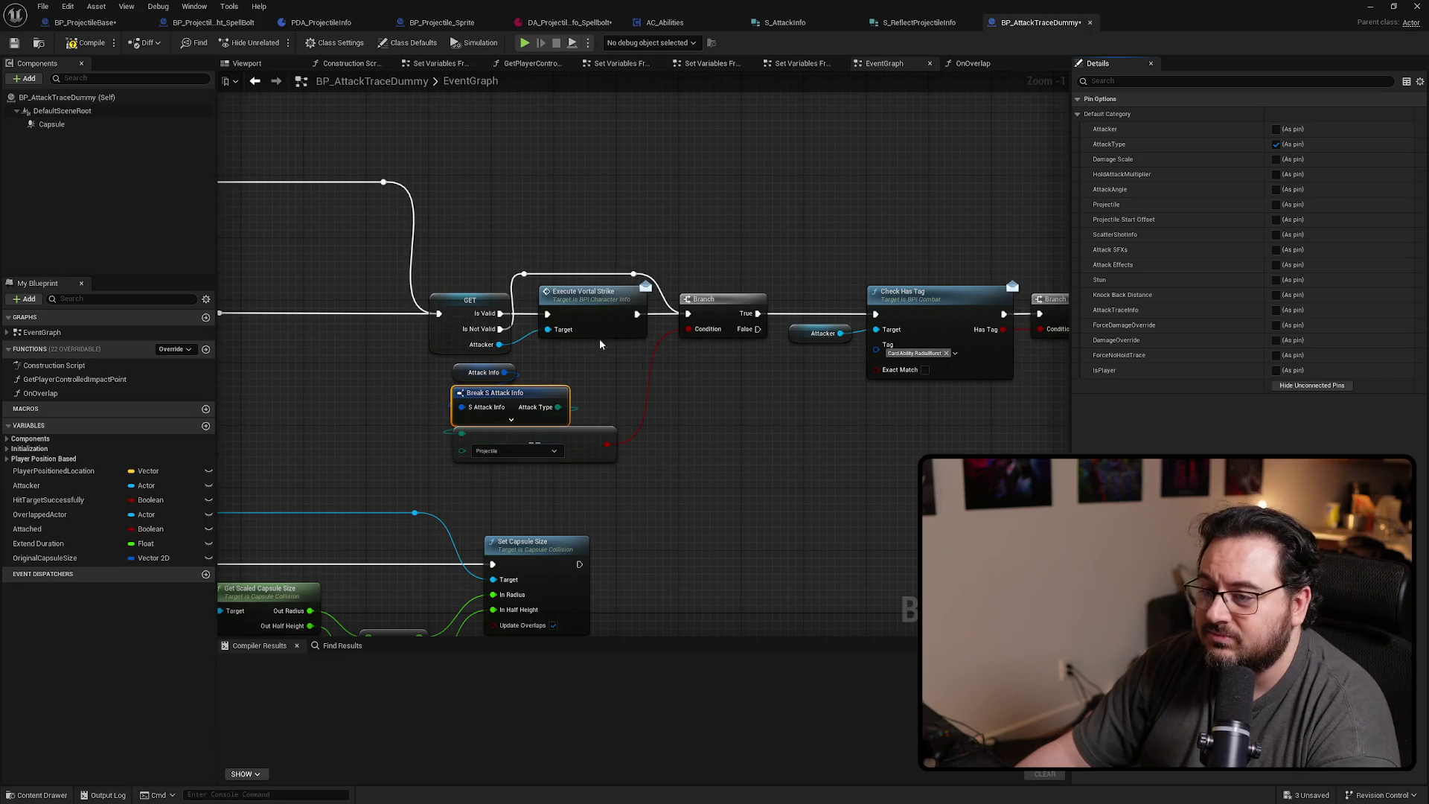
pyautogui.moveTo(677, 320)
pyautogui.mouseDown()
pyautogui.moveTo(765, 445)
pyautogui.moveTo(382, 439)
pyautogui.moveTo(476, 387)
pyautogui.moveTo(728, 415)
pyautogui.mouseUp()
pyautogui.click(559, 272)
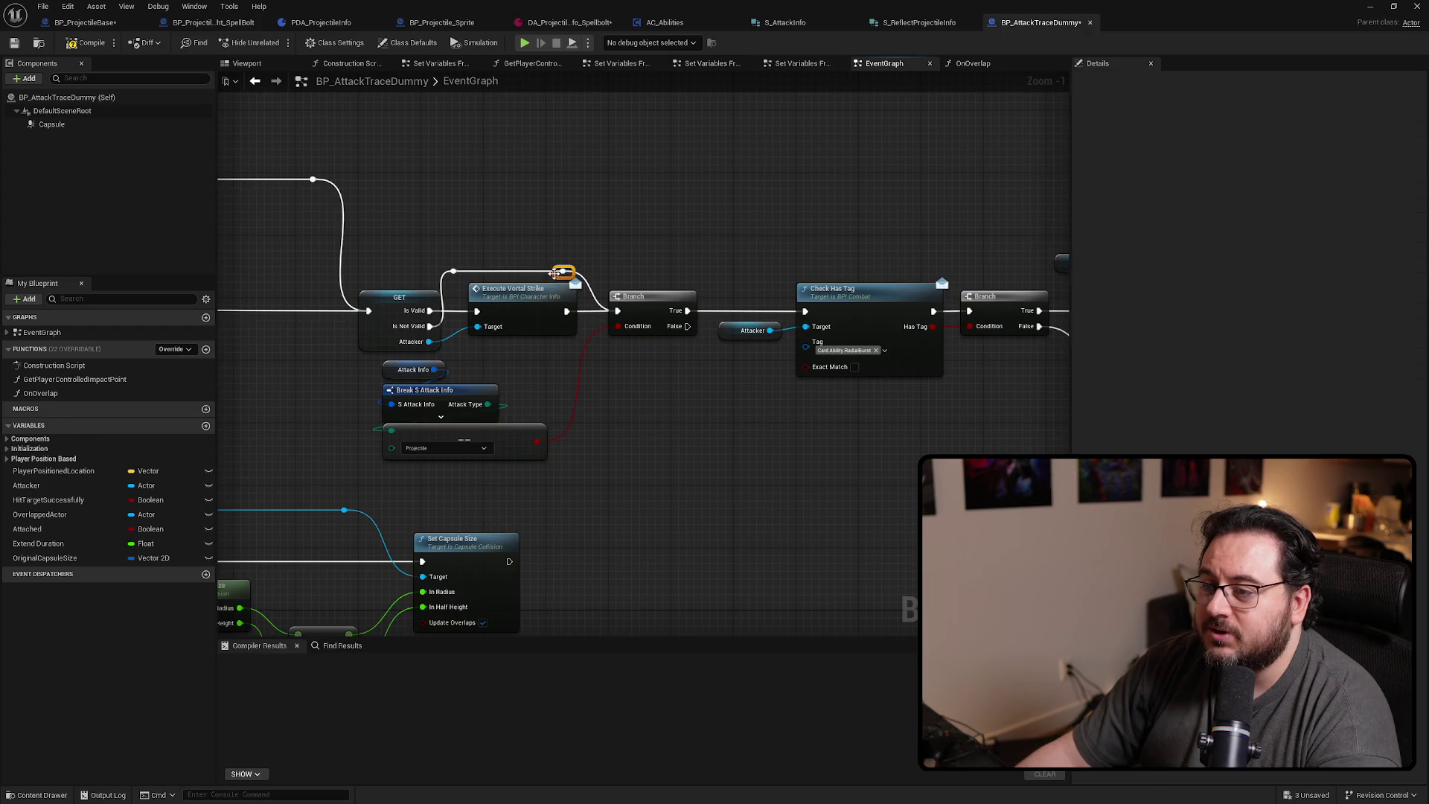
pyautogui.scroll(-4, 648, 316)
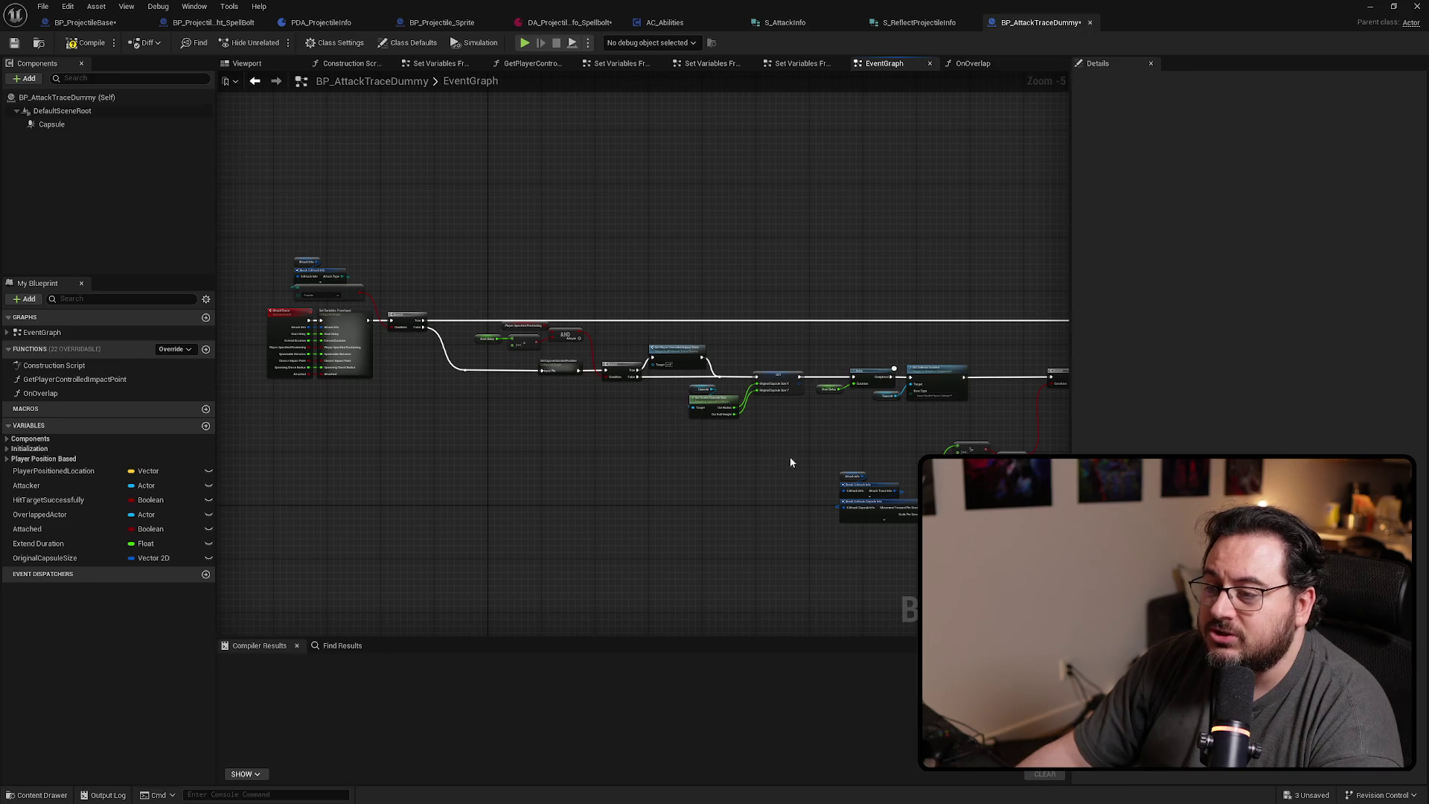
pyautogui.scroll(4, 657, 357)
pyautogui.moveTo(800, 475)
pyautogui.mouseDown()
pyautogui.moveTo(645, 393)
pyautogui.moveTo(715, 369)
pyautogui.moveTo(798, 250)
pyautogui.mouseUp()
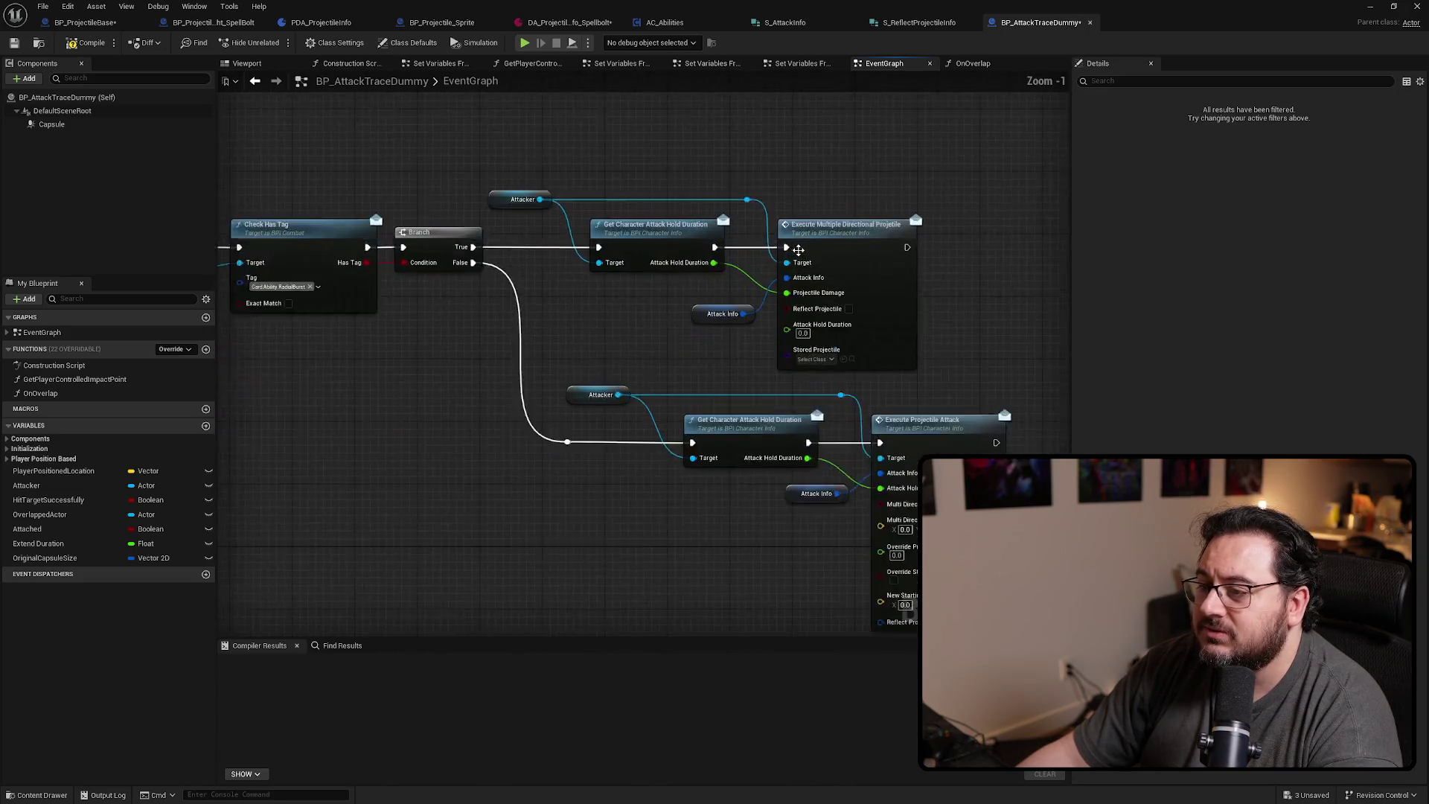
pyautogui.scroll(1, 798, 250)
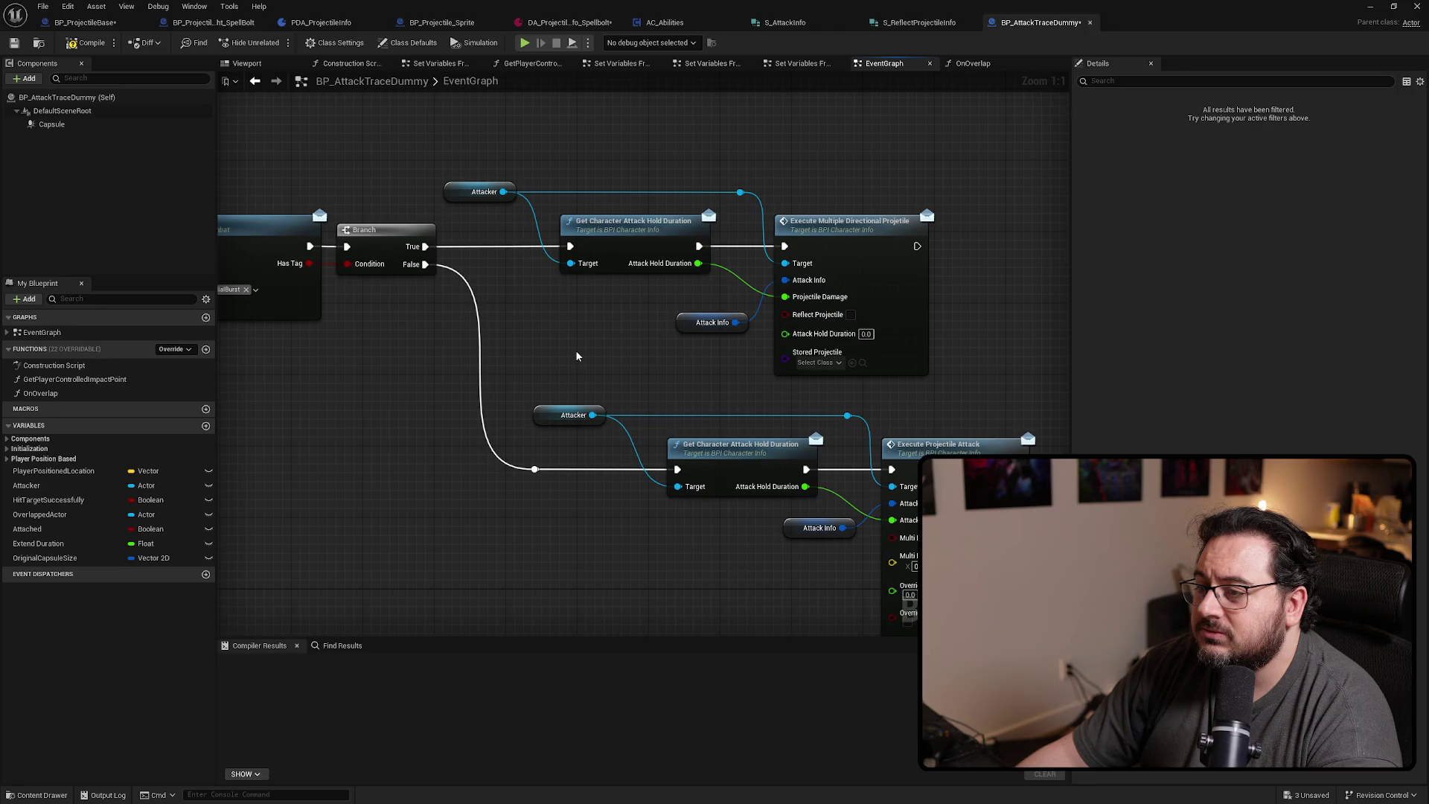
pyautogui.moveTo(565, 353)
pyautogui.mouseDown()
pyautogui.moveTo(1049, 356)
pyautogui.moveTo(950, 382)
pyautogui.moveTo(816, 364)
pyautogui.moveTo(633, 368)
pyautogui.mouseUp()
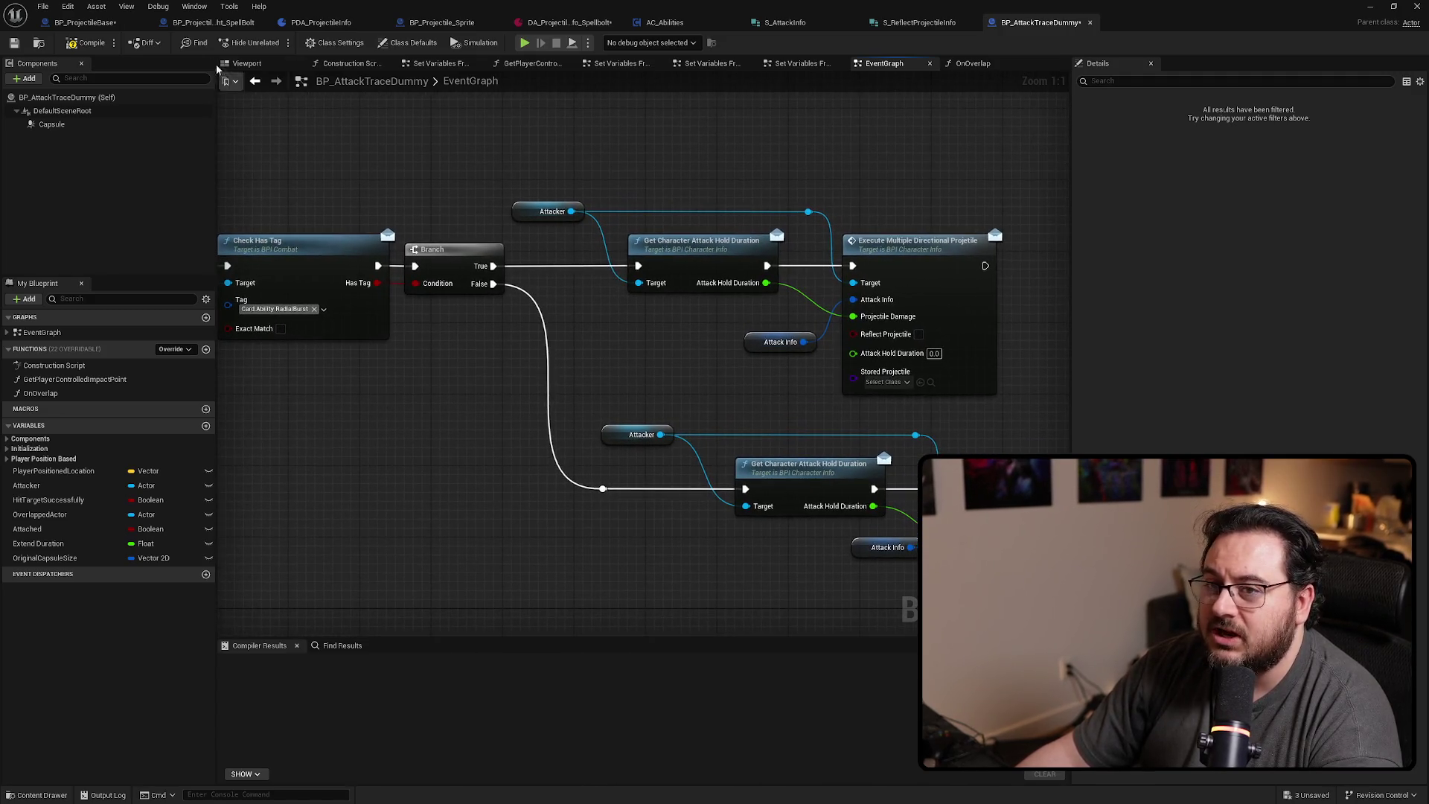
# Compile BP_AttackTraceDummy and check the Execute Projectile Attack path
pyautogui.click(97, 47)
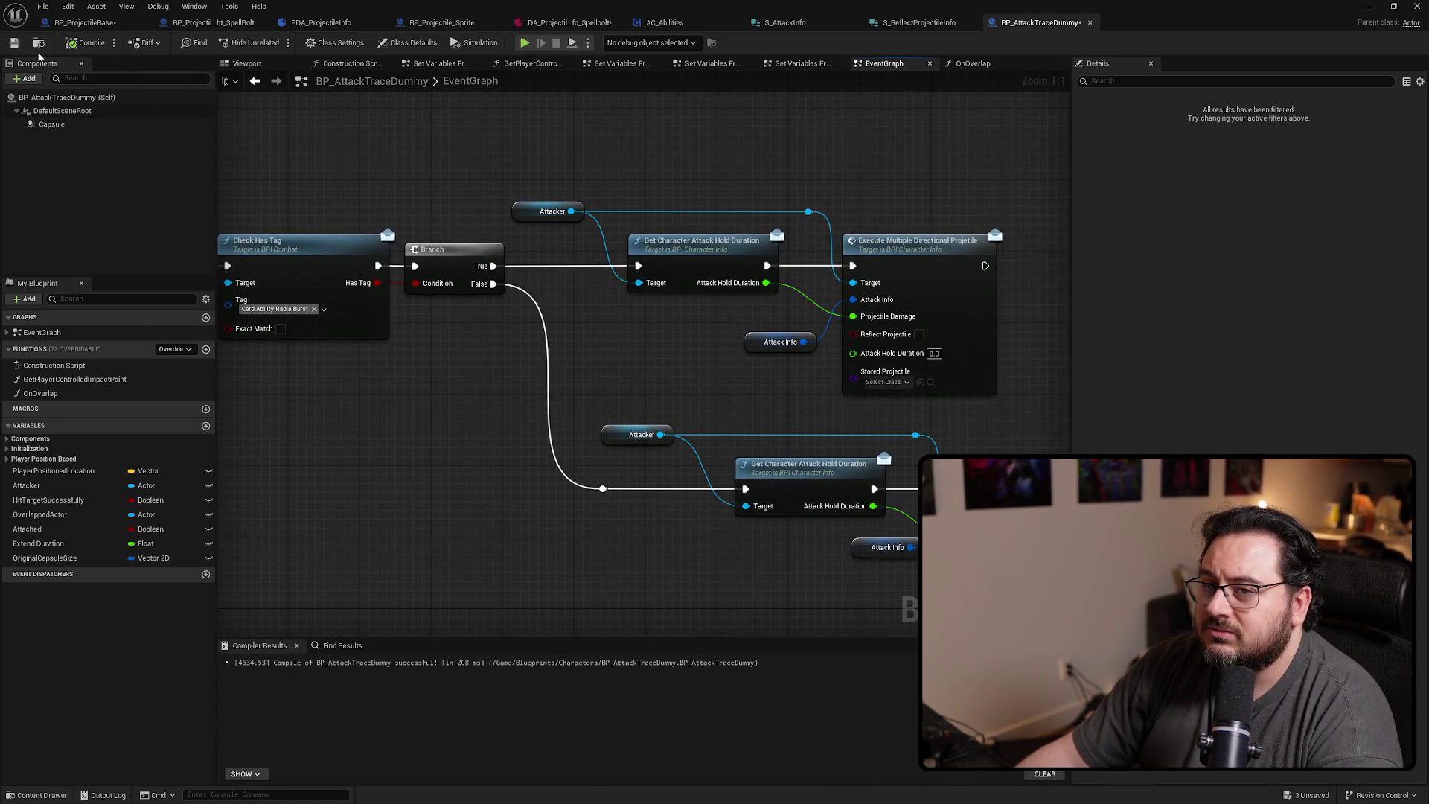
pyautogui.moveTo(570, 348); pyautogui.dragTo(717, 403)
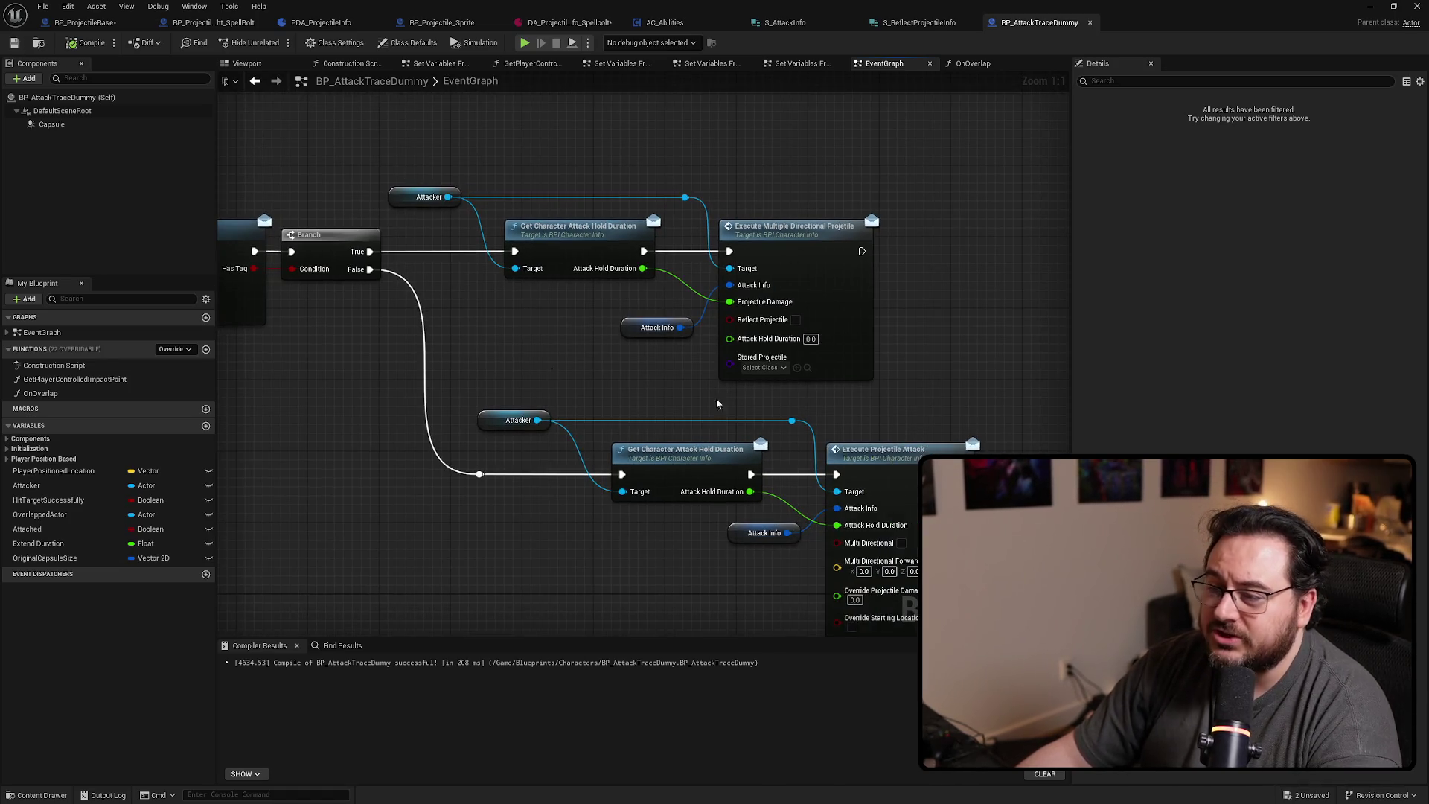
pyautogui.scroll(-5, 676, 230)
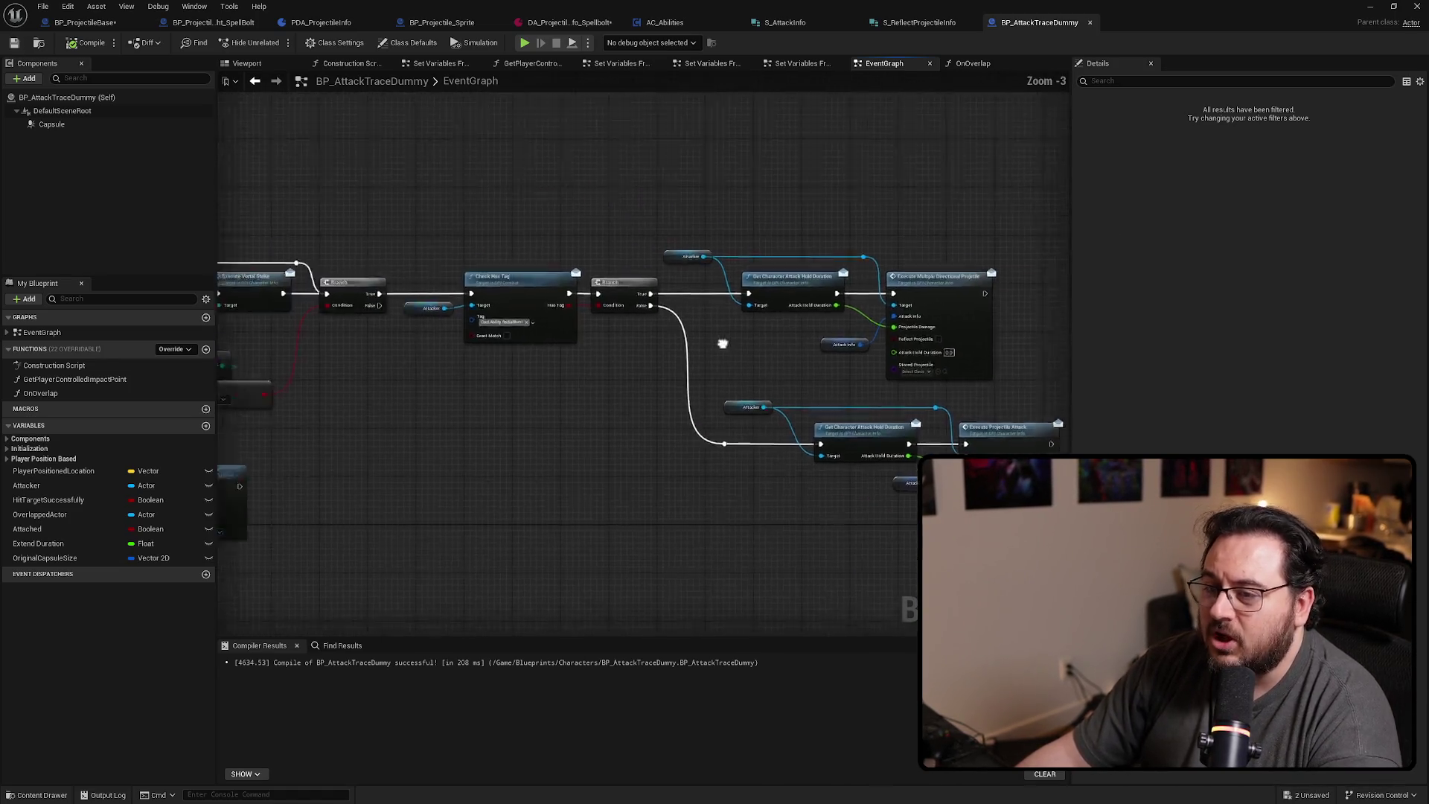
pyautogui.moveTo(459, 339); pyautogui.dragTo(844, 370)
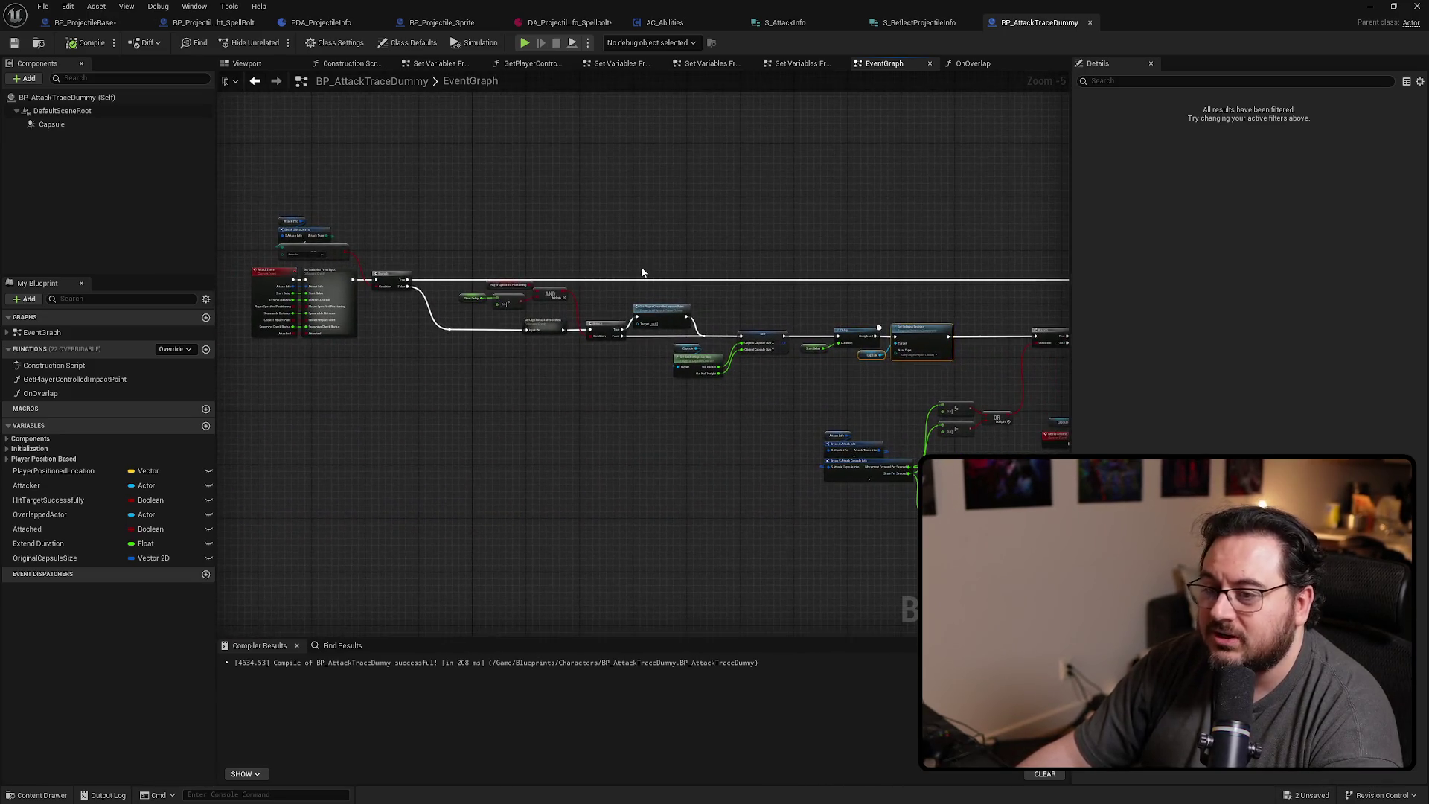
# Play-test fullscreen, firing magenta projectiles at the enemy line, then stop and return to the blueprint
pyautogui.hotkey('alt', 'Tab')
pyautogui.press('F11')
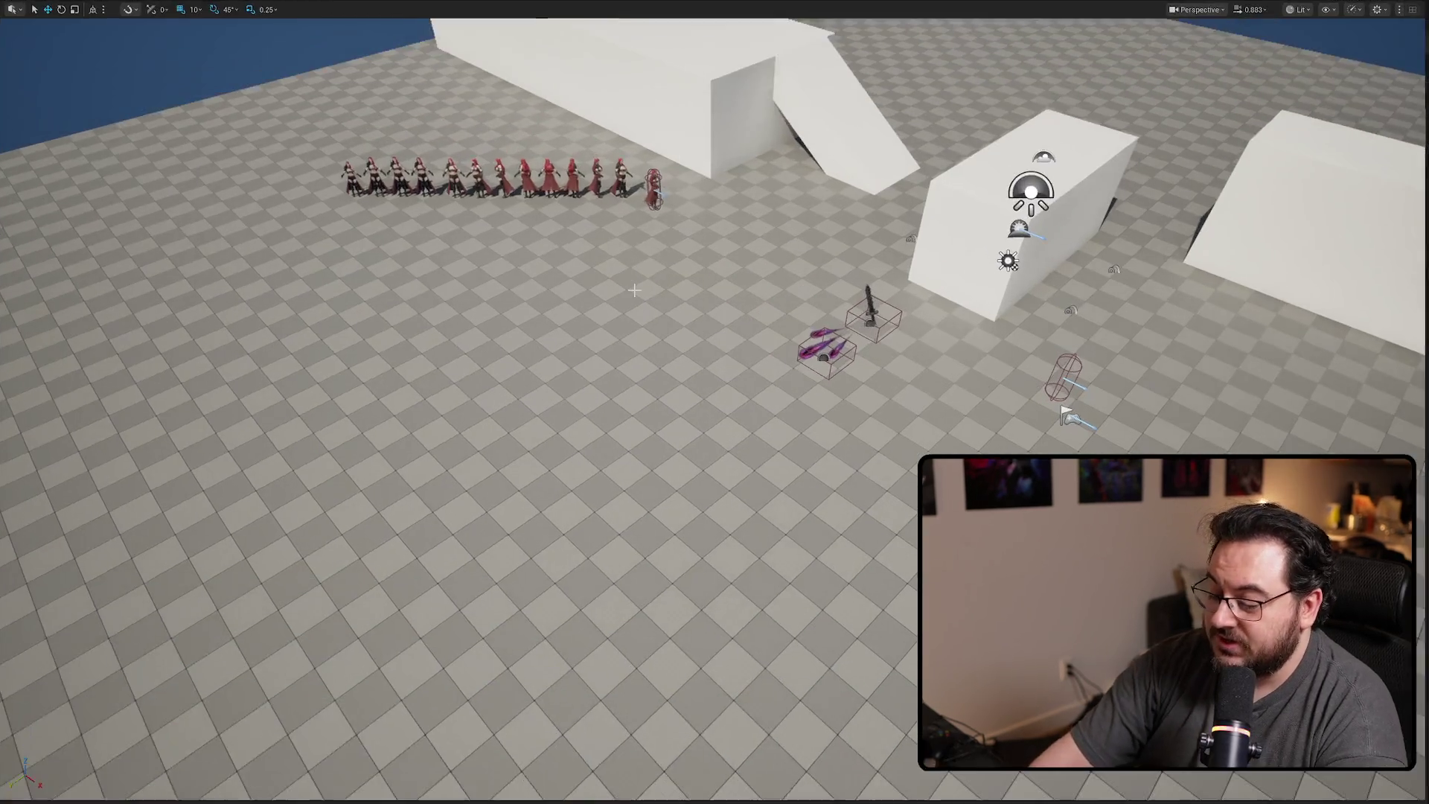
pyautogui.hotkey('alt', 'p')
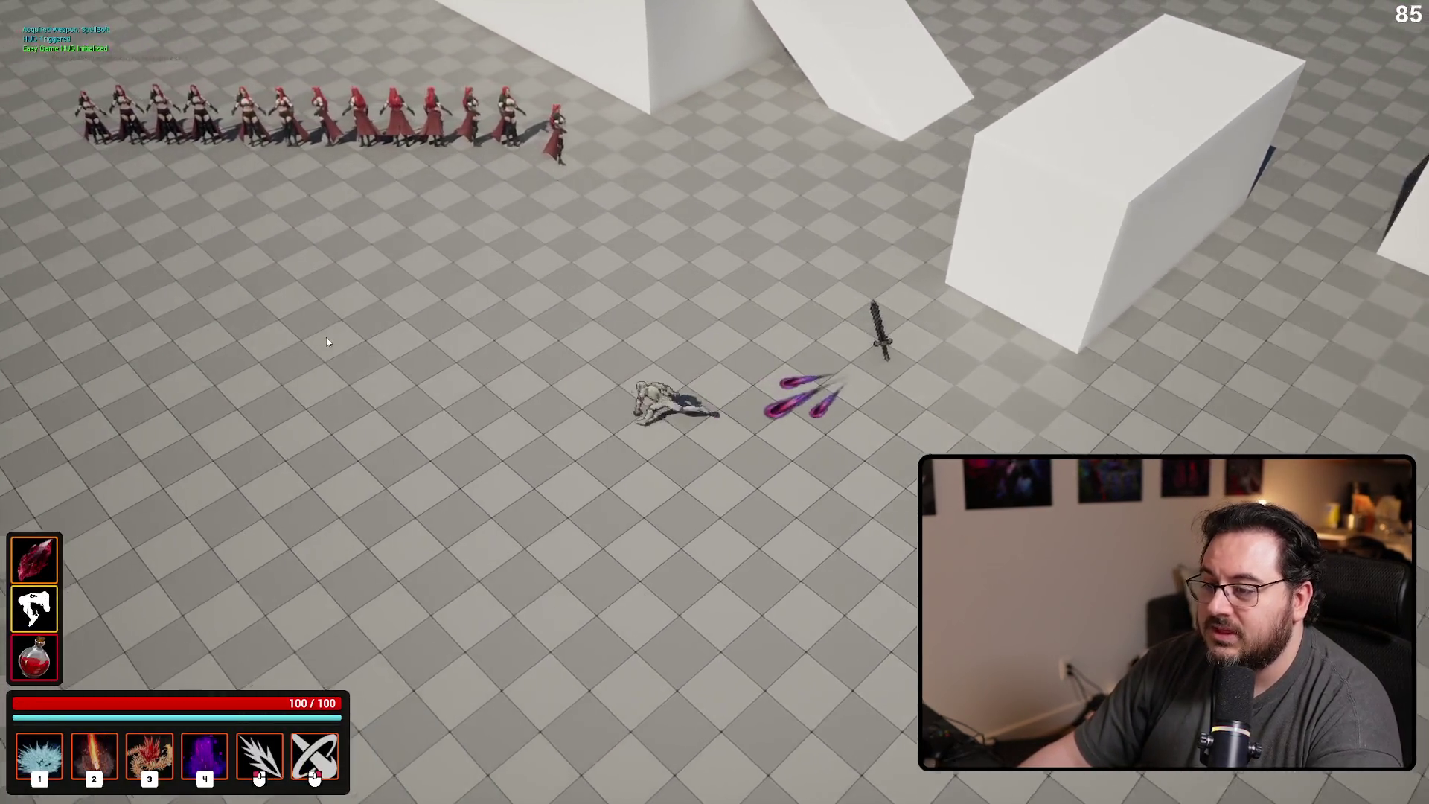
pyautogui.click(326, 342)
pyautogui.click(322, 415)
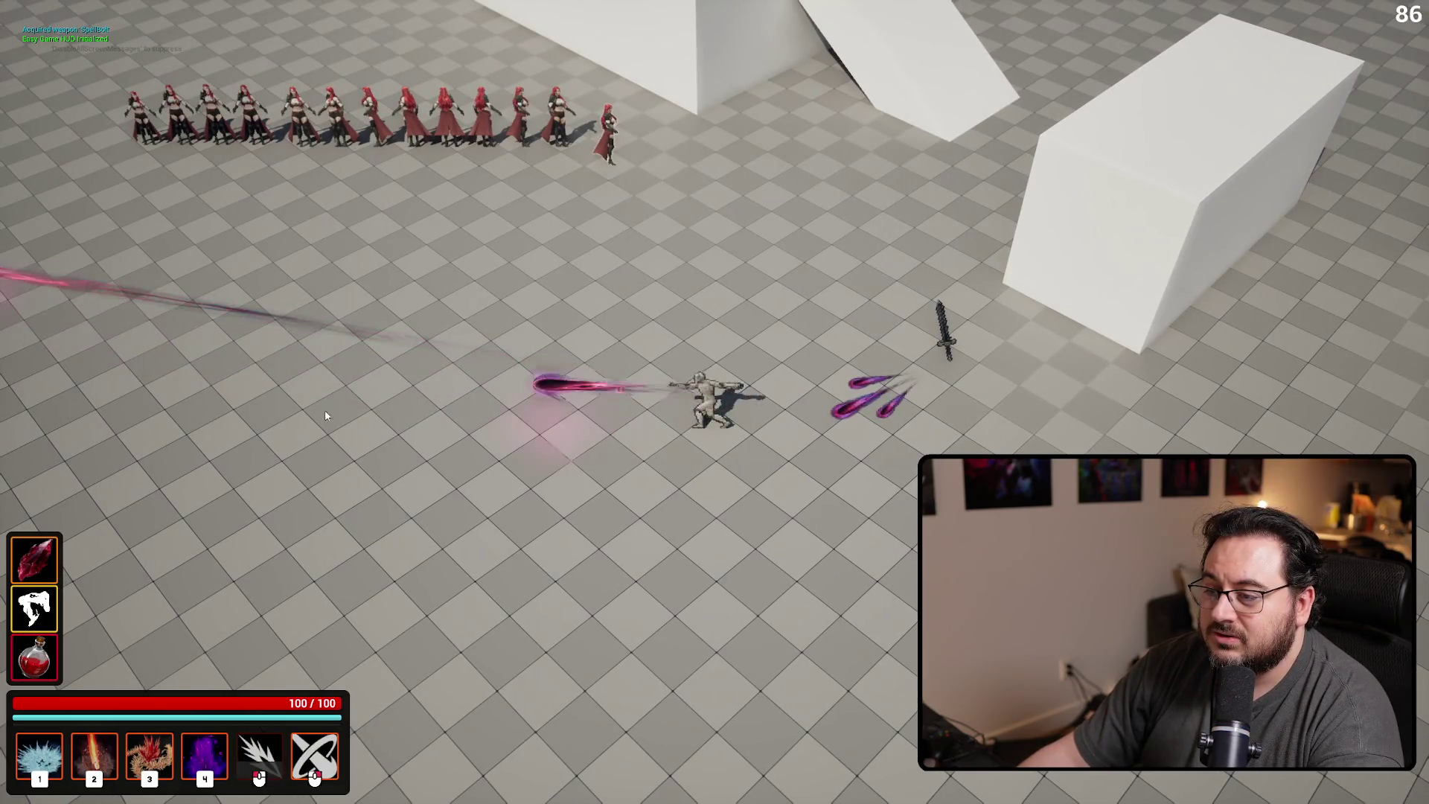
pyautogui.click(331, 211)
pyautogui.click(194, 364)
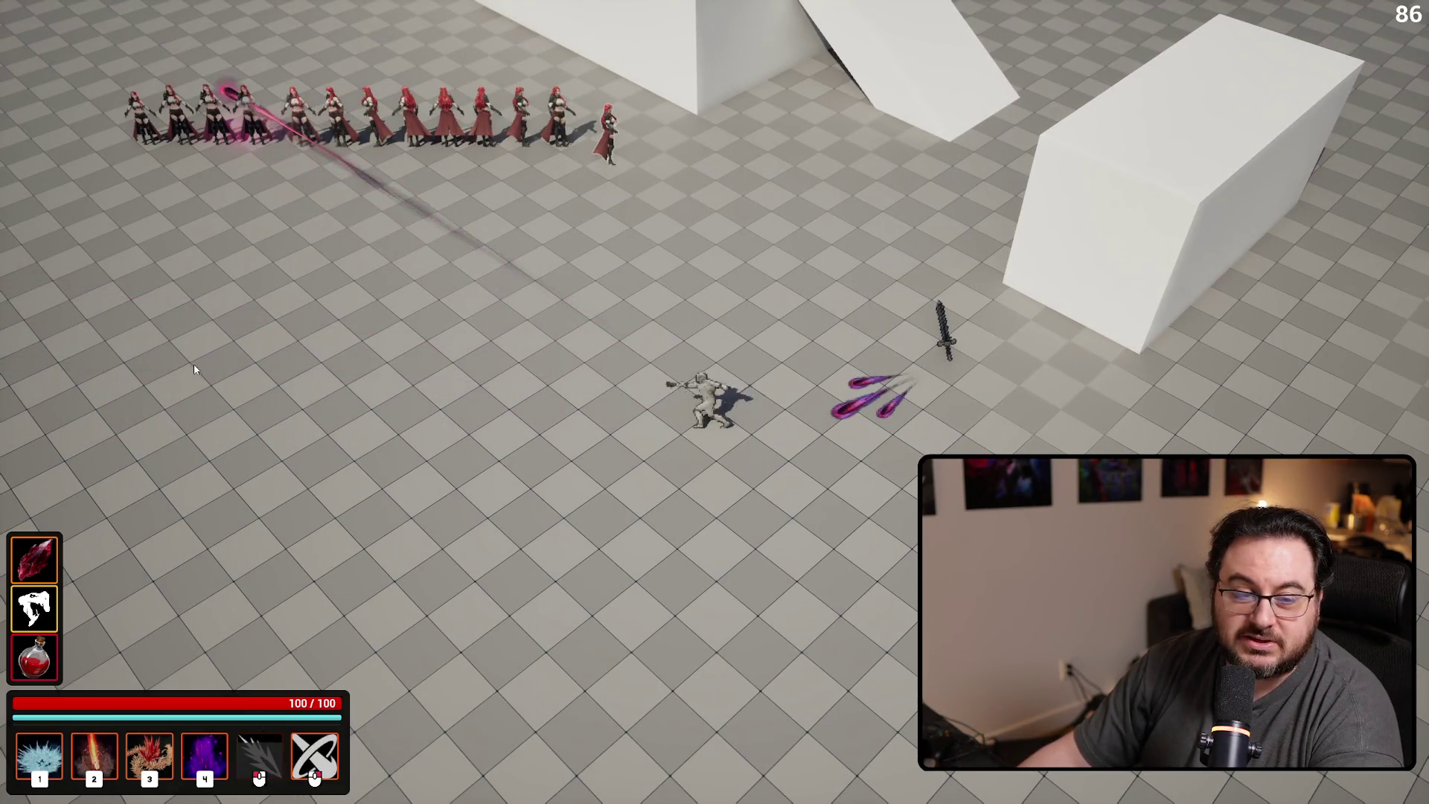
pyautogui.click(234, 141)
pyautogui.click(262, 367)
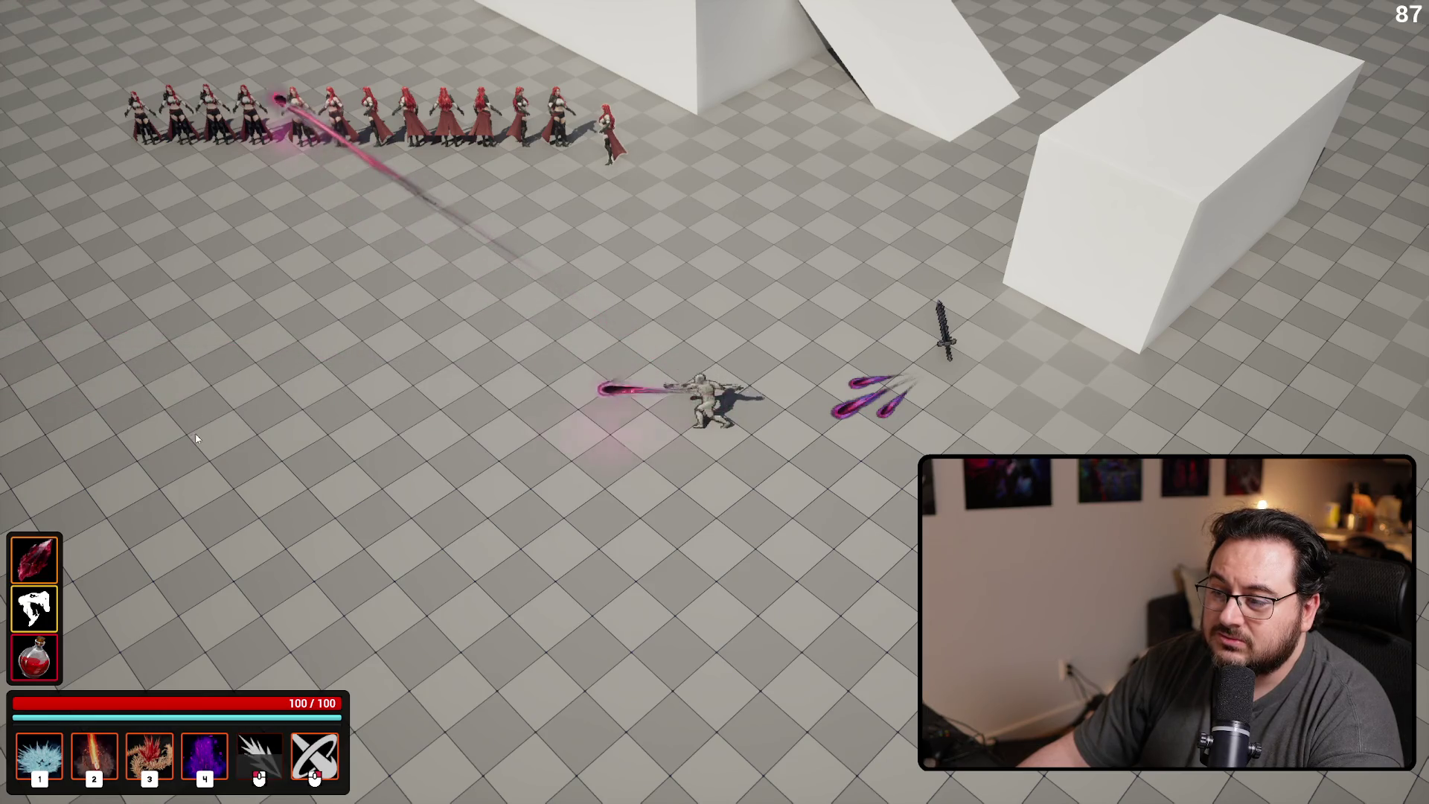
pyautogui.click(254, 475)
pyautogui.click(320, 82)
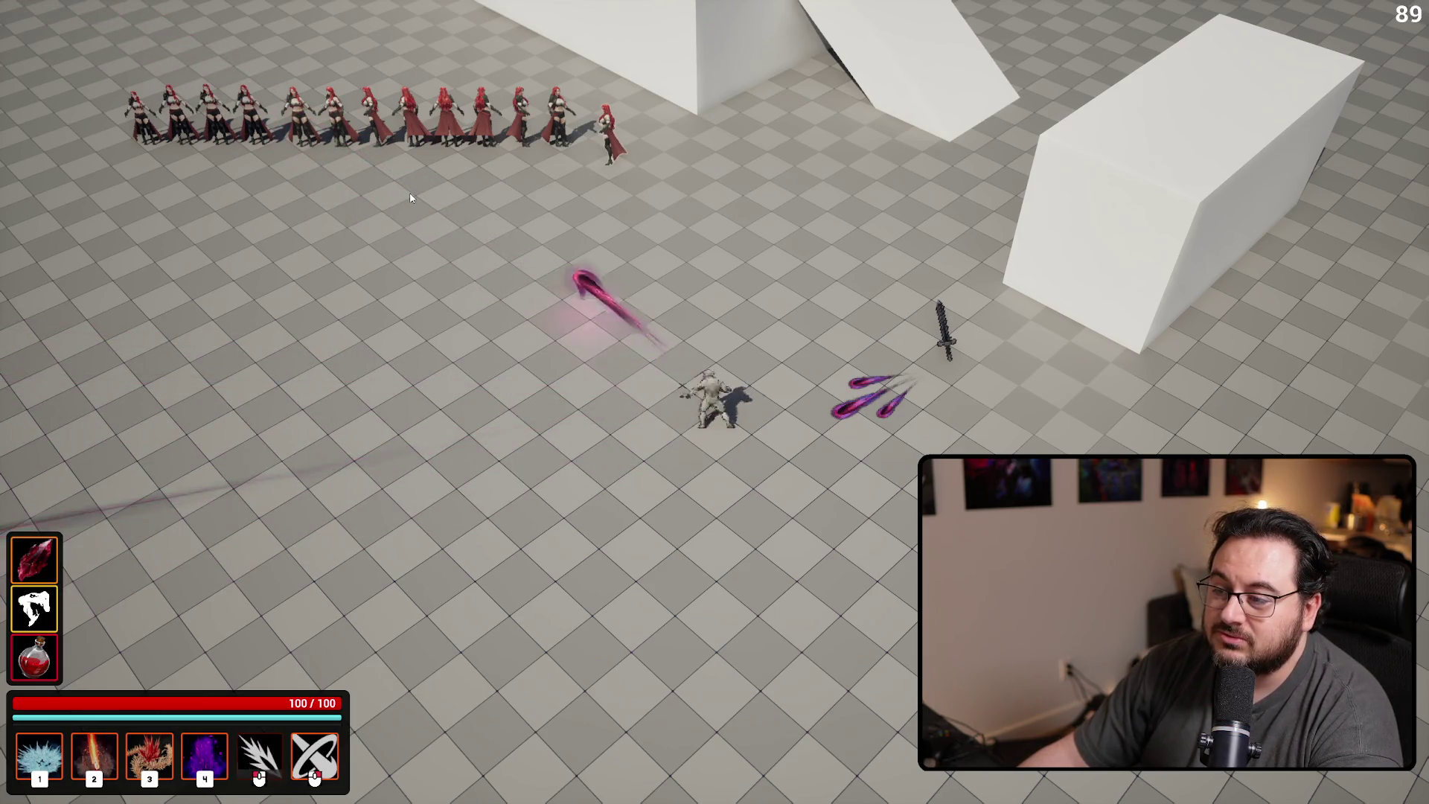
pyautogui.click(305, 324)
pyautogui.click(1094, 256)
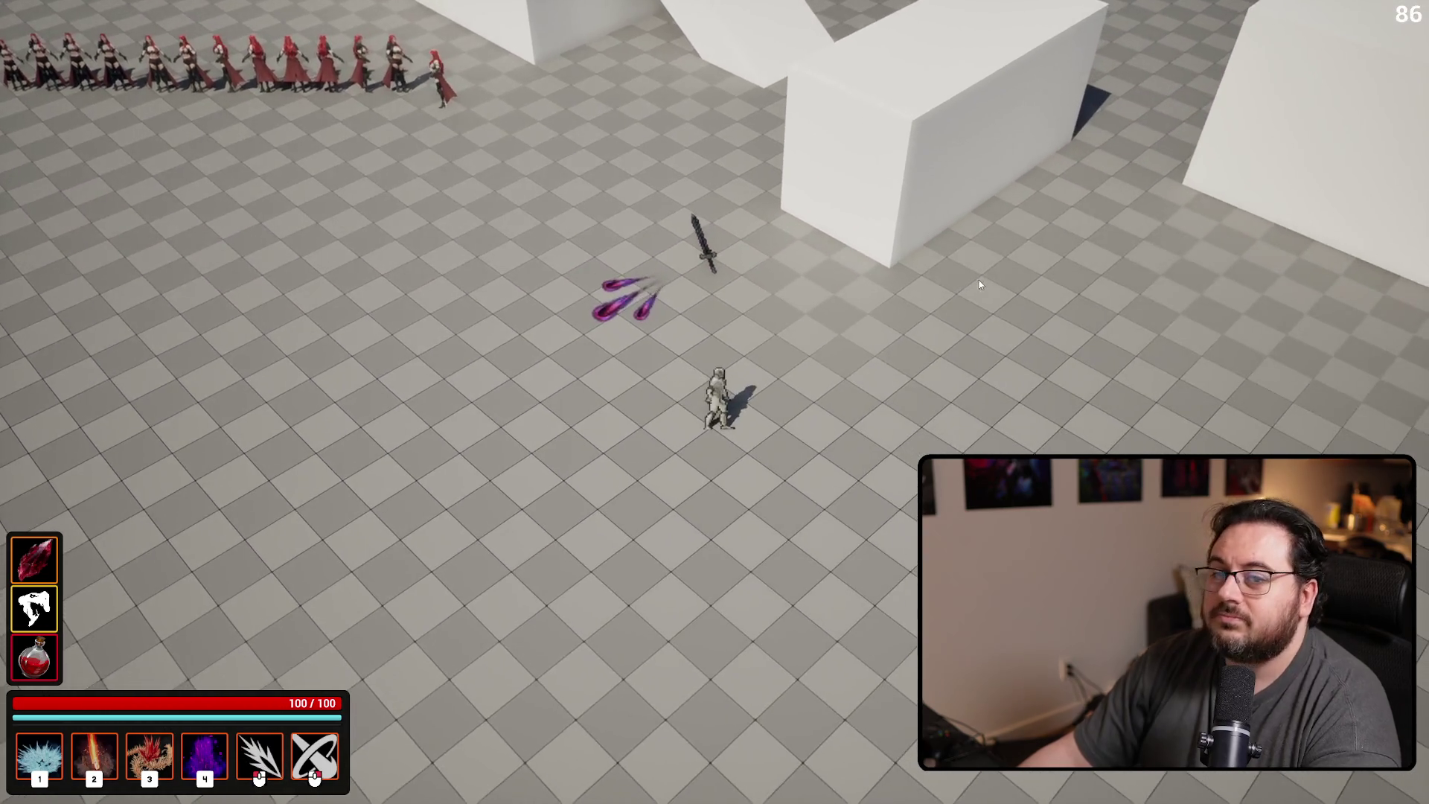
pyautogui.press('Escape')
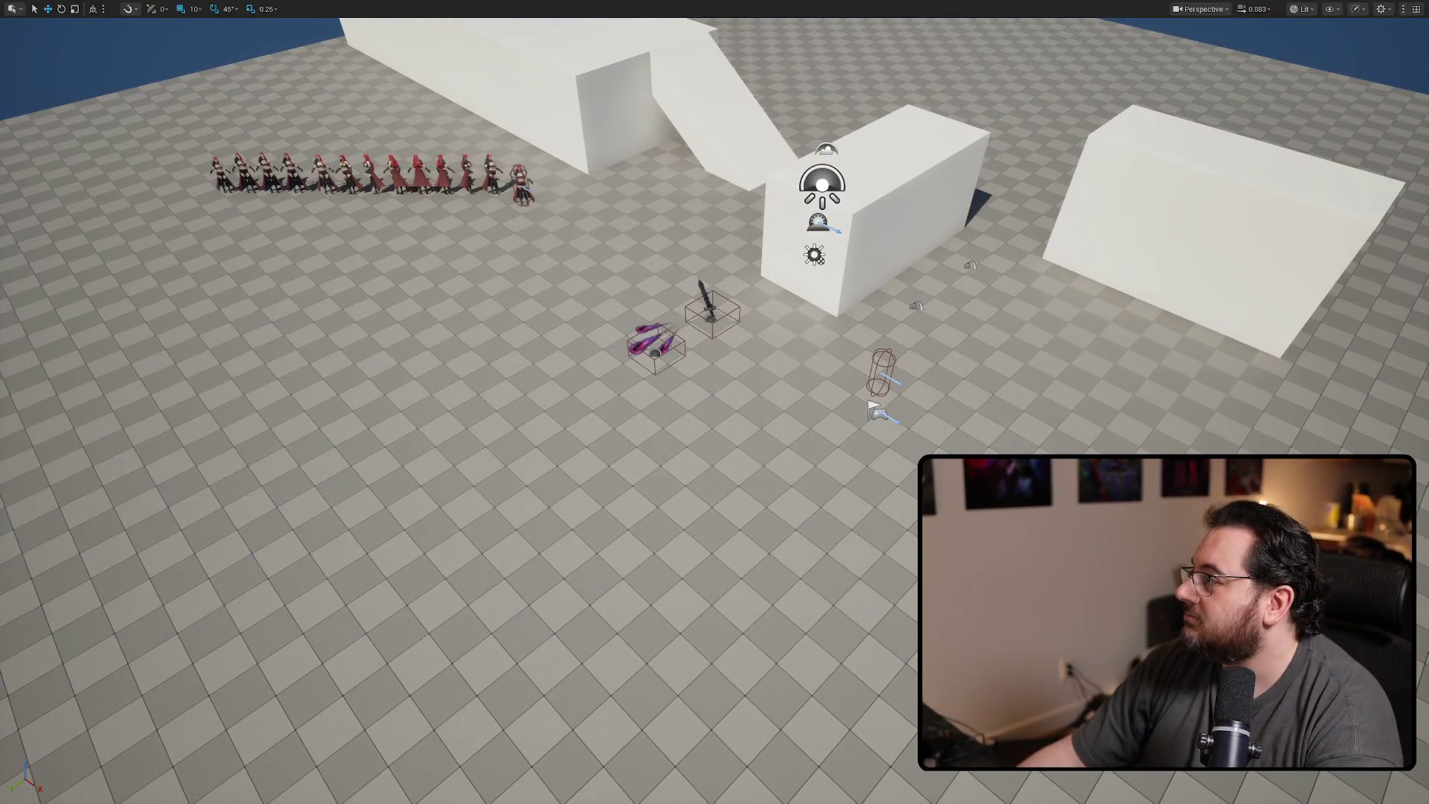
pyautogui.hotkey('alt', 'Tab')
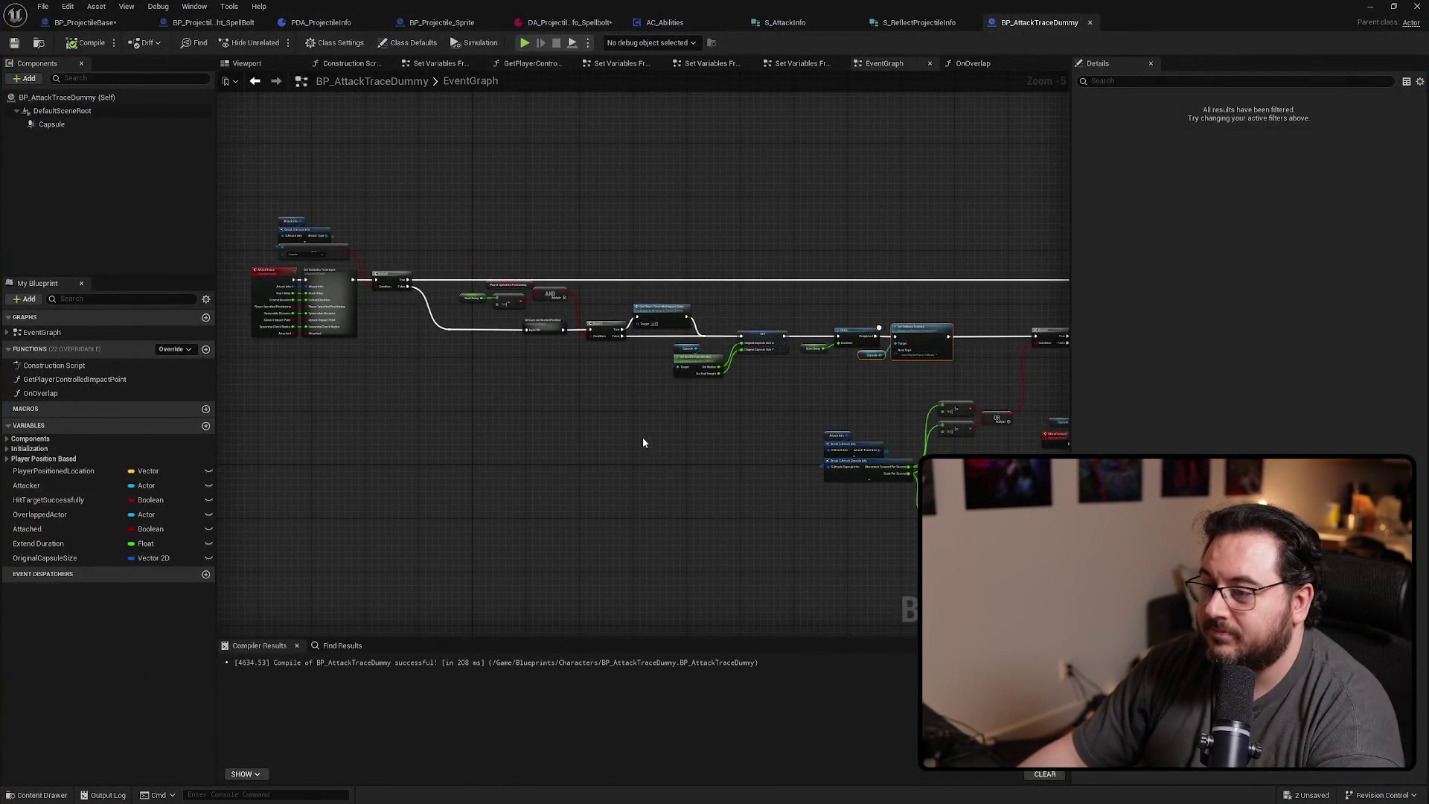
# Nudge the AttackTrace, Break, Set Variables and Branch nodes slightly right
pyautogui.scroll(2, 769, 415)
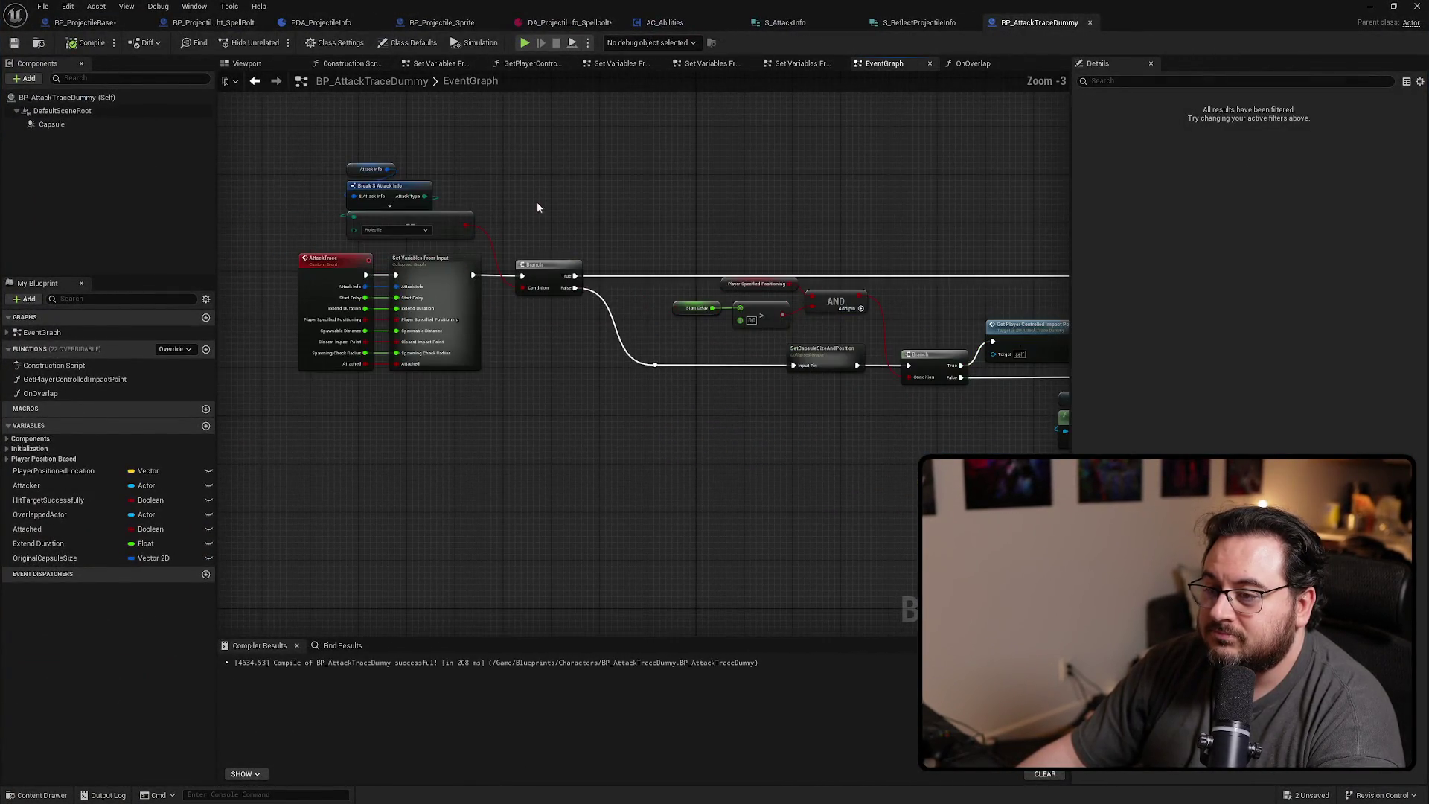
pyautogui.moveTo(296, 191); pyautogui.dragTo(666, 399)
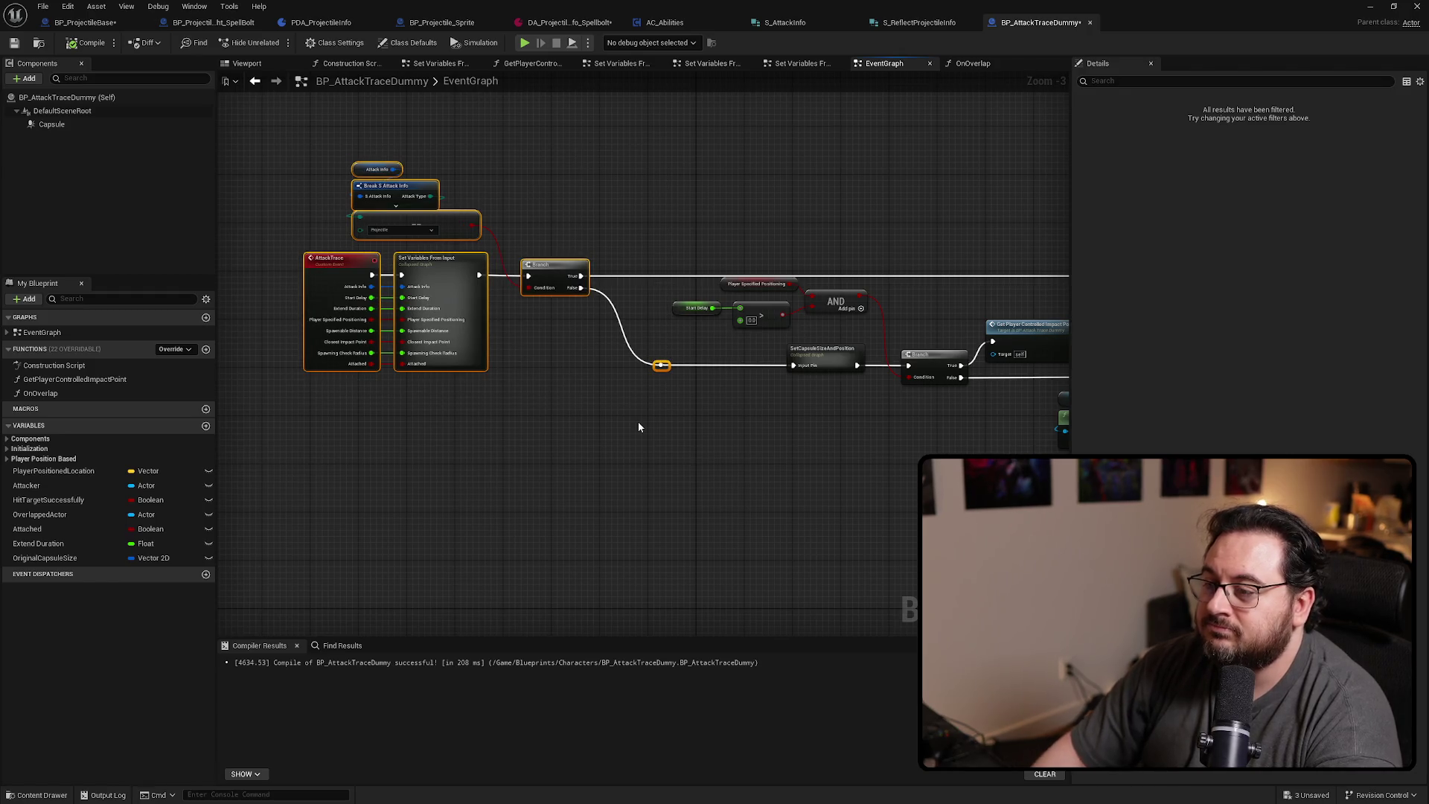
pyautogui.press('Right')
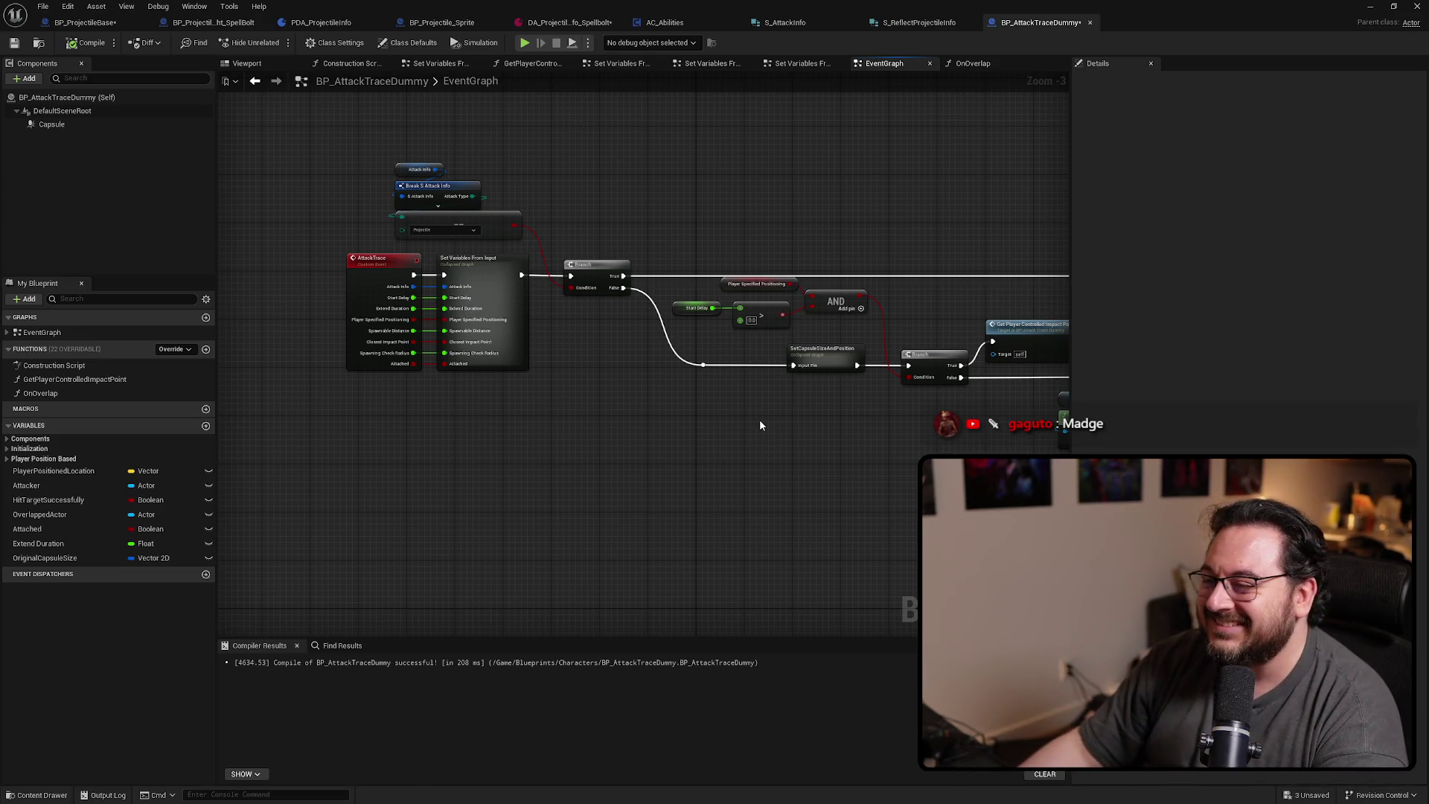
pyautogui.moveTo(573, 447)
pyautogui.mouseDown()
pyautogui.moveTo(517, 444)
pyautogui.moveTo(546, 447)
pyautogui.mouseUp()
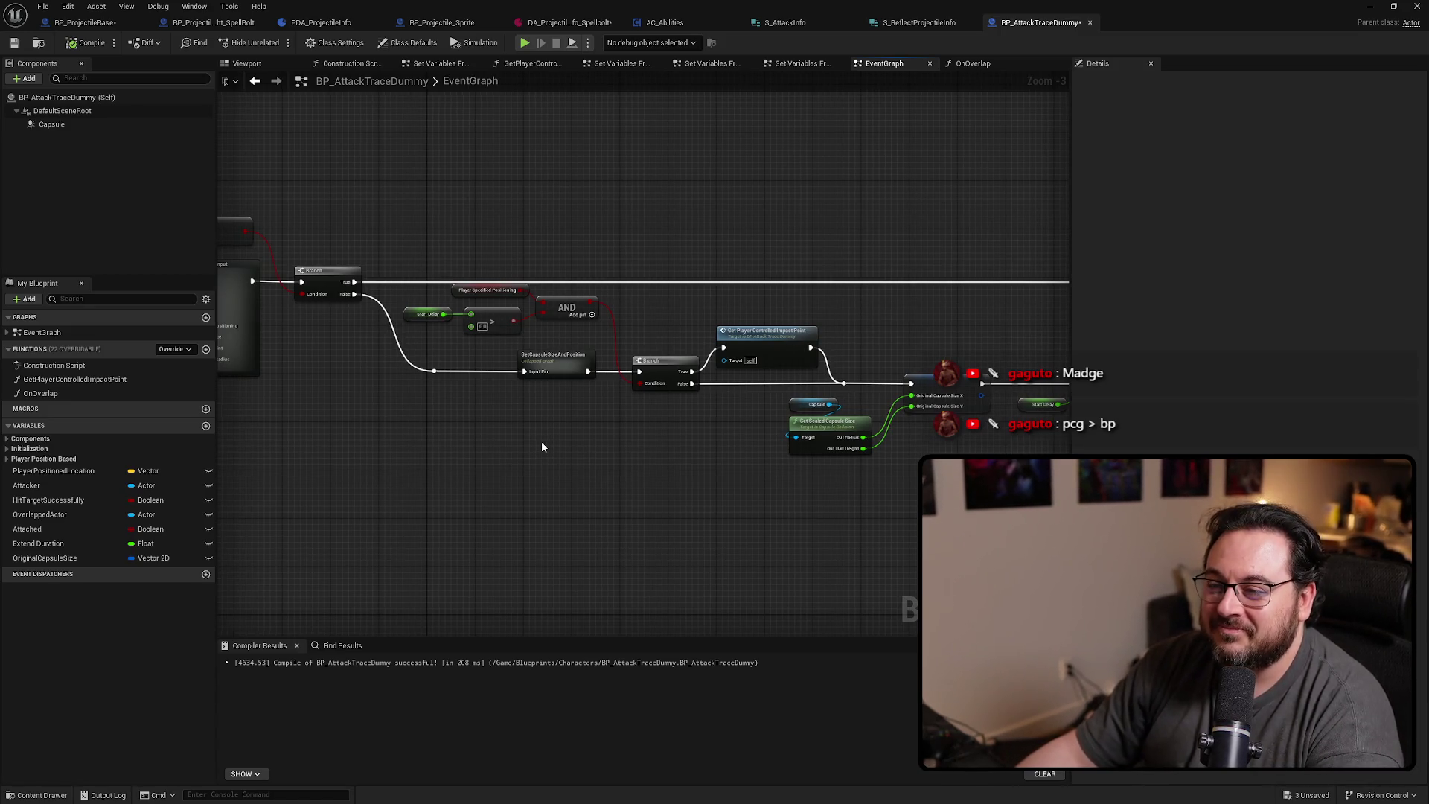
pyautogui.scroll(3, 533, 253)
pyautogui.moveTo(384, 239)
pyautogui.mouseDown()
pyautogui.moveTo(632, 358)
pyautogui.moveTo(585, 344)
pyautogui.mouseUp()
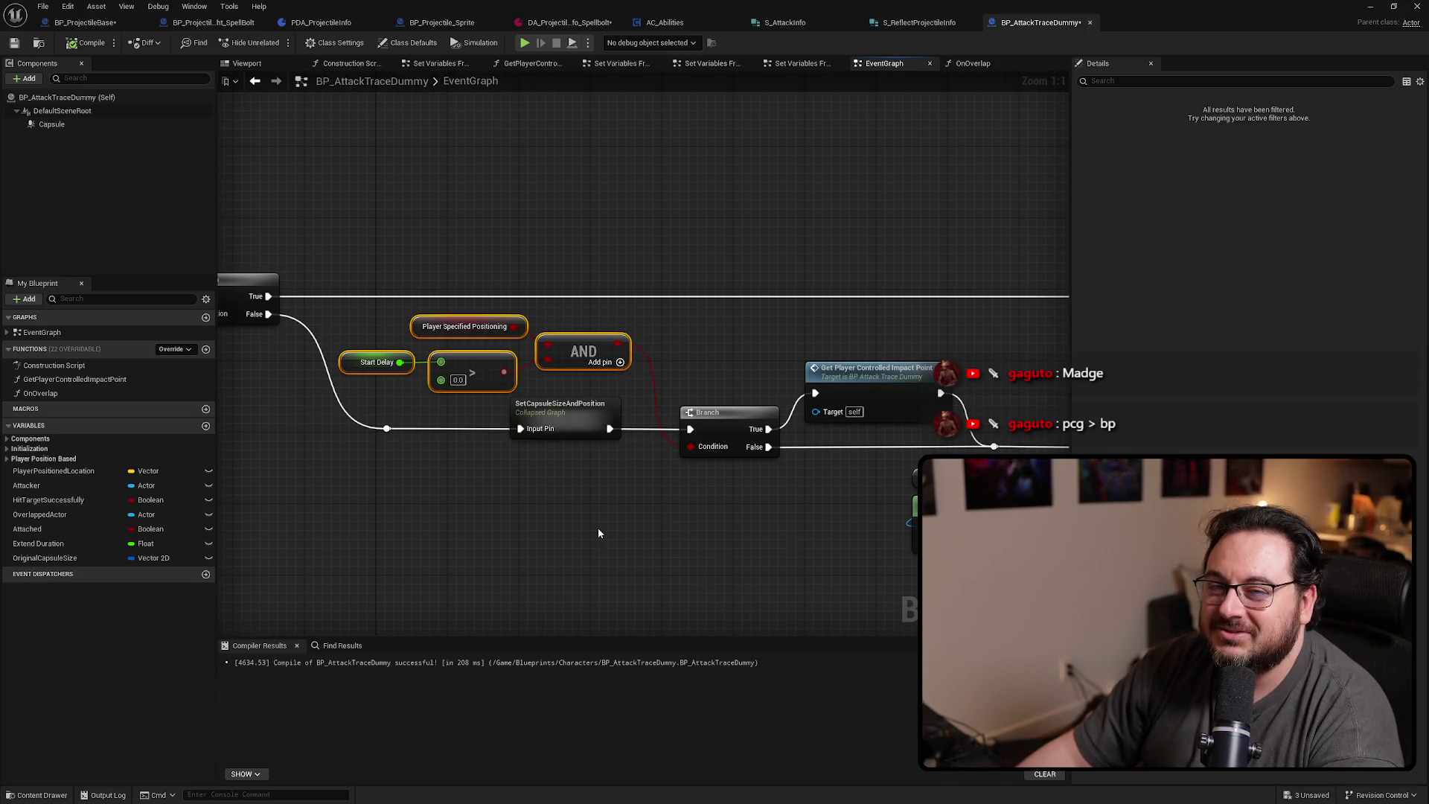
pyautogui.moveTo(698, 544)
pyautogui.mouseDown()
pyautogui.moveTo(526, 511)
pyautogui.moveTo(577, 504)
pyautogui.mouseUp()
pyautogui.moveTo(686, 497)
pyautogui.mouseDown()
pyautogui.moveTo(715, 493)
pyautogui.moveTo(338, 411)
pyautogui.mouseUp()
pyautogui.scroll(-3, 588, 408)
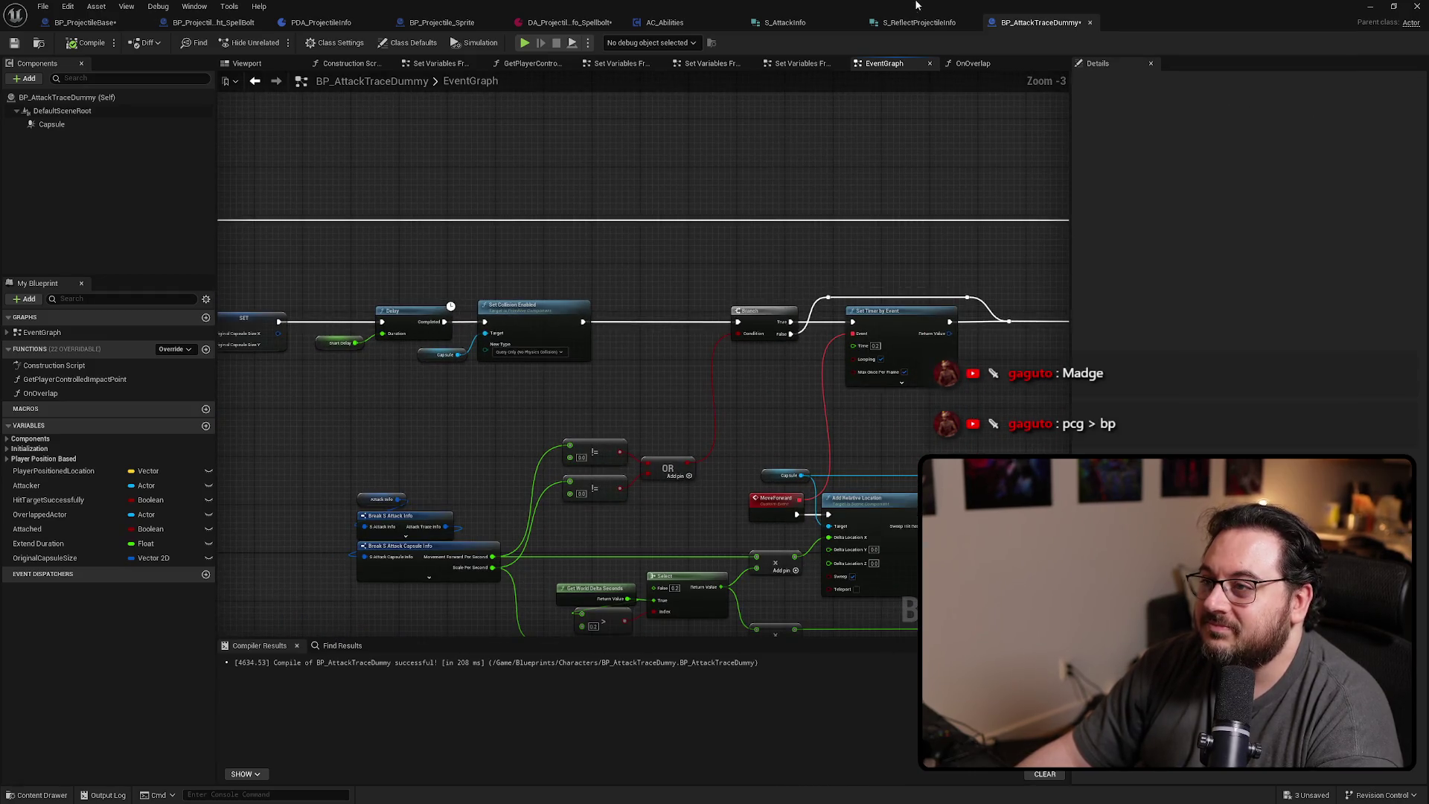
pyautogui.moveTo(571, 279); pyautogui.dragTo(707, 274)
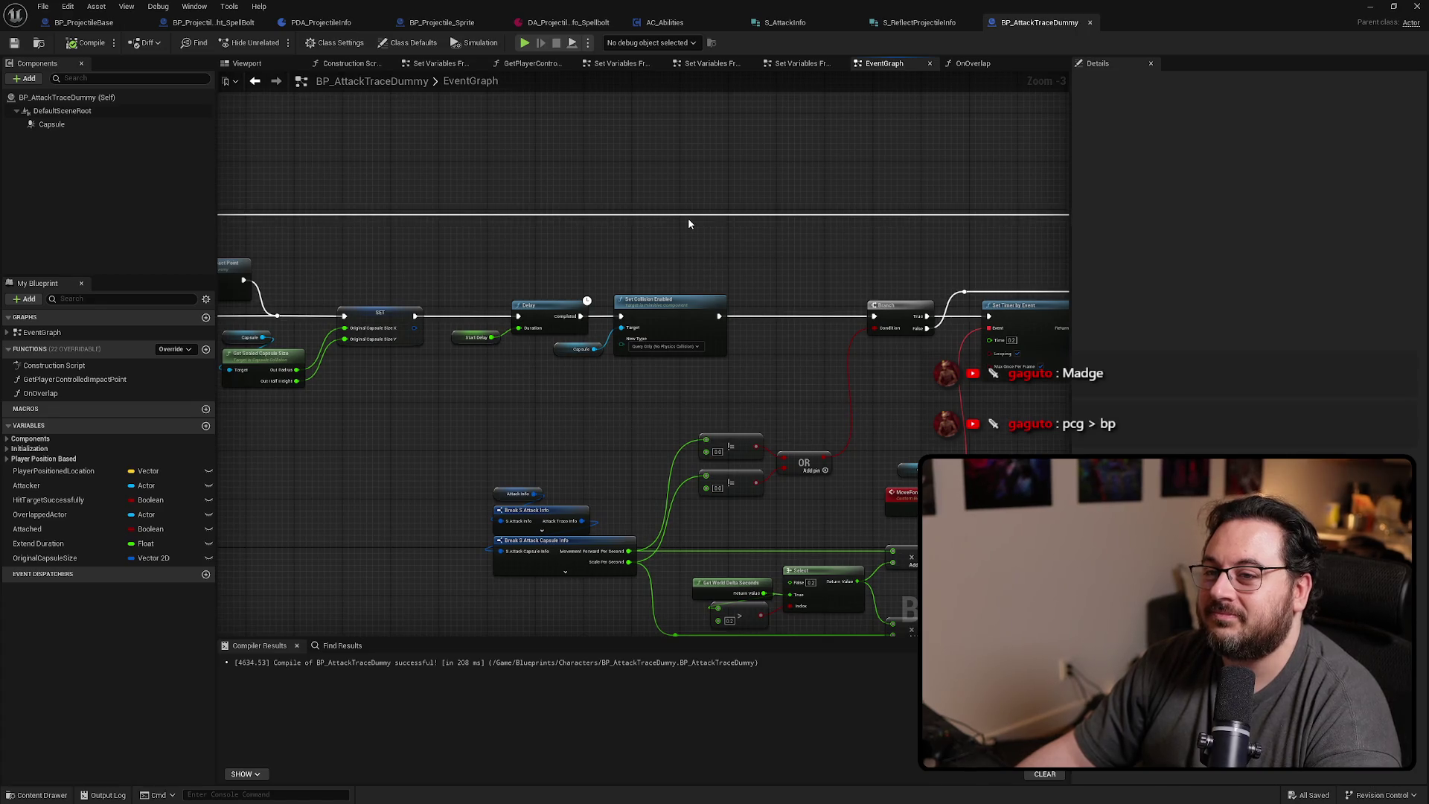
pyautogui.scroll(-4, 578, 192)
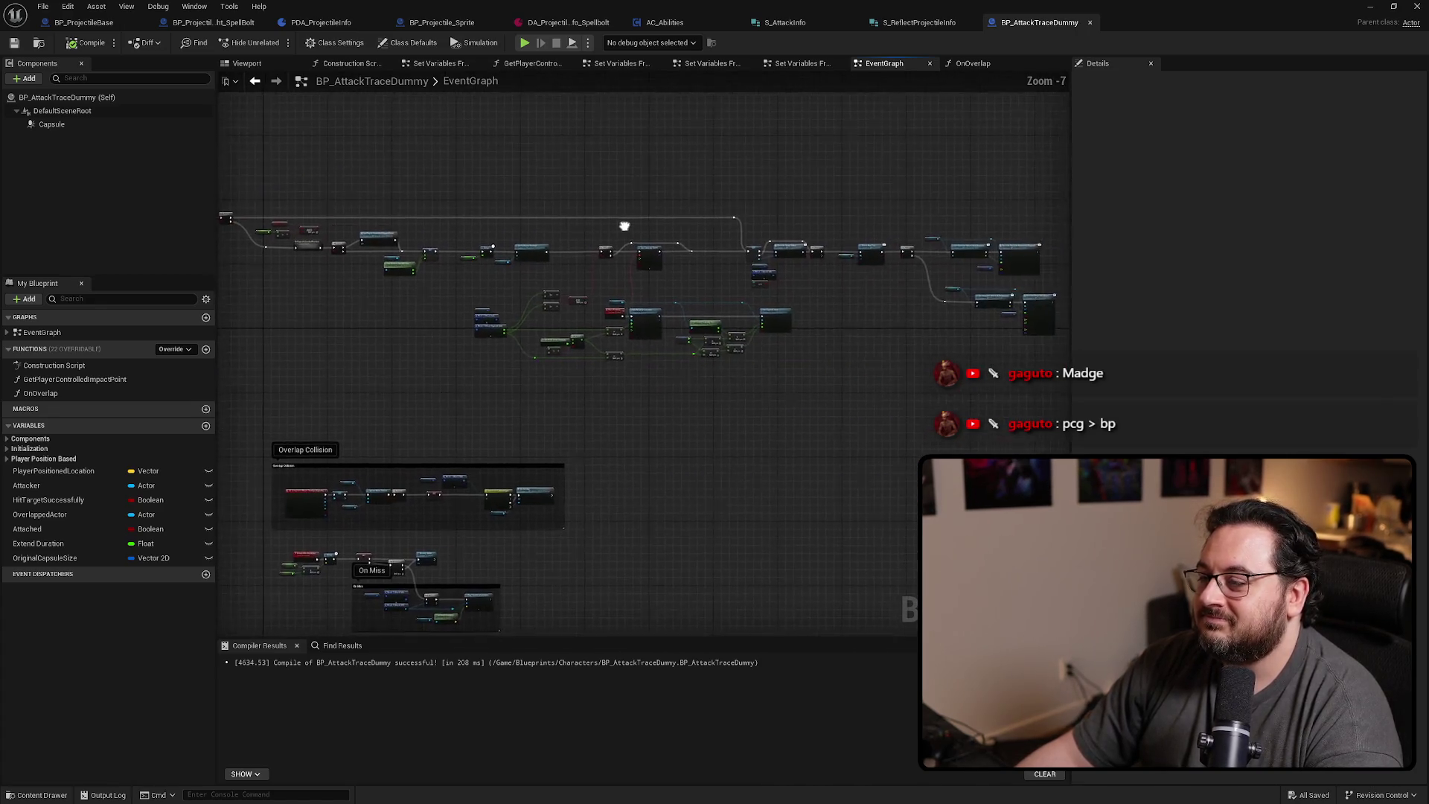
pyautogui.moveTo(625, 226)
pyautogui.mouseDown()
pyautogui.moveTo(671, 201)
pyautogui.moveTo(446, 216)
pyautogui.moveTo(855, 236)
pyautogui.moveTo(896, 108)
pyautogui.mouseUp()
pyautogui.scroll(5, 692, 320)
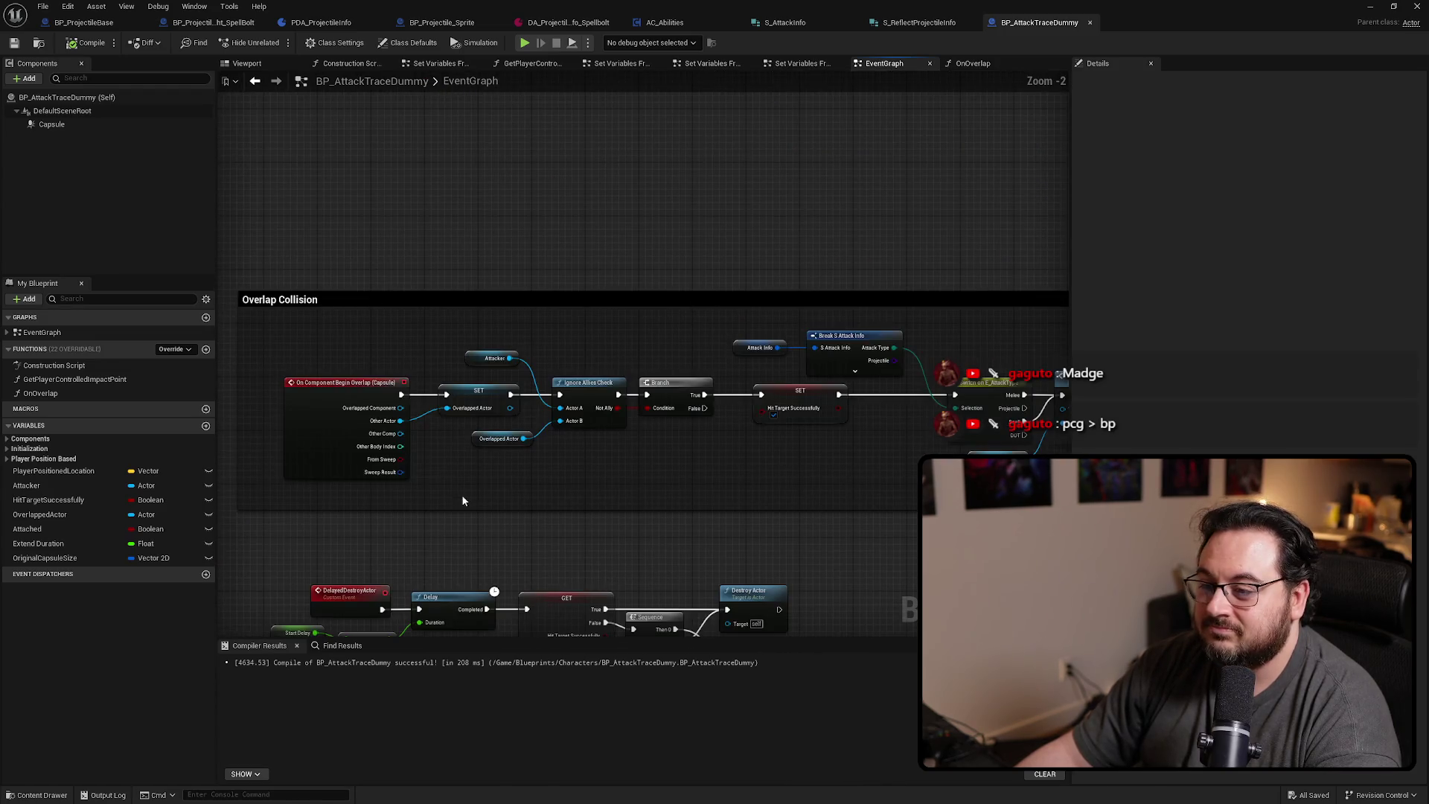
pyautogui.moveTo(524, 485)
pyautogui.mouseDown()
pyautogui.moveTo(651, 252)
pyautogui.moveTo(638, 213)
pyautogui.moveTo(578, 149)
pyautogui.moveTo(478, 134)
pyautogui.mouseUp()
pyautogui.scroll(-3, 425, 387)
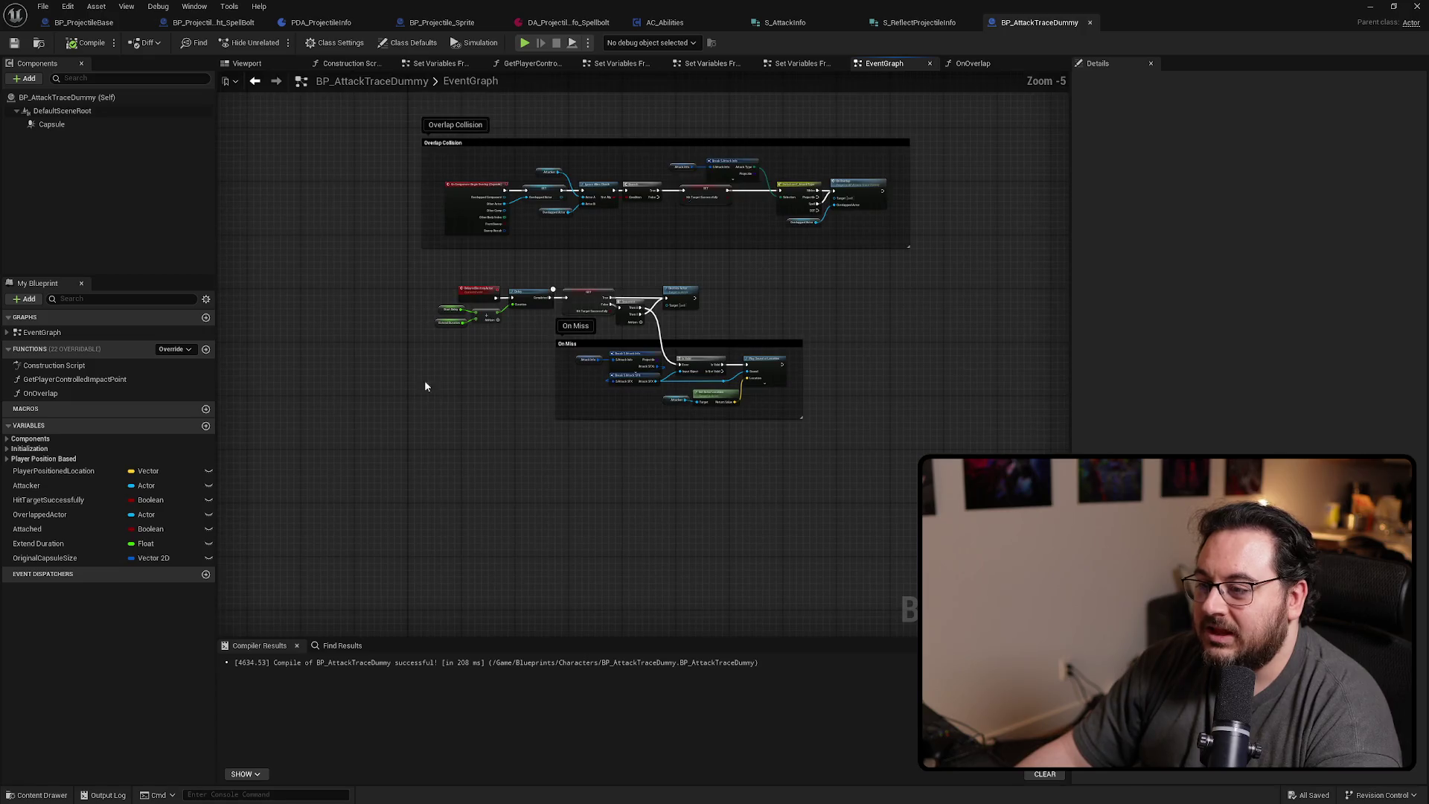
pyautogui.moveTo(425, 387); pyautogui.dragTo(476, 425)
pyautogui.scroll(-6, 868, 381)
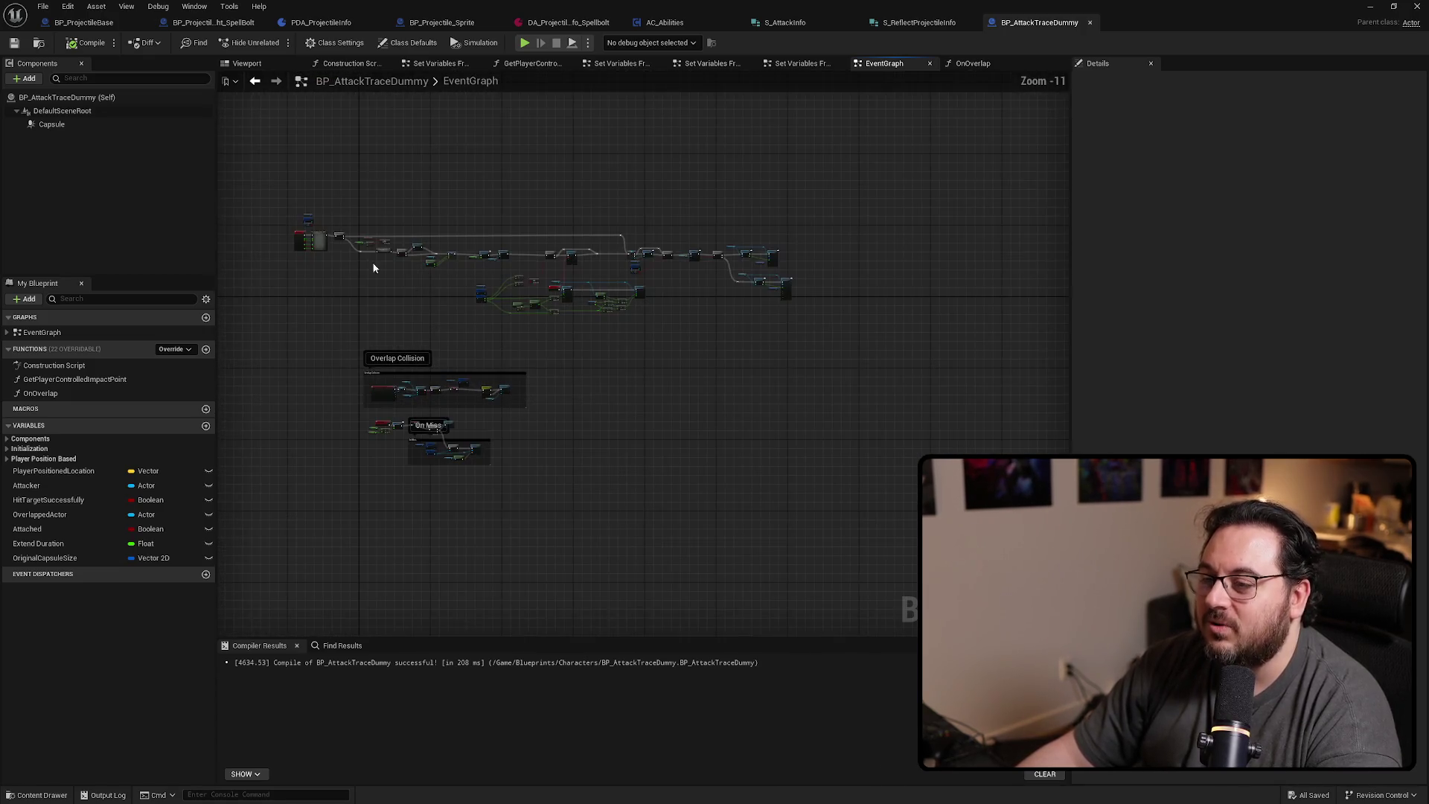
pyautogui.scroll(9, 350, 290)
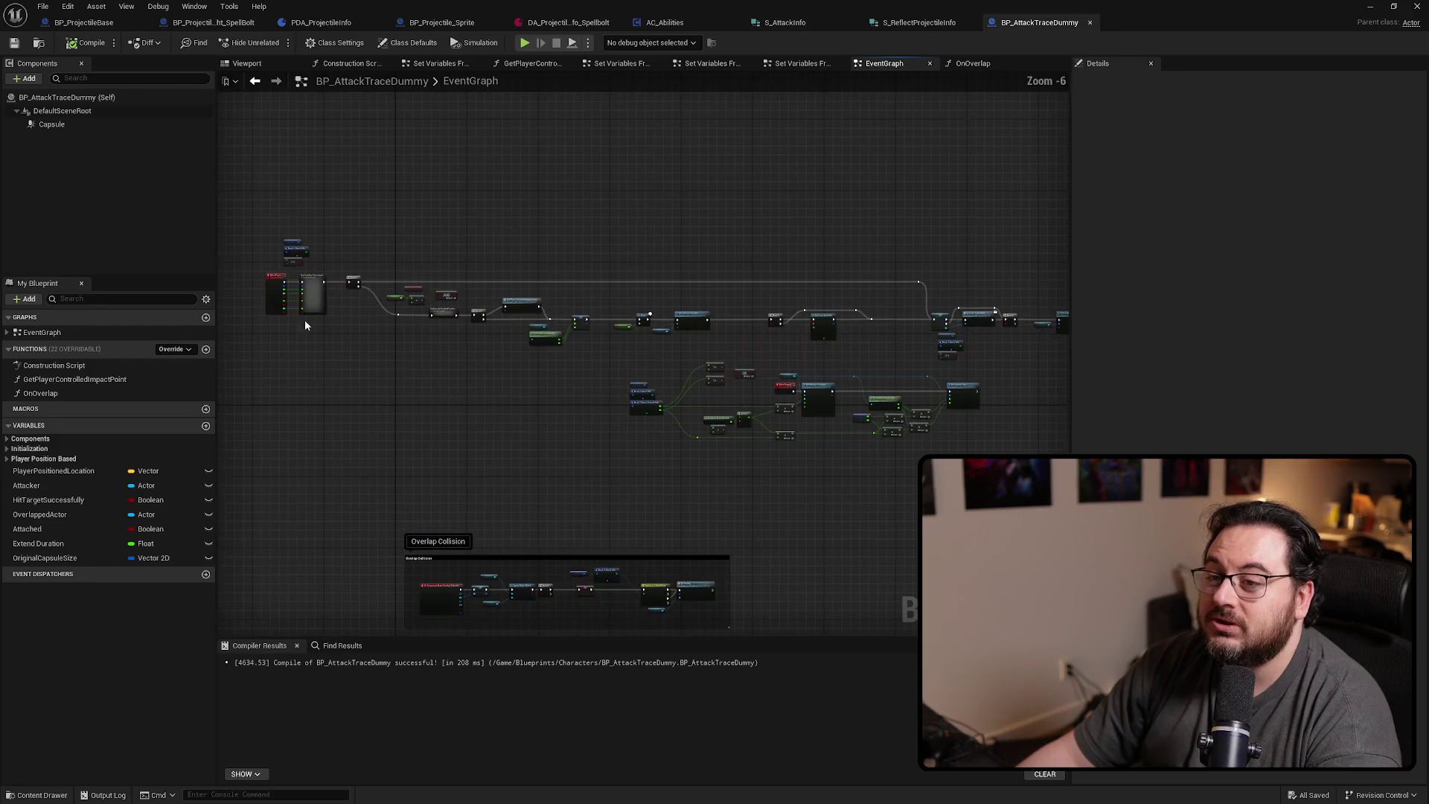
pyautogui.moveTo(337, 356)
pyautogui.mouseDown()
pyautogui.moveTo(561, 440)
pyautogui.moveTo(526, 465)
pyautogui.moveTo(507, 450)
pyautogui.moveTo(492, 462)
pyautogui.moveTo(510, 471)
pyautogui.mouseUp()
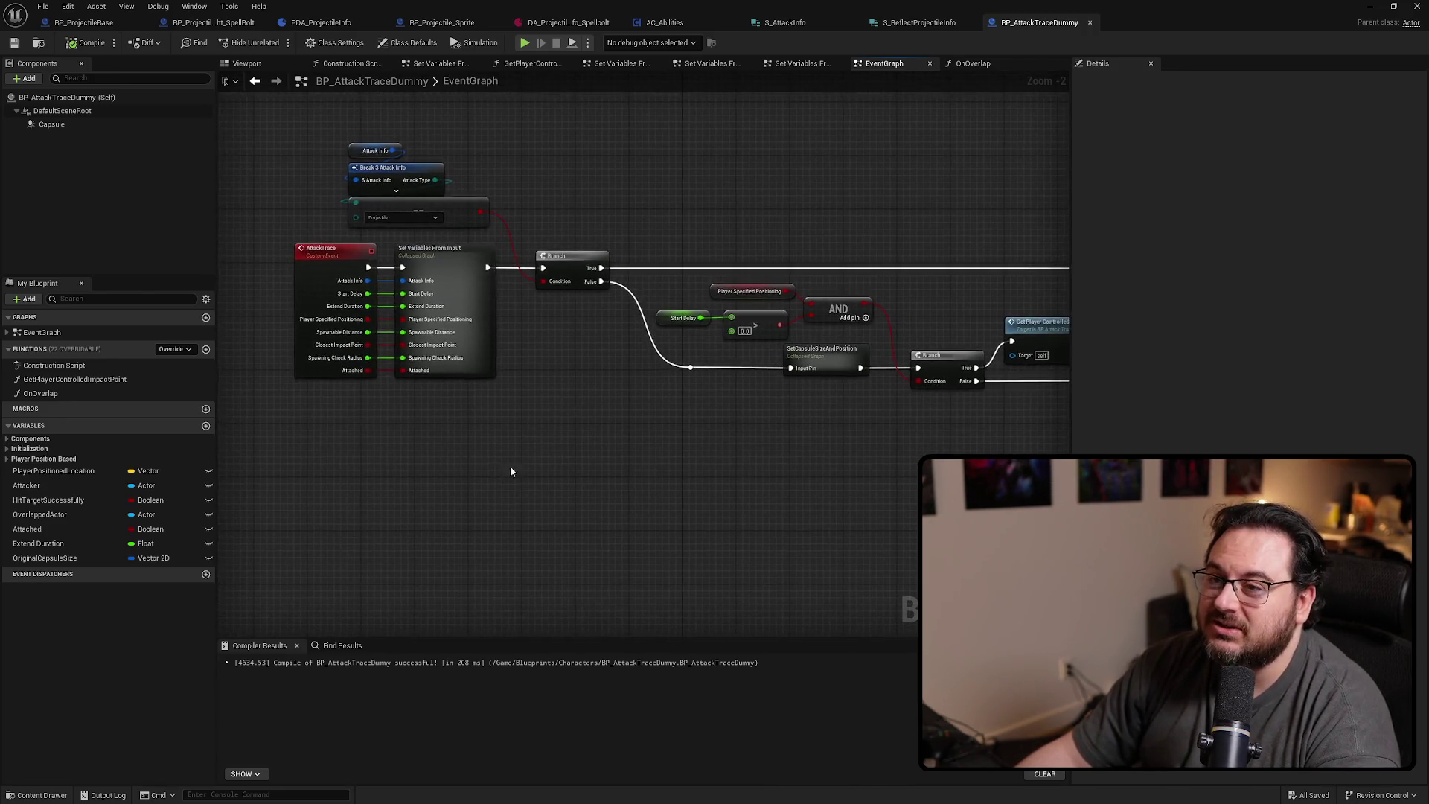
pyautogui.scroll(-3, 588, 457)
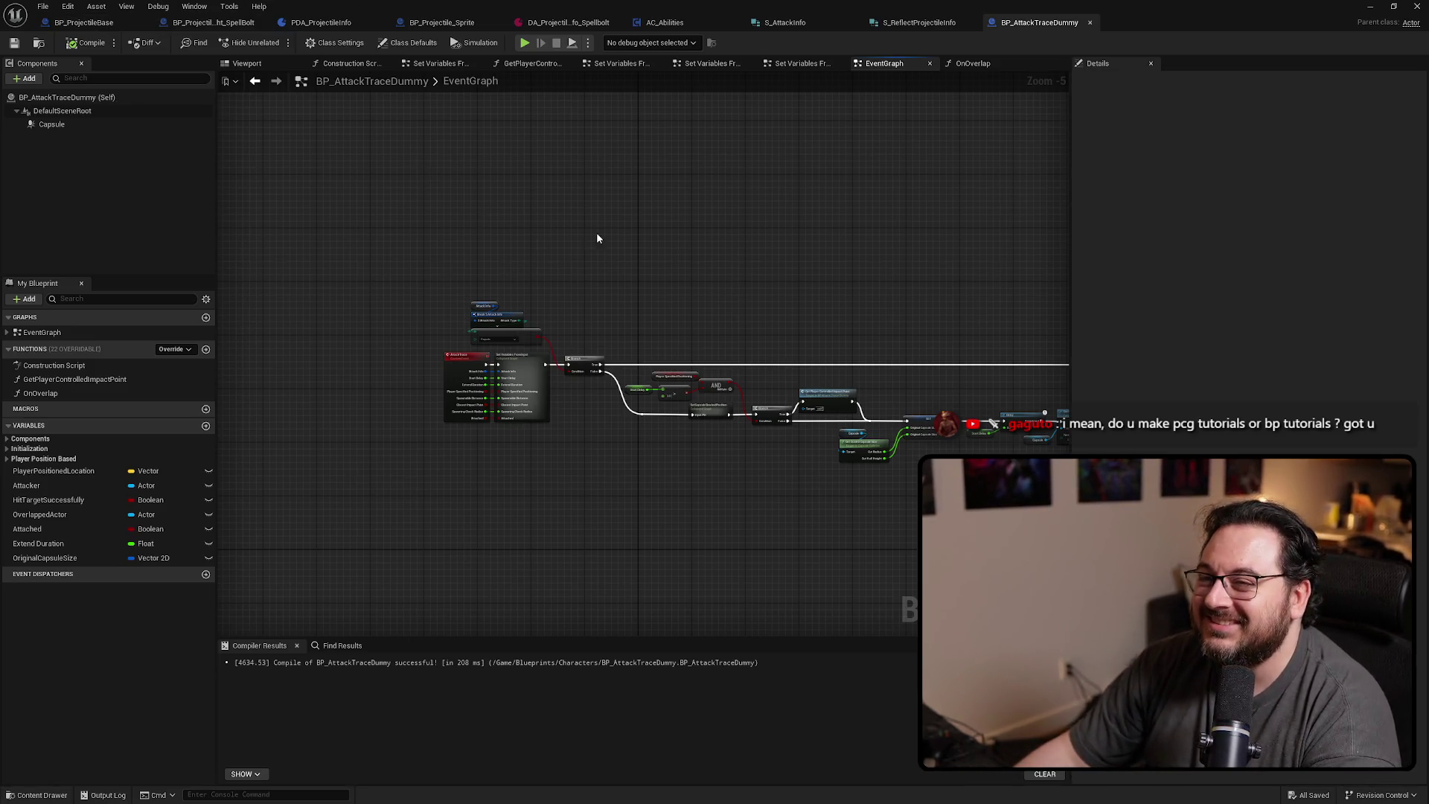
pyautogui.moveTo(578, 302); pyautogui.dragTo(606, 292)
pyautogui.scroll(3, 605, 293)
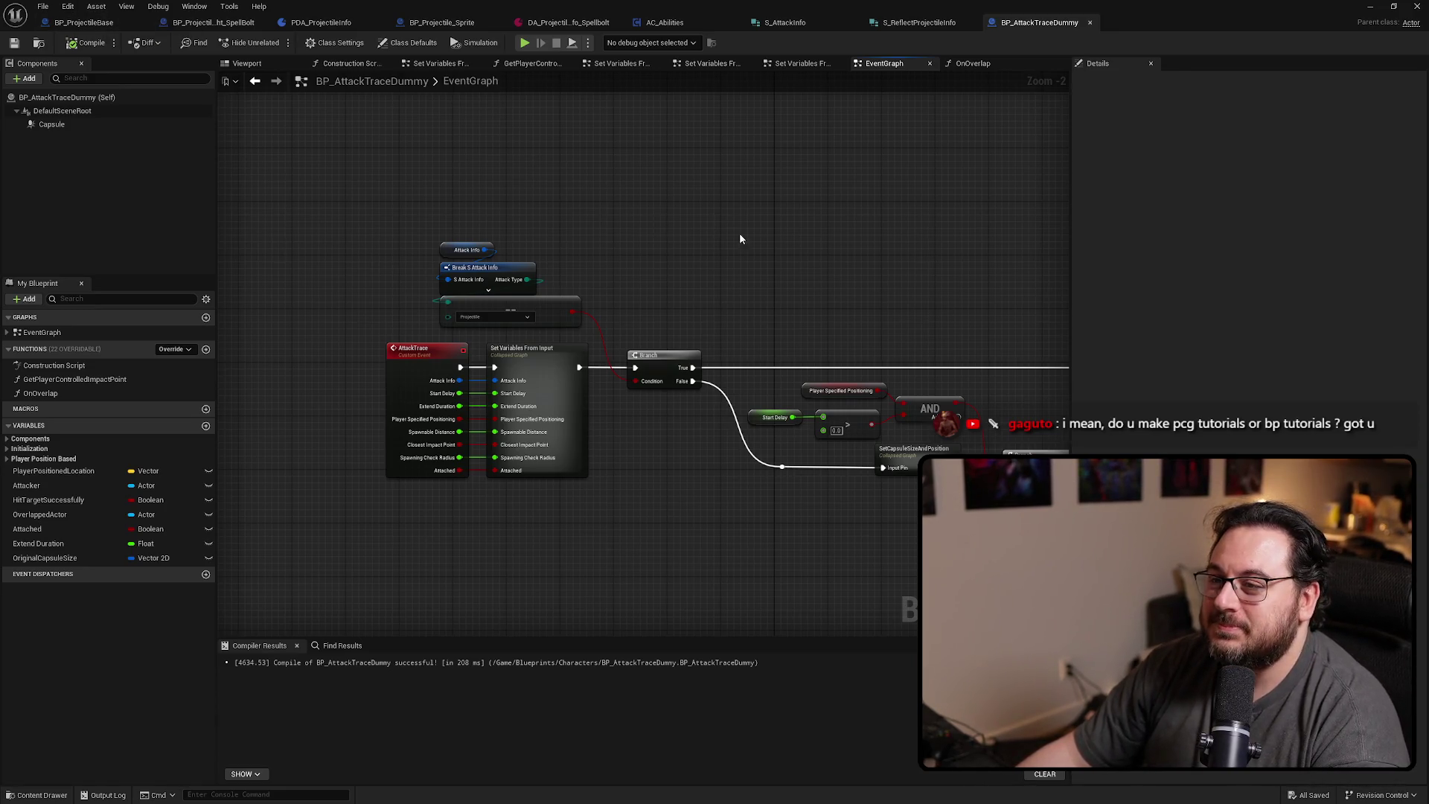
pyautogui.scroll(-3, 739, 238)
pyautogui.moveTo(739, 239); pyautogui.dragTo(367, 210)
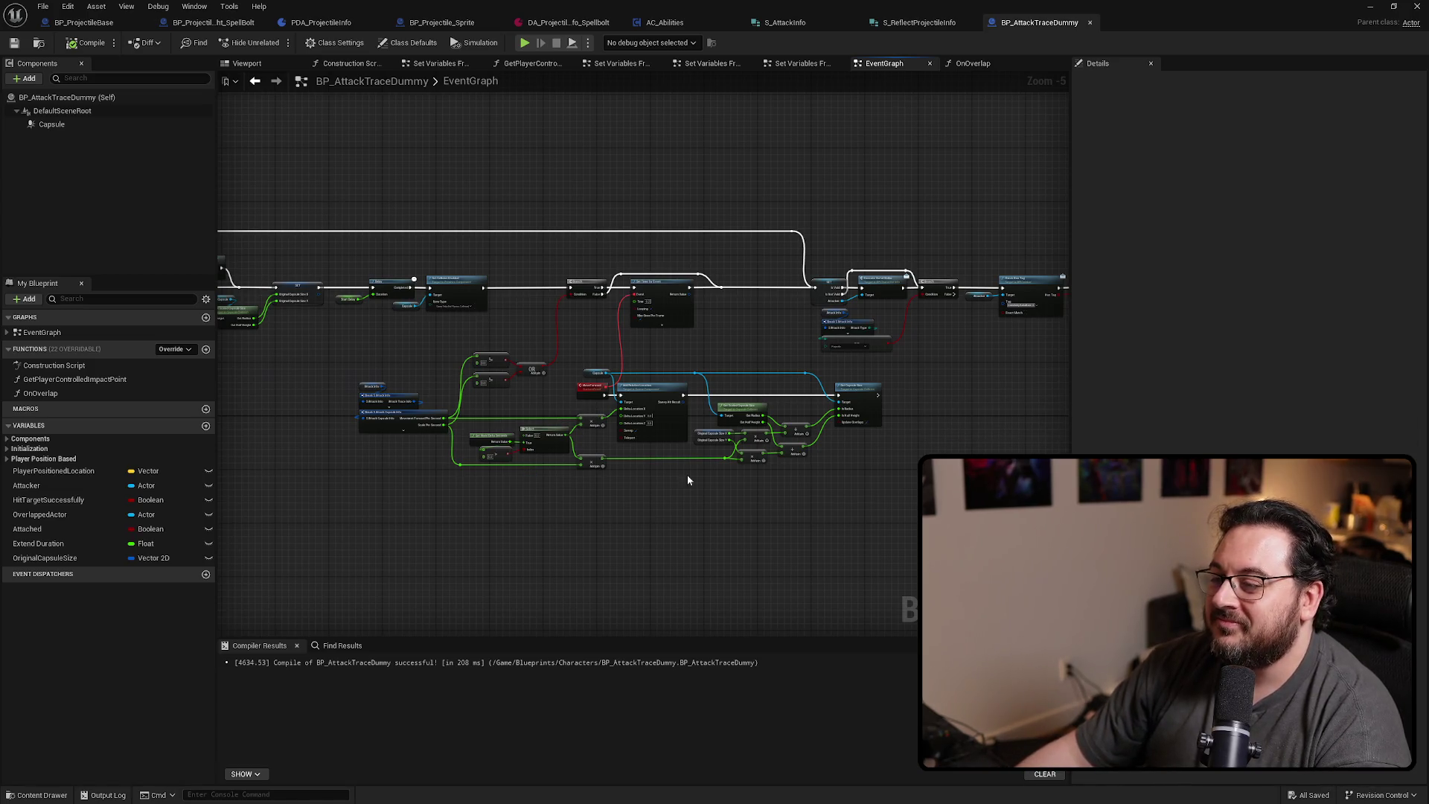
# In BP_ProjectileBase's EventGraph, wire the loose execution line into the Sequence node's input
pyautogui.click(83, 22)
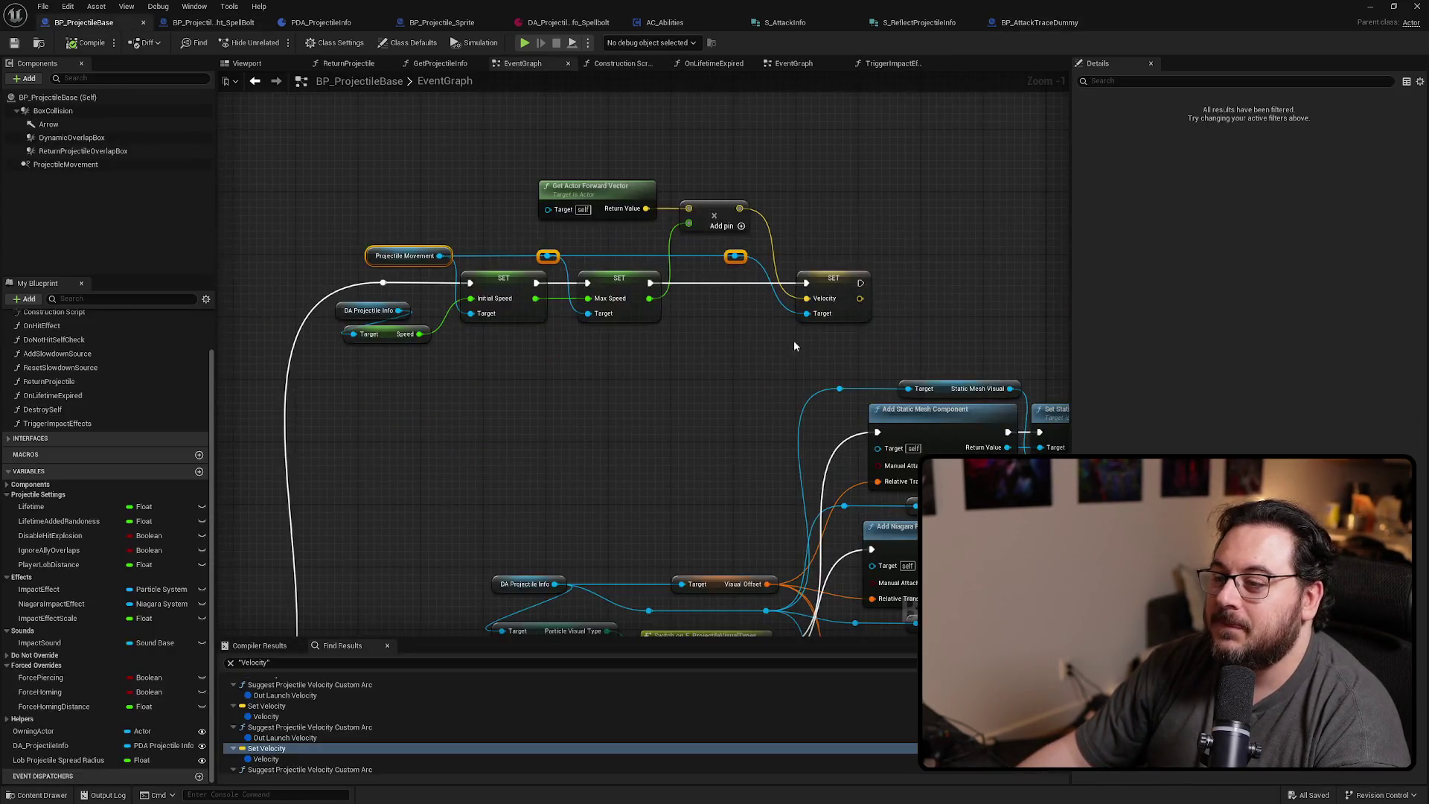
pyautogui.moveTo(680, 392)
pyautogui.mouseDown()
pyautogui.moveTo(523, 169)
pyautogui.moveTo(737, 159)
pyautogui.moveTo(769, 297)
pyautogui.mouseUp()
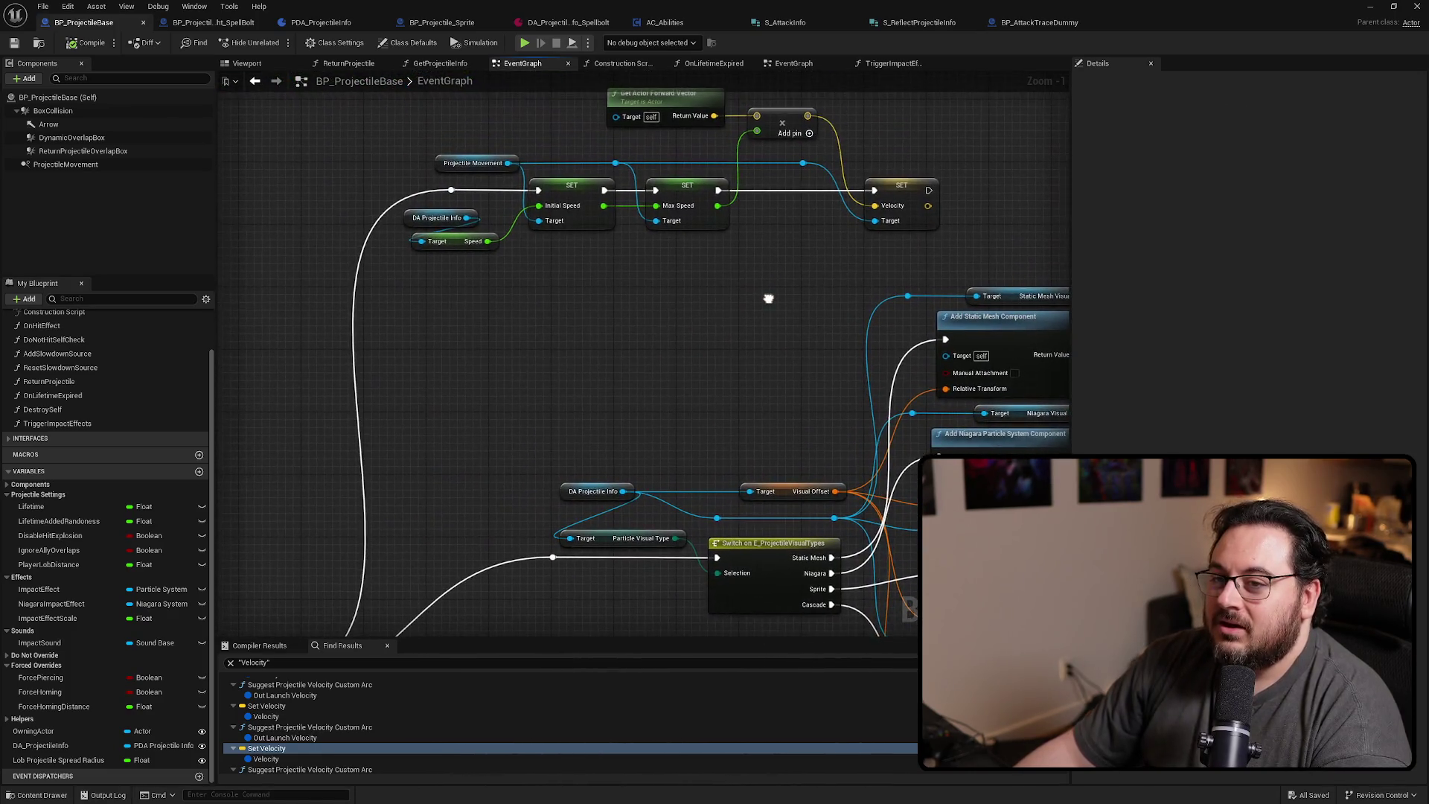
pyautogui.click(88, 113)
pyautogui.scroll(-6, 745, 193)
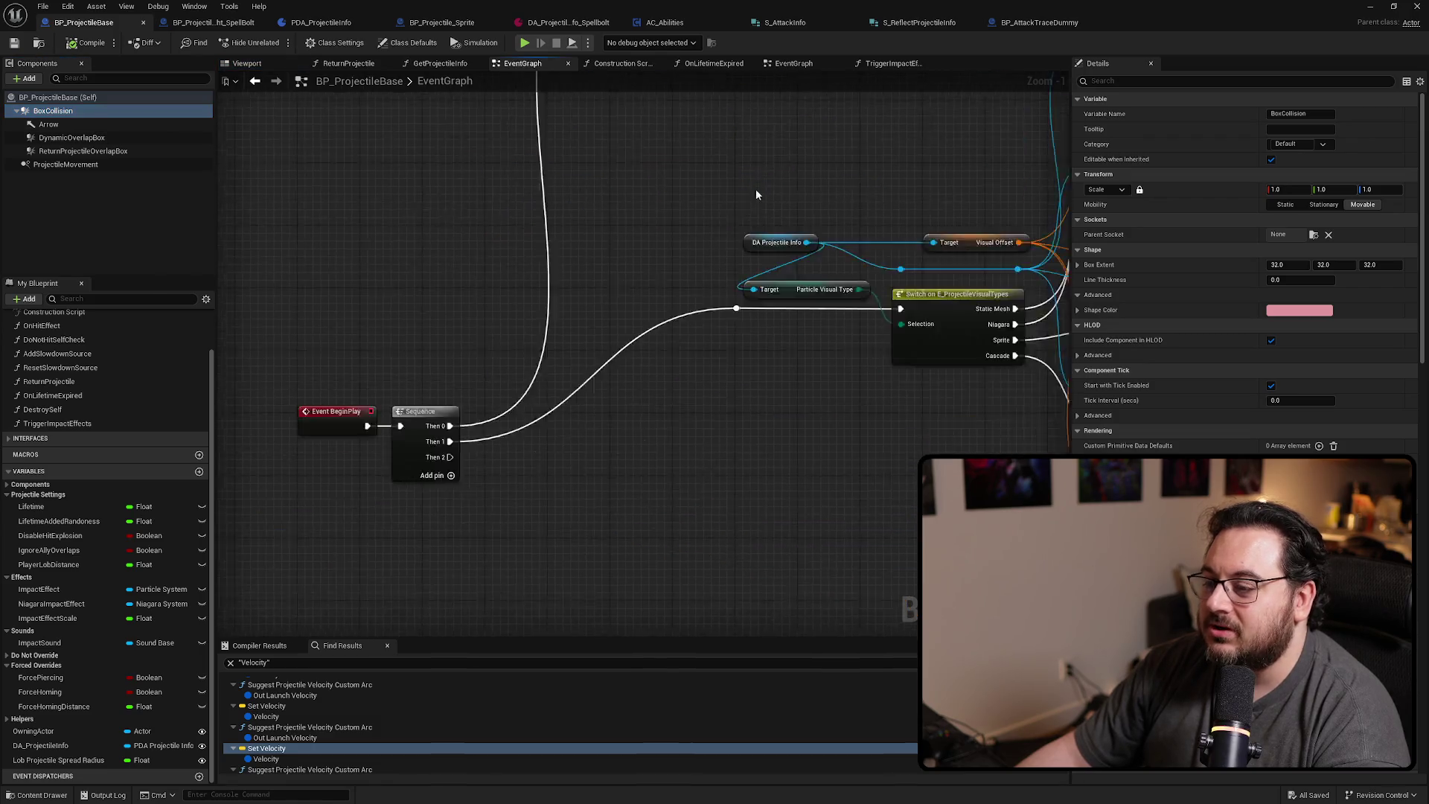
pyautogui.moveTo(705, 196); pyautogui.dragTo(596, 178)
pyautogui.doubleClick(777, 748)
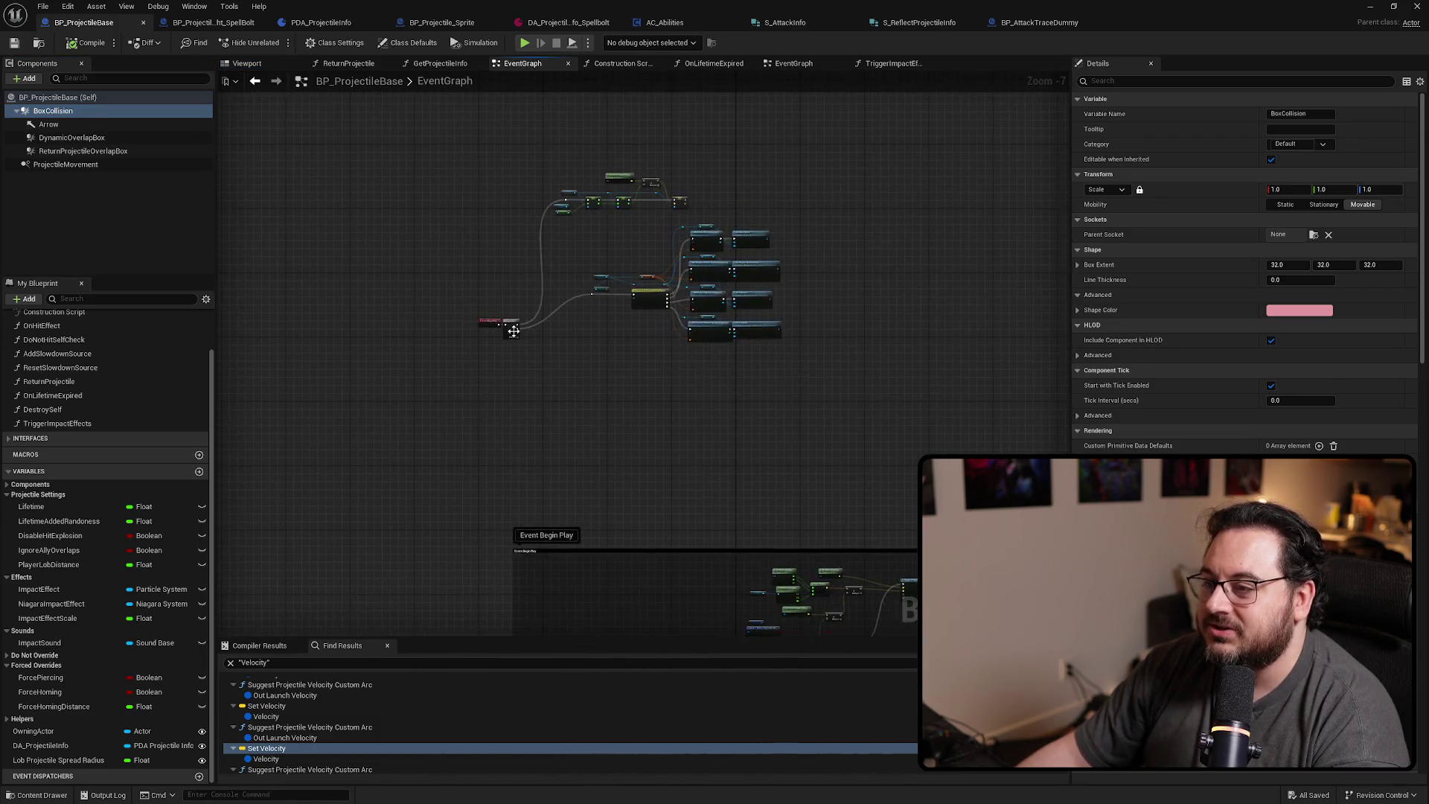
pyautogui.moveTo(778, 753)
pyautogui.mouseDown()
pyautogui.moveTo(894, 648)
pyautogui.moveTo(660, 255)
pyautogui.moveTo(484, 145)
pyautogui.mouseUp()
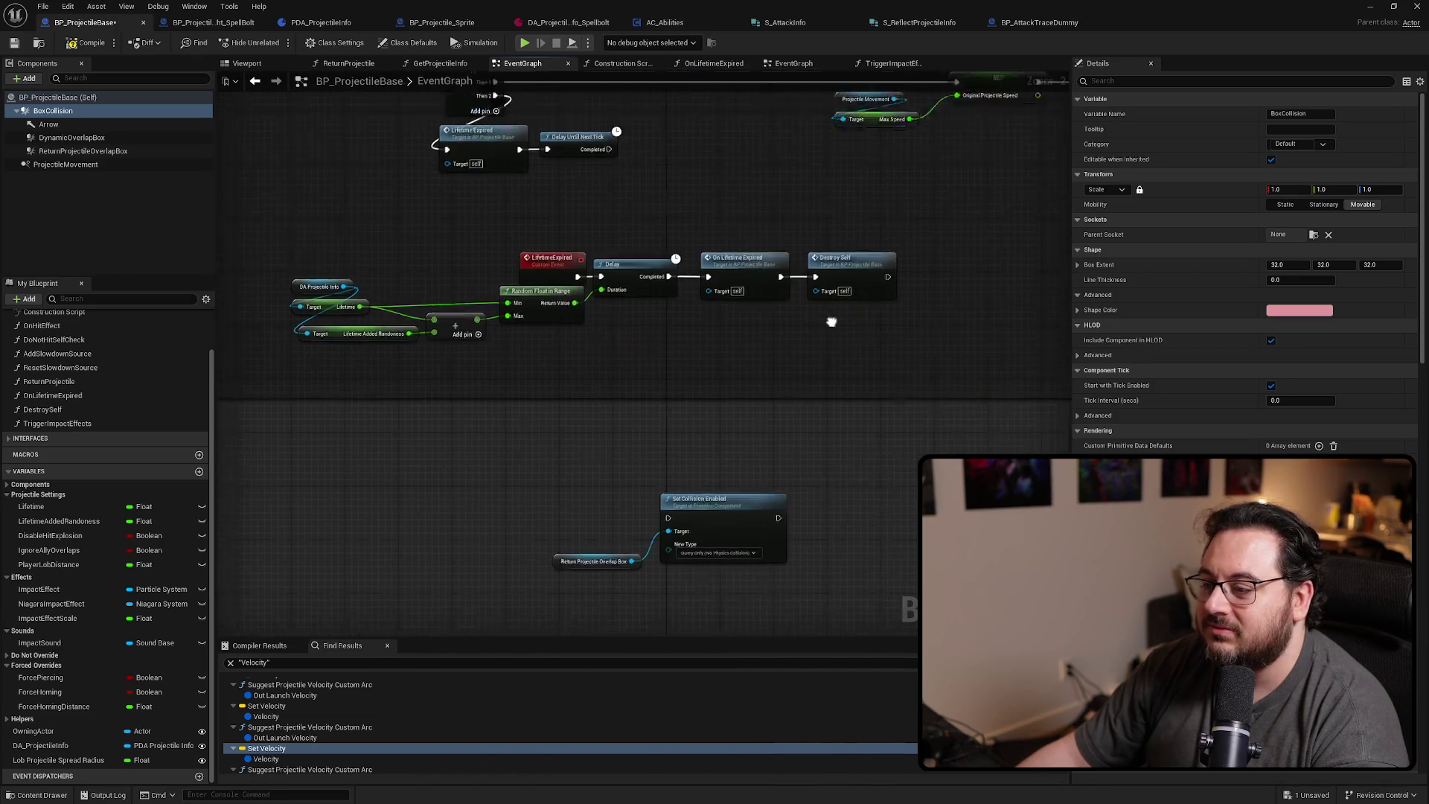
pyautogui.moveTo(813, 561)
pyautogui.mouseDown()
pyautogui.moveTo(767, 463)
pyautogui.moveTo(532, 547)
pyautogui.mouseUp()
# Move Set Collision Enabled onto the main execution line and wire the speed SET node into it
pyautogui.moveTo(665, 476)
pyautogui.mouseDown()
pyautogui.moveTo(668, 133)
pyautogui.moveTo(648, 112)
pyautogui.moveTo(606, 125)
pyautogui.moveTo(629, 127)
pyautogui.mouseUp()
pyautogui.scroll(-3, 568, 271)
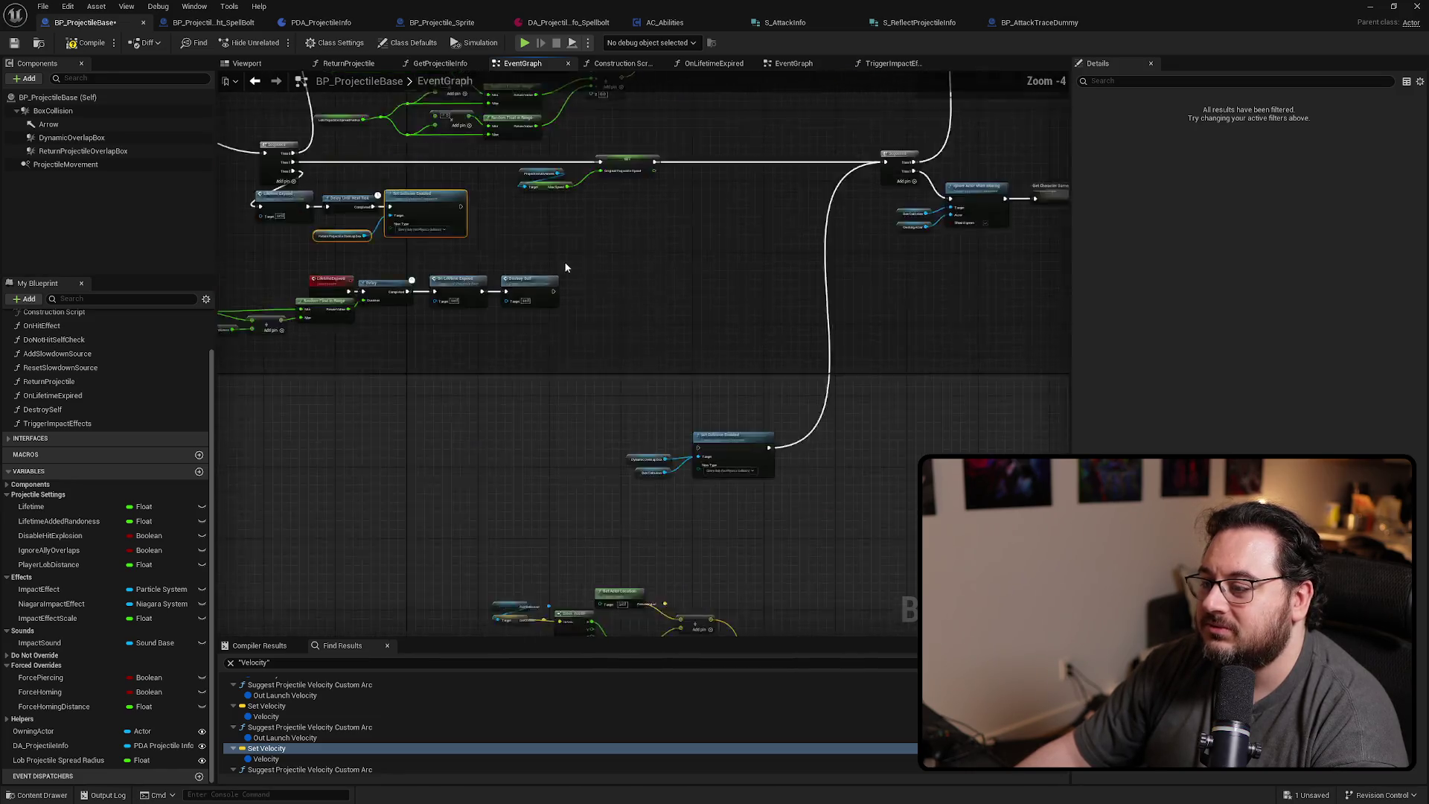
pyautogui.click(635, 476)
pyautogui.moveTo(635, 474)
pyautogui.mouseDown()
pyautogui.moveTo(671, 244)
pyautogui.moveTo(699, 268)
pyautogui.mouseUp()
pyautogui.scroll(3, 748, 289)
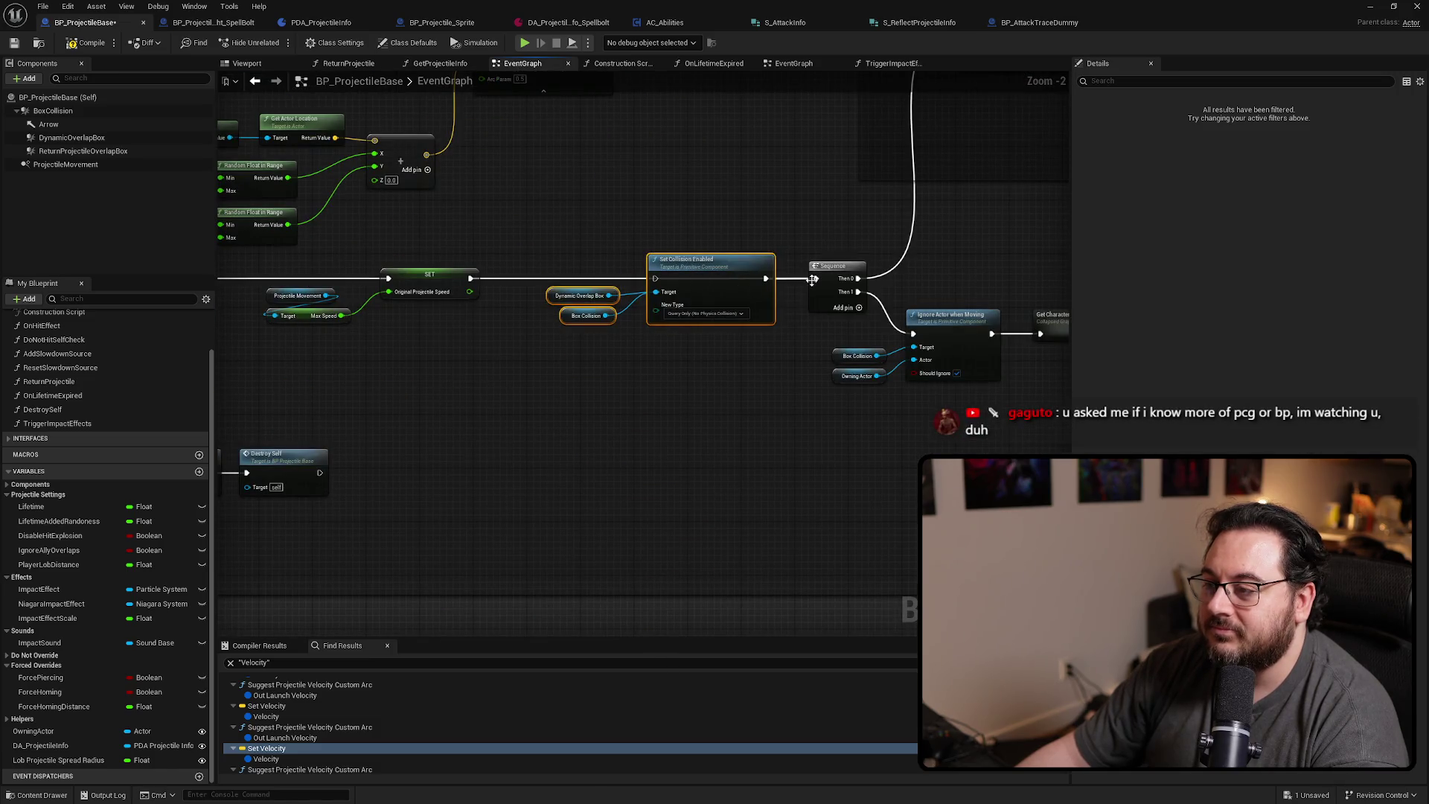
pyautogui.moveTo(474, 282); pyautogui.dragTo(645, 278)
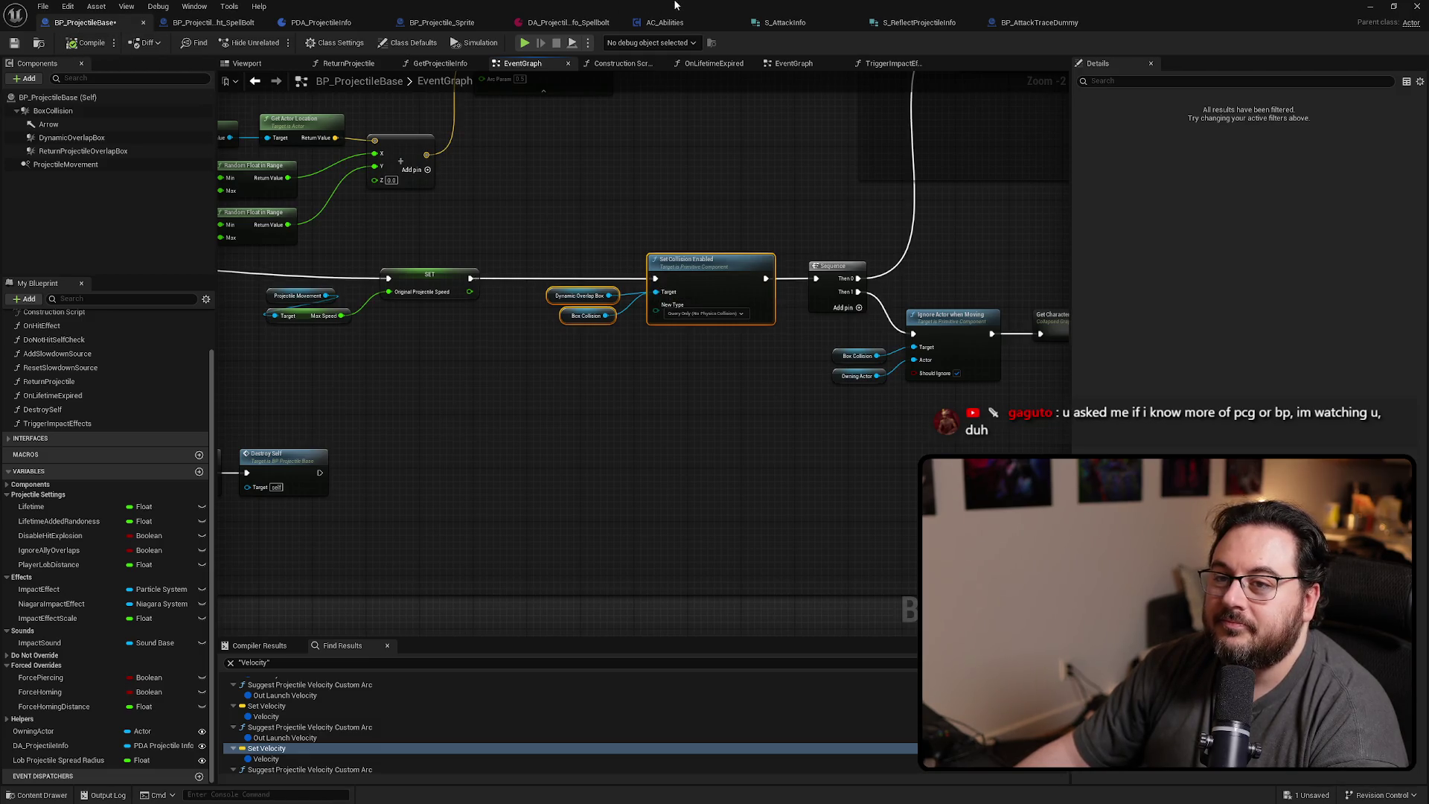
pyautogui.hotkey('alt', 'Tab')
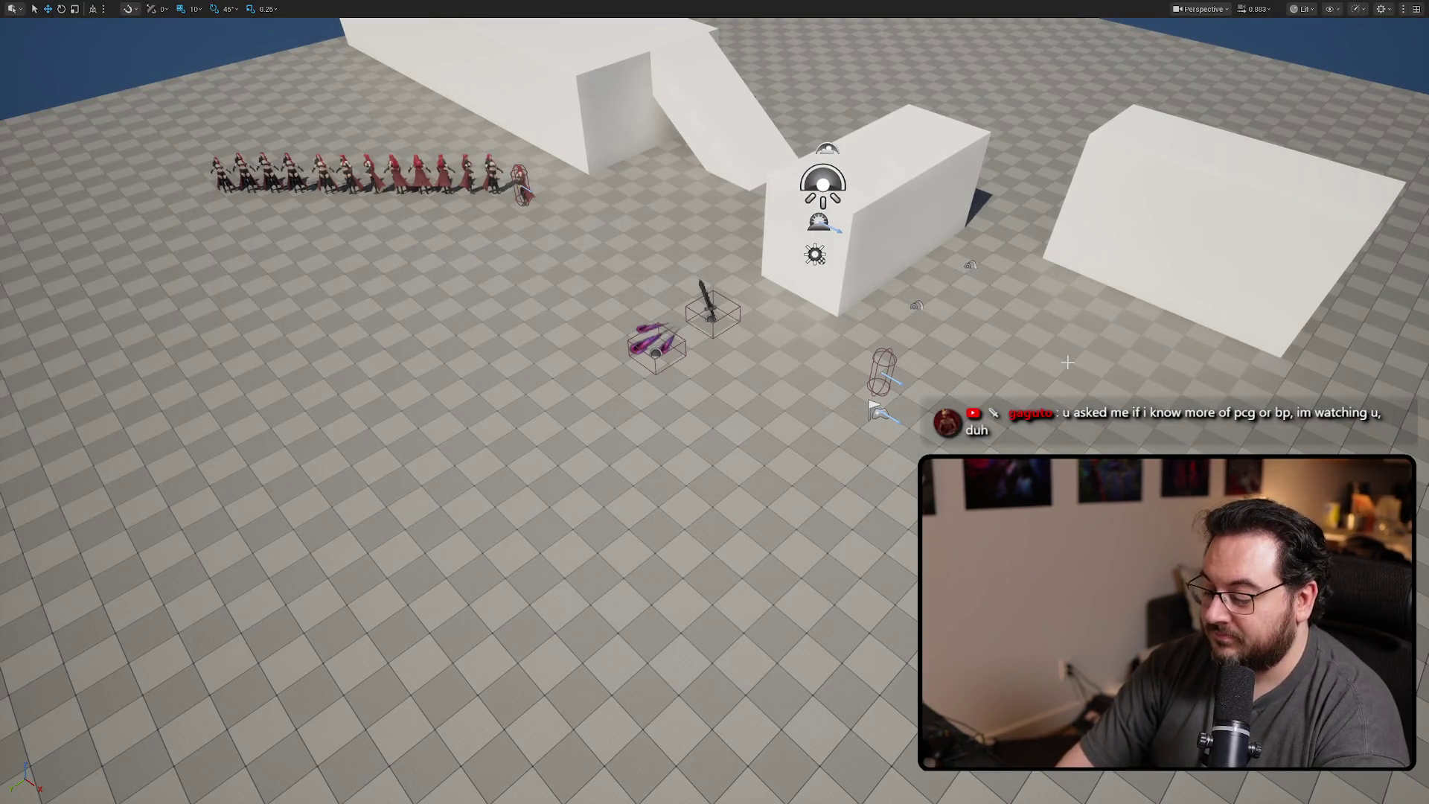
# Play-test in editor, firing four spell bolts at the wall, then stop and return to the blueprint
pyautogui.hotkey('alt', 'p')
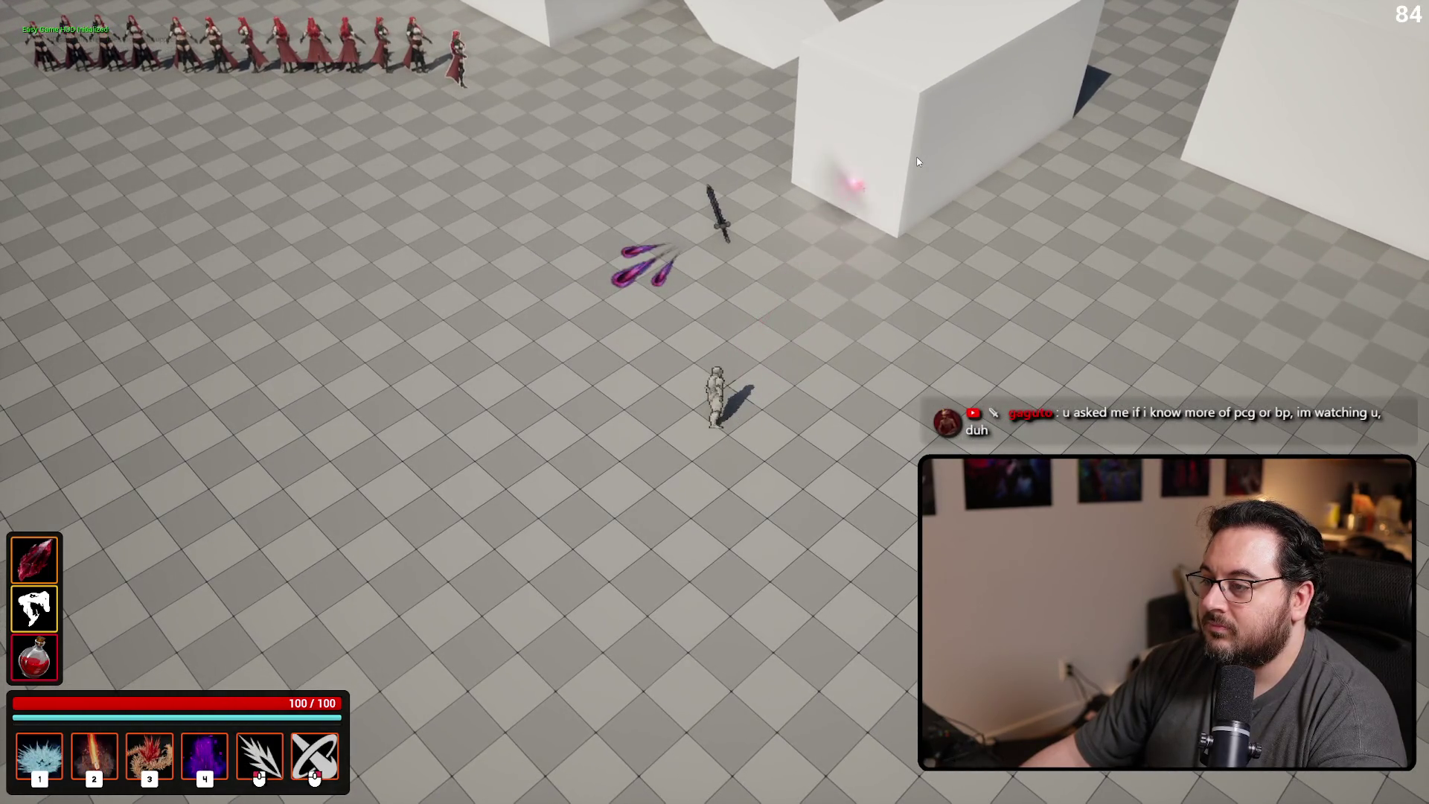
pyautogui.press('d')
pyautogui.click(800, 149)
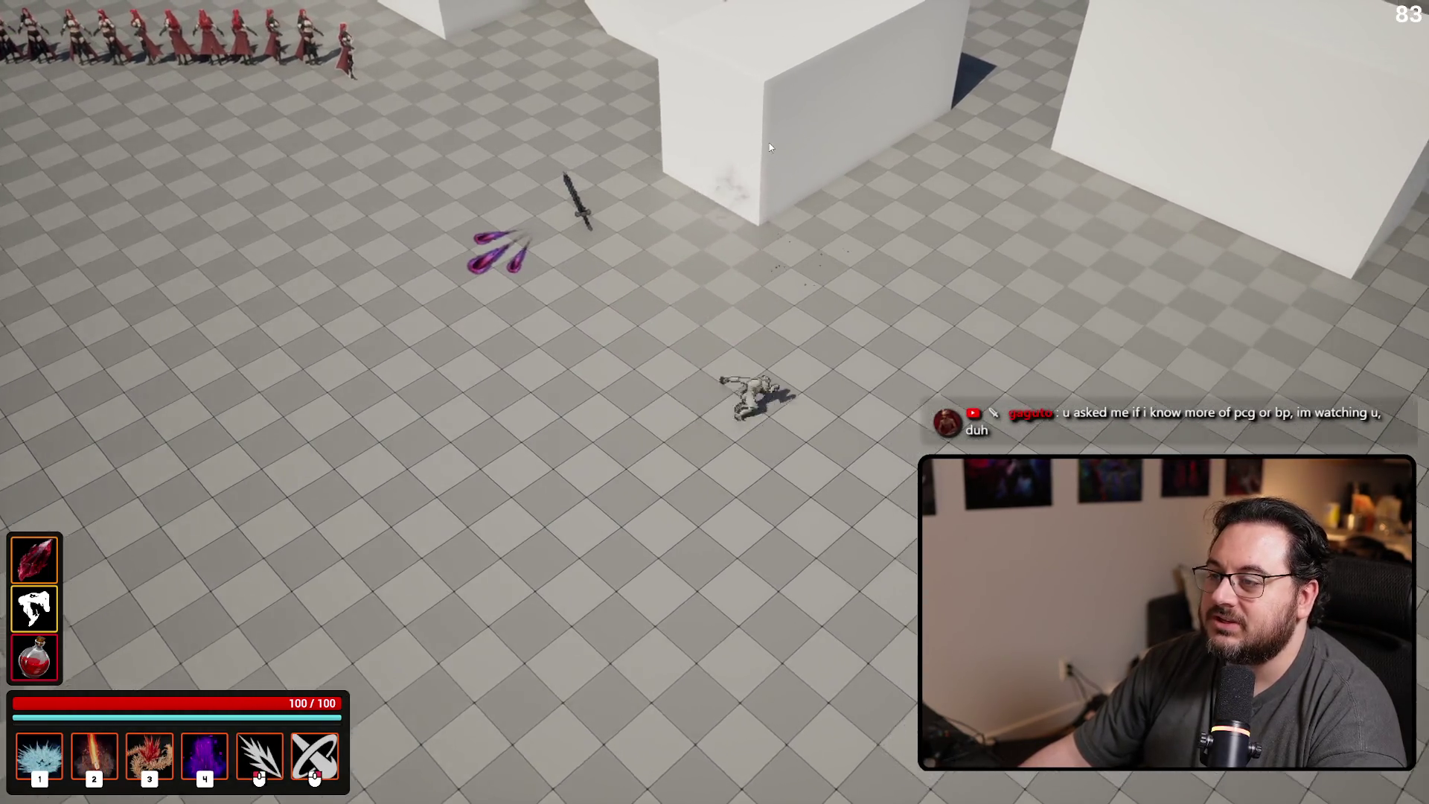
pyautogui.click(766, 128)
pyautogui.click(712, 154)
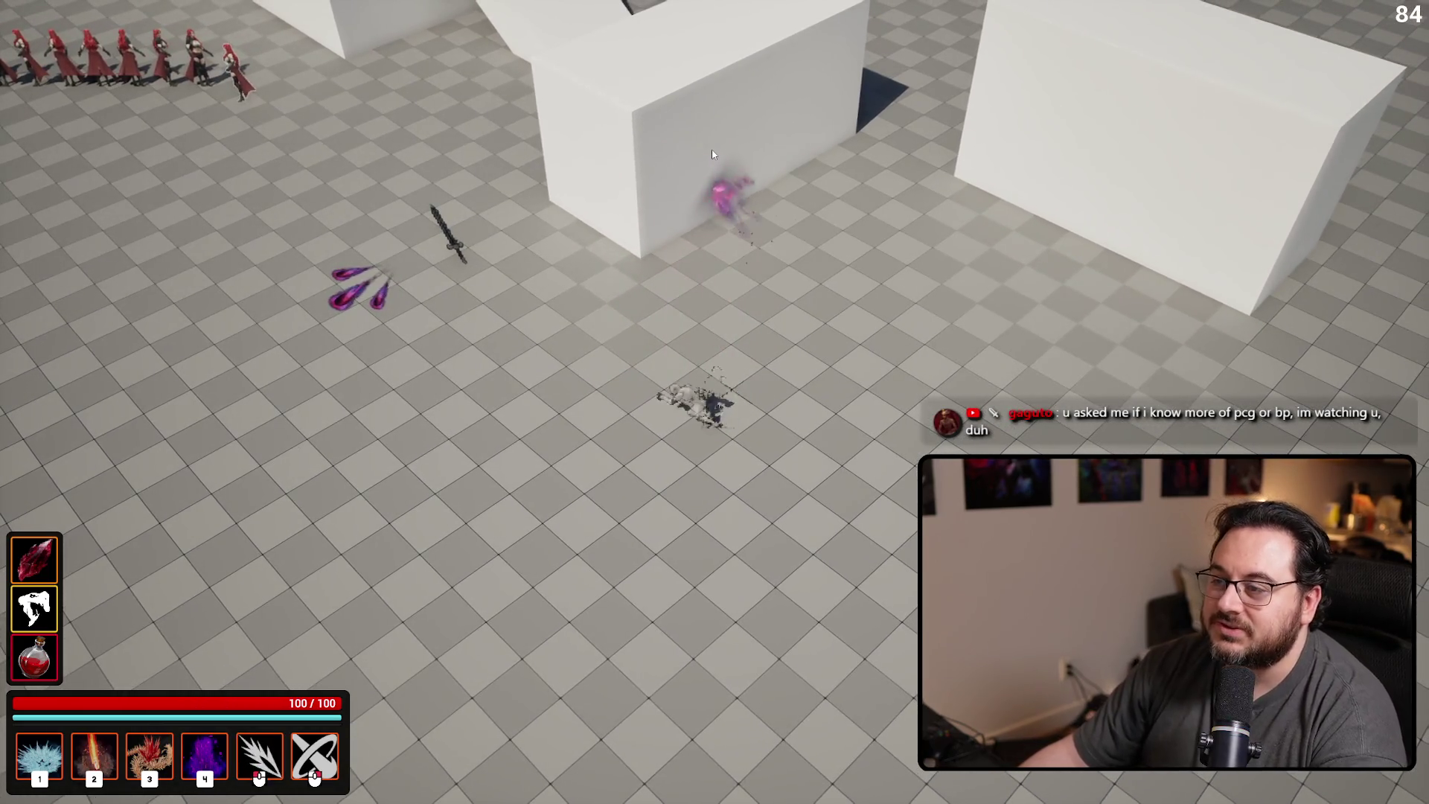
pyautogui.press('a')
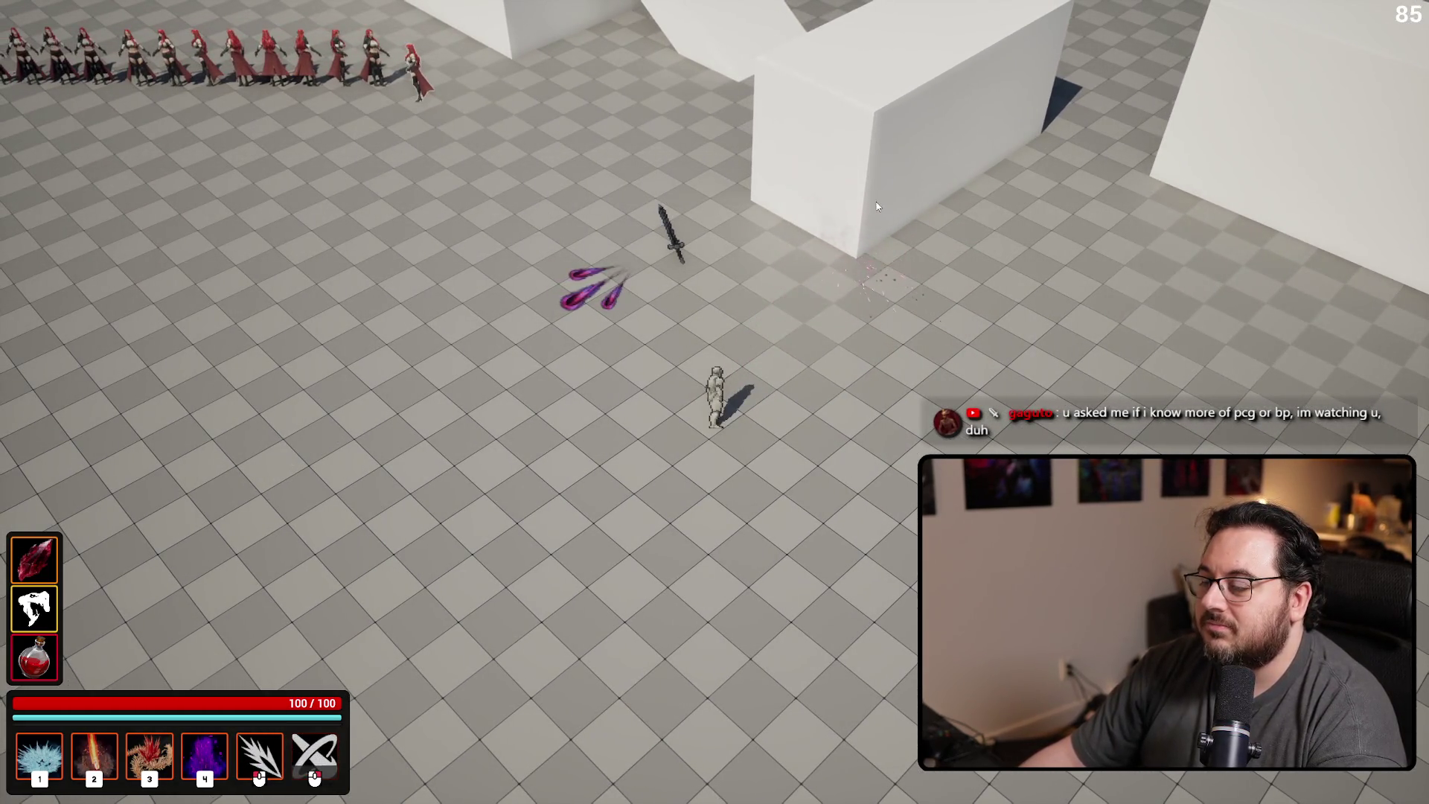
pyautogui.click(877, 203)
pyautogui.press('Escape')
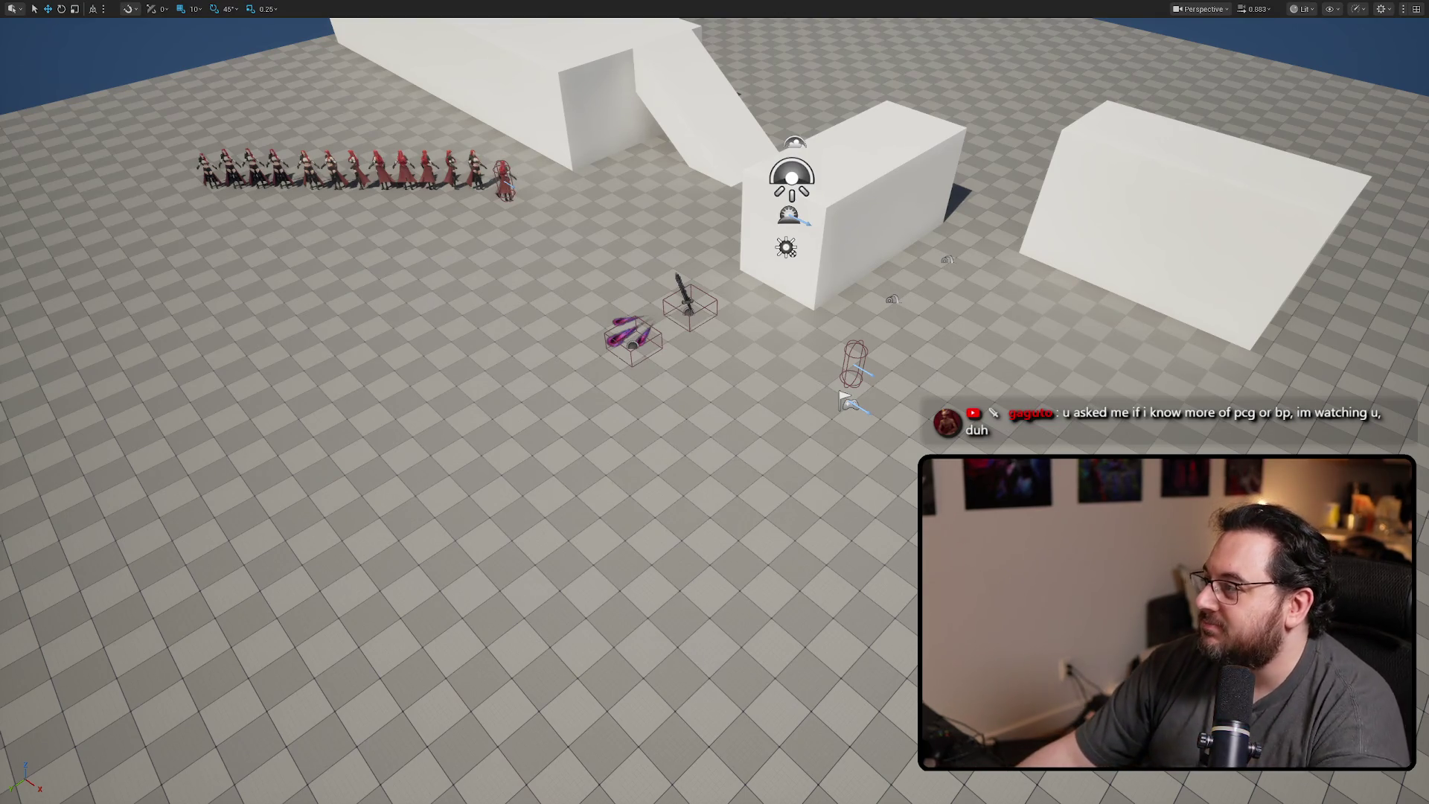
pyautogui.hotkey('alt', 'Tab')
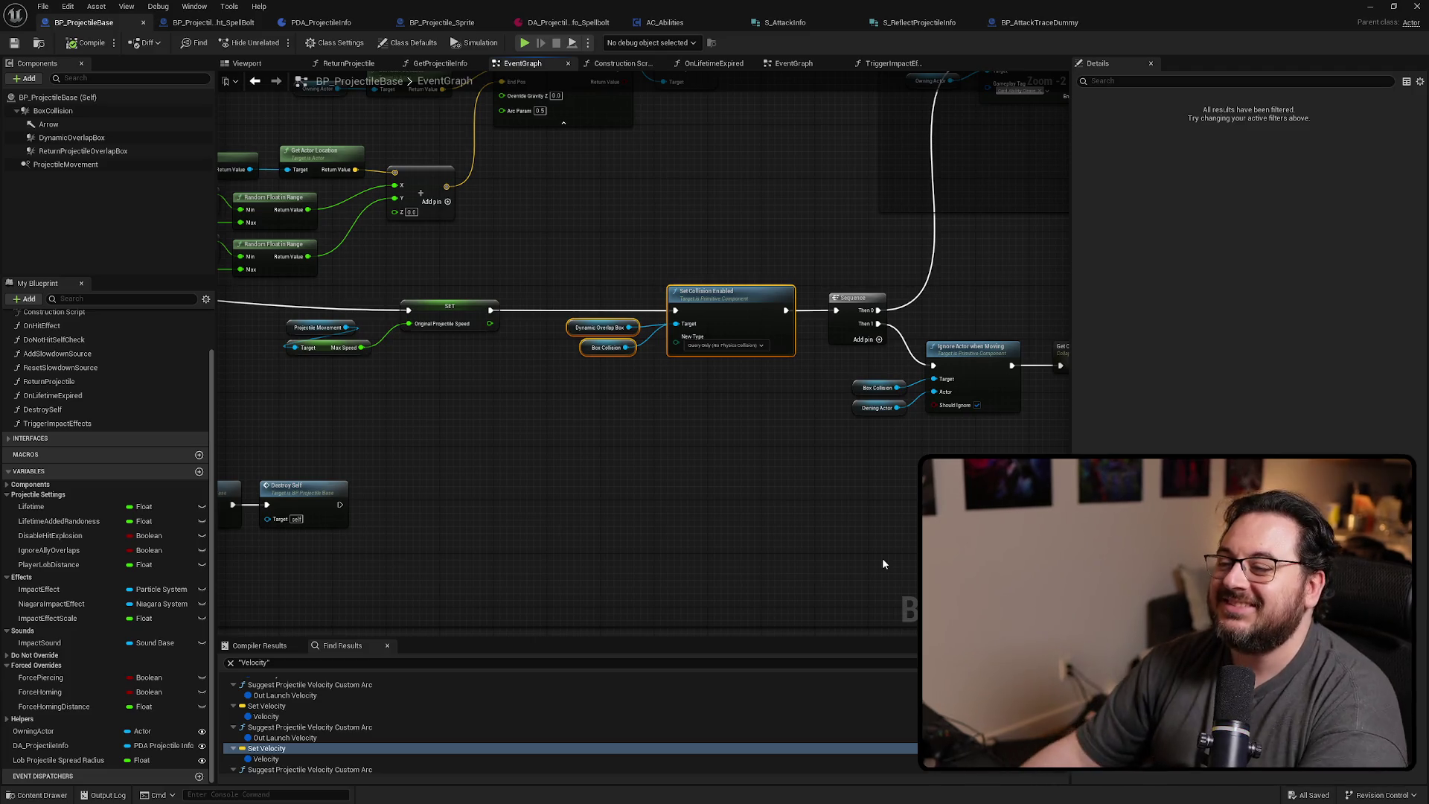
pyautogui.click(613, 404)
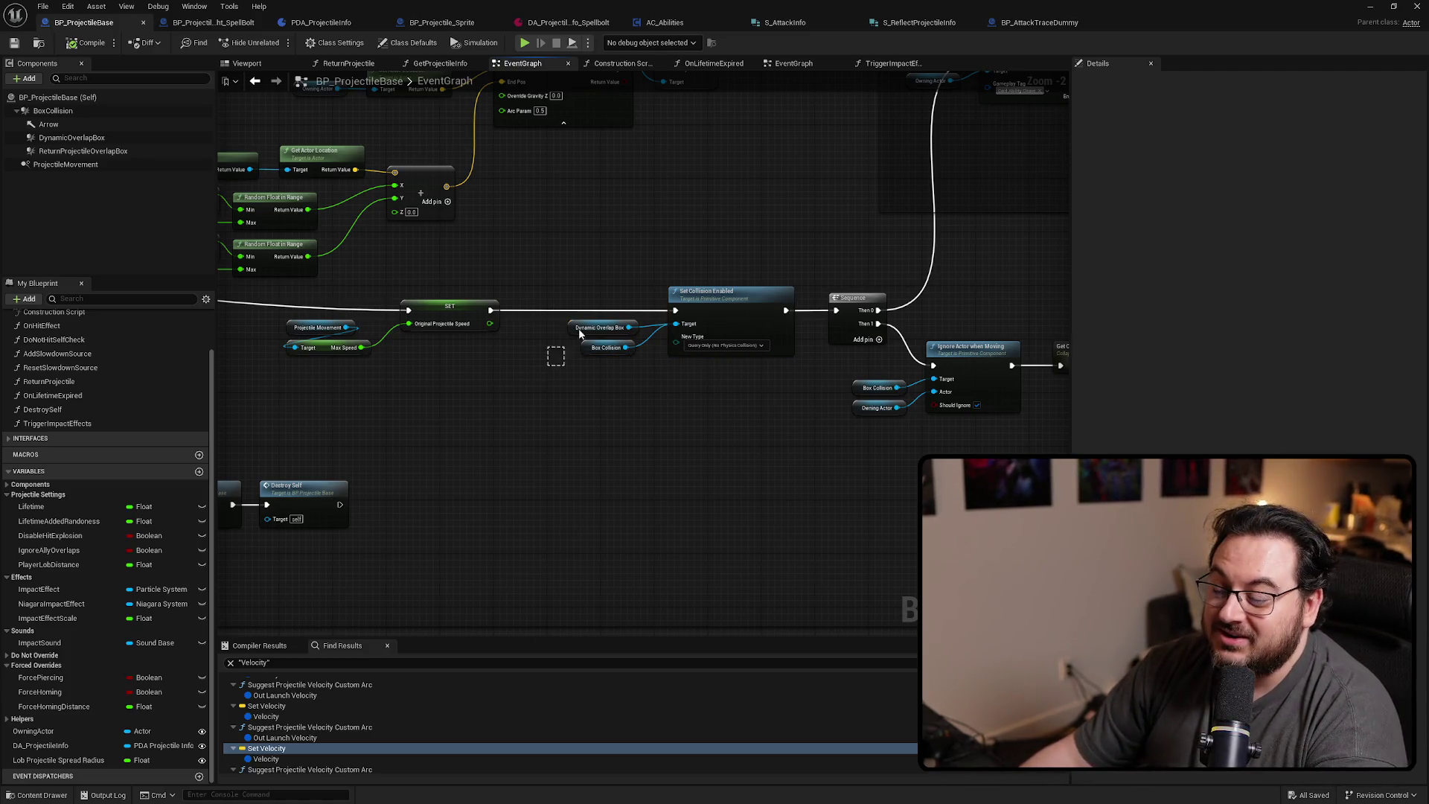
pyautogui.moveTo(642, 359)
pyautogui.mouseDown()
pyautogui.moveTo(597, 283)
pyautogui.moveTo(577, 323)
pyautogui.moveTo(599, 346)
pyautogui.mouseUp()
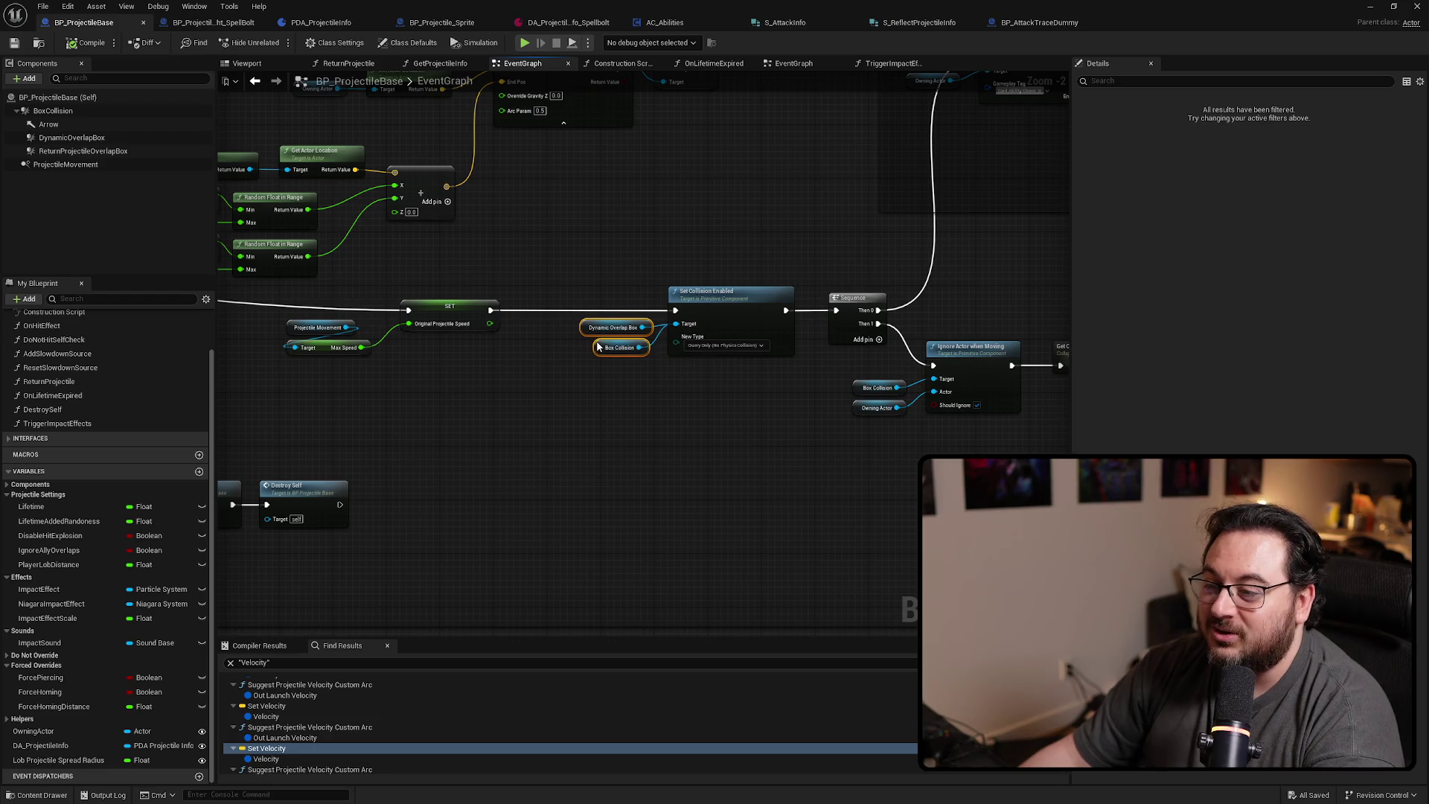
pyautogui.scroll(-3, 587, 518)
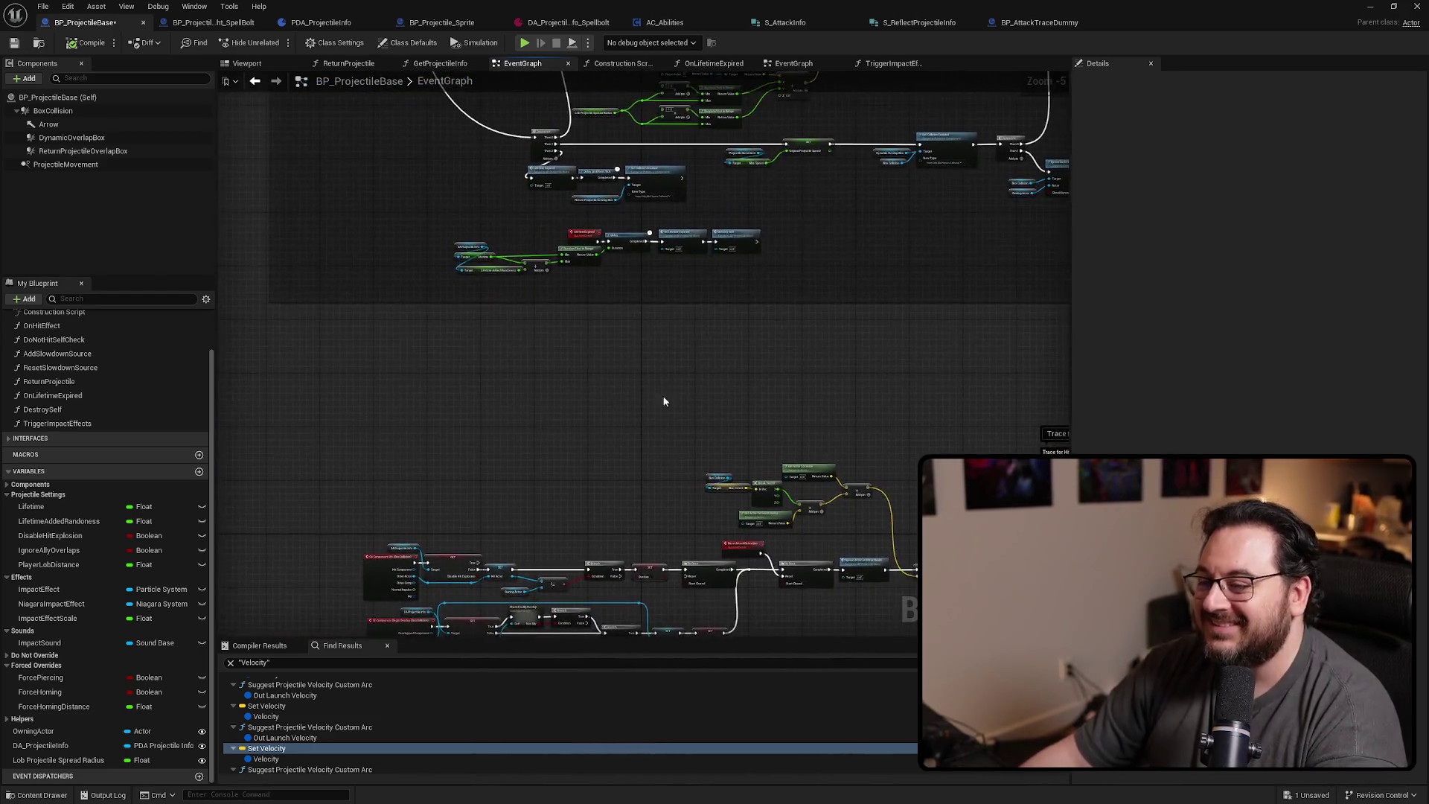
pyautogui.scroll(5, 617, 231)
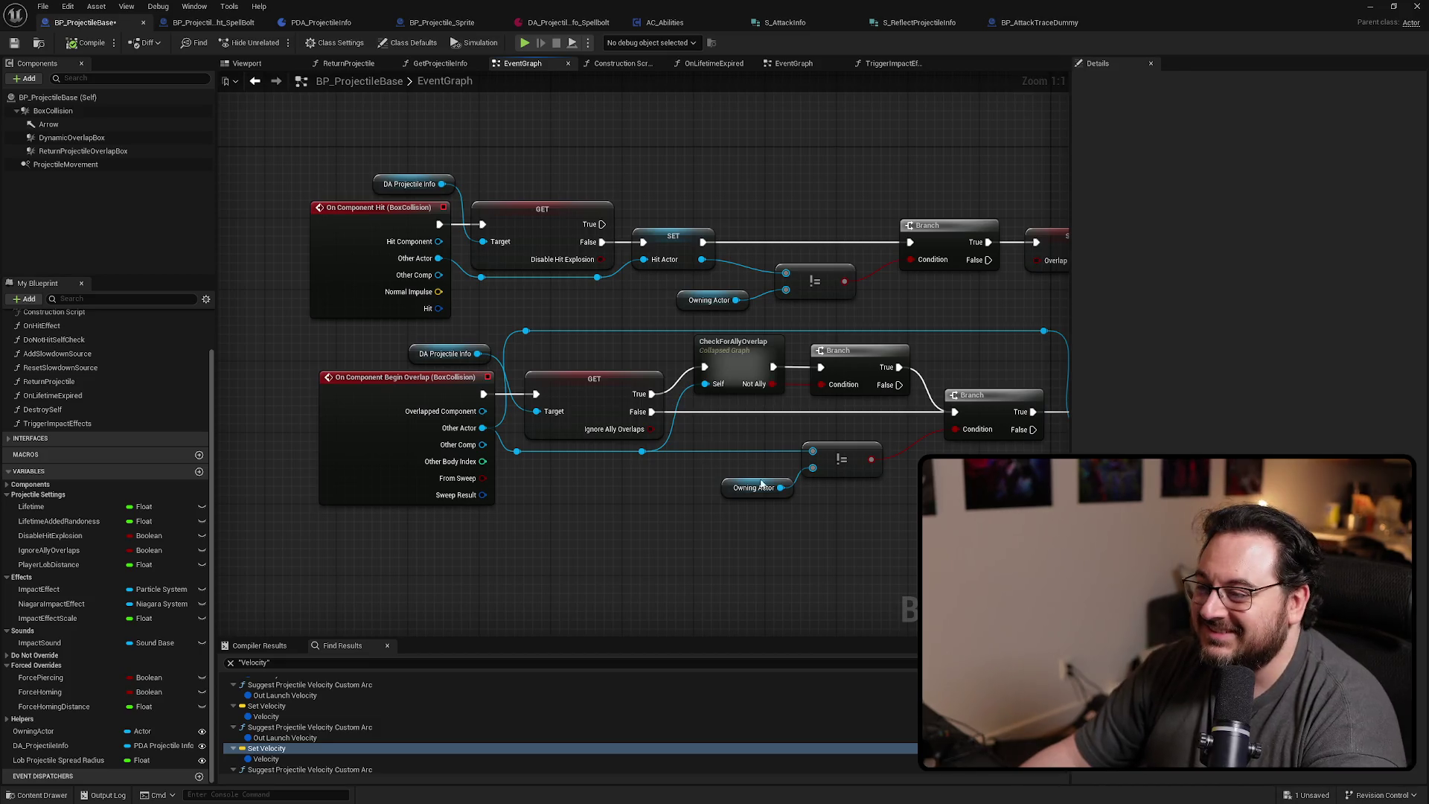
pyautogui.moveTo(899, 538)
pyautogui.mouseDown()
pyautogui.moveTo(897, 499)
pyautogui.moveTo(555, 512)
pyautogui.moveTo(509, 458)
pyautogui.moveTo(718, 484)
pyautogui.moveTo(708, 510)
pyautogui.moveTo(519, 480)
pyautogui.moveTo(871, 485)
pyautogui.moveTo(758, 479)
pyautogui.mouseUp()
pyautogui.scroll(-2, 758, 478)
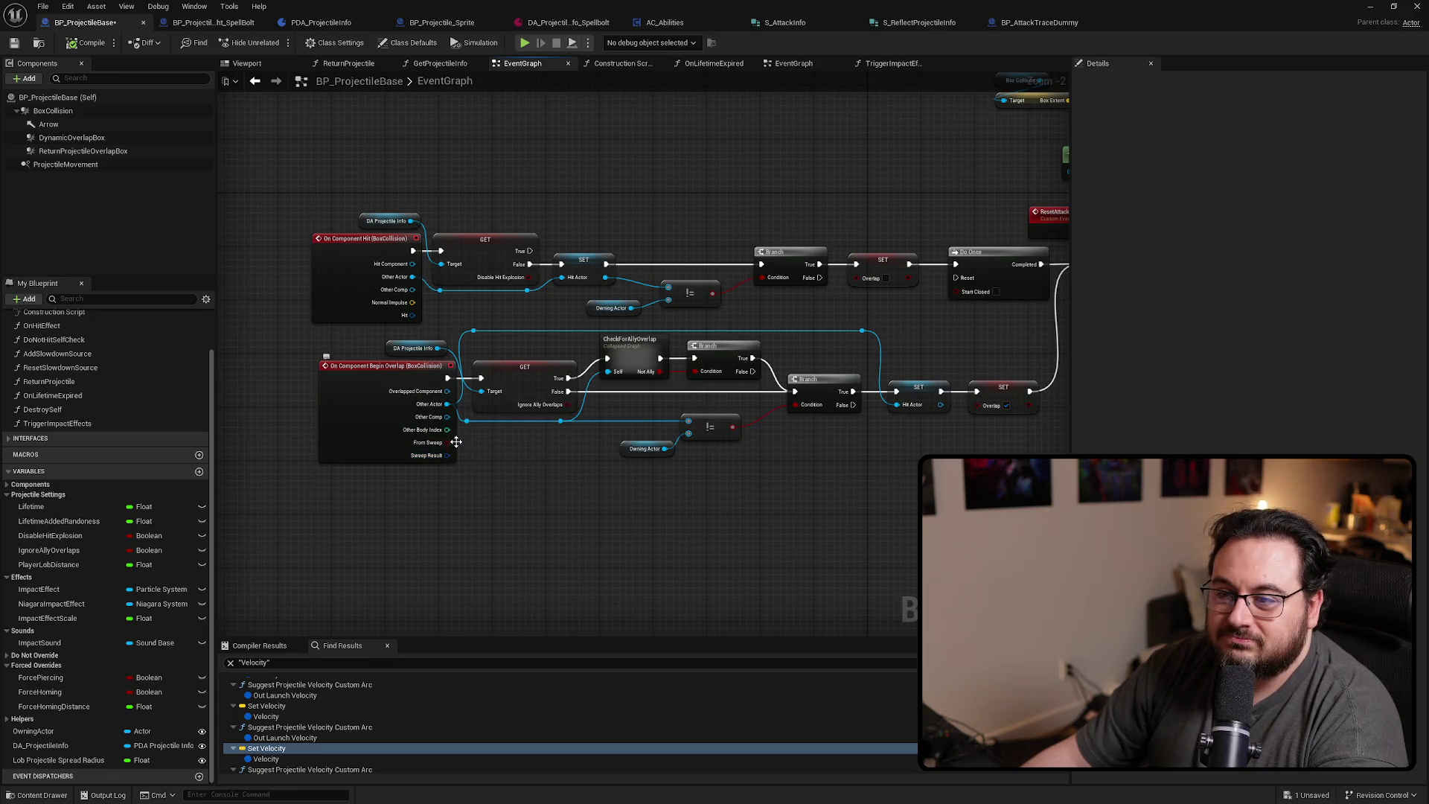
pyautogui.moveTo(456, 442)
pyautogui.mouseDown()
pyautogui.moveTo(692, 297)
pyautogui.moveTo(670, 75)
pyautogui.moveTo(572, 331)
pyautogui.moveTo(532, 333)
pyautogui.mouseUp()
# Run Find References on the DynamicOverlapBox component
pyautogui.rightClick(95, 140)
pyautogui.moveTo(198, 173)
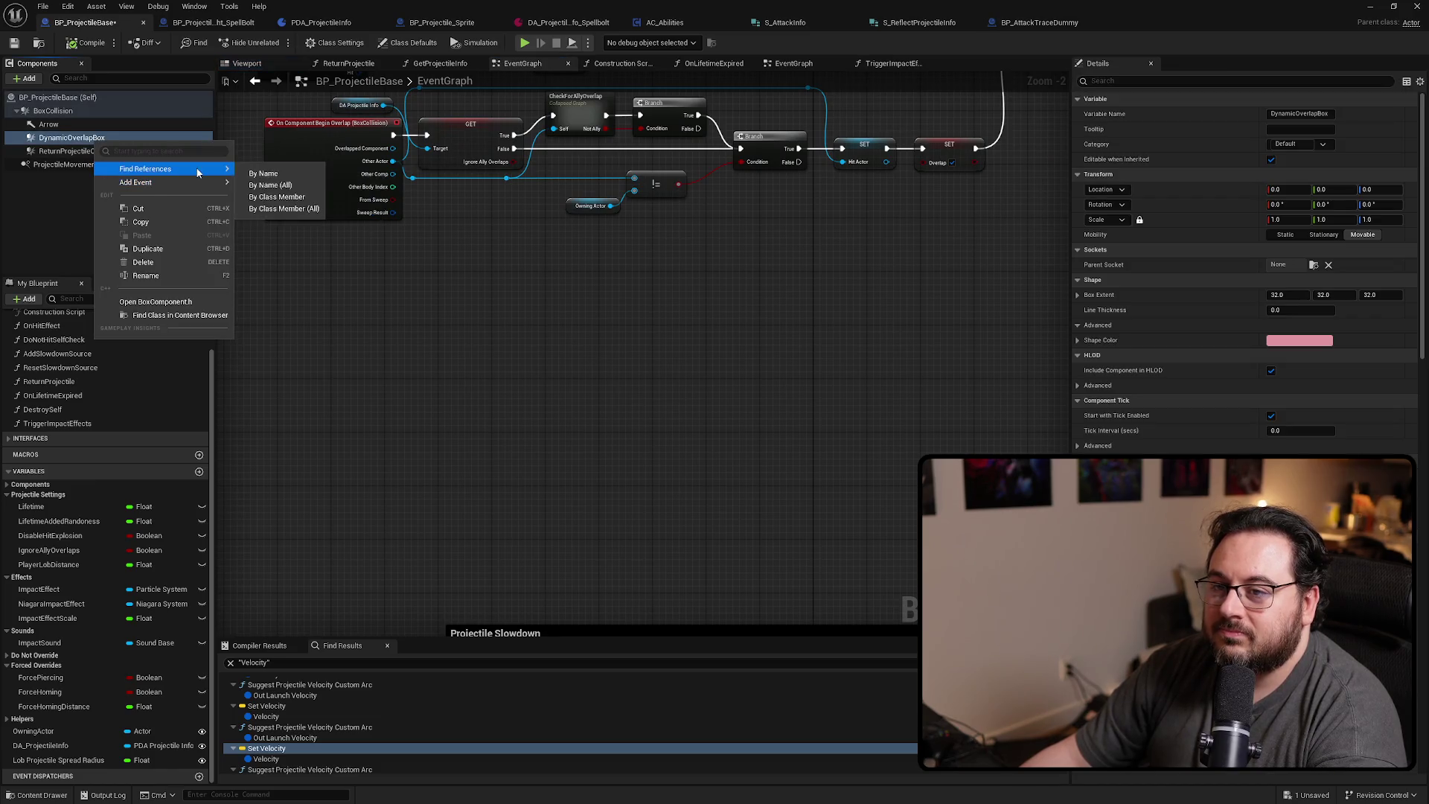
pyautogui.click(263, 173)
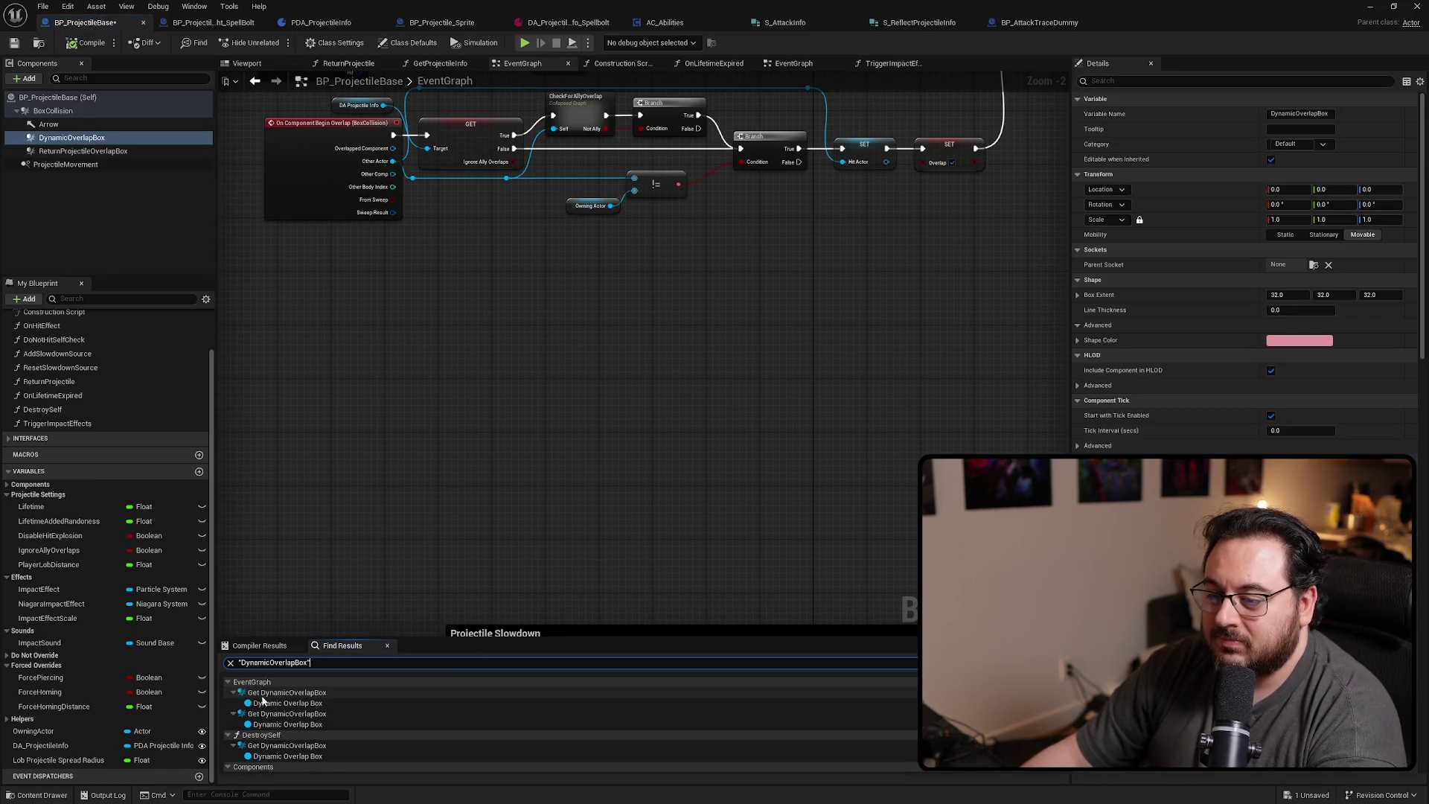
# Step through the DynamicOverlapBox references in EventGraph, DestroySelf and Components, then reselect the component
pyautogui.click(287, 692)
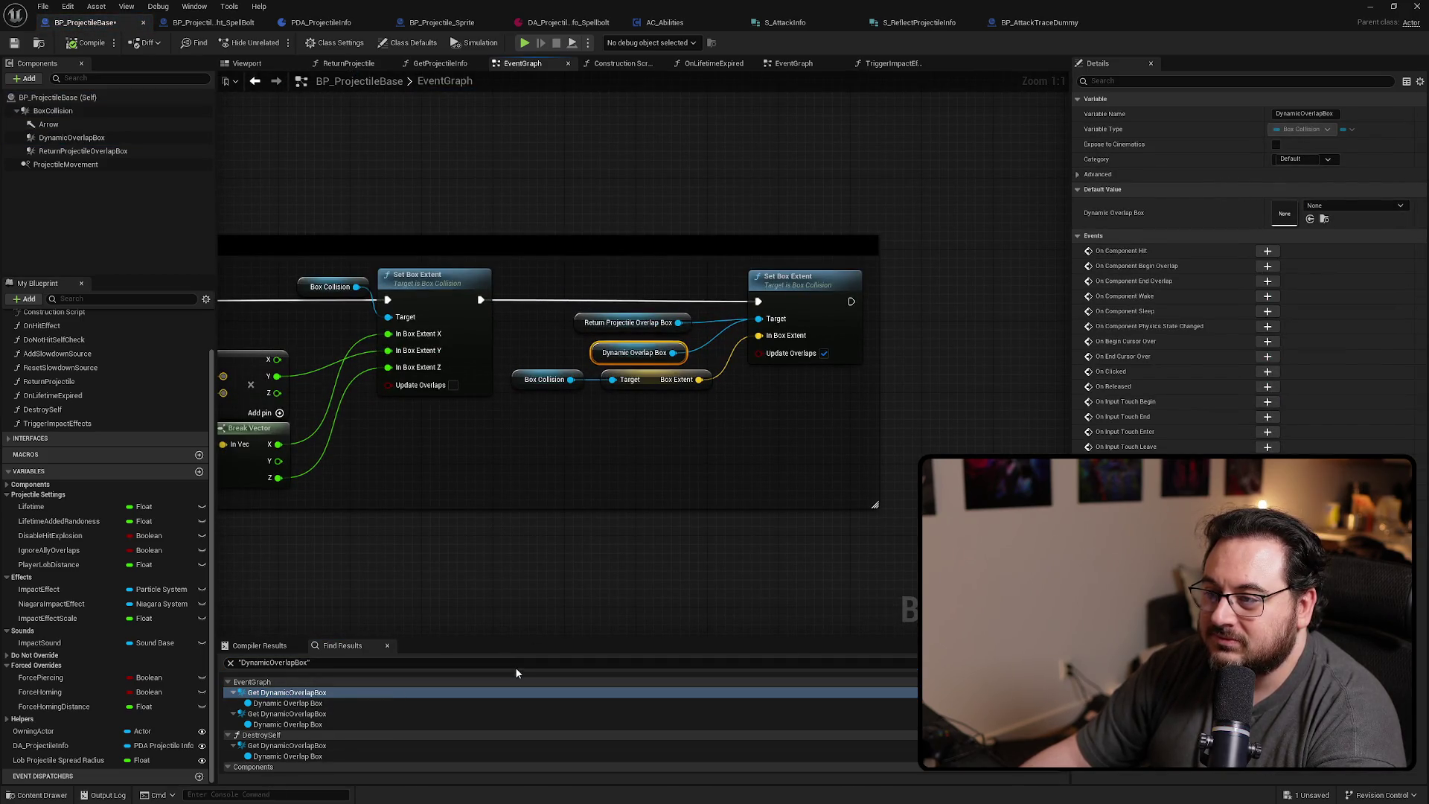
pyautogui.click(289, 714)
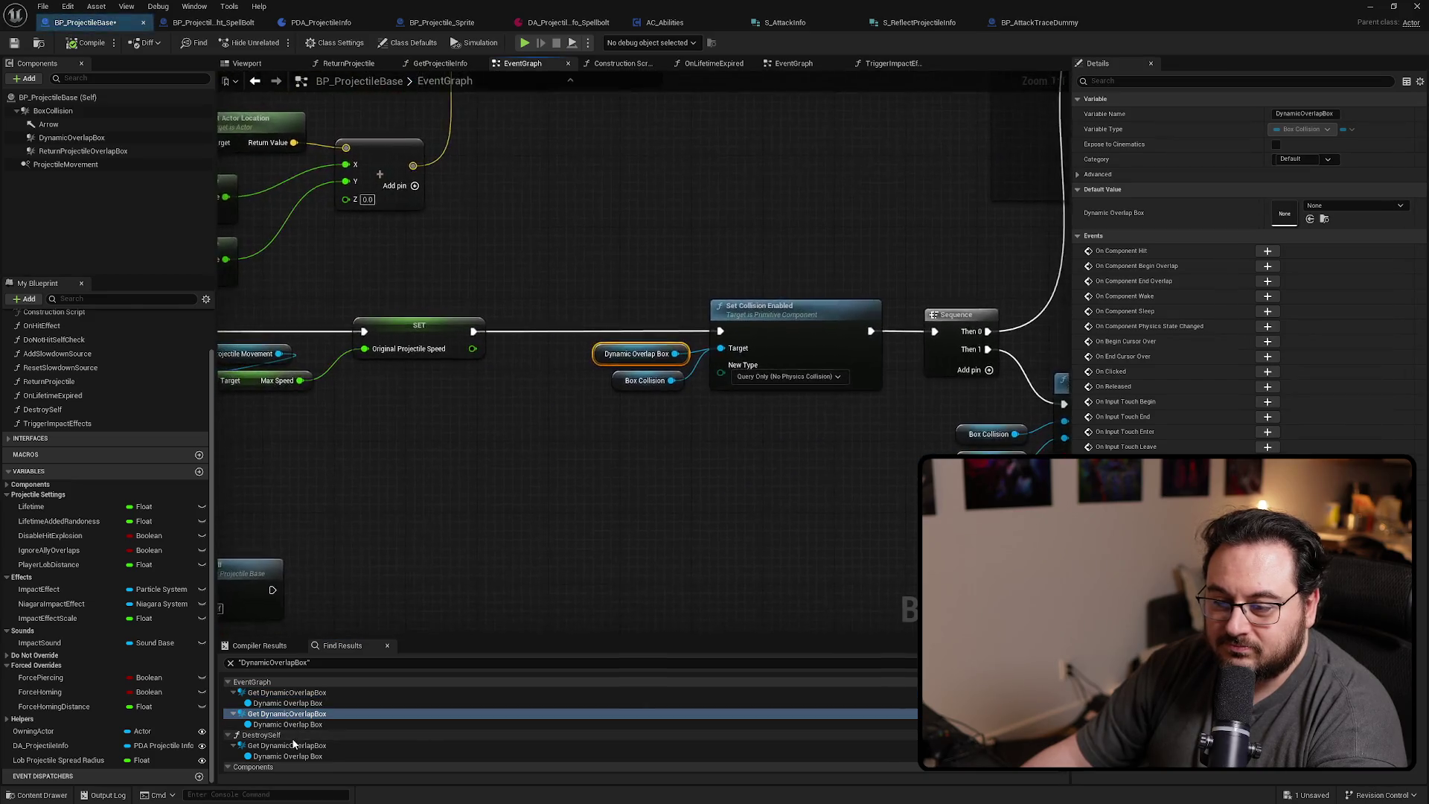
pyautogui.scroll(-1, 293, 743)
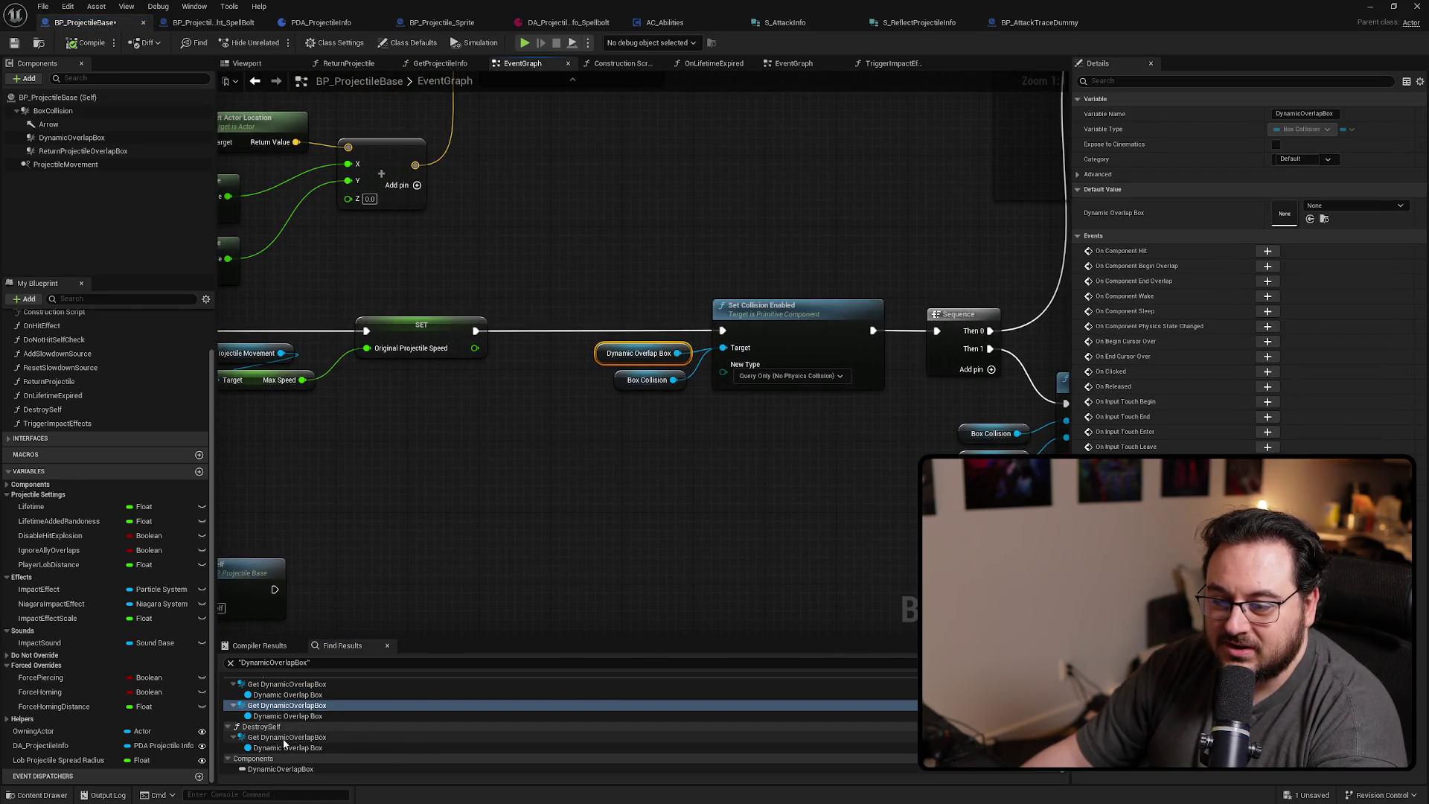
pyautogui.click(286, 738)
pyautogui.click(303, 769)
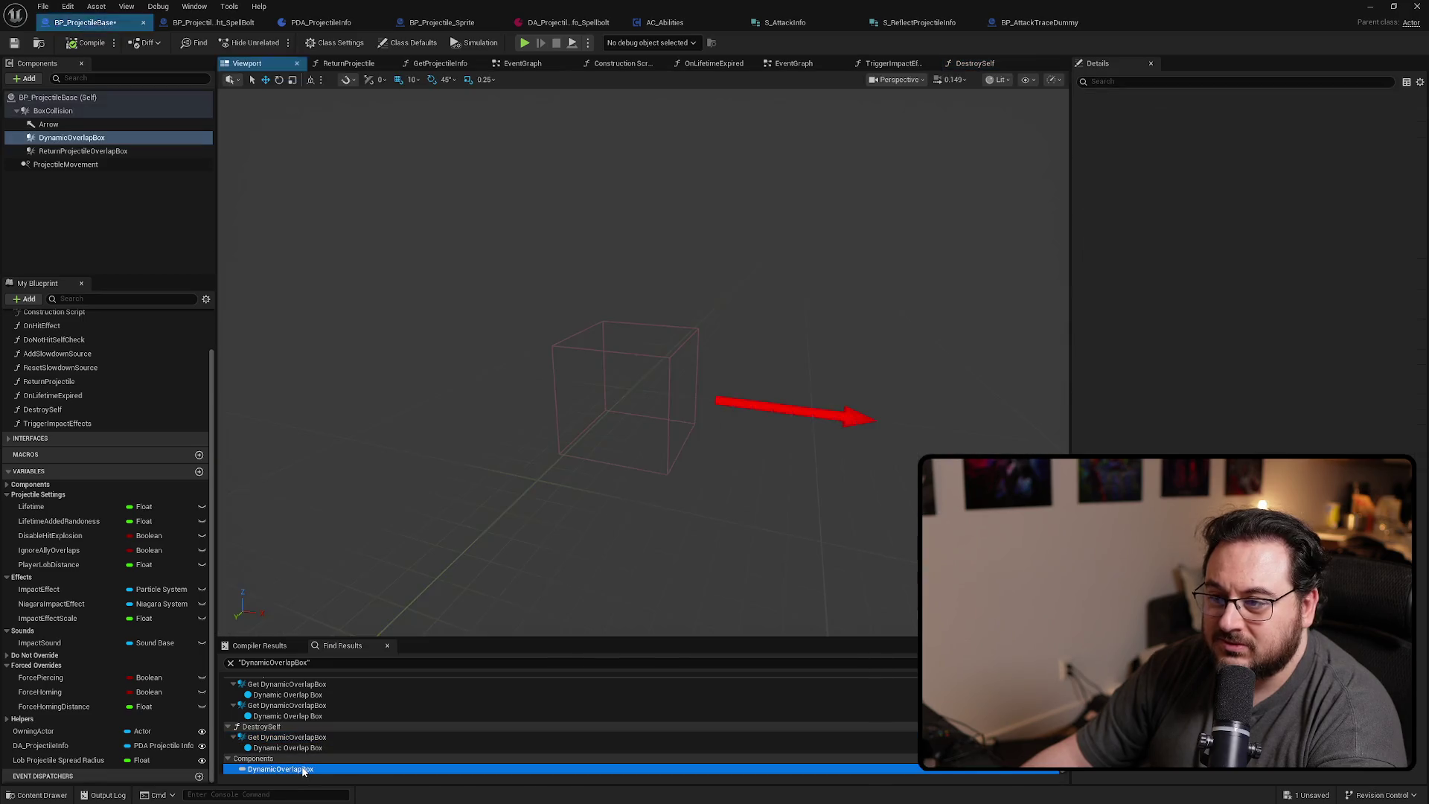
pyautogui.click(100, 191)
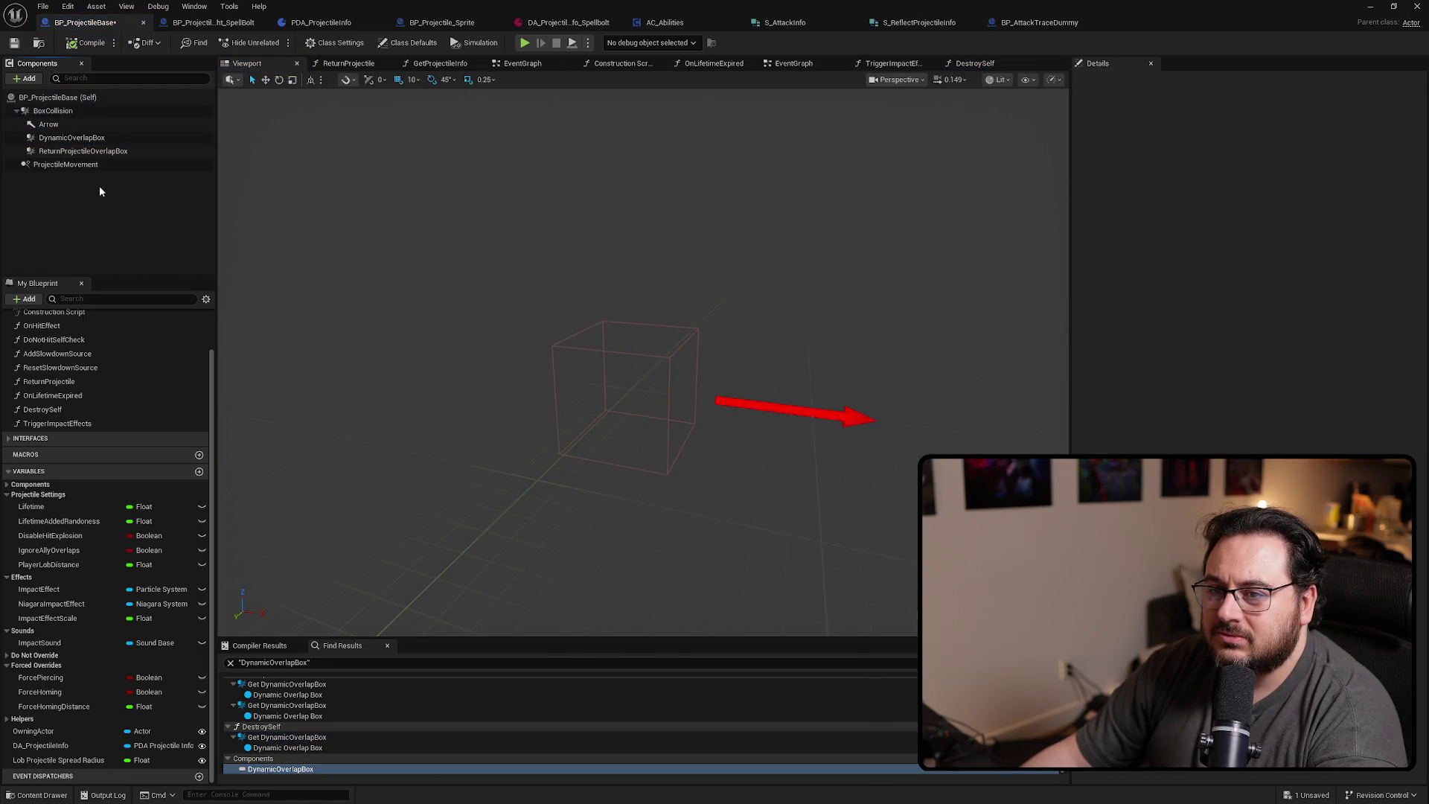
pyautogui.click(90, 138)
# Add a begin-overlap event for DynamicOverlapBox, then delete that event node again
pyautogui.rightClick(191, 139)
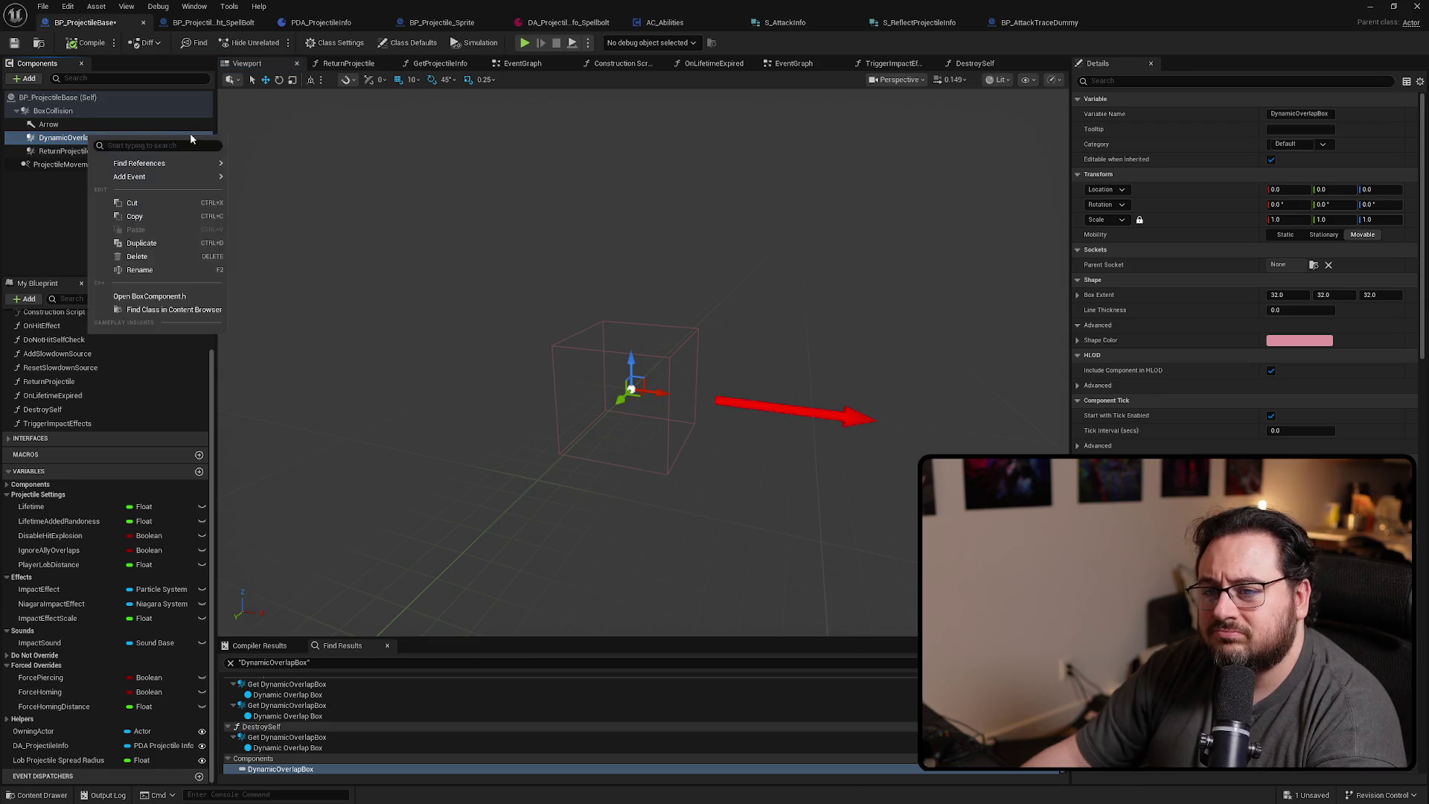
pyautogui.moveTo(179, 176)
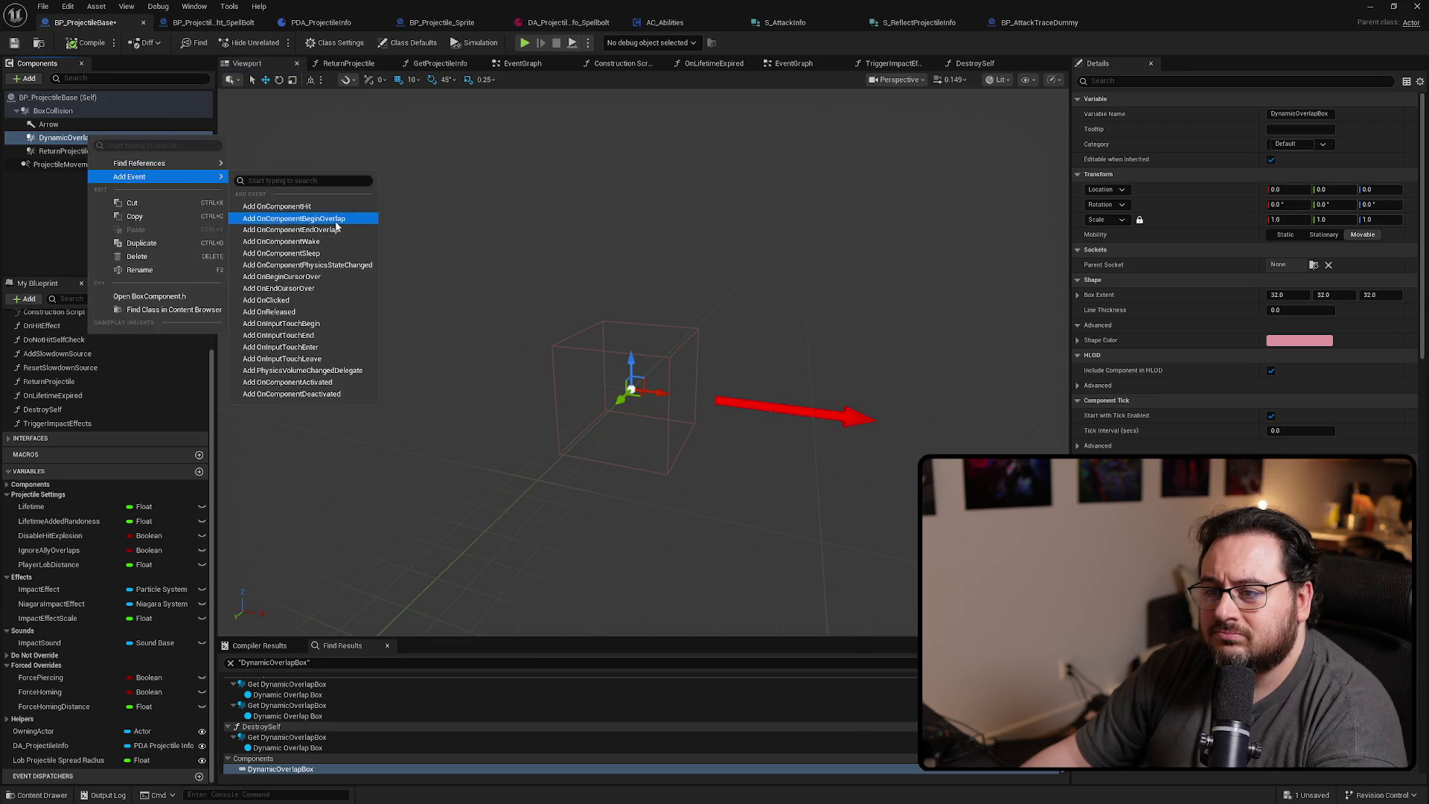
pyautogui.click(335, 220)
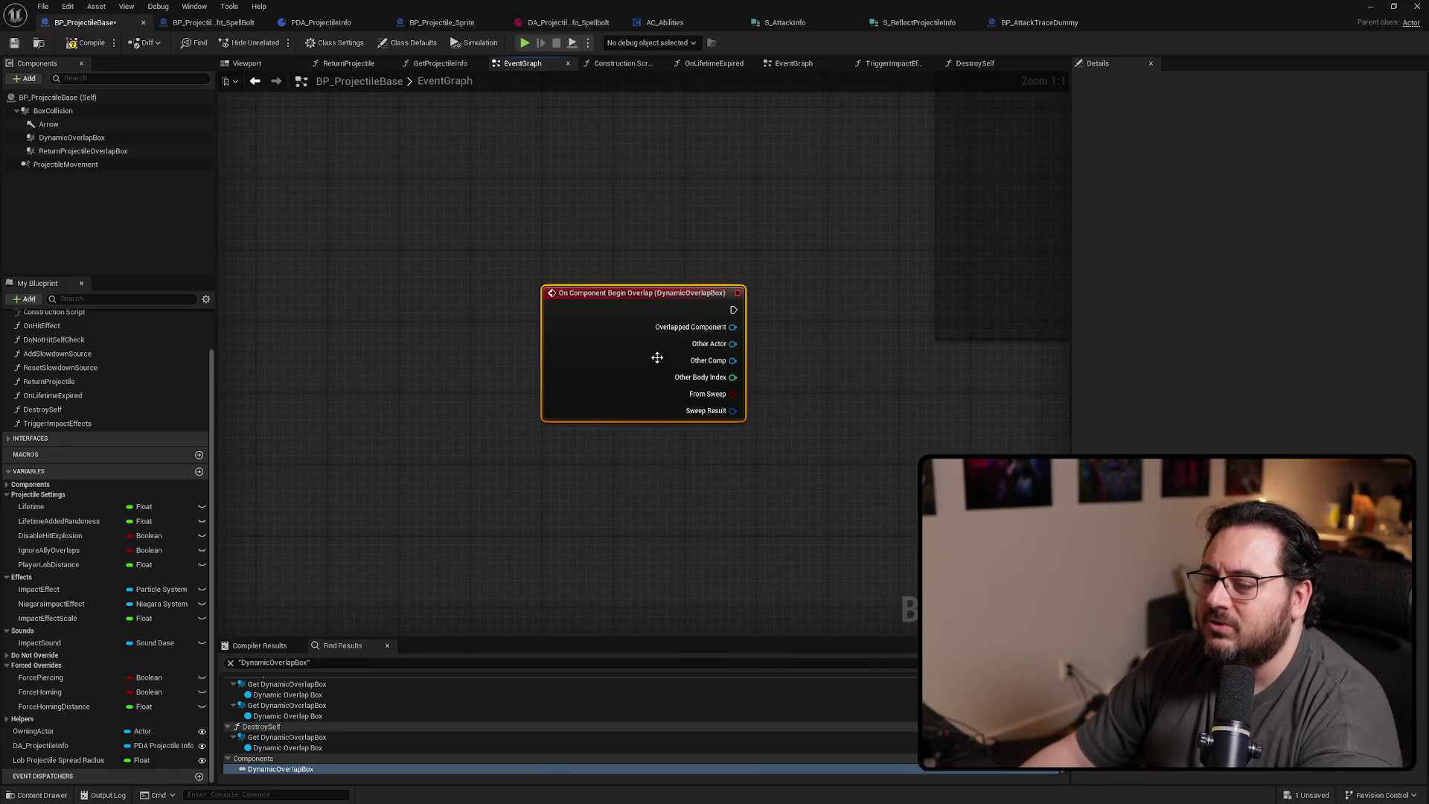
pyautogui.press('Delete')
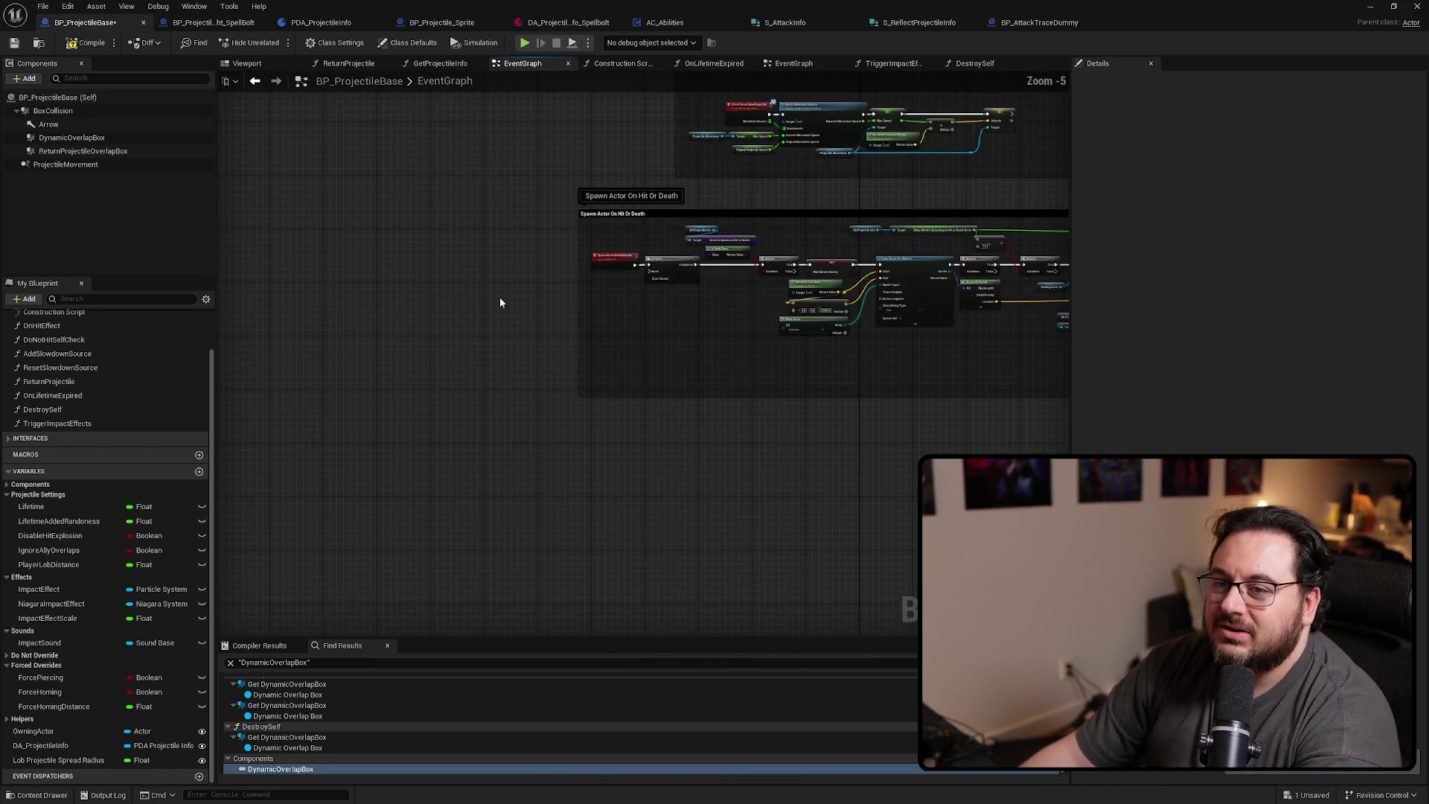
# Reselect DynamicOverlapBox and step through its references in EventGraph and DestroySelf
pyautogui.click(72, 137)
pyautogui.press('Home')
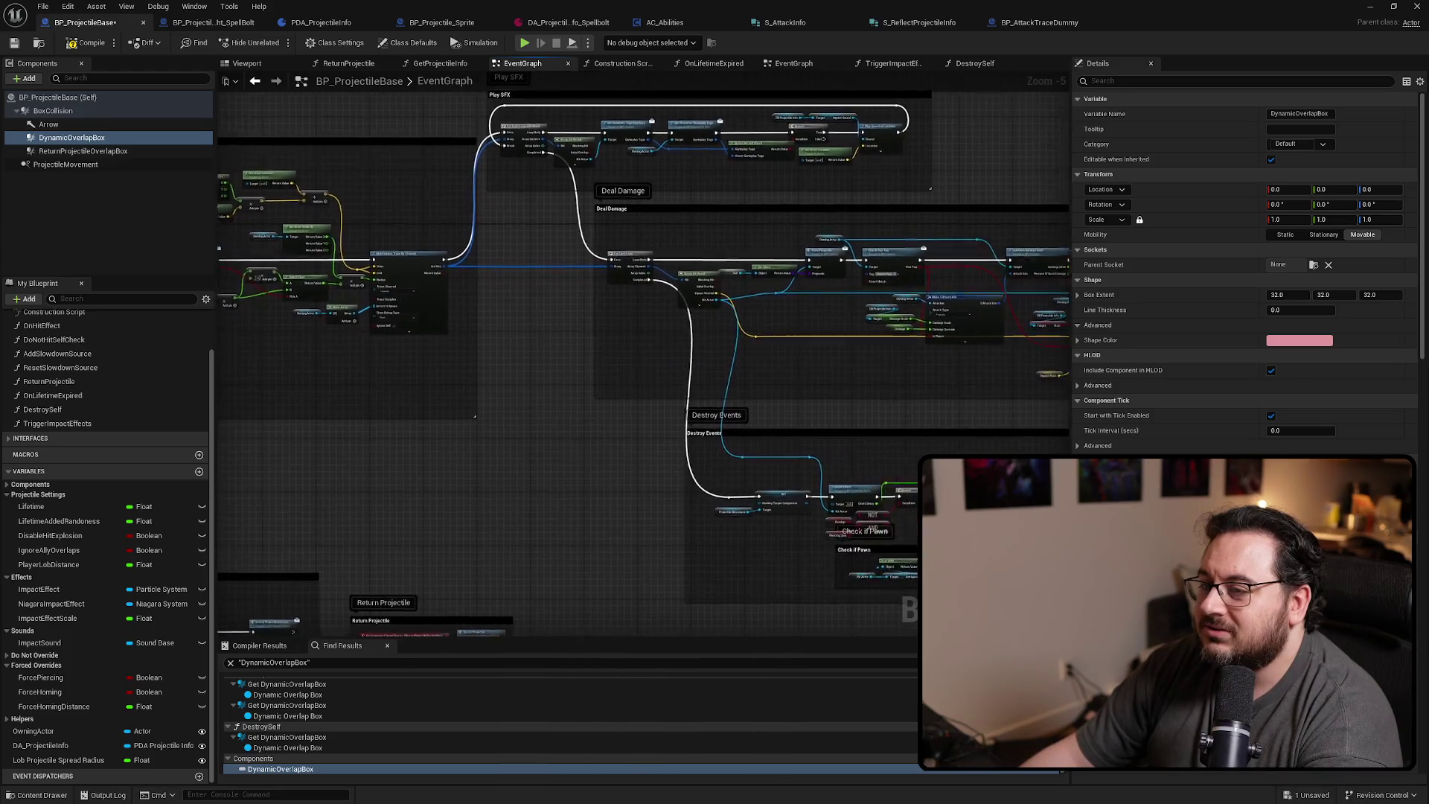
pyautogui.scroll(1, 287, 720)
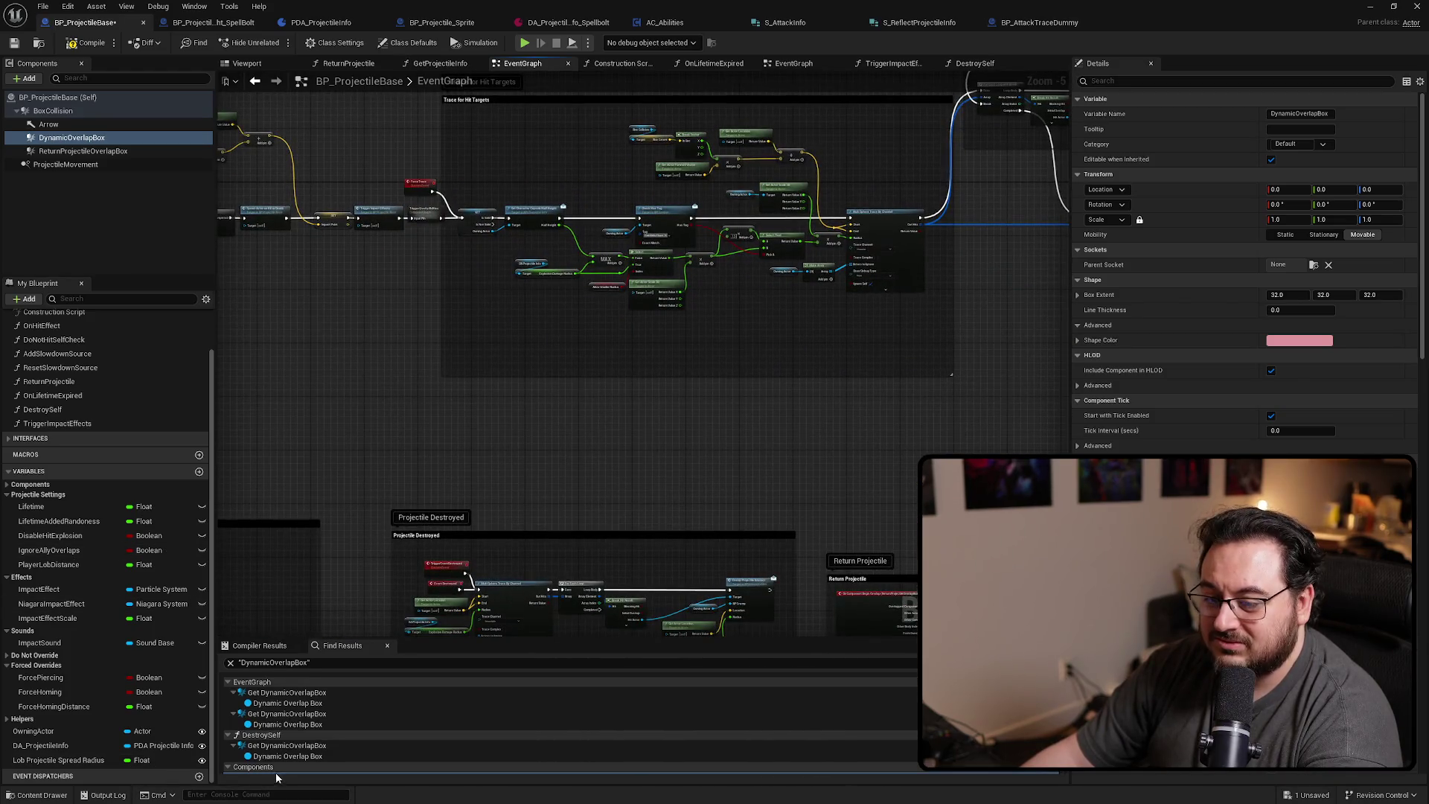
pyautogui.click(273, 693)
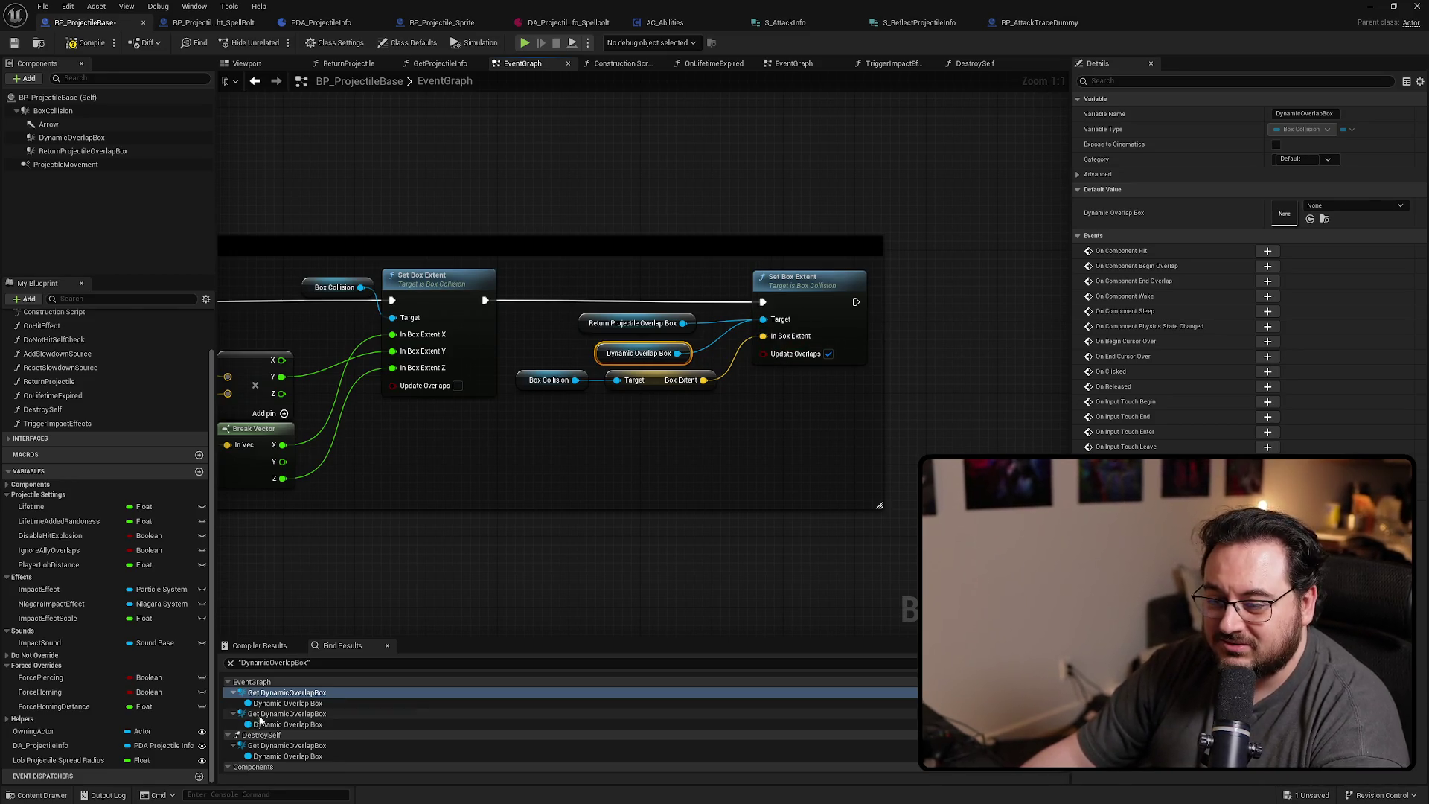
pyautogui.click(287, 714)
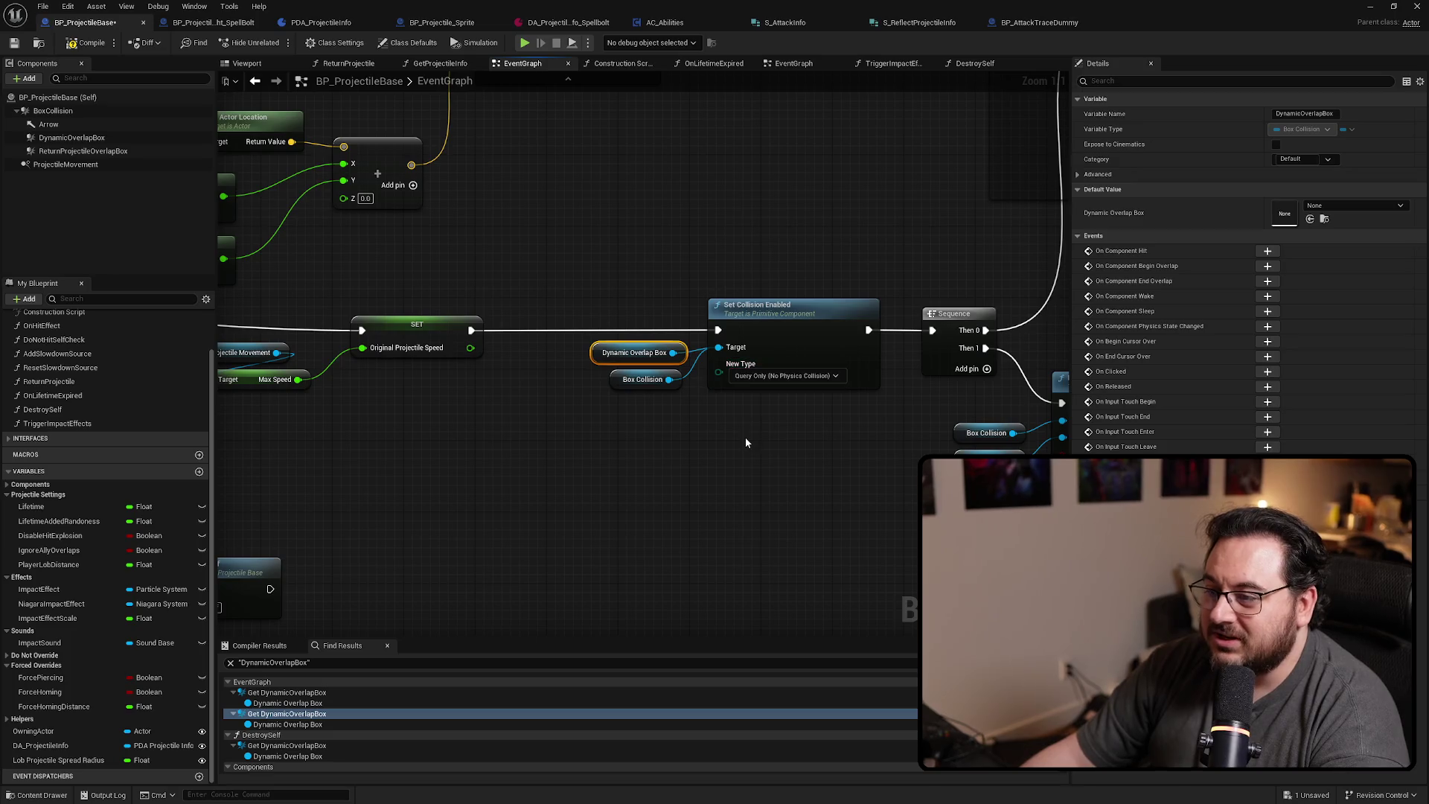
pyautogui.scroll(-1, 282, 737)
pyautogui.click(282, 737)
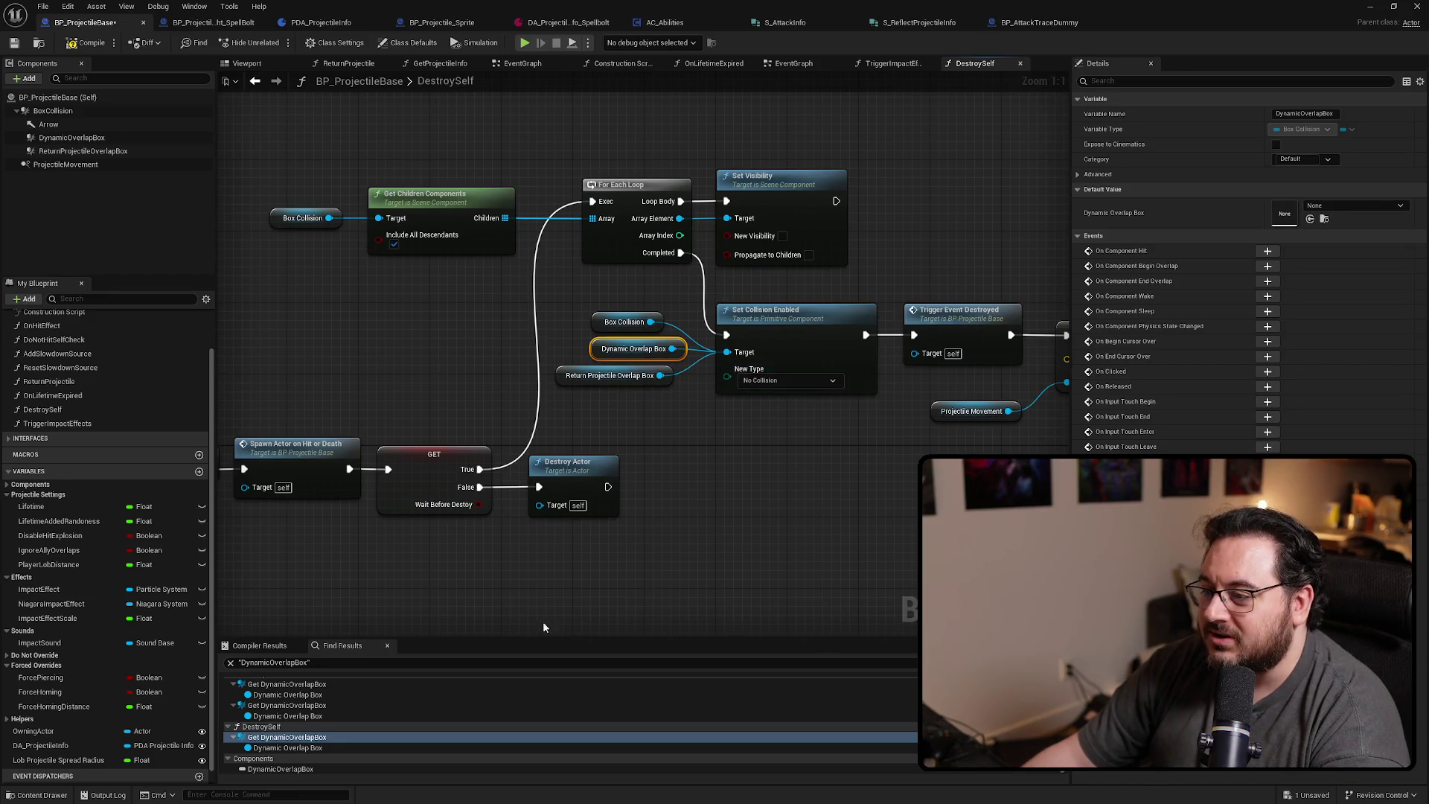
# Revisit the references and delete the Dynamic Overlap Box getter feeding Set Collision Enabled in DestroySelf
pyautogui.scroll(1, 279, 704)
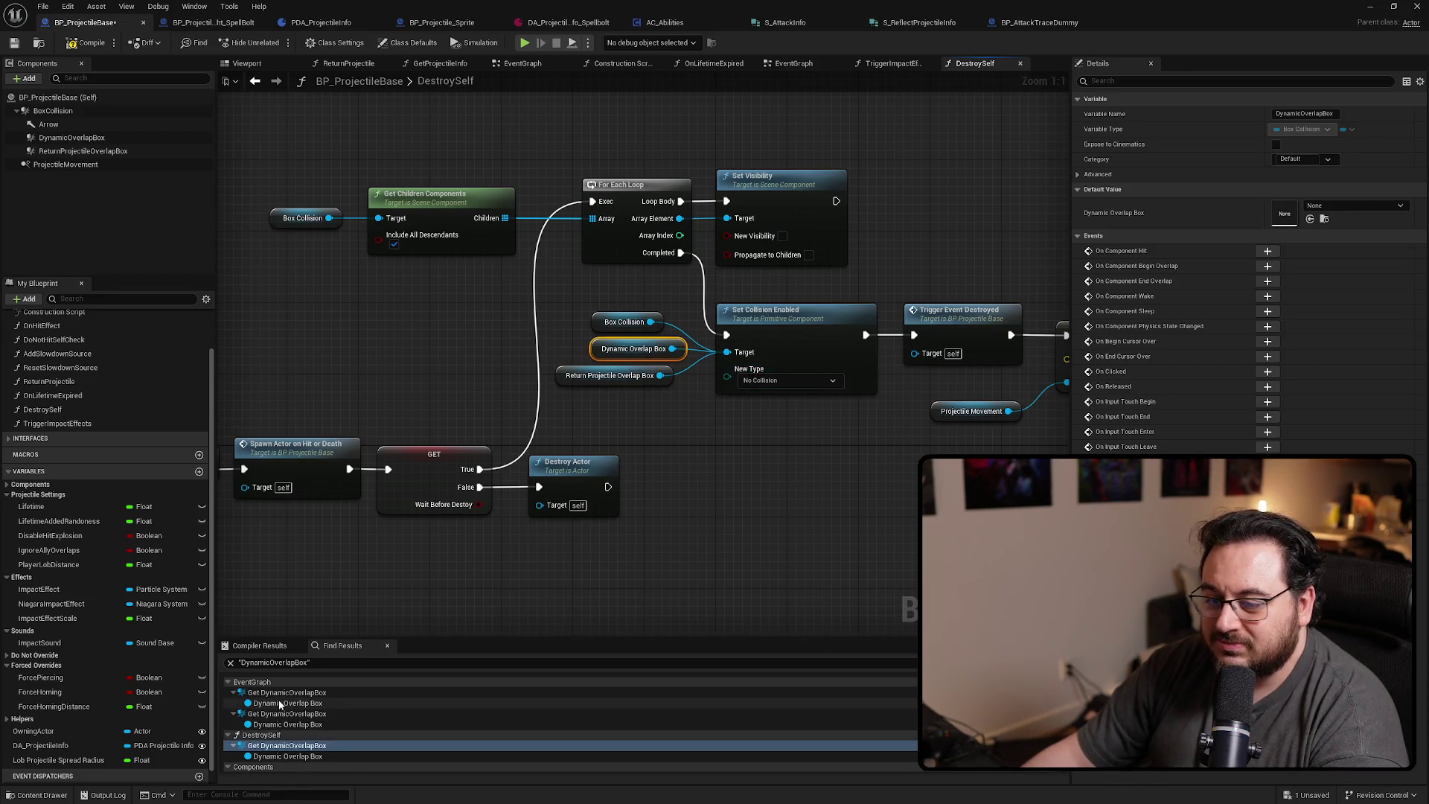
pyautogui.click(283, 693)
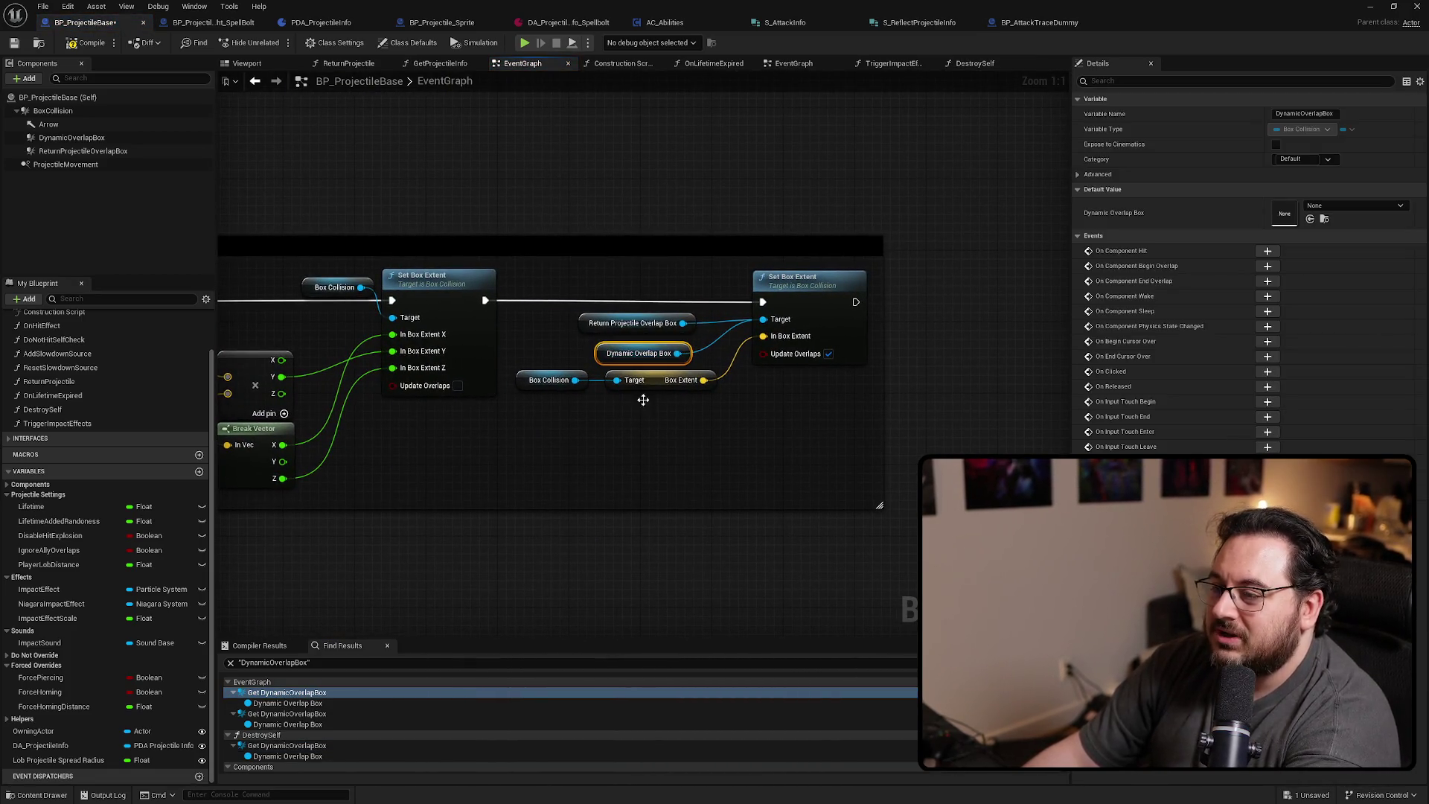
pyautogui.click(270, 715)
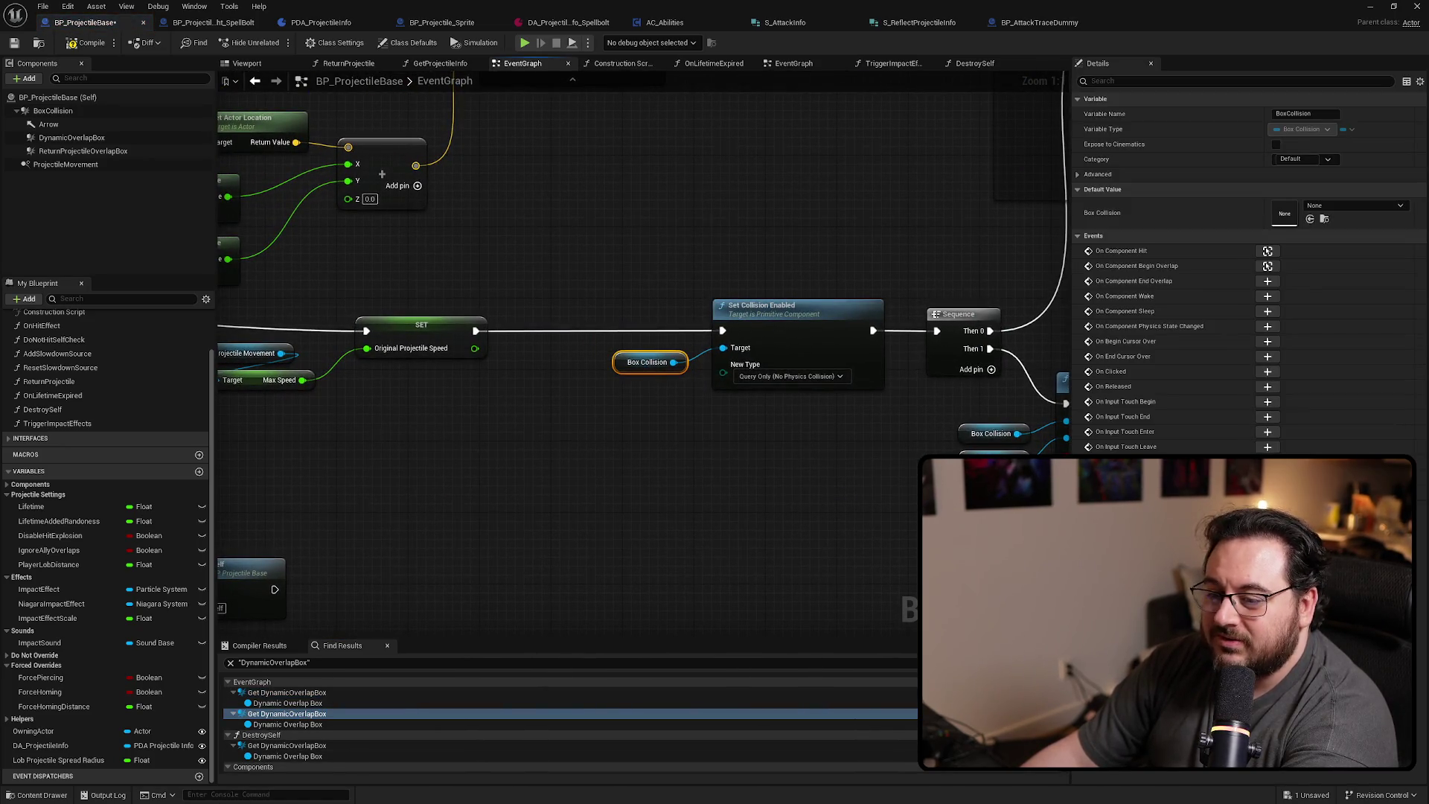
pyautogui.click(276, 746)
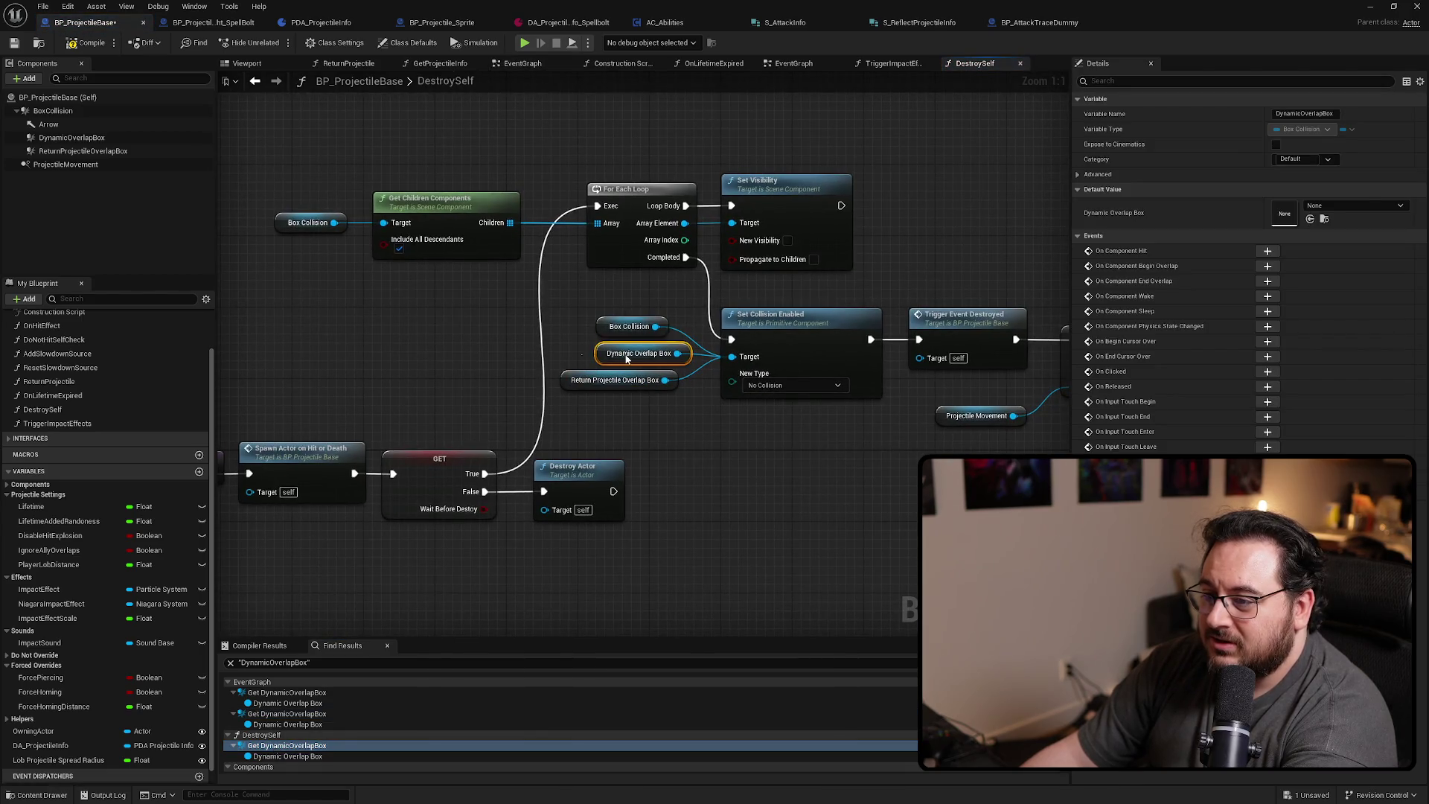
pyautogui.press('Delete')
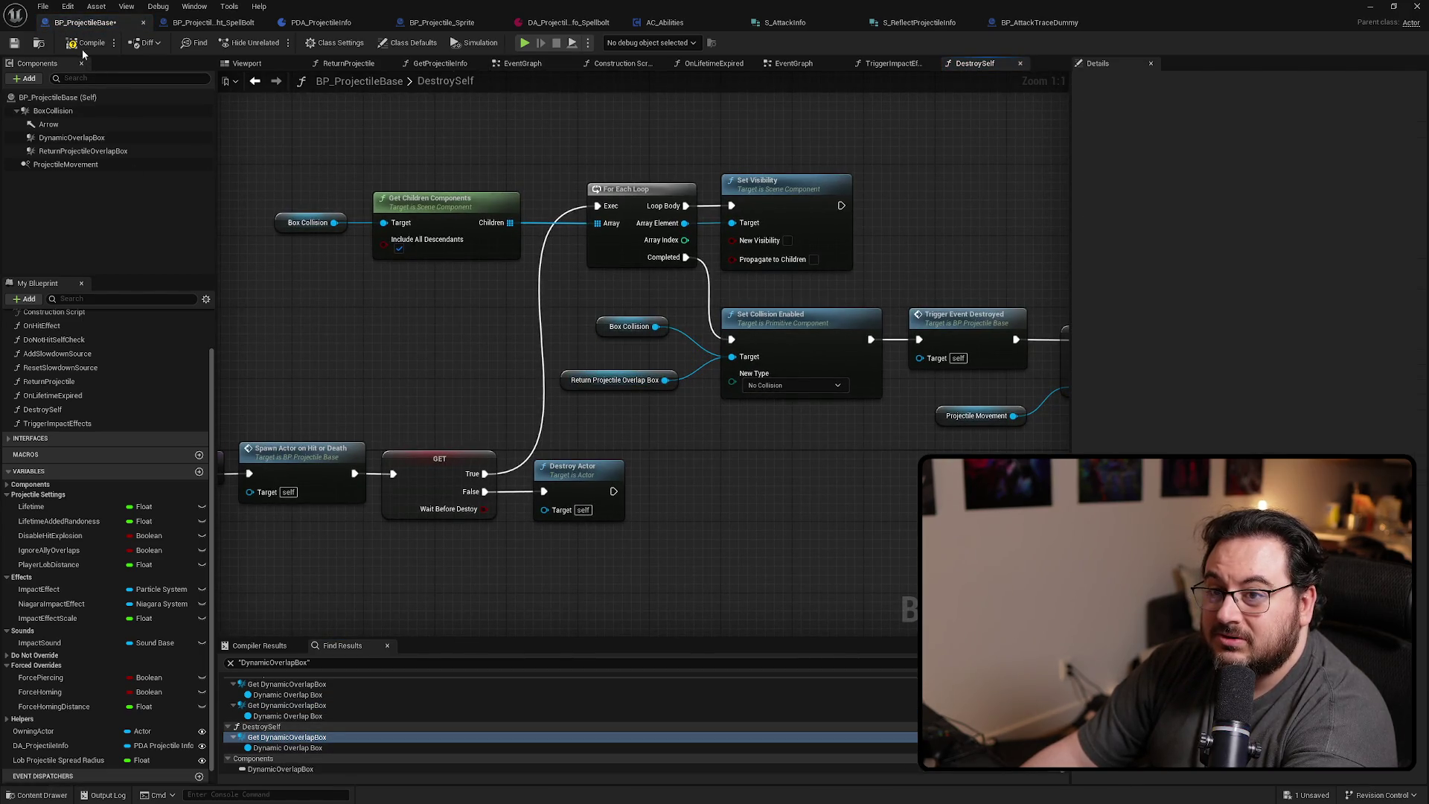
# Delete the DynamicOverlapBox component and save BP_ProjectileBase
pyautogui.click(71, 137)
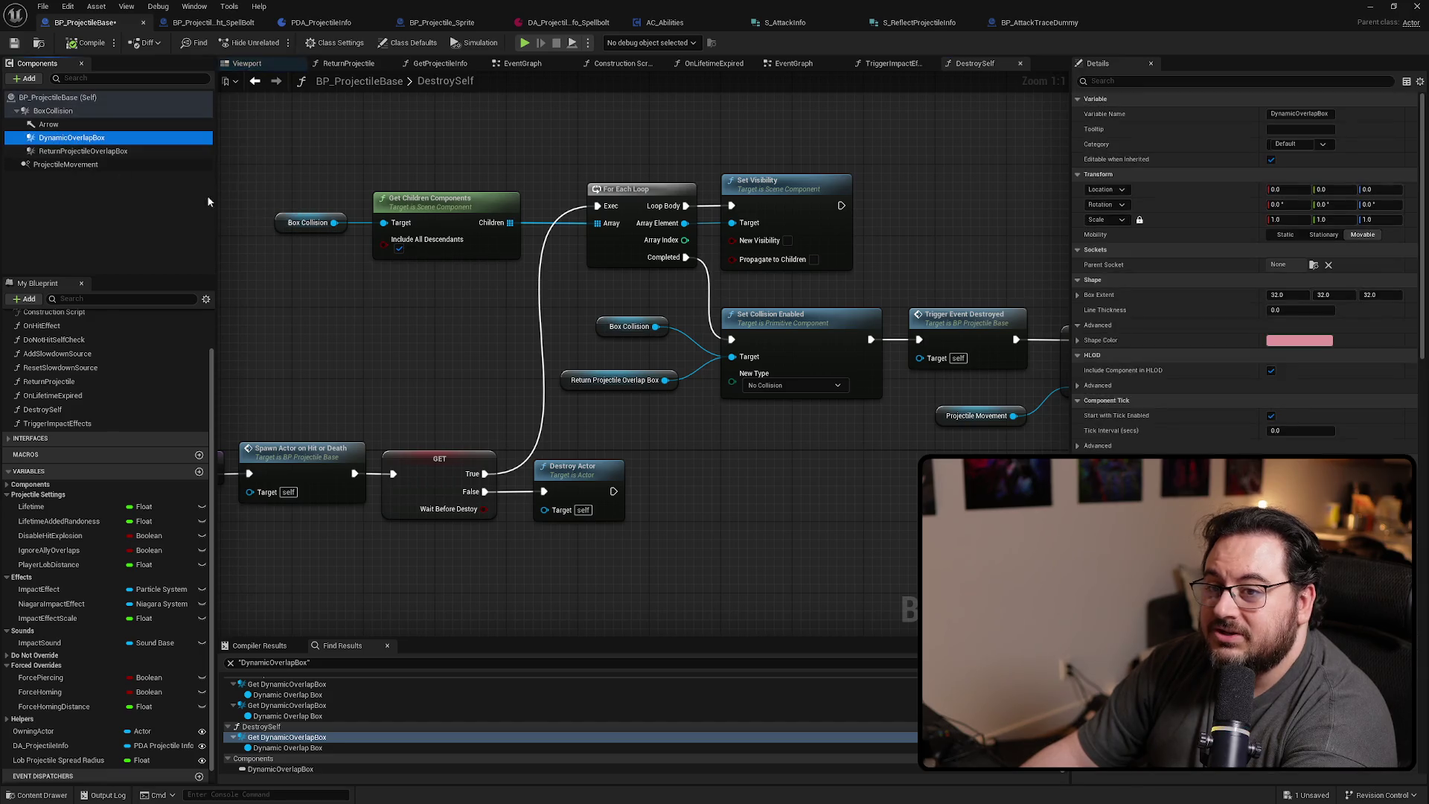
pyautogui.press('Delete')
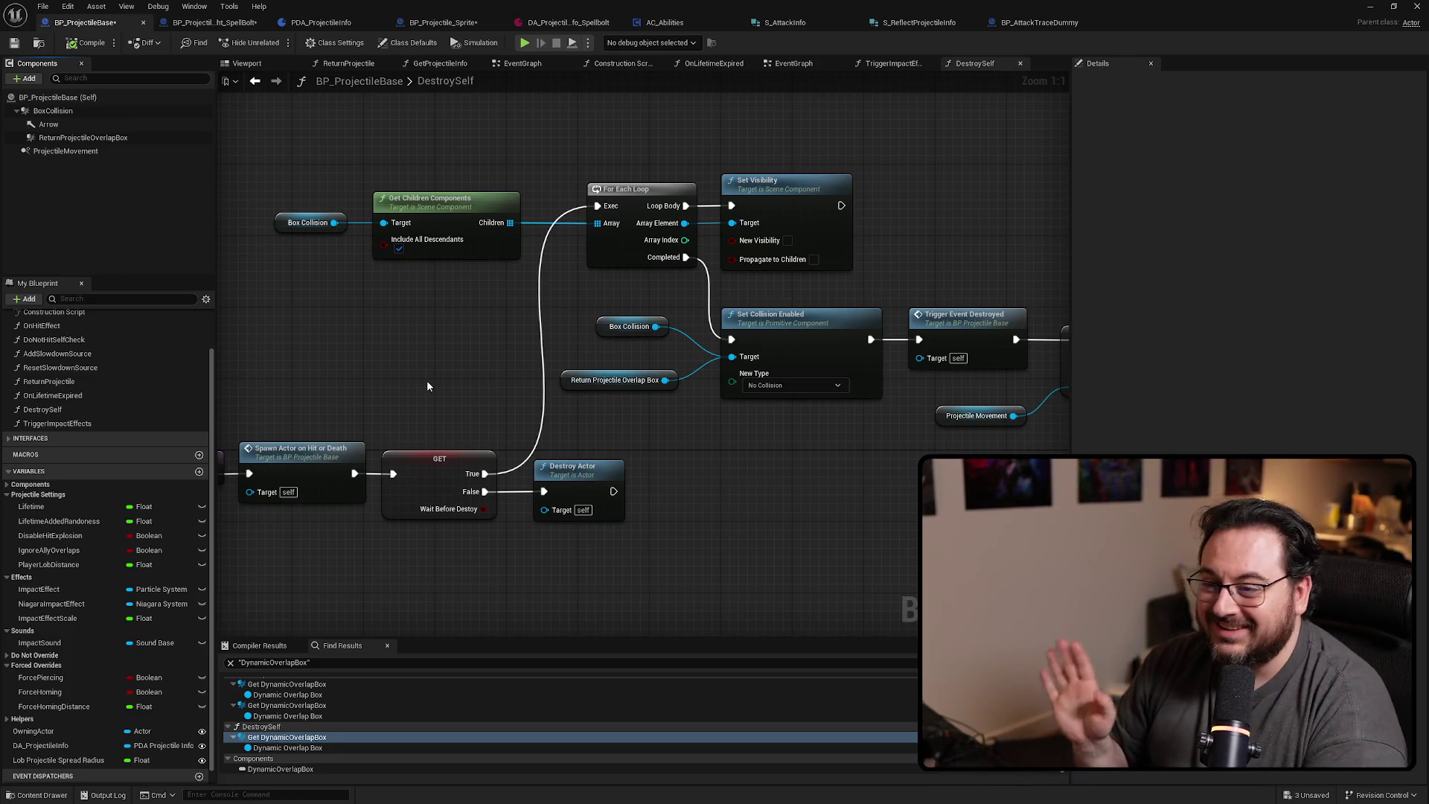
pyautogui.hotkey('ctrl', 's')
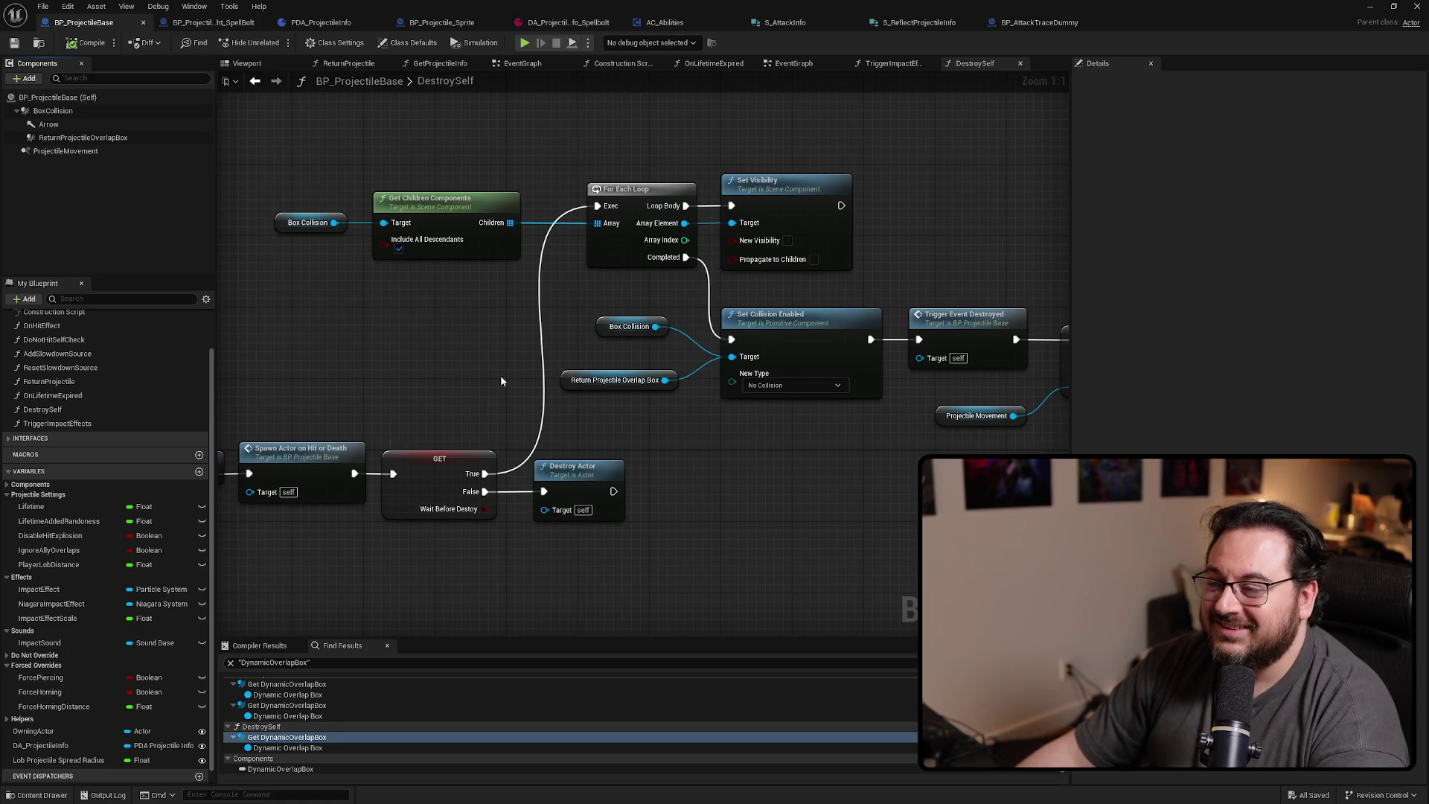
pyautogui.click(81, 141)
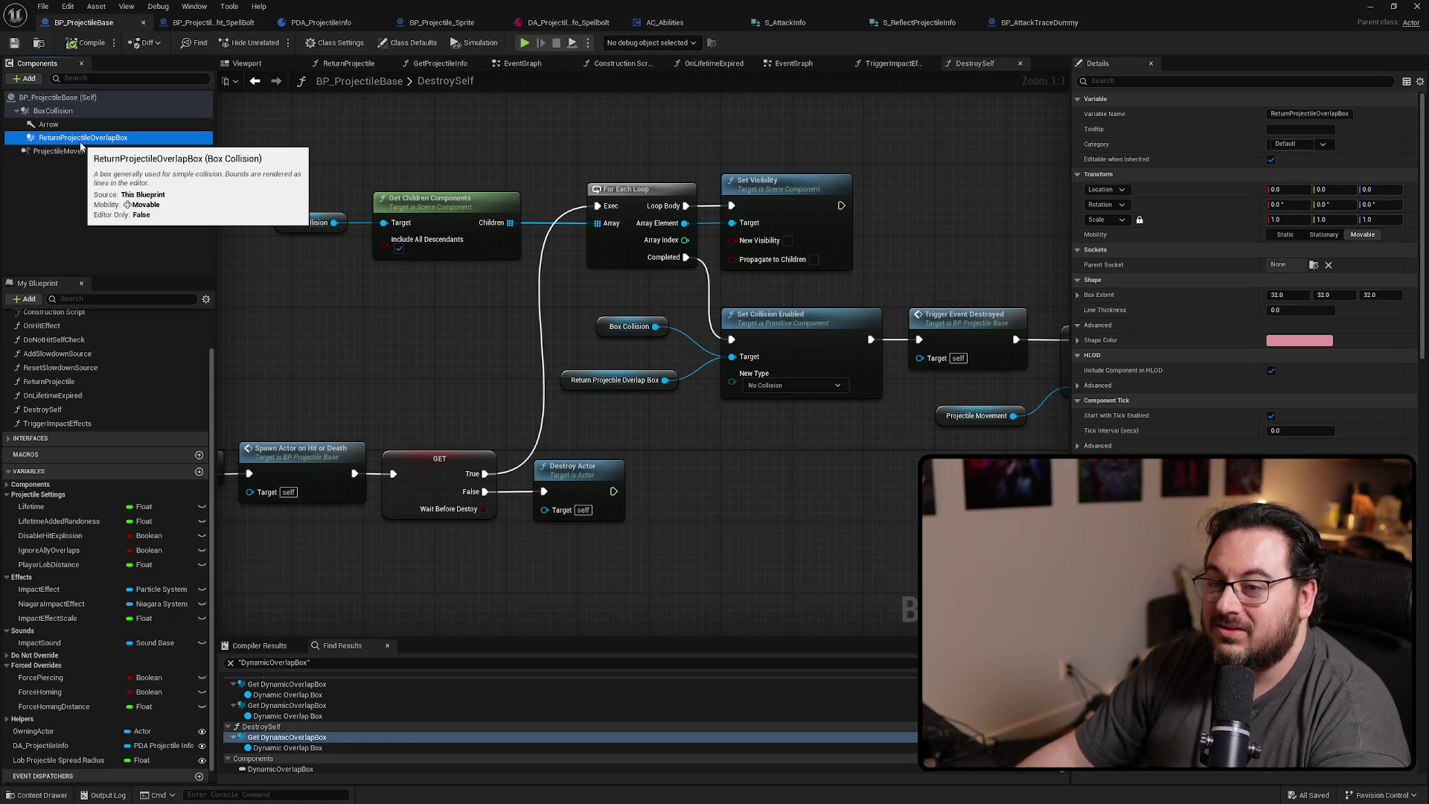
# Find references to ReturnProjectileOverlapBox, step through each, and view the component's collision properties
pyautogui.rightClick(81, 145)
pyautogui.moveTo(112, 153)
pyautogui.click(253, 176)
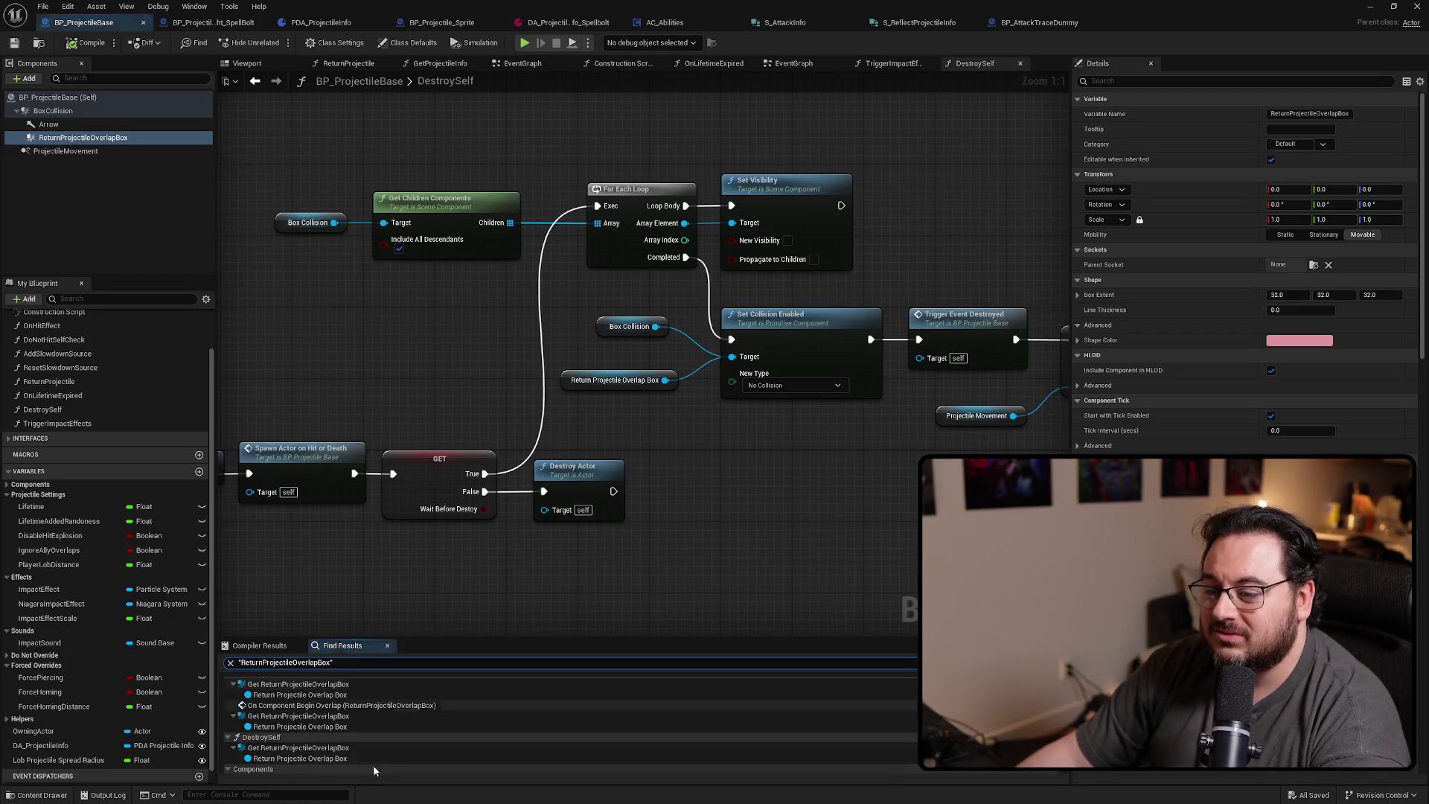
pyautogui.scroll(1, 310, 698)
pyautogui.click(309, 696)
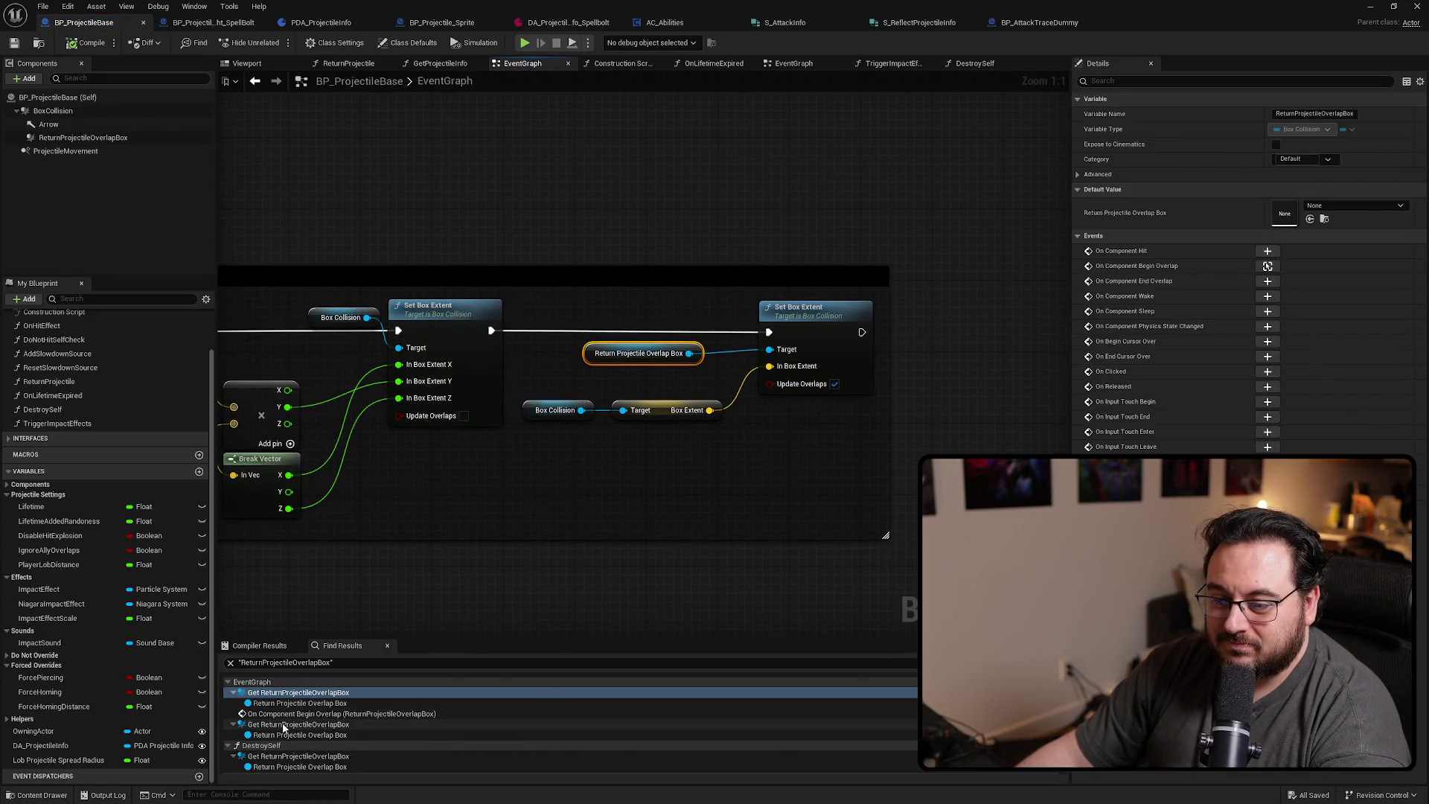
pyautogui.click(283, 725)
pyautogui.click(283, 714)
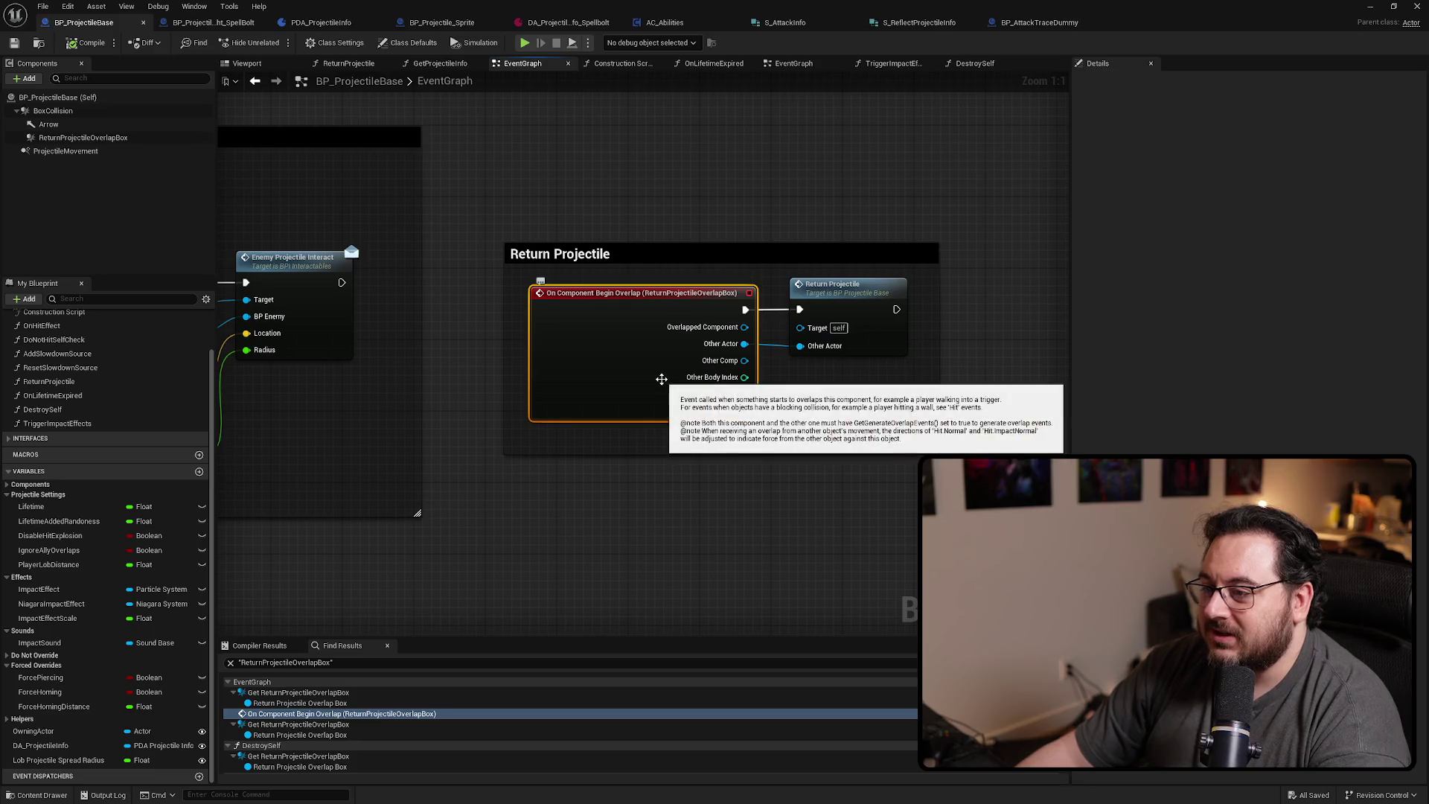
pyautogui.click(112, 138)
pyautogui.scroll(-10, 1191, 297)
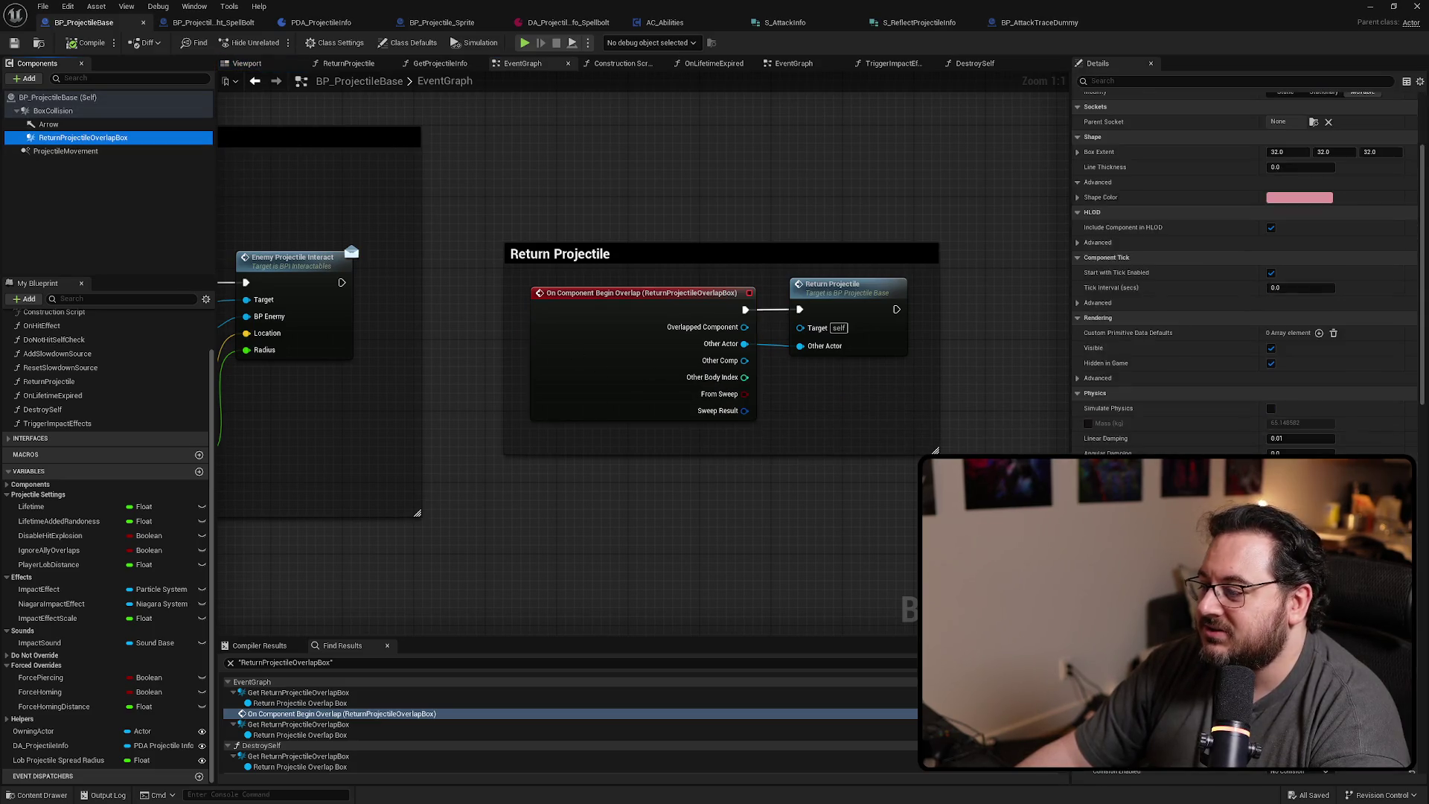
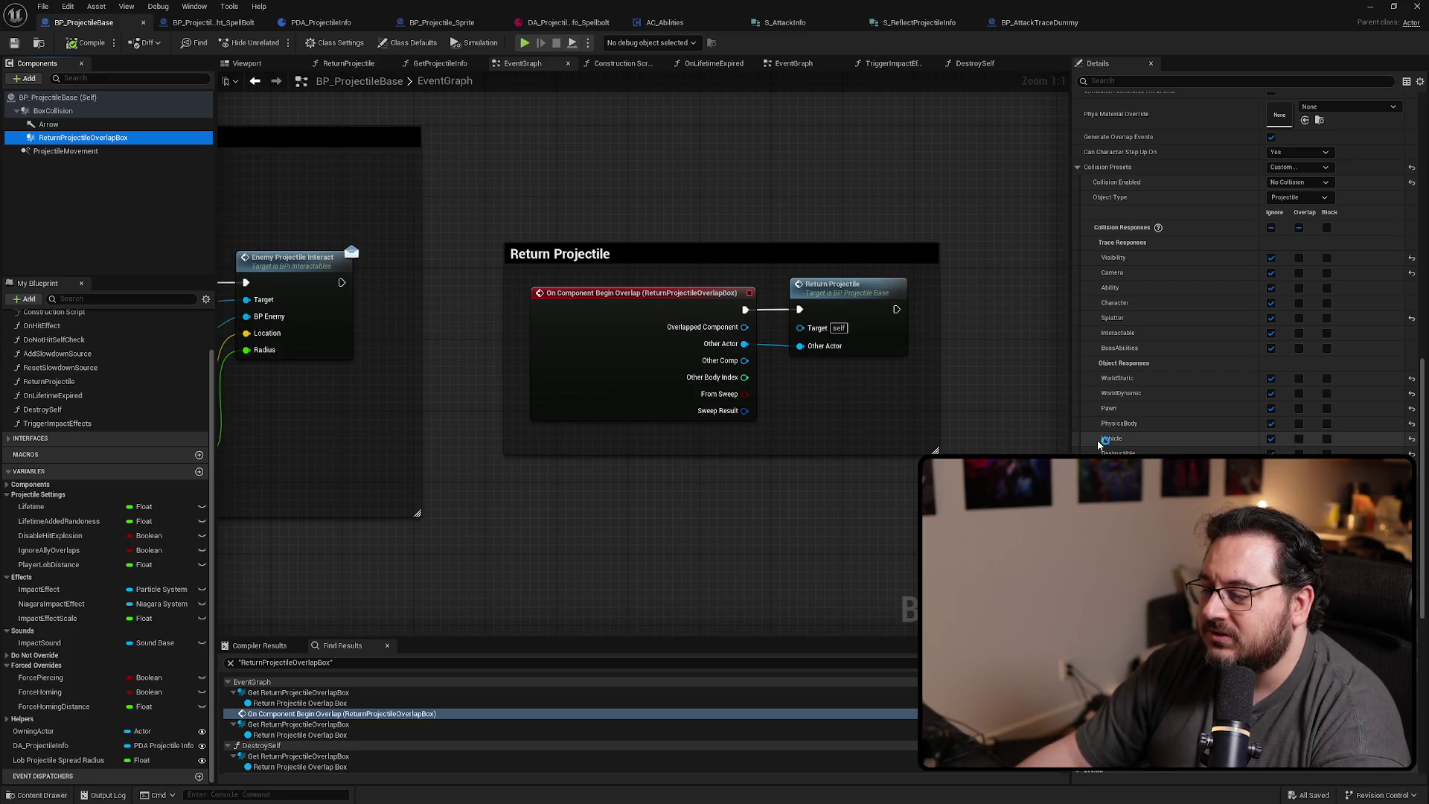
# Compare the Collision settings of BoxCollision, ReturnProjectileOverlapBox and ProjectileMovement in Details
pyautogui.click(75, 111)
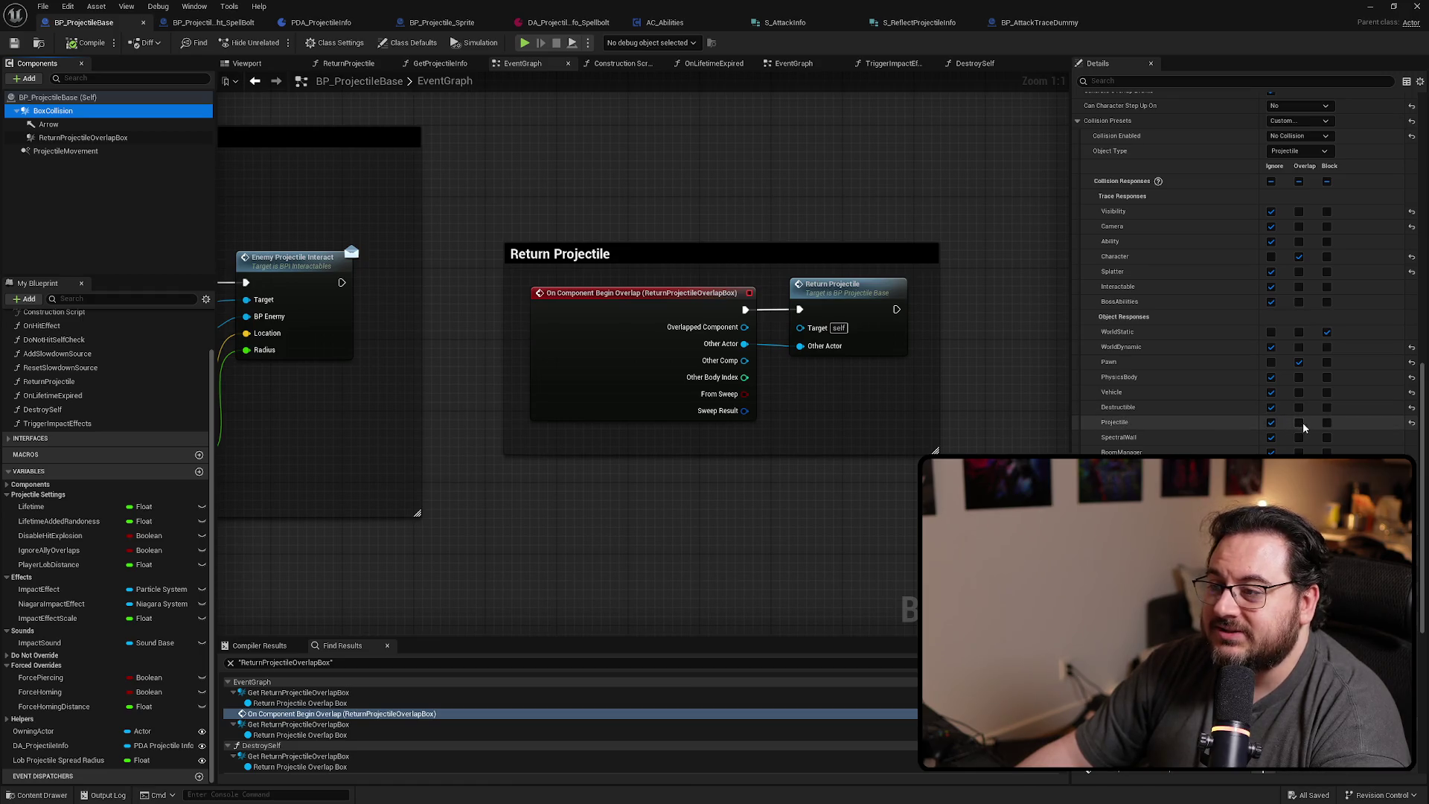
pyautogui.click(832, 292)
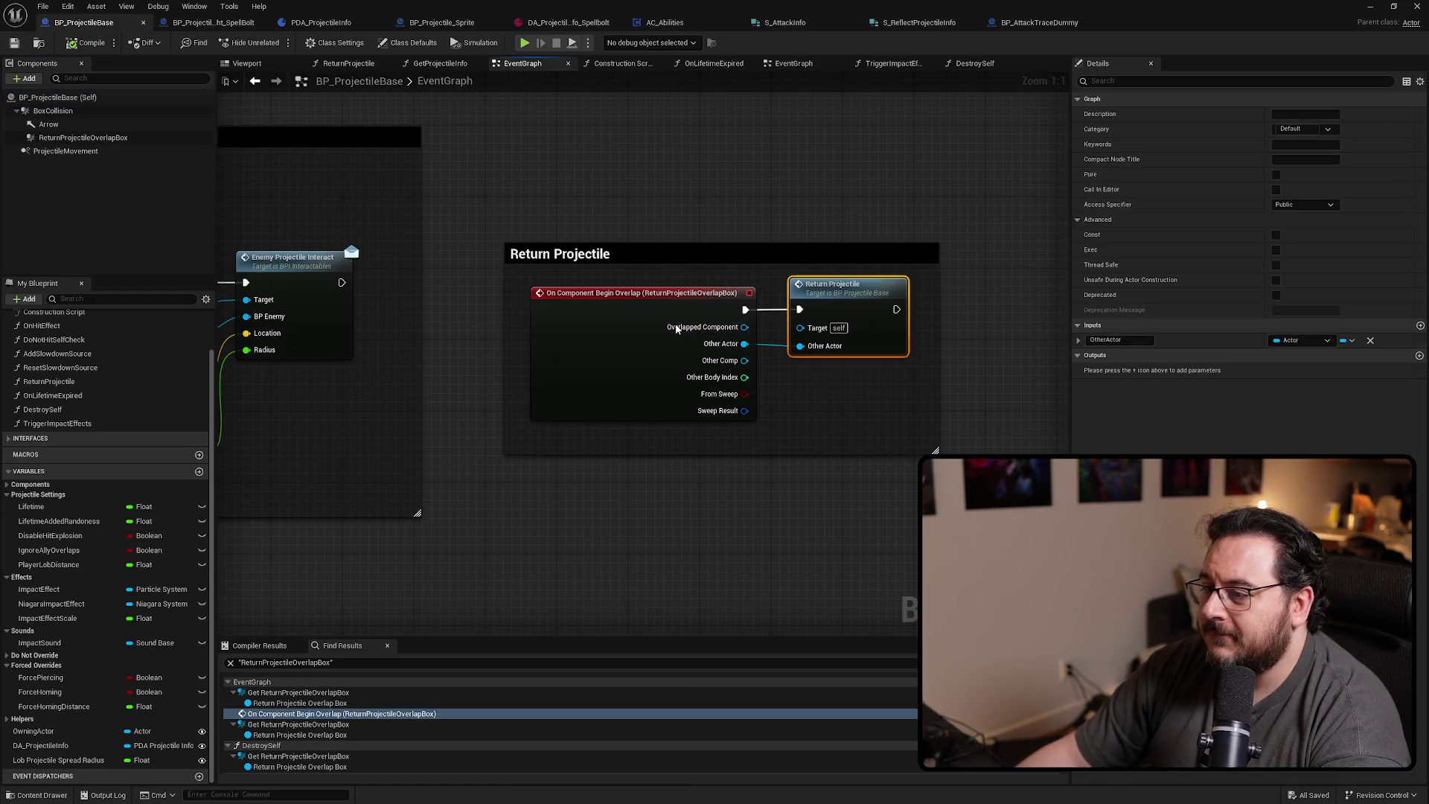
pyautogui.click(71, 139)
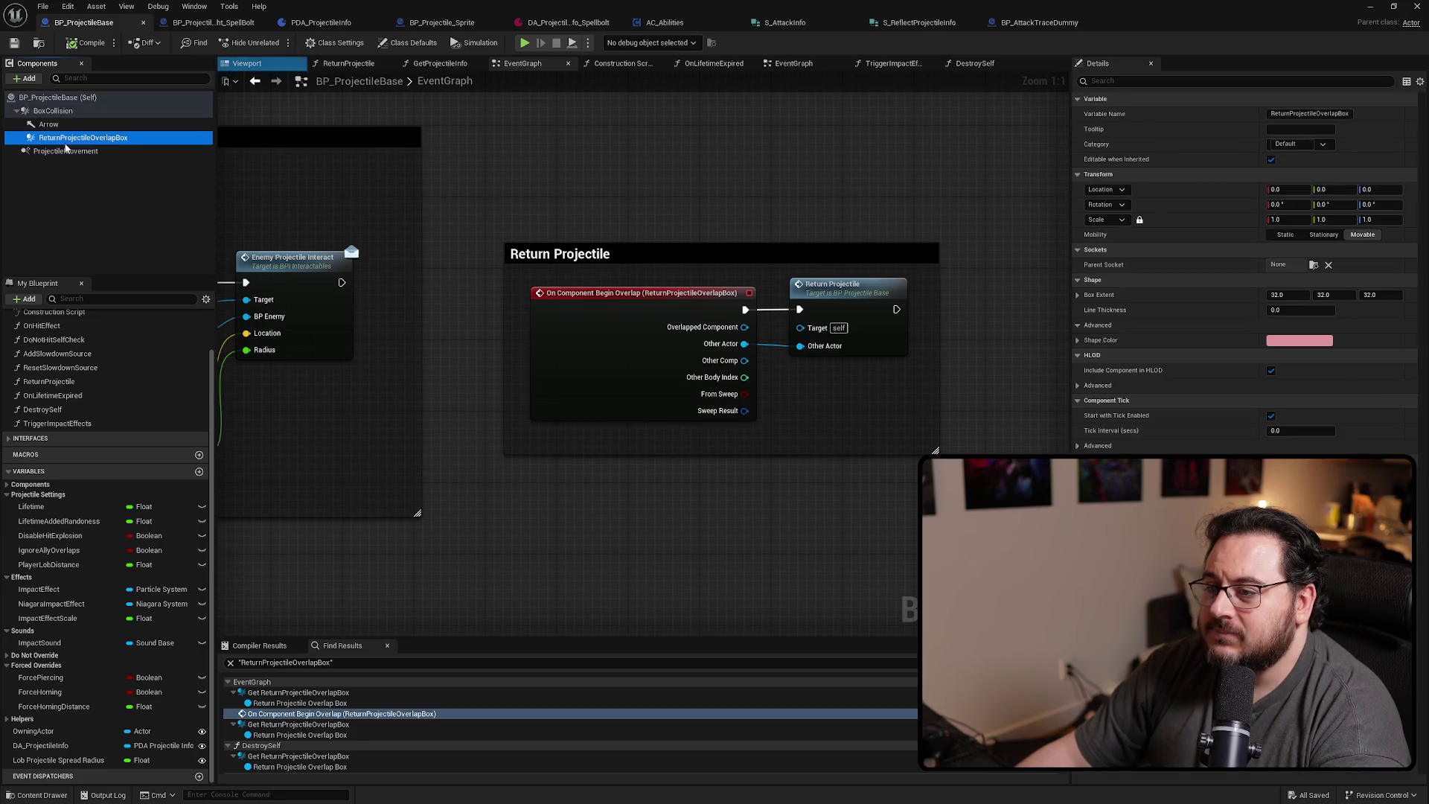
pyautogui.click(65, 151)
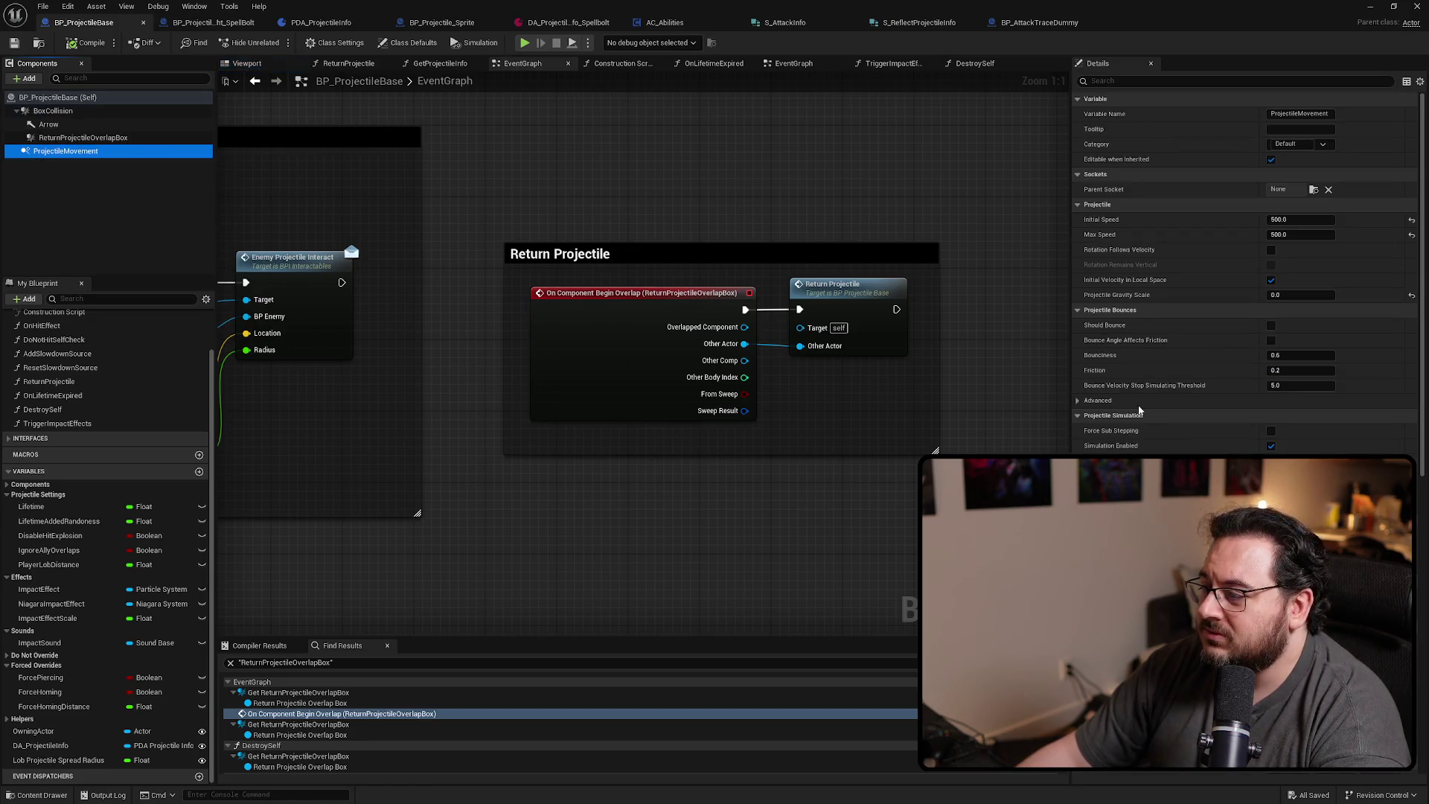
pyautogui.click(82, 138)
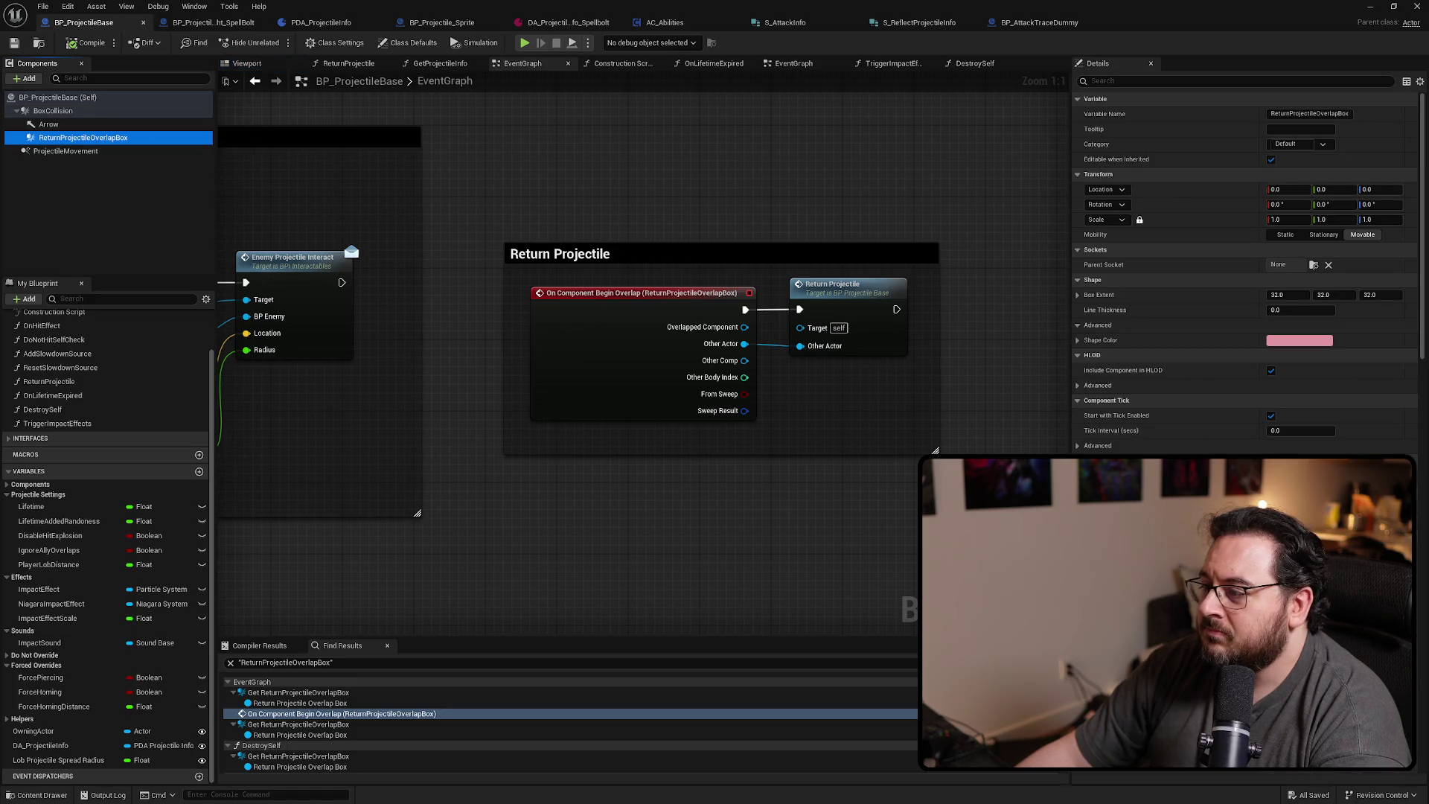
pyautogui.scroll(-5, 1242, 298)
pyautogui.scroll(-10, 1243, 276)
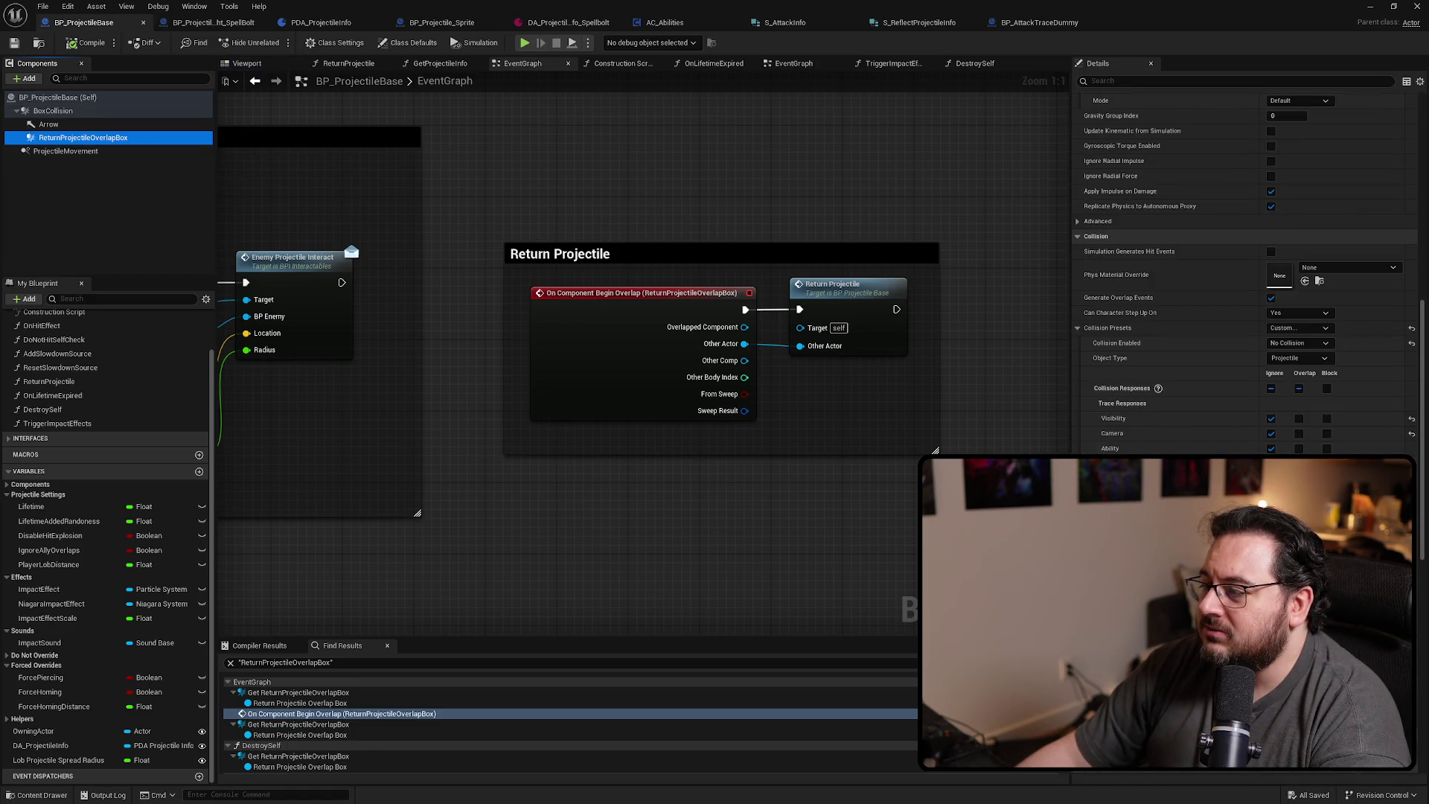
pyautogui.click(53, 110)
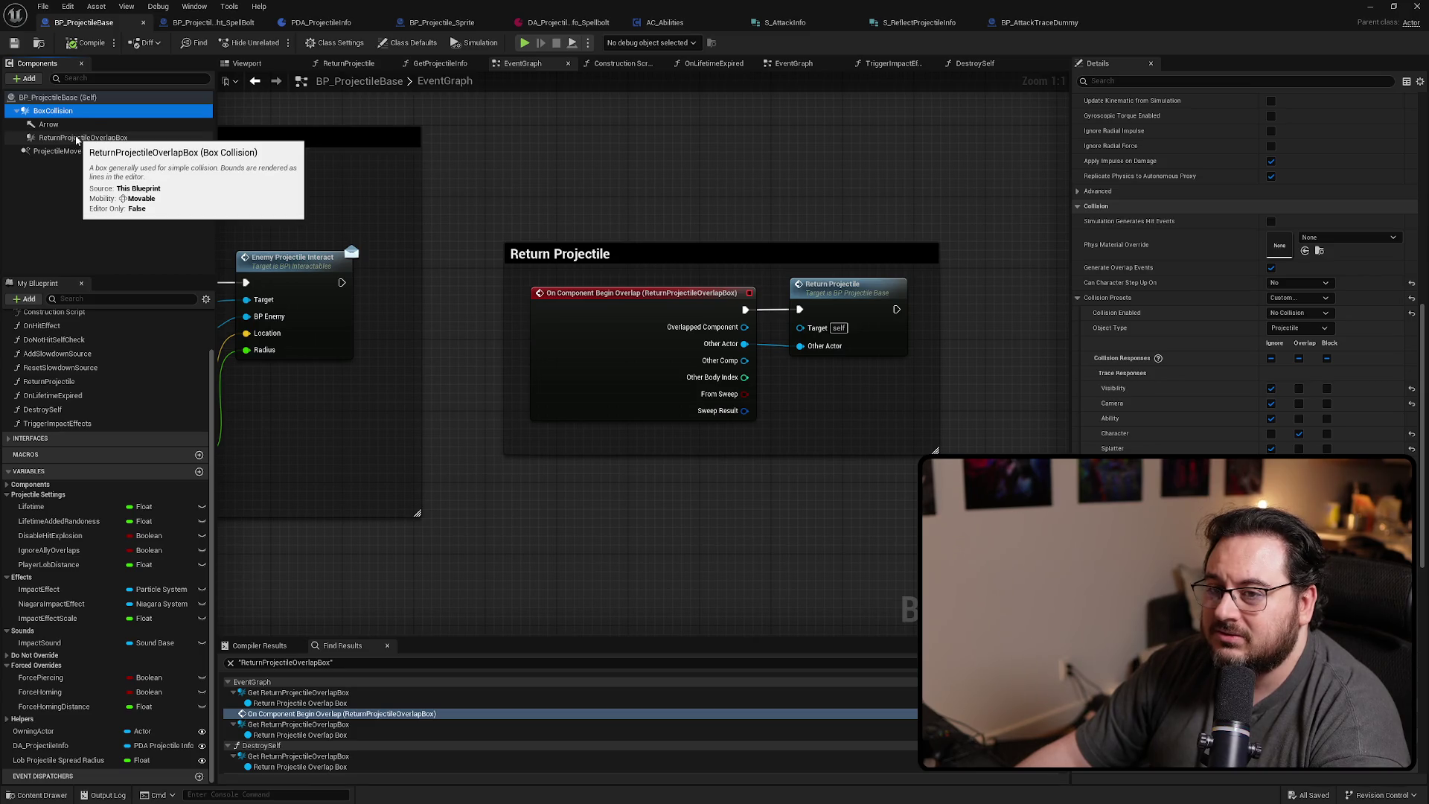
pyautogui.moveTo(632, 340); pyautogui.dragTo(413, 298)
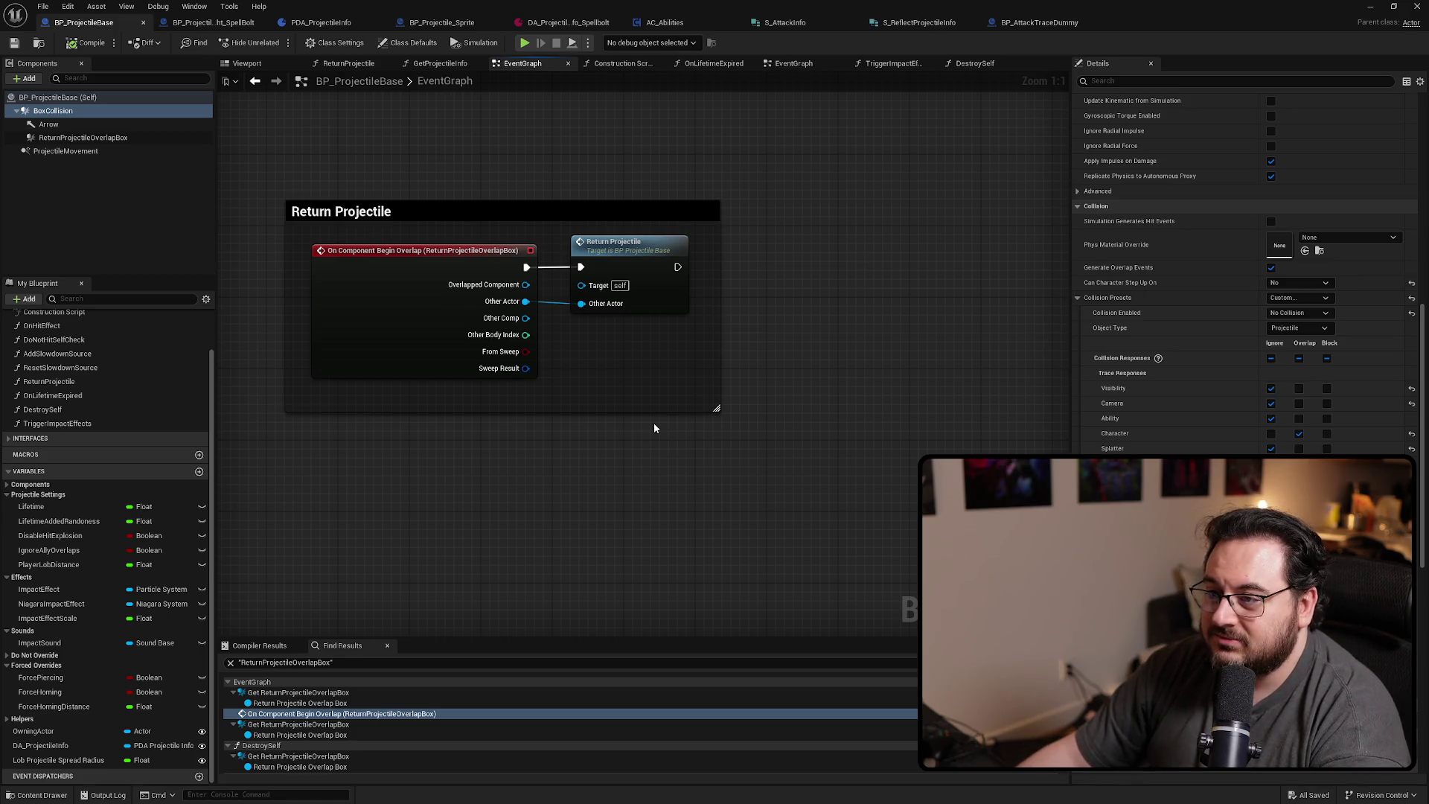
# Disconnect Other Actor from Return Projectile and move the Begin Overlap and Return Projectile nodes left
pyautogui.scroll(-5, 654, 428)
pyautogui.scroll(5, 565, 350)
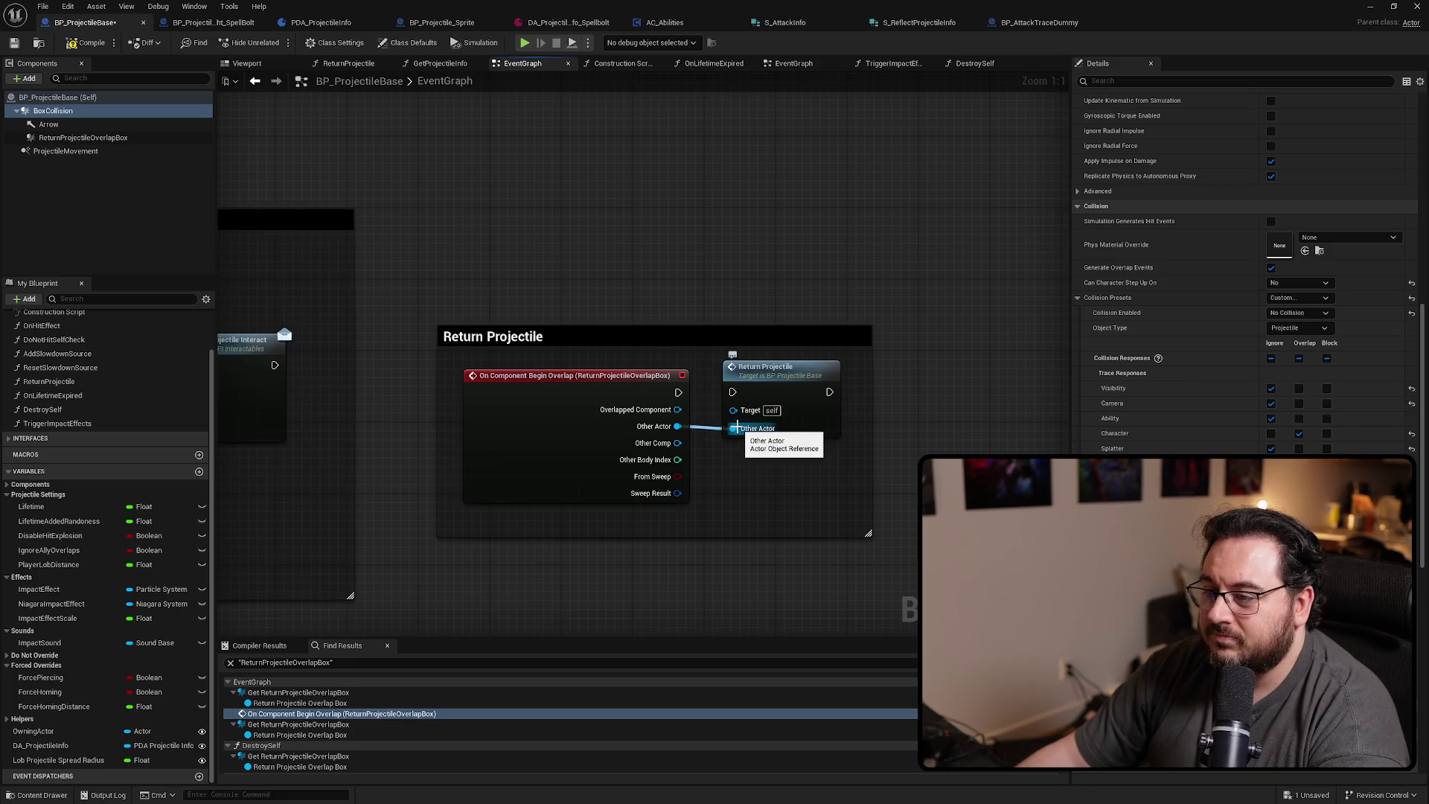
pyautogui.keyDown('alt'); pyautogui.click(737, 428); pyautogui.keyUp('alt')
pyautogui.scroll(-8, 833, 357)
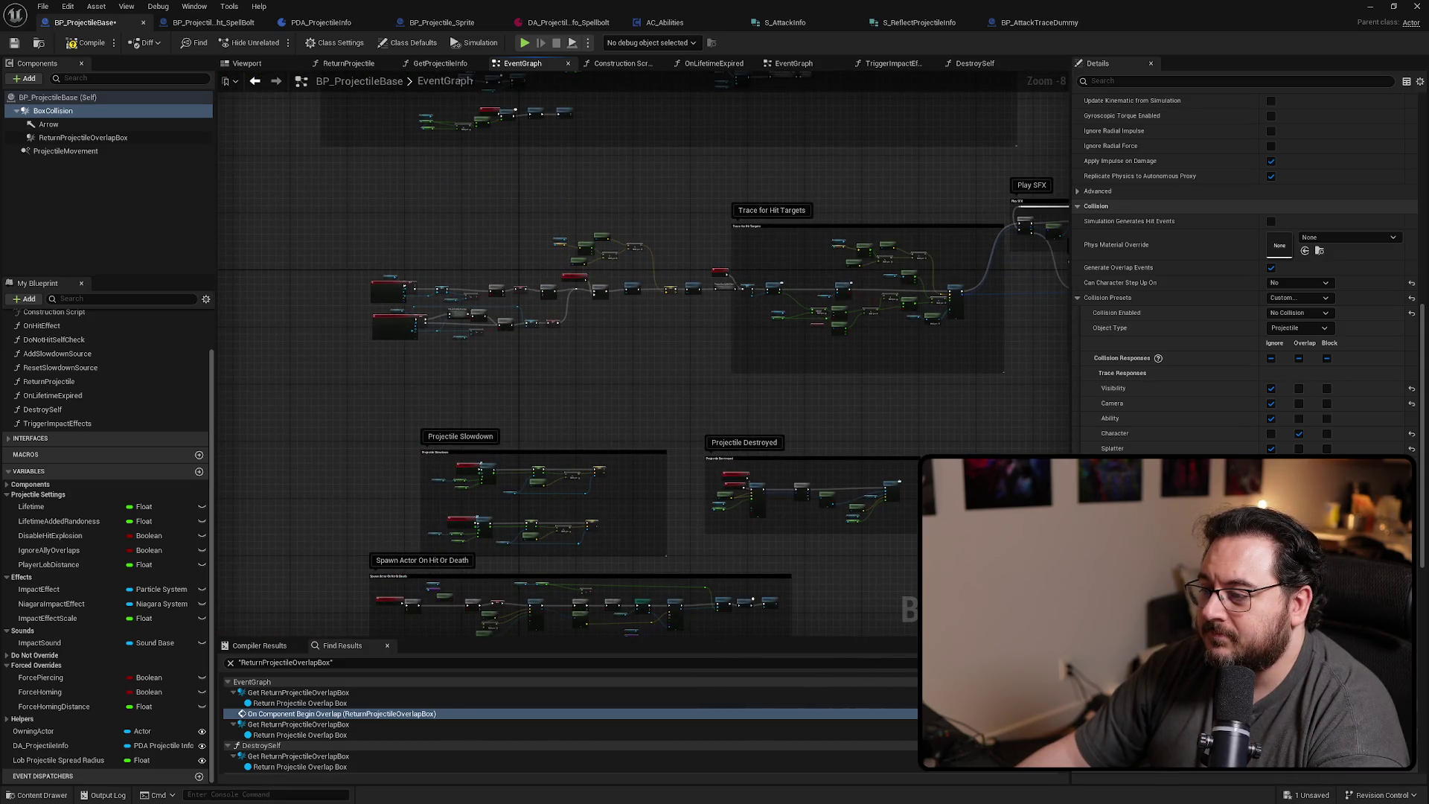
pyautogui.scroll(8, 697, 450)
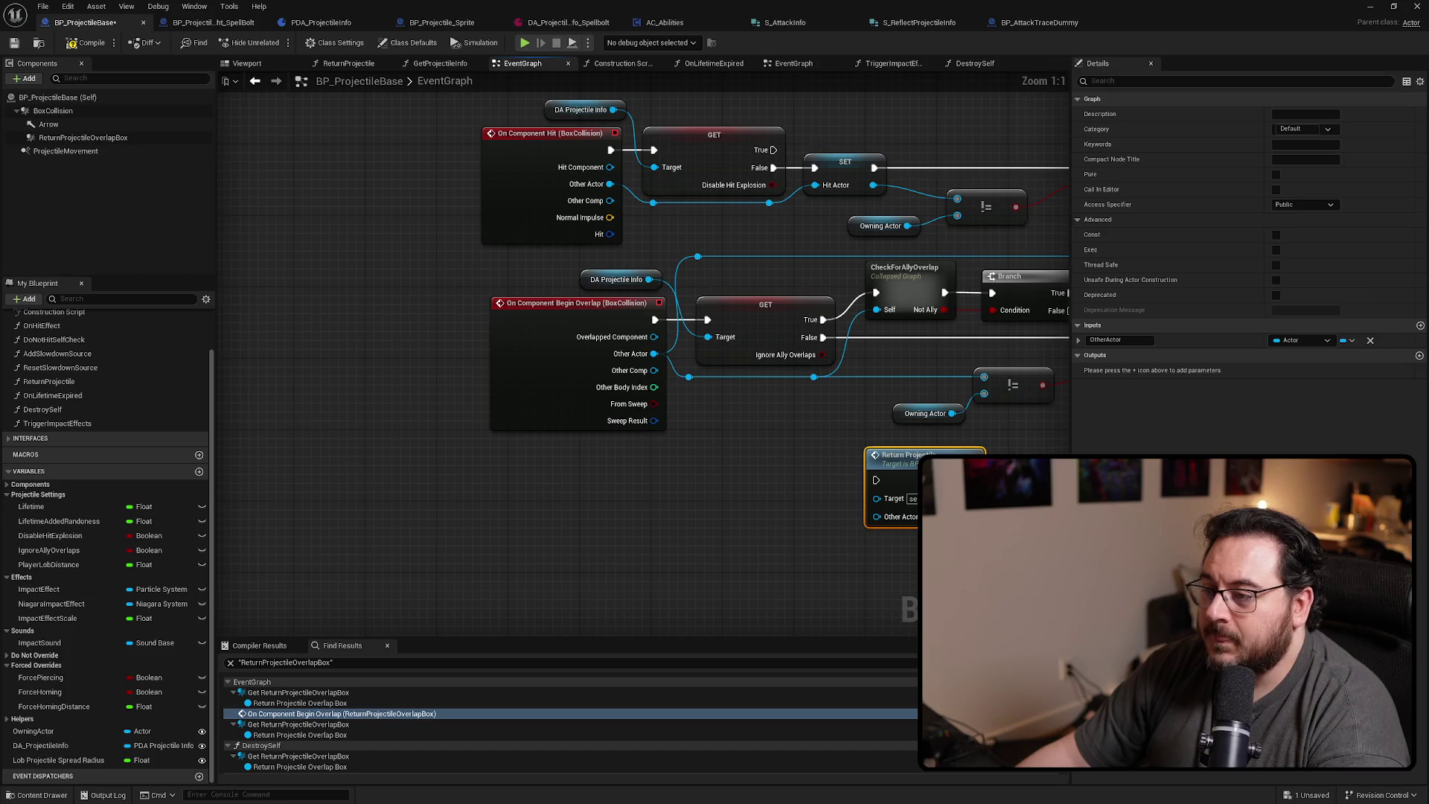
pyautogui.moveTo(917, 466); pyautogui.dragTo(775, 511)
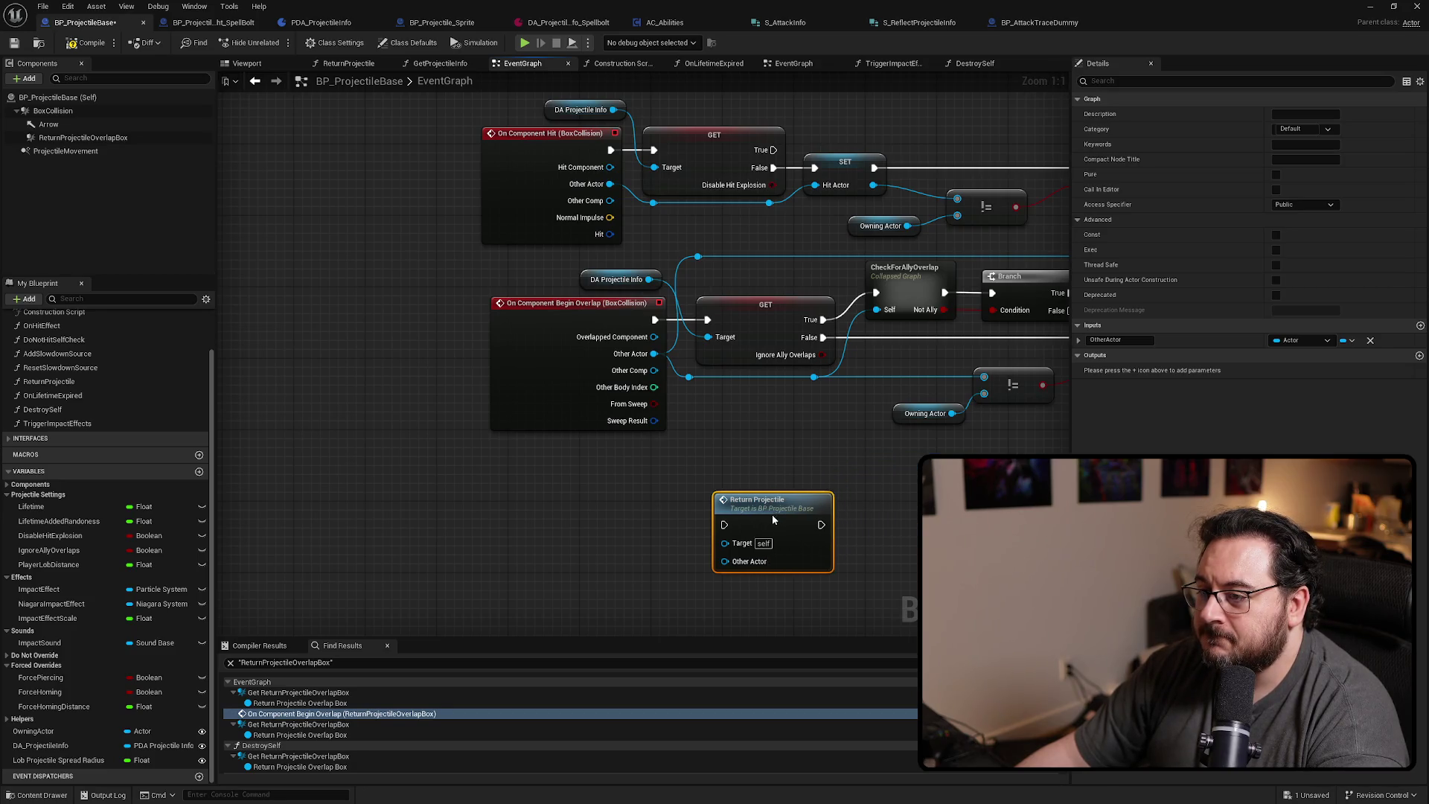
pyautogui.moveTo(701, 415)
pyautogui.mouseDown()
pyautogui.moveTo(721, 486)
pyautogui.moveTo(670, 432)
pyautogui.mouseUp()
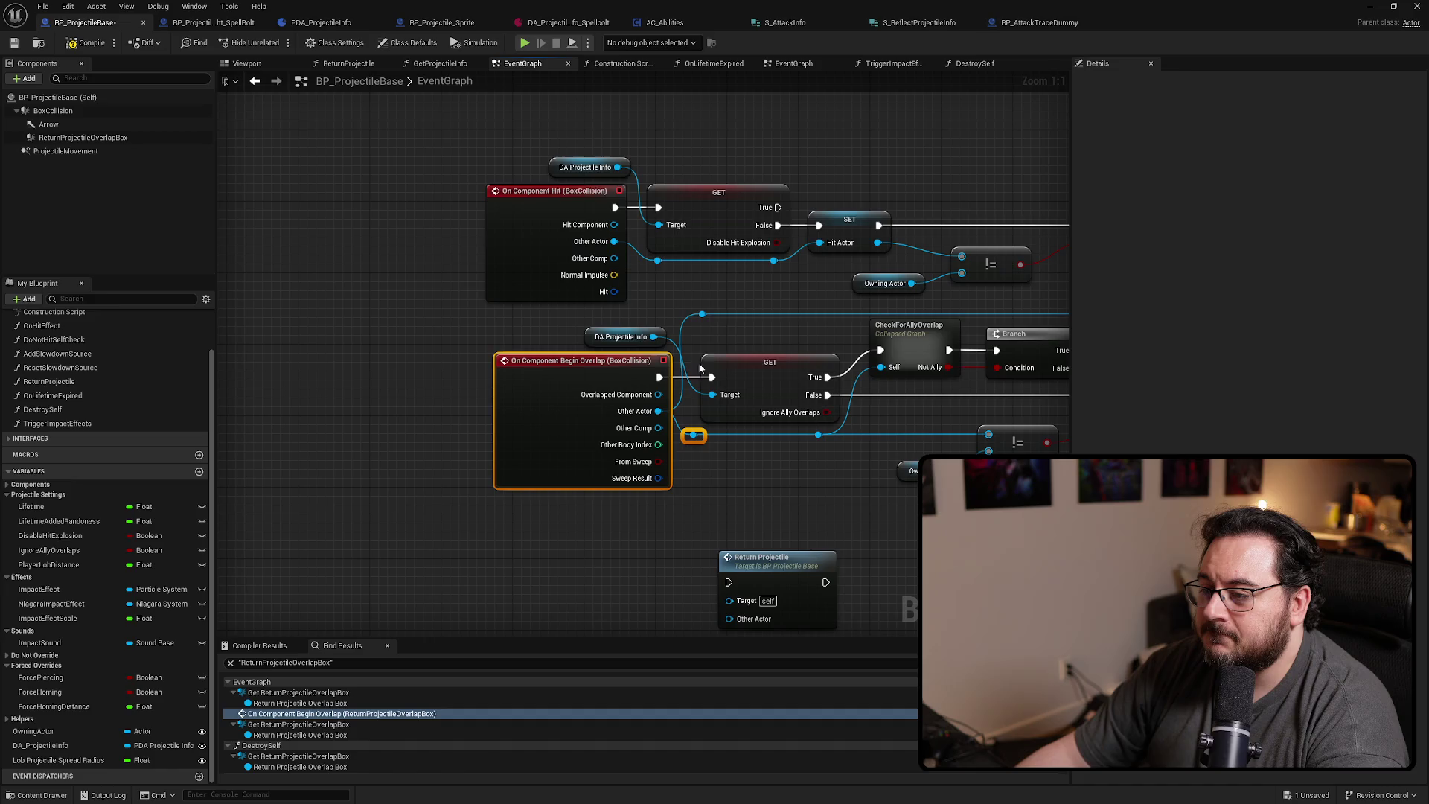
pyautogui.moveTo(736, 309); pyautogui.dragTo(843, 293)
pyautogui.moveTo(681, 413)
pyautogui.mouseDown()
pyautogui.moveTo(284, 412)
pyautogui.moveTo(393, 341)
pyautogui.moveTo(480, 317)
pyautogui.mouseUp()
pyautogui.click(565, 480)
# Add a Does Object Implement Interface check for BPI_Projectiles on Other Actor
pyautogui.write('DOES I')
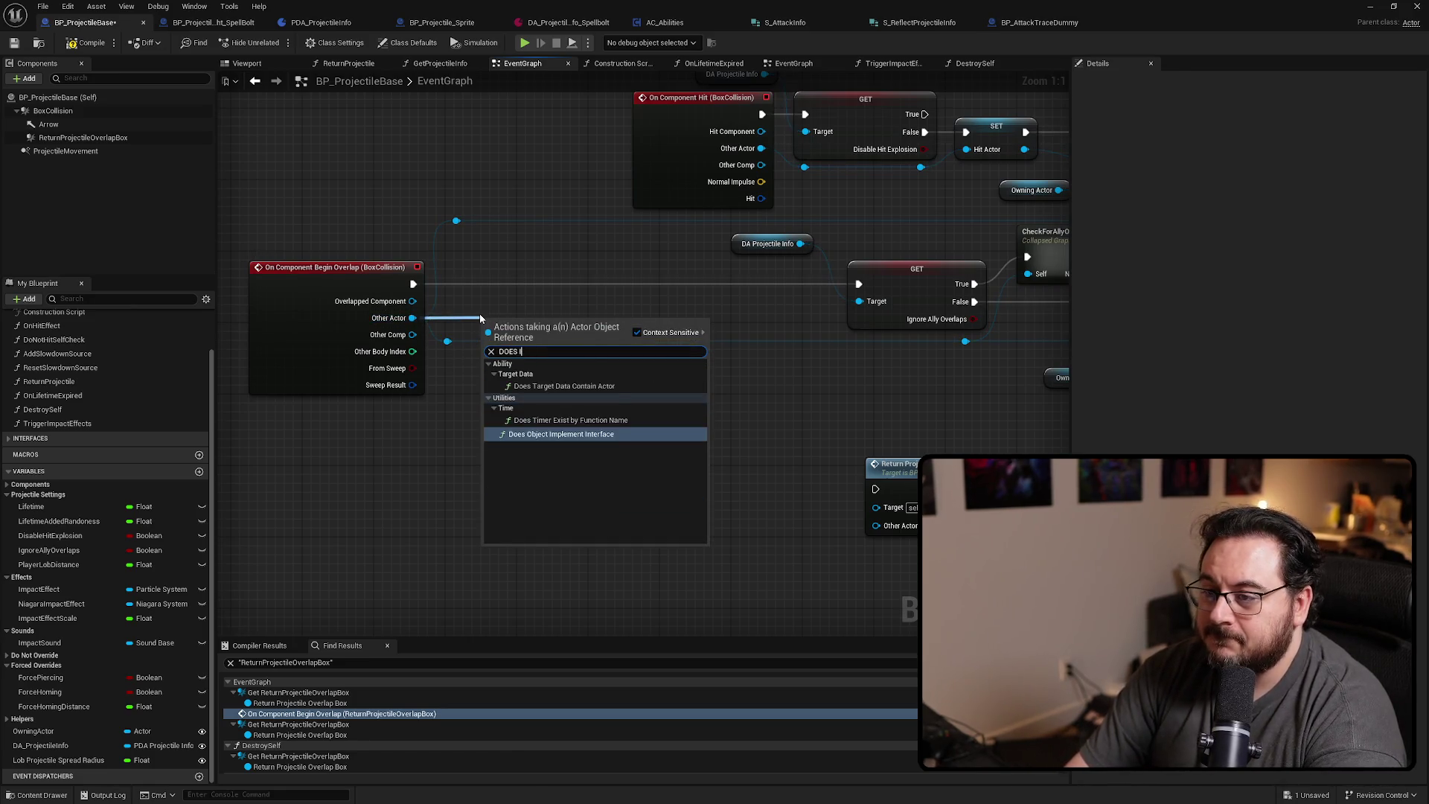
pyautogui.write('M')
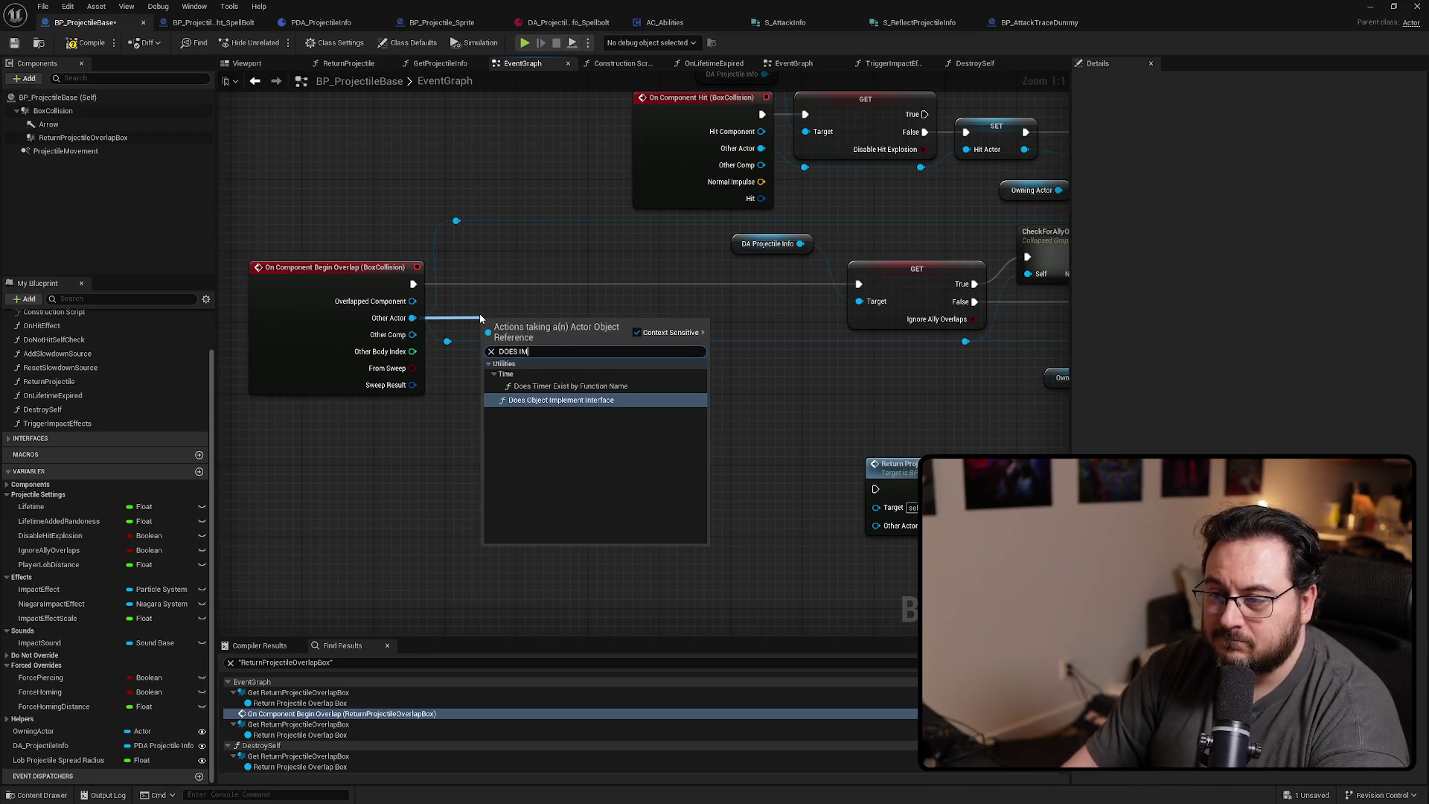
pyautogui.press('Return')
pyautogui.click(527, 364)
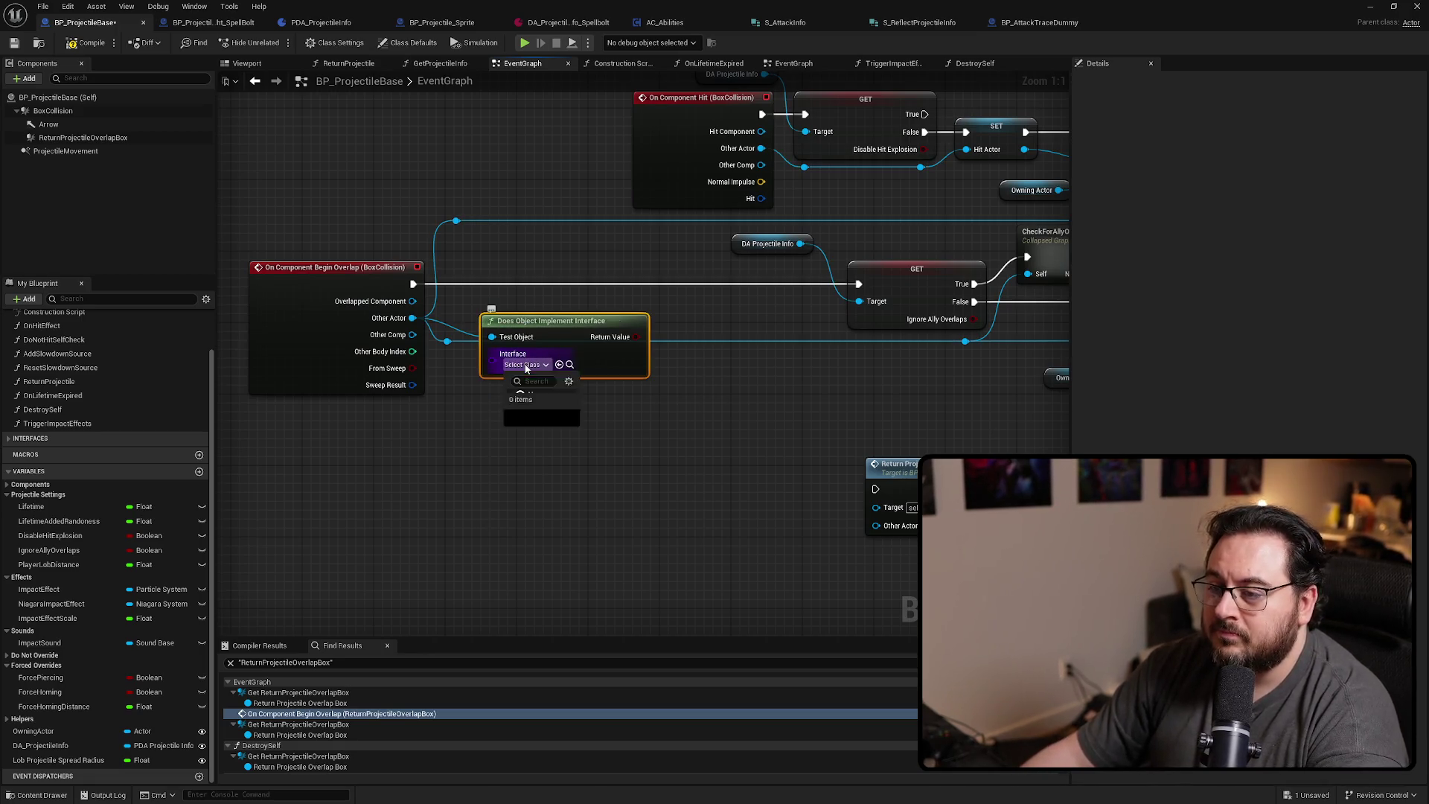
pyautogui.write('projectile')
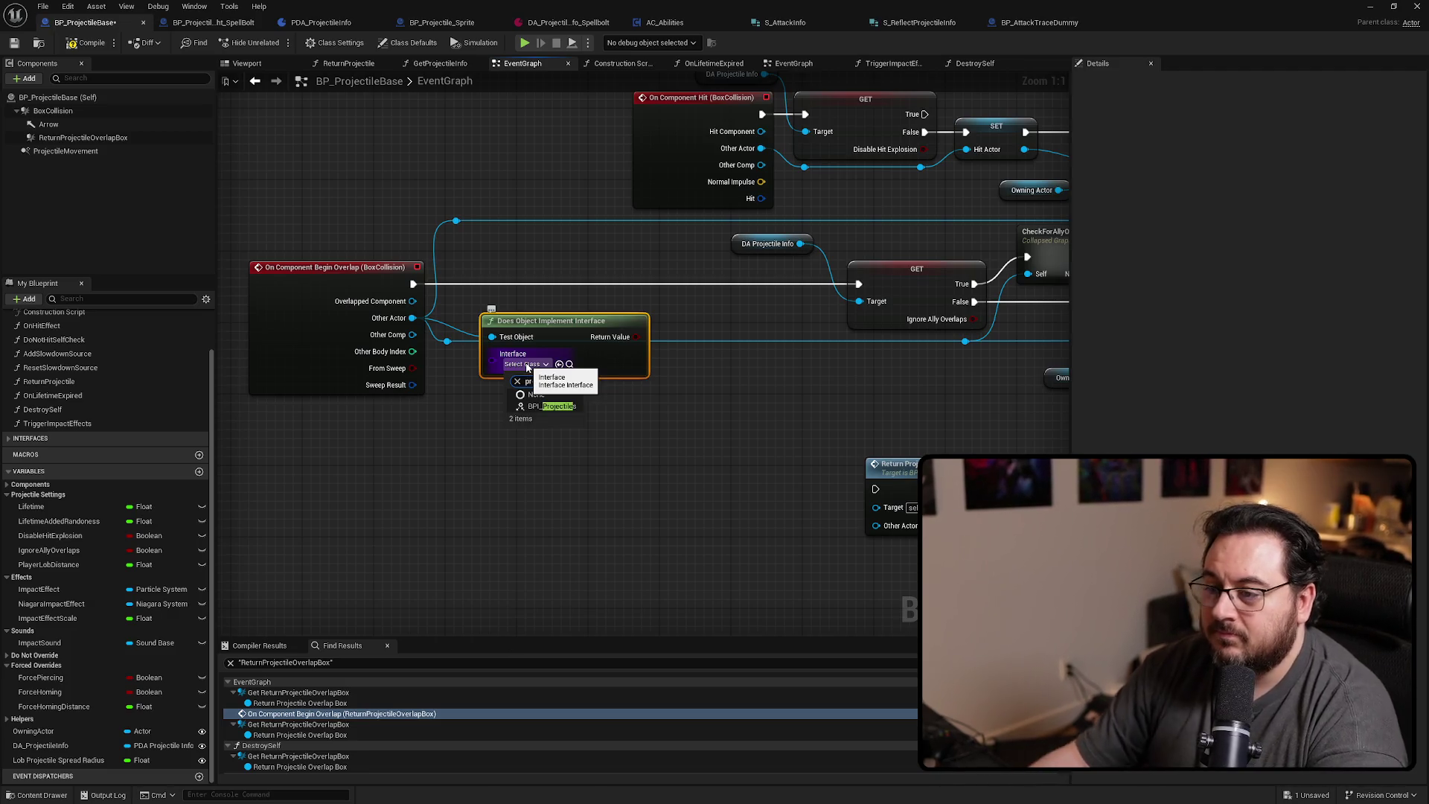
pyautogui.click(555, 406)
pyautogui.moveTo(558, 337); pyautogui.dragTo(522, 381)
pyautogui.moveTo(890, 465)
pyautogui.mouseDown()
pyautogui.moveTo(695, 378)
pyautogui.moveTo(728, 370)
pyautogui.moveTo(728, 388)
pyautogui.mouseUp()
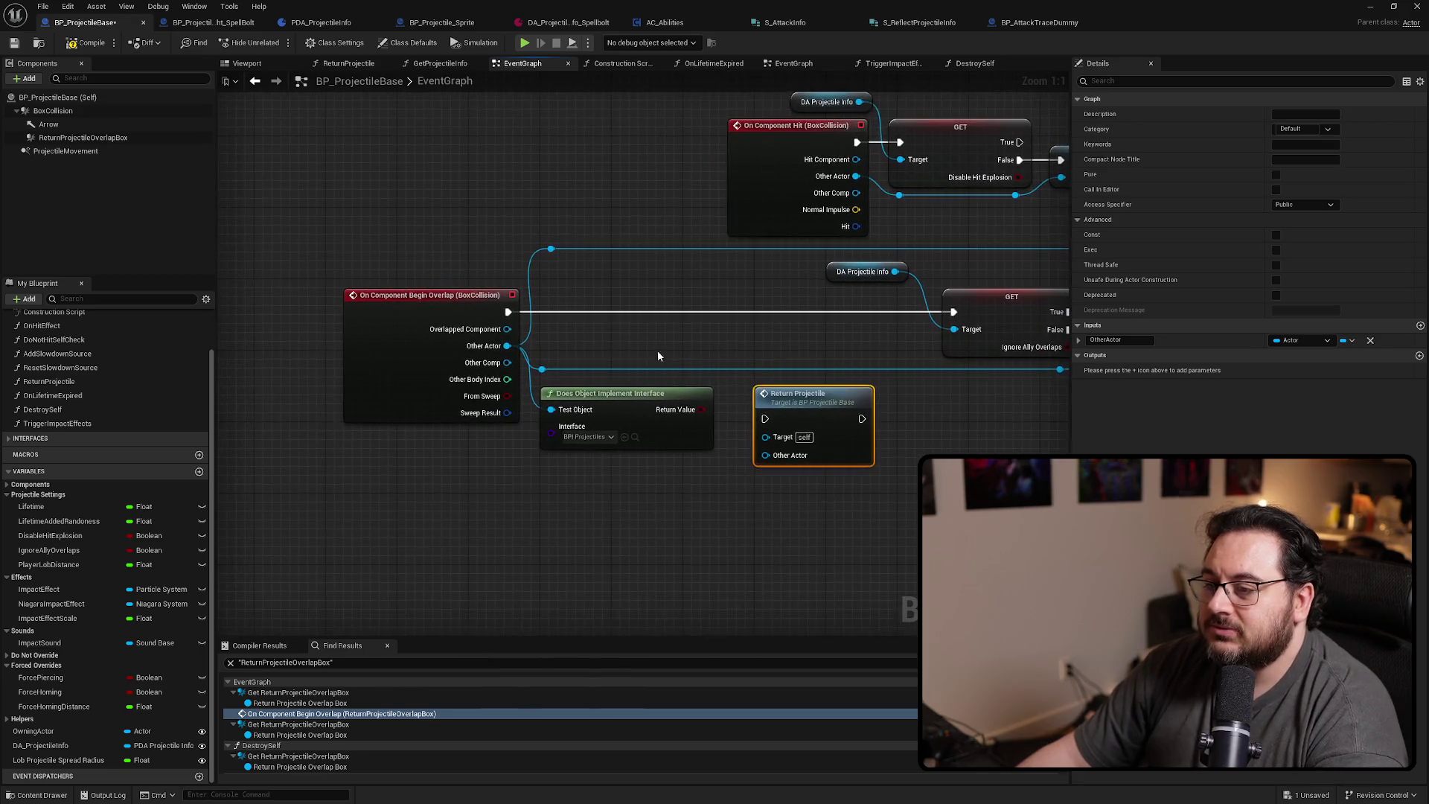
# Add a Branch on the interface result, run it on overlap, and route False to GET
pyautogui.moveTo(565, 234)
pyautogui.mouseDown()
pyautogui.moveTo(355, 458)
pyautogui.moveTo(185, 458)
pyautogui.mouseUp()
pyautogui.click(490, 299)
pyautogui.click(489, 298)
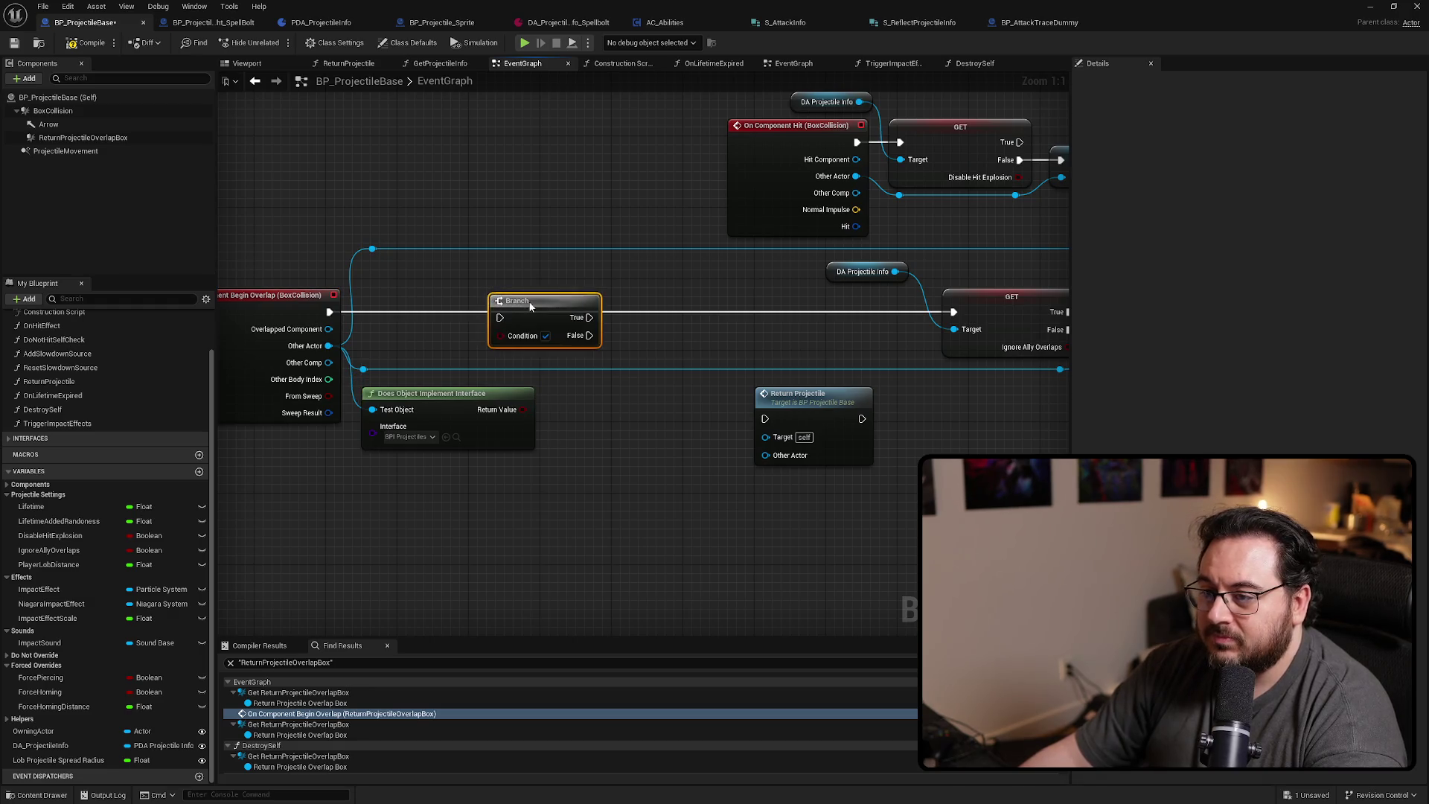
pyautogui.moveTo(524, 409); pyautogui.dragTo(511, 329)
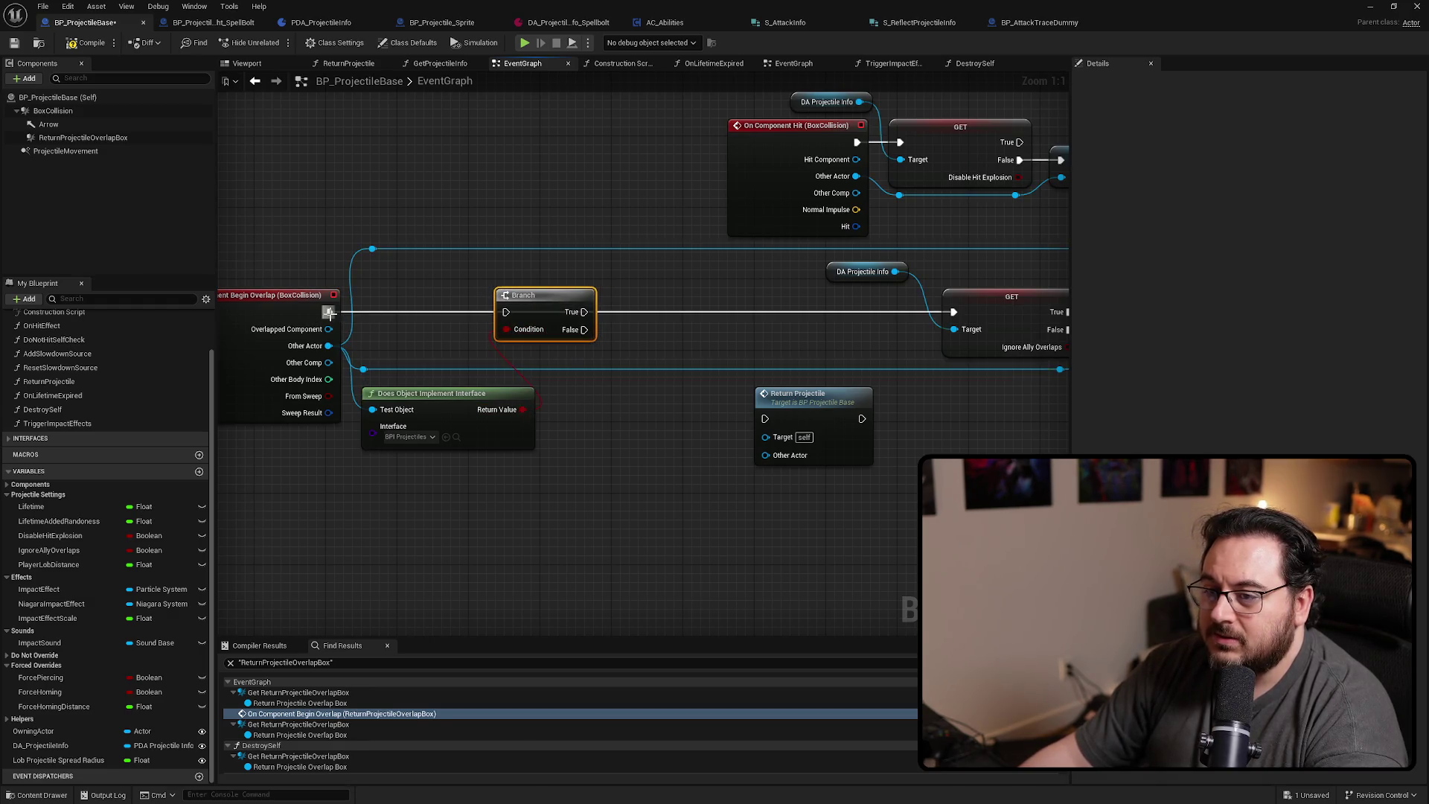
pyautogui.moveTo(329, 312)
pyautogui.mouseDown()
pyautogui.moveTo(506, 311)
pyautogui.moveTo(457, 335)
pyautogui.moveTo(847, 311)
pyautogui.mouseUp()
pyautogui.moveTo(529, 363)
pyautogui.mouseDown()
pyautogui.moveTo(614, 372)
pyautogui.moveTo(667, 329)
pyautogui.moveTo(712, 320)
pyautogui.moveTo(651, 319)
pyautogui.mouseUp()
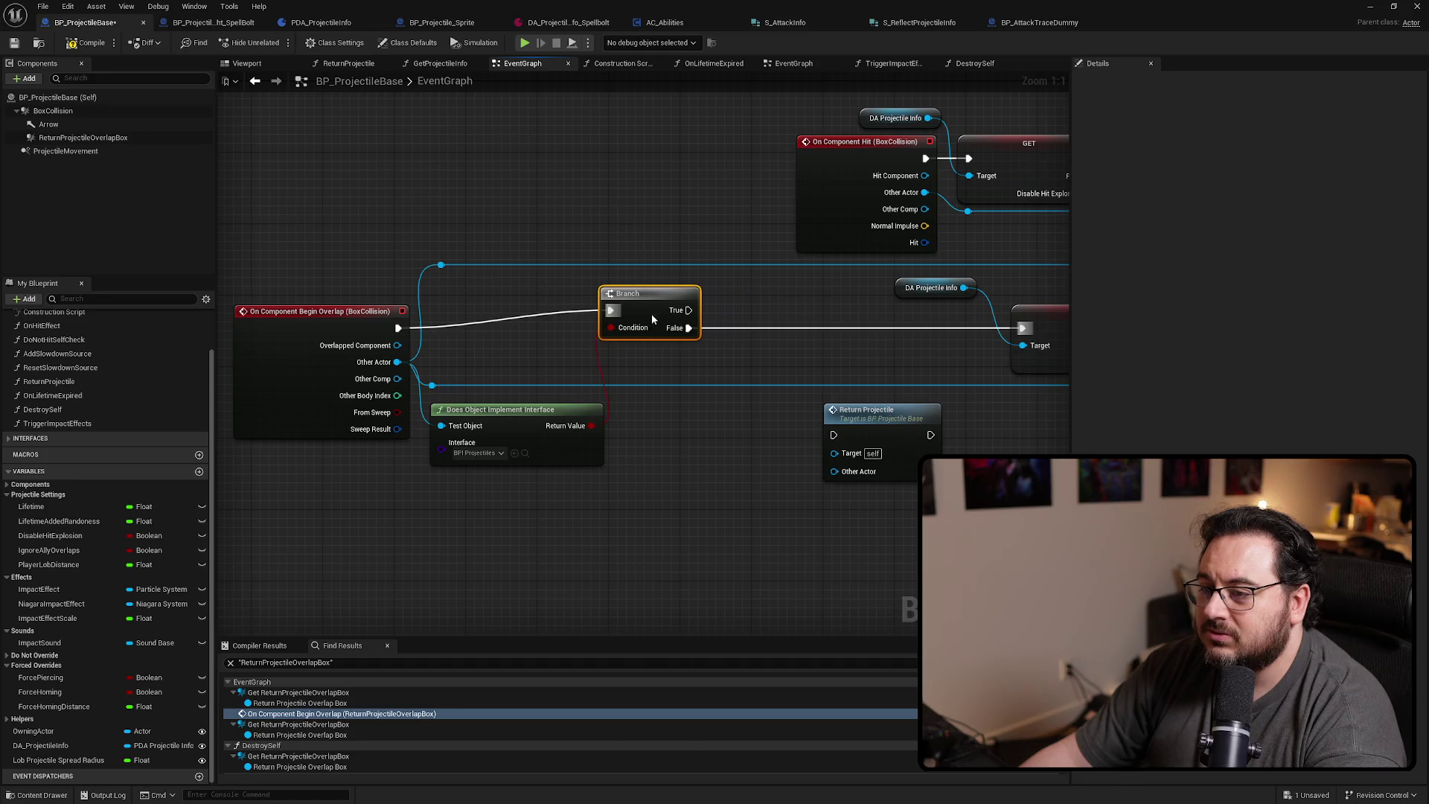
# Rearrange the Begin Overlap event, interface check and Branch into a tidy row
pyautogui.moveTo(285, 352); pyautogui.dragTo(250, 335)
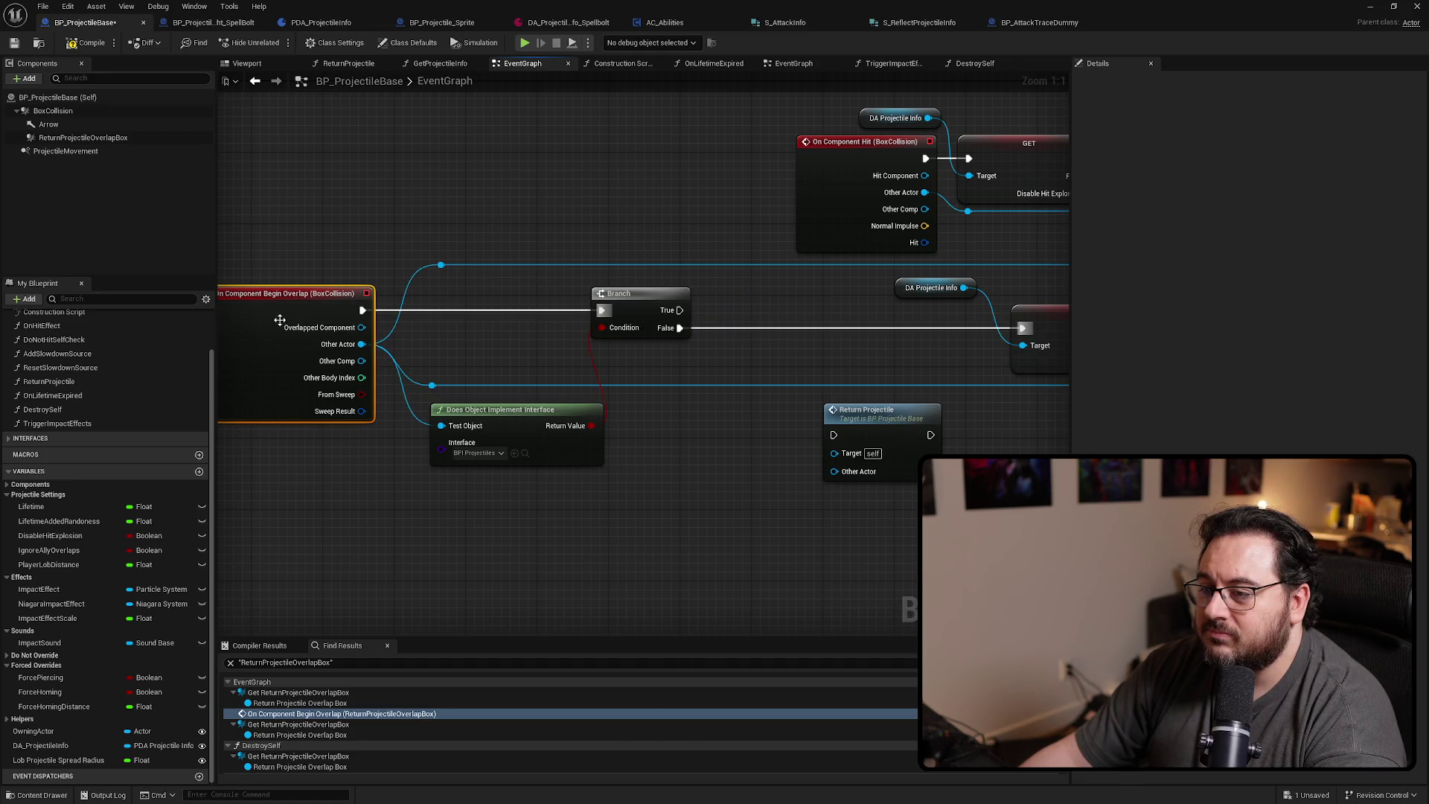
pyautogui.moveTo(502, 423); pyautogui.dragTo(505, 332)
pyautogui.moveTo(634, 318); pyautogui.dragTo(651, 319)
pyautogui.moveTo(818, 368); pyautogui.dragTo(615, 381)
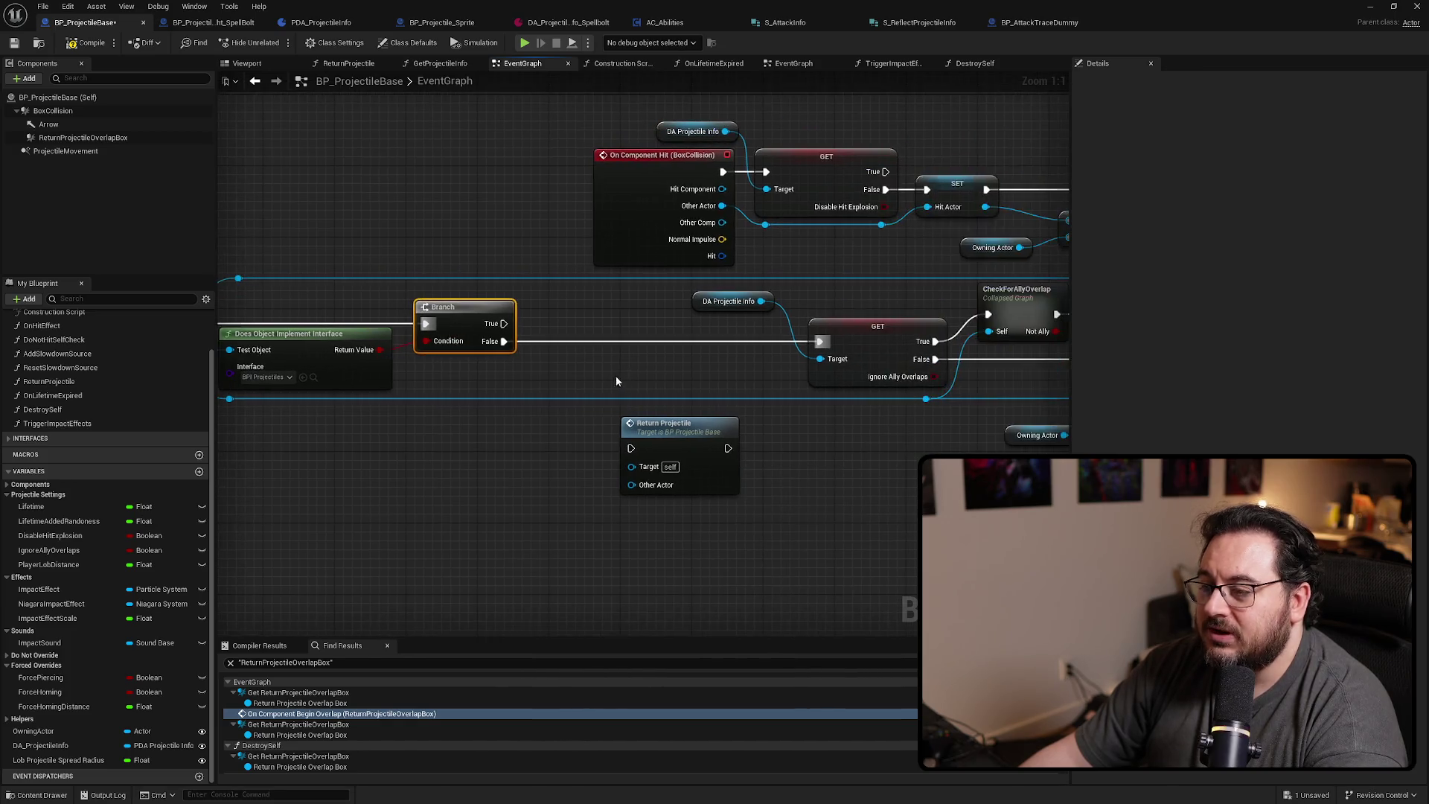
pyautogui.scroll(-4, 557, 355)
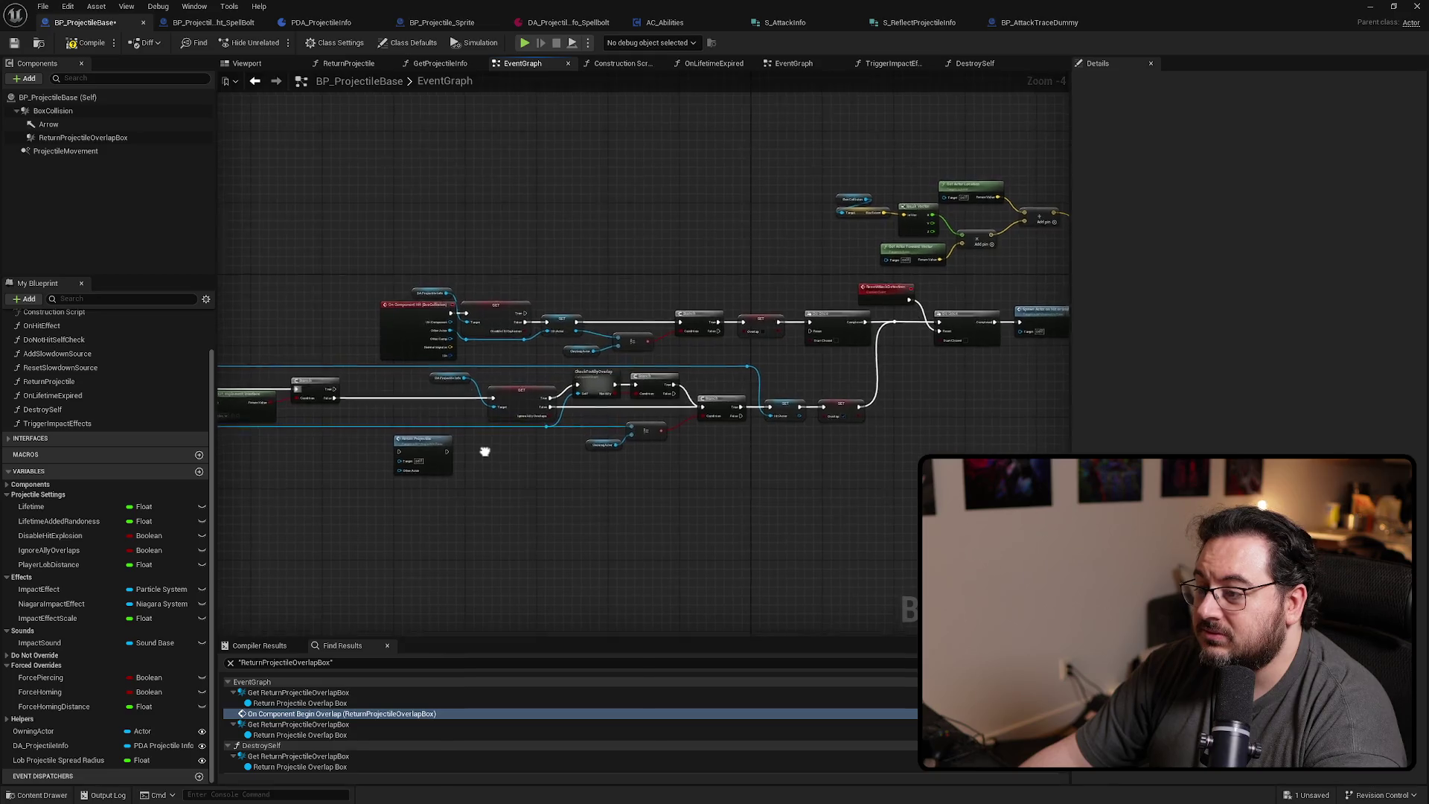
pyautogui.moveTo(308, 281)
pyautogui.mouseDown()
pyautogui.moveTo(893, 491)
pyautogui.moveTo(768, 492)
pyautogui.moveTo(819, 491)
pyautogui.mouseUp()
pyautogui.moveTo(484, 316); pyautogui.dragTo(534, 339)
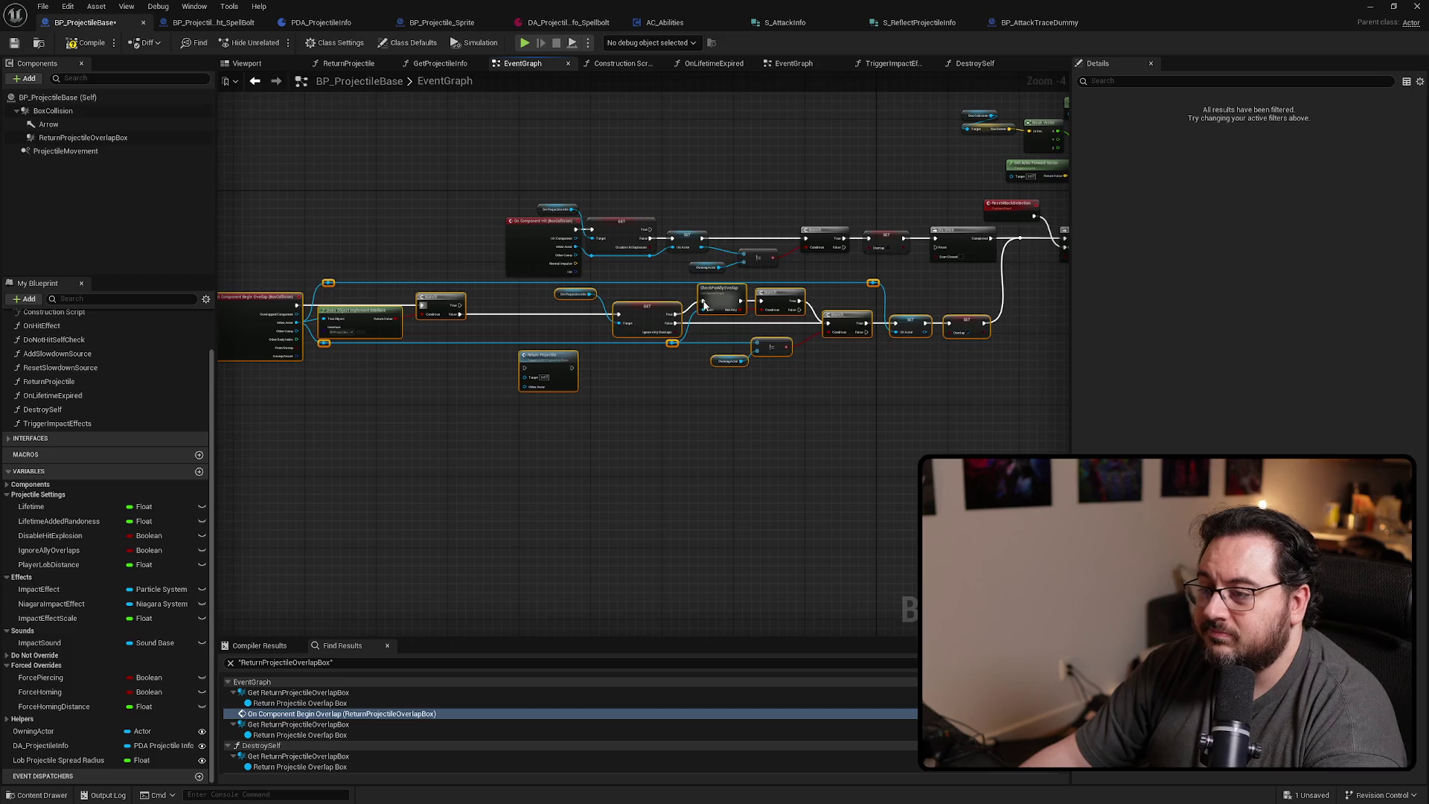
pyautogui.moveTo(704, 304)
pyautogui.mouseDown()
pyautogui.moveTo(709, 362)
pyautogui.moveTo(684, 357)
pyautogui.mouseUp()
pyautogui.click(395, 307)
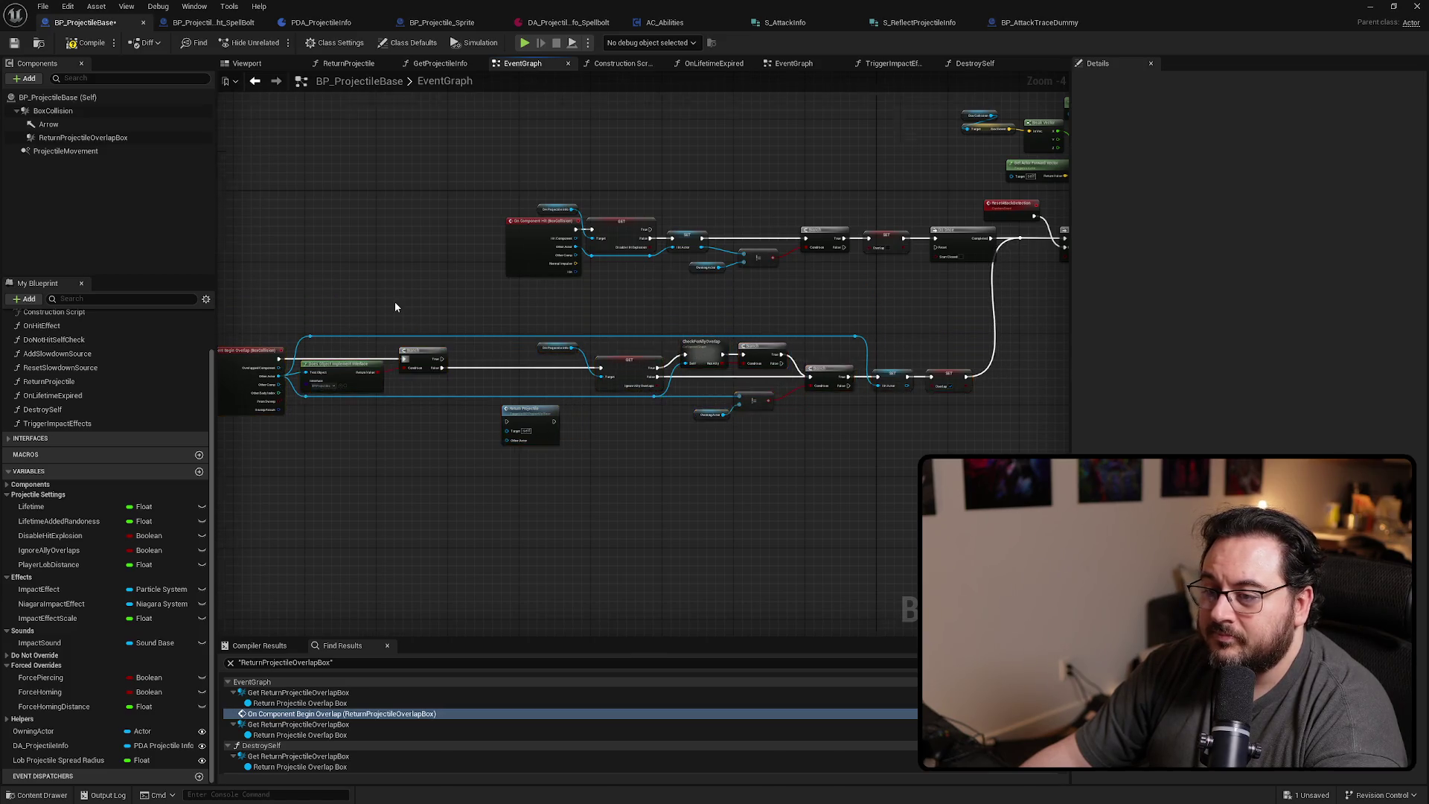
# Call Return Projectile from the Branch's True output, passing Other Actor
pyautogui.scroll(4, 395, 308)
pyautogui.moveTo(653, 512); pyautogui.dragTo(574, 302)
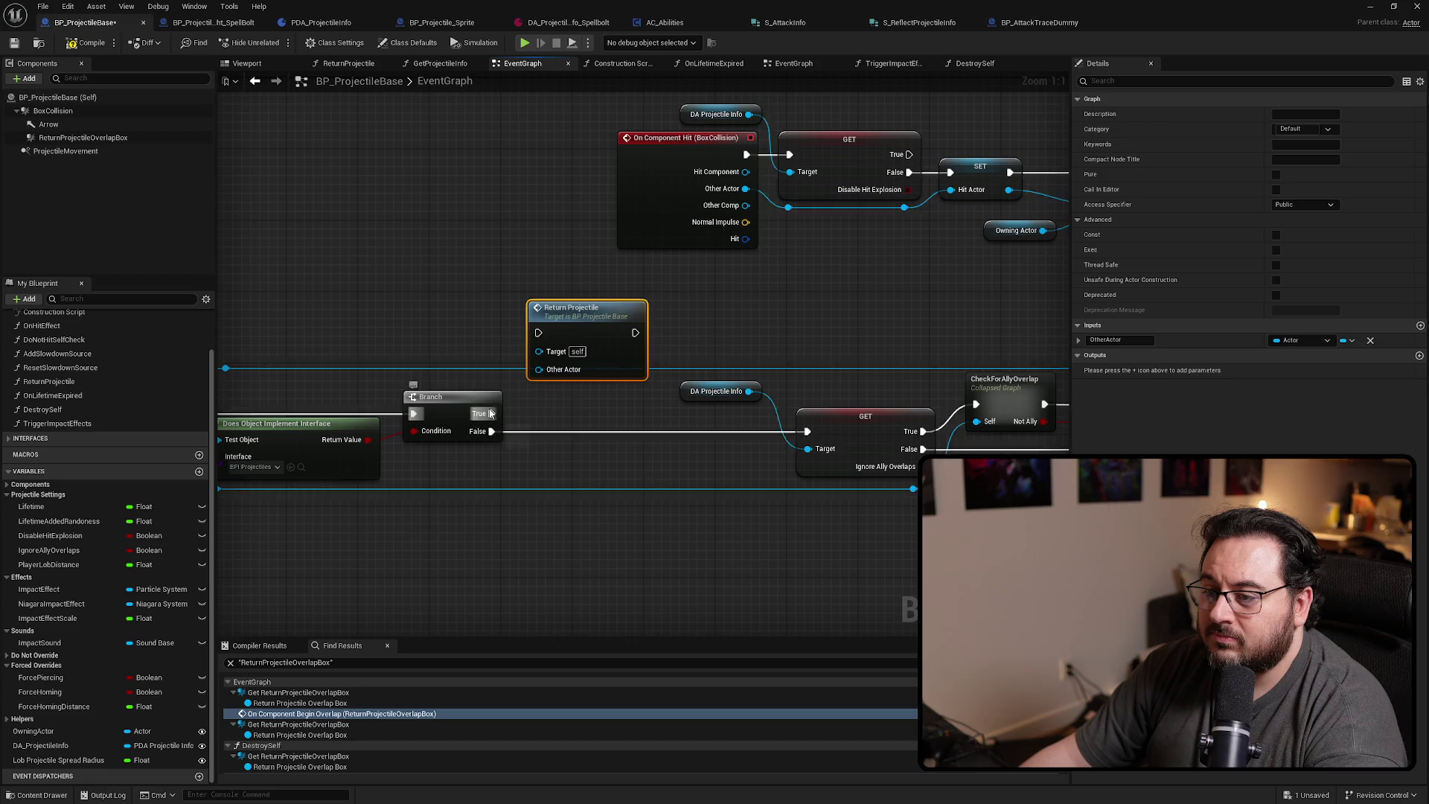
pyautogui.moveTo(490, 414); pyautogui.dragTo(591, 273)
pyautogui.moveTo(438, 359); pyautogui.dragTo(648, 322)
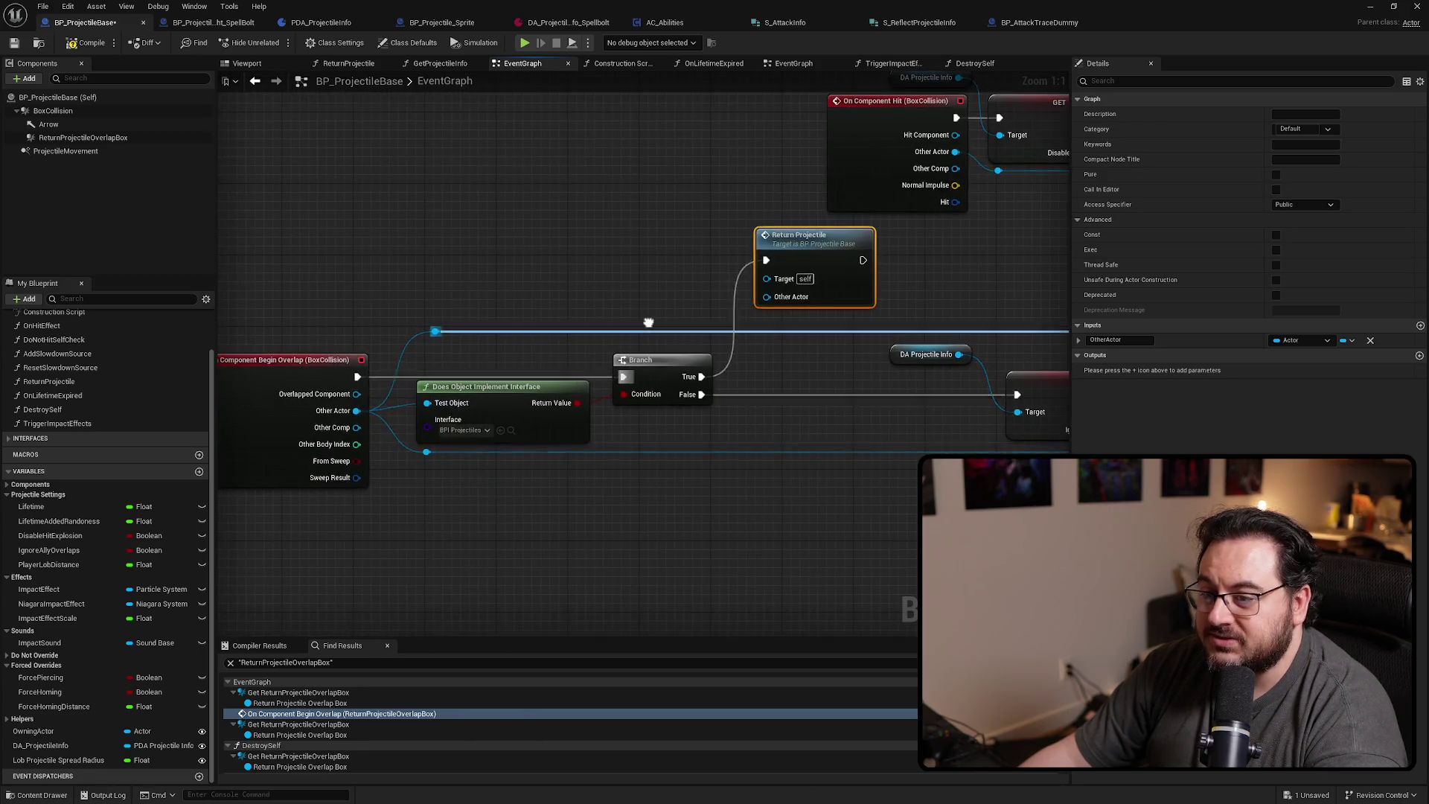
# Add a reroute point on the long blue wire and nudge it lower
pyautogui.doubleClick(716, 331)
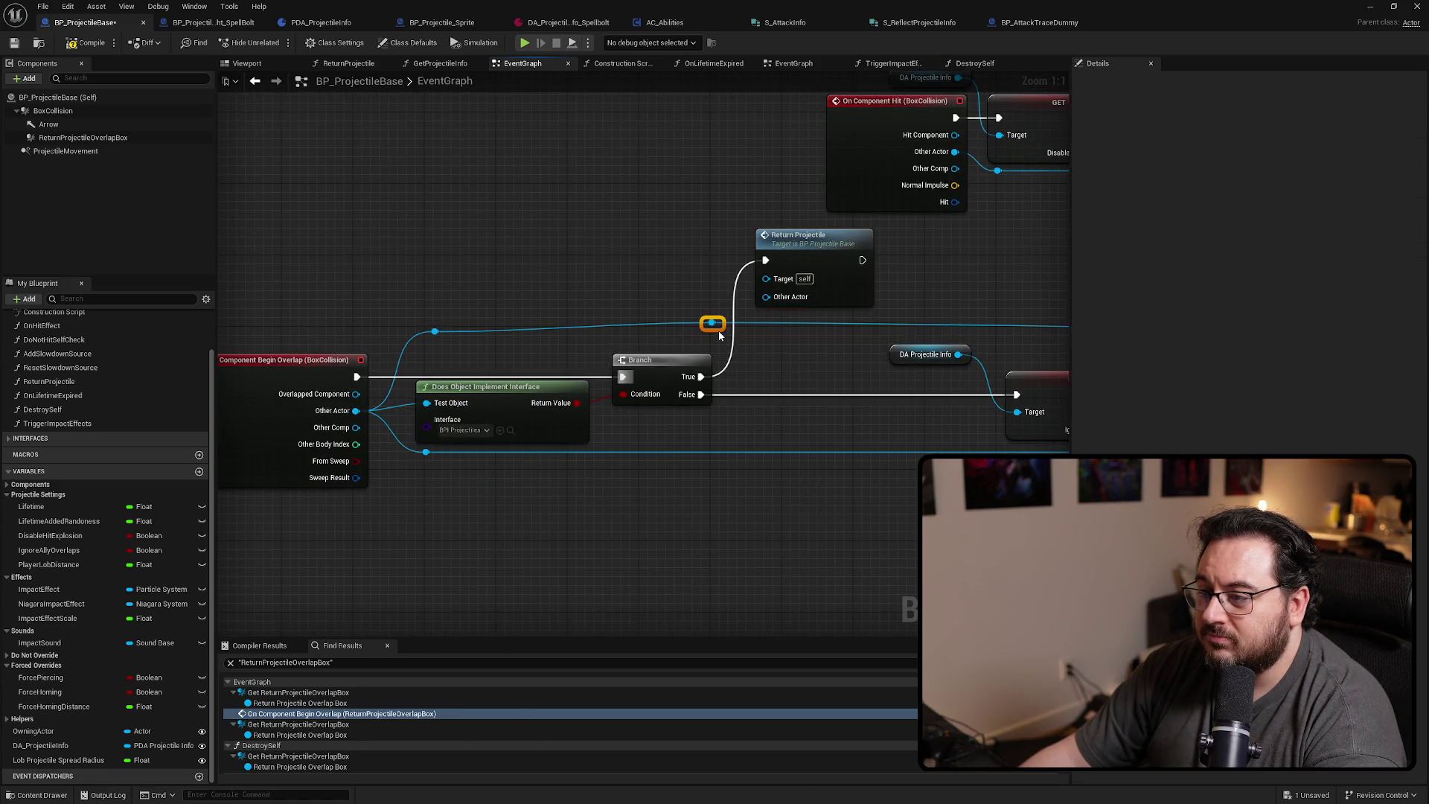
pyautogui.moveTo(719, 335); pyautogui.dragTo(766, 297)
pyautogui.click(823, 276)
pyautogui.click(788, 404)
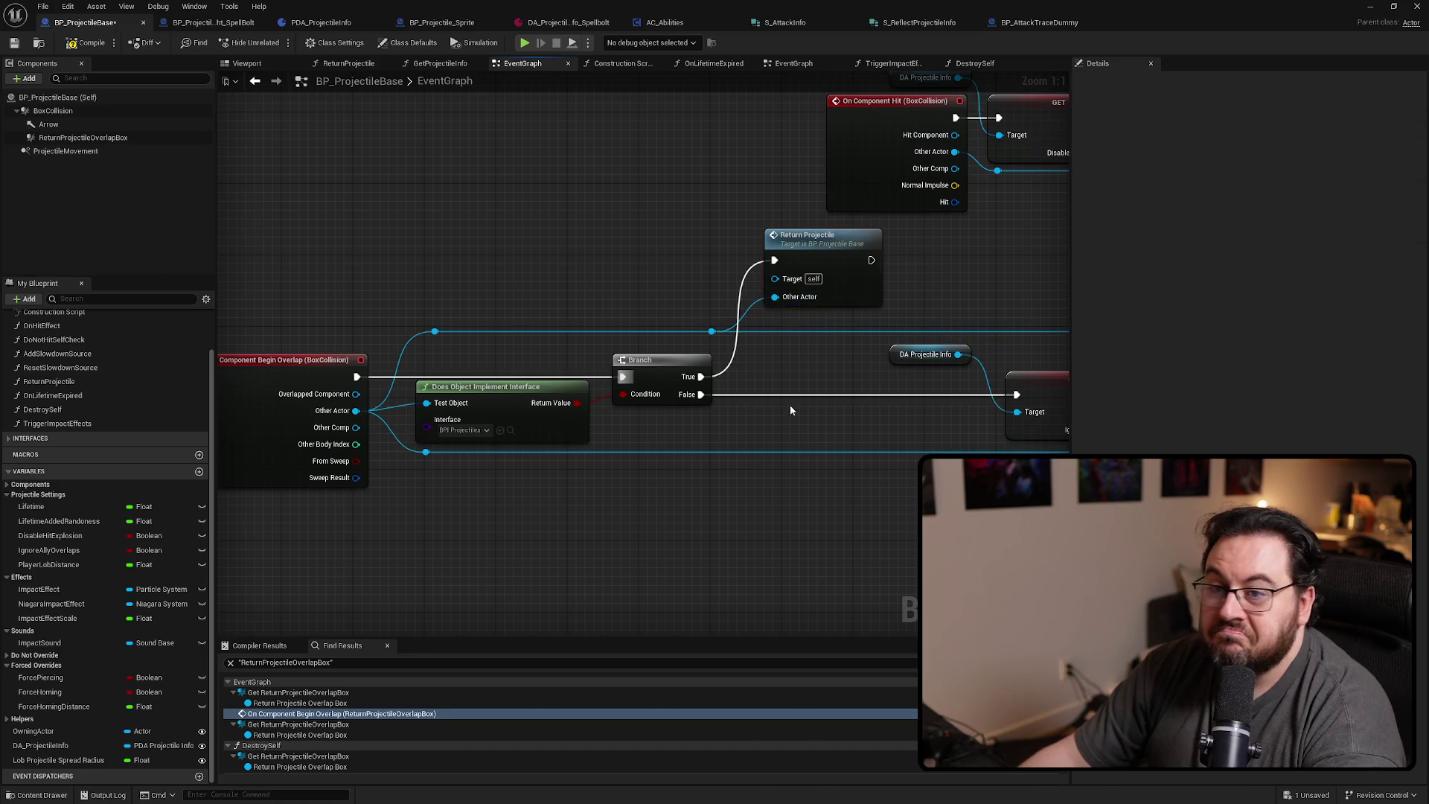
pyautogui.scroll(-4, 253, 357)
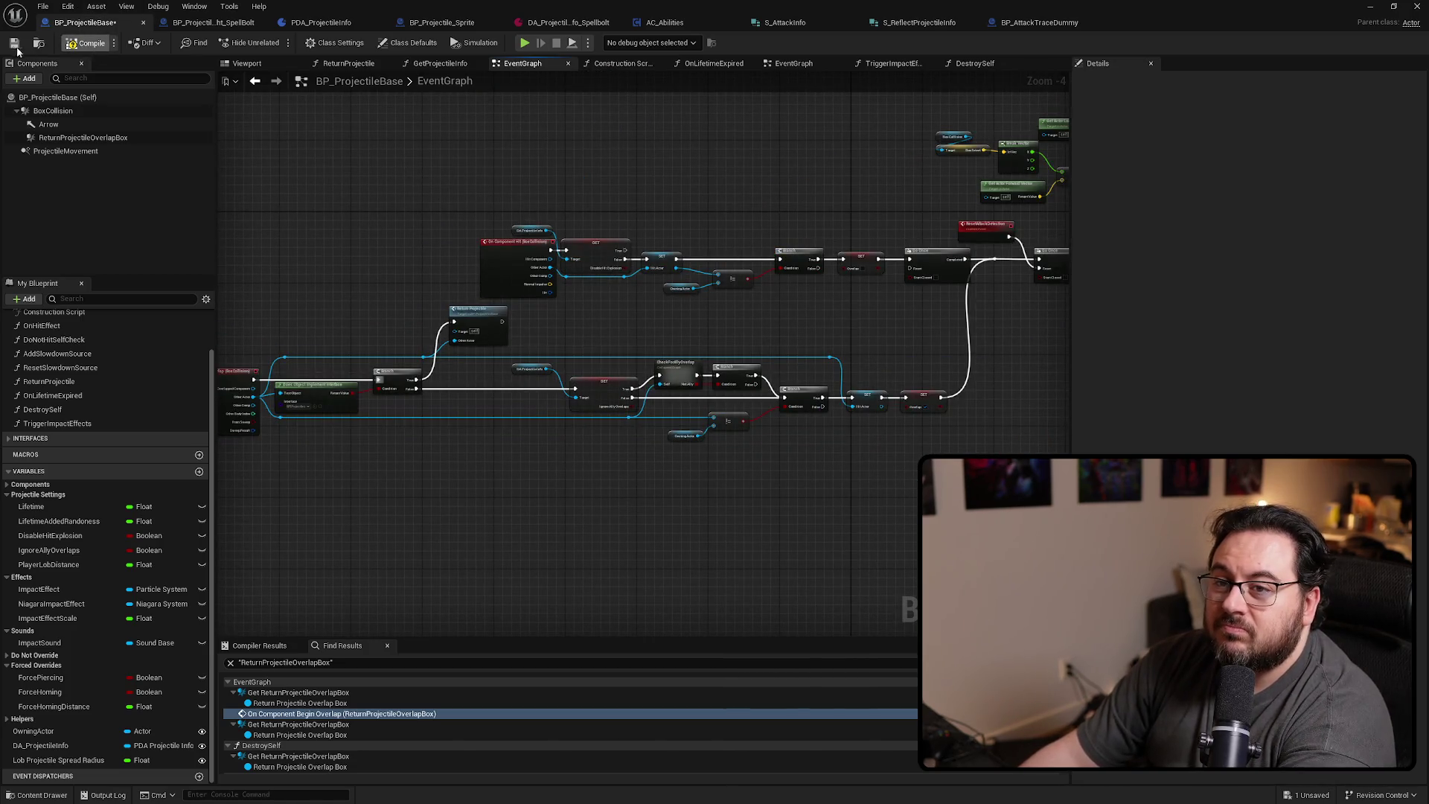
# List every reference to ReturnProjectileOverlapBox after cancelling its deletion
pyautogui.click(89, 138)
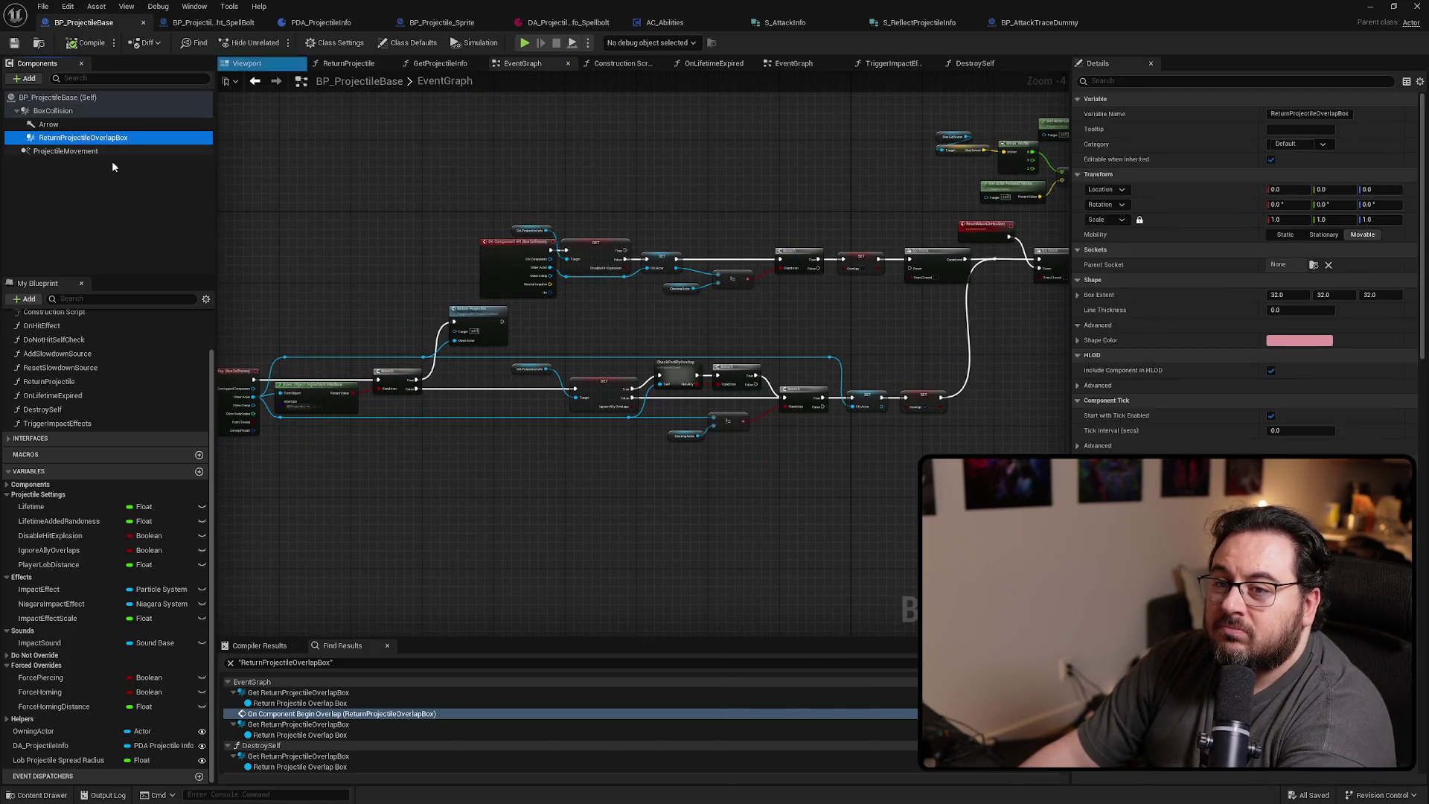
pyautogui.press('Delete')
pyautogui.click(850, 429)
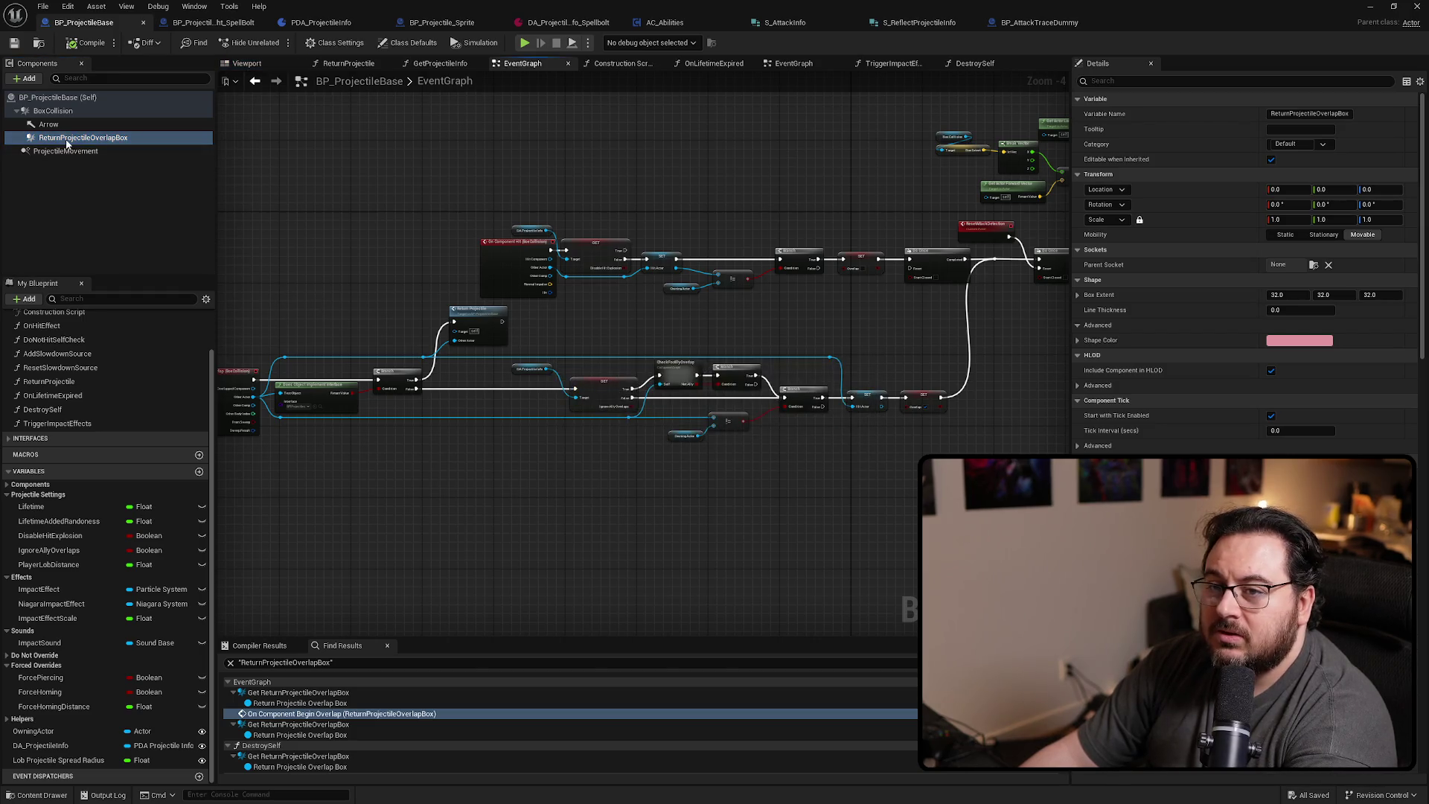
pyautogui.rightClick(68, 139)
pyautogui.moveTo(171, 181)
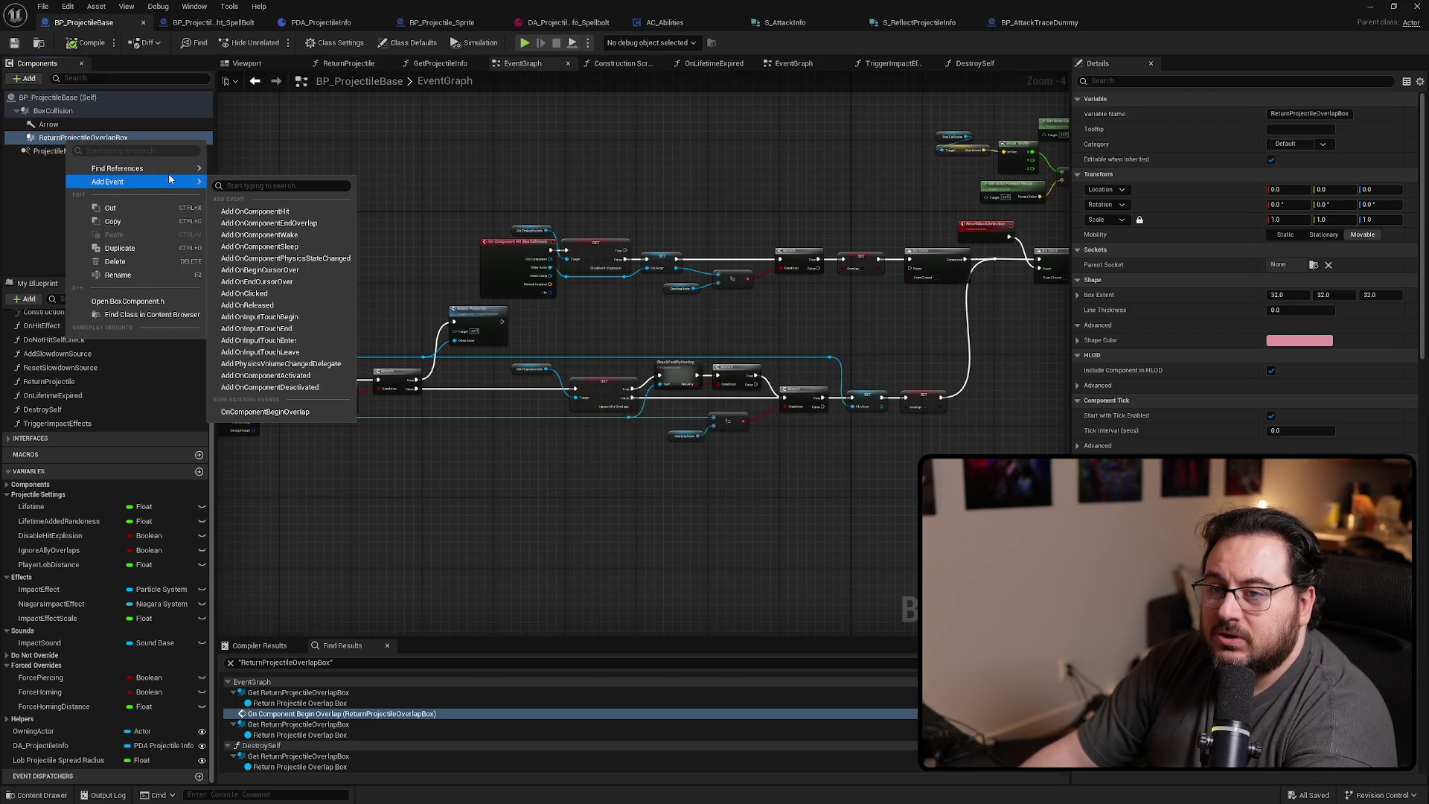
pyautogui.click(238, 173)
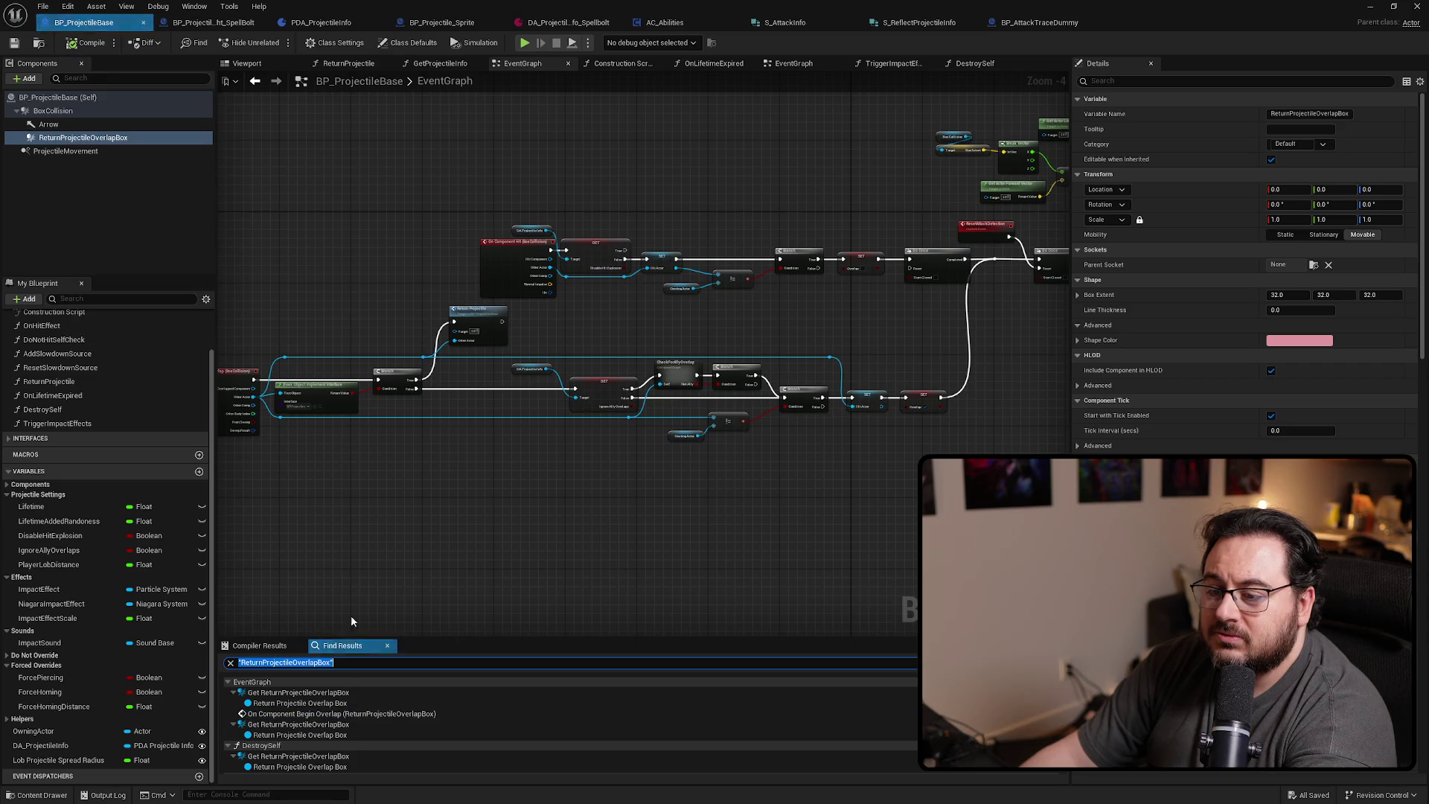
# Delete the overlap box's Set Box Extent nodes and its delayed collision nodes
pyautogui.click(297, 693)
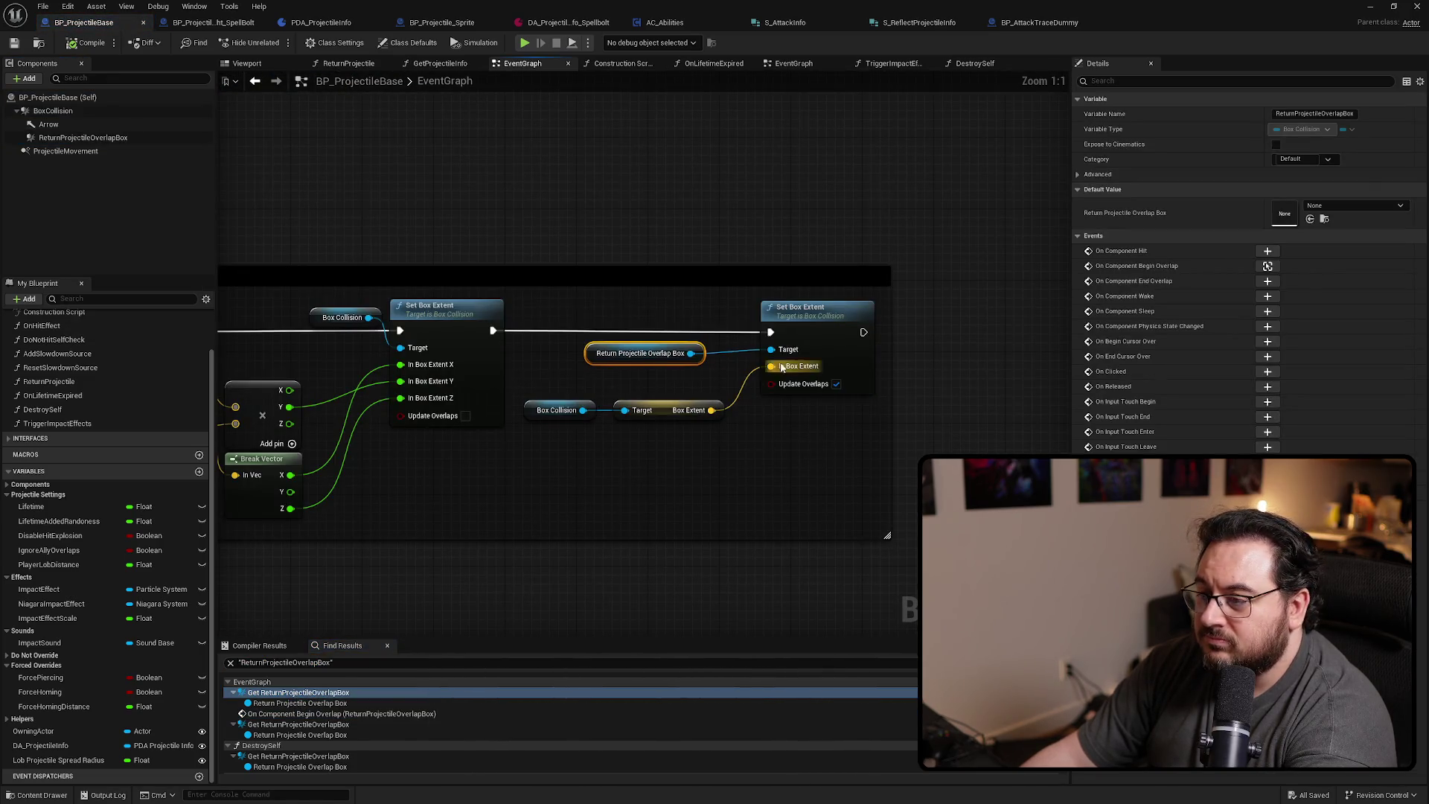
pyautogui.moveTo(814, 423); pyautogui.dragTo(534, 332)
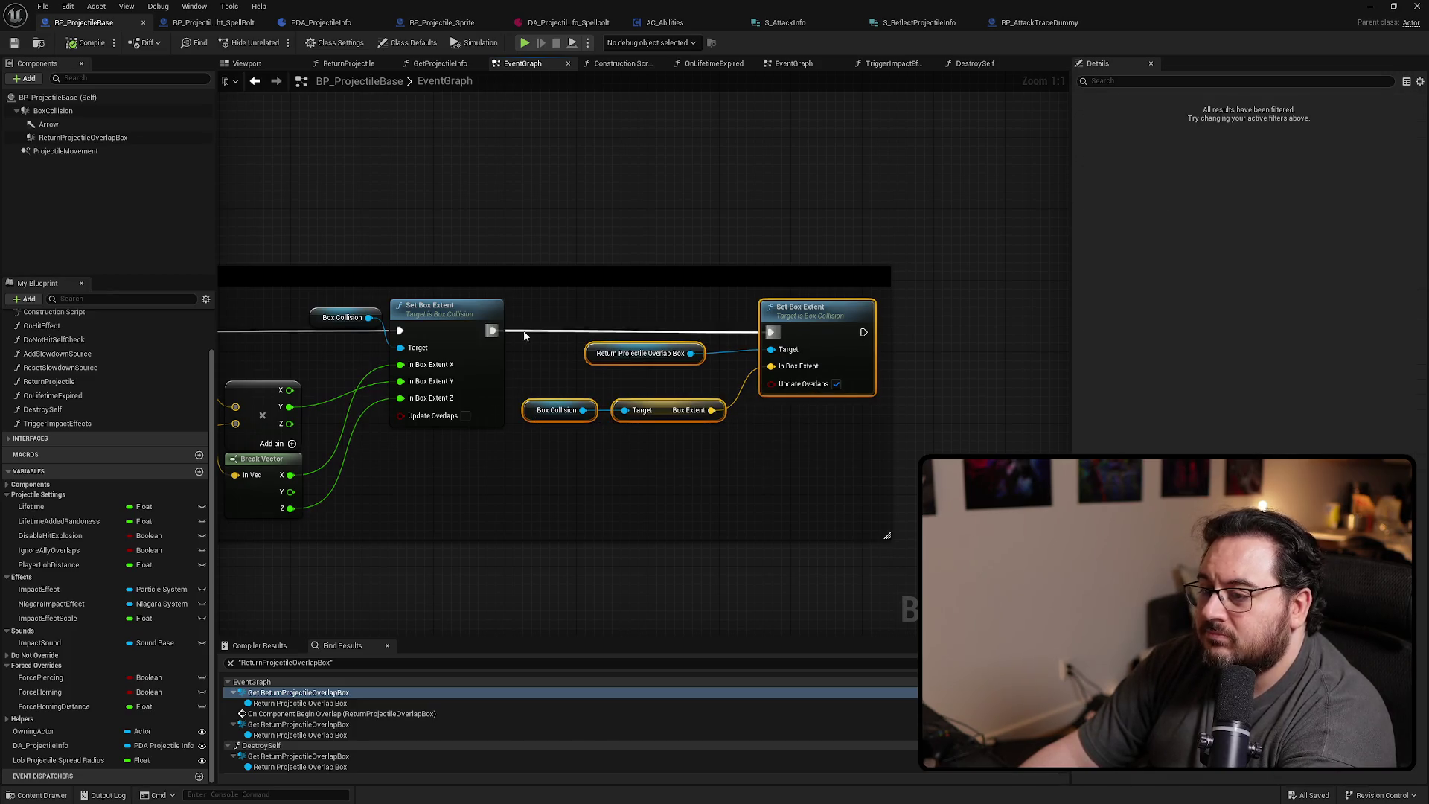
pyautogui.press('Delete')
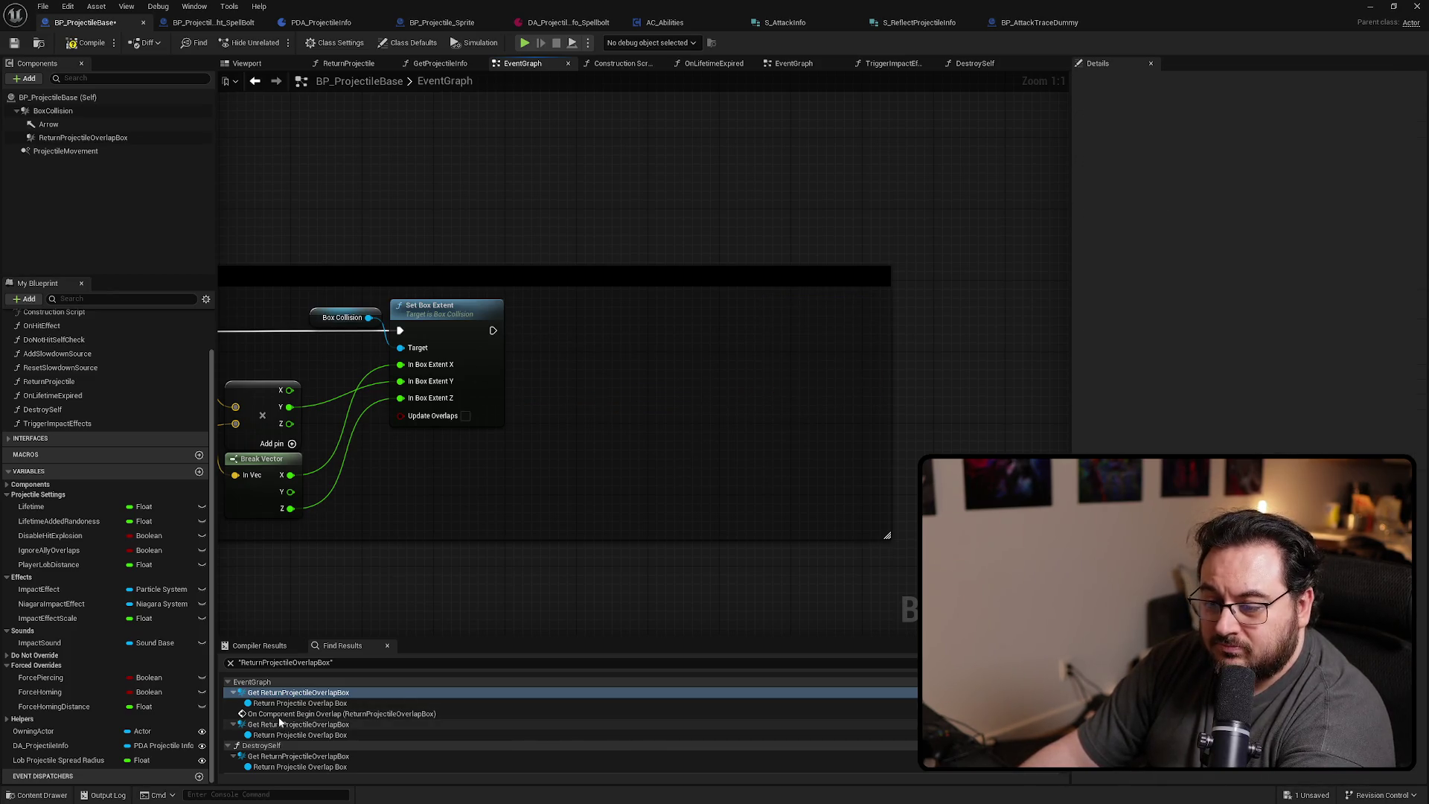
pyautogui.click(281, 724)
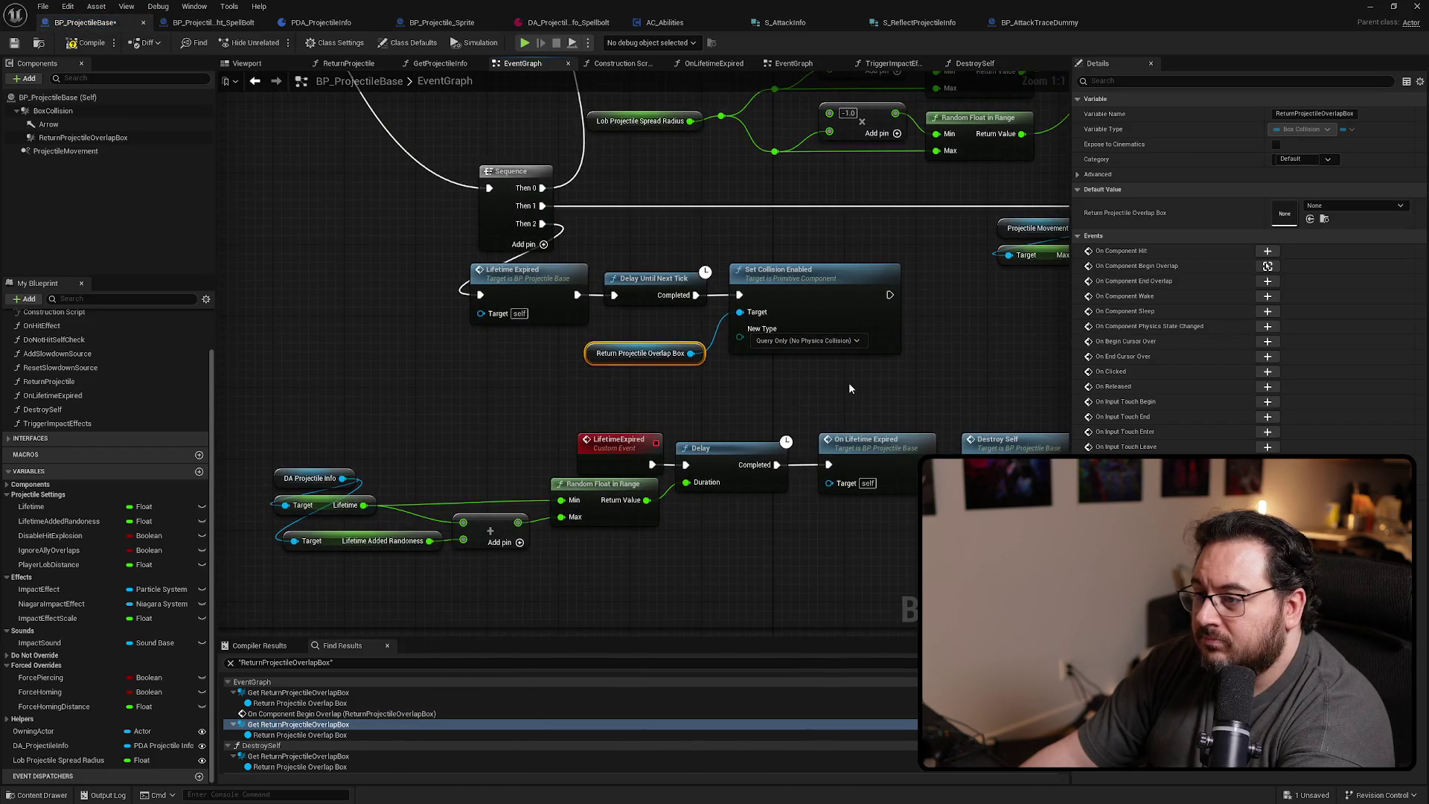
pyautogui.moveTo(850, 382); pyautogui.dragTo(584, 261)
pyautogui.press('Delete')
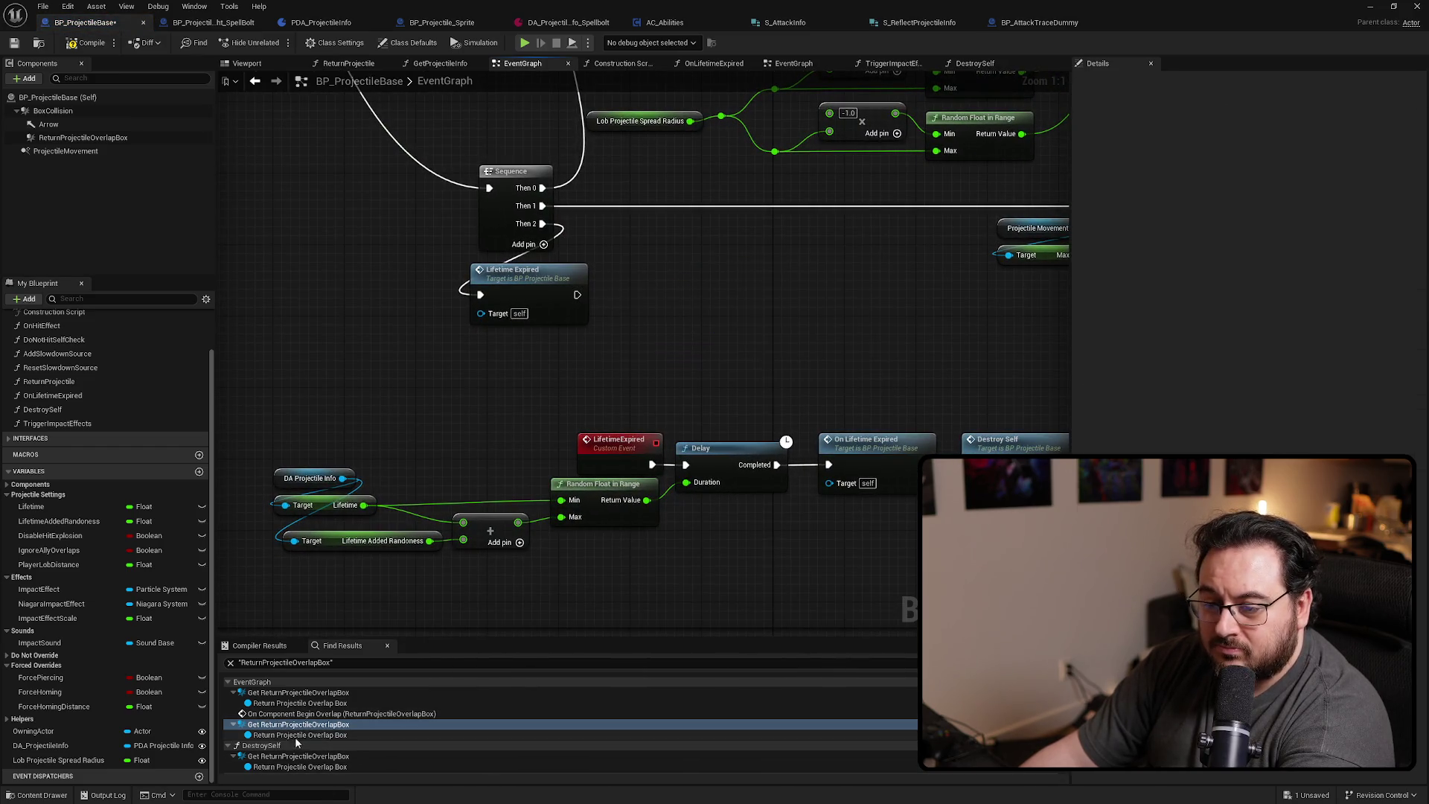
# Remove the Return Projectile Overlap Box node from DestroySelf
pyautogui.click(296, 756)
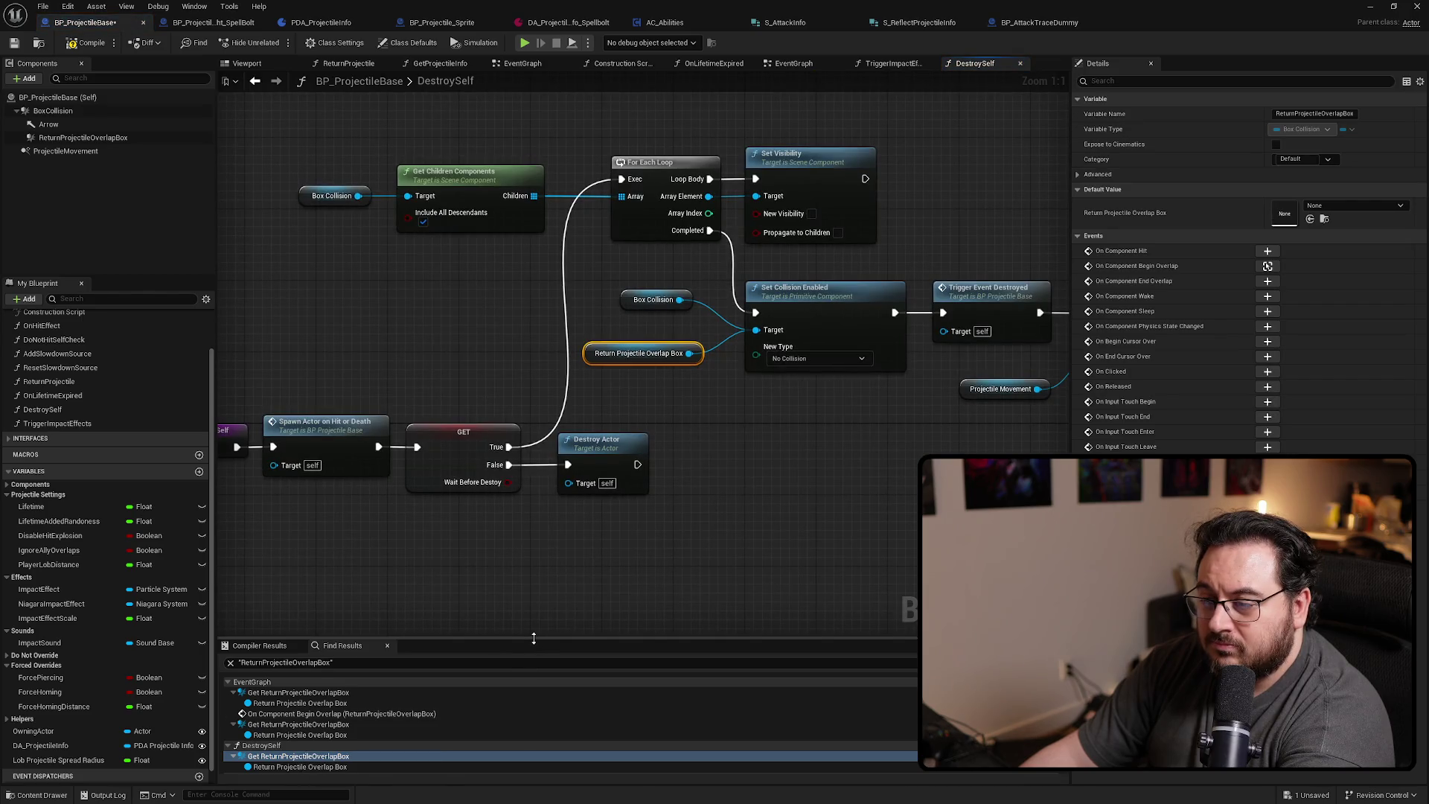
pyautogui.moveTo(770, 370); pyautogui.dragTo(573, 375)
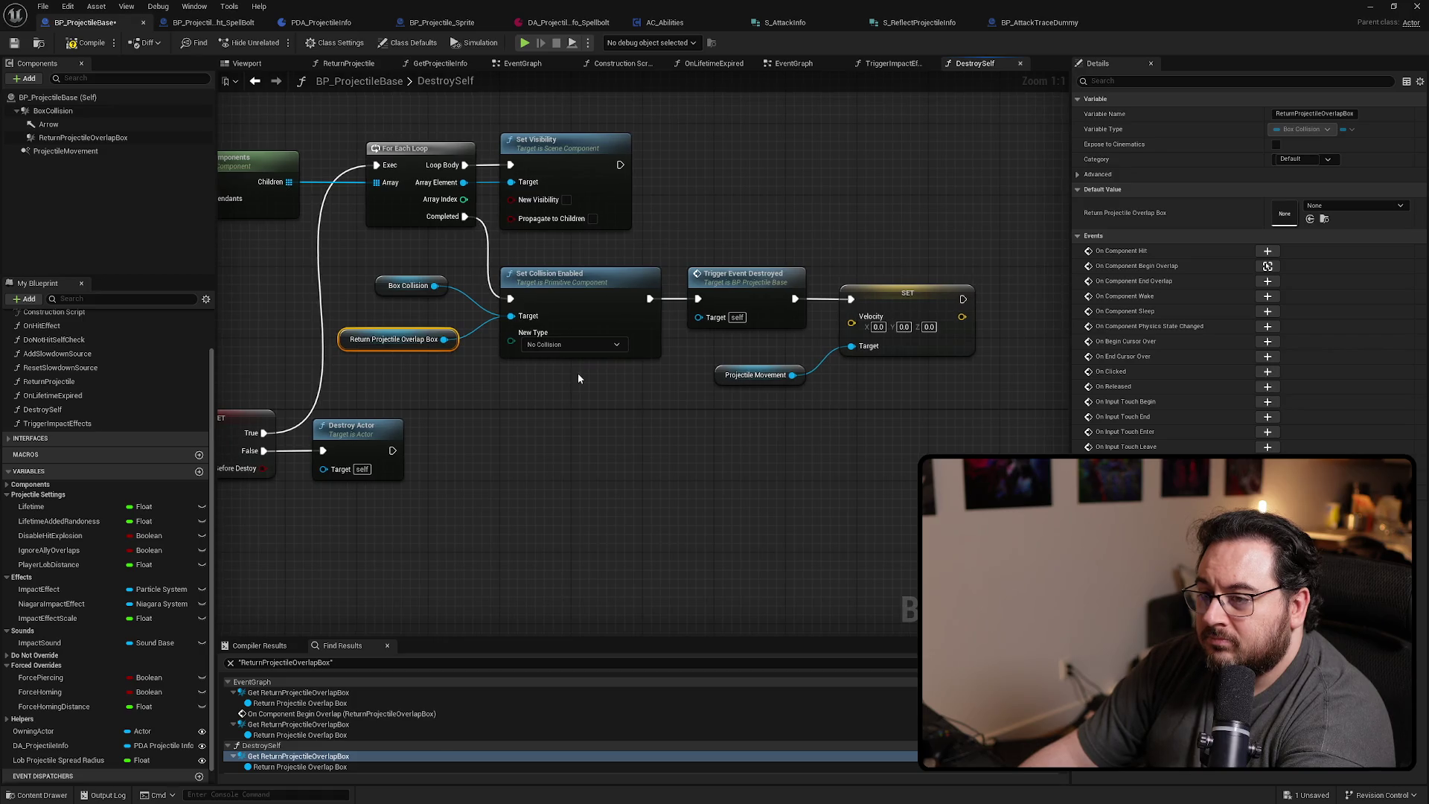
pyautogui.press('Delete')
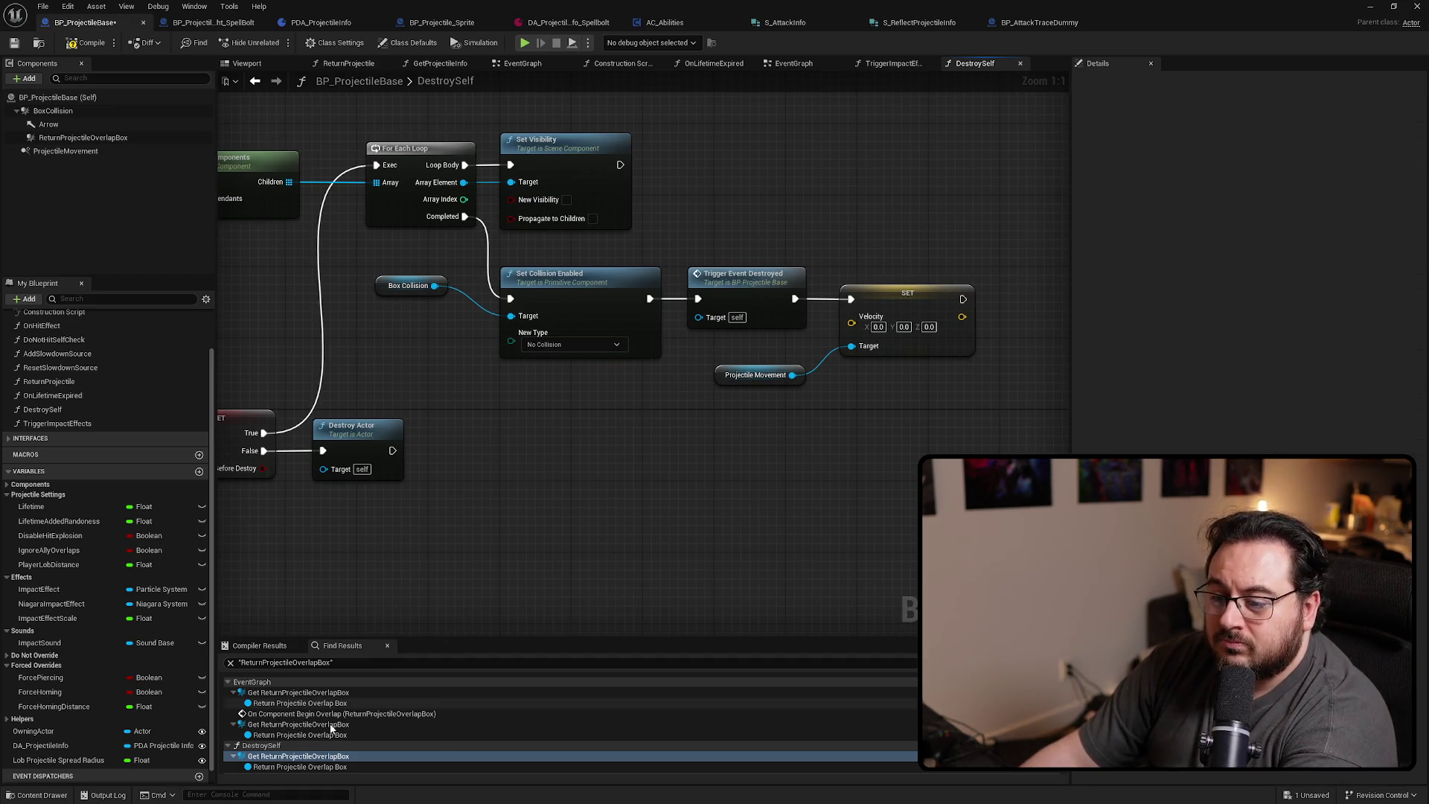
pyautogui.scroll(-1, 350, 707)
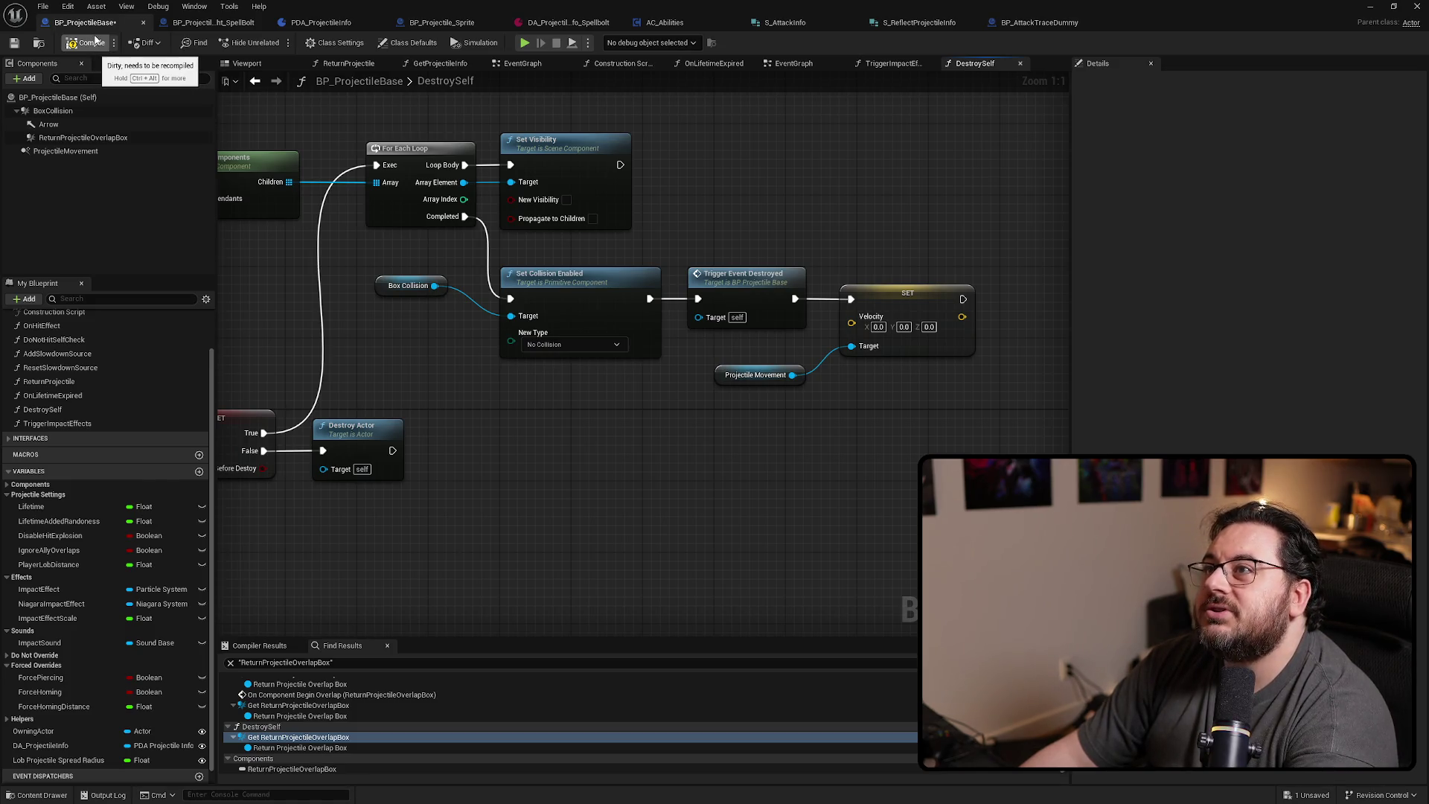
# Compile and save BP_ProjectileBase, then return to the EventGraph
pyautogui.click(95, 40)
pyautogui.click(15, 45)
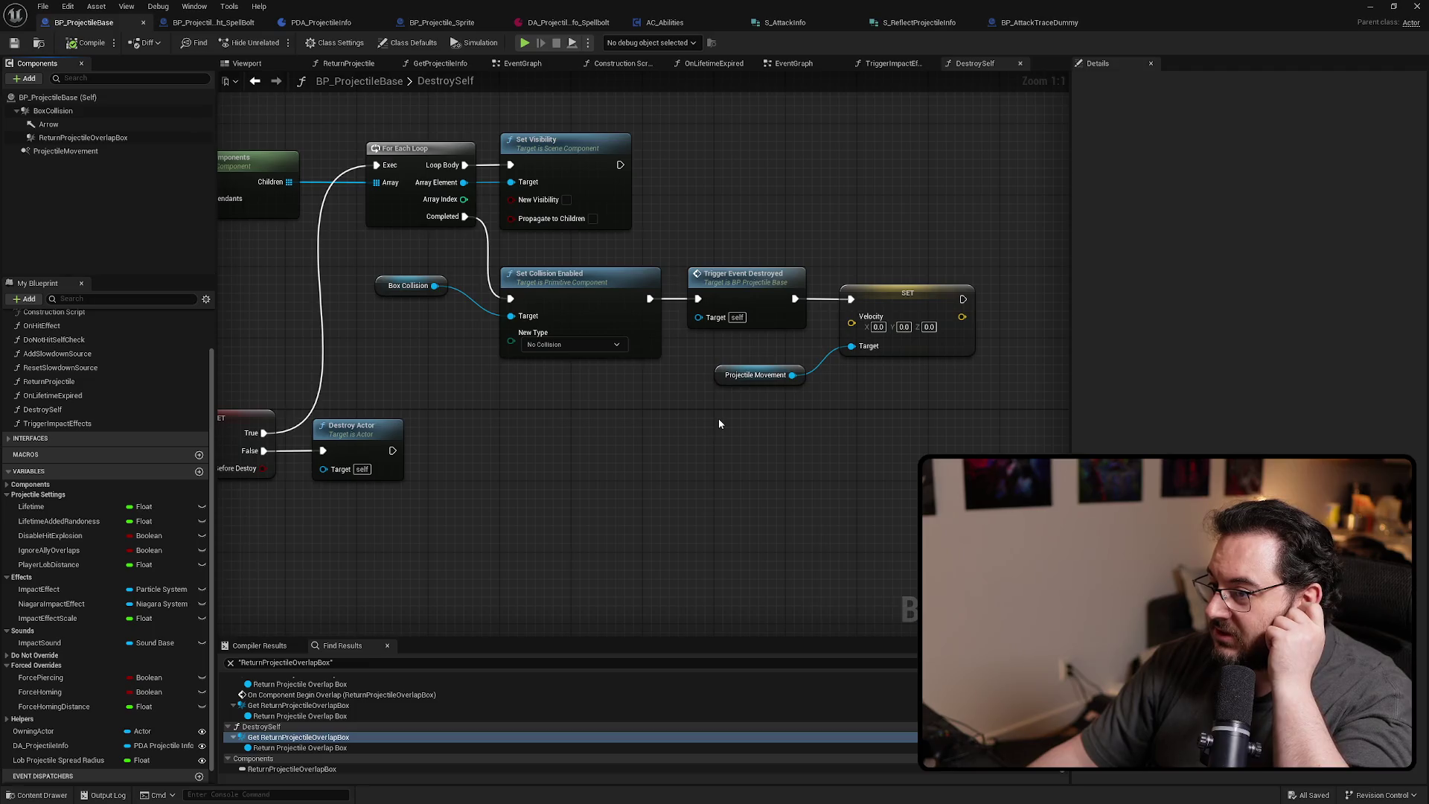
pyautogui.hotkey('alt', 'Left')
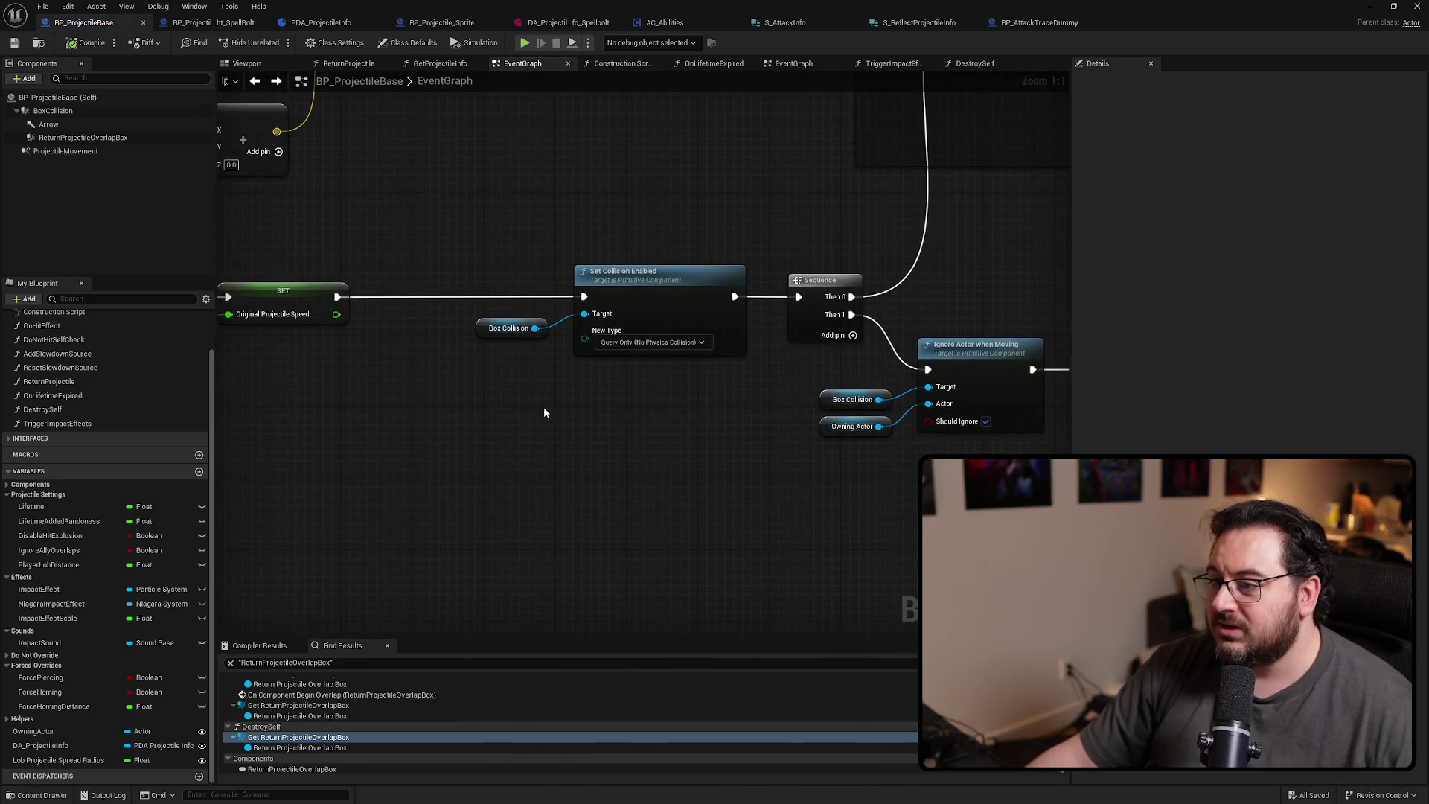
# Reconnect SET directly to Sequence and move Set Collision Enabled out of the main chain
pyautogui.moveTo(554, 414); pyautogui.dragTo(744, 268)
pyautogui.scroll(-4, 680, 365)
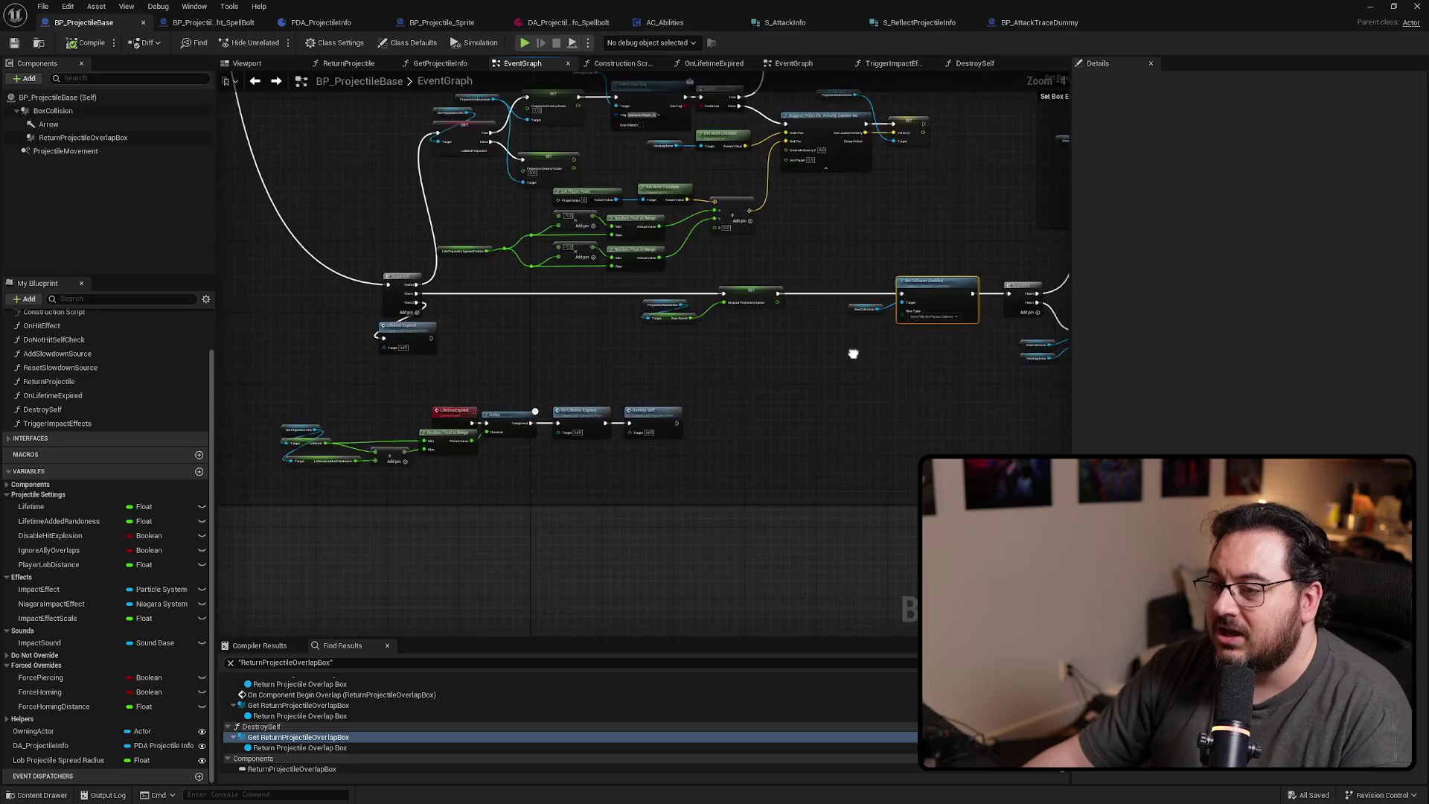
pyautogui.scroll(3, 680, 365)
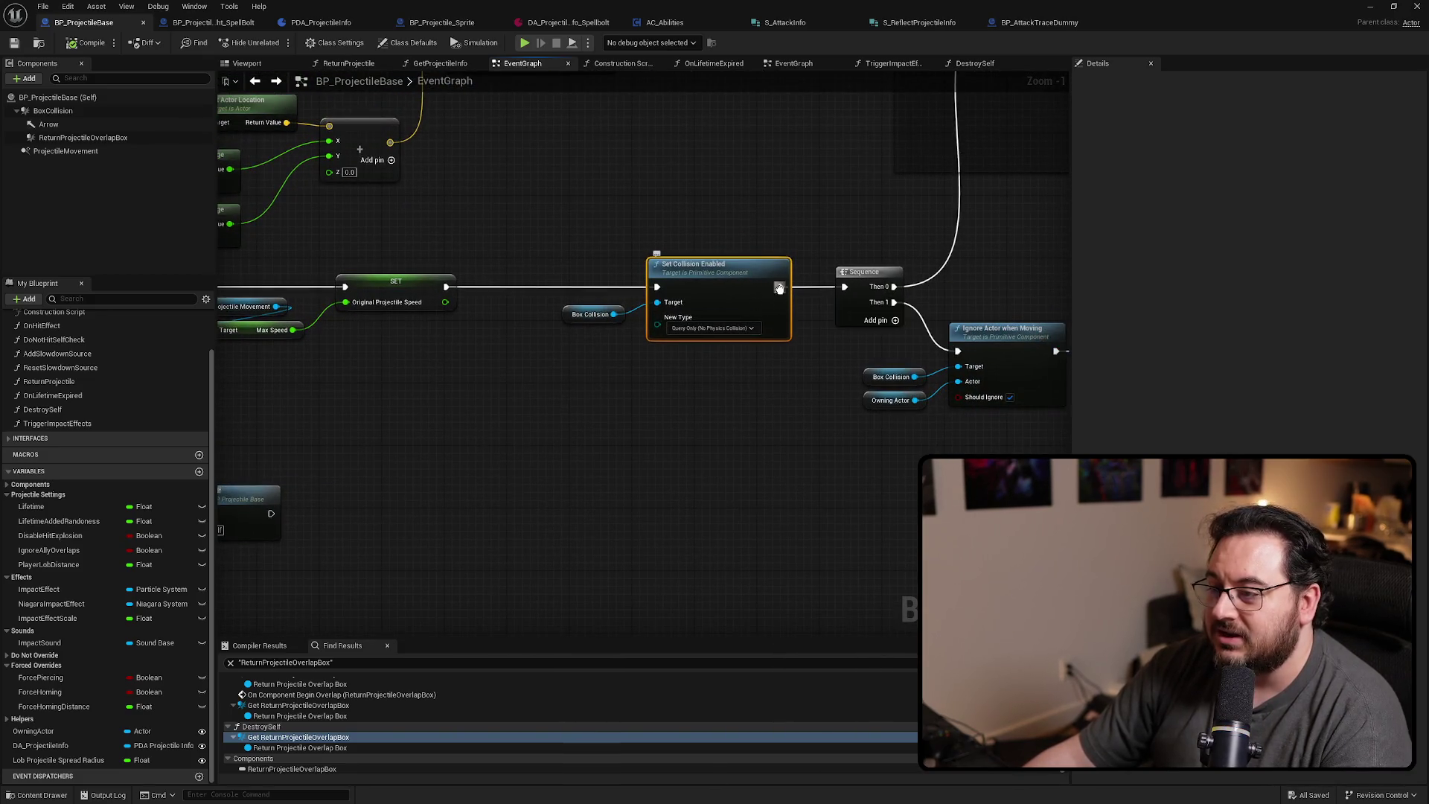
pyautogui.moveTo(656, 287); pyautogui.dragTo(445, 287)
pyautogui.moveTo(507, 386)
pyautogui.mouseDown()
pyautogui.moveTo(703, 279)
pyautogui.moveTo(459, 362)
pyautogui.moveTo(552, 363)
pyautogui.mouseUp()
# Insert Delay Until Next Tick between Lifetime Expired and Set Collision Enabled, then arrange the group
pyautogui.scroll(1, 542, 363)
pyautogui.write('dela')
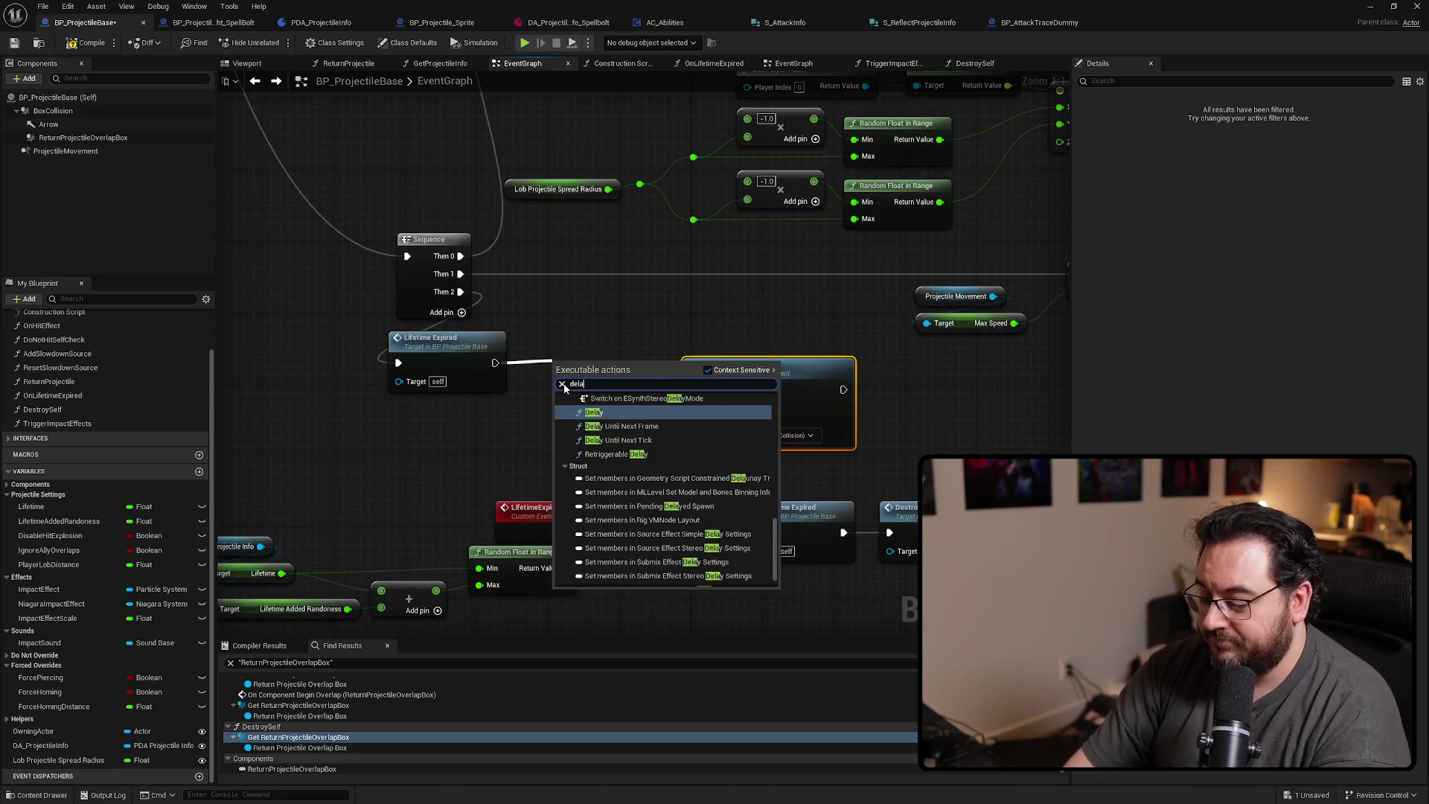
pyautogui.write('y tick')
pyautogui.press('Return')
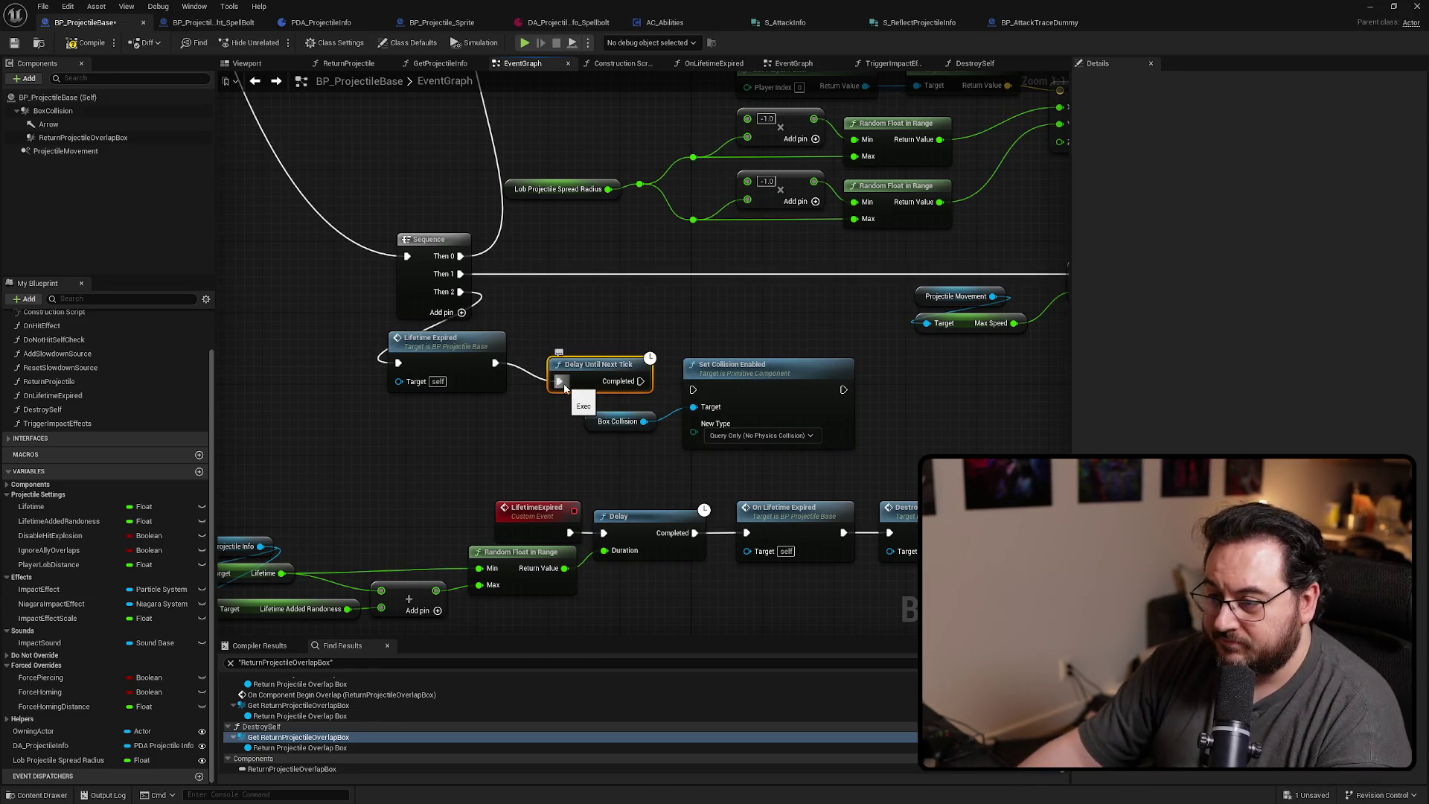
pyautogui.moveTo(572, 368)
pyautogui.mouseDown()
pyautogui.moveTo(553, 350)
pyautogui.moveTo(693, 389)
pyautogui.mouseUp()
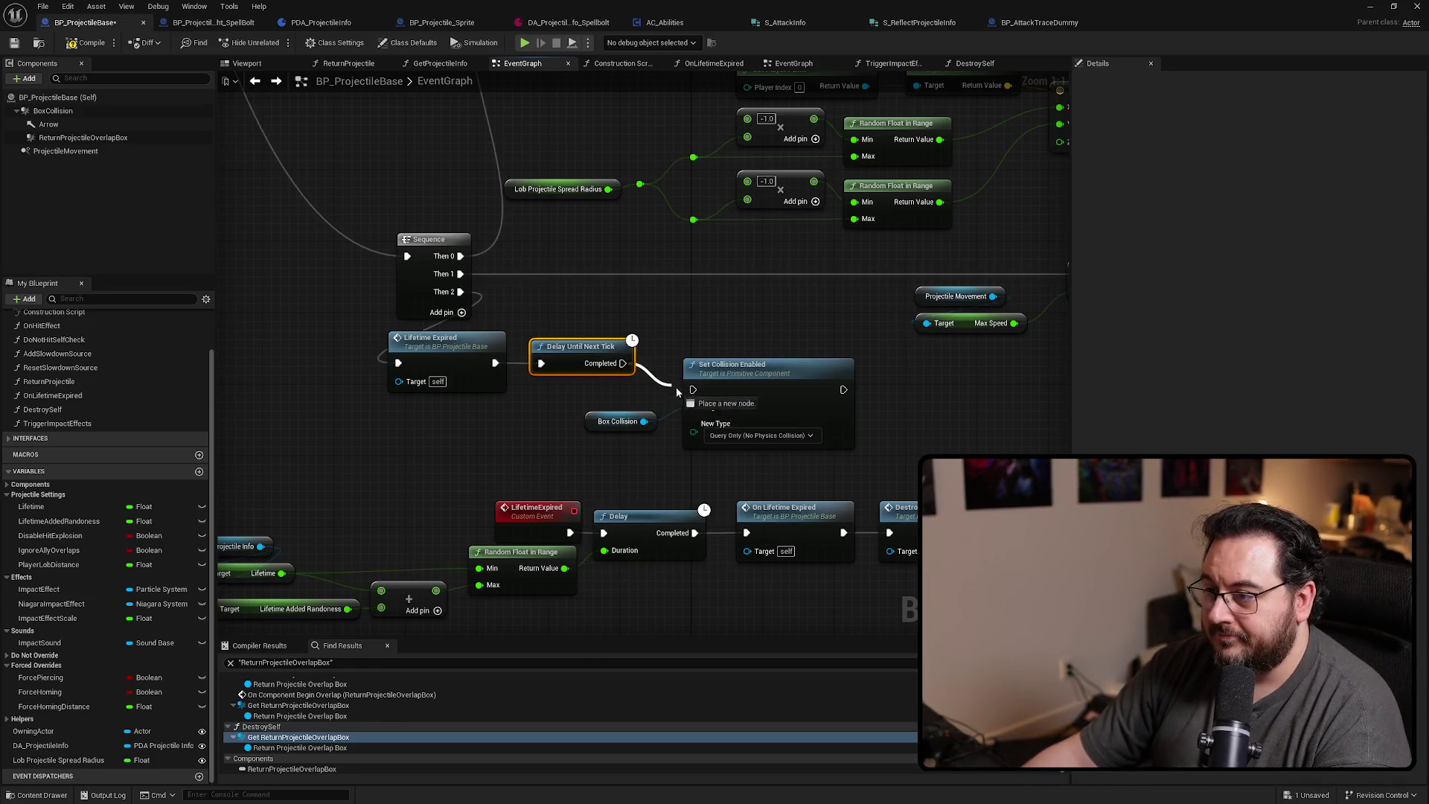
pyautogui.moveTo(648, 454)
pyautogui.mouseDown()
pyautogui.moveTo(696, 413)
pyautogui.moveTo(591, 394)
pyautogui.moveTo(563, 408)
pyautogui.mouseUp()
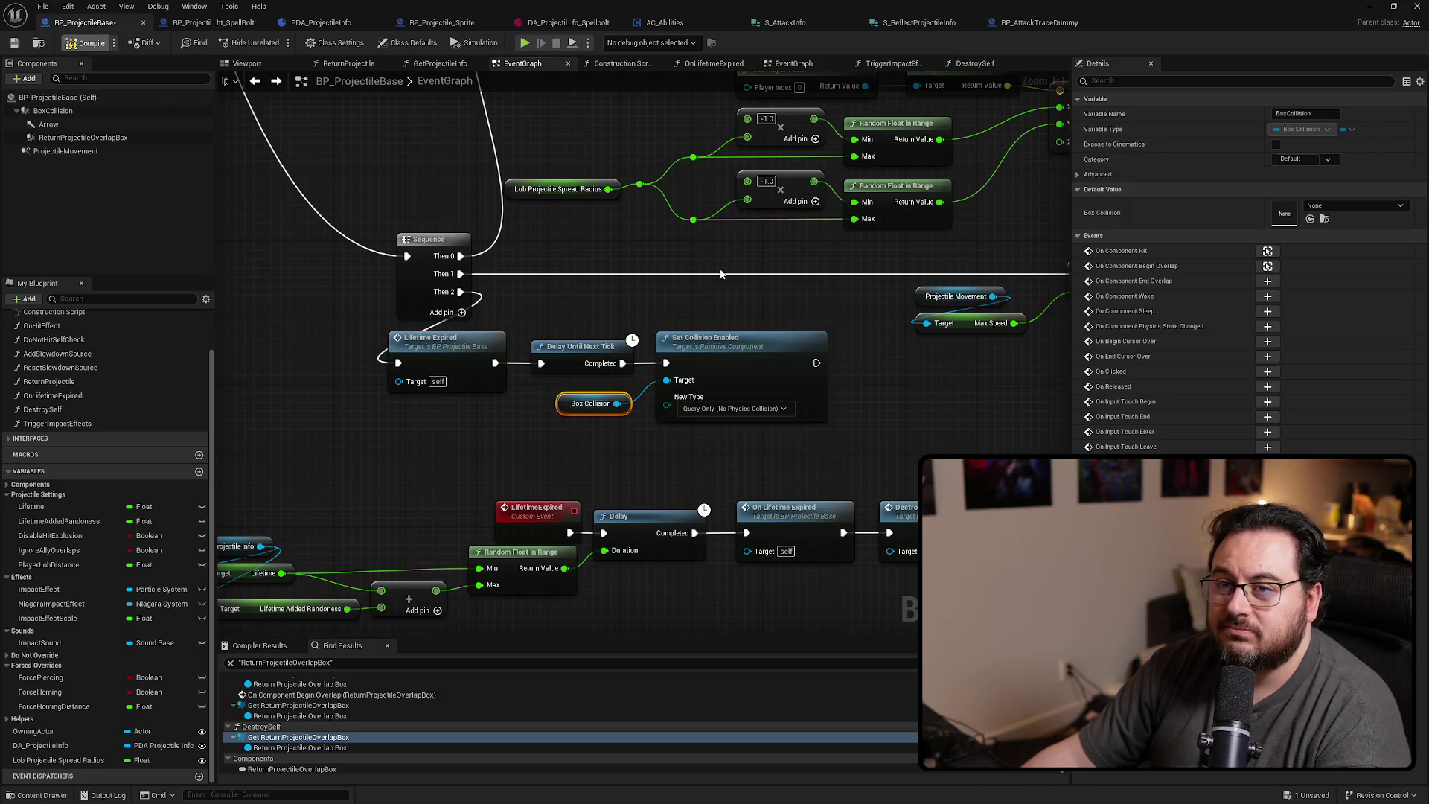
pyautogui.scroll(-4, 698, 441)
pyautogui.moveTo(649, 433); pyautogui.dragTo(407, 375)
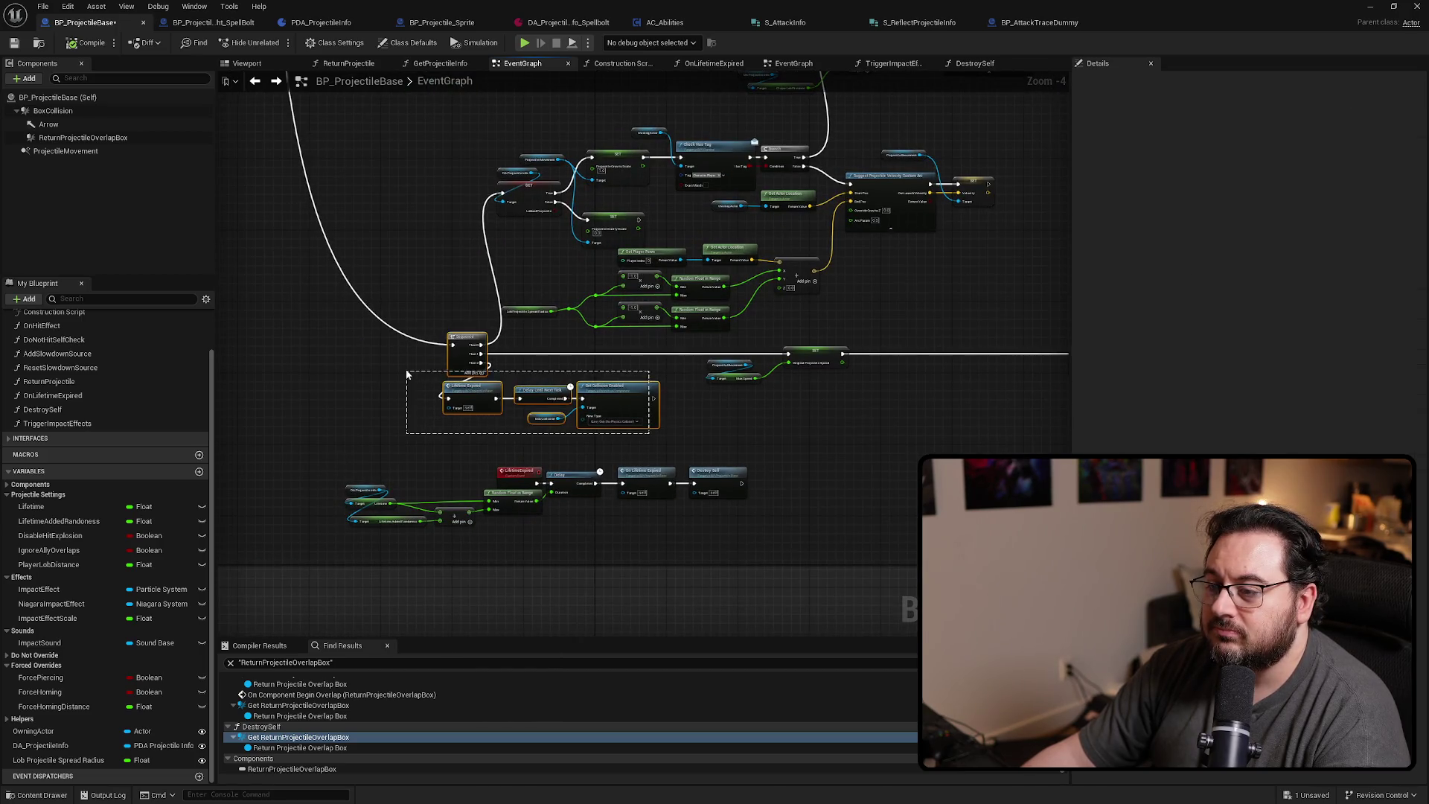
pyautogui.moveTo(619, 389)
pyautogui.mouseDown()
pyautogui.moveTo(684, 404)
pyautogui.moveTo(673, 397)
pyautogui.mouseUp()
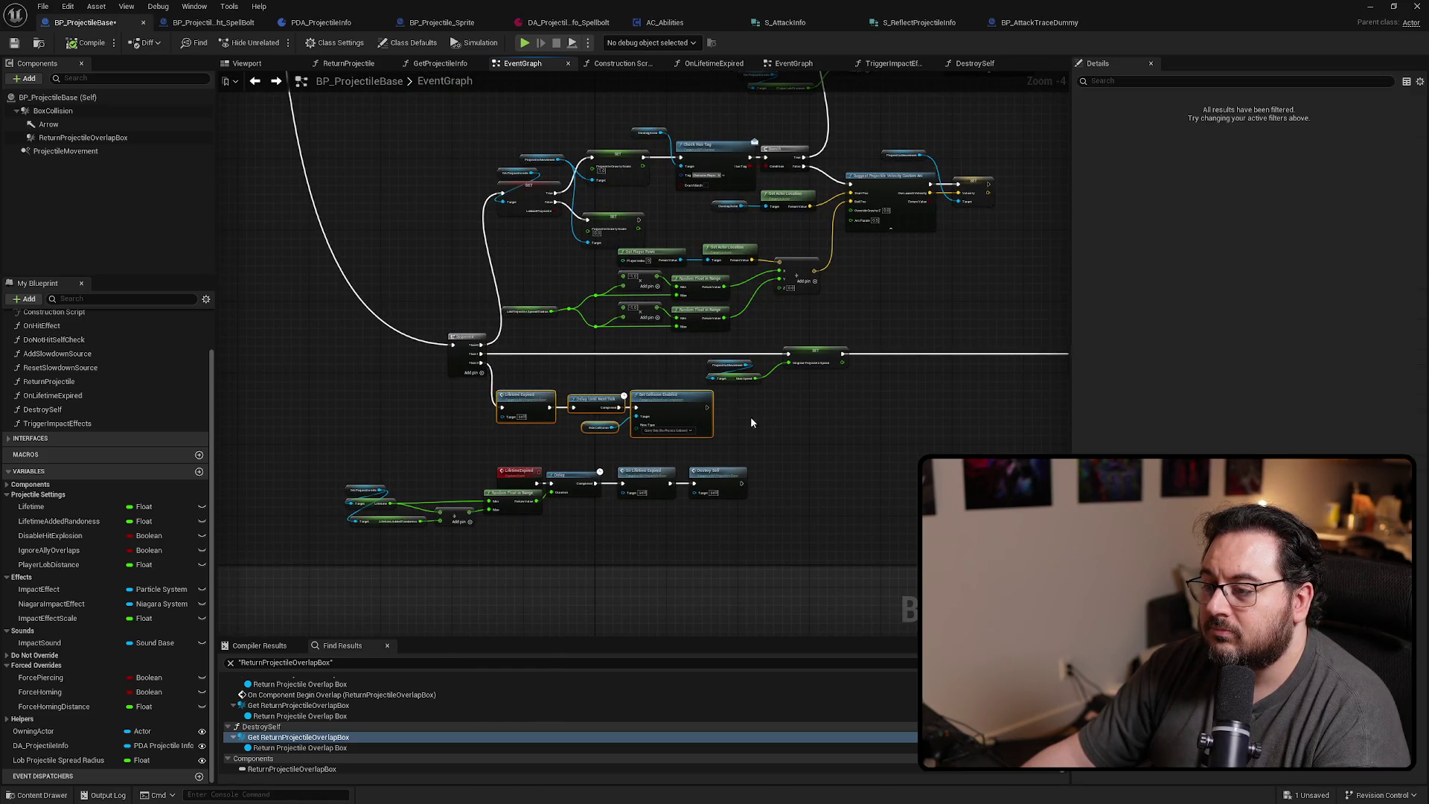
pyautogui.moveTo(750, 422)
pyautogui.mouseDown()
pyautogui.moveTo(600, 383)
pyautogui.moveTo(485, 380)
pyautogui.moveTo(619, 408)
pyautogui.mouseUp()
# Save the blueprint and find the remaining references to ReturnProjectileOverlapBox
pyautogui.hotkey('ctrl', 's')
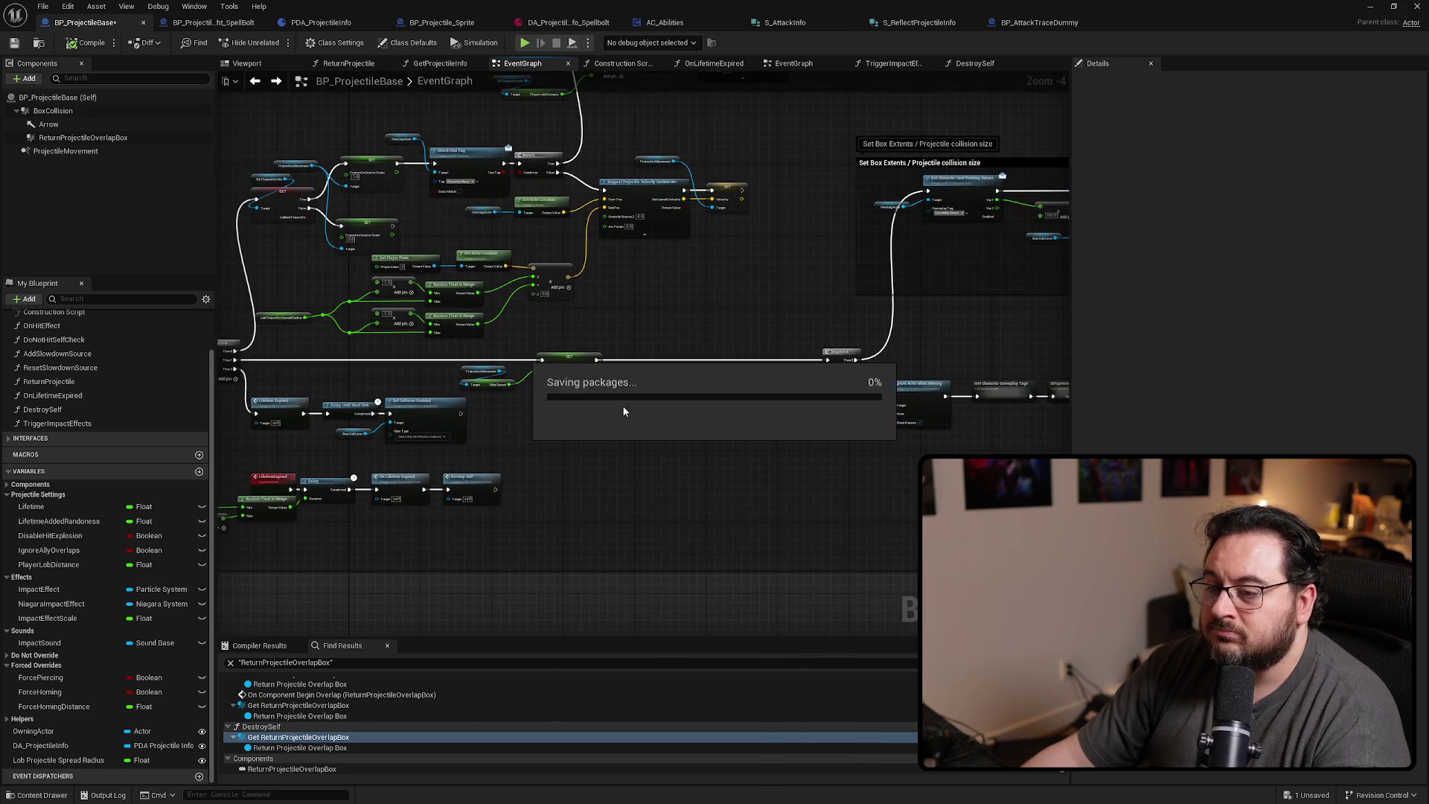
pyautogui.click(123, 139)
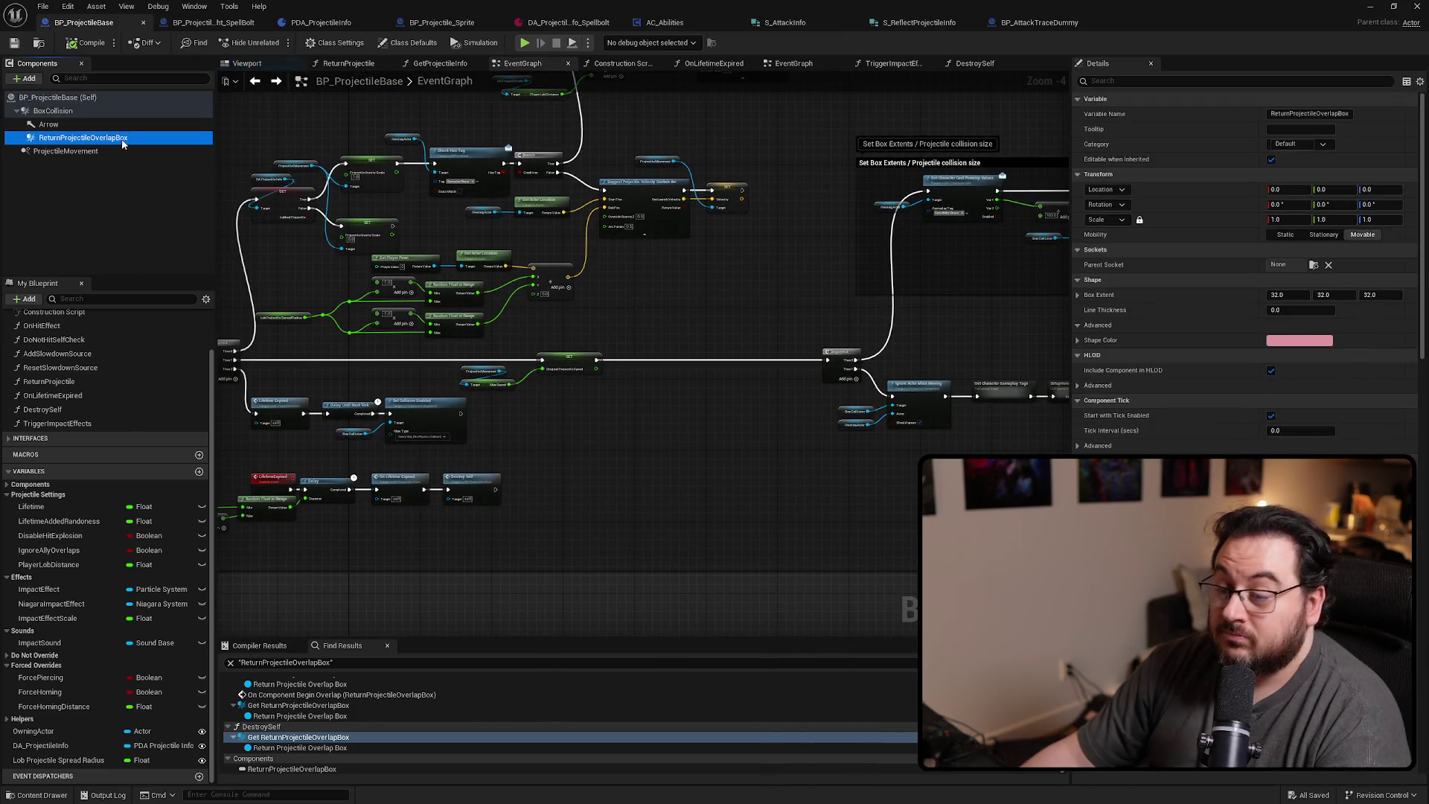
pyautogui.press('Delete')
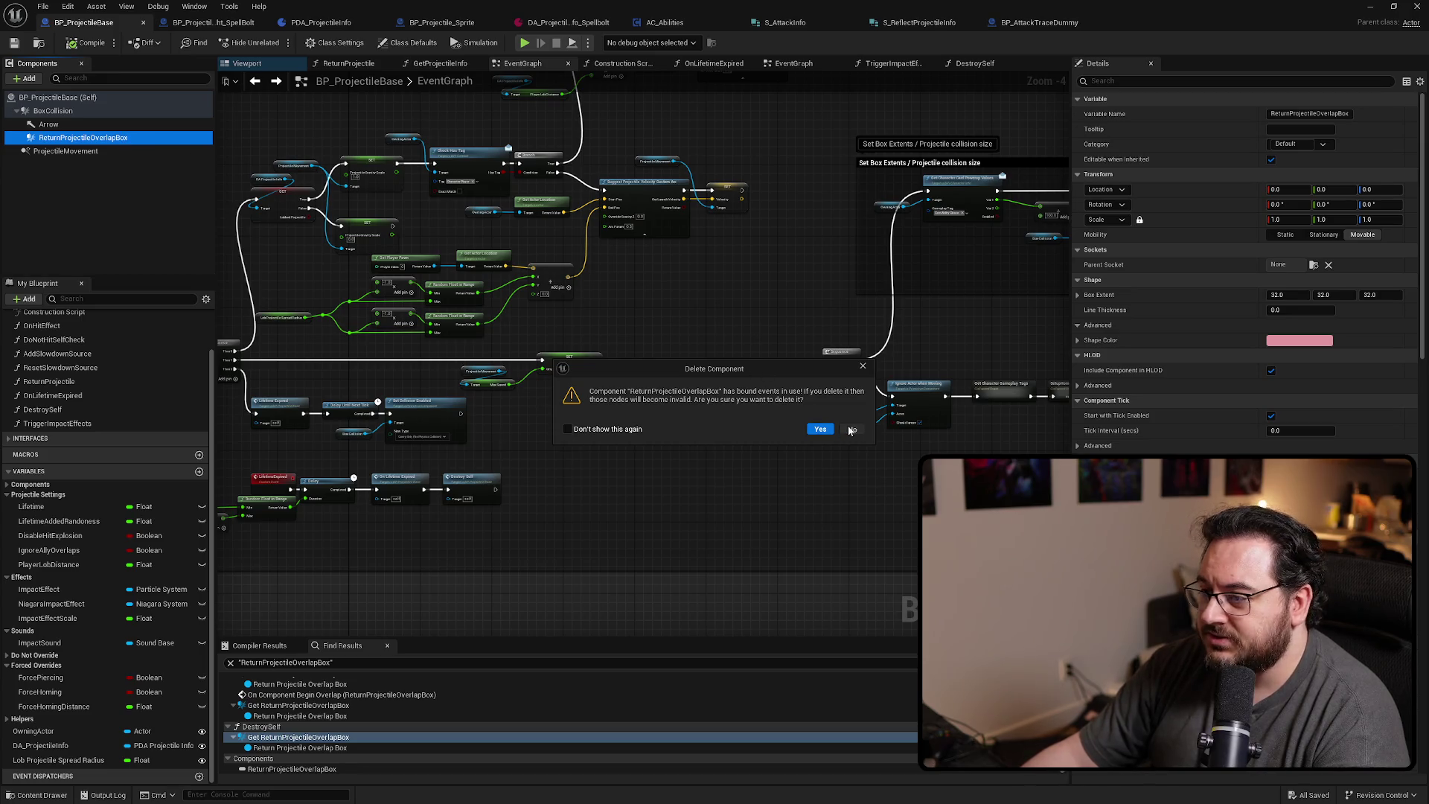
pyautogui.click(851, 430)
pyautogui.rightClick(67, 140)
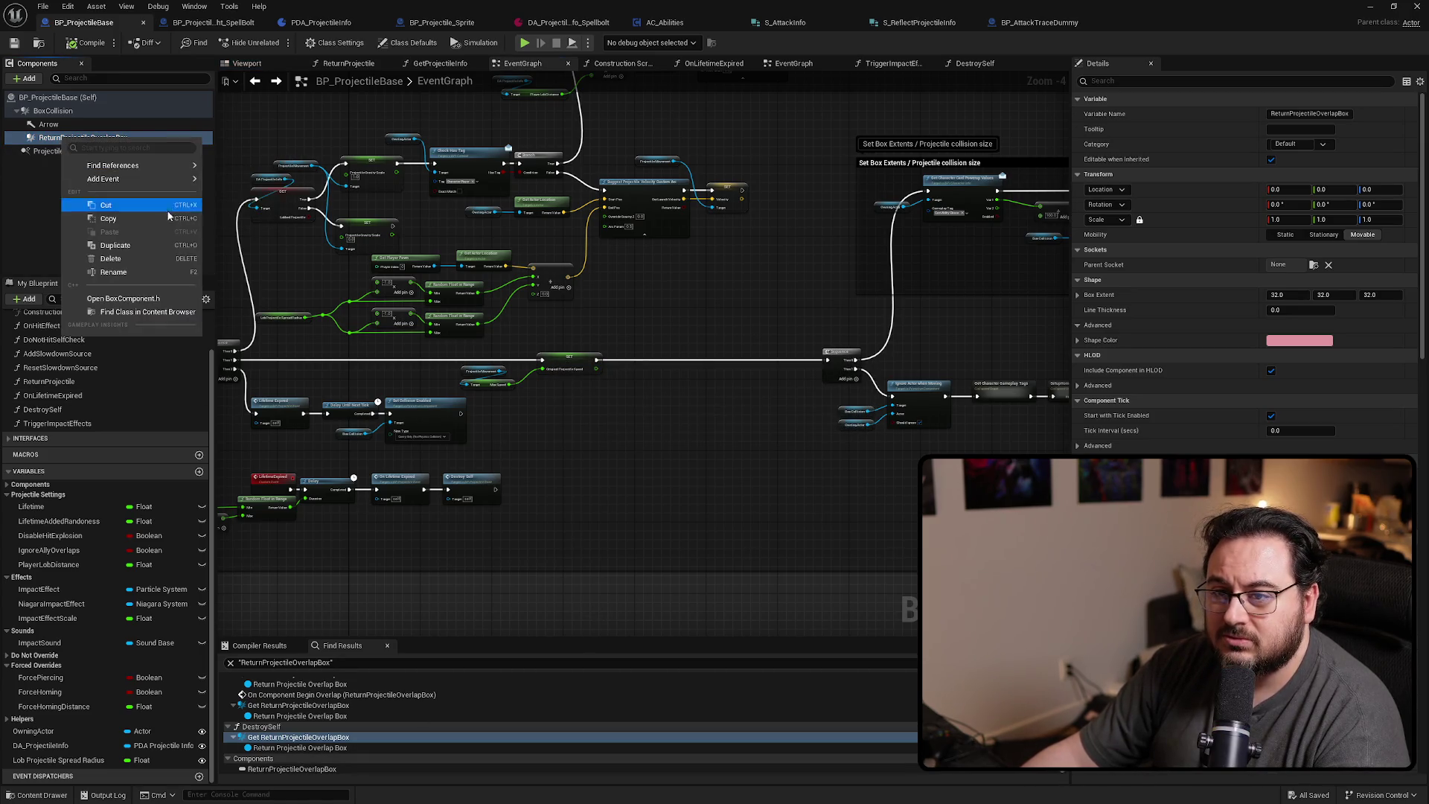
pyautogui.moveTo(134, 165)
pyautogui.click(242, 172)
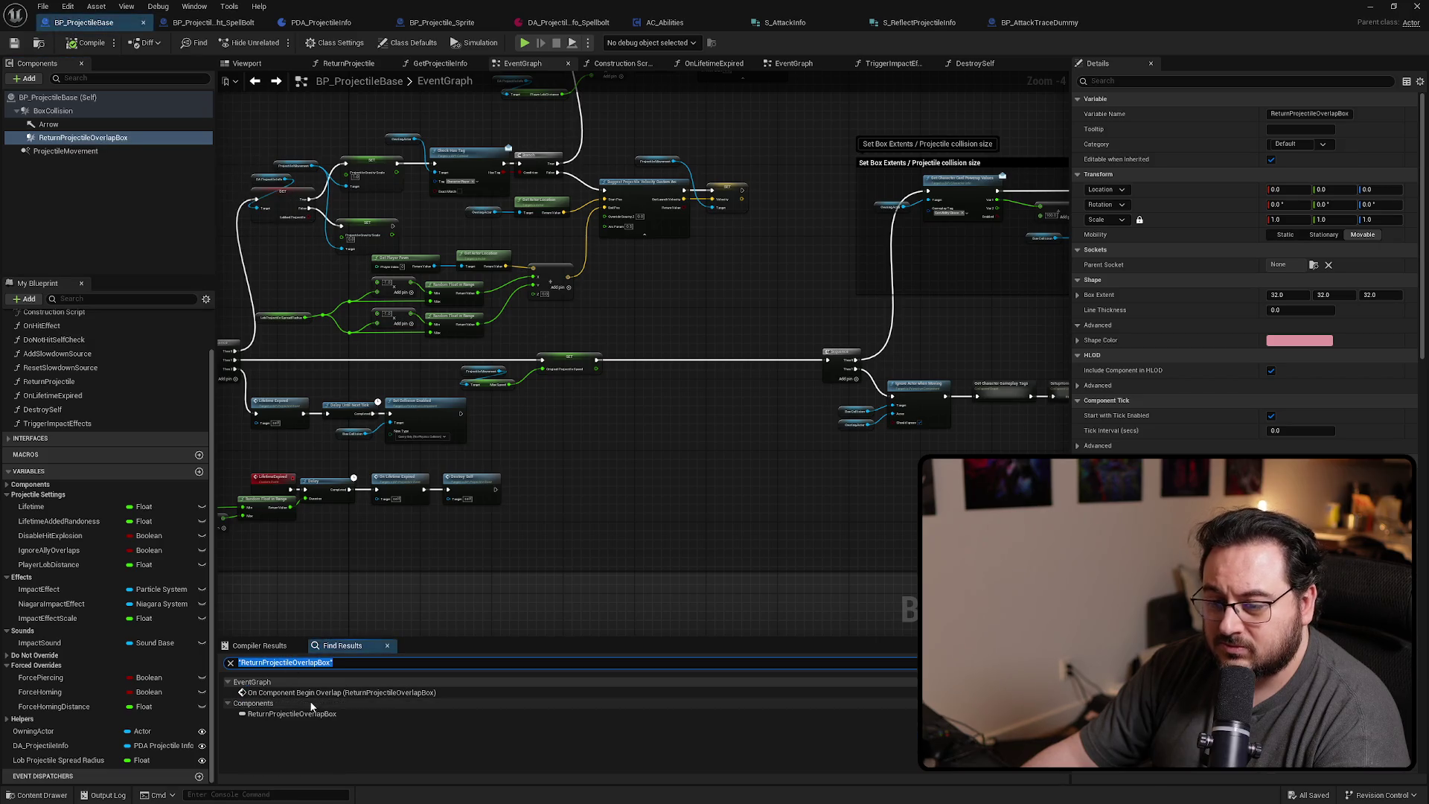
# Delete the Return Projectile comment group with its overlap event, then the ReturnProjectileOverlapBox component
pyautogui.click(292, 695)
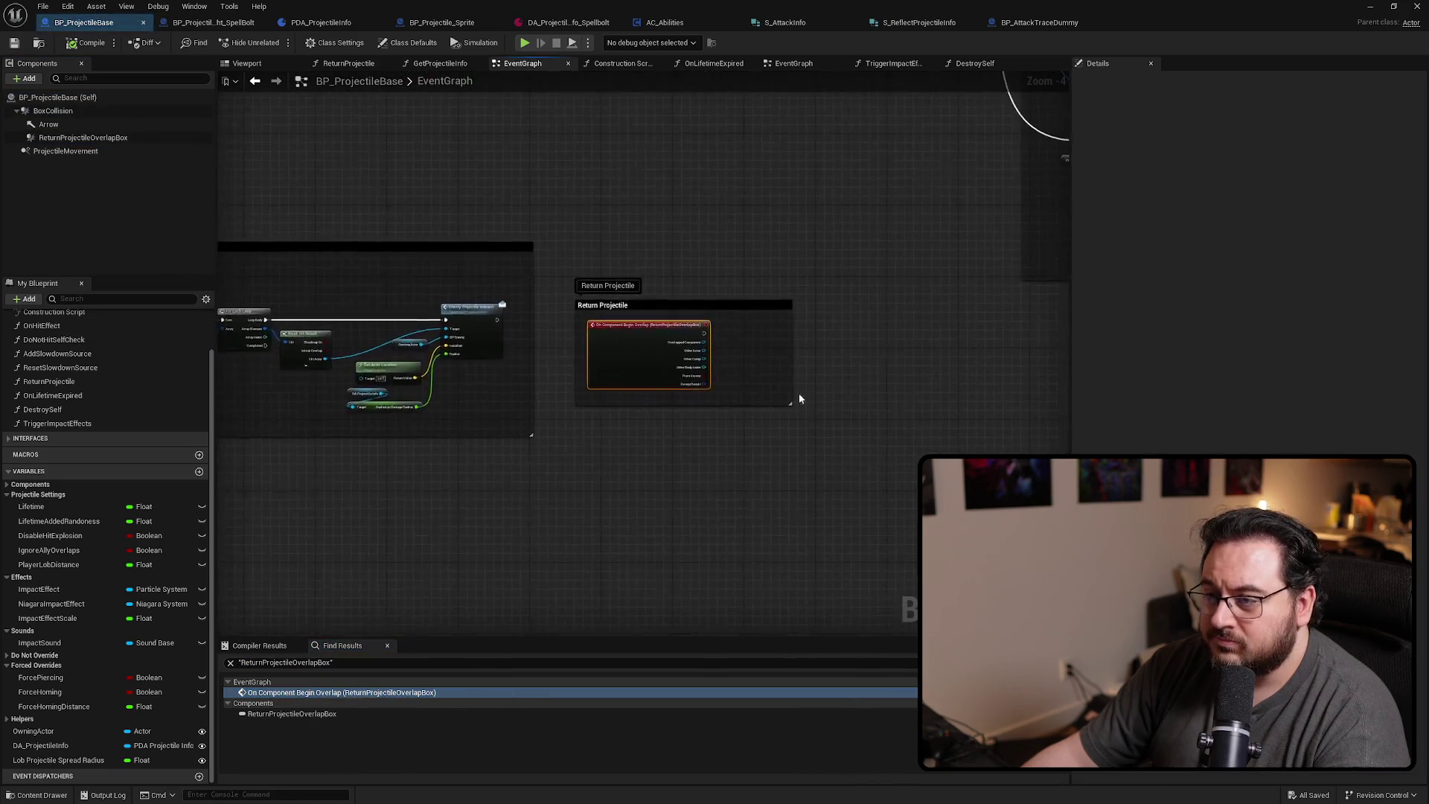
pyautogui.click(625, 443)
pyautogui.press('Delete')
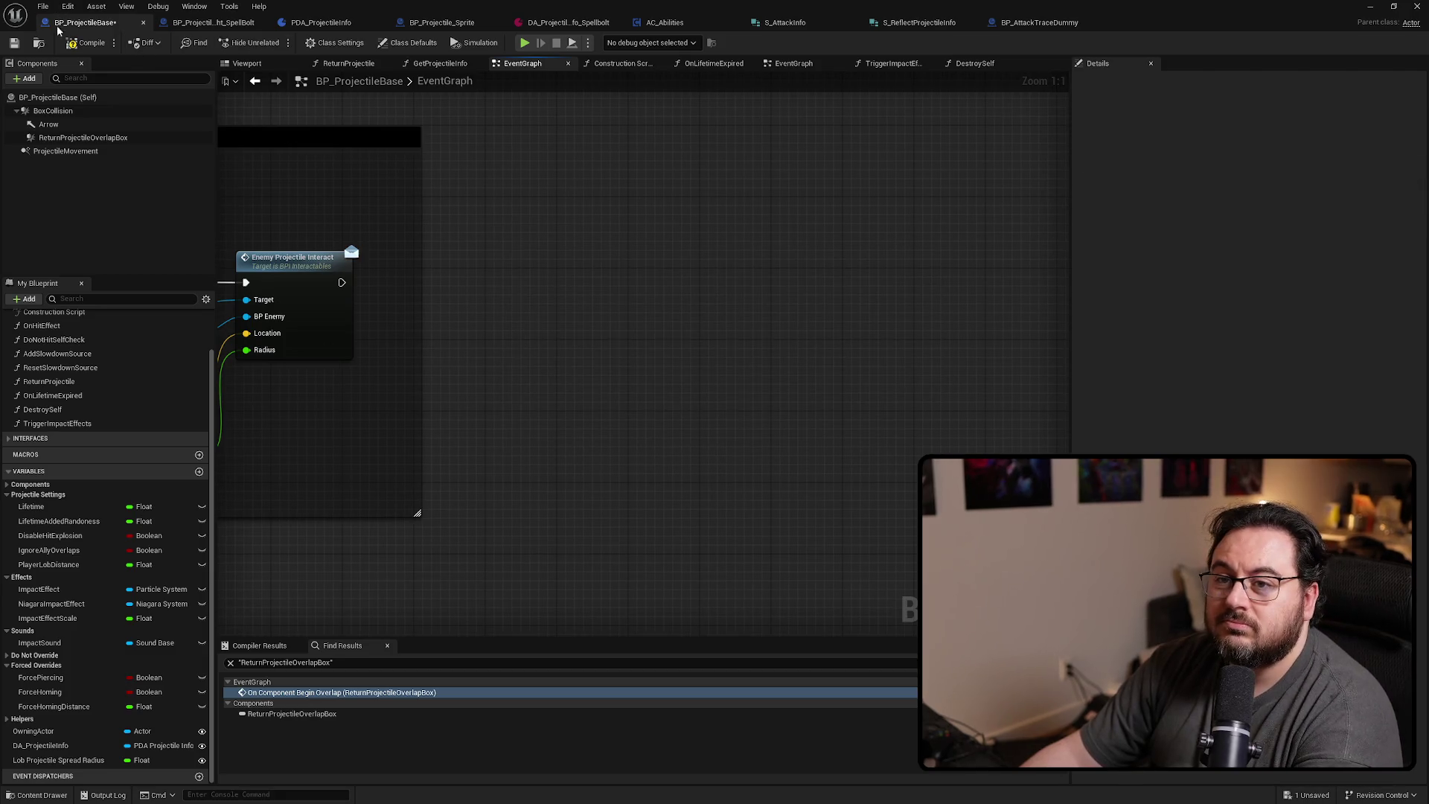
pyautogui.click(85, 138)
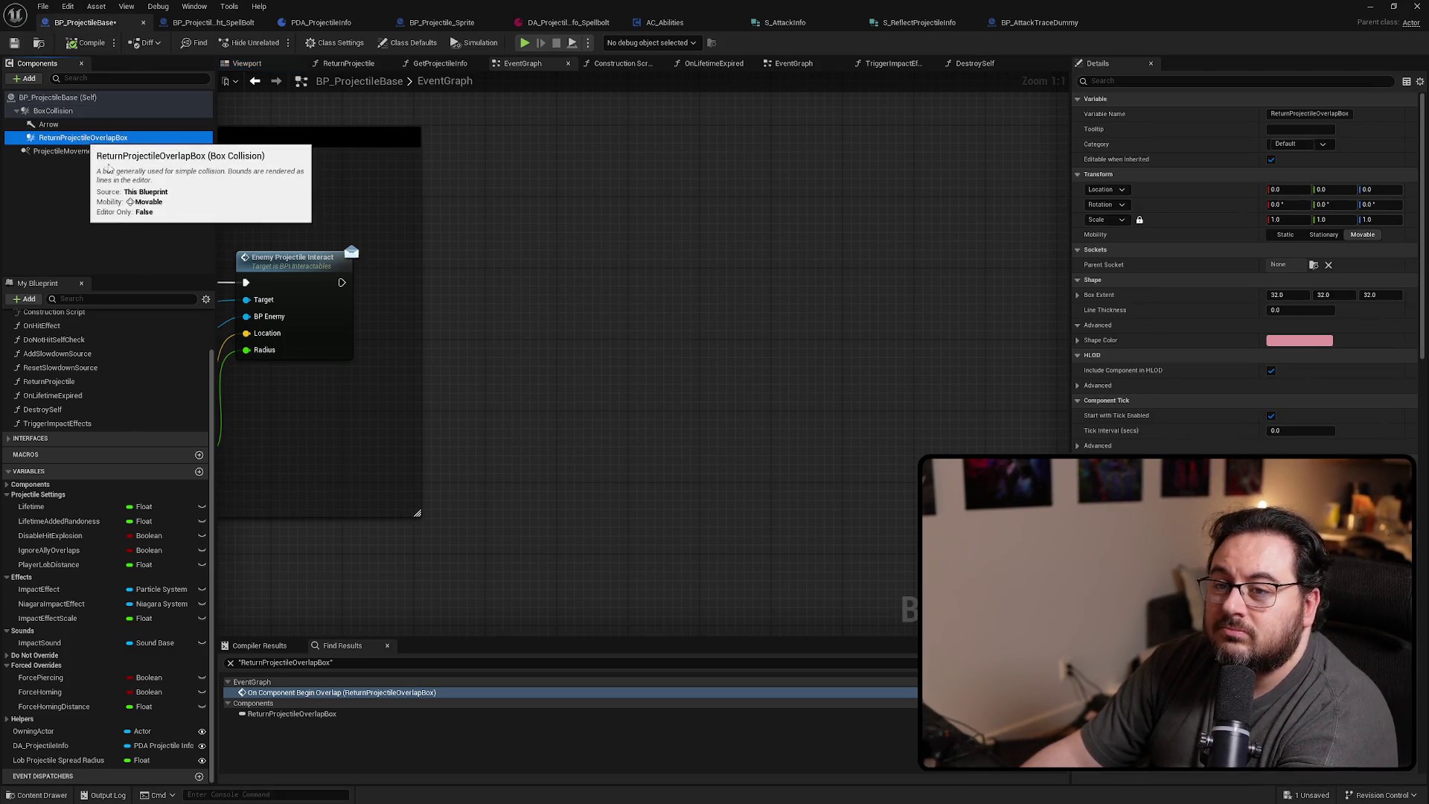
pyautogui.press('Delete')
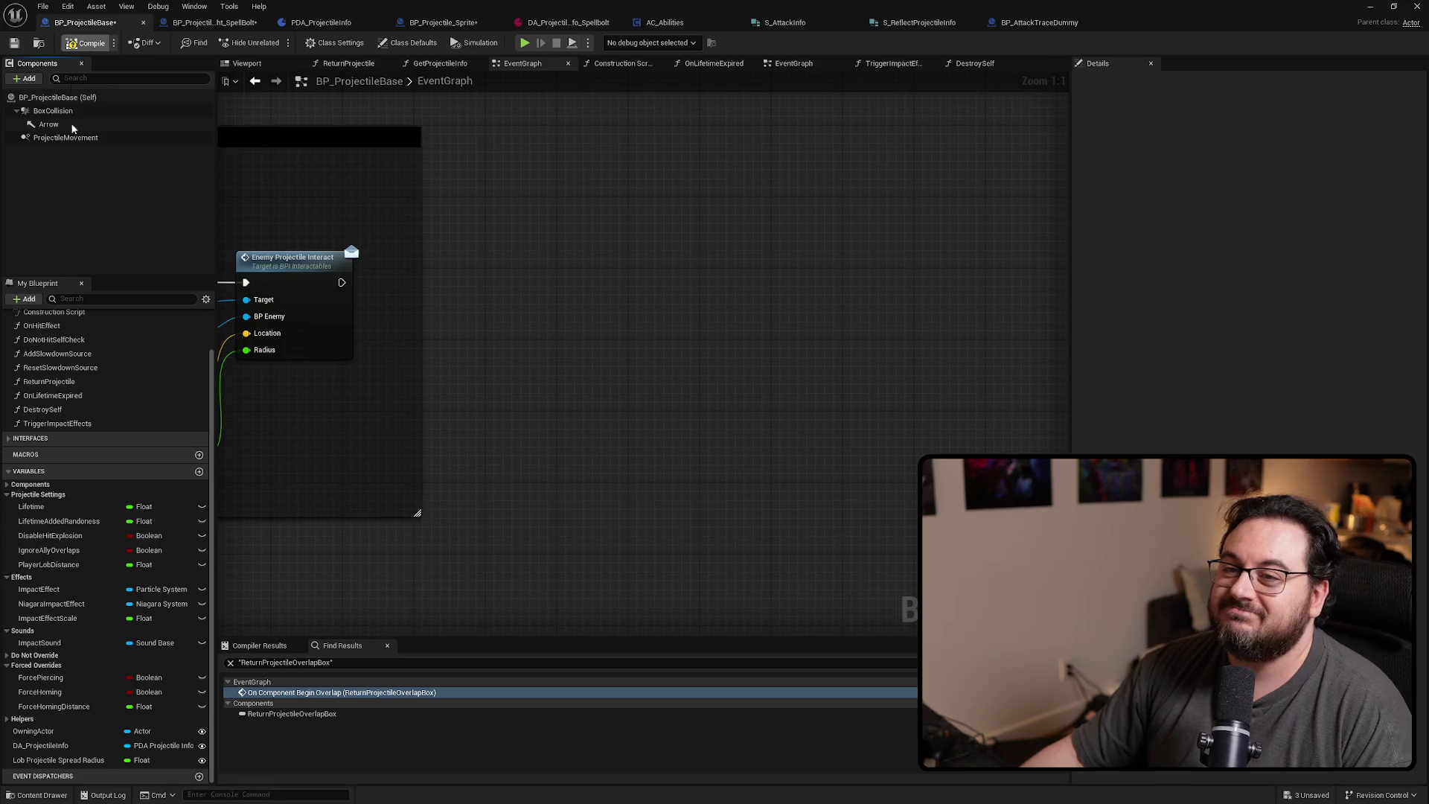
# Move the On Component Hit node chain up and to the left
pyautogui.scroll(-6, 767, 413)
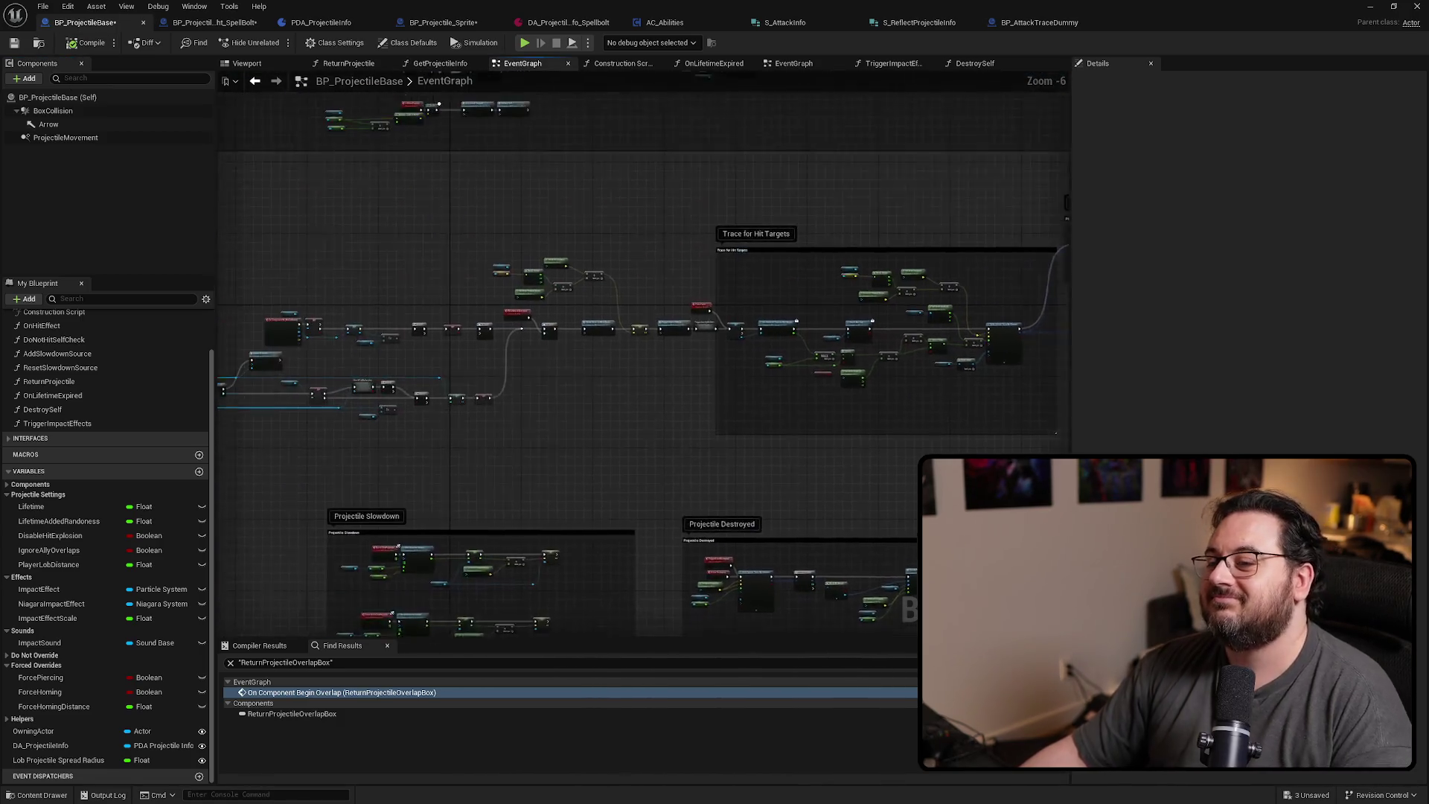
pyautogui.moveTo(626, 354)
pyautogui.mouseDown()
pyautogui.moveTo(392, 277)
pyautogui.moveTo(593, 631)
pyautogui.mouseUp()
pyautogui.scroll(-6, 593, 631)
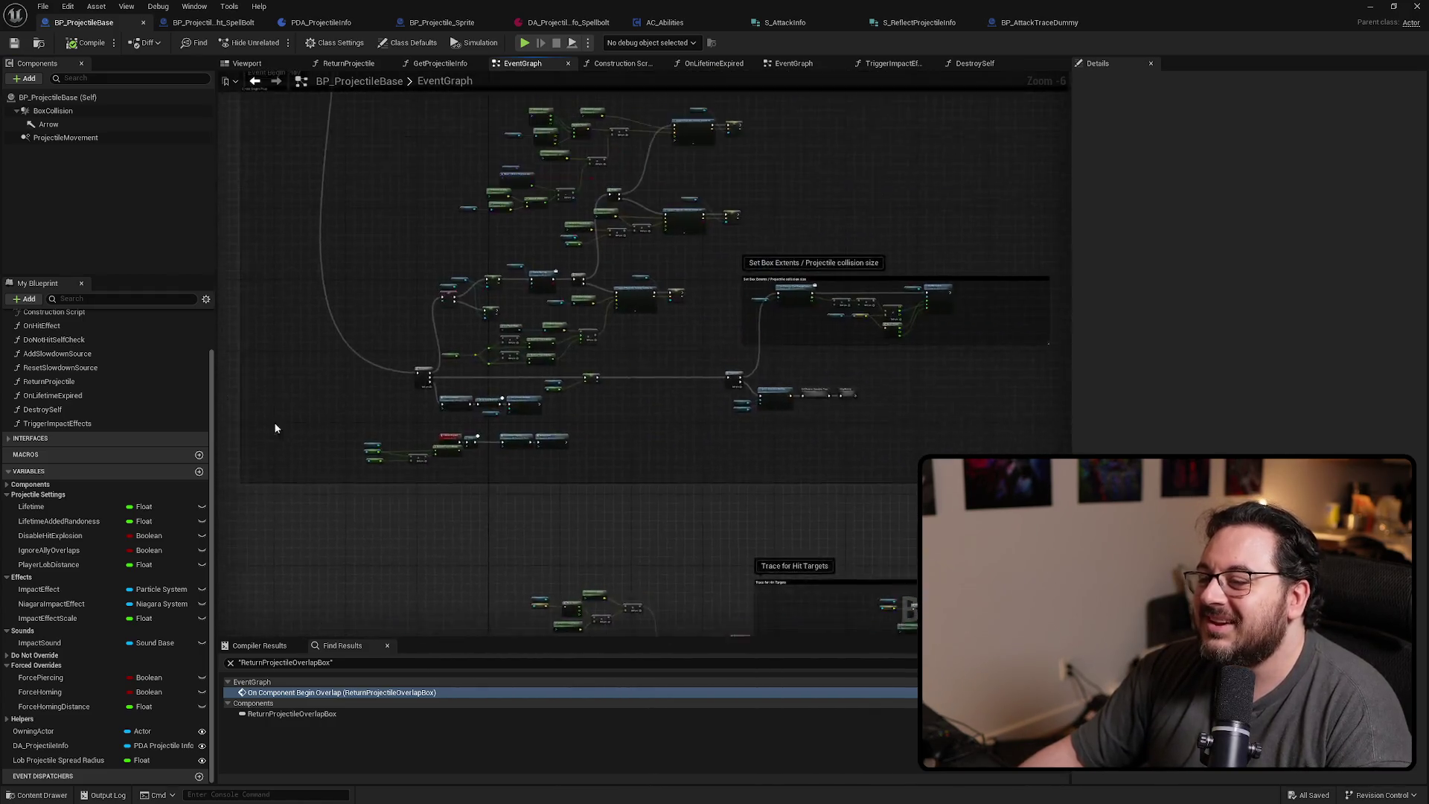
pyautogui.moveTo(628, 242); pyautogui.dragTo(736, 346)
pyautogui.scroll(5, 707, 287)
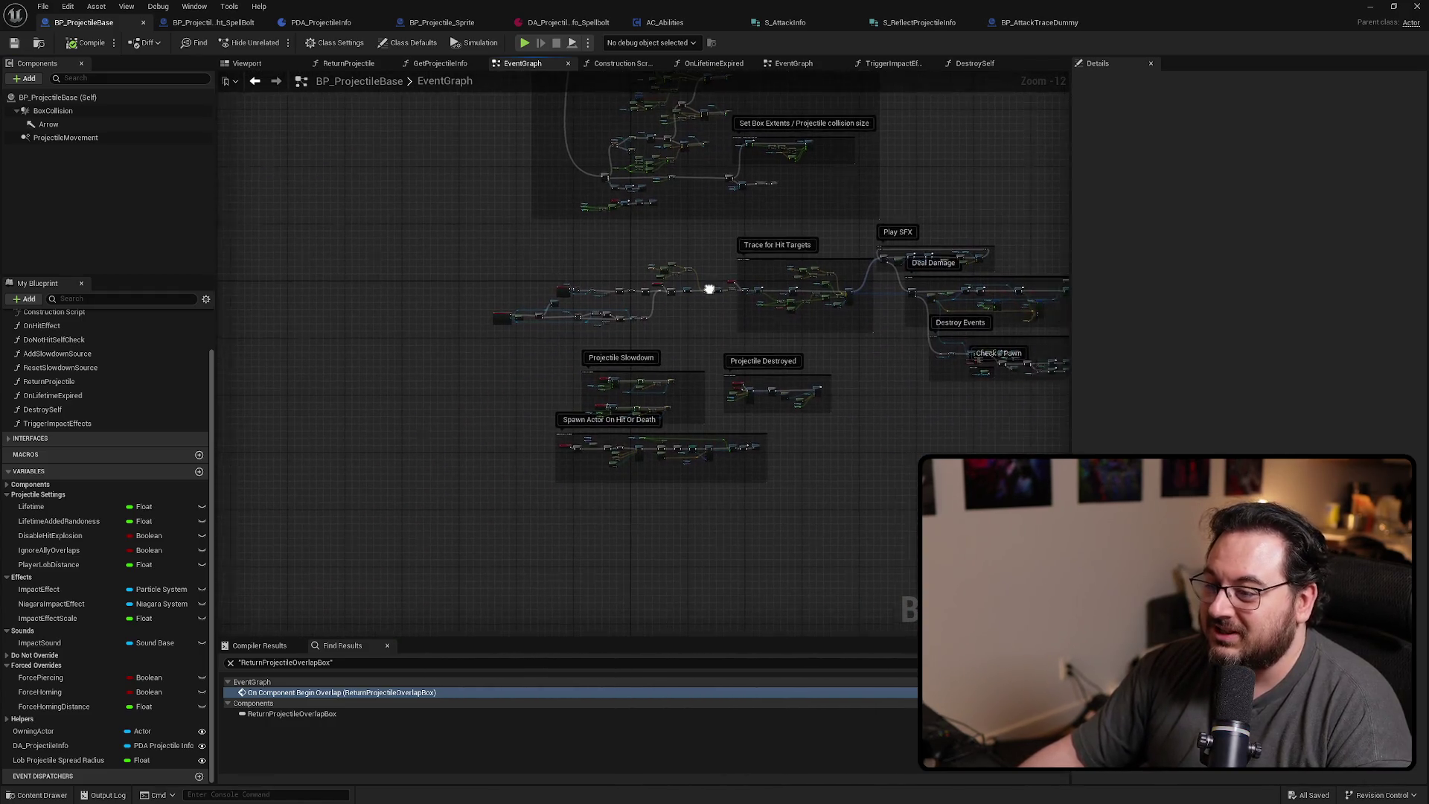
pyautogui.scroll(3, 707, 311)
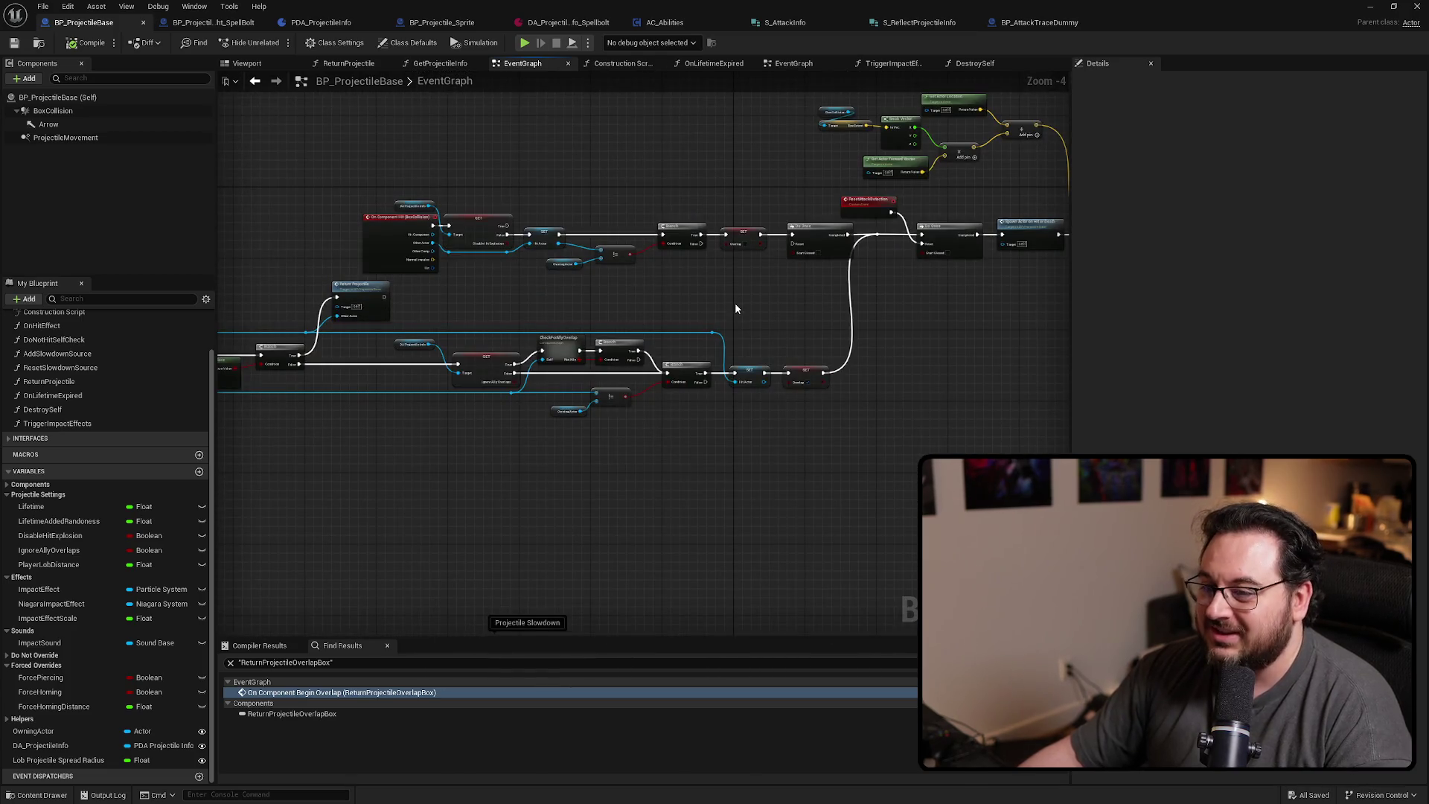
pyautogui.scroll(-3, 741, 335)
pyautogui.scroll(3, 751, 312)
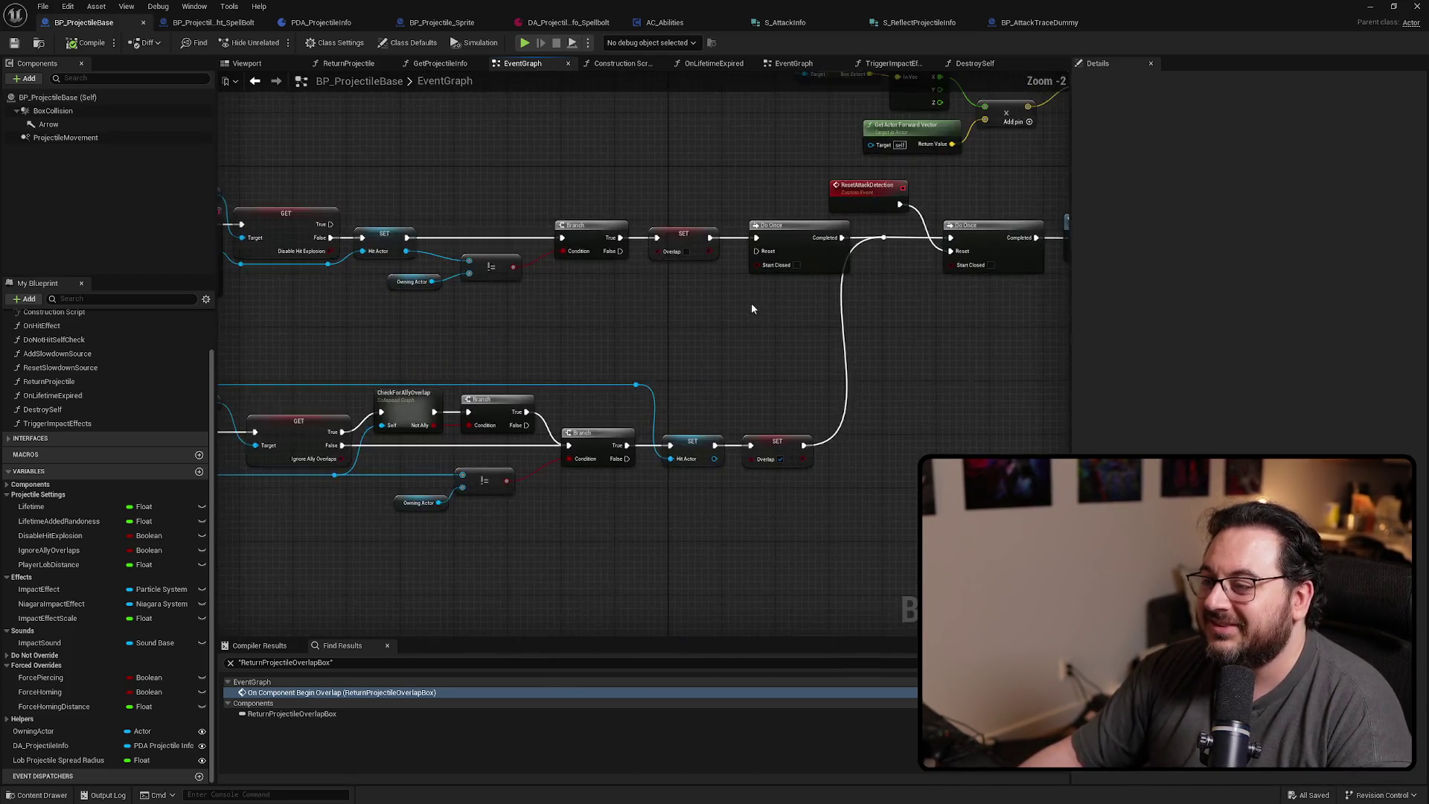
pyautogui.moveTo(905, 353)
pyautogui.mouseDown()
pyautogui.moveTo(767, 298)
pyautogui.moveTo(409, 272)
pyautogui.mouseUp()
pyautogui.moveTo(447, 333)
pyautogui.mouseDown()
pyautogui.moveTo(283, 282)
pyautogui.moveTo(359, 240)
pyautogui.moveTo(322, 241)
pyautogui.mouseUp()
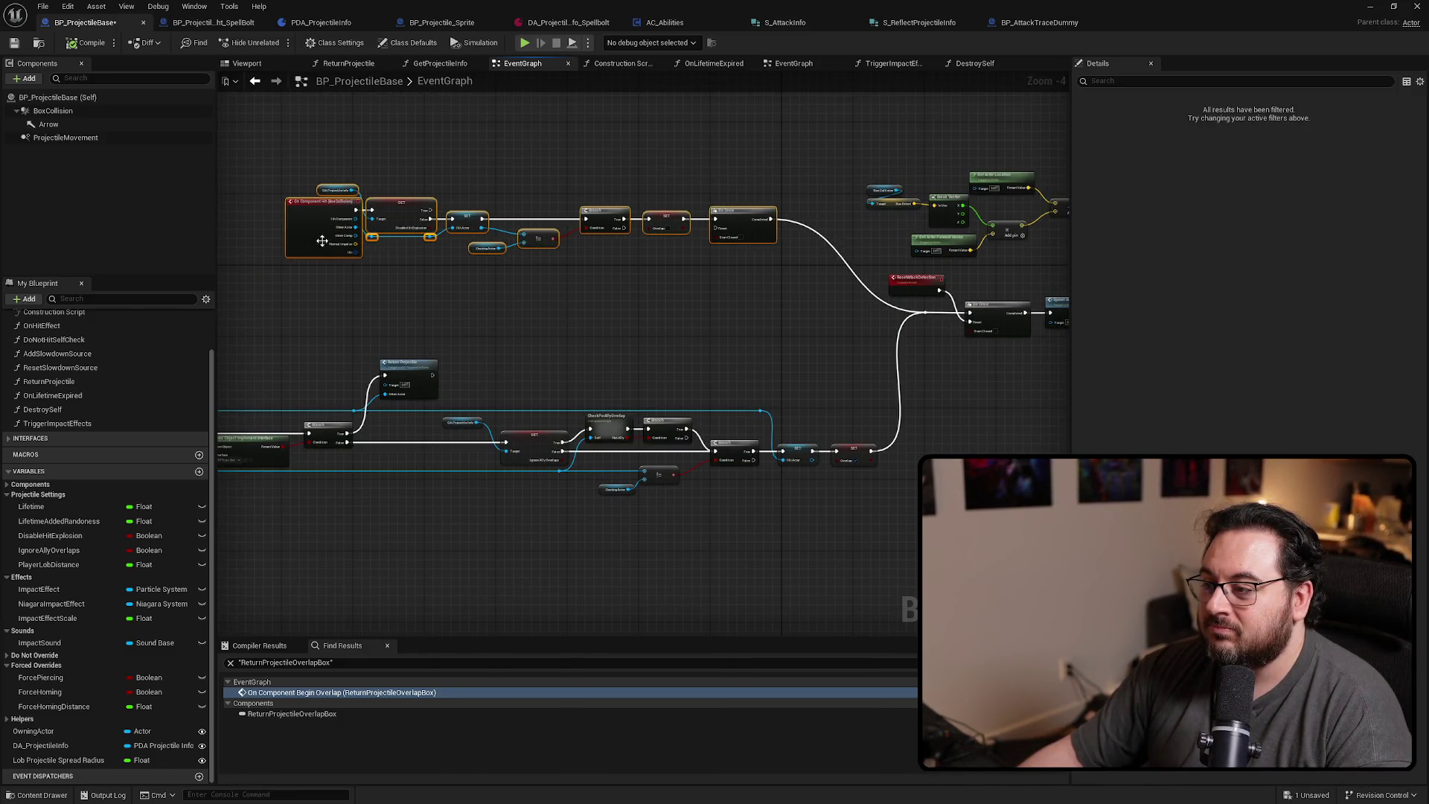
pyautogui.moveTo(659, 362); pyautogui.dragTo(795, 295)
# Add a reroute node on the shared execution wire and shift the Begin Overlap chain up-left
pyautogui.scroll(-1, 795, 295)
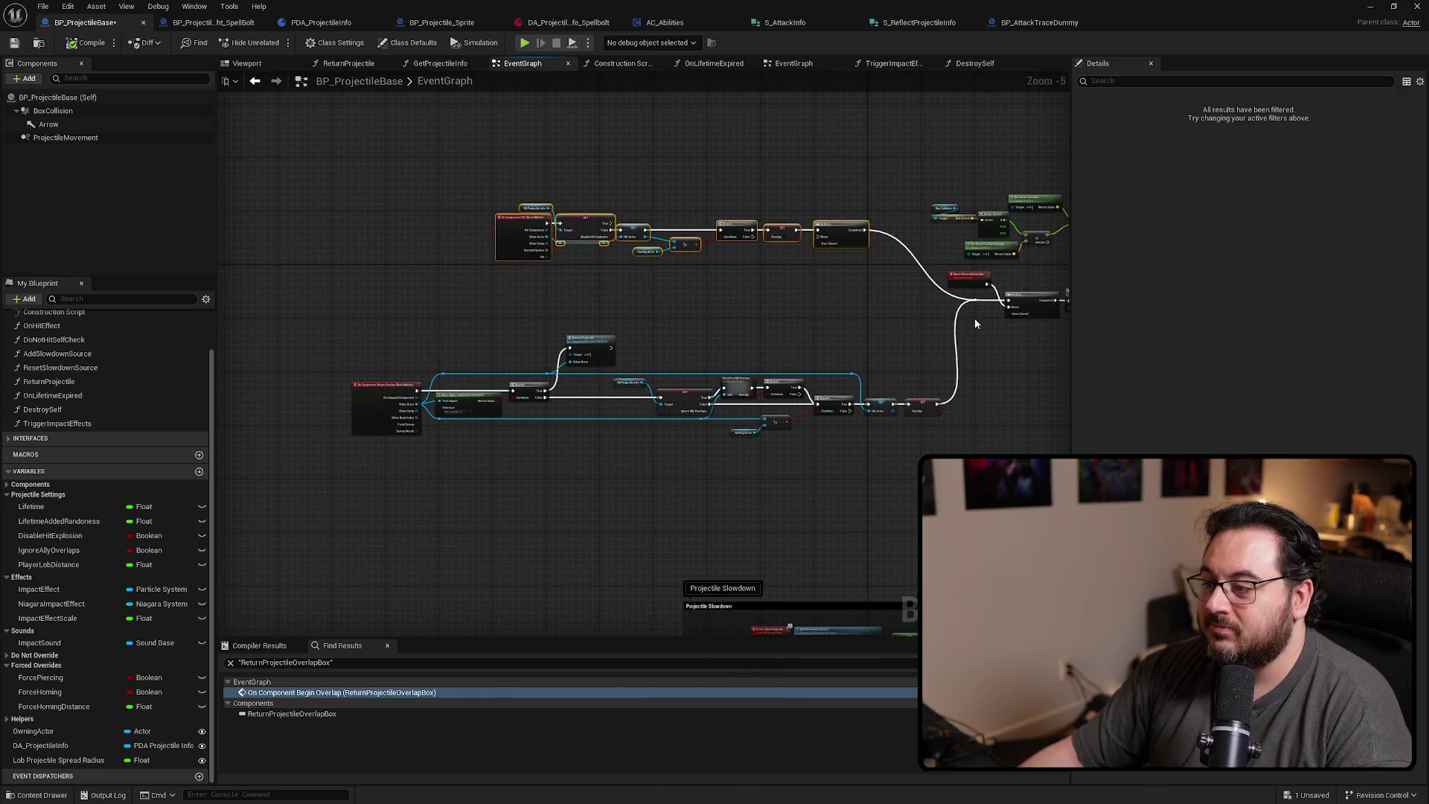
pyautogui.doubleClick(981, 300)
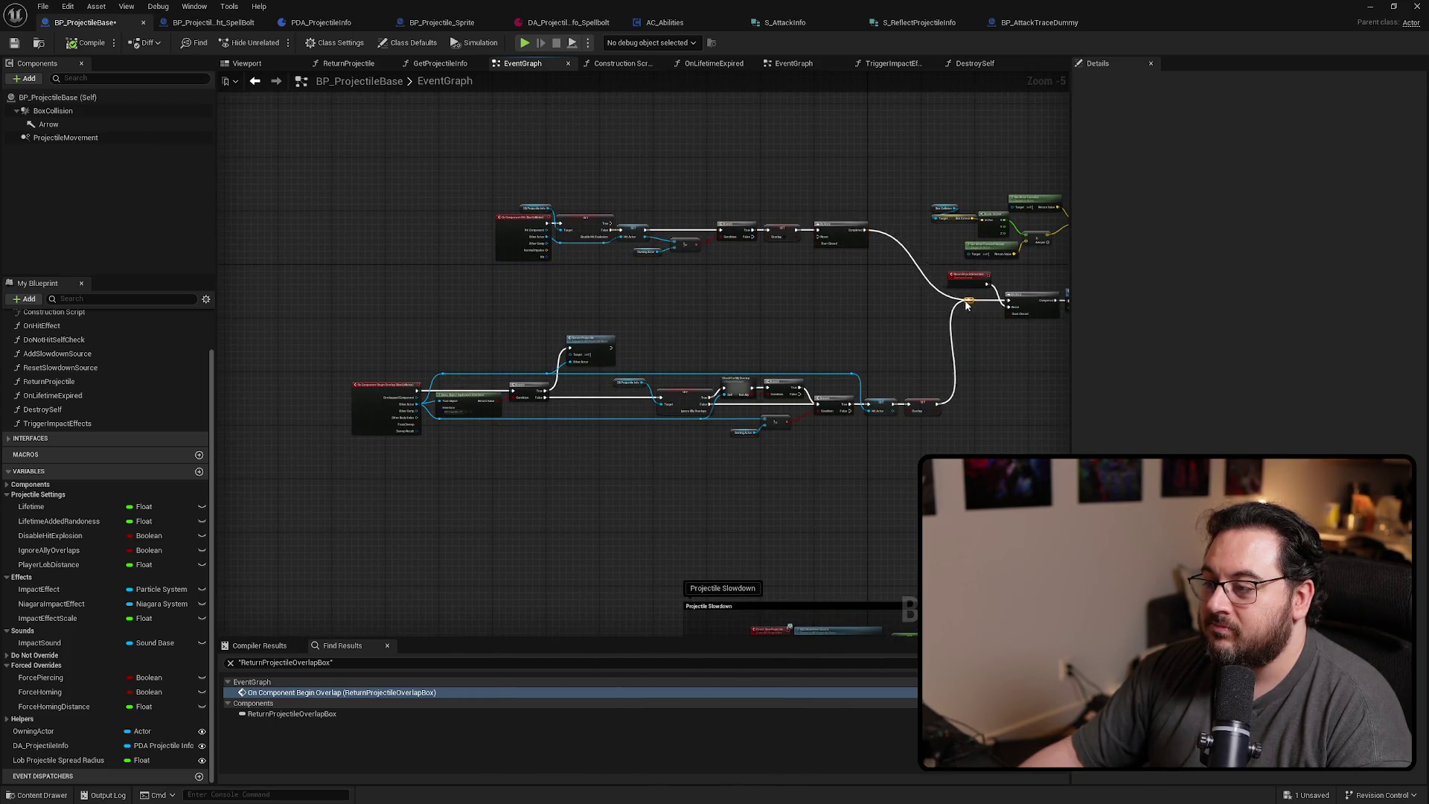
pyautogui.moveTo(981, 301)
pyautogui.mouseDown()
pyautogui.moveTo(931, 302)
pyautogui.moveTo(282, 500)
pyautogui.mouseUp()
pyautogui.moveTo(928, 404); pyautogui.dragTo(860, 350)
pyautogui.click(782, 447)
# Move the ResetAttackDetection event below the execution wire beside its Do Once
pyautogui.moveTo(781, 447)
pyautogui.mouseDown()
pyautogui.moveTo(641, 501)
pyautogui.moveTo(537, 509)
pyautogui.mouseUp()
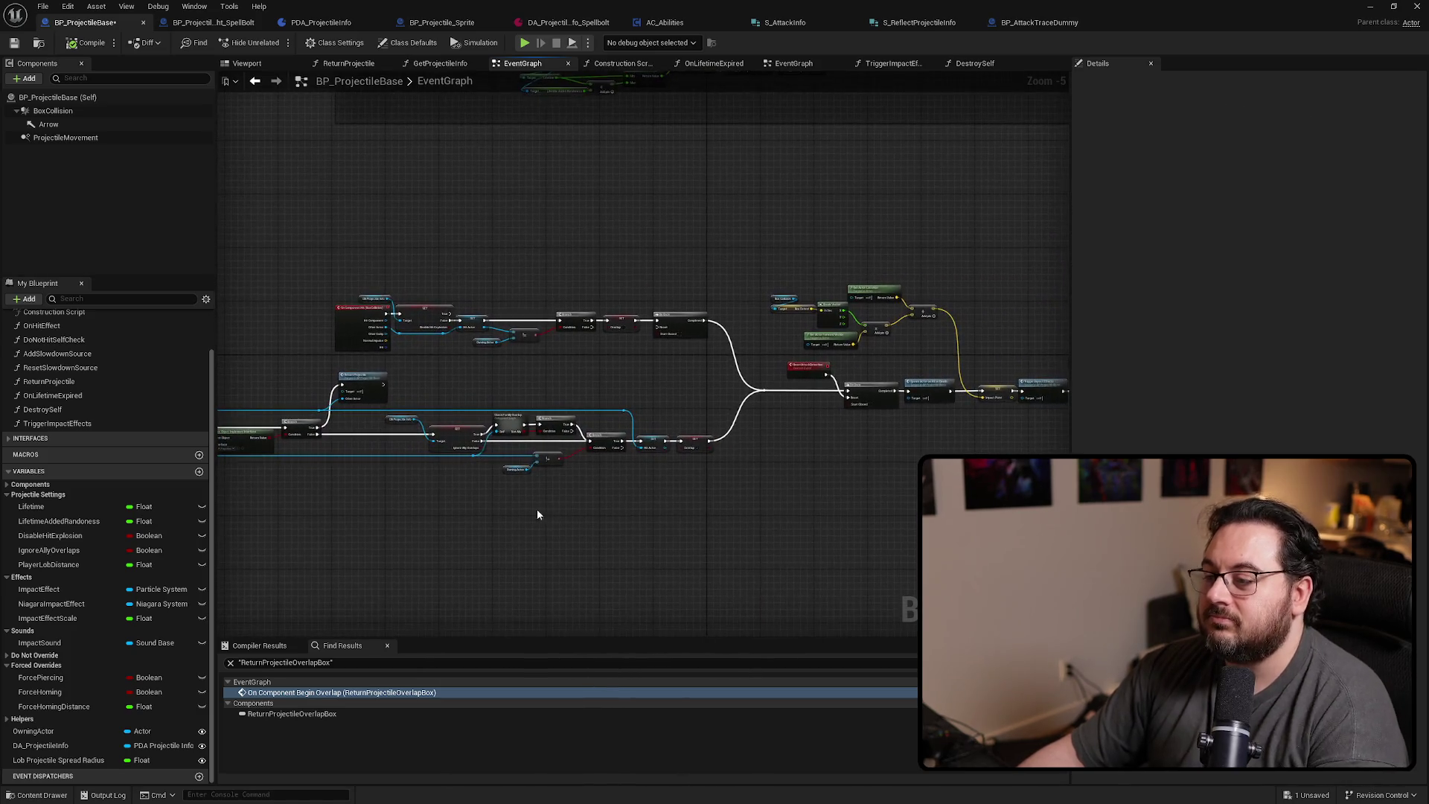
pyautogui.scroll(4, 614, 357)
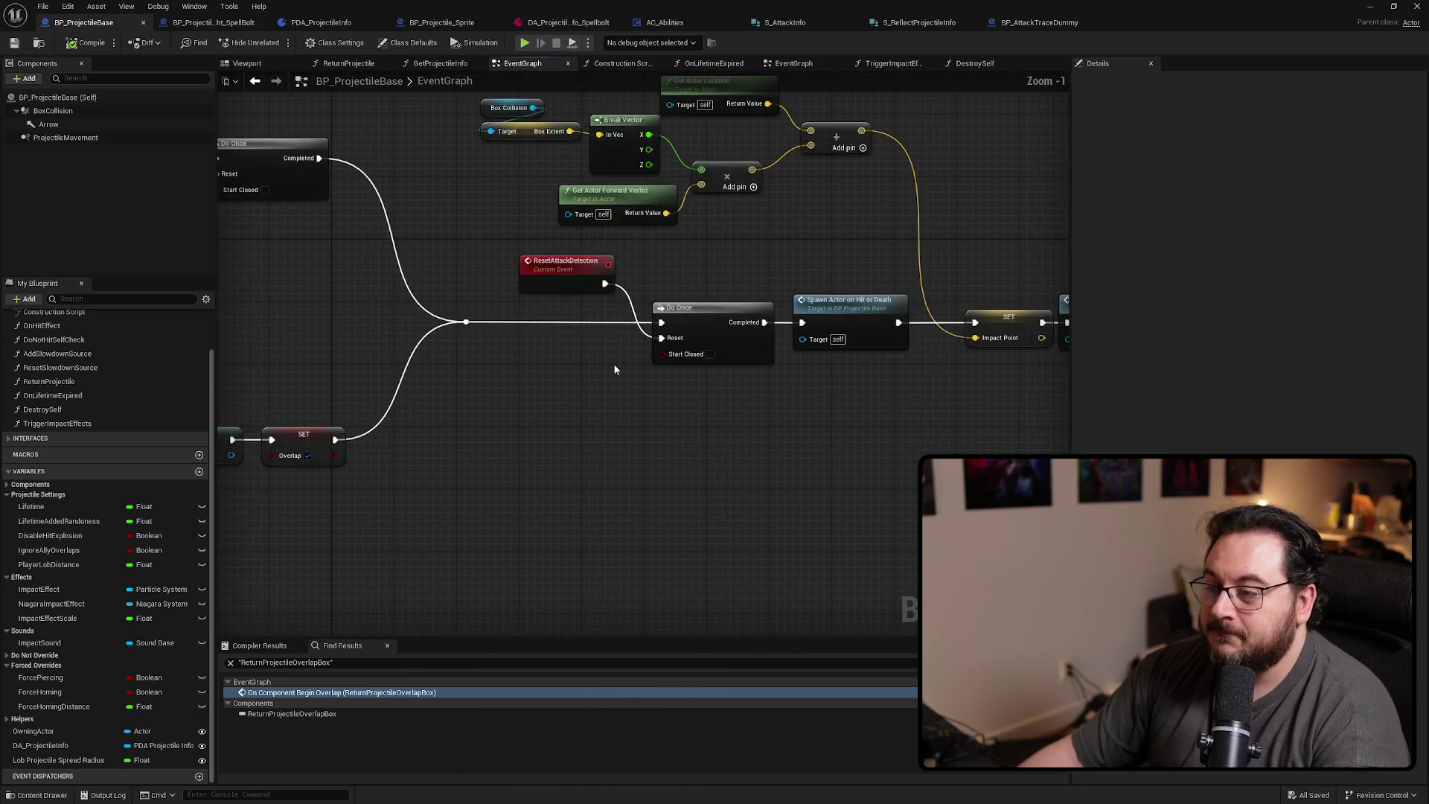
pyautogui.moveTo(550, 280)
pyautogui.mouseDown()
pyautogui.moveTo(555, 390)
pyautogui.moveTo(559, 361)
pyautogui.mouseUp()
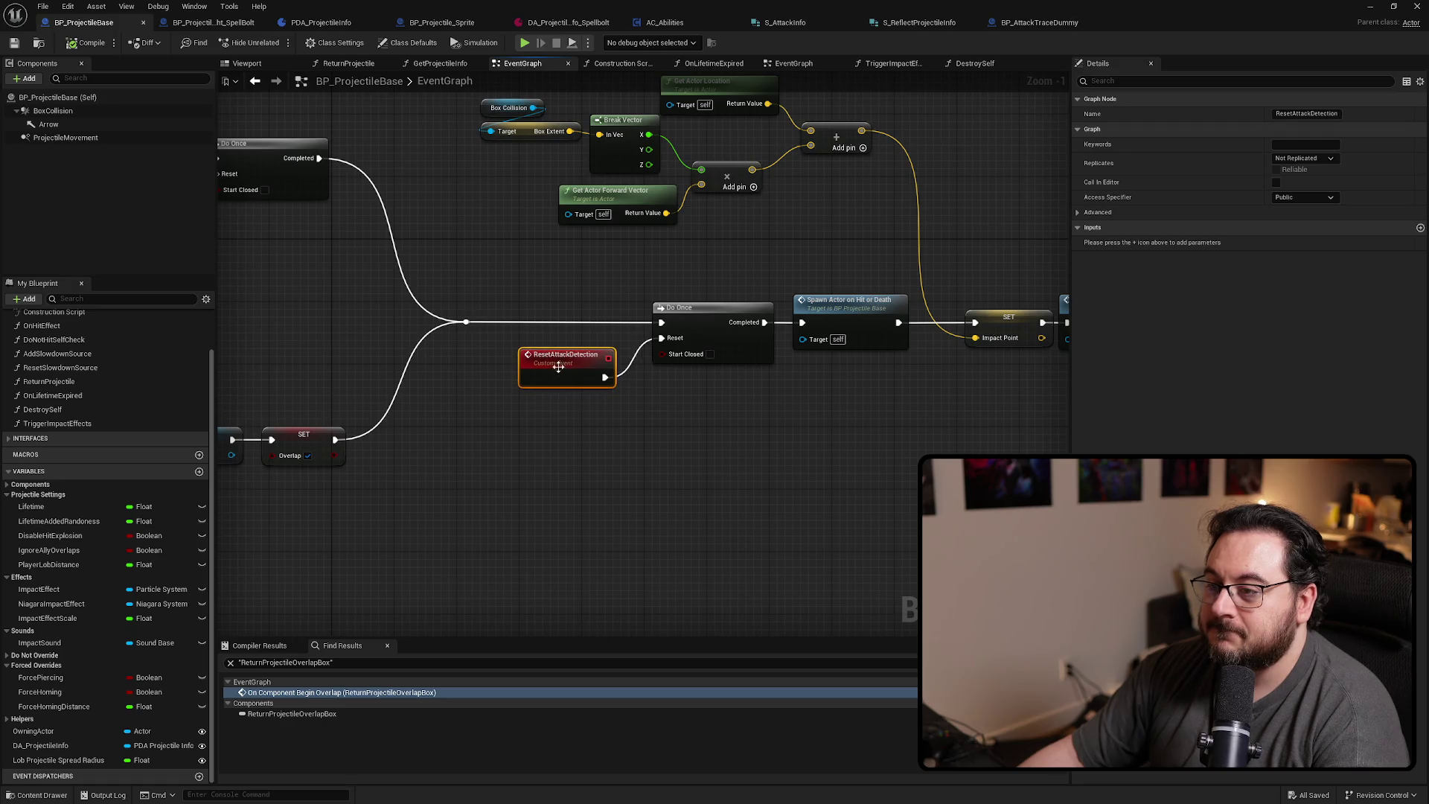
pyautogui.scroll(-3, 640, 454)
pyautogui.click(479, 445)
# Select the velocity and speed nodes for repositioning
pyautogui.scroll(-2, 479, 445)
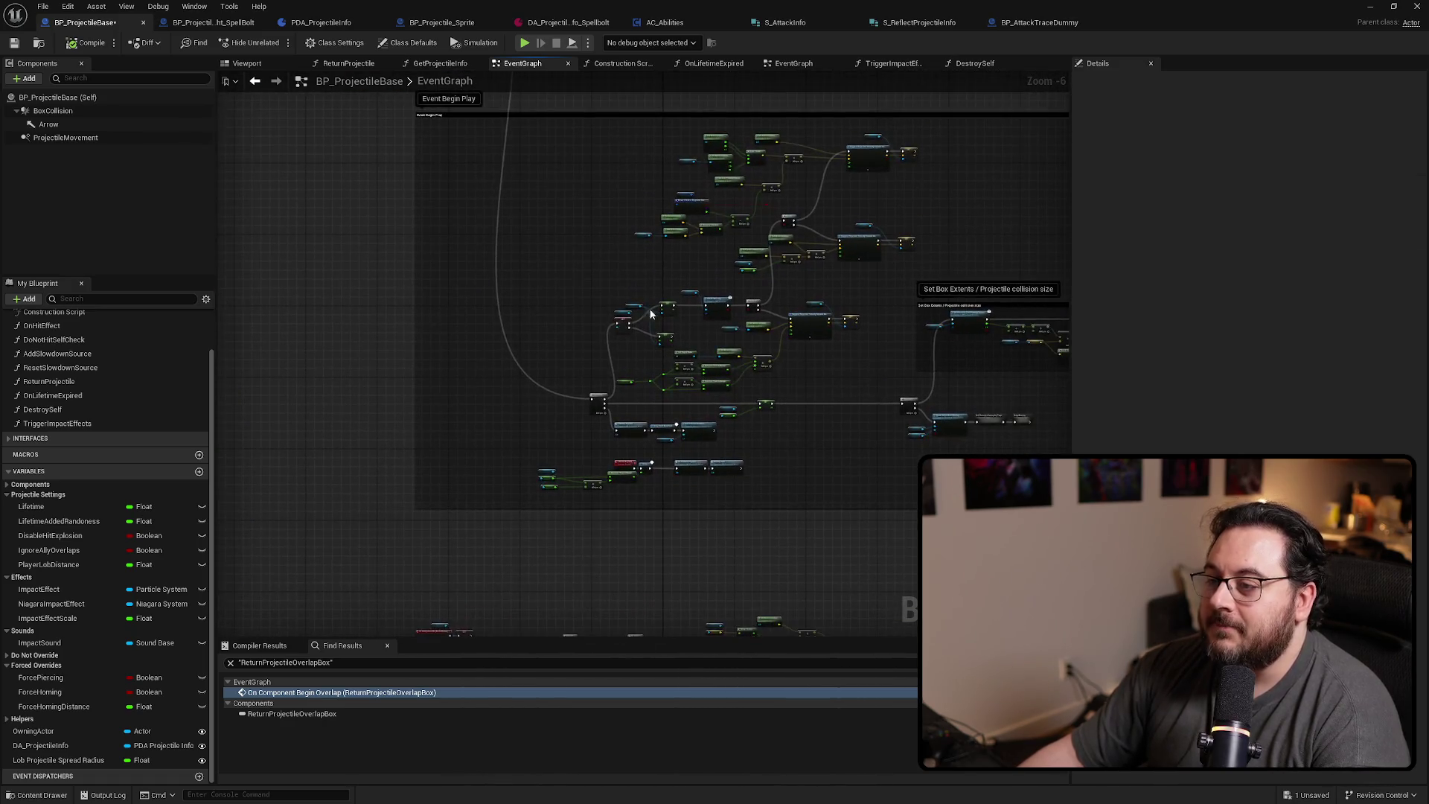
pyautogui.moveTo(493, 397)
pyautogui.mouseDown()
pyautogui.moveTo(680, 526)
pyautogui.moveTo(635, 622)
pyautogui.mouseUp()
pyautogui.scroll(3, 712, 338)
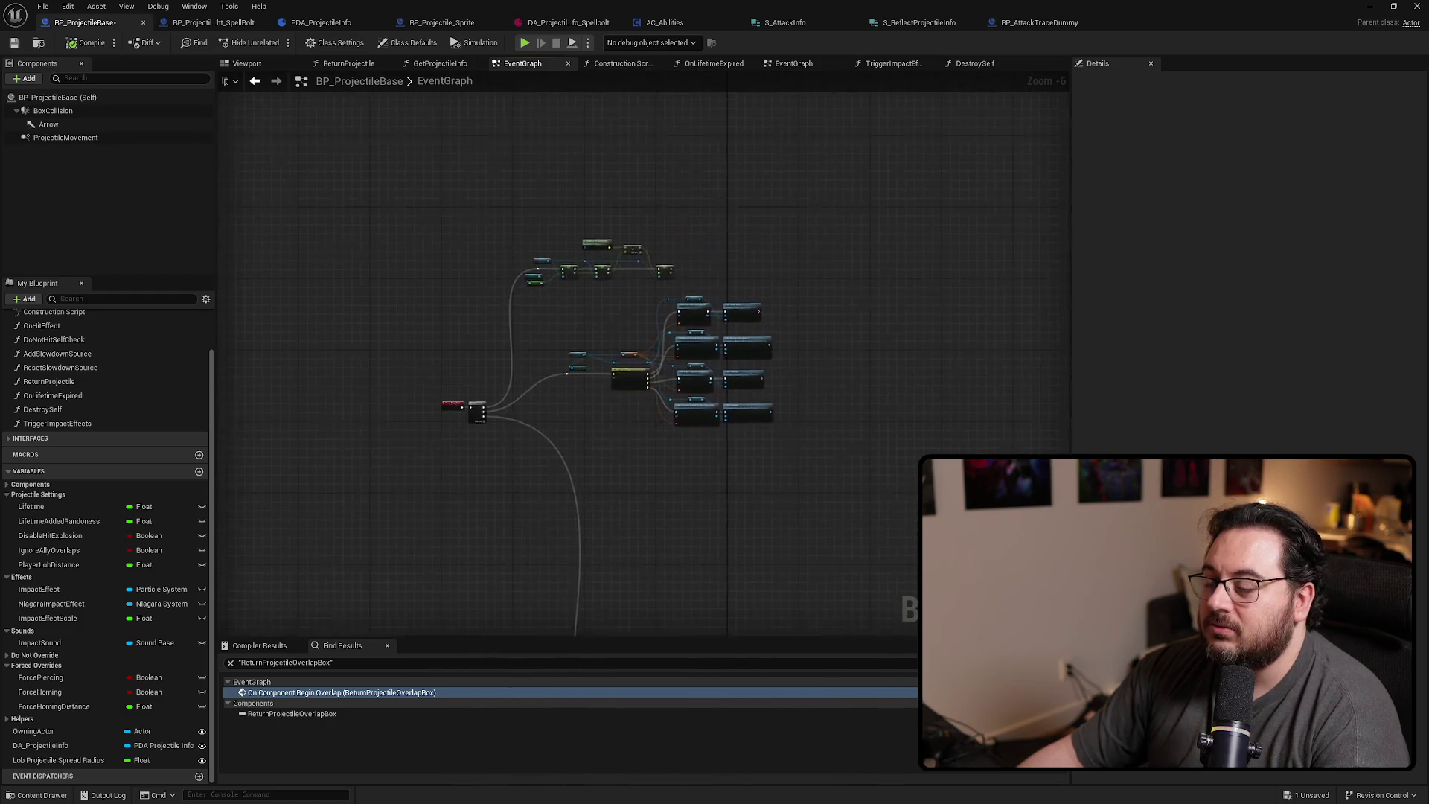
pyautogui.scroll(-3, 711, 332)
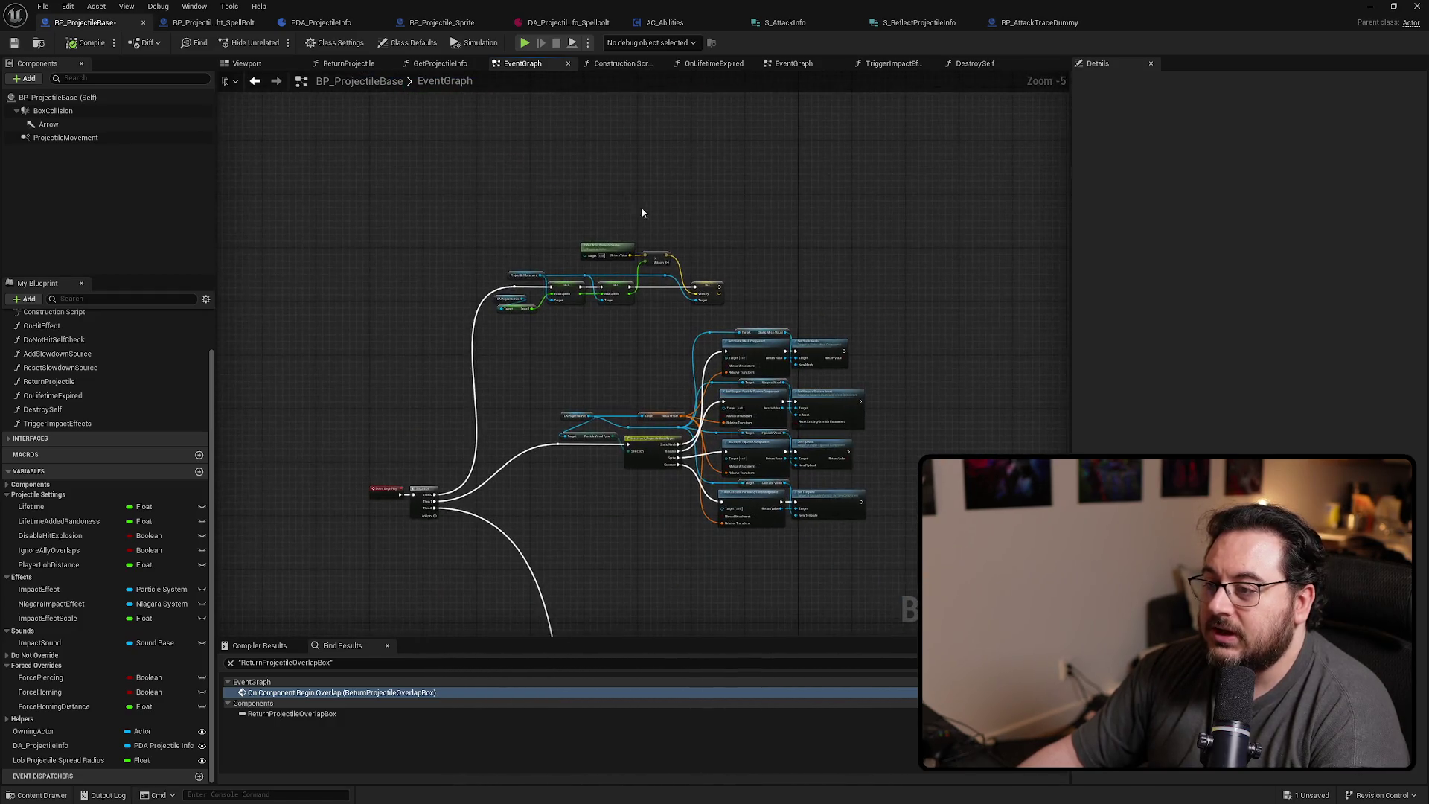
pyautogui.scroll(3, 739, 243)
pyautogui.moveTo(772, 223); pyautogui.dragTo(373, 395)
# Shift the velocity nodes and title their comment 'Initialize Velocity and Speed'
pyautogui.moveTo(740, 359); pyautogui.dragTo(807, 227)
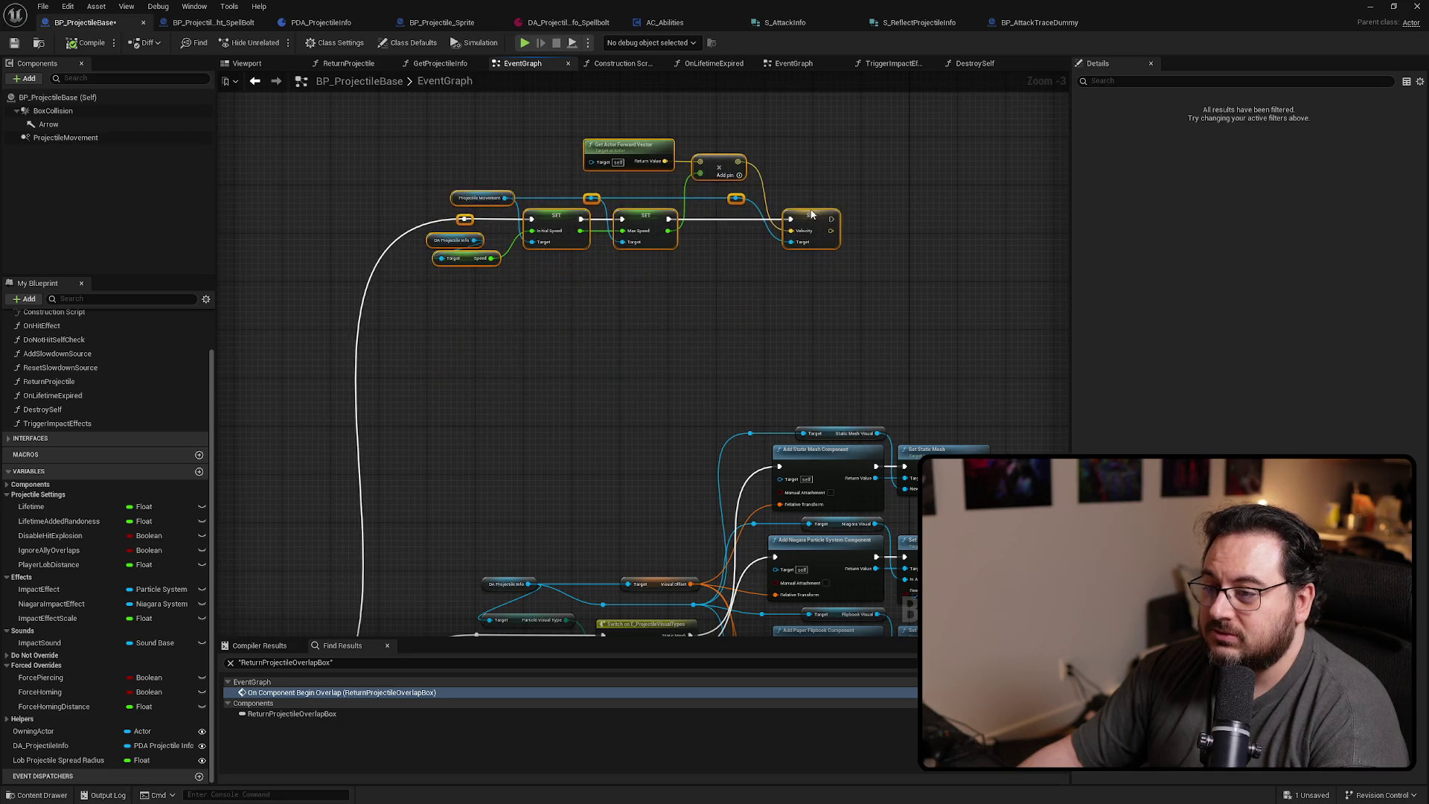
pyautogui.write('c')
pyautogui.write('Initialize Spee')
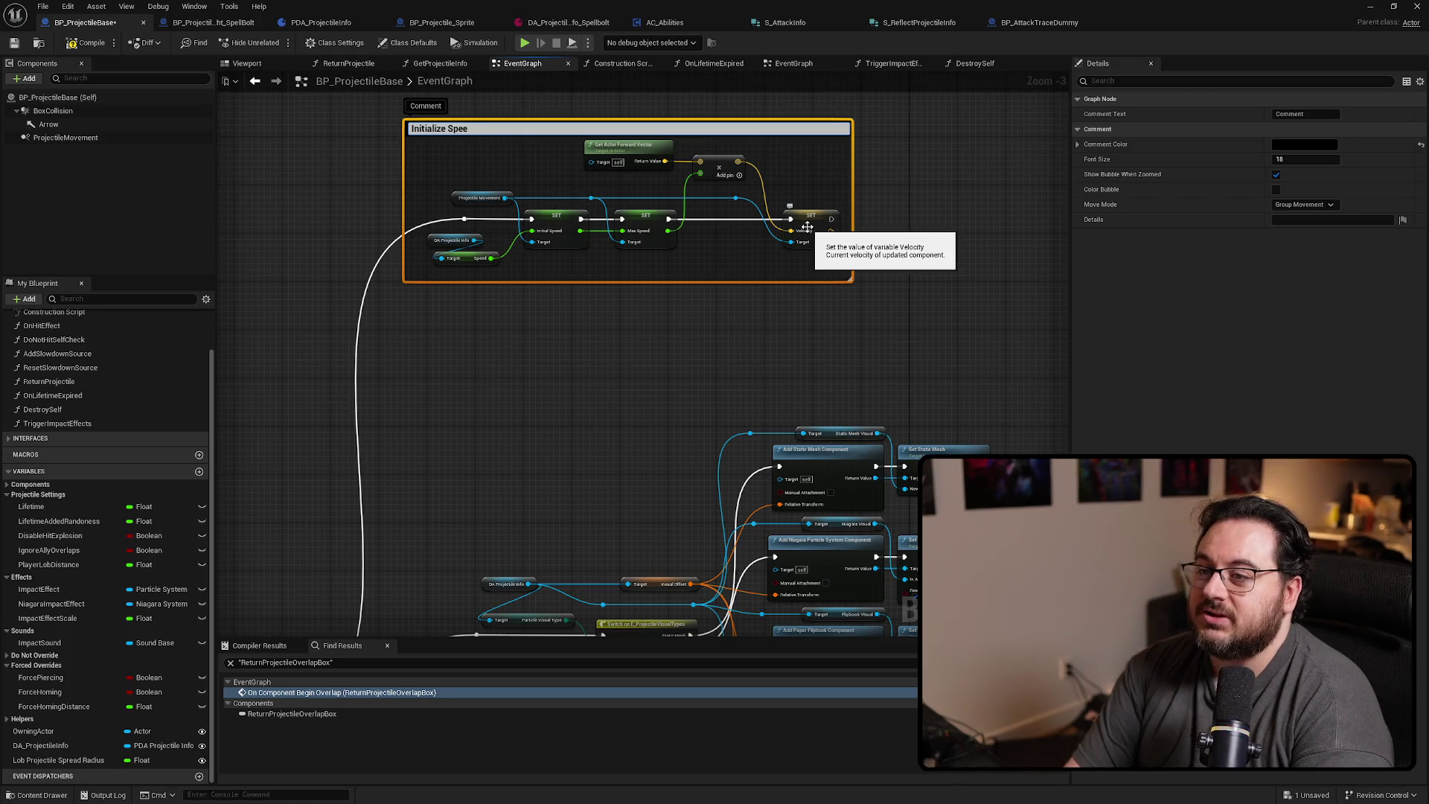
pyautogui.press('BackSpace')
pyautogui.press('BackSpace')
pyautogui.press('BackSpace')
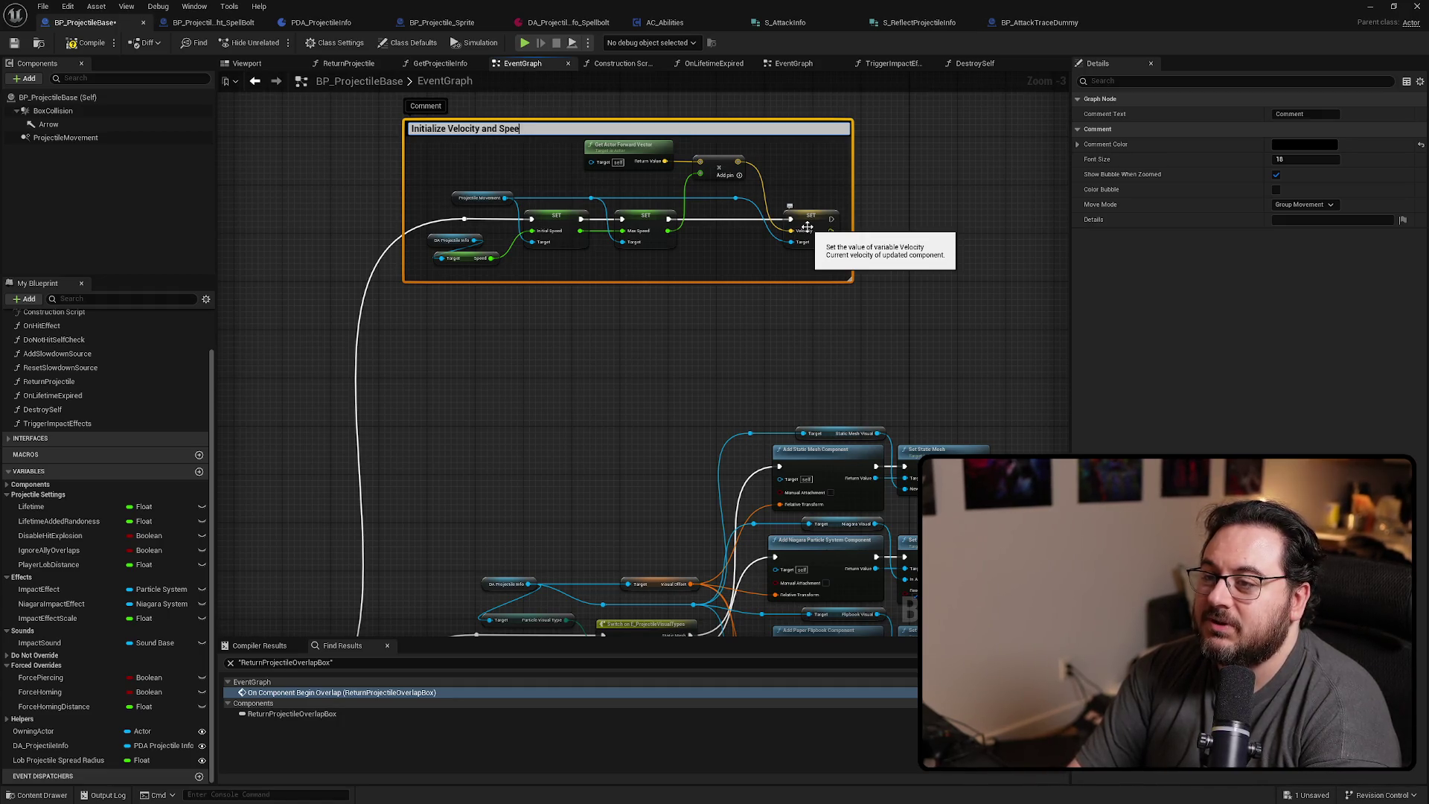
pyautogui.write('d')
pyautogui.press('Return')
# Wrap the projectile visual nodes in a comment titled 'Set Projectile Visual'
pyautogui.scroll(-2, 806, 226)
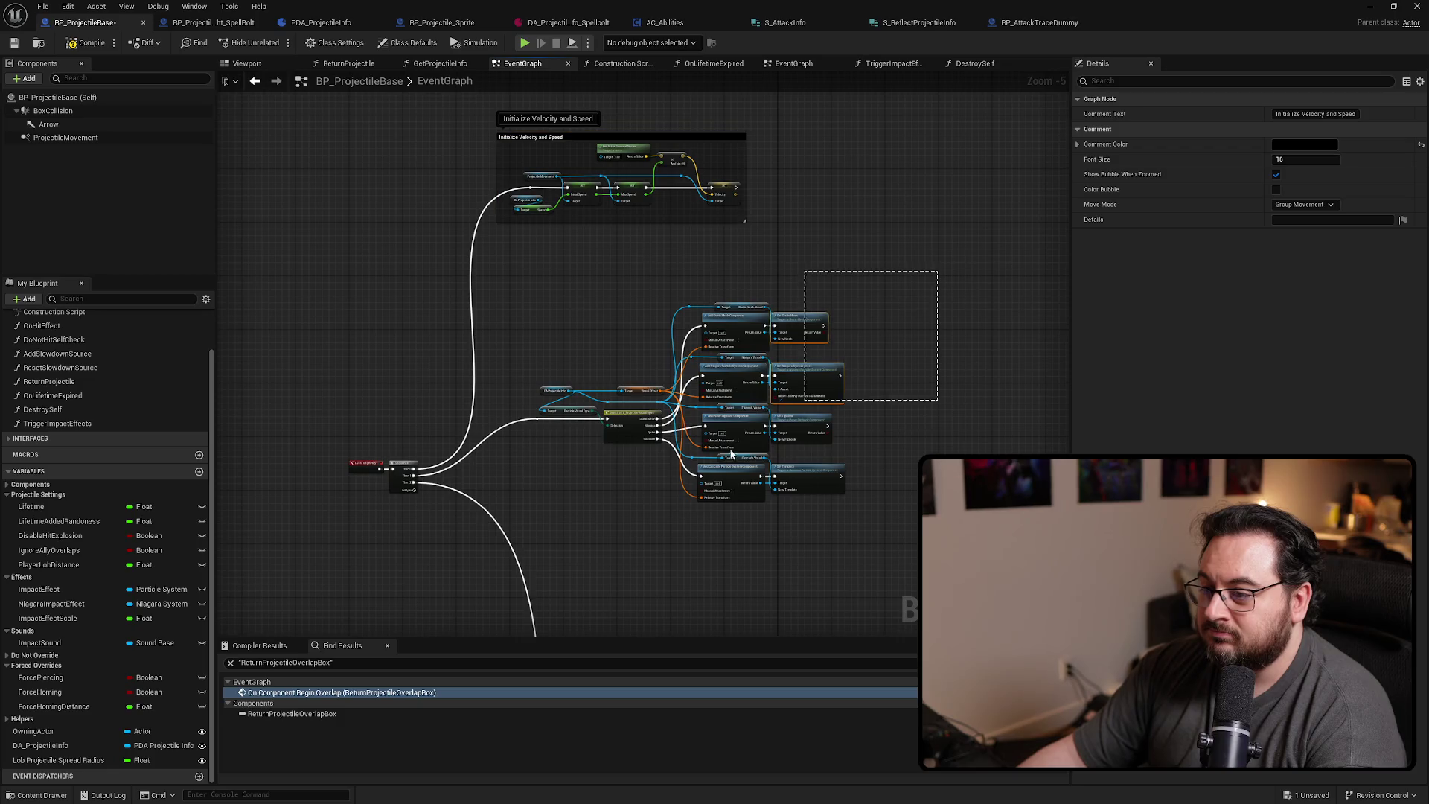
pyautogui.moveTo(731, 453); pyautogui.dragTo(494, 558)
pyautogui.press('c')
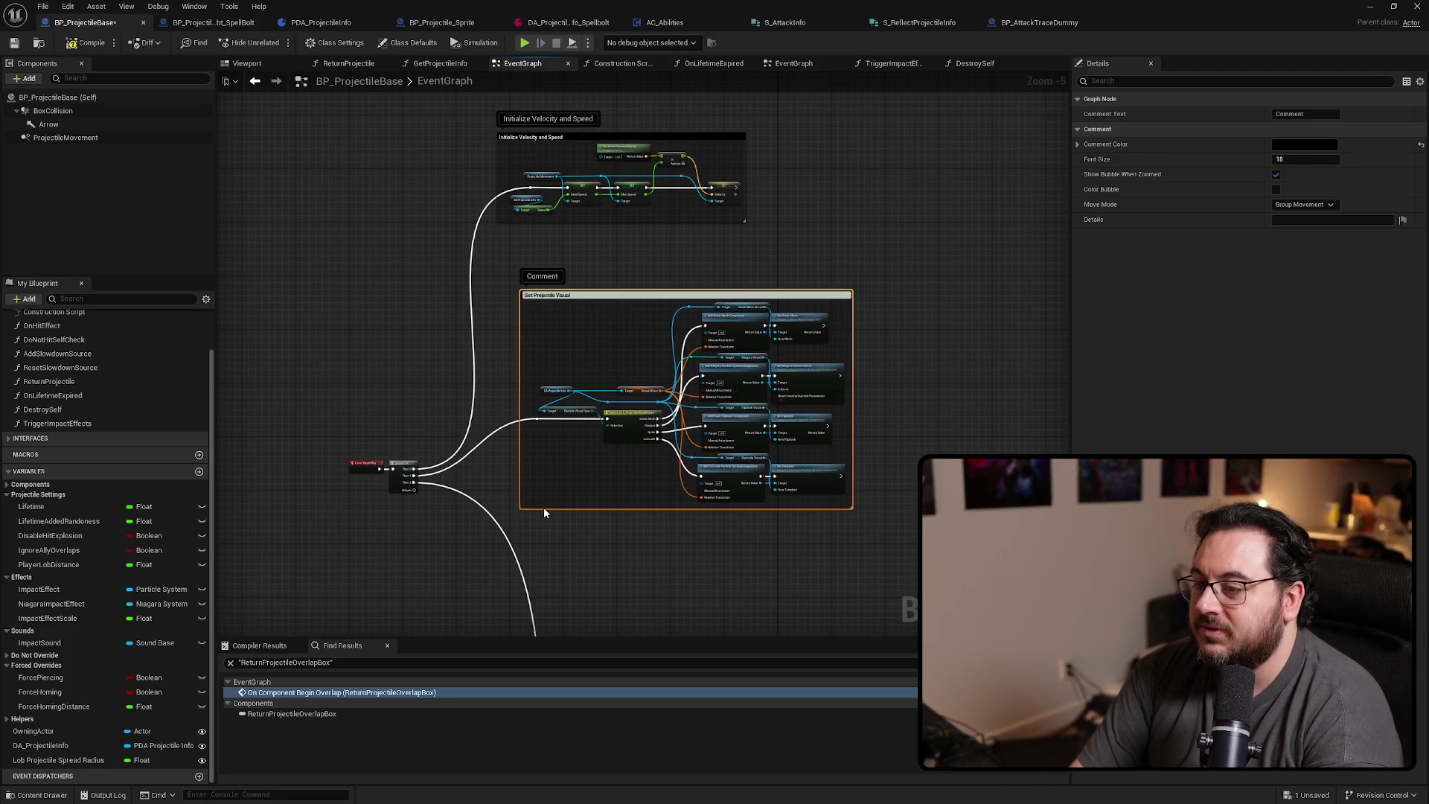
pyautogui.write('l')
pyautogui.press('Return')
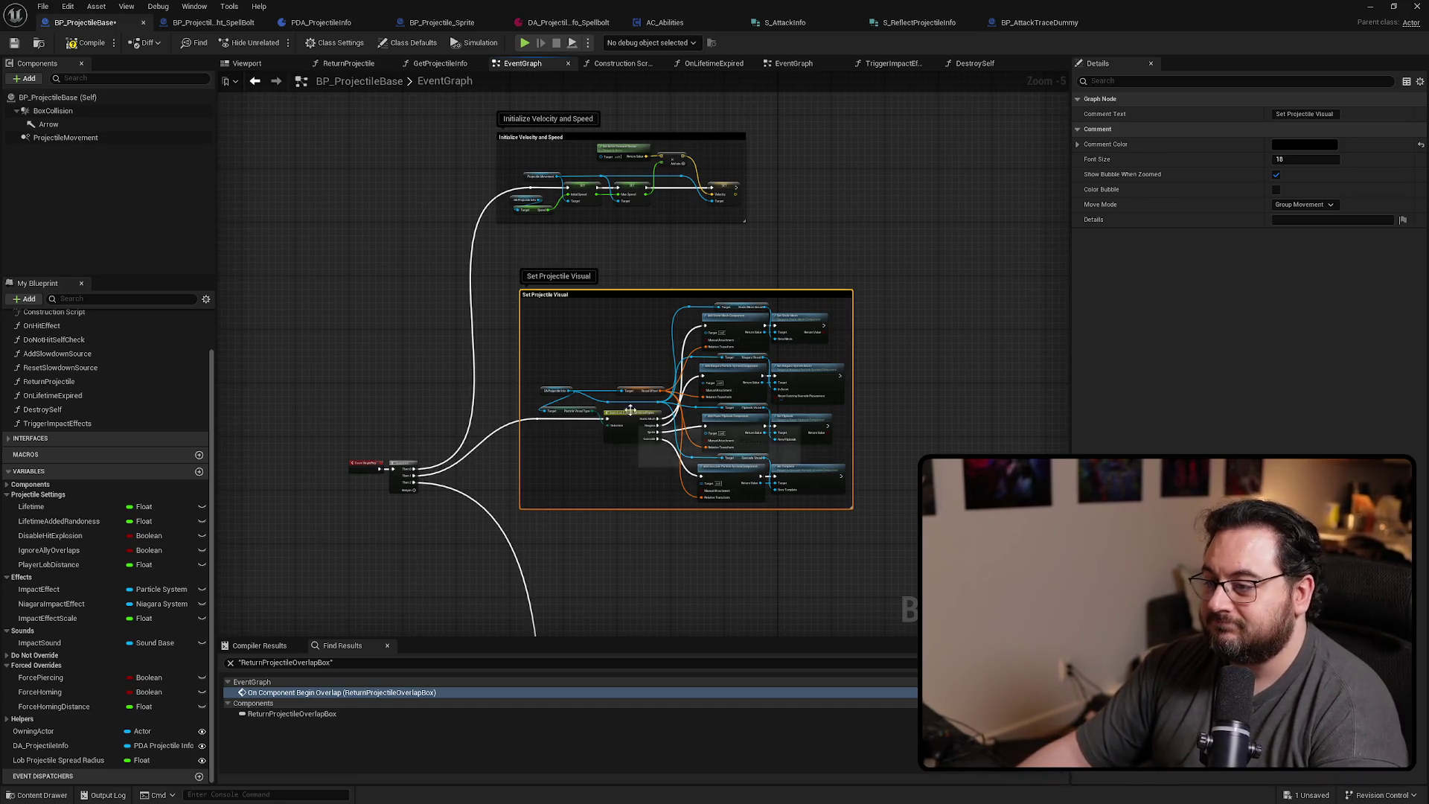
# Move the comment groups down-left and add a reroute point on the Begin Play wire
pyautogui.scroll(-4, 680, 391)
pyautogui.moveTo(781, 533)
pyautogui.mouseDown()
pyautogui.moveTo(746, 263)
pyautogui.moveTo(743, 300)
pyautogui.mouseUp()
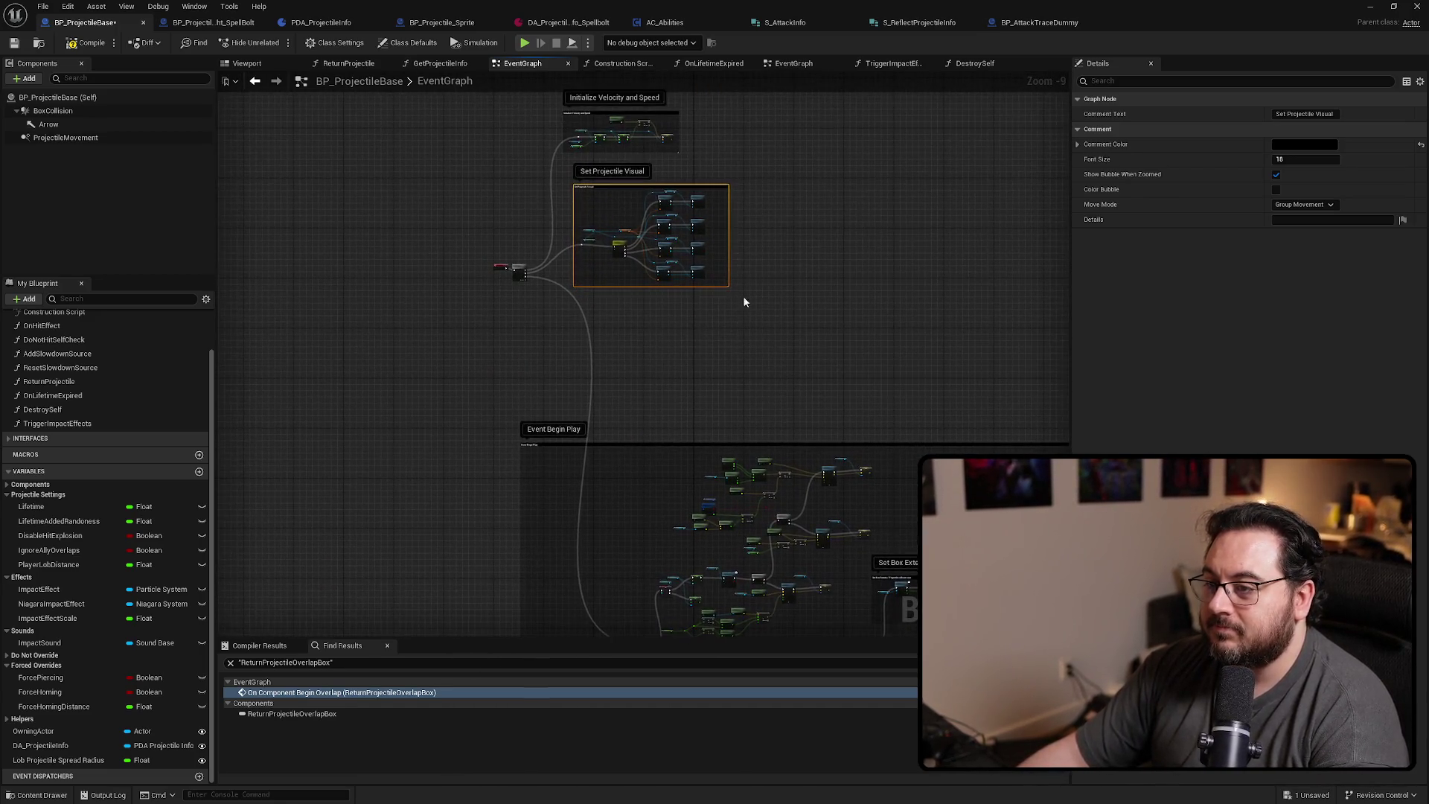
pyautogui.scroll(-1, 766, 220)
pyautogui.click(546, 368)
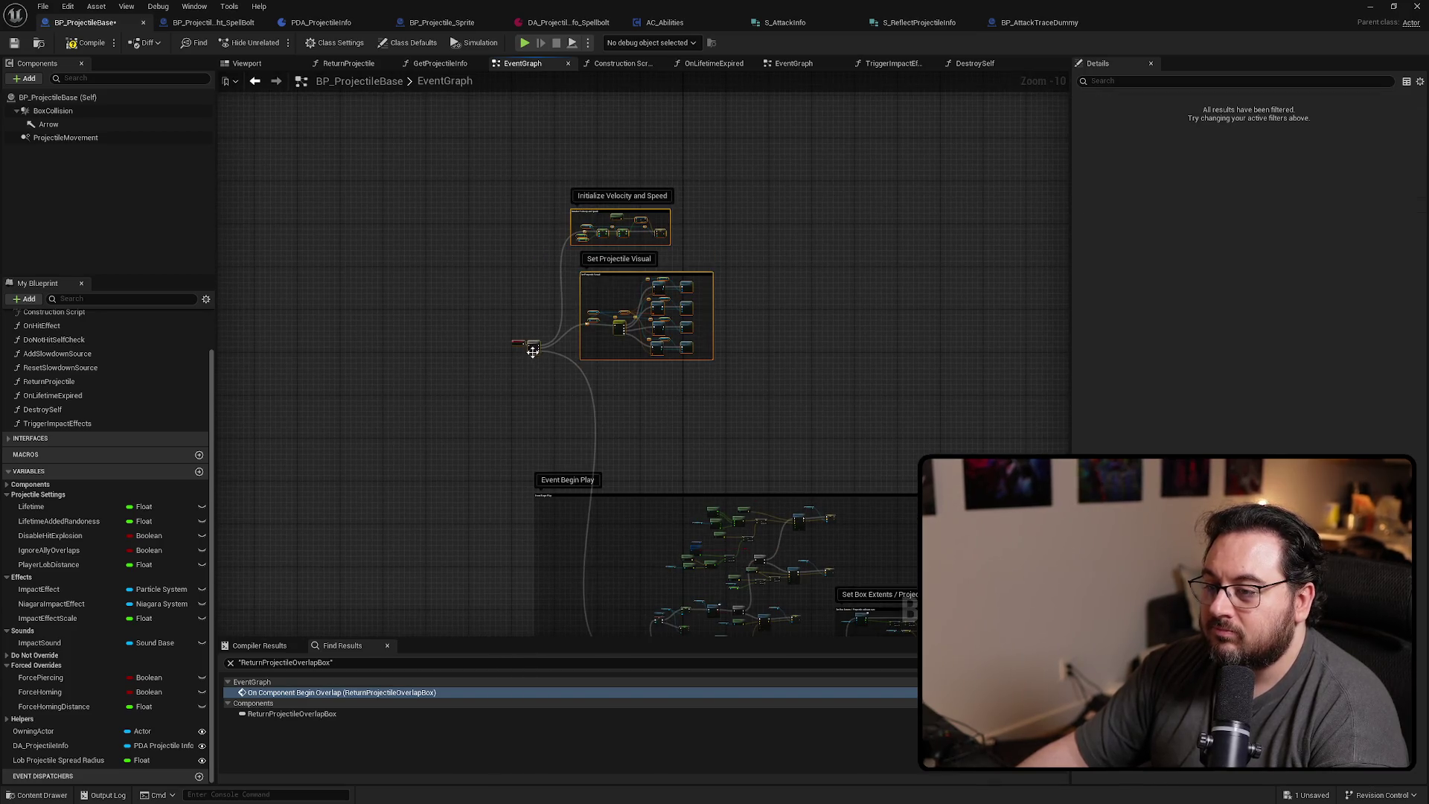
pyautogui.moveTo(533, 351)
pyautogui.mouseDown()
pyautogui.moveTo(485, 389)
pyautogui.moveTo(446, 457)
pyautogui.moveTo(467, 453)
pyautogui.mouseUp()
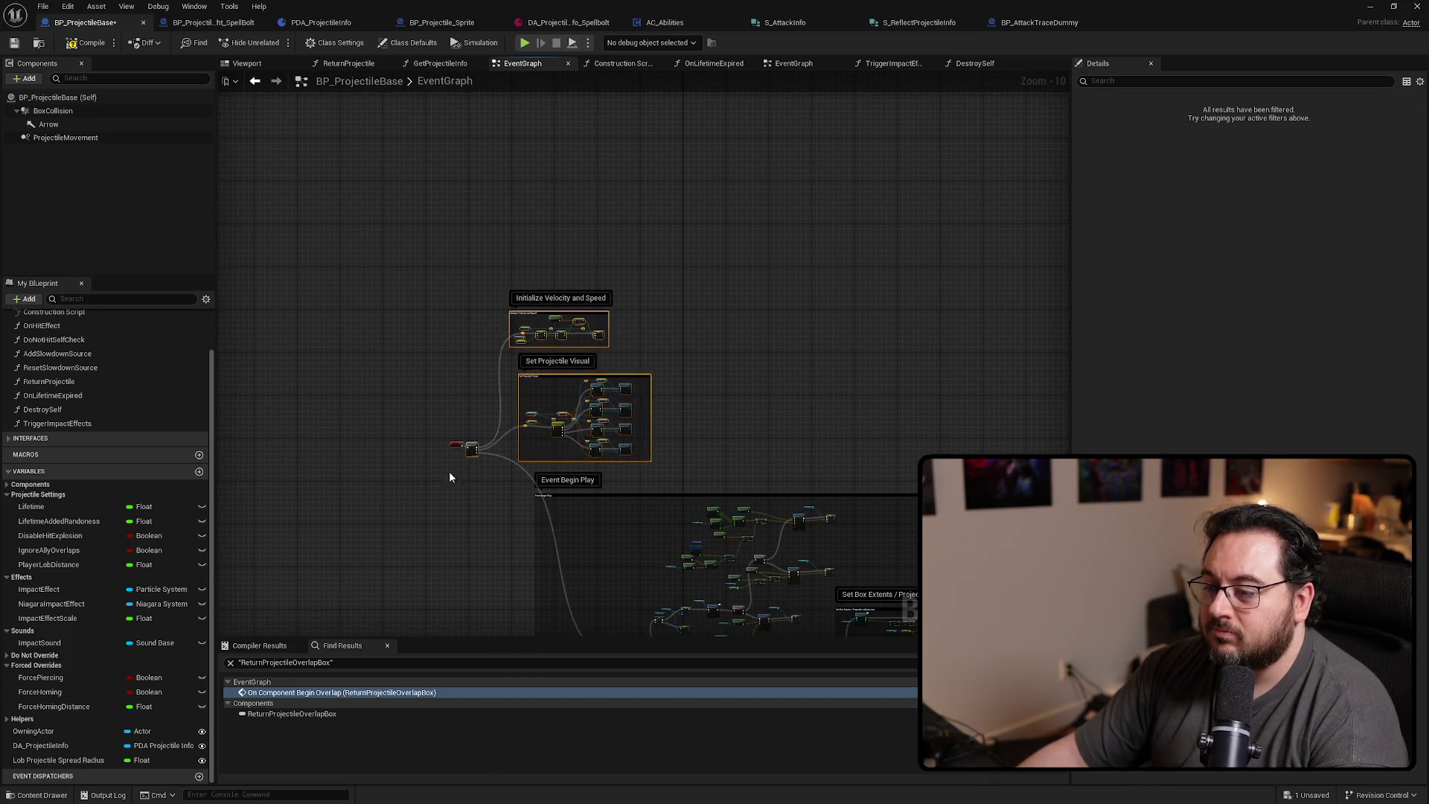
pyautogui.scroll(2, 619, 423)
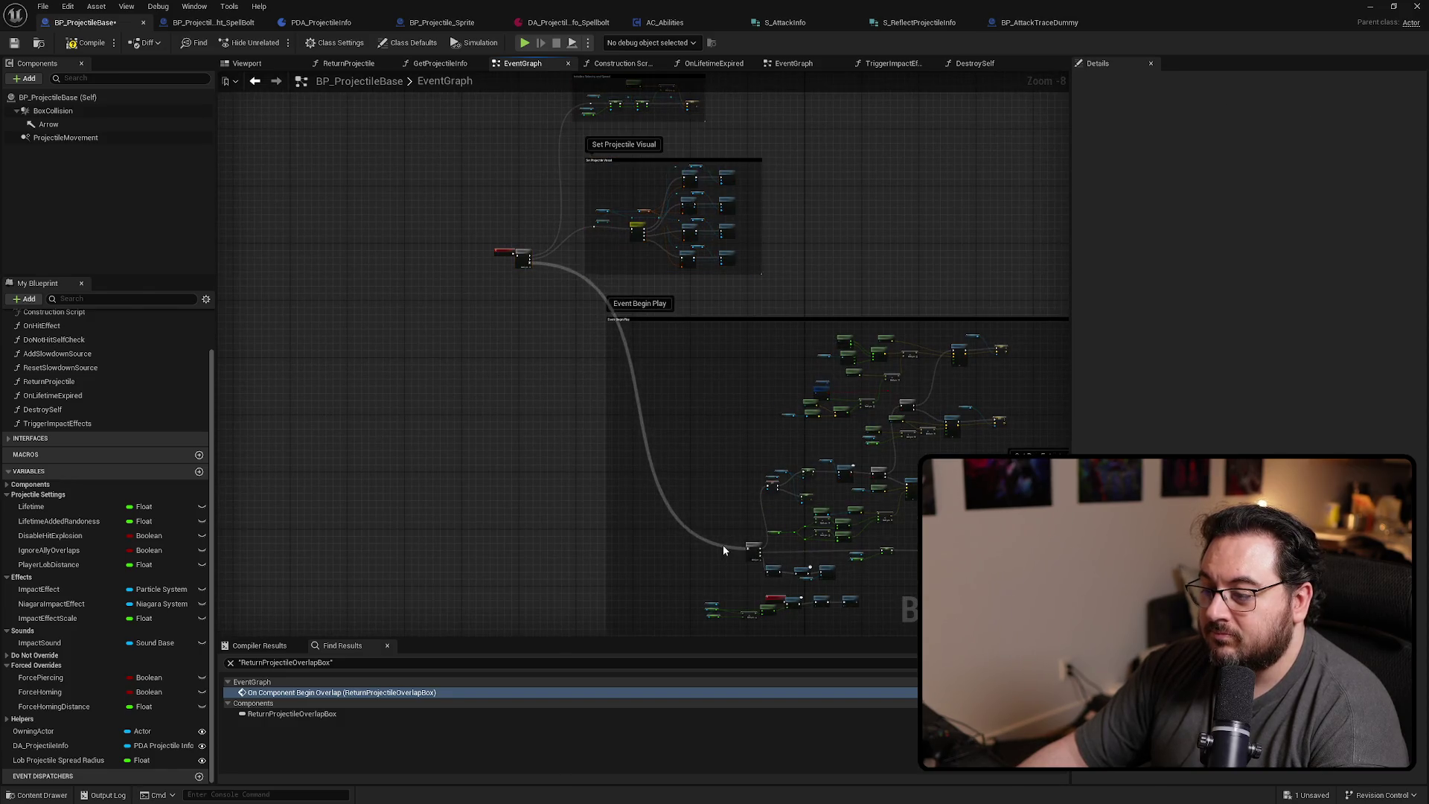
pyautogui.doubleClick(722, 547)
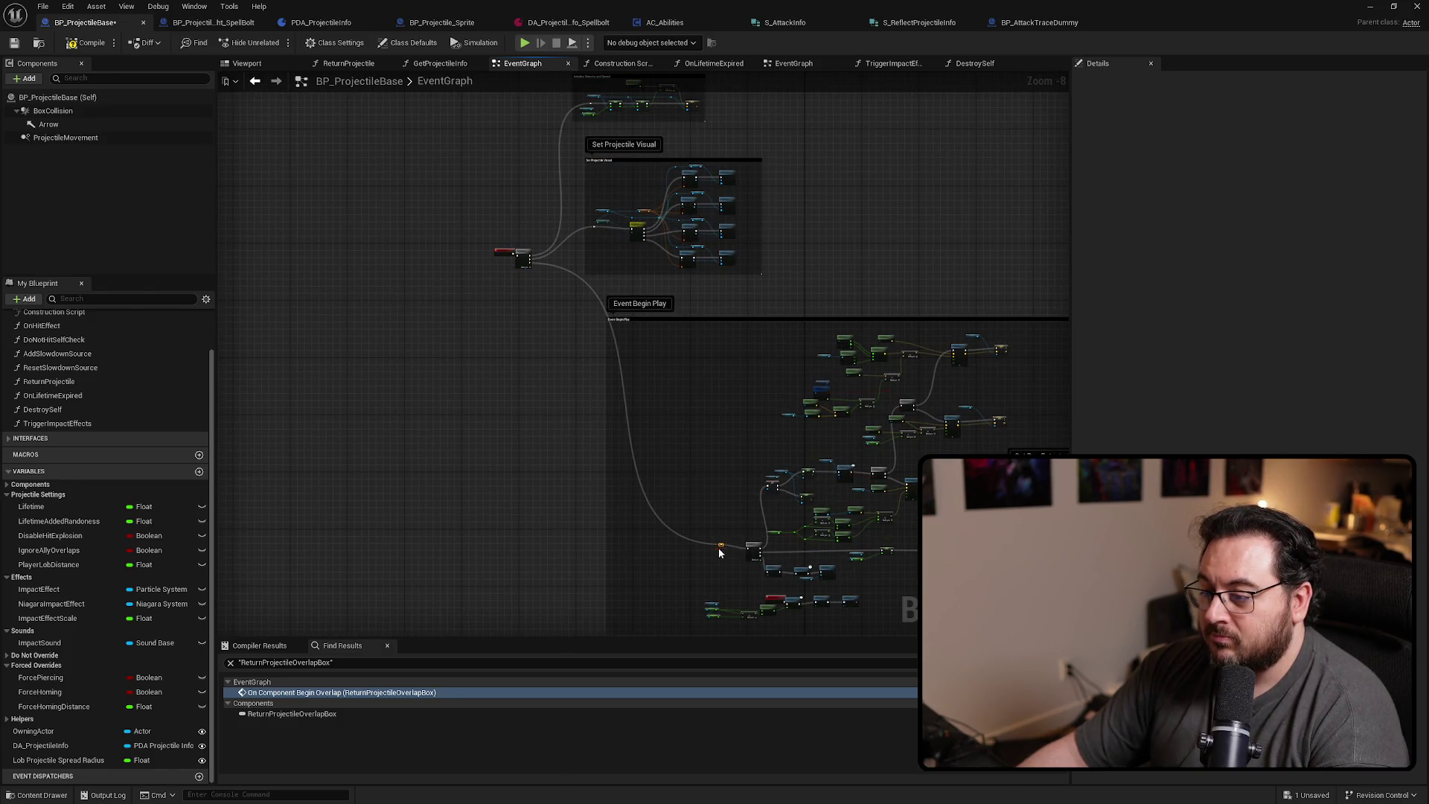
pyautogui.moveTo(719, 547); pyautogui.dragTo(709, 553)
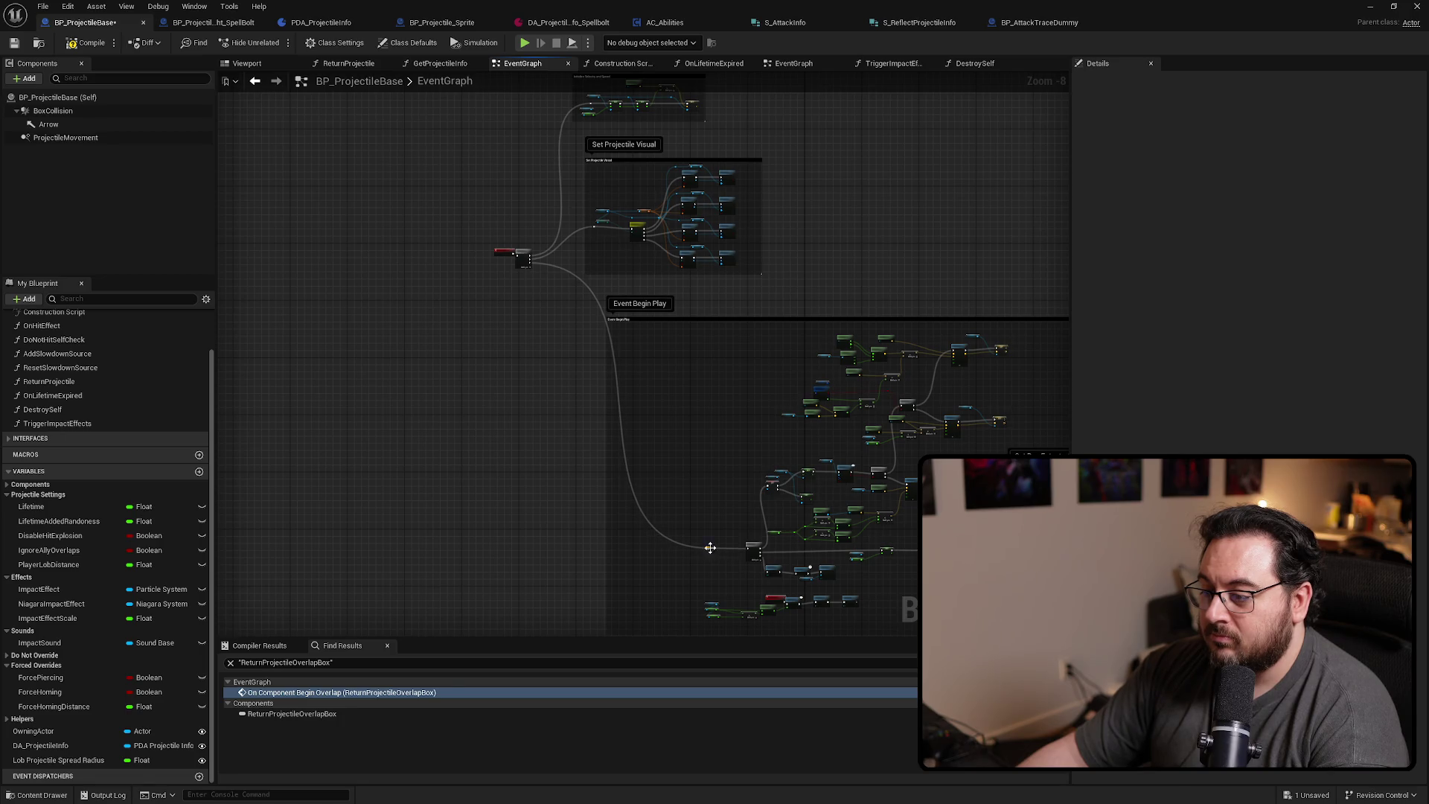
# Shrink the Event Begin Play comment and wrap BeginPlay and its Sequence in 'Begin Game'
pyautogui.moveTo(608, 566); pyautogui.dragTo(684, 564)
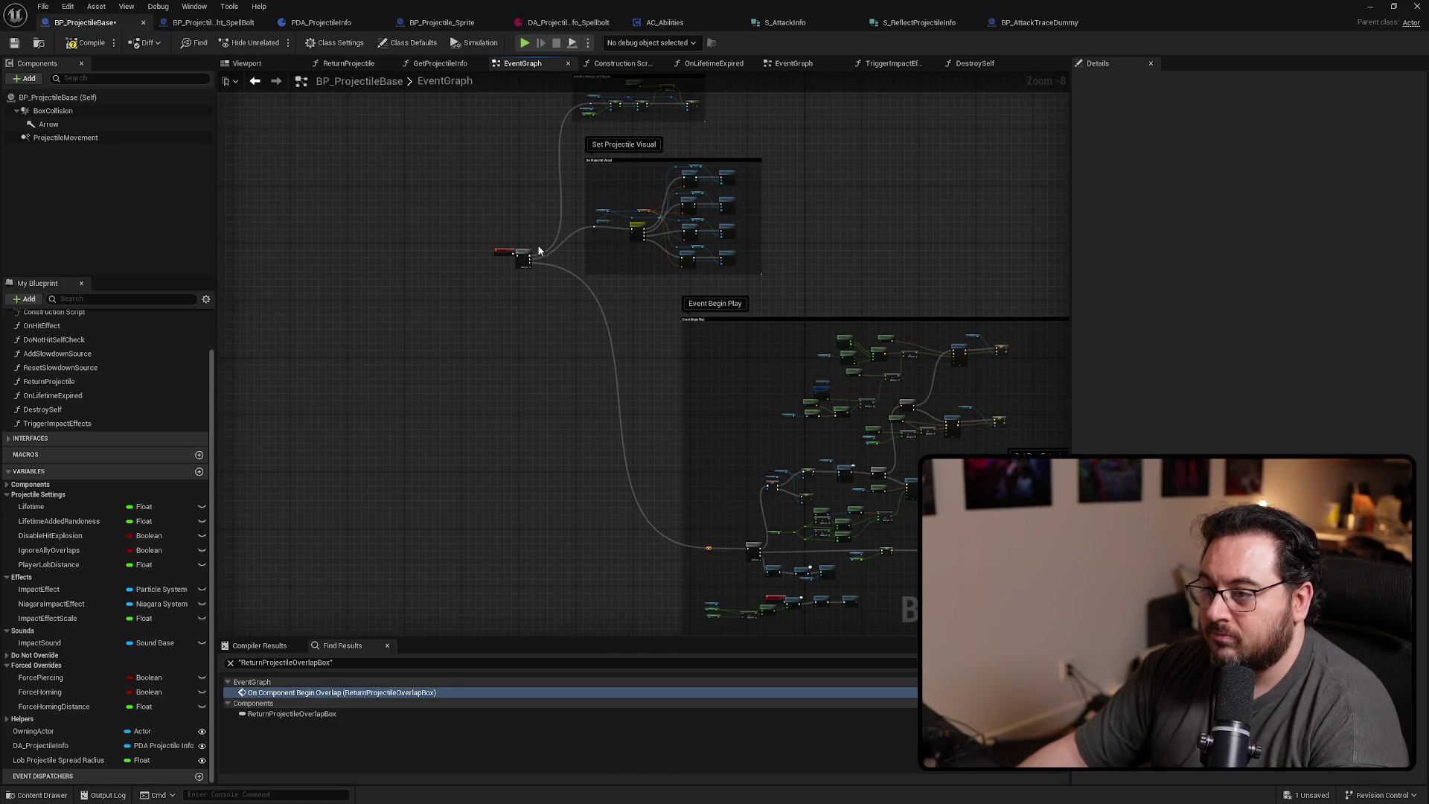
pyautogui.moveTo(517, 265)
pyautogui.mouseDown()
pyautogui.moveTo(430, 300)
pyautogui.moveTo(400, 348)
pyautogui.mouseUp()
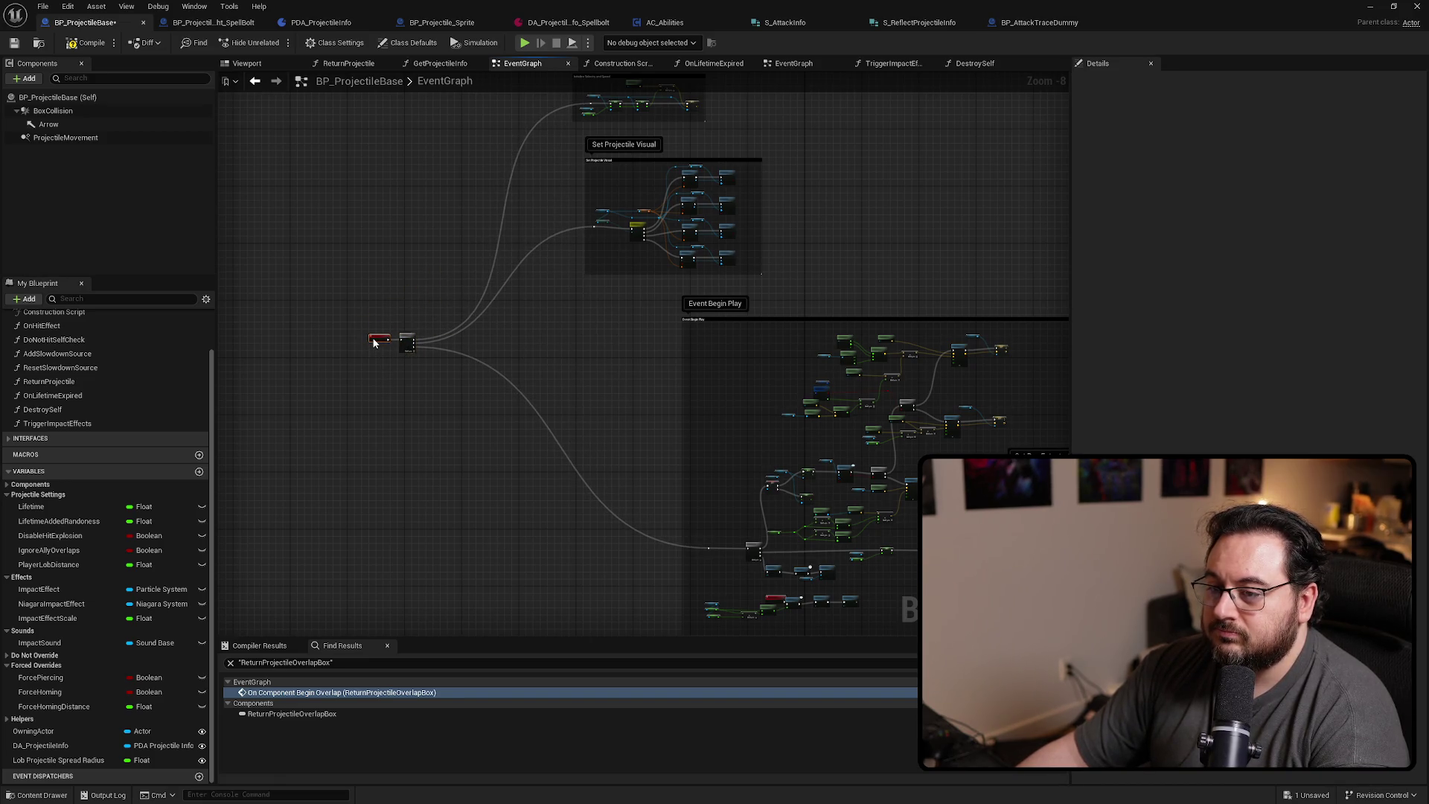
pyautogui.moveTo(319, 284); pyautogui.dragTo(455, 396)
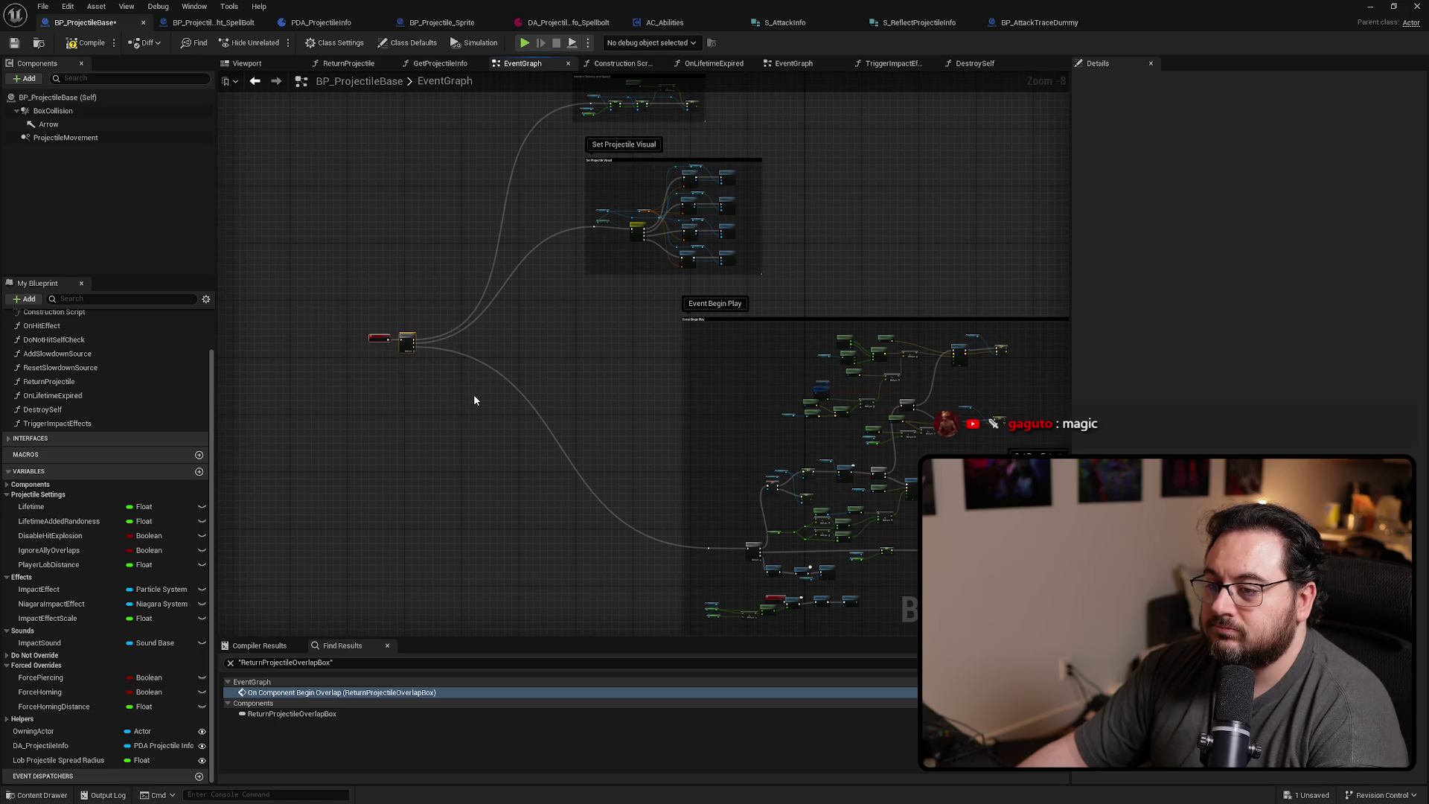
pyautogui.press('c')
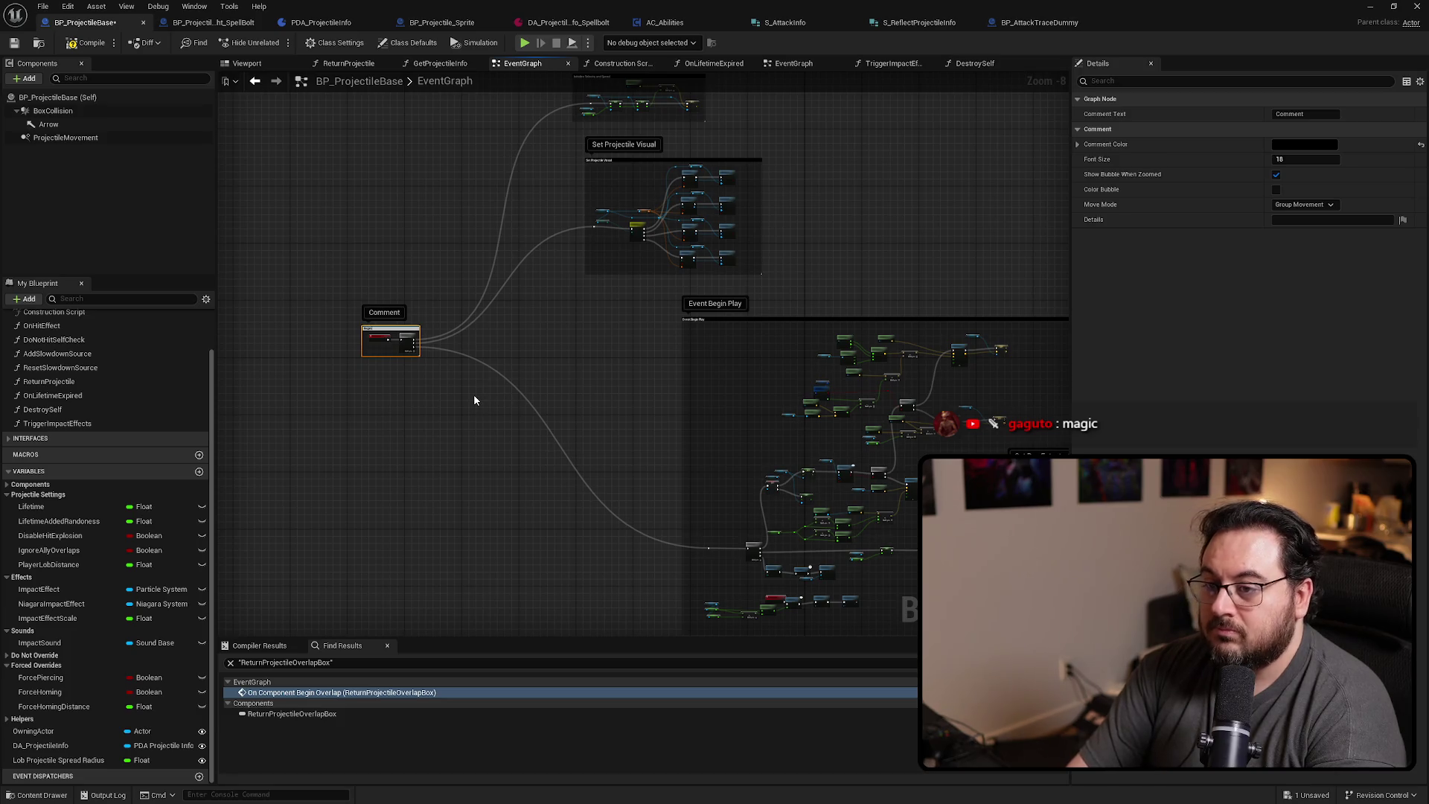
pyautogui.write('Begin Game')
pyautogui.press('Return')
# Nudge the event node and enlarge the Begin Game comment to fit its nodes
pyautogui.scroll(5, 367, 350)
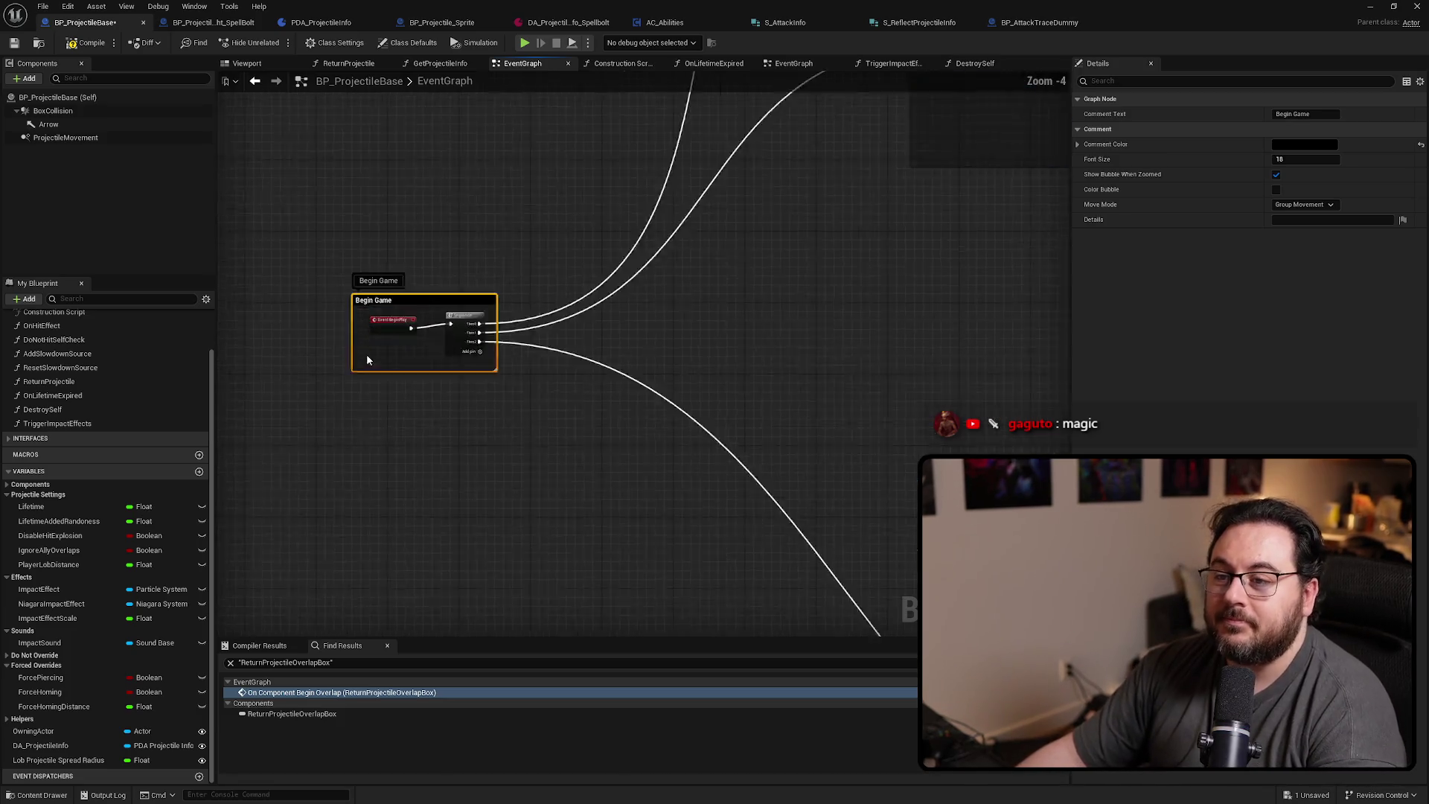
pyautogui.click(415, 353)
pyautogui.moveTo(403, 319); pyautogui.dragTo(416, 312)
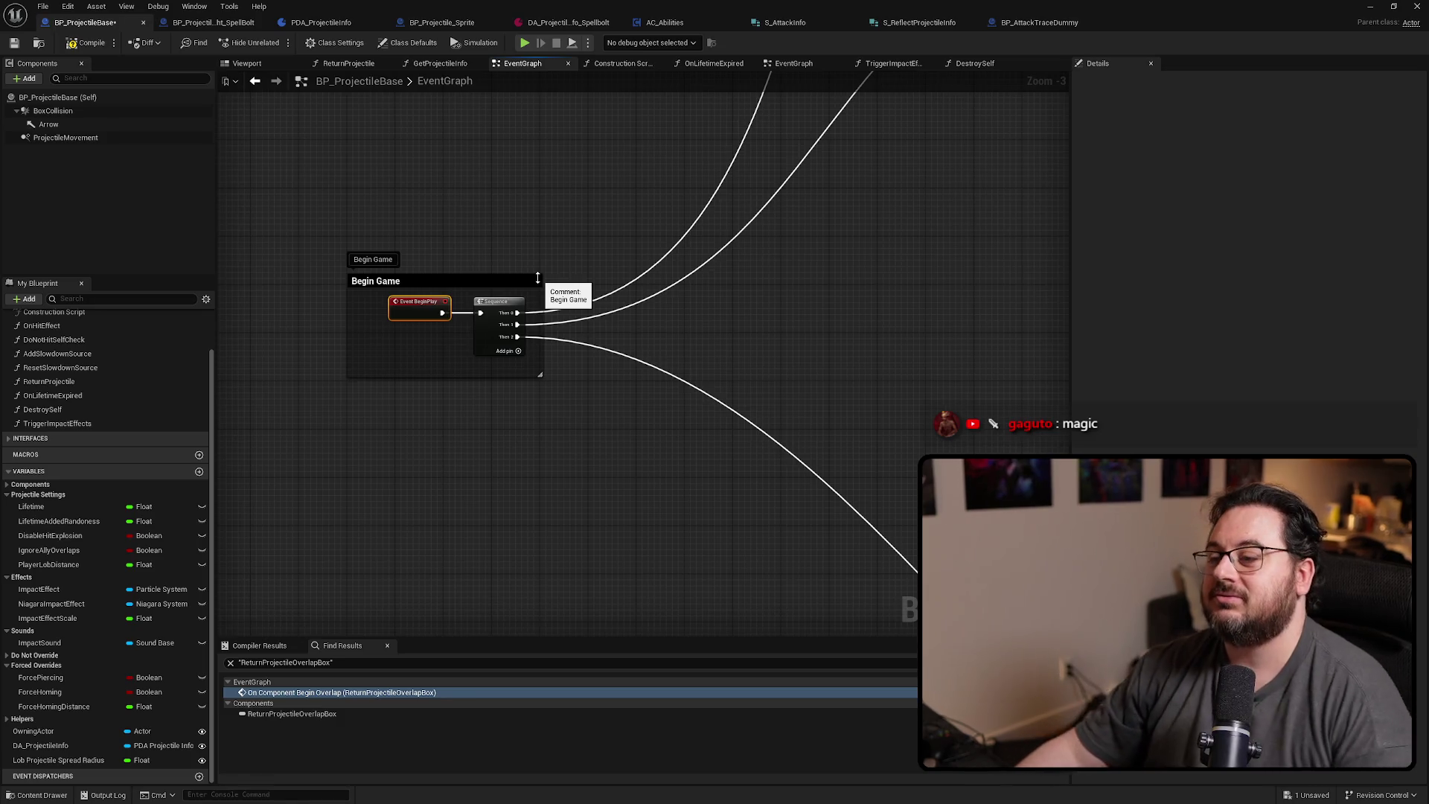
pyautogui.moveTo(542, 274); pyautogui.dragTo(566, 261)
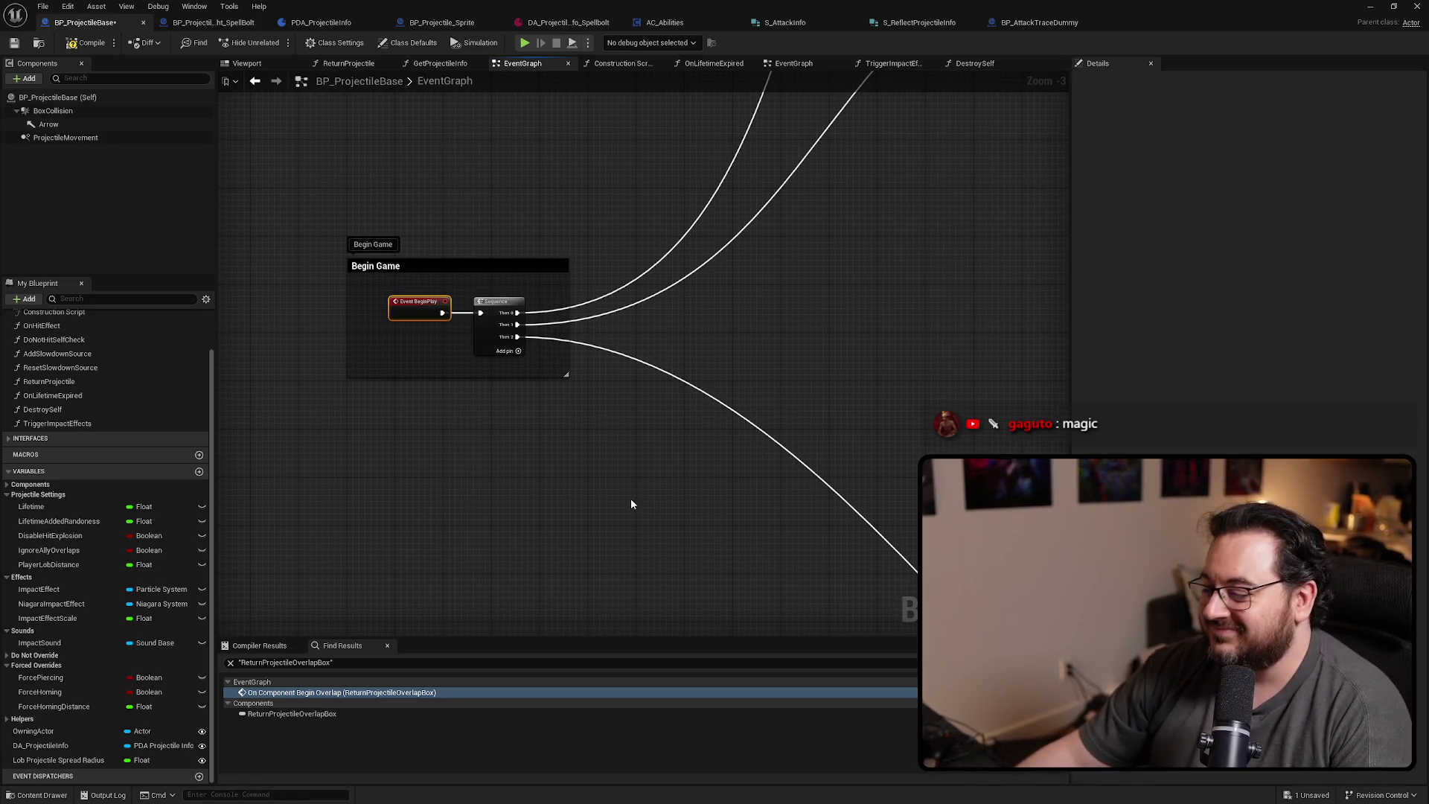
pyautogui.scroll(-7, 516, 426)
pyautogui.moveTo(710, 398)
pyautogui.mouseDown()
pyautogui.moveTo(679, 239)
pyautogui.moveTo(646, 215)
pyautogui.mouseUp()
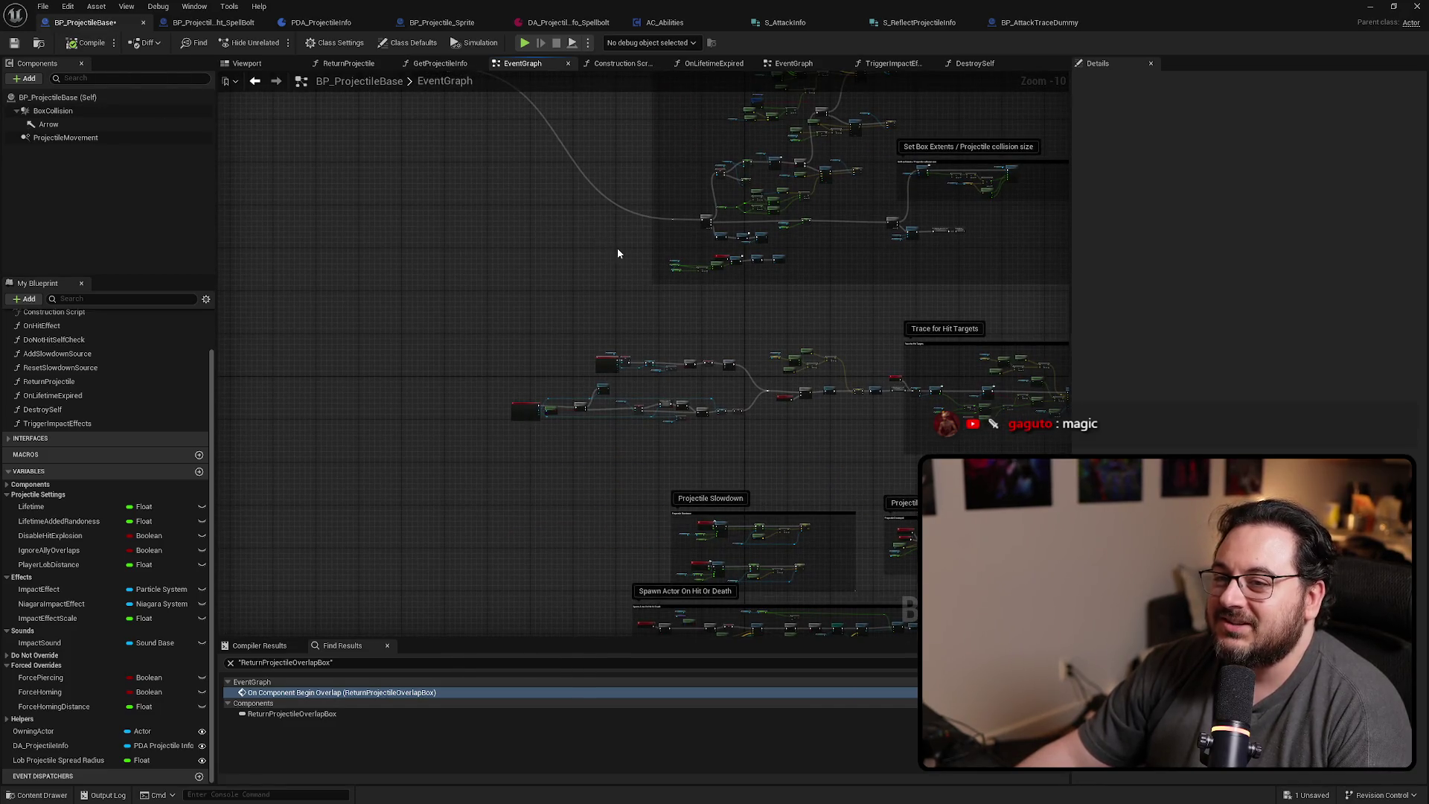
# Zoom in and resize the Set Projectile Visual comment around its nodes
pyautogui.scroll(-2, 618, 253)
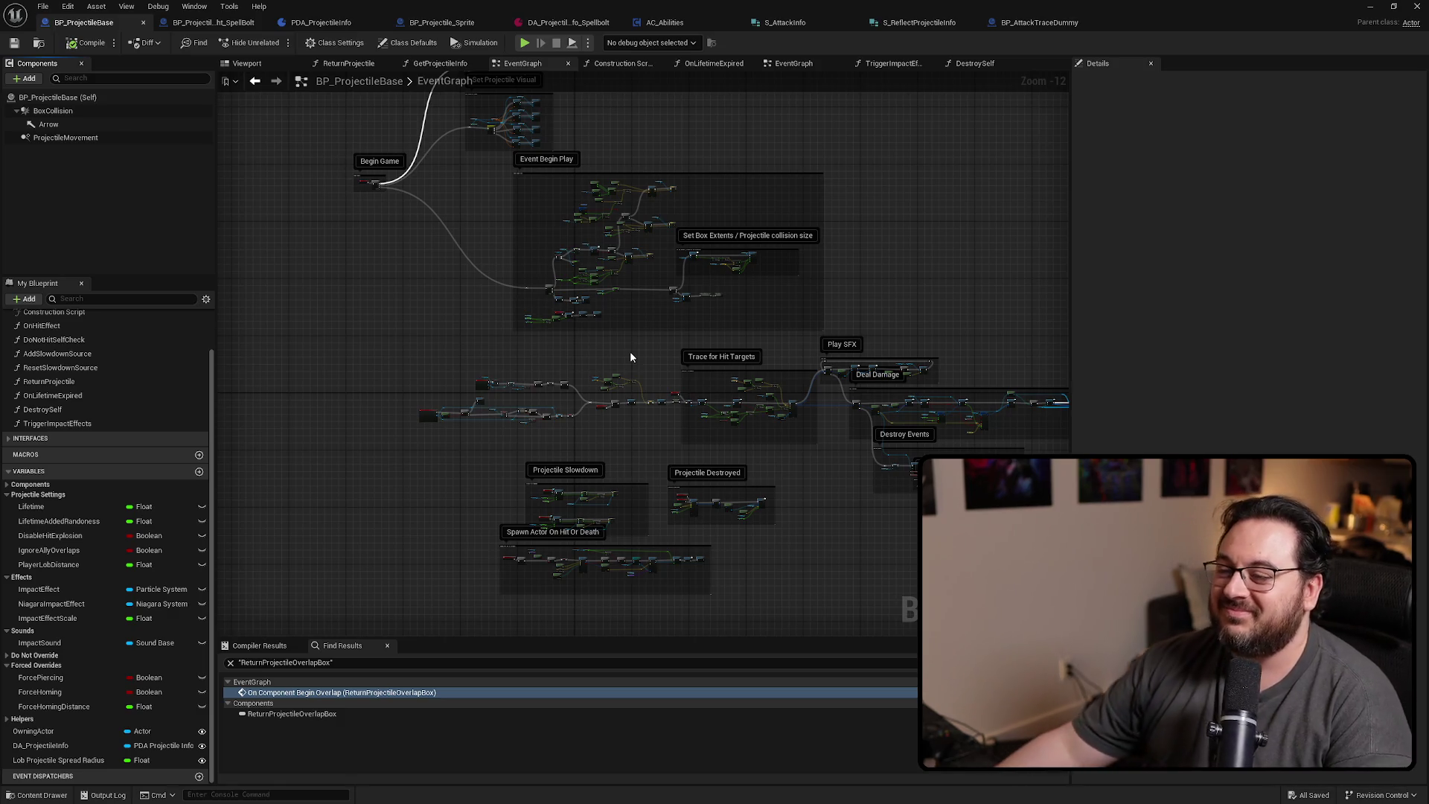
pyautogui.scroll(3, 530, 354)
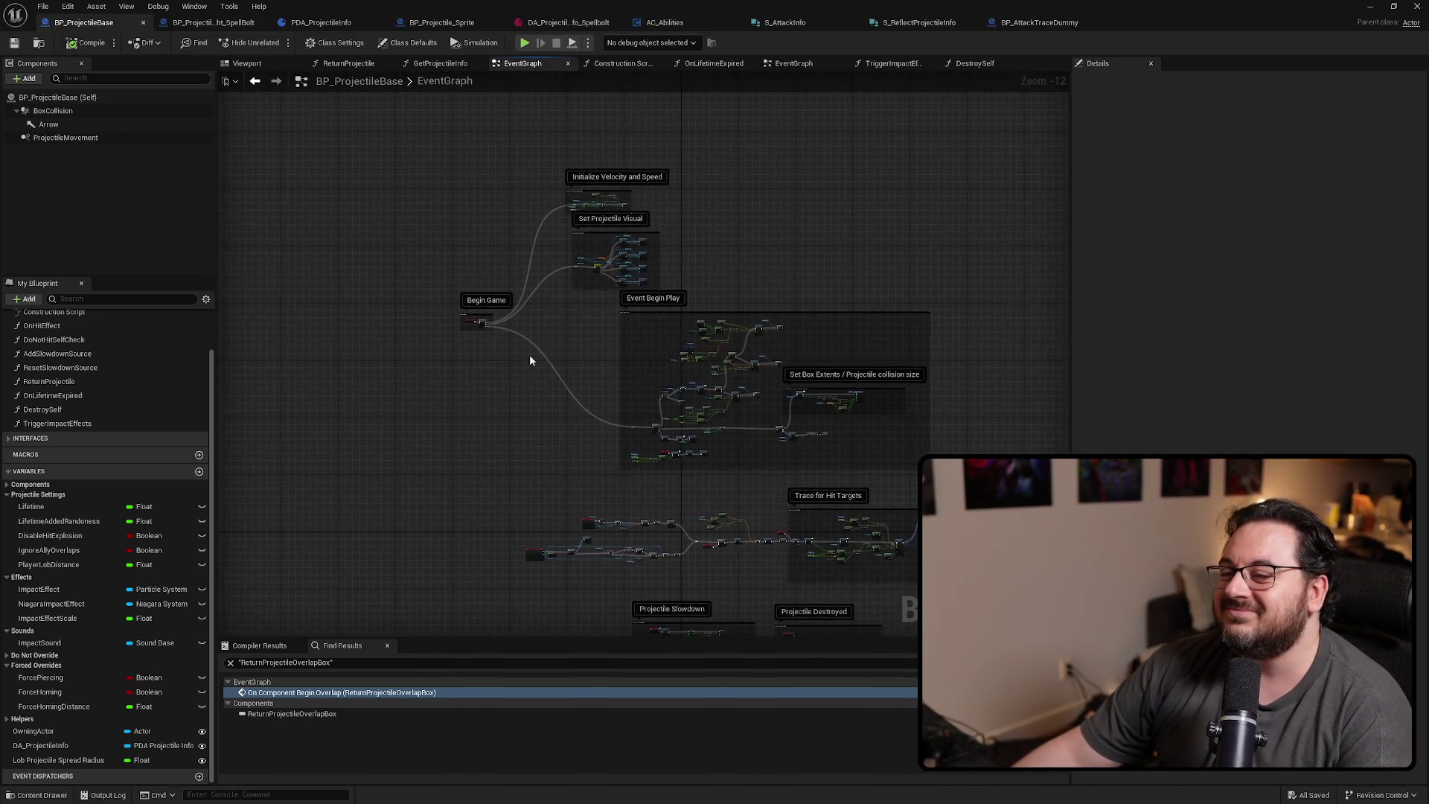
pyautogui.scroll(3, 655, 183)
pyautogui.scroll(4, 736, 264)
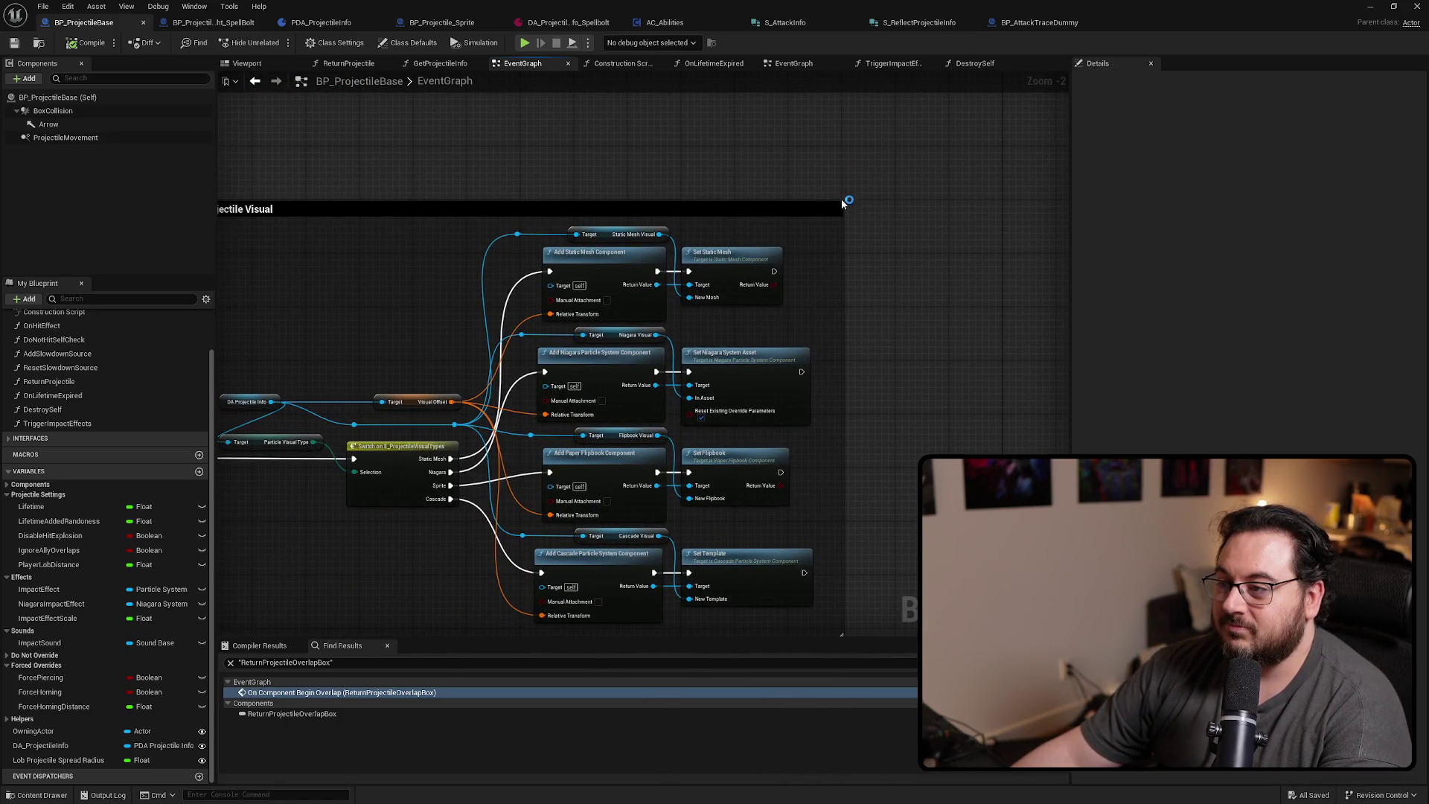
pyautogui.moveTo(843, 202); pyautogui.dragTo(882, 184)
# Pan back to Begin Game and switch to the blueprint's Viewport
pyautogui.scroll(-6, 871, 190)
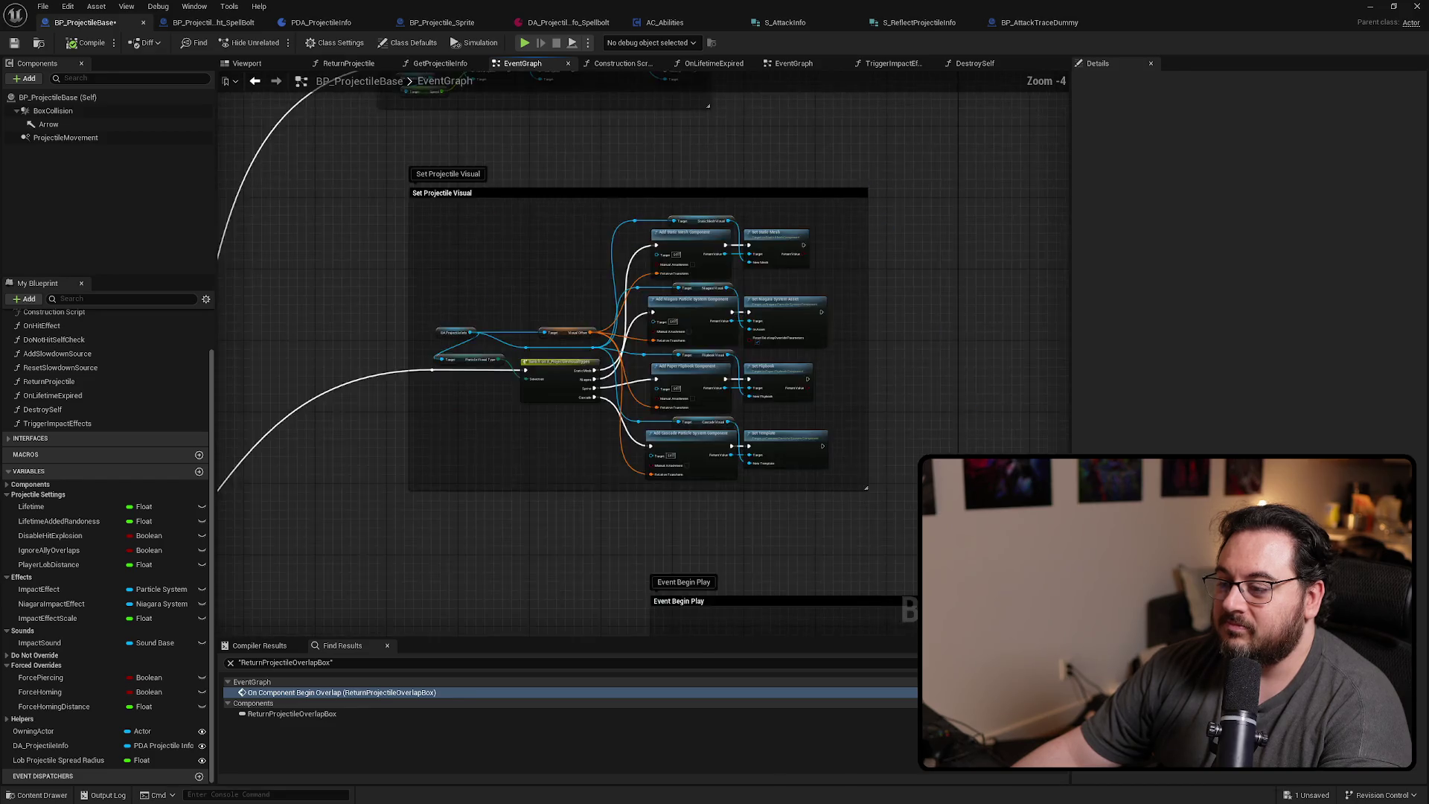
pyautogui.moveTo(503, 221); pyautogui.dragTo(554, 284)
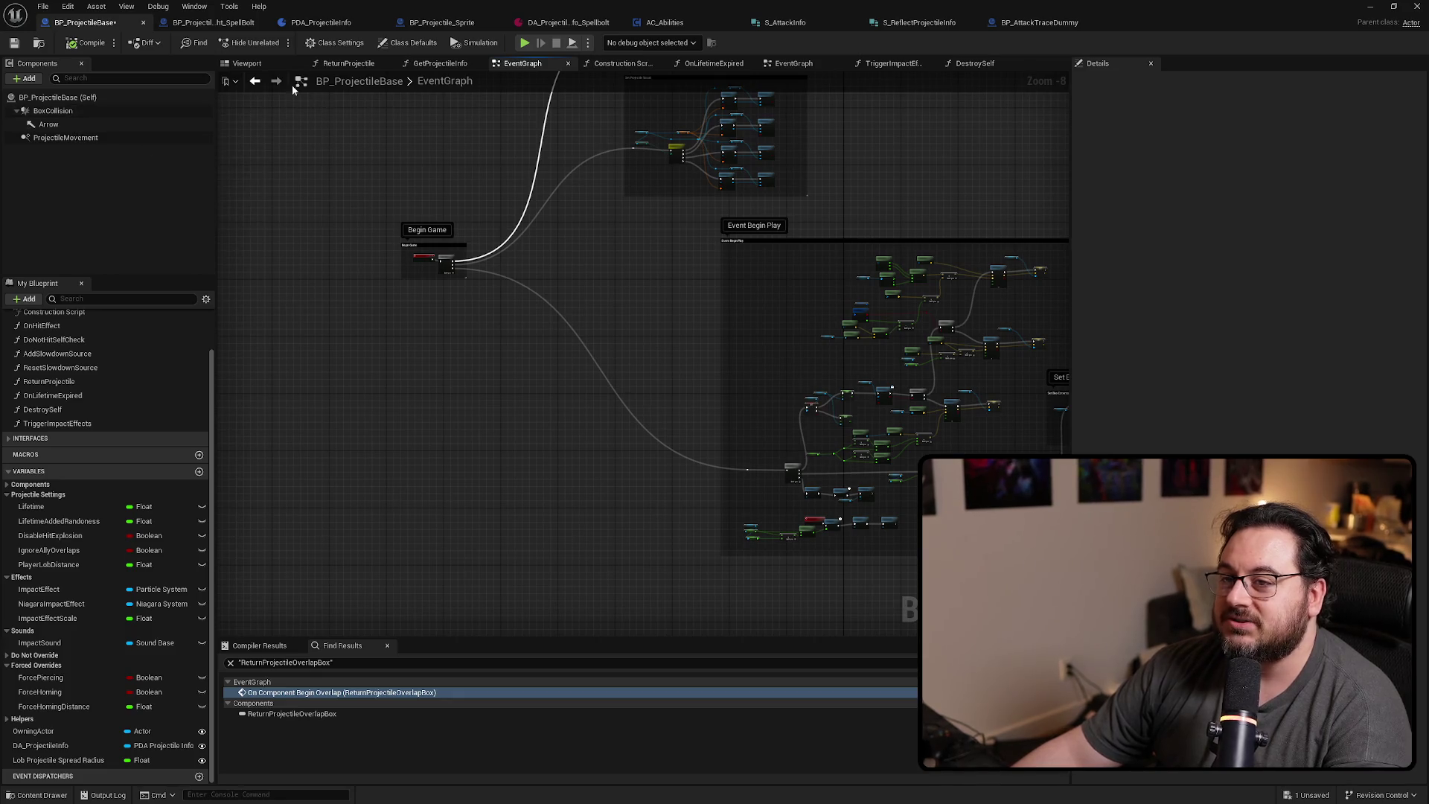
pyautogui.click(269, 66)
# Add a Sphere Collision component and make it the root above BoxCollision
pyautogui.click(28, 79)
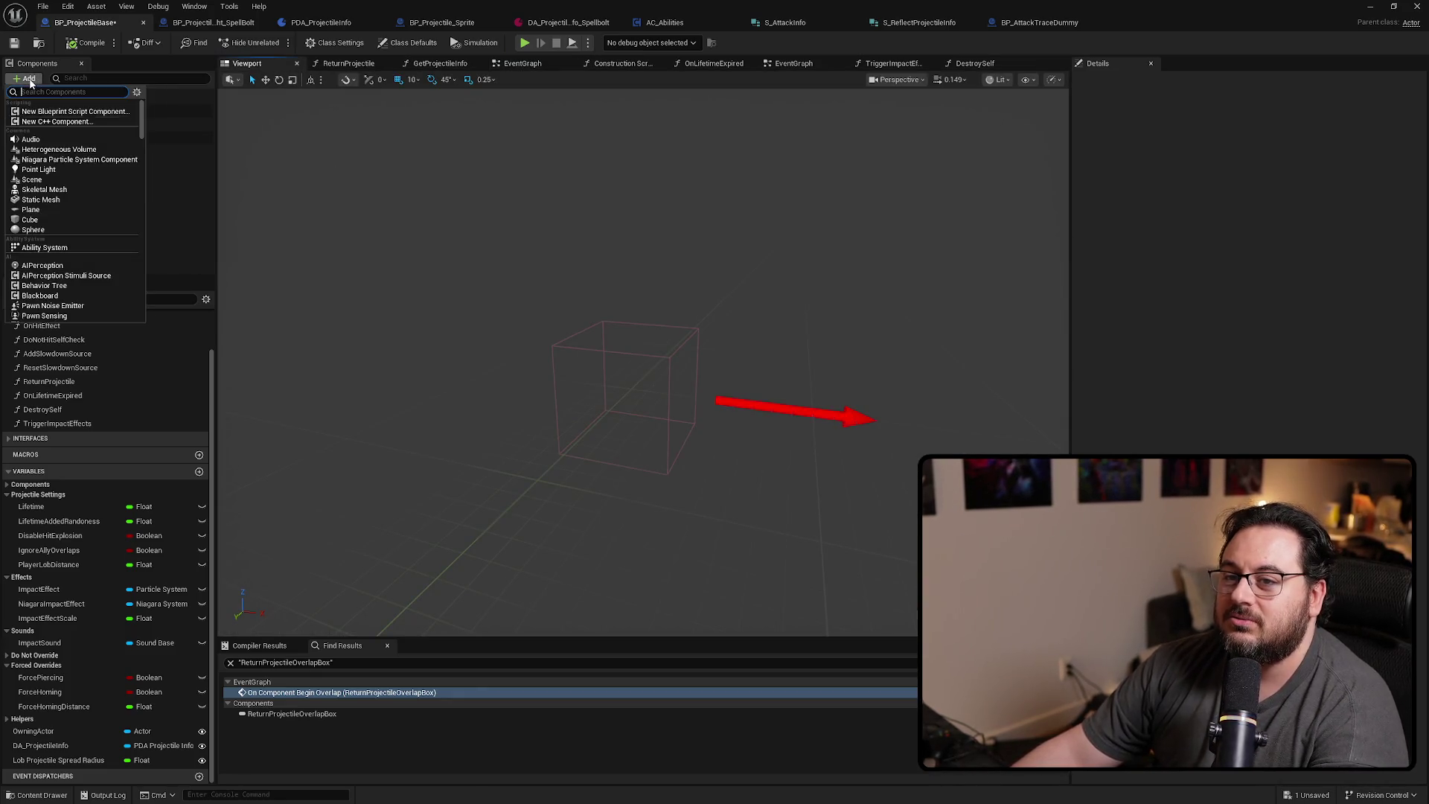
pyautogui.write('sphe')
pyautogui.write('re')
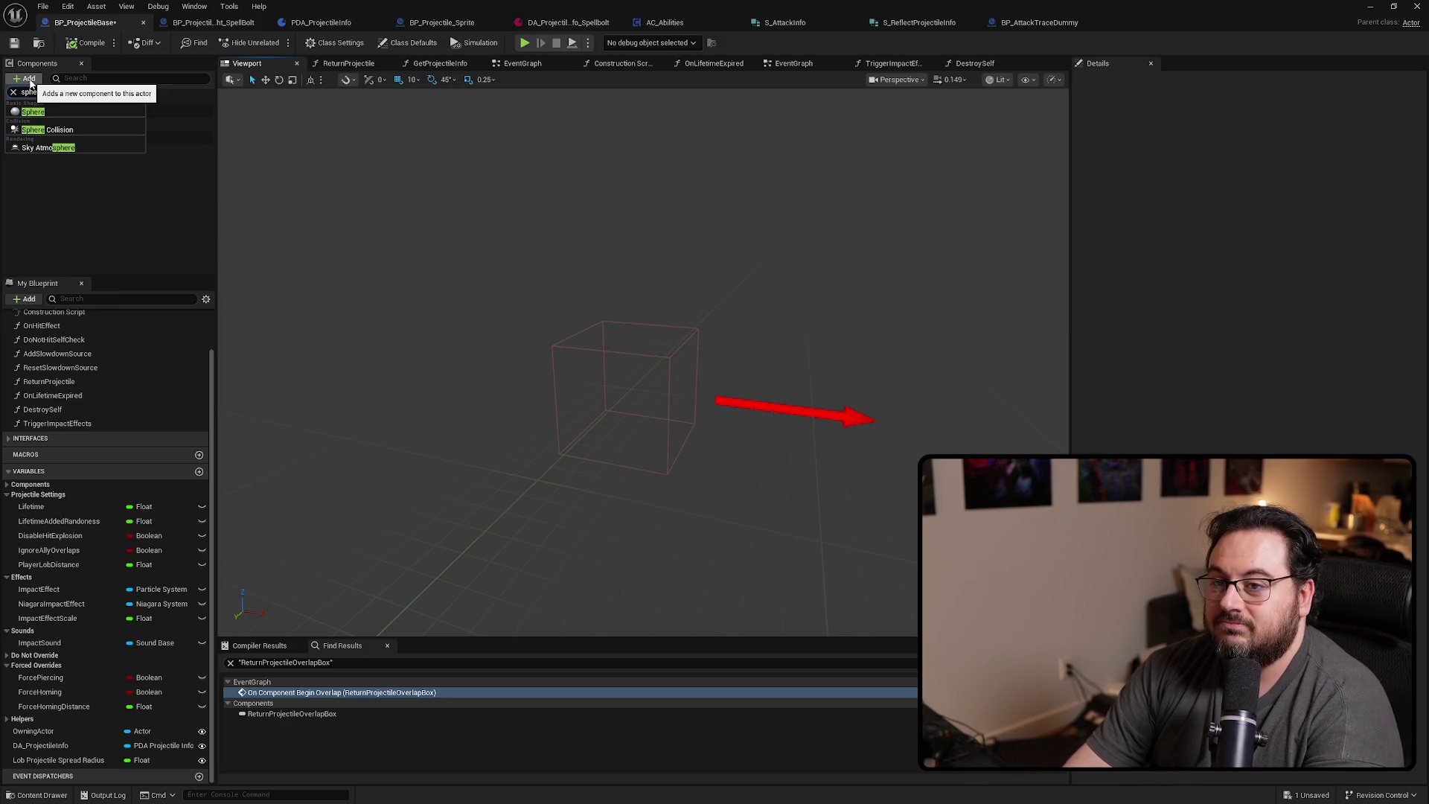
pyautogui.click(52, 136)
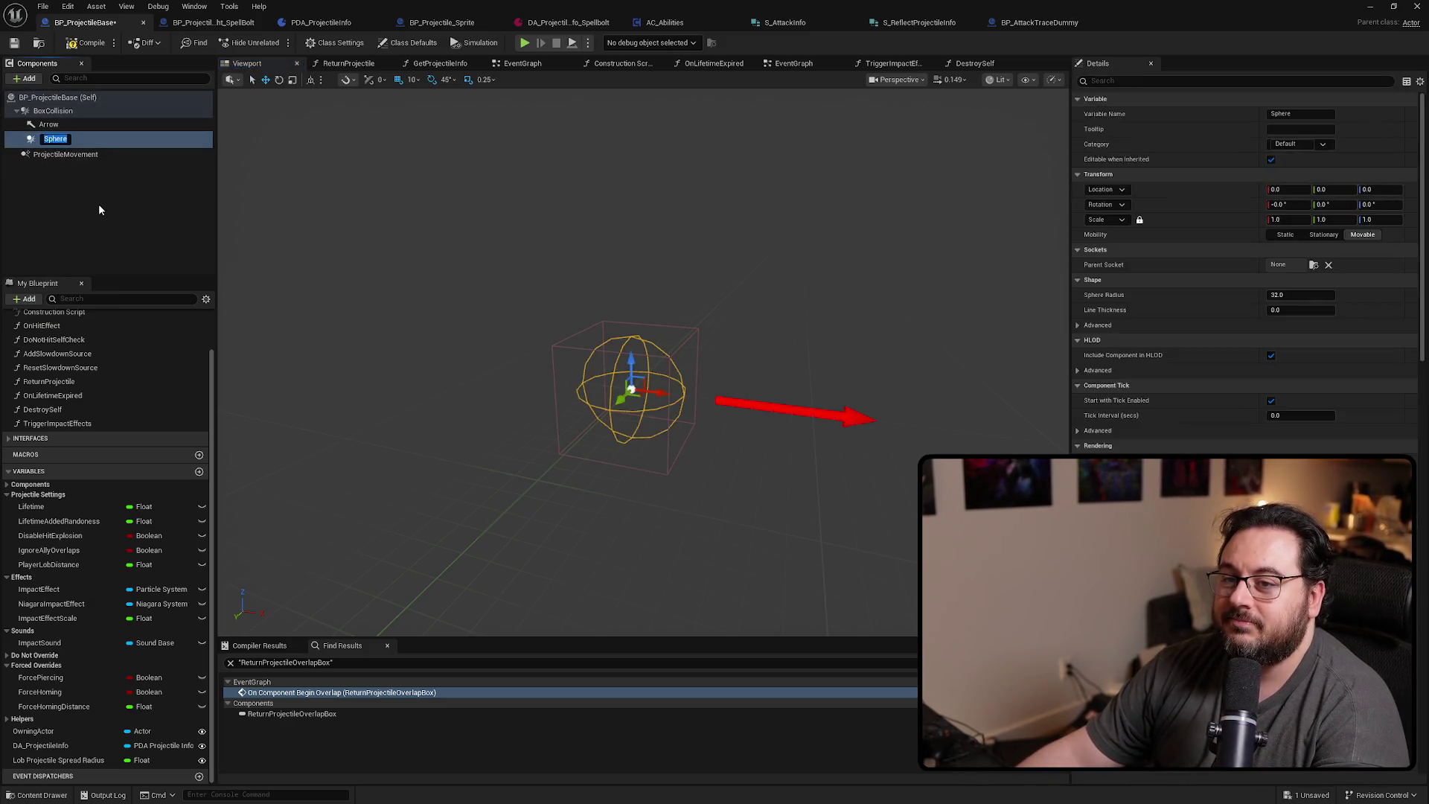
pyautogui.click(99, 203)
pyautogui.moveTo(46, 140); pyautogui.dragTo(53, 111)
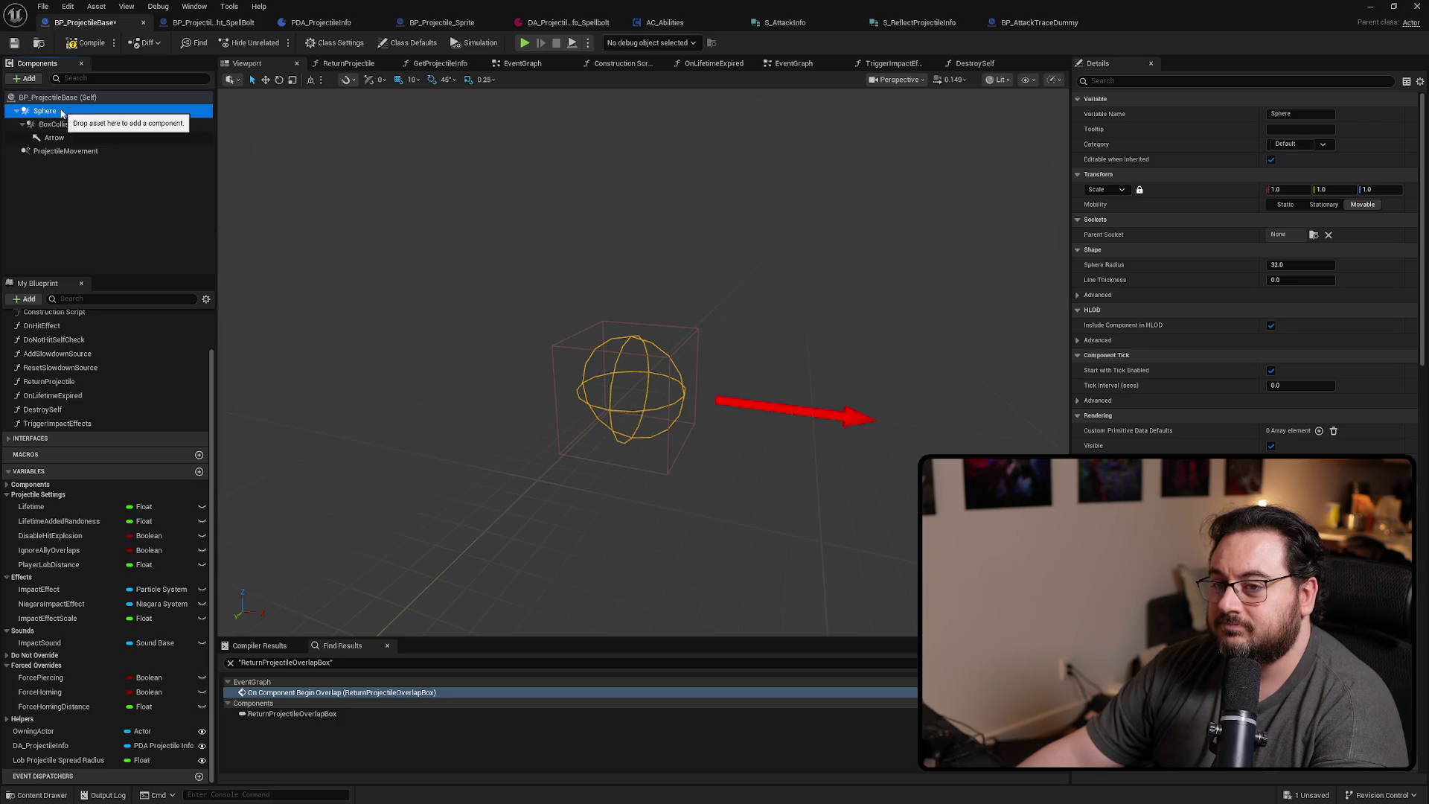
# Open the BoxCollision component's context menu, then dismiss it
pyautogui.click(86, 43)
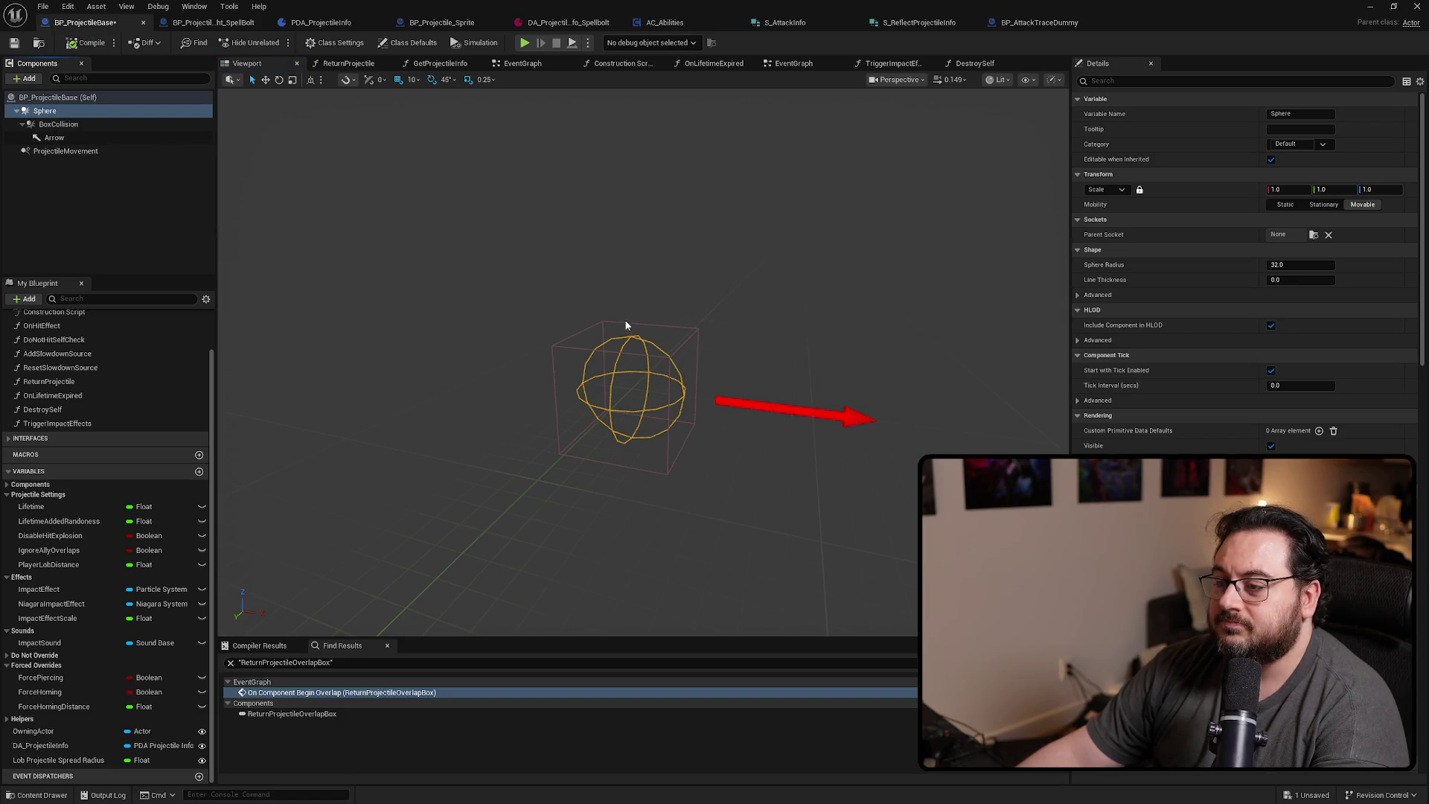
pyautogui.rightClick(59, 128)
pyautogui.moveTo(172, 155)
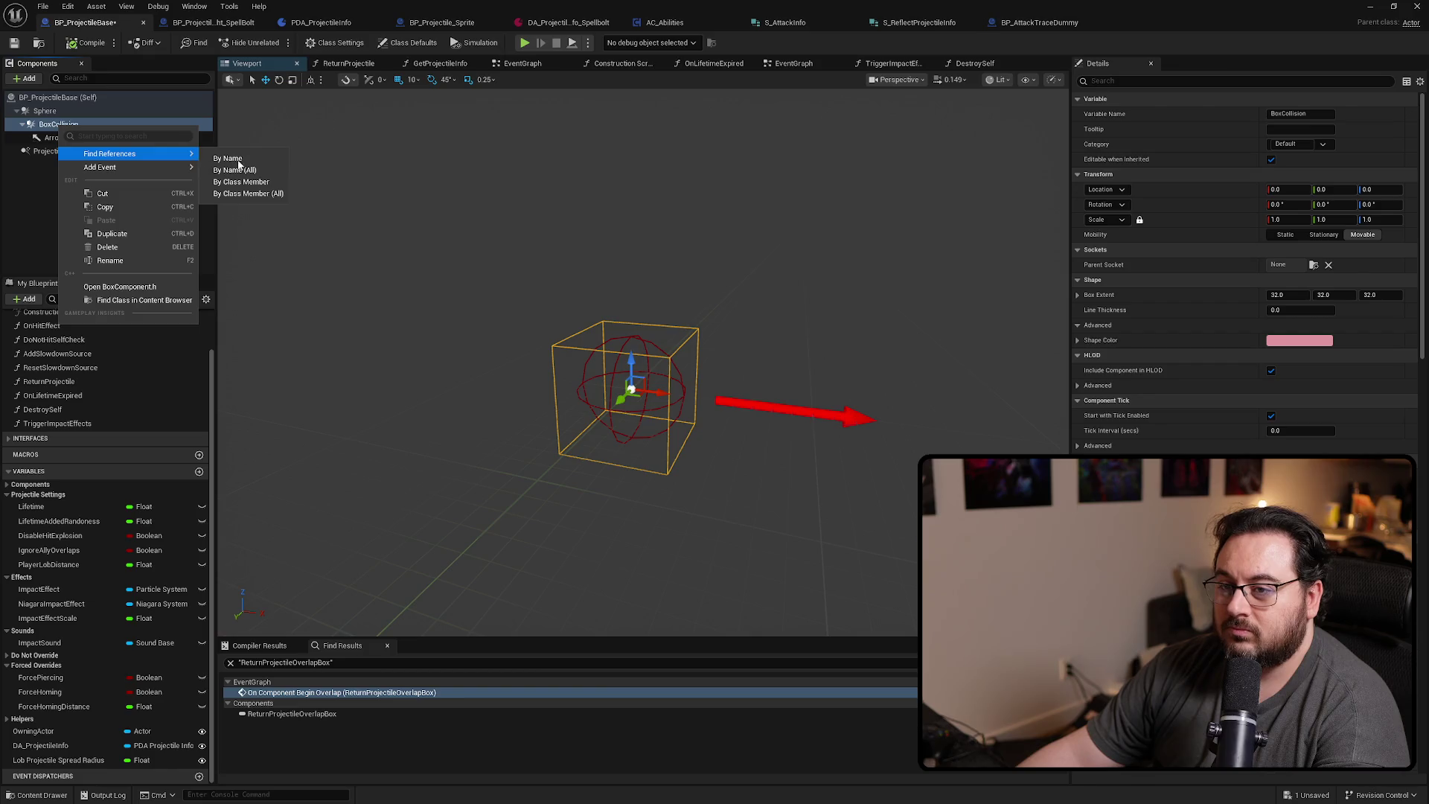
pyautogui.press('Escape')
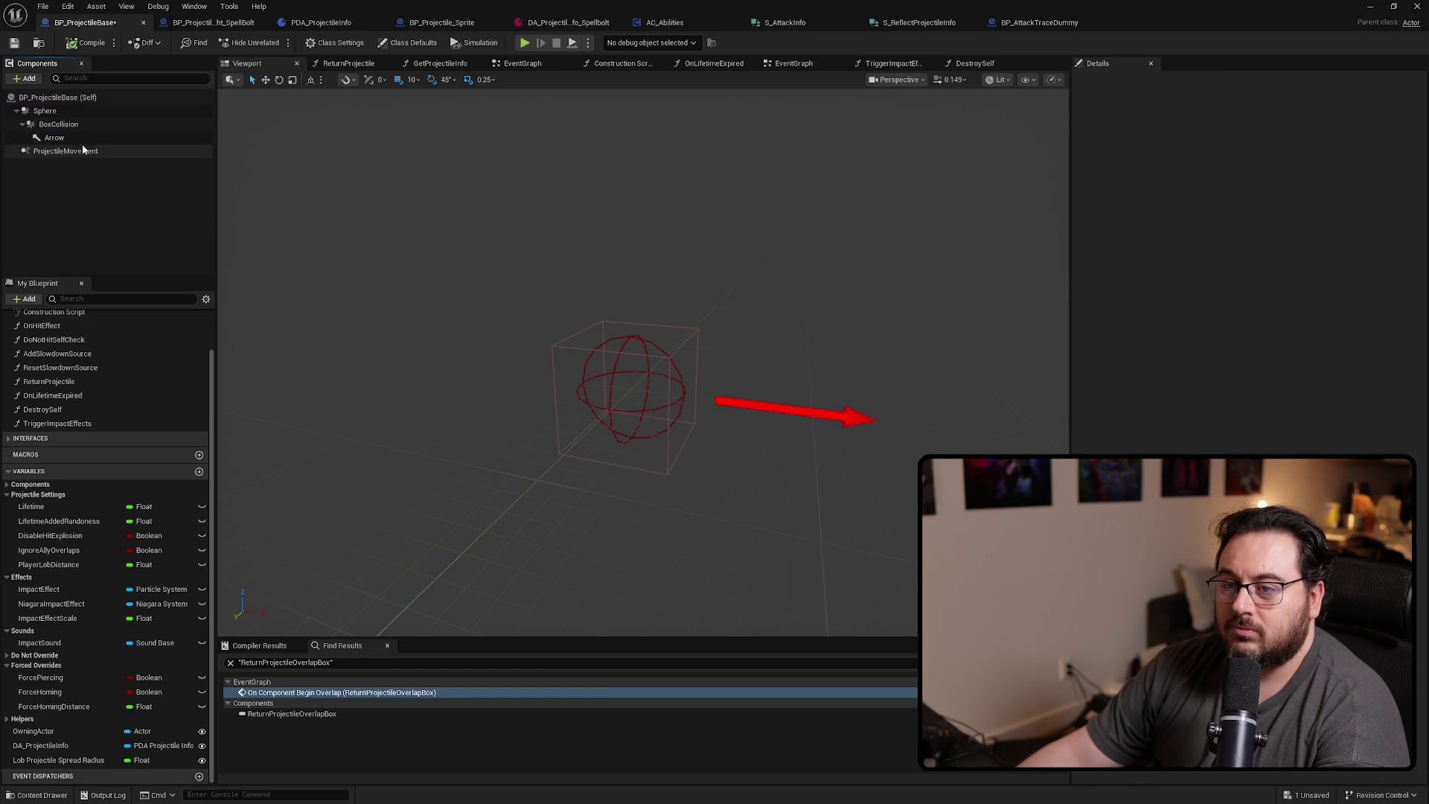
# Find BoxCollision references and replace the first Box Collision getter with a Sphere getter
pyautogui.rightClick(58, 127)
pyautogui.moveTo(144, 152)
pyautogui.click(223, 155)
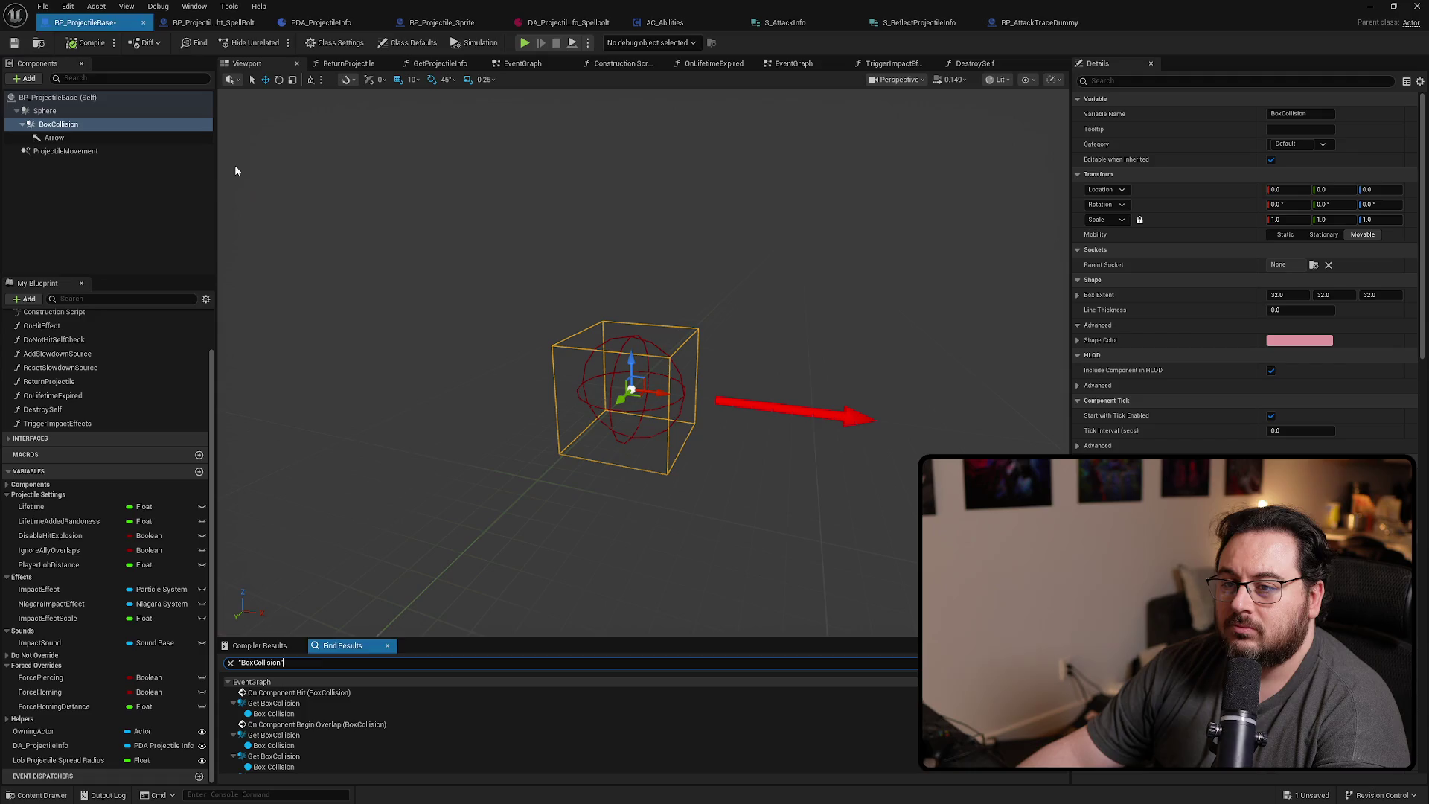
pyautogui.click(260, 704)
pyautogui.doubleClick(260, 704)
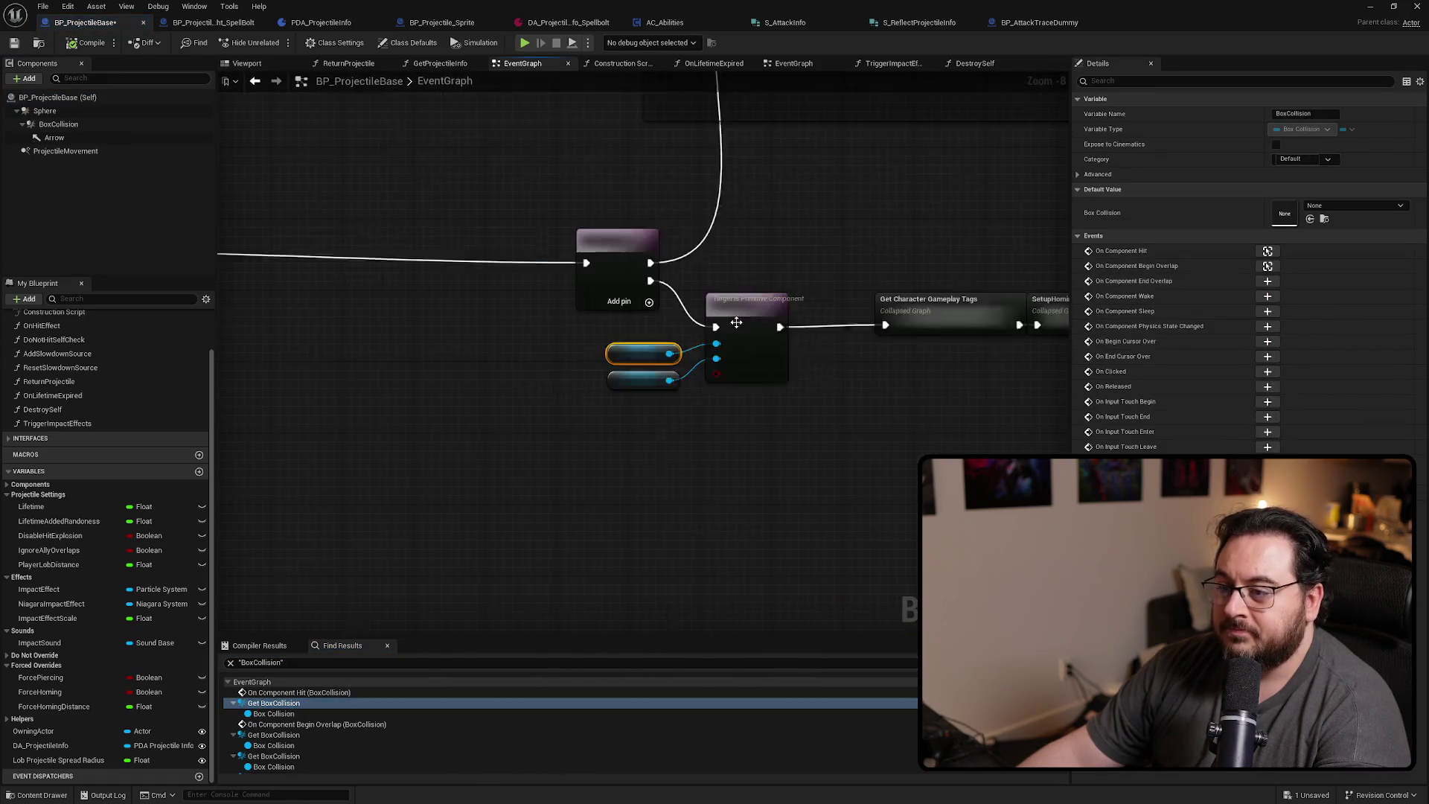
pyautogui.moveTo(45, 111)
pyautogui.mouseDown()
pyautogui.moveTo(605, 323)
pyautogui.moveTo(728, 343)
pyautogui.mouseUp()
pyautogui.press('Delete')
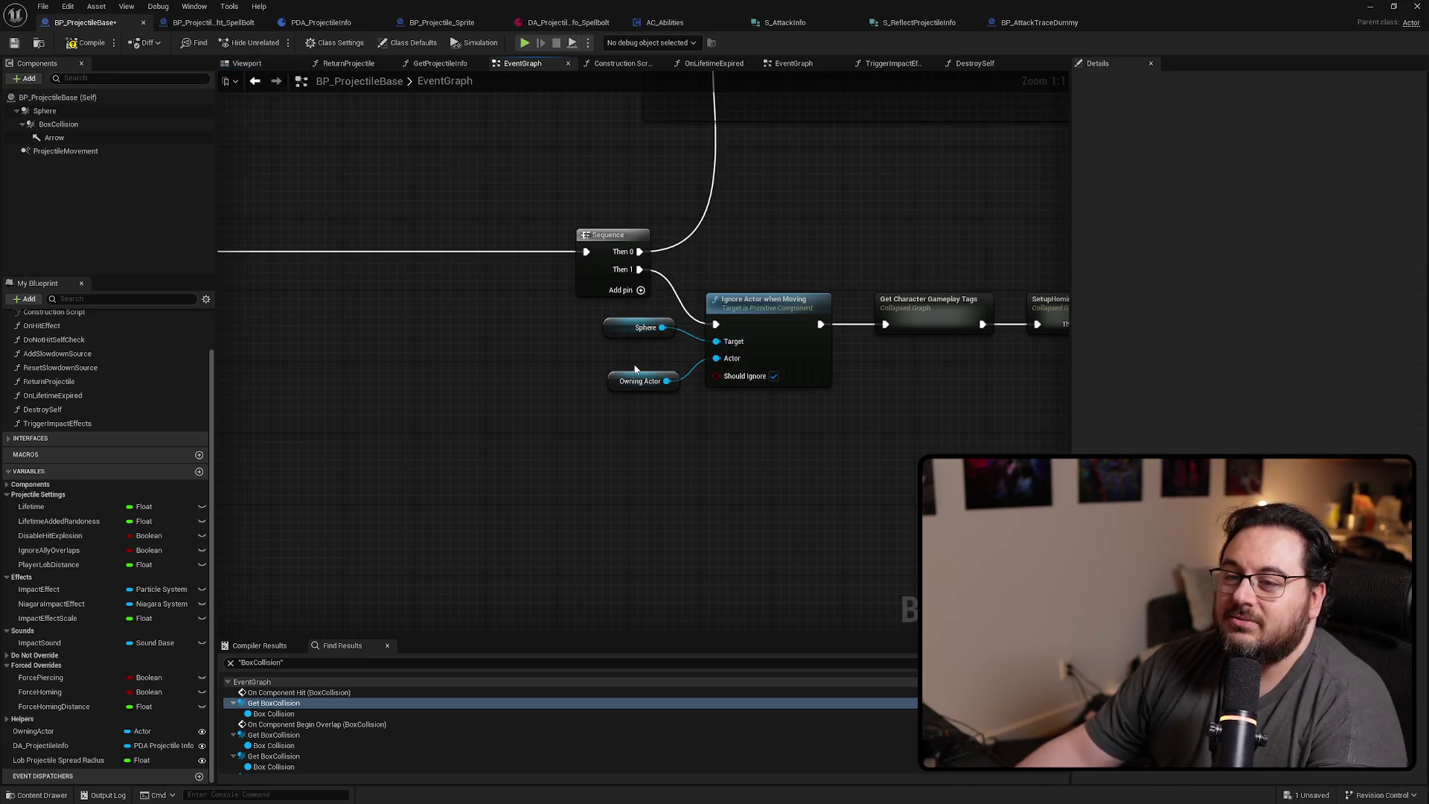
# Rename the Sphere component to SphereCollision
pyautogui.click(61, 118)
pyautogui.press('F2')
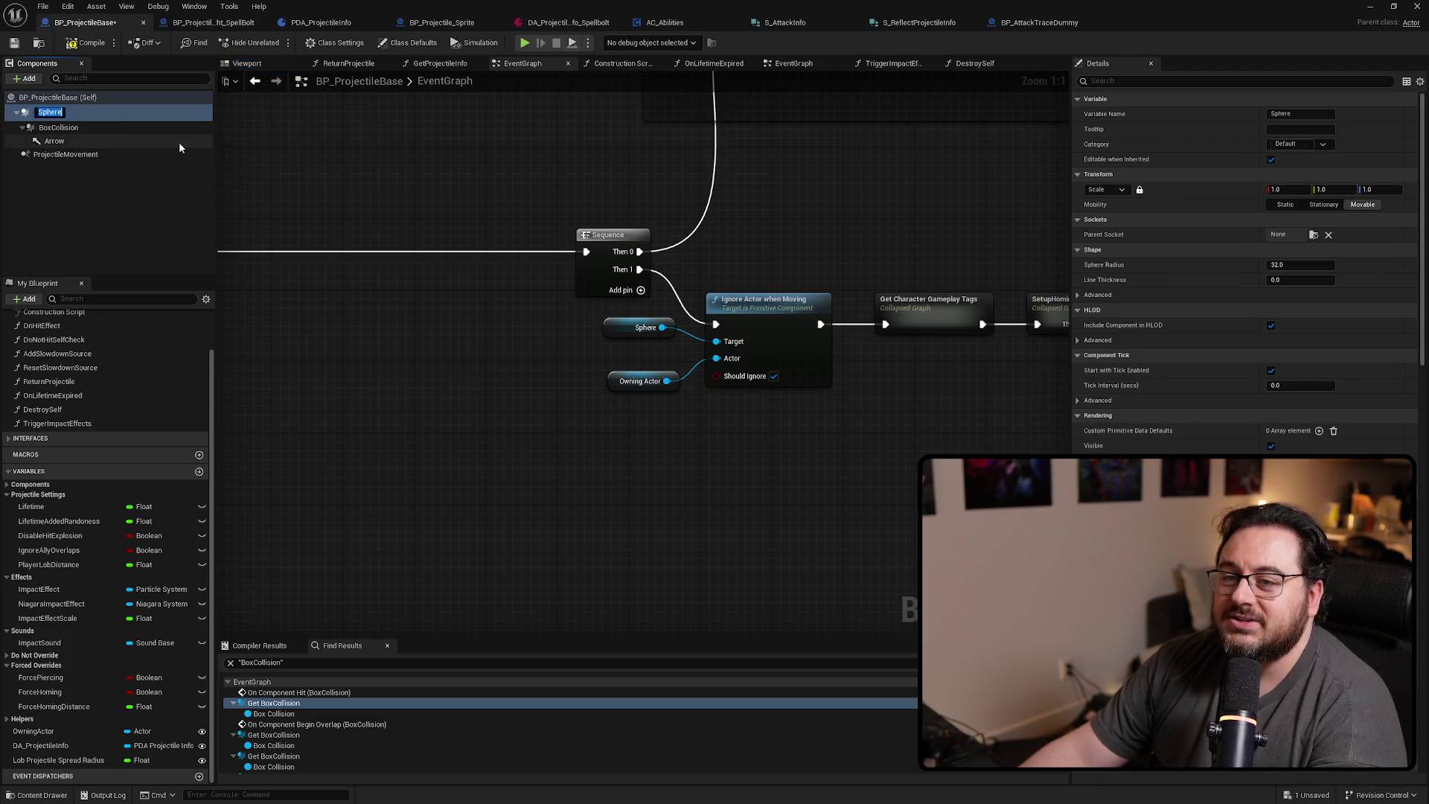
pyautogui.press('End')
pyautogui.write('Coll')
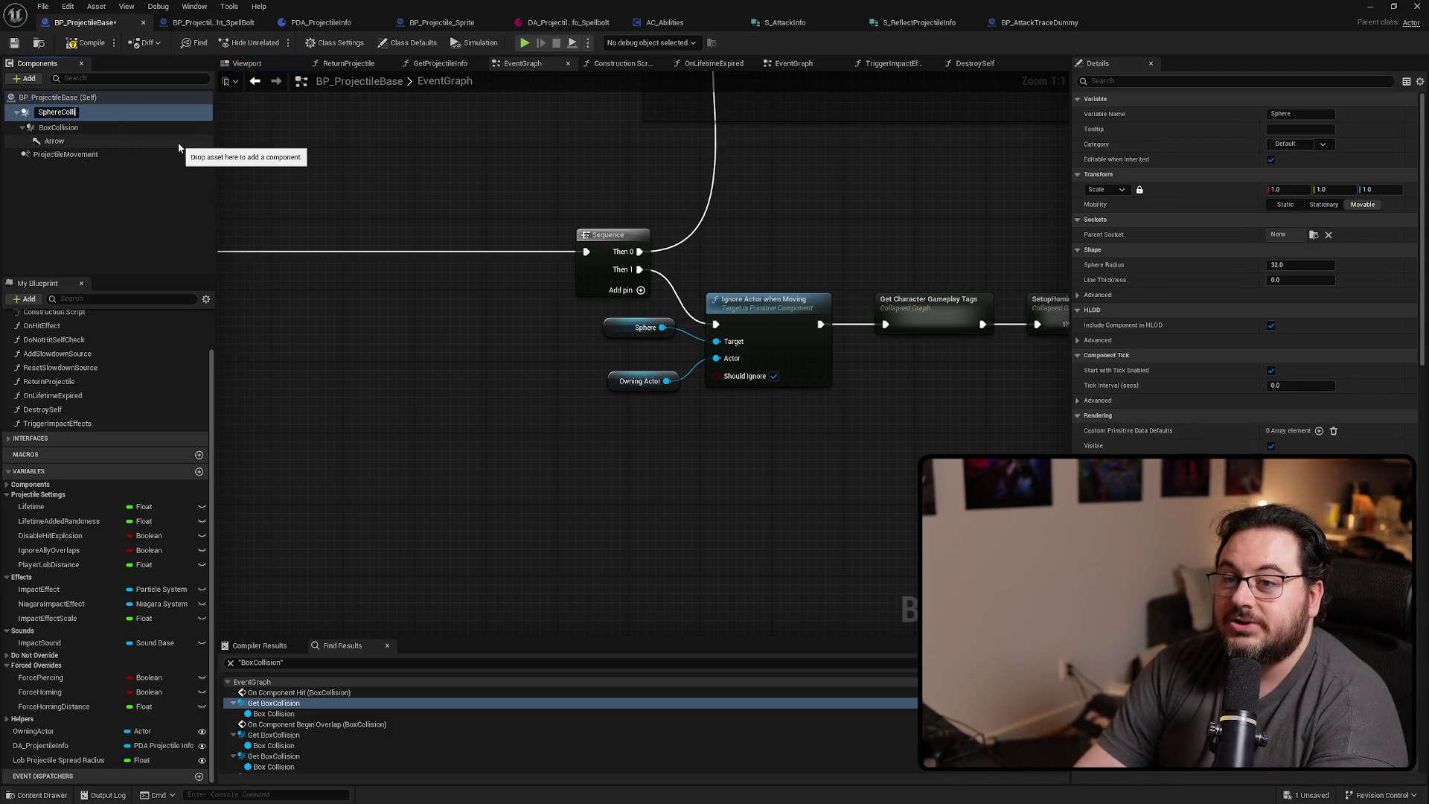
pyautogui.press('Return')
# Paste a Sphere Collision reference at the next BoxCollision usage in the graph
pyautogui.click(628, 334)
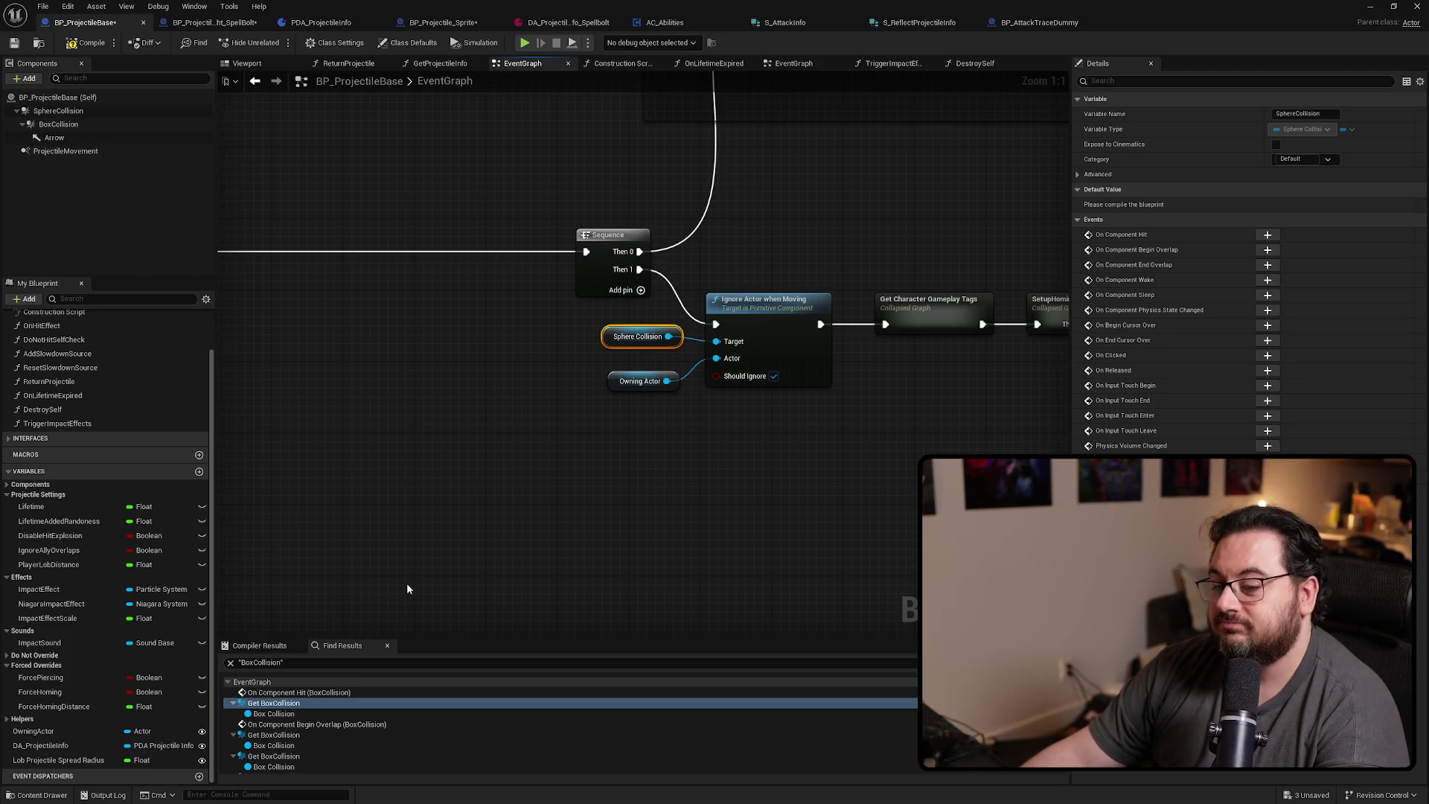
pyautogui.click(283, 737)
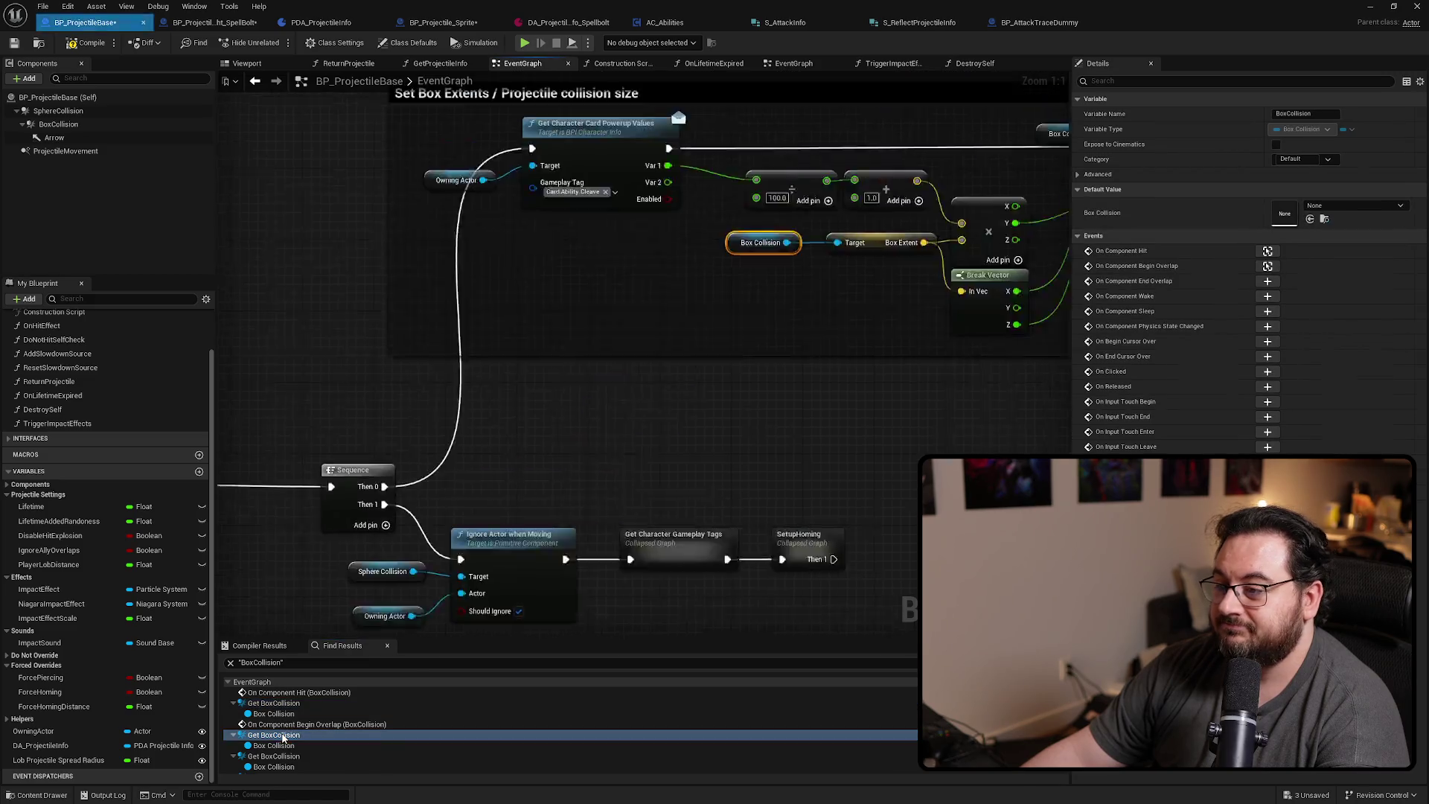
pyautogui.hotkey('ctrl', 'v')
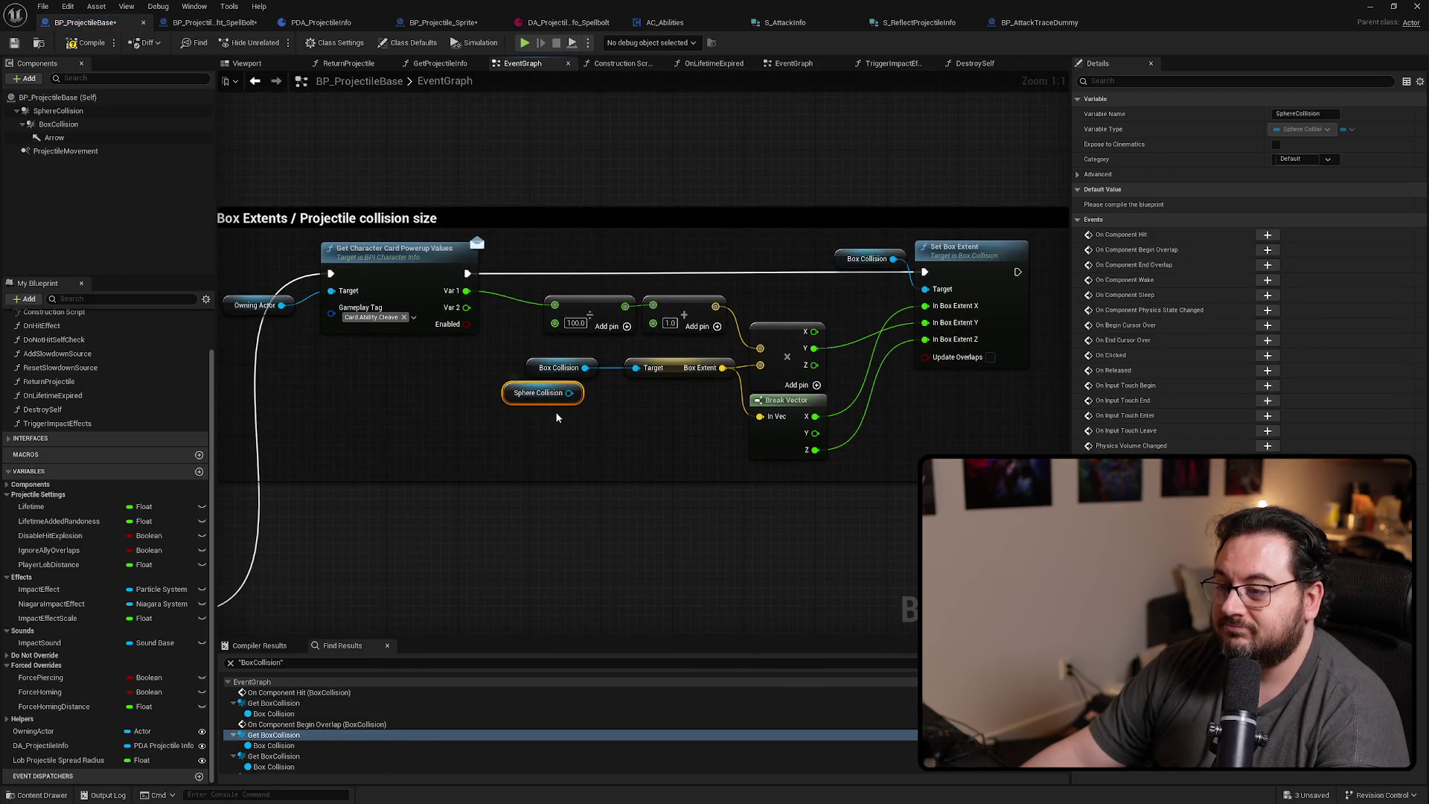
# Rearrange the math nodes and delete the old Box Extent nodes
pyautogui.scroll(-2, 566, 413)
pyautogui.moveTo(585, 418); pyautogui.dragTo(593, 411)
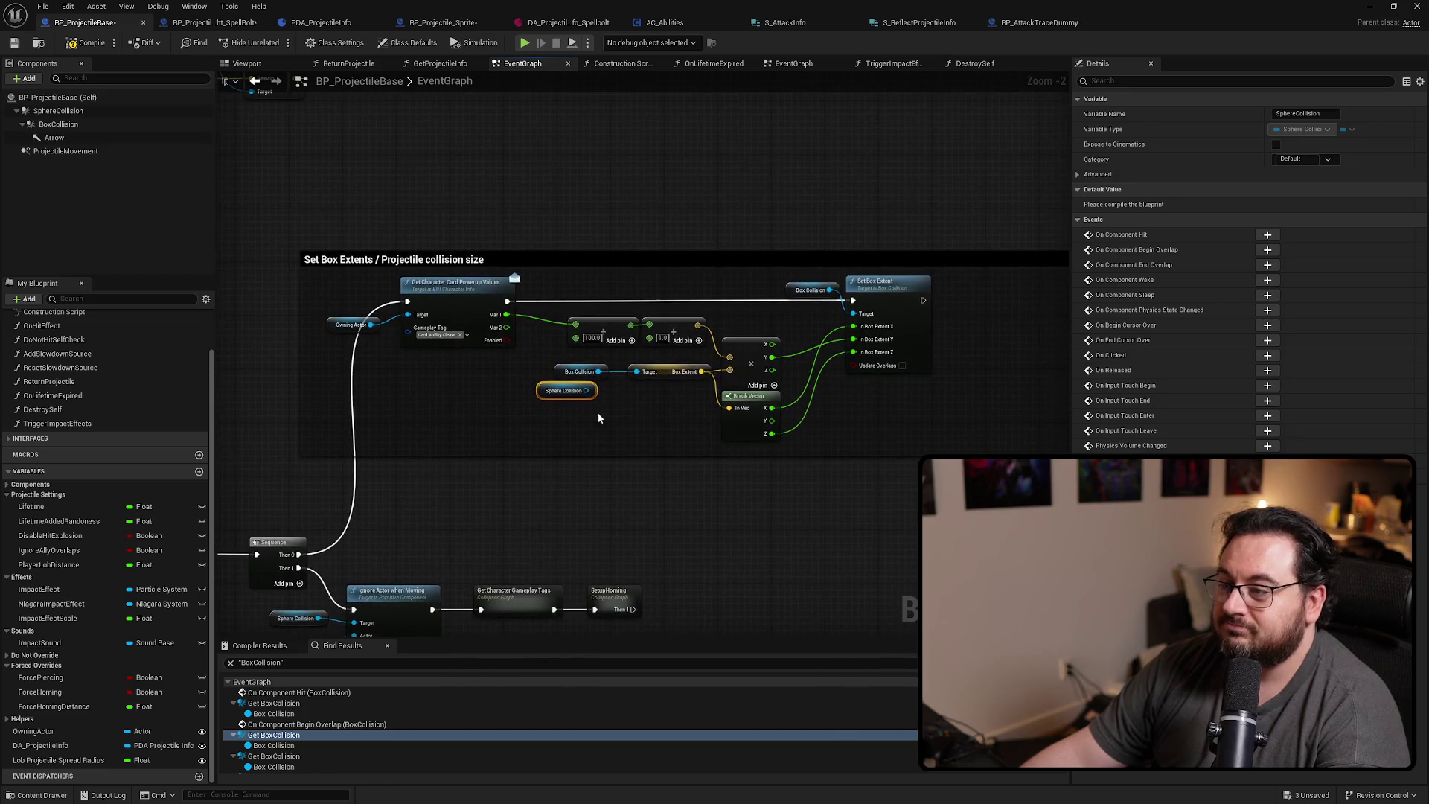
pyautogui.scroll(2, 537, 323)
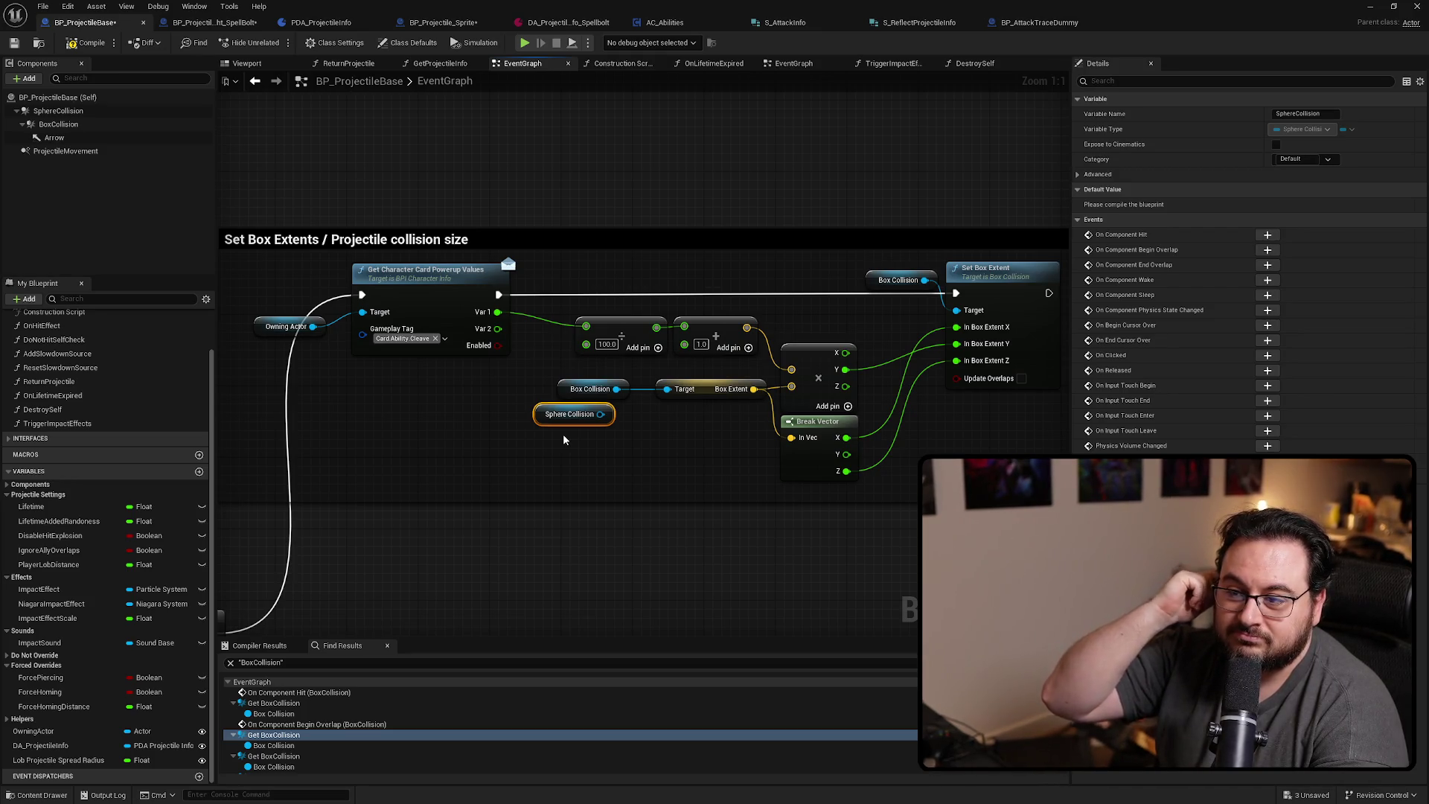
pyautogui.moveTo(576, 427)
pyautogui.mouseDown()
pyautogui.moveTo(451, 427)
pyautogui.moveTo(538, 445)
pyautogui.moveTo(913, 290)
pyautogui.mouseUp()
pyautogui.scroll(-1, 451, 427)
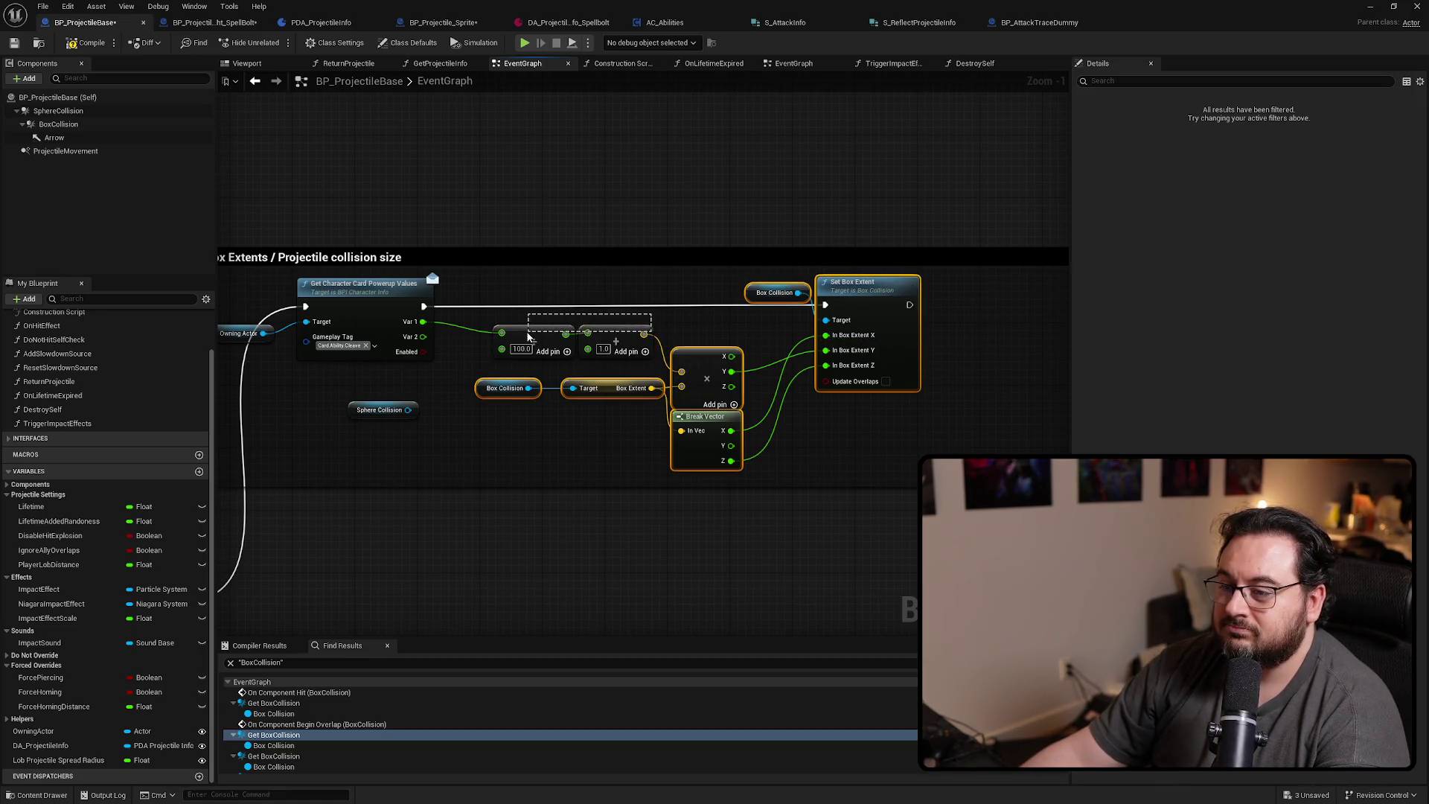
pyautogui.moveTo(625, 330); pyautogui.dragTo(613, 329)
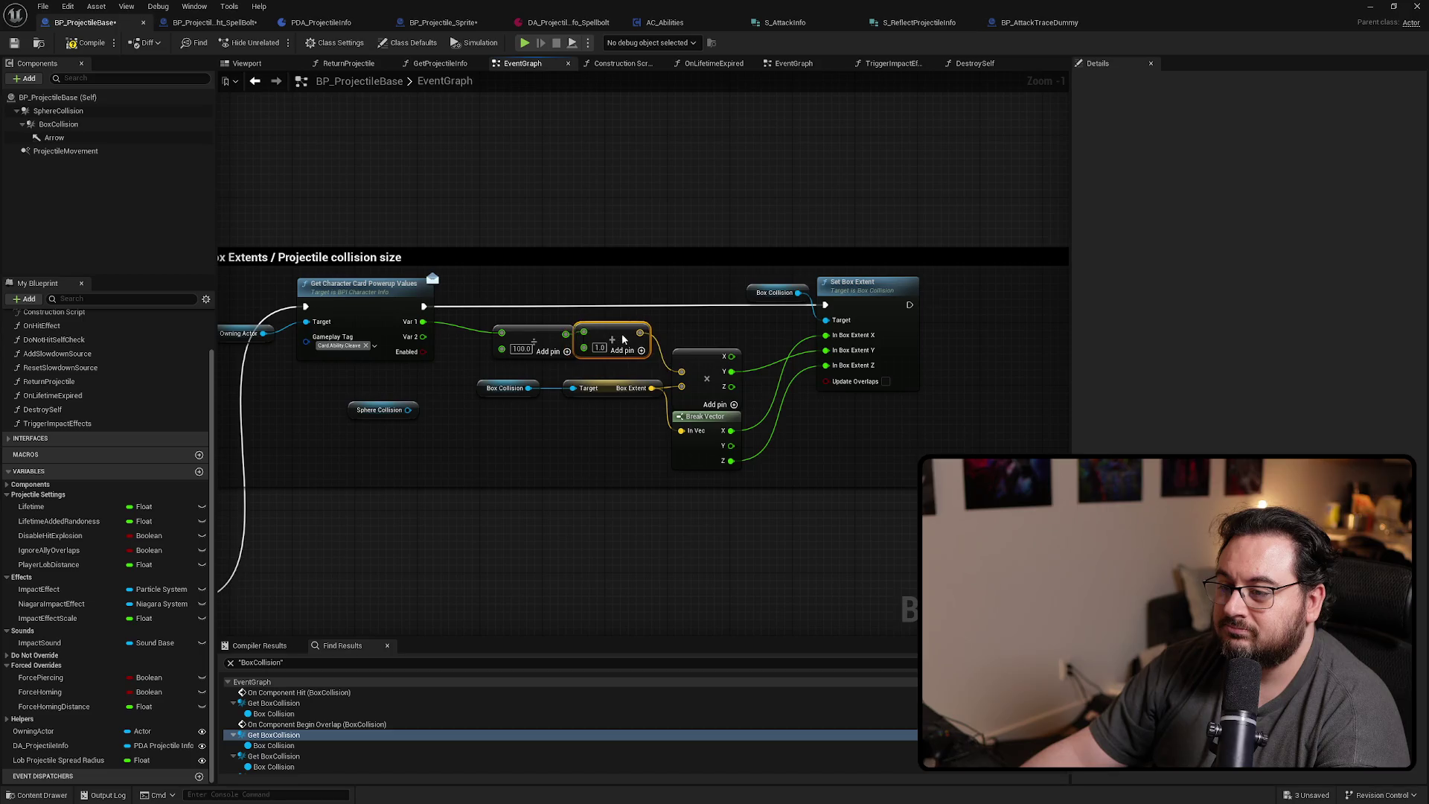
pyautogui.moveTo(647, 339); pyautogui.dragTo(608, 339)
pyautogui.moveTo(977, 283); pyautogui.dragTo(690, 450)
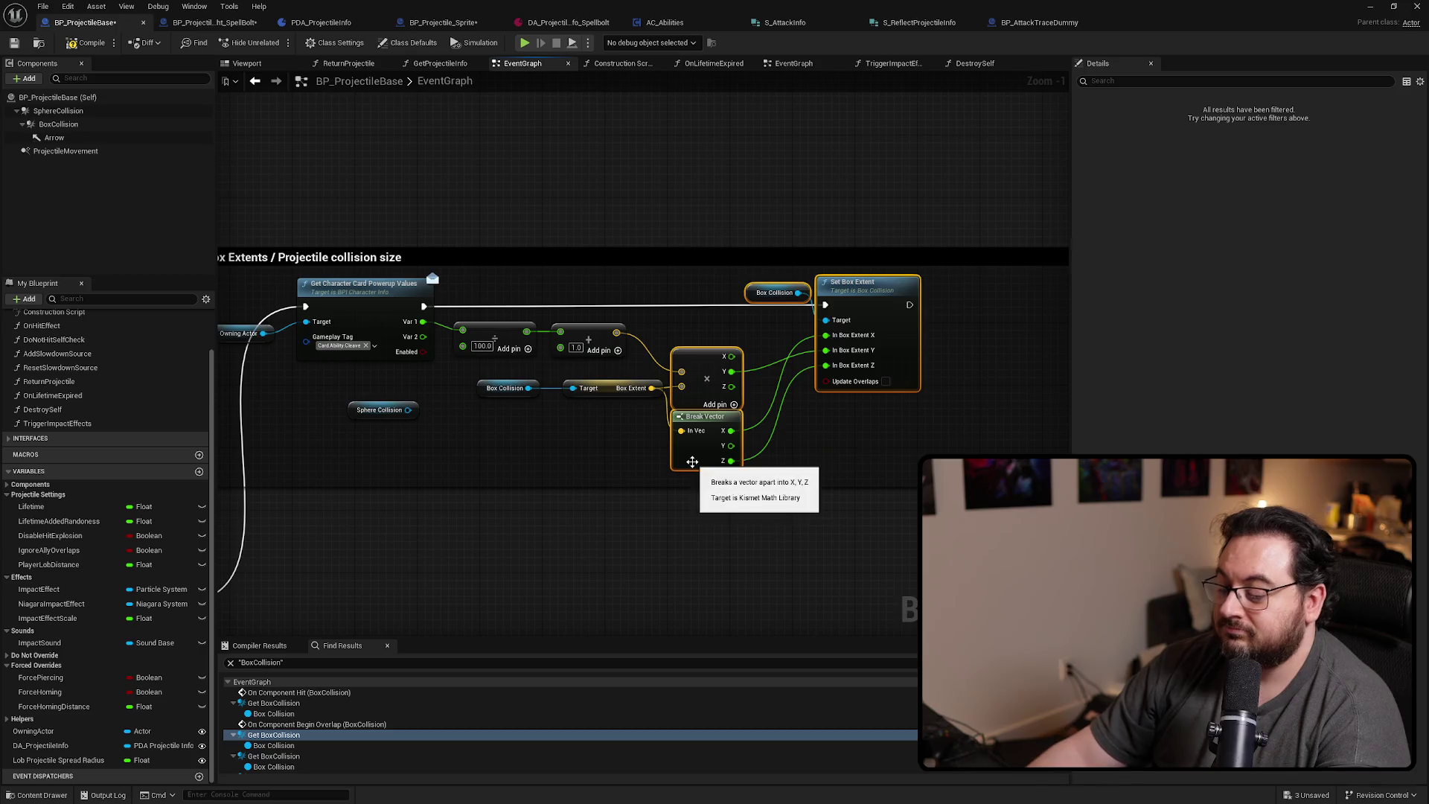
pyautogui.moveTo(566, 393); pyautogui.dragTo(567, 391)
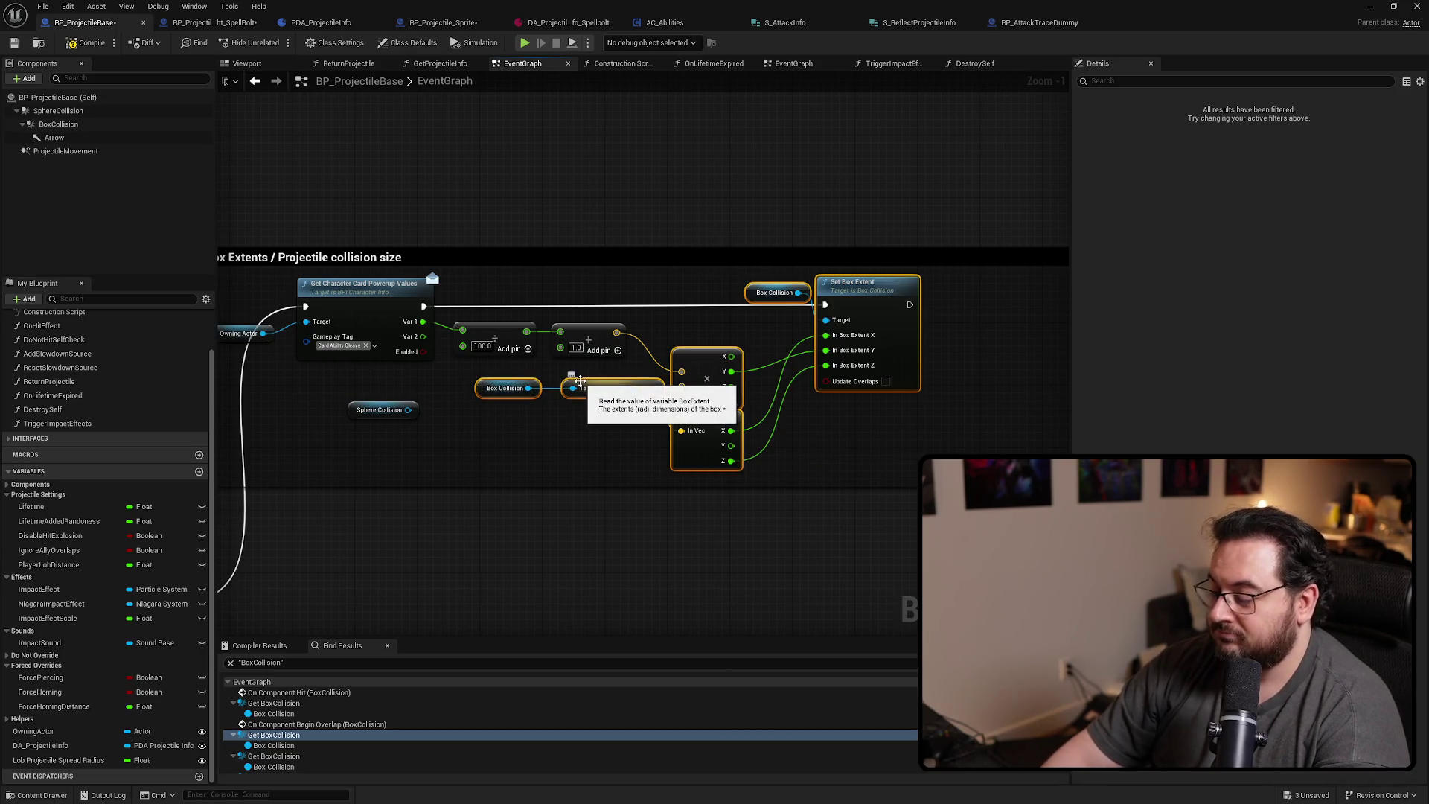
pyautogui.press('Delete')
# Add Get Sphere Radius and Set Sphere Radius nodes from Sphere Collision
pyautogui.moveTo(365, 412)
pyautogui.mouseDown()
pyautogui.moveTo(473, 392)
pyautogui.moveTo(595, 407)
pyautogui.mouseUp()
pyautogui.write('get spher')
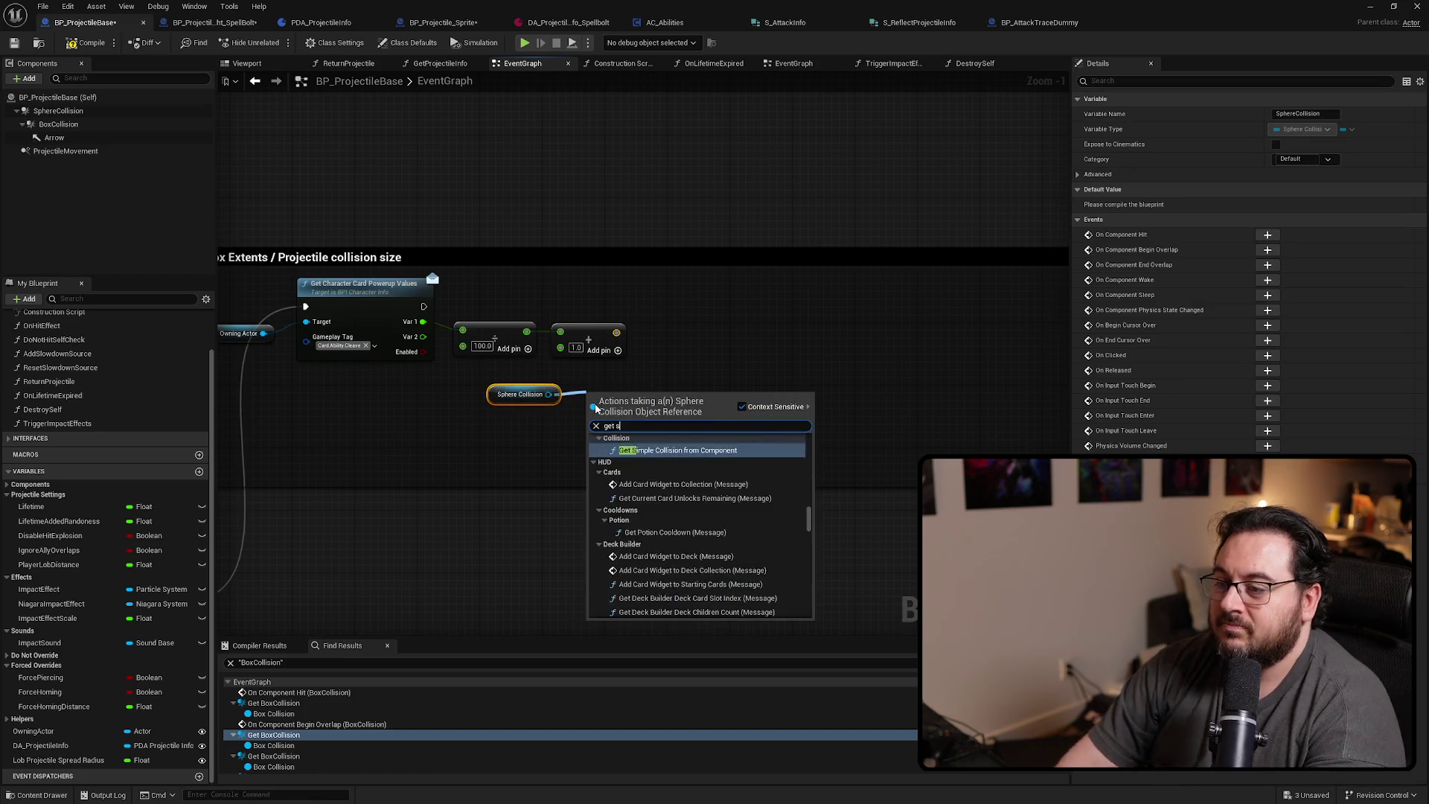
pyautogui.press('Down')
pyautogui.press('Down')
pyautogui.press('Down')
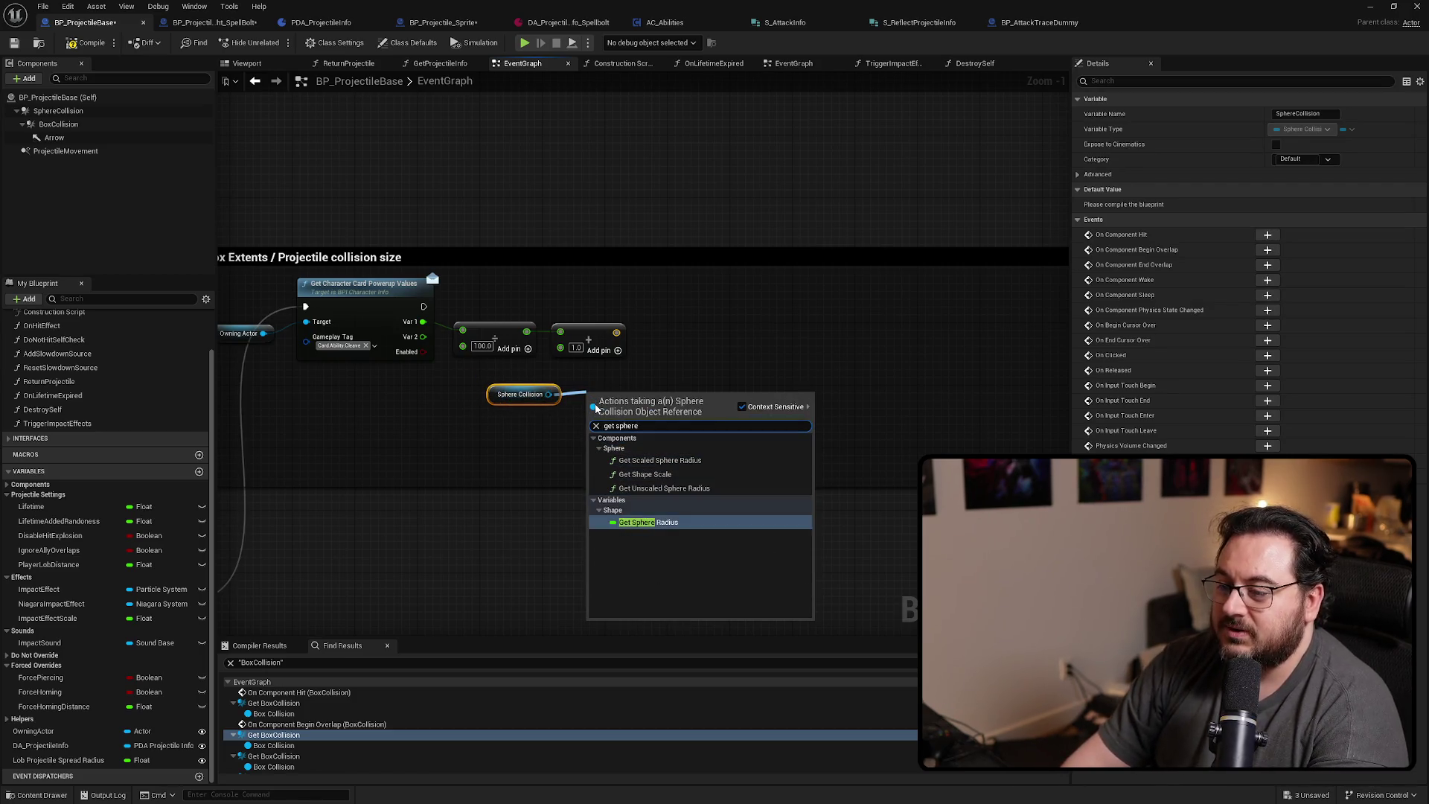
pyautogui.press('Return')
pyautogui.moveTo(548, 395)
pyautogui.mouseDown()
pyautogui.moveTo(692, 300)
pyautogui.moveTo(695, 320)
pyautogui.mouseUp()
pyautogui.write('set sphere')
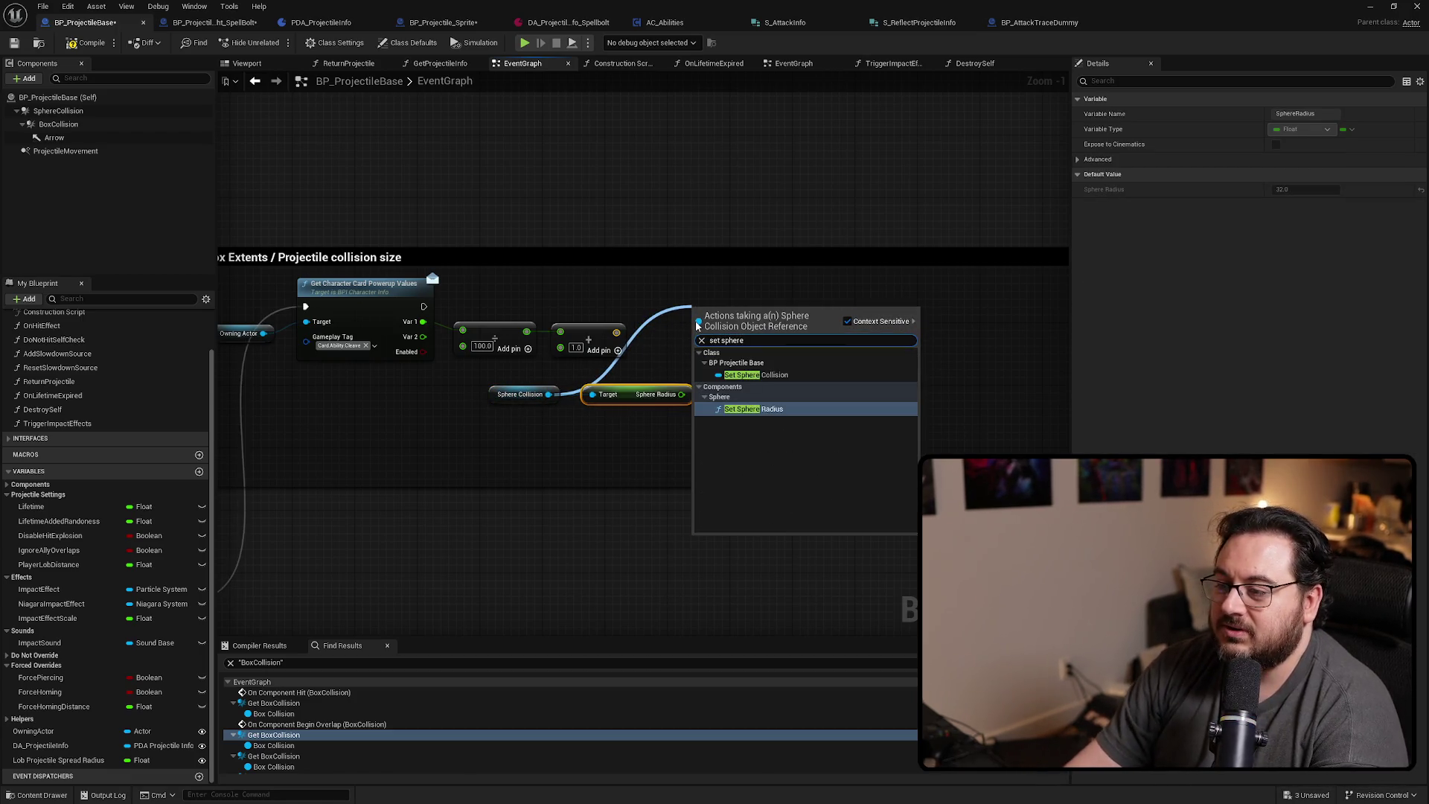
pyautogui.press('Return')
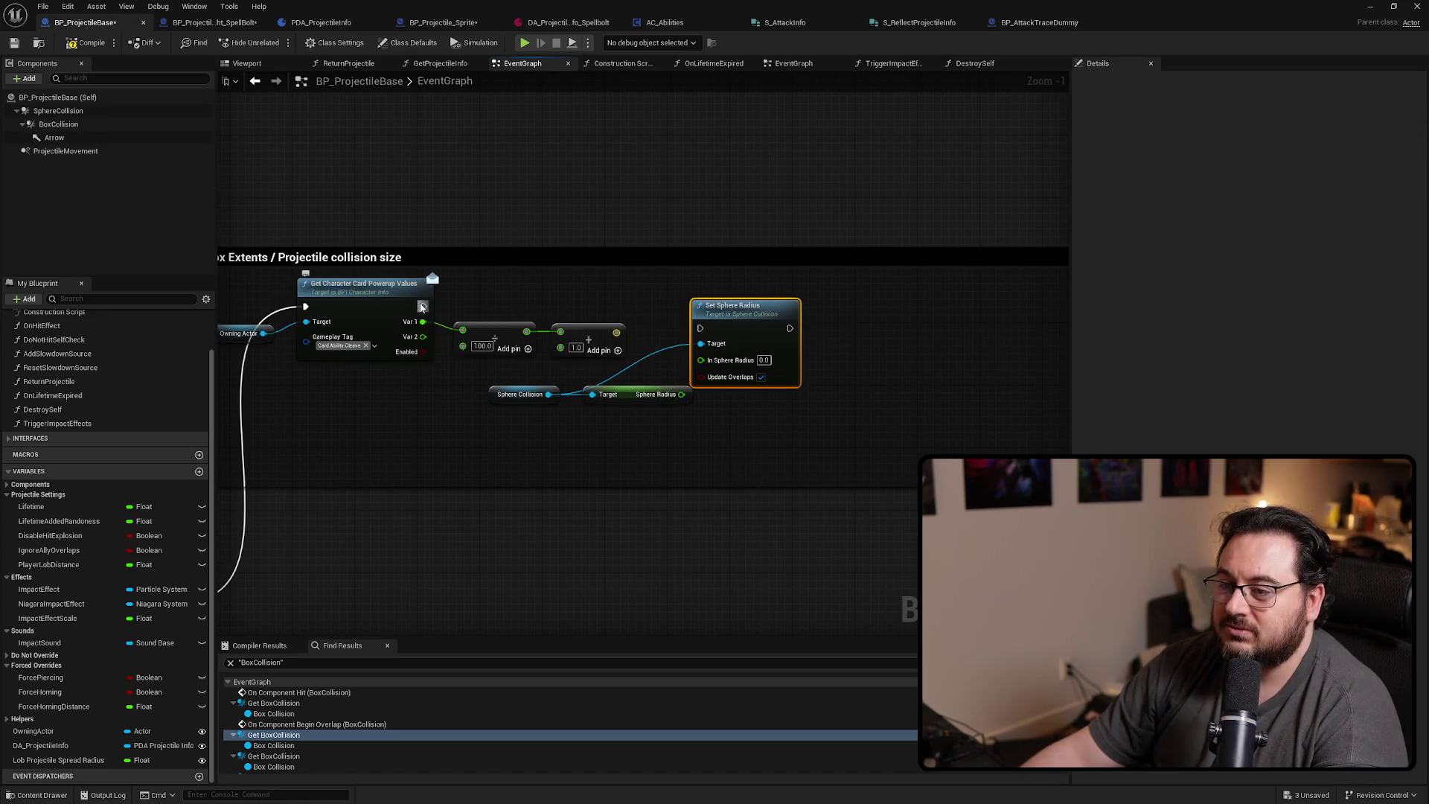
# Run Set Sphere Radius after the powerup values and feed it a Multiply on the float Add result
pyautogui.moveTo(424, 306)
pyautogui.mouseDown()
pyautogui.moveTo(718, 319)
pyautogui.moveTo(699, 328)
pyautogui.moveTo(765, 307)
pyautogui.mouseUp()
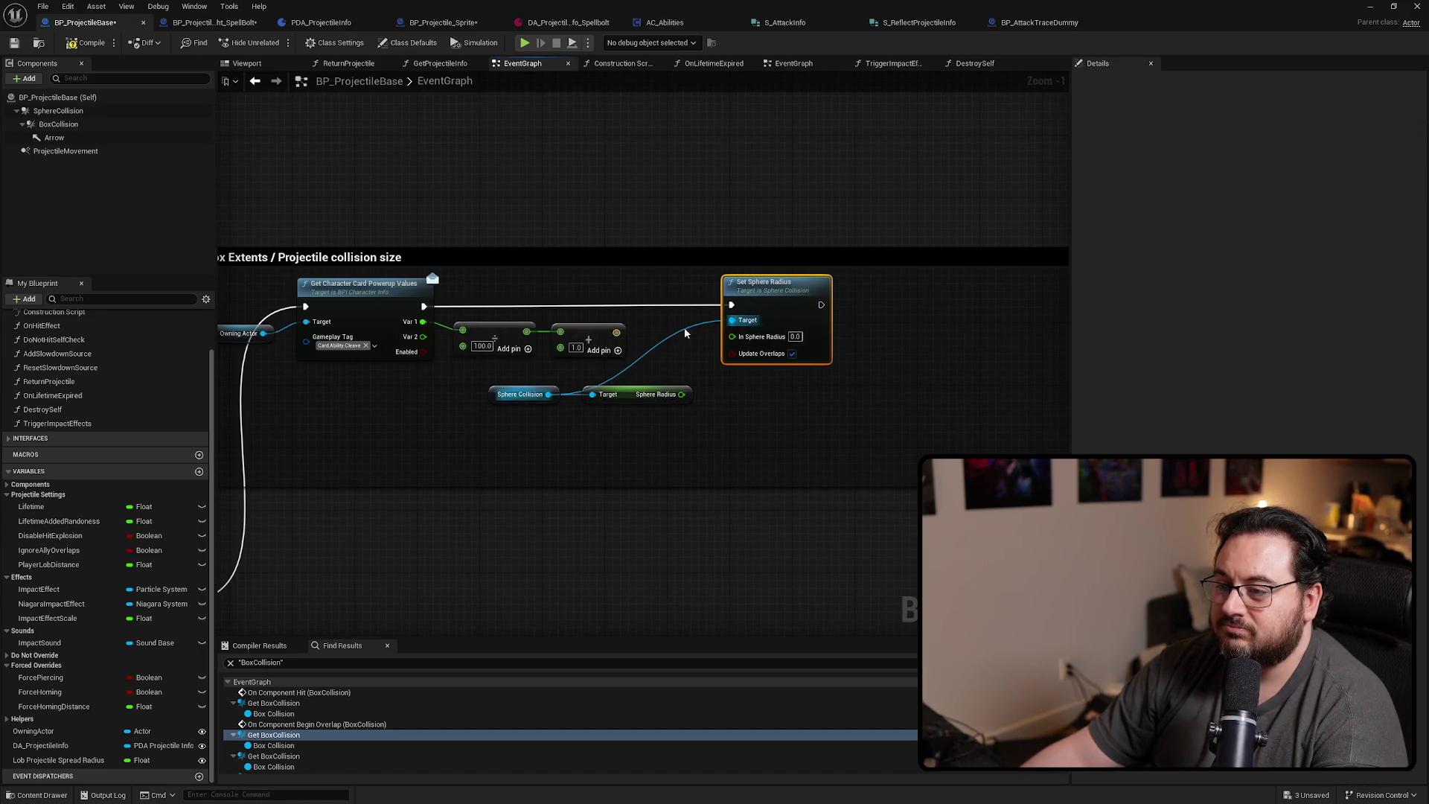
pyautogui.rightClick(616, 333)
pyautogui.click(670, 501)
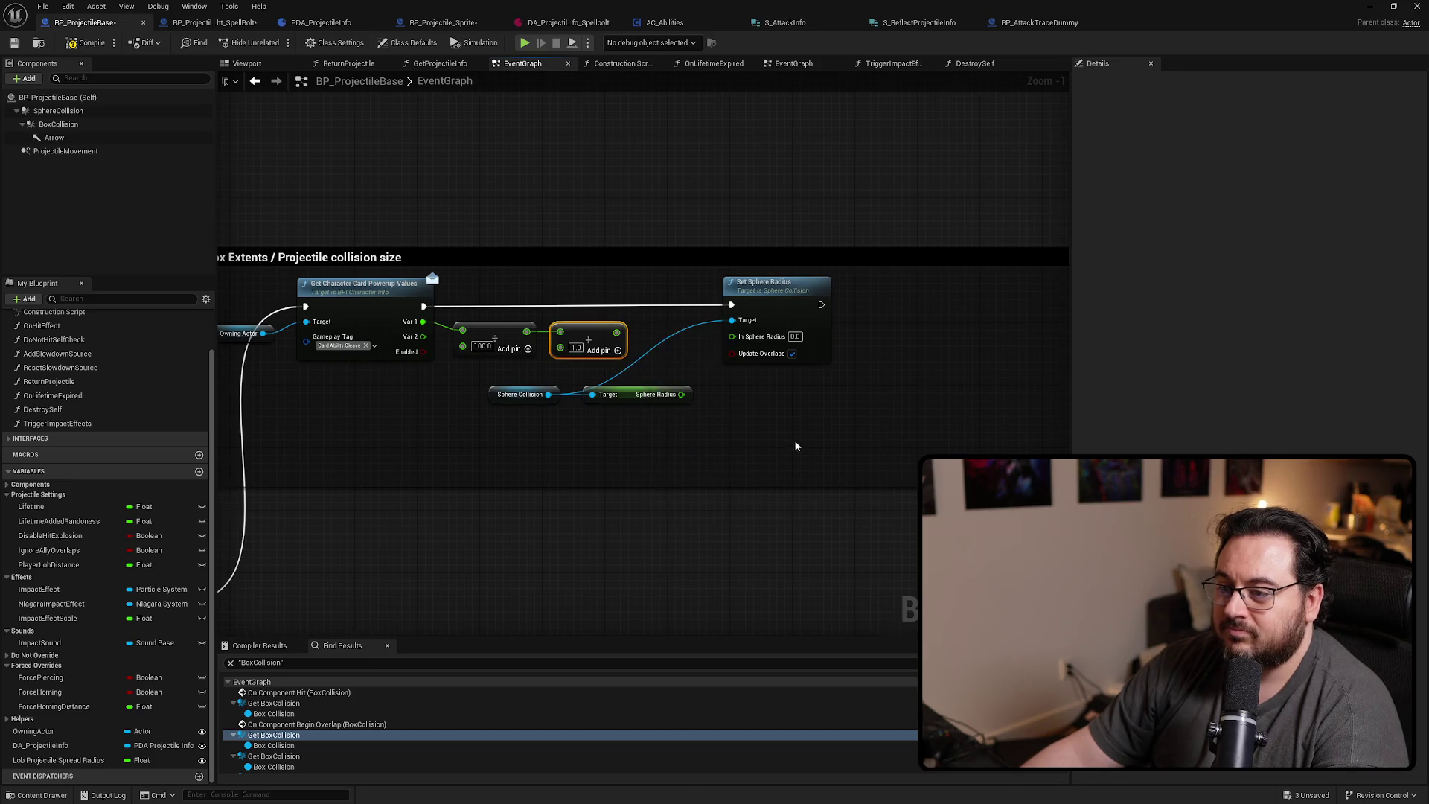
pyautogui.scroll(1, 628, 316)
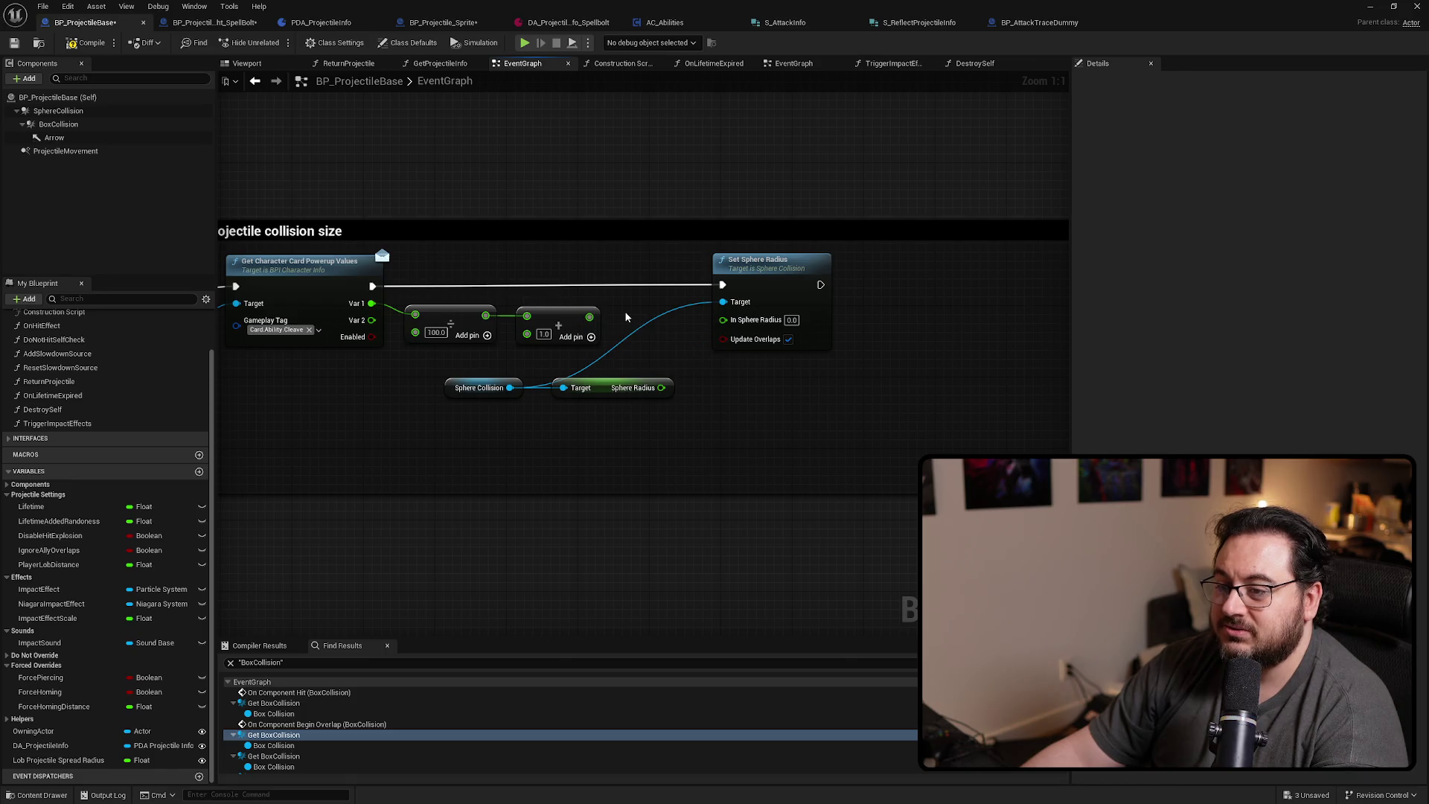
pyautogui.moveTo(587, 317); pyautogui.dragTo(629, 318)
pyautogui.write('multiply')
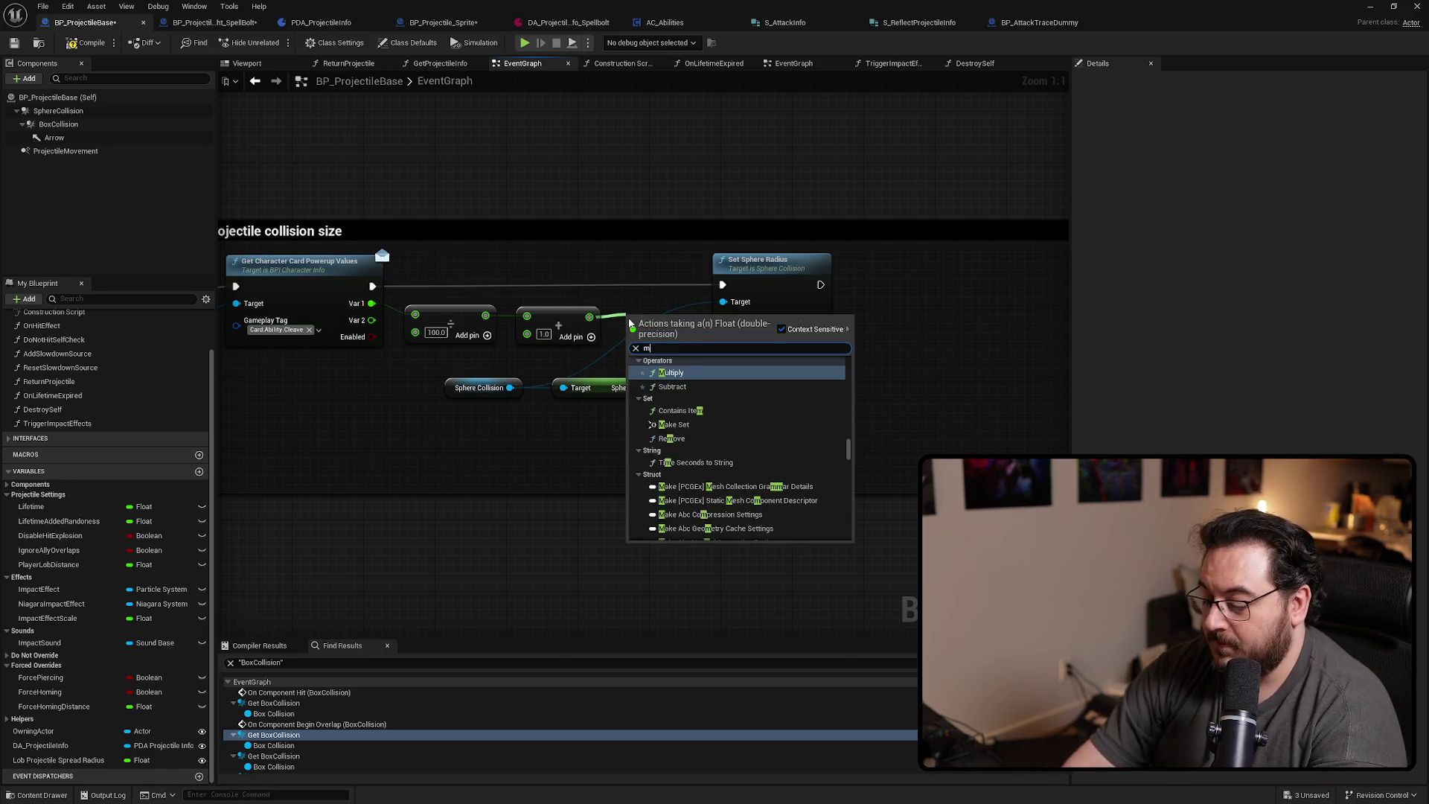
pyautogui.press('Return')
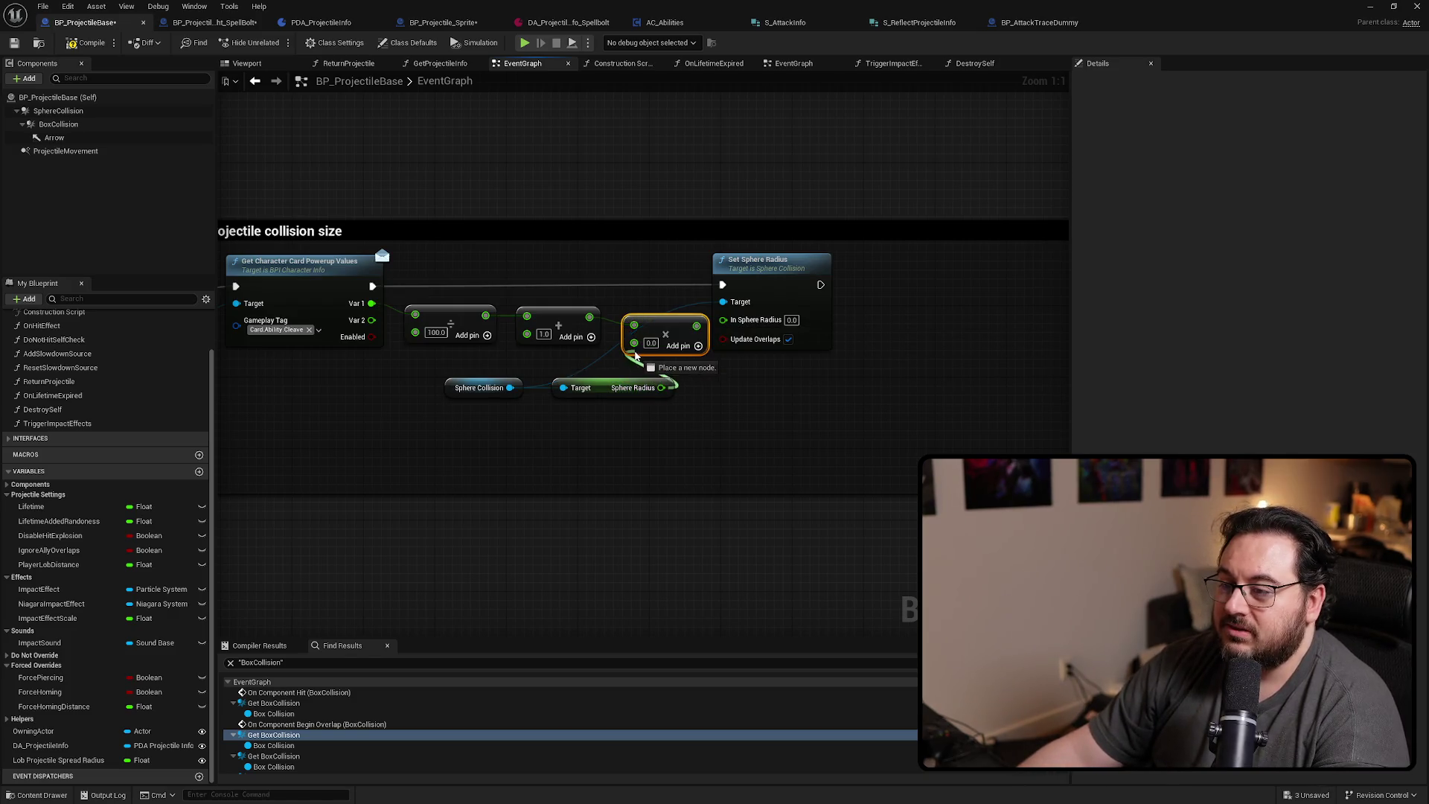
pyautogui.moveTo(688, 325); pyautogui.dragTo(728, 322)
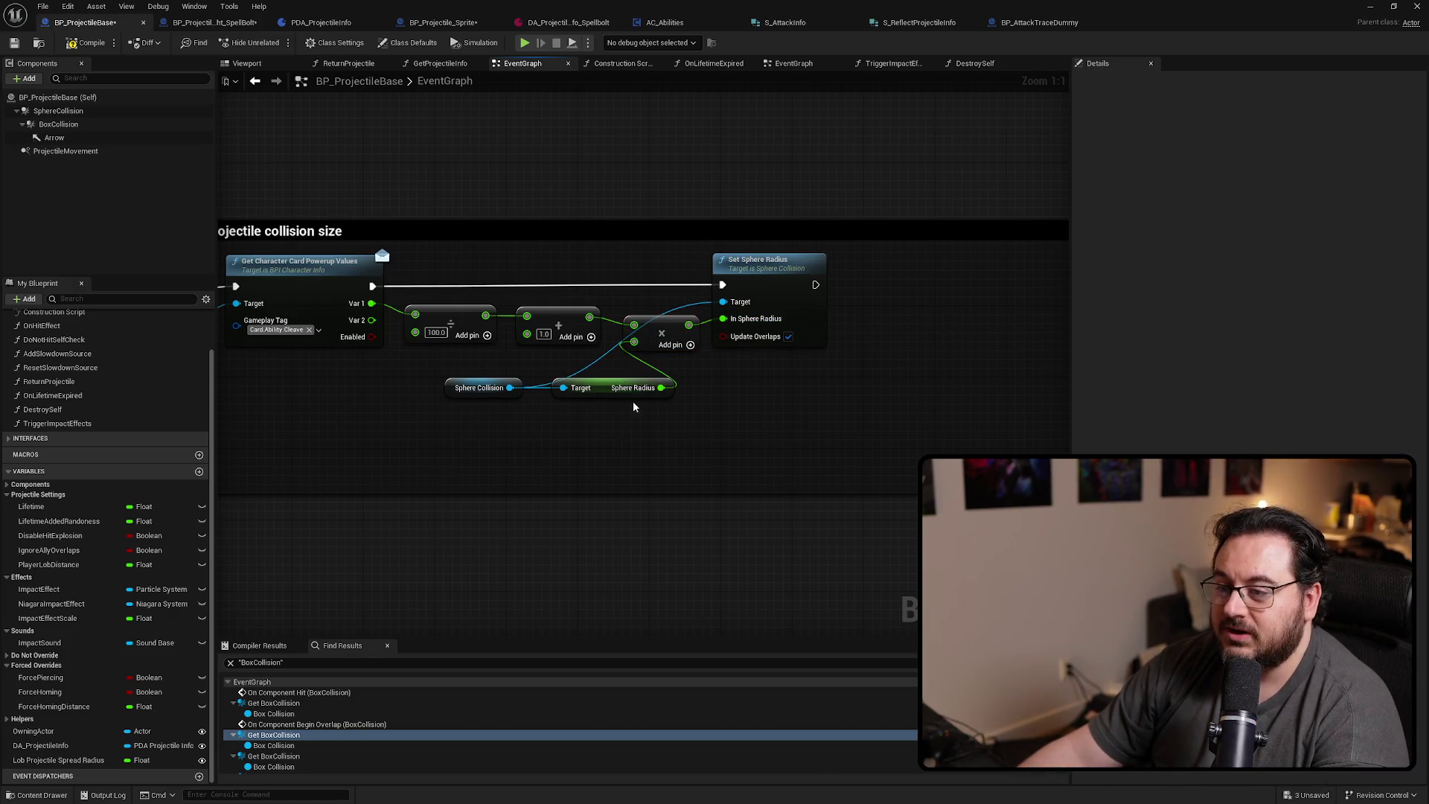
# Place the sphere getters above the math chain and multiply Sphere Radius by the Add result
pyautogui.moveTo(634, 407); pyautogui.dragTo(495, 374)
pyautogui.moveTo(604, 396)
pyautogui.mouseDown()
pyautogui.moveTo(605, 271)
pyautogui.moveTo(580, 265)
pyautogui.mouseUp()
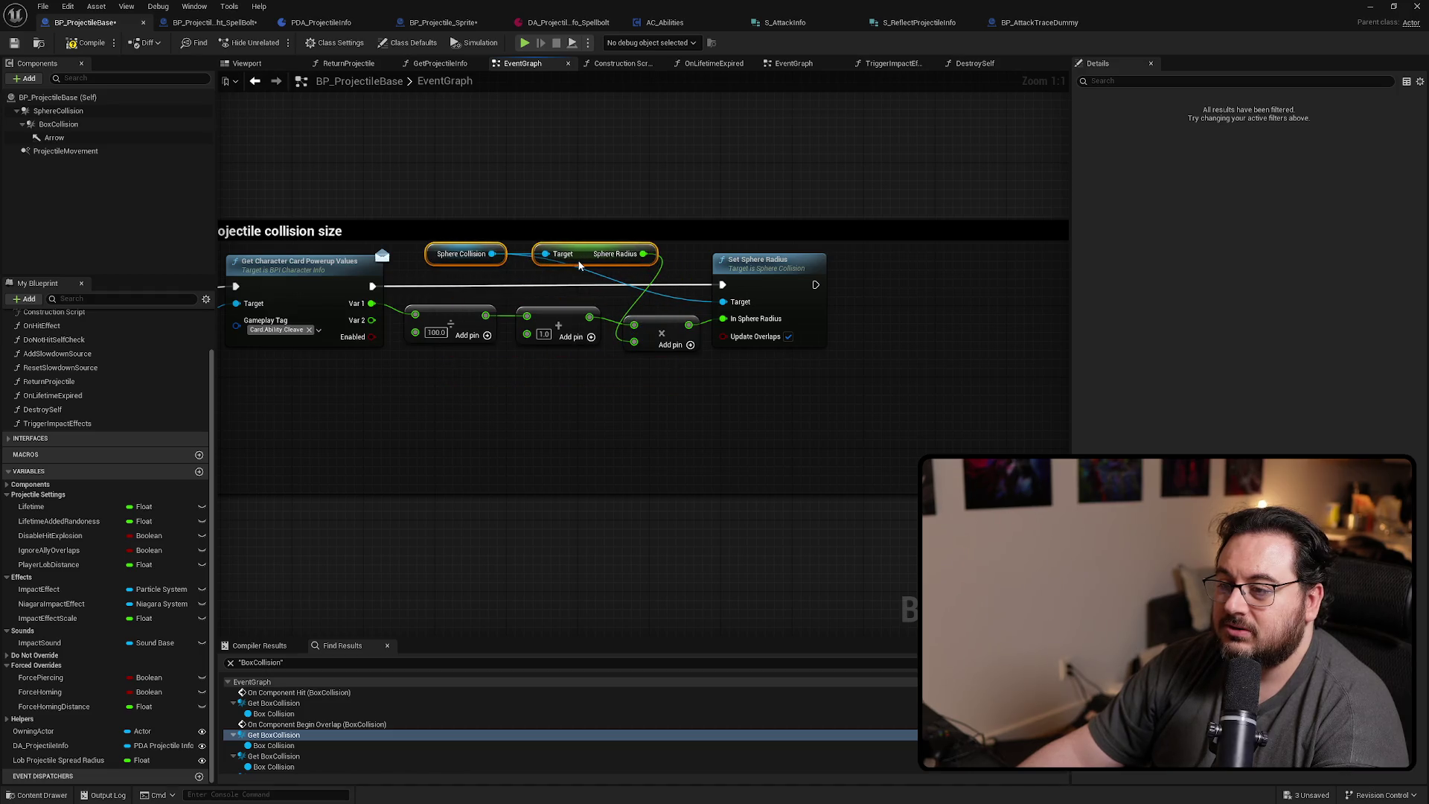
pyautogui.moveTo(866, 438)
pyautogui.mouseDown()
pyautogui.moveTo(625, 305)
pyautogui.moveTo(732, 340)
pyautogui.moveTo(698, 339)
pyautogui.moveTo(696, 325)
pyautogui.mouseUp()
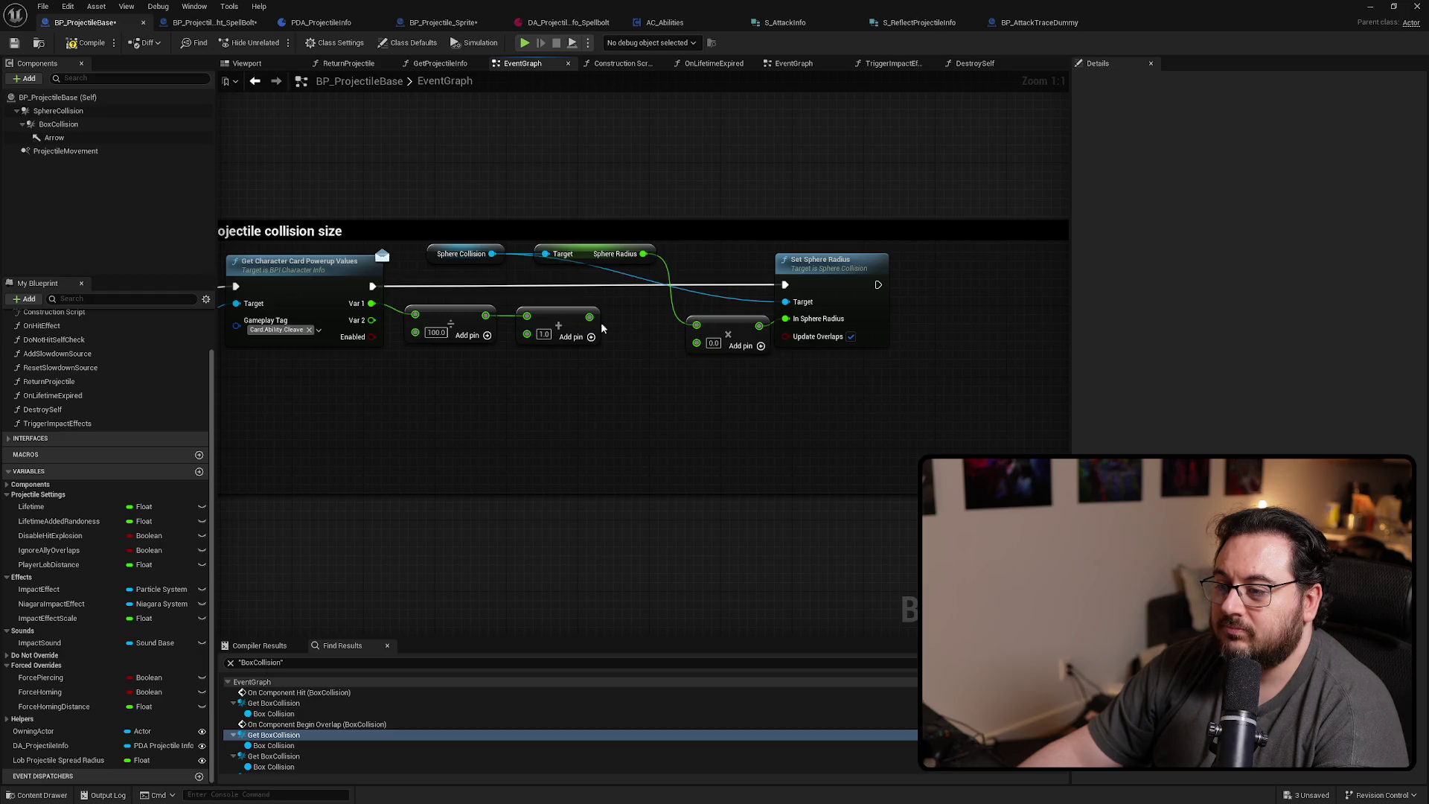
pyautogui.moveTo(590, 317); pyautogui.dragTo(712, 340)
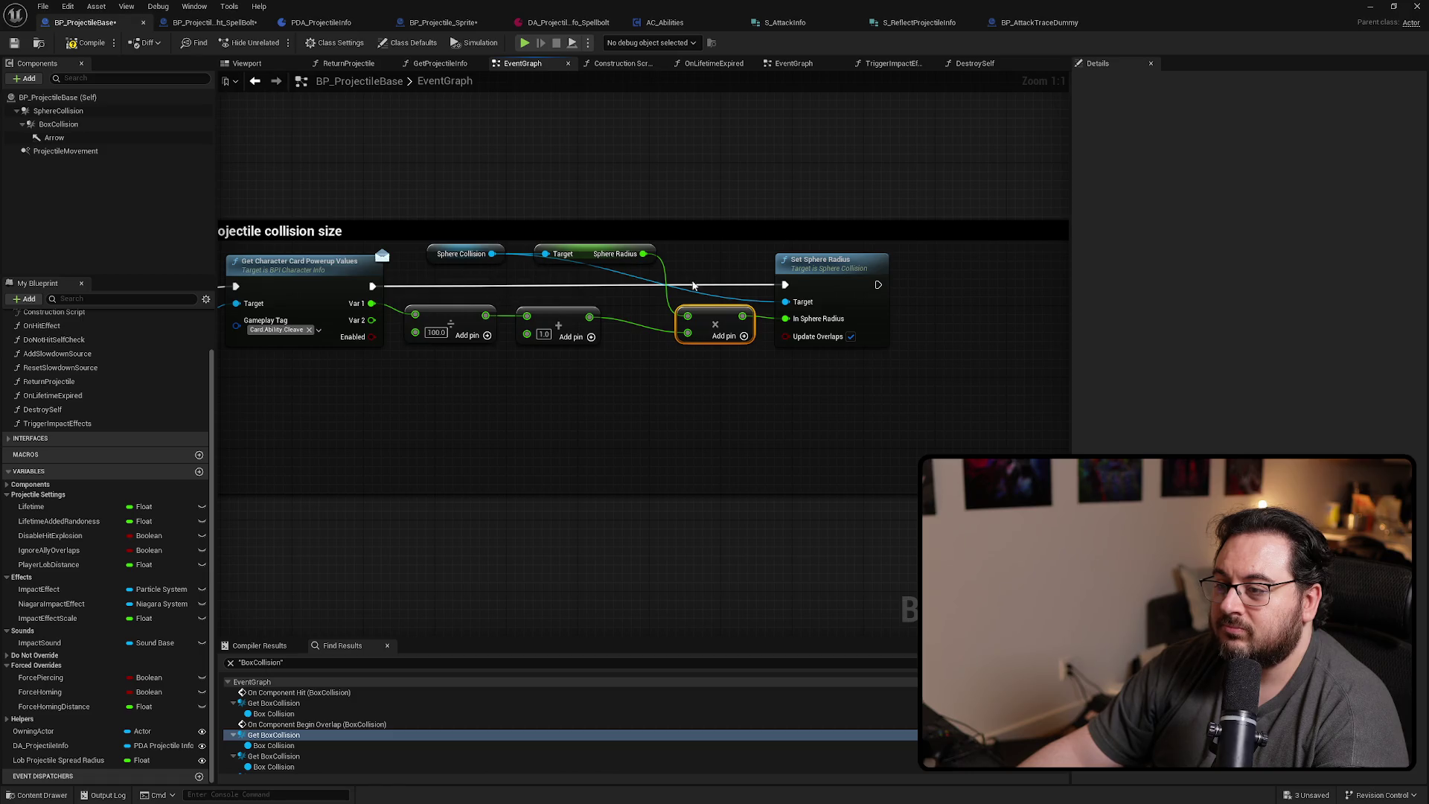
# Add a reroute on the Sphere Collision wire toward Set Sphere Radius and straighten it
pyautogui.moveTo(642, 298); pyautogui.dragTo(669, 342)
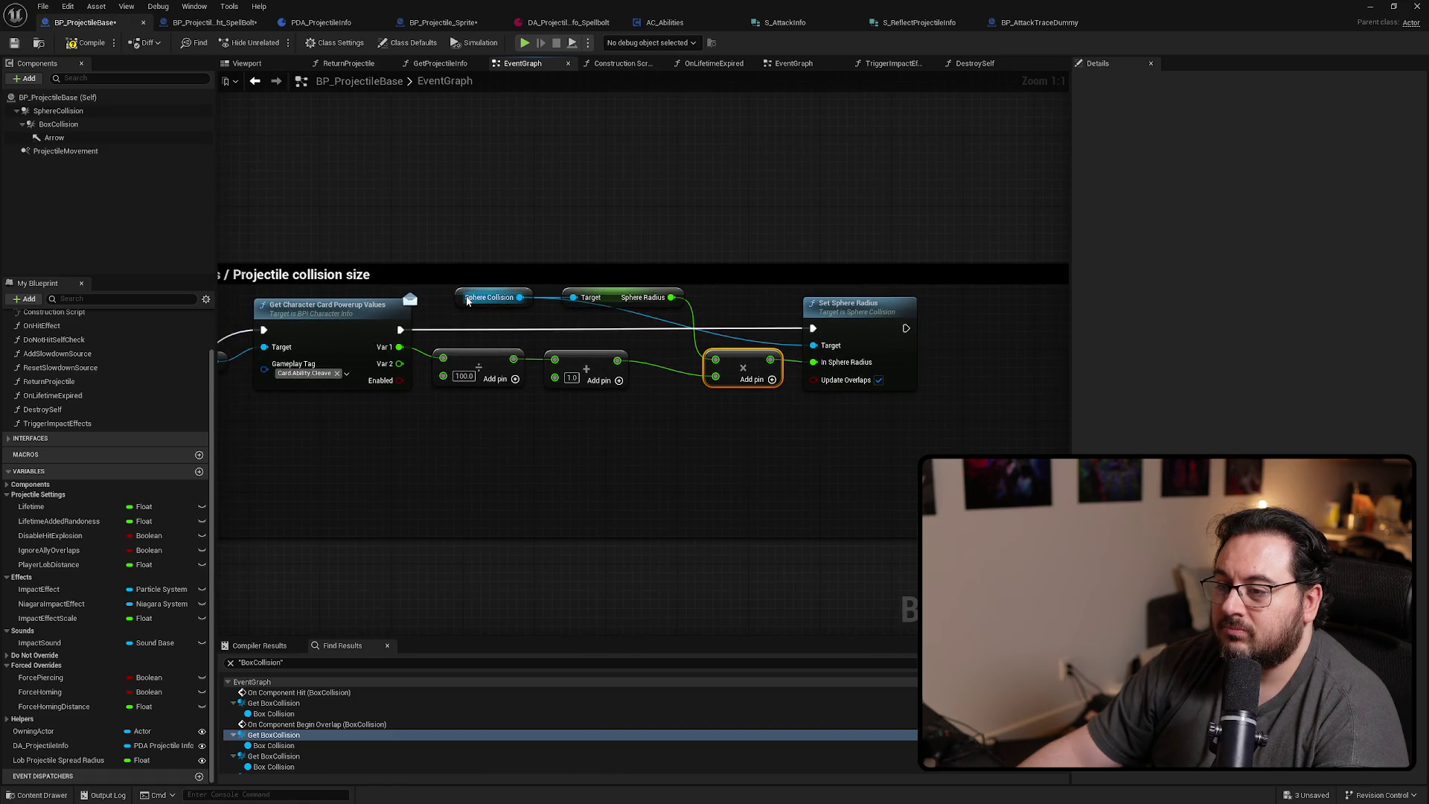
pyautogui.moveTo(486, 305); pyautogui.dragTo(481, 323)
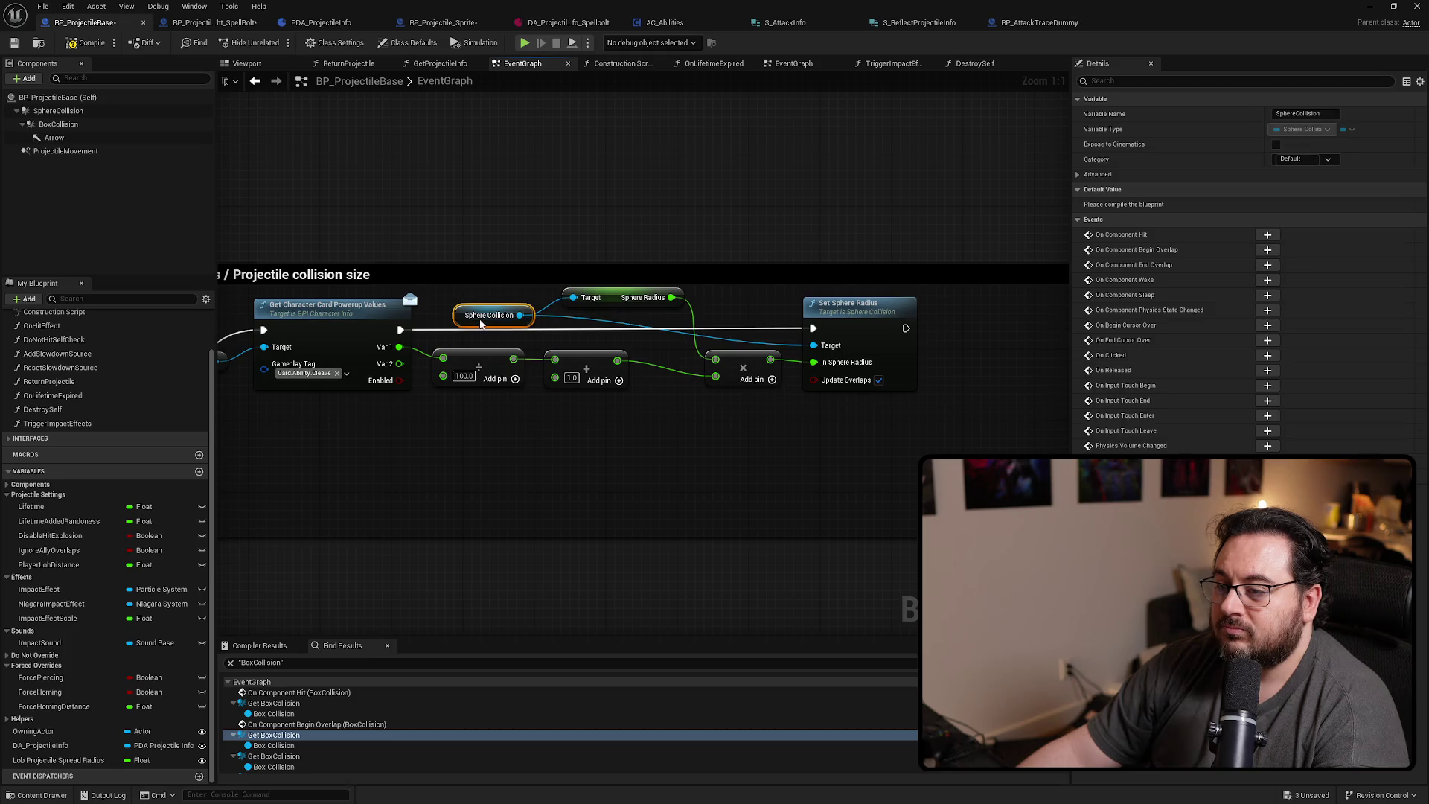
pyautogui.doubleClick(587, 324)
pyautogui.moveTo(626, 319); pyautogui.dragTo(769, 321)
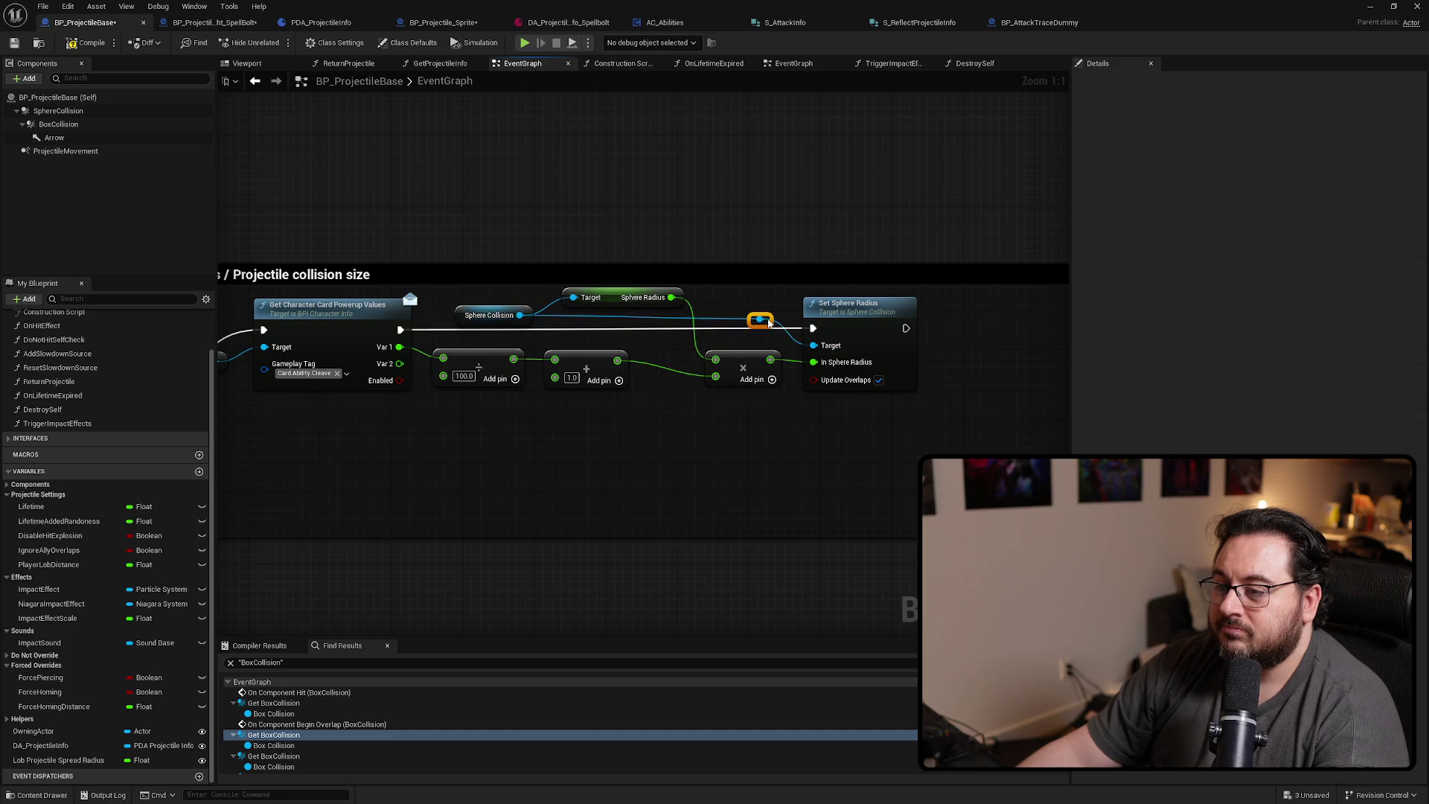
pyautogui.keyDown('ctrl'); pyautogui.click(487, 316); pyautogui.keyUp('ctrl')
pyautogui.press('q')
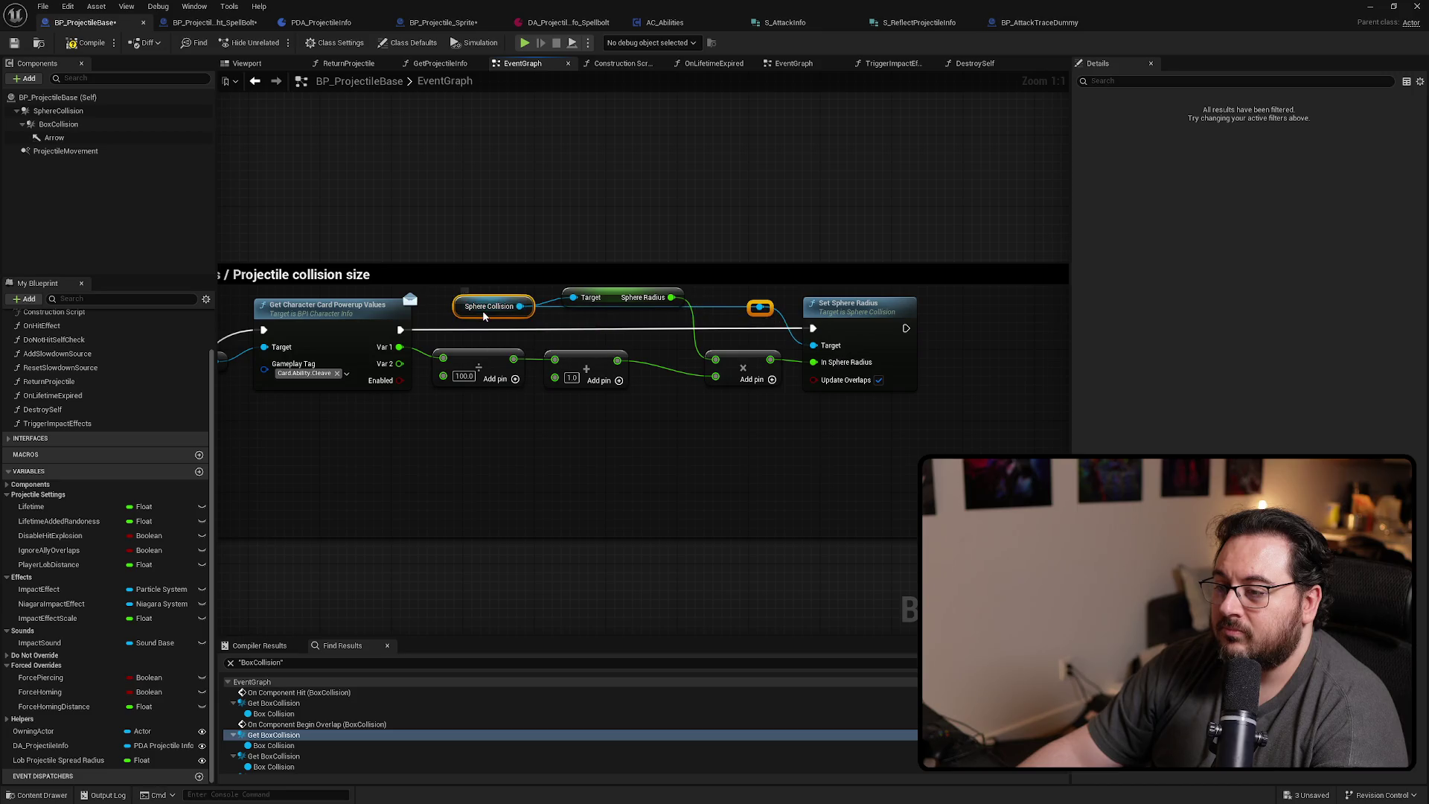
pyautogui.click(814, 431)
# Delete the old Set Box Extents comment box
pyautogui.scroll(-3, 810, 443)
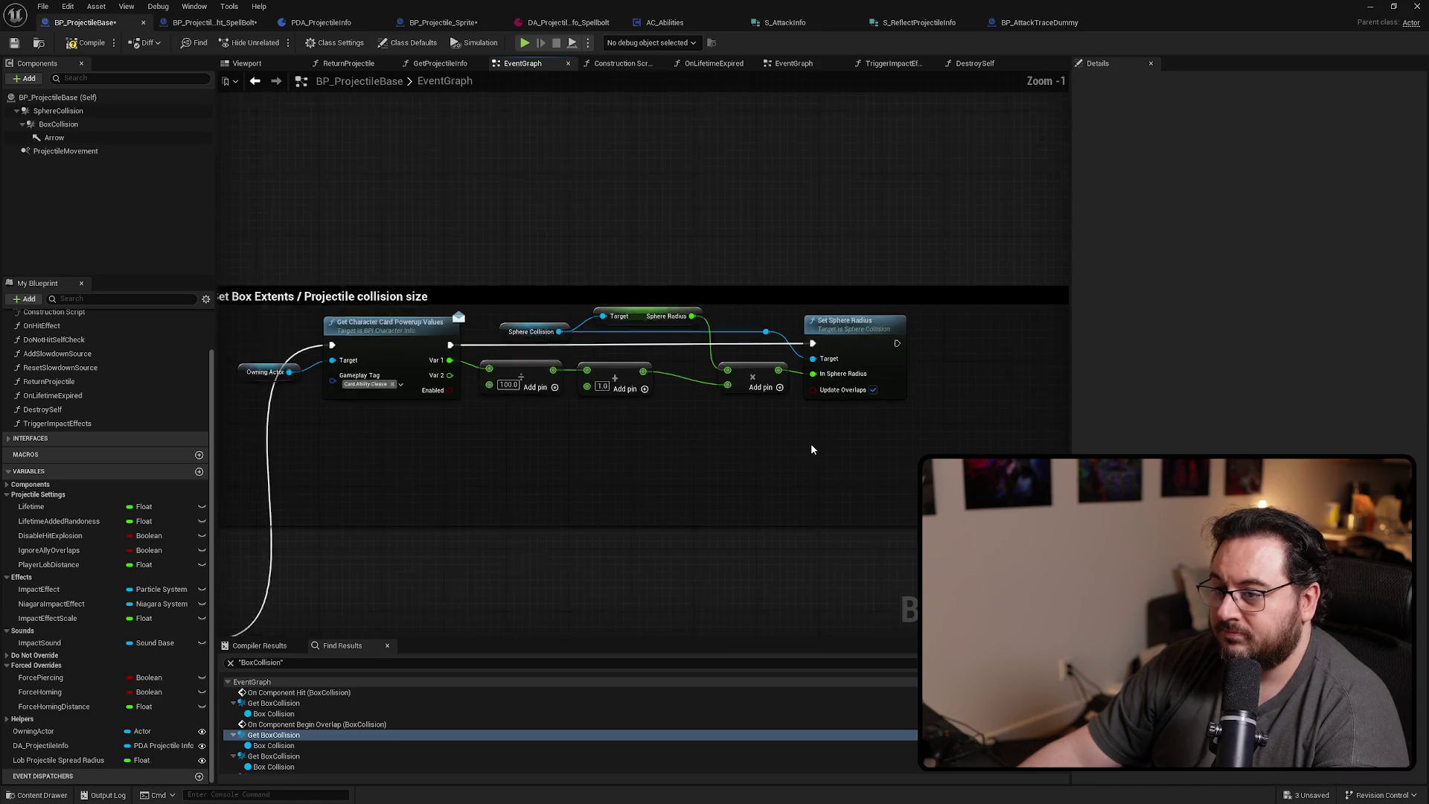
pyautogui.doubleClick(327, 345)
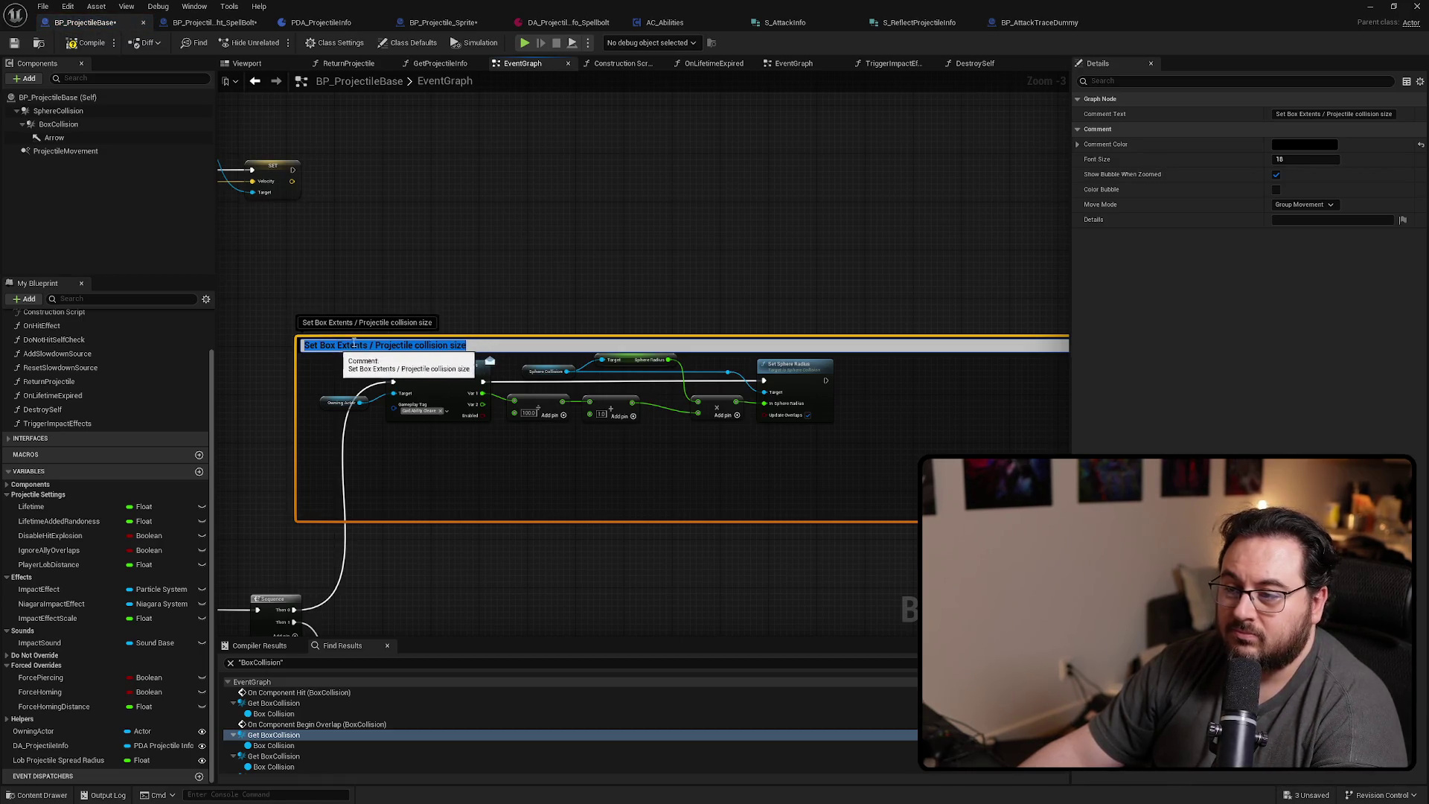
pyautogui.click(587, 329)
pyautogui.click(576, 344)
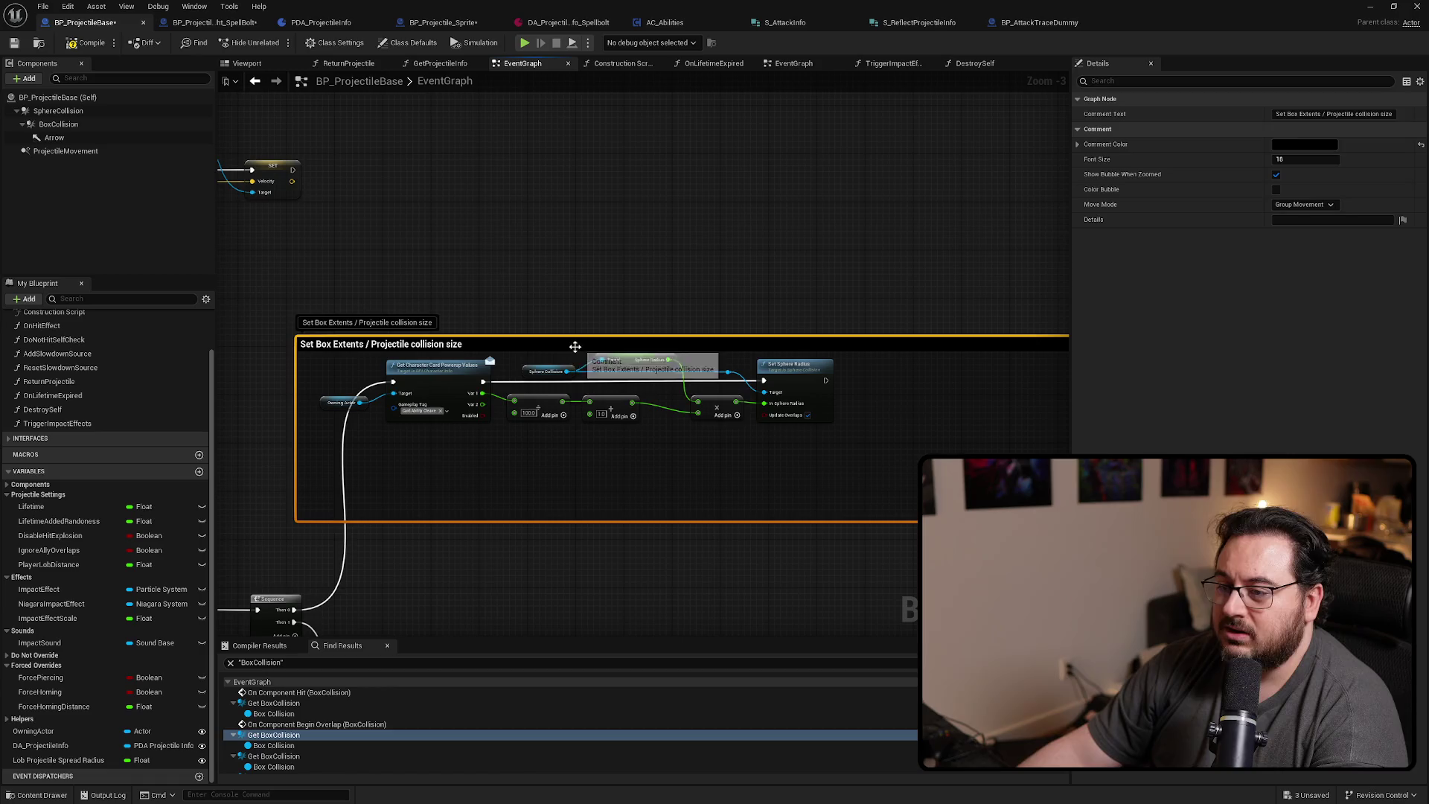
pyautogui.press('Delete')
# Move the powerup node group beside the velocity SET and chain its exec after it
pyautogui.scroll(-1, 574, 352)
pyautogui.moveTo(467, 344)
pyautogui.mouseDown()
pyautogui.moveTo(719, 307)
pyautogui.moveTo(836, 530)
pyautogui.moveTo(881, 516)
pyautogui.mouseUp()
pyautogui.scroll(-2, 591, 415)
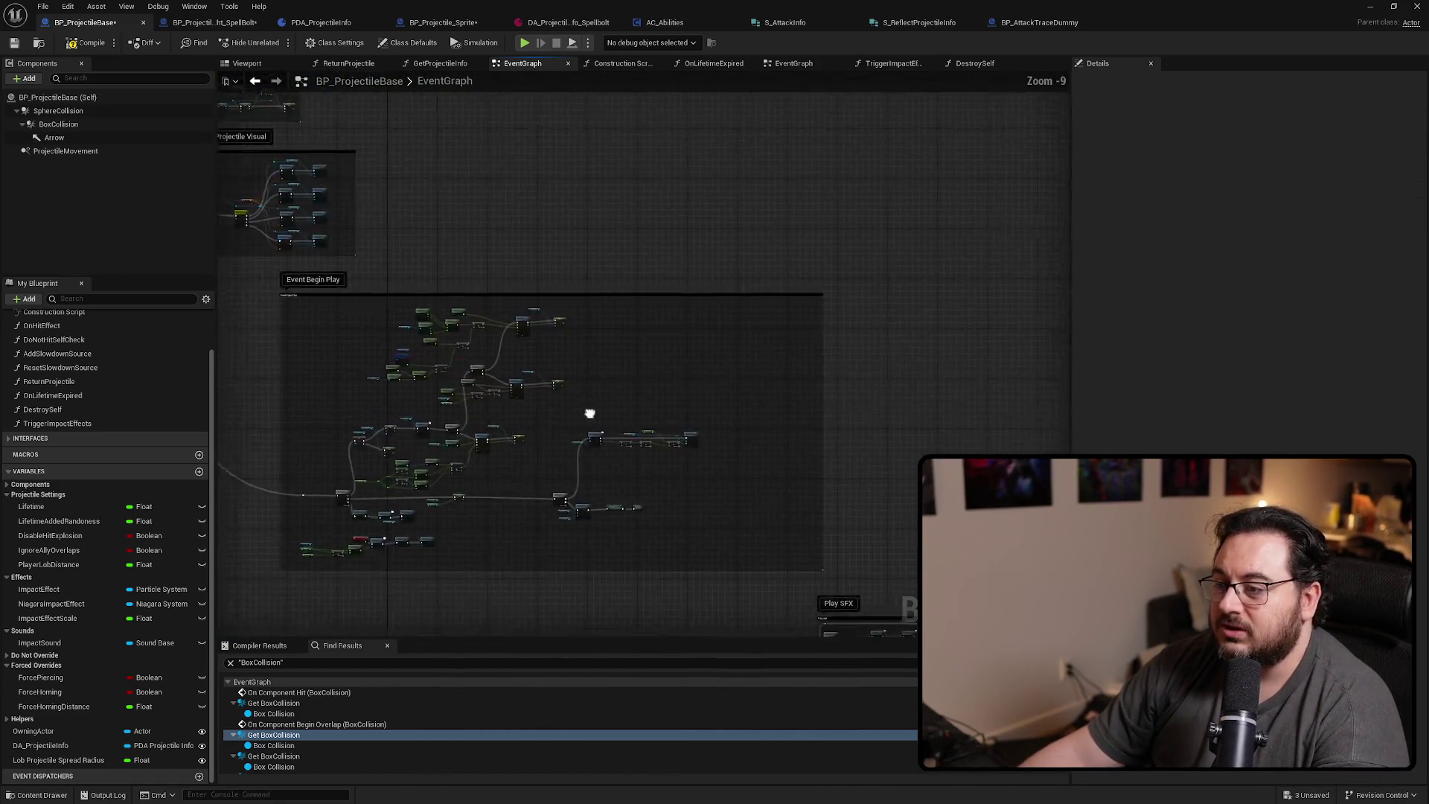
pyautogui.scroll(5, 571, 448)
pyautogui.scroll(-7, 571, 448)
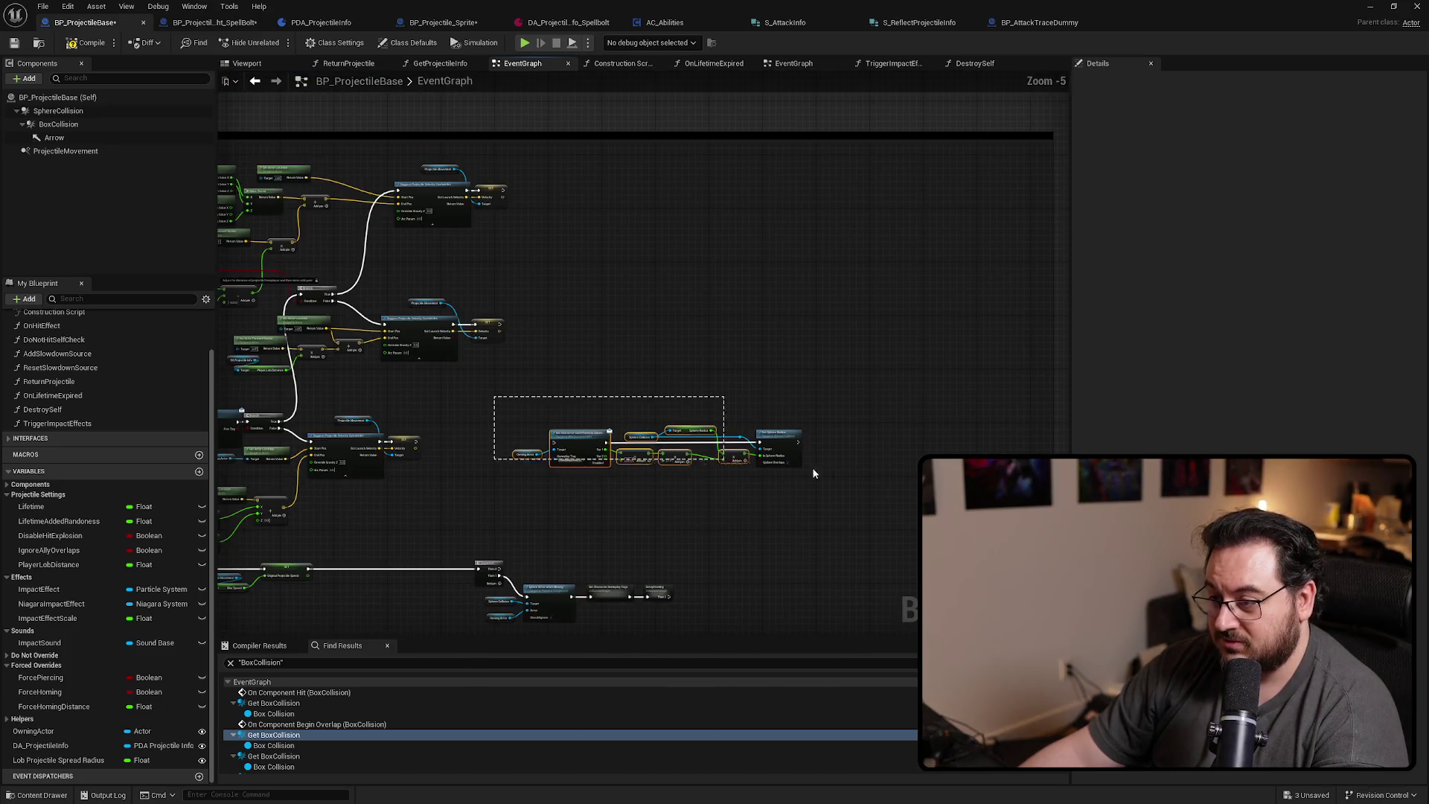
pyautogui.moveTo(907, 576)
pyautogui.mouseDown()
pyautogui.moveTo(755, 232)
pyautogui.moveTo(583, 189)
pyautogui.moveTo(856, 253)
pyautogui.moveTo(684, 191)
pyautogui.moveTo(658, 200)
pyautogui.mouseUp()
pyautogui.scroll(9, 595, 186)
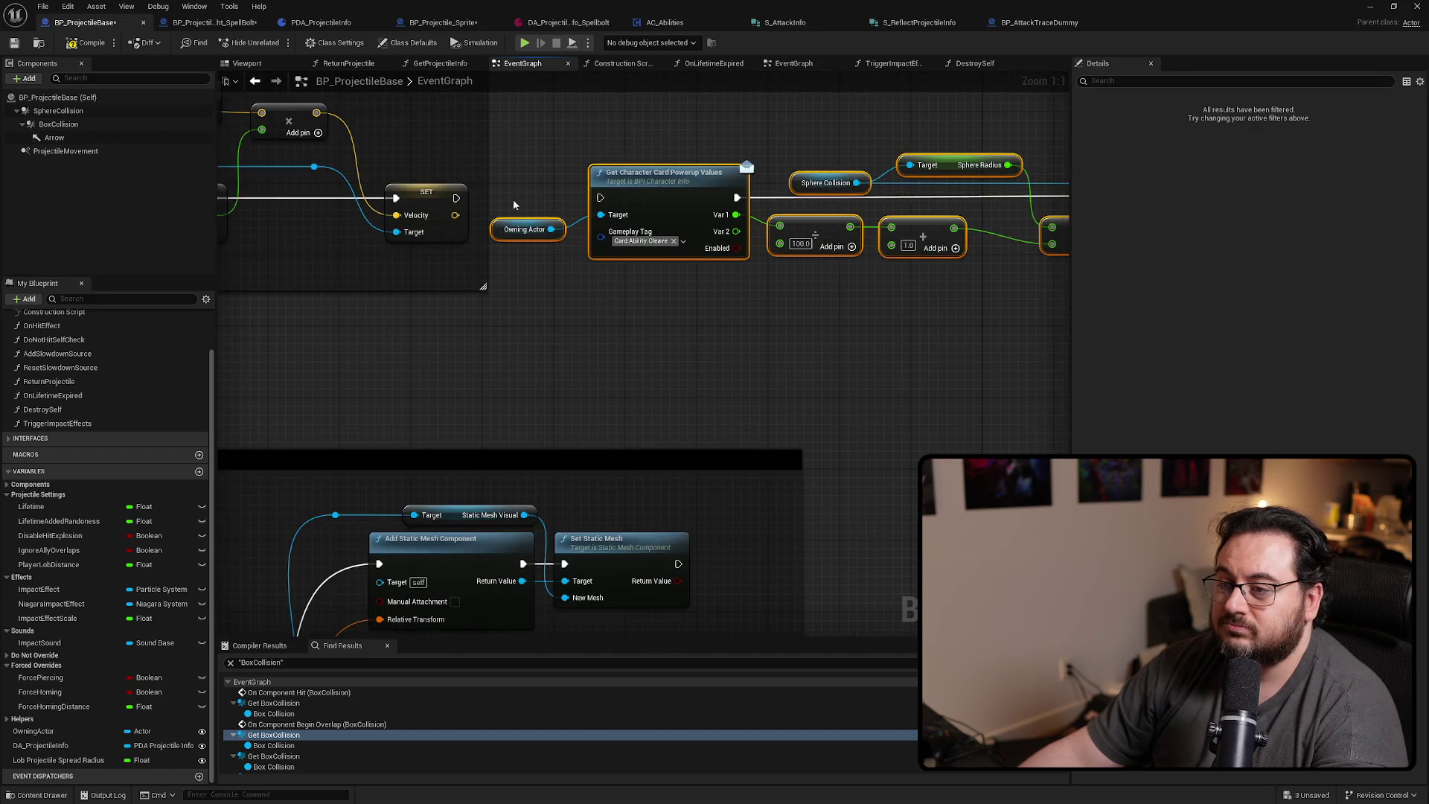
pyautogui.moveTo(456, 198); pyautogui.dragTo(600, 197)
# Enlarge the comment and retitle it 'Initialize Velocity, Speed, and Collision Size'
pyautogui.scroll(-3, 643, 382)
pyautogui.scroll(-3, 532, 393)
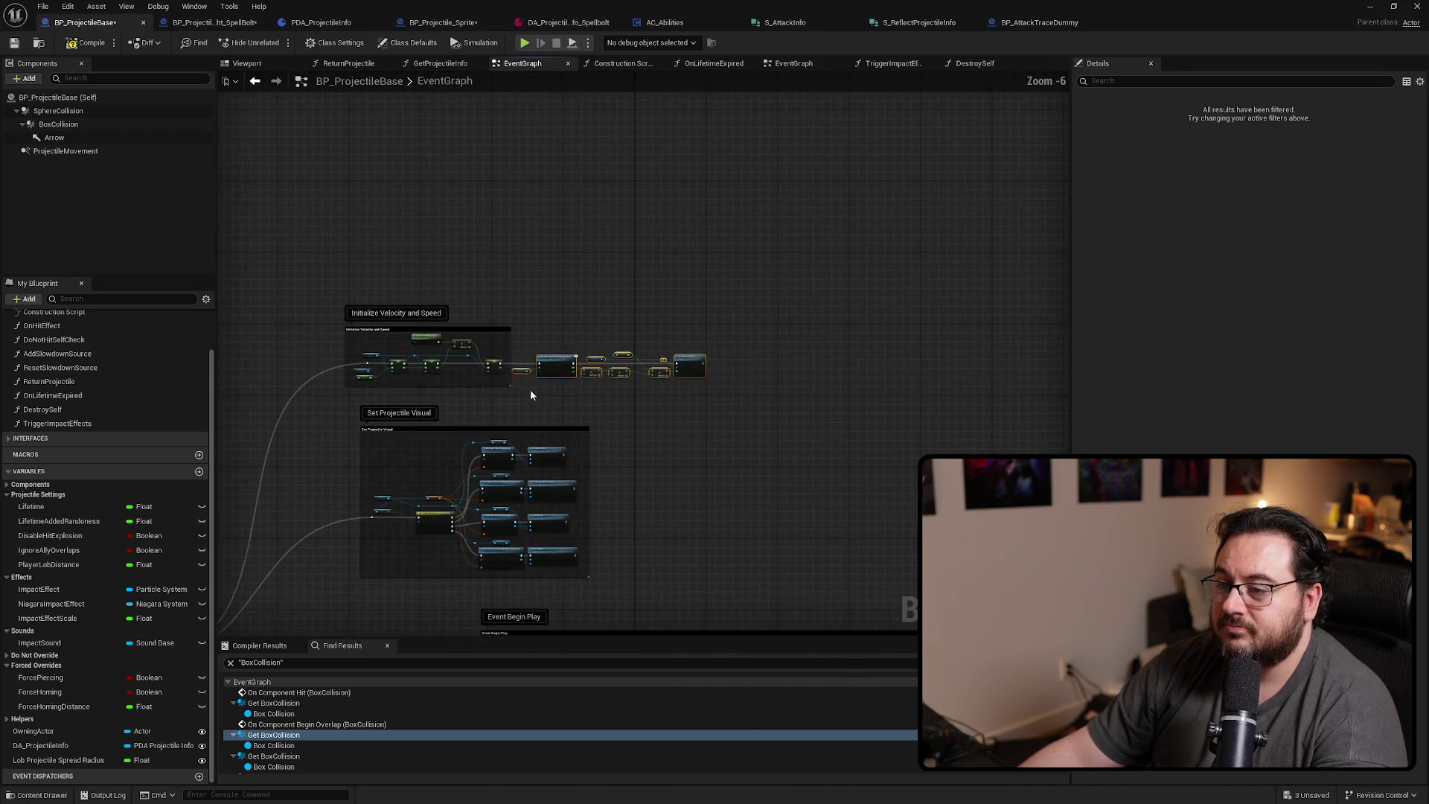
pyautogui.moveTo(509, 384)
pyautogui.mouseDown()
pyautogui.moveTo(782, 409)
pyautogui.moveTo(737, 395)
pyautogui.mouseUp()
pyautogui.scroll(3, 737, 395)
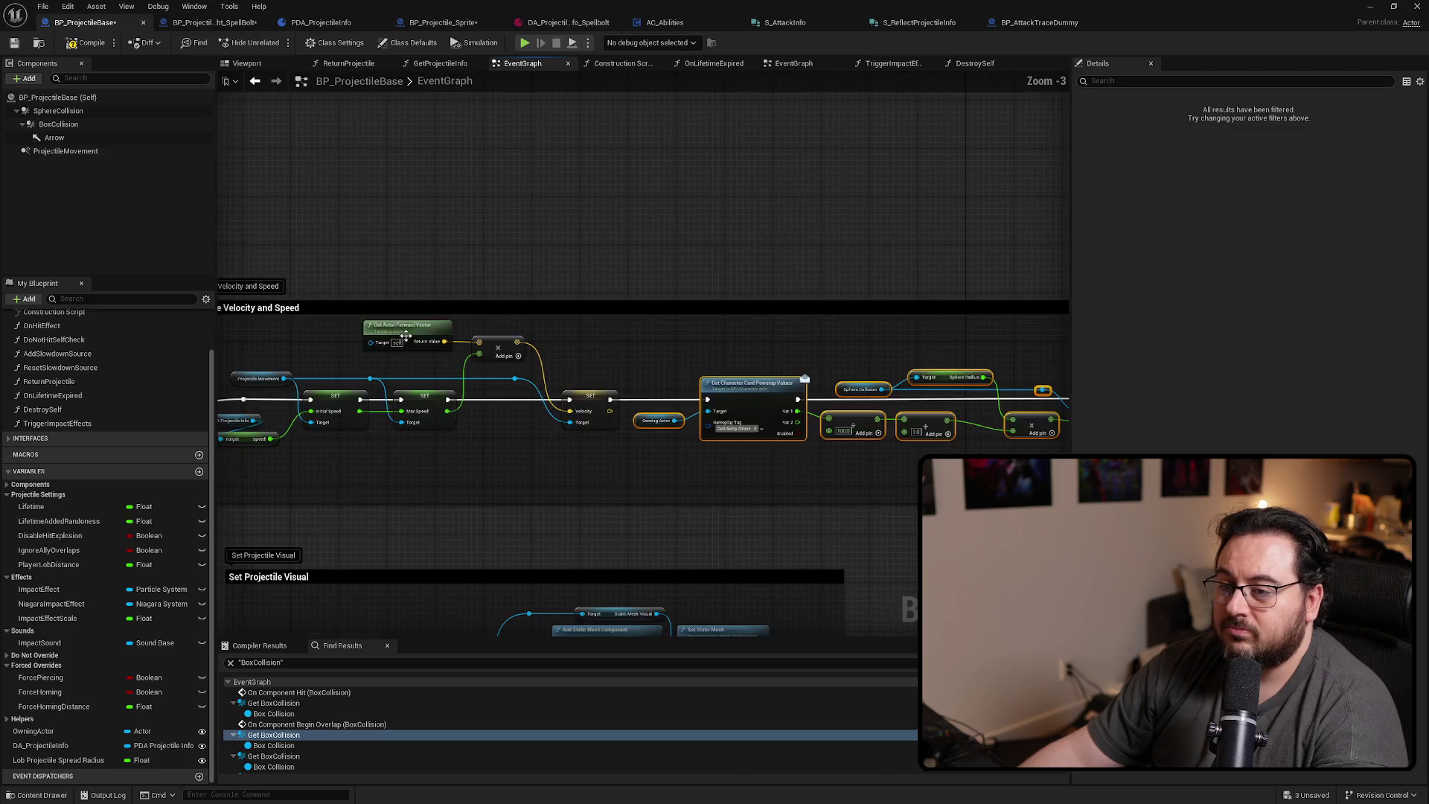
pyautogui.moveTo(596, 324); pyautogui.dragTo(653, 323)
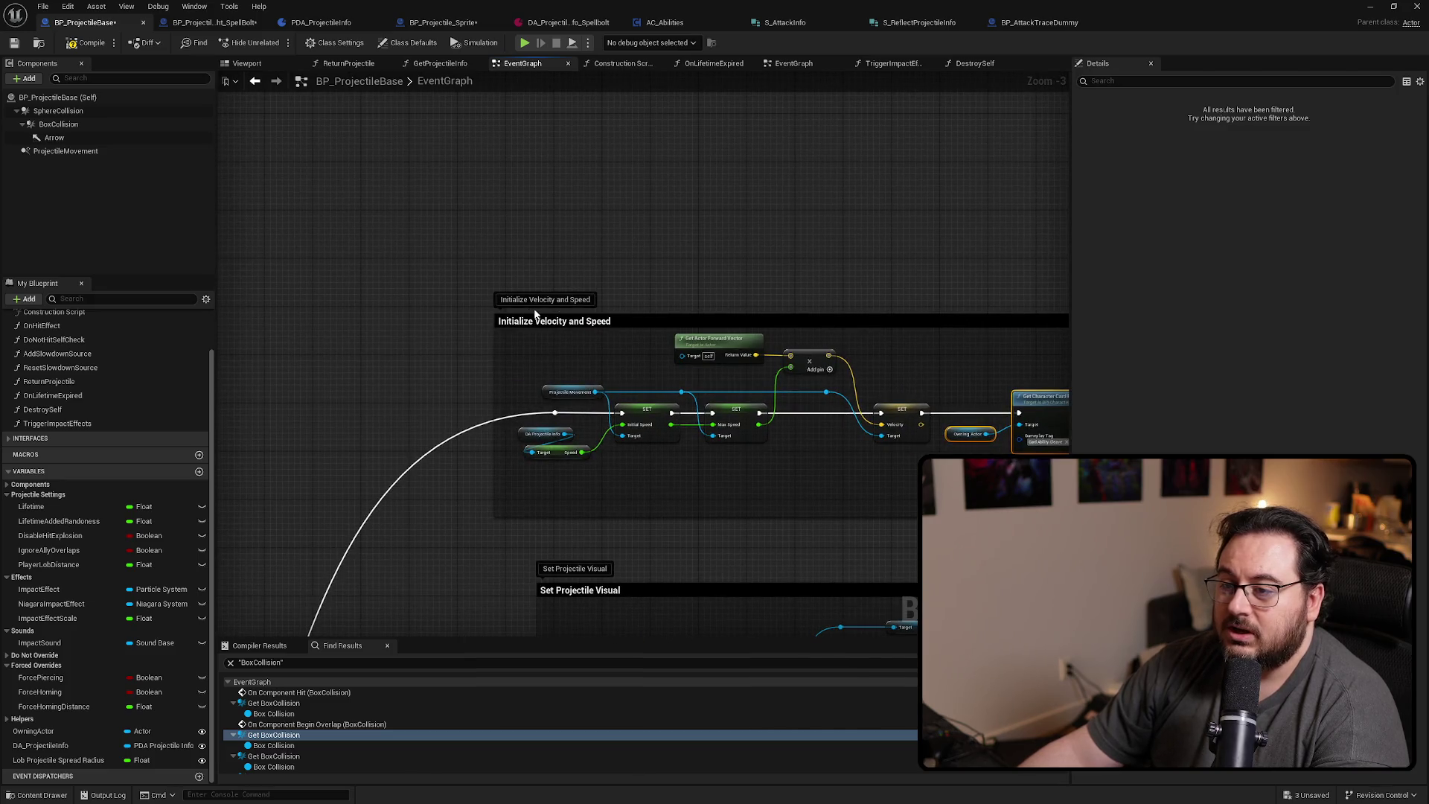
pyautogui.click(603, 342)
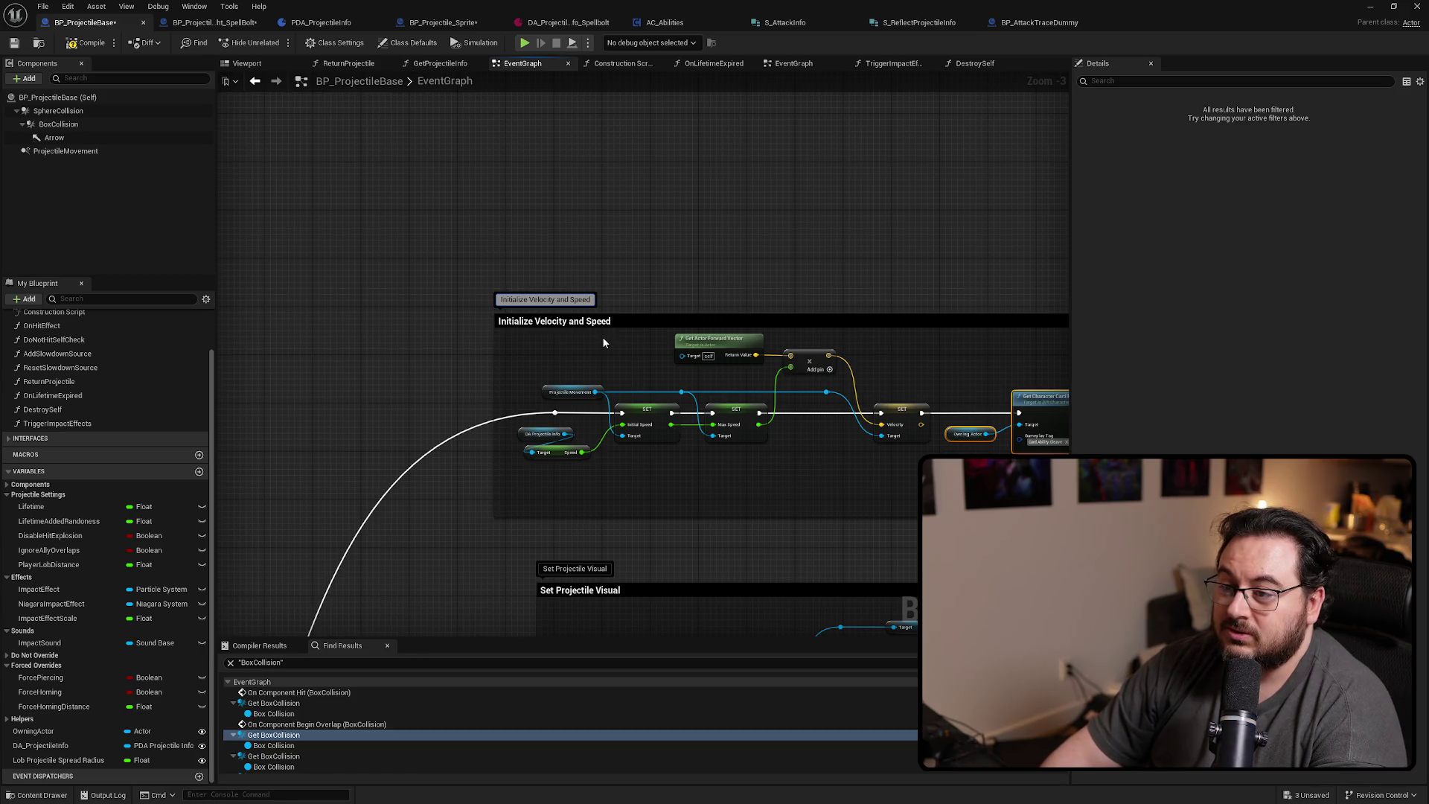
pyautogui.write(', Speed')
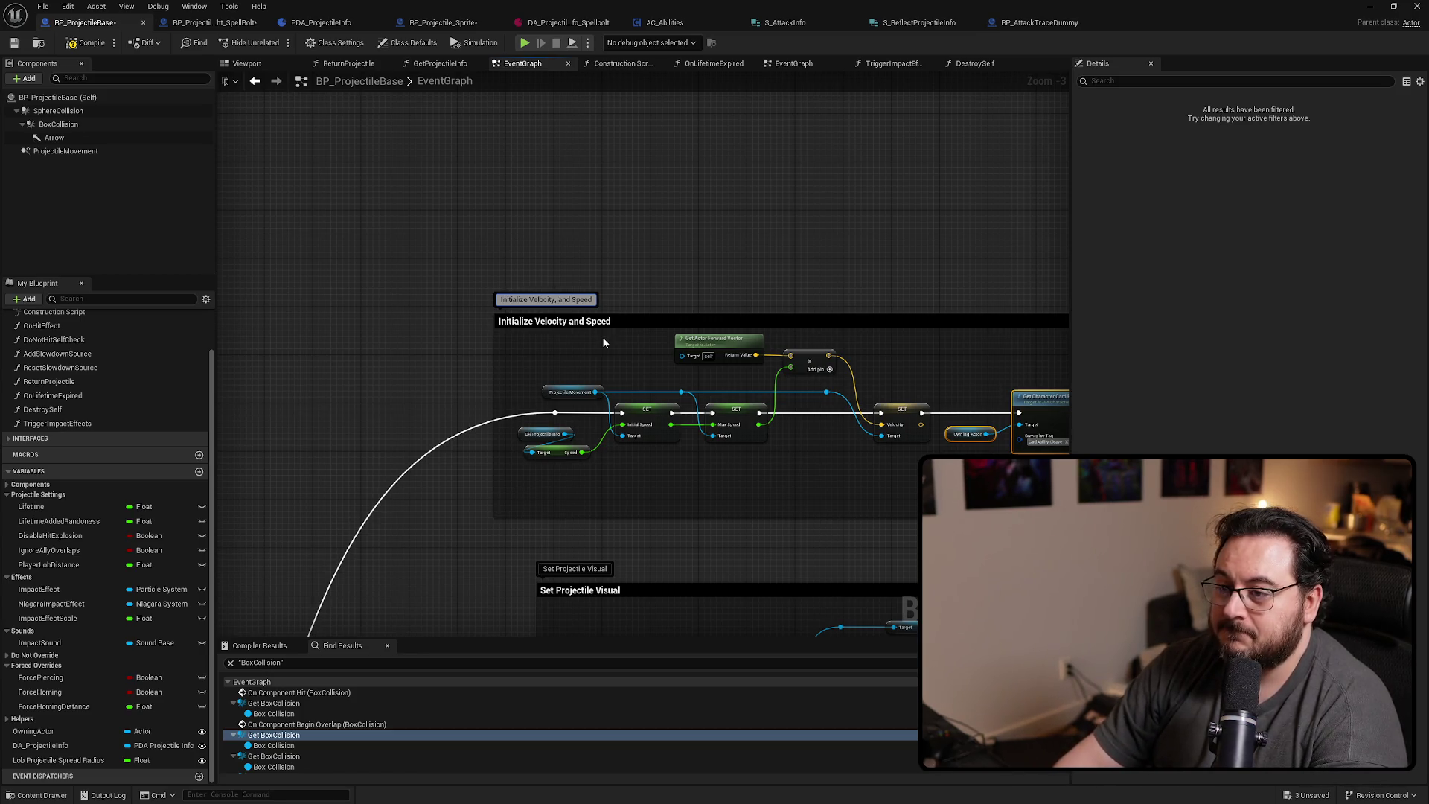
pyautogui.write(', and Collision Size')
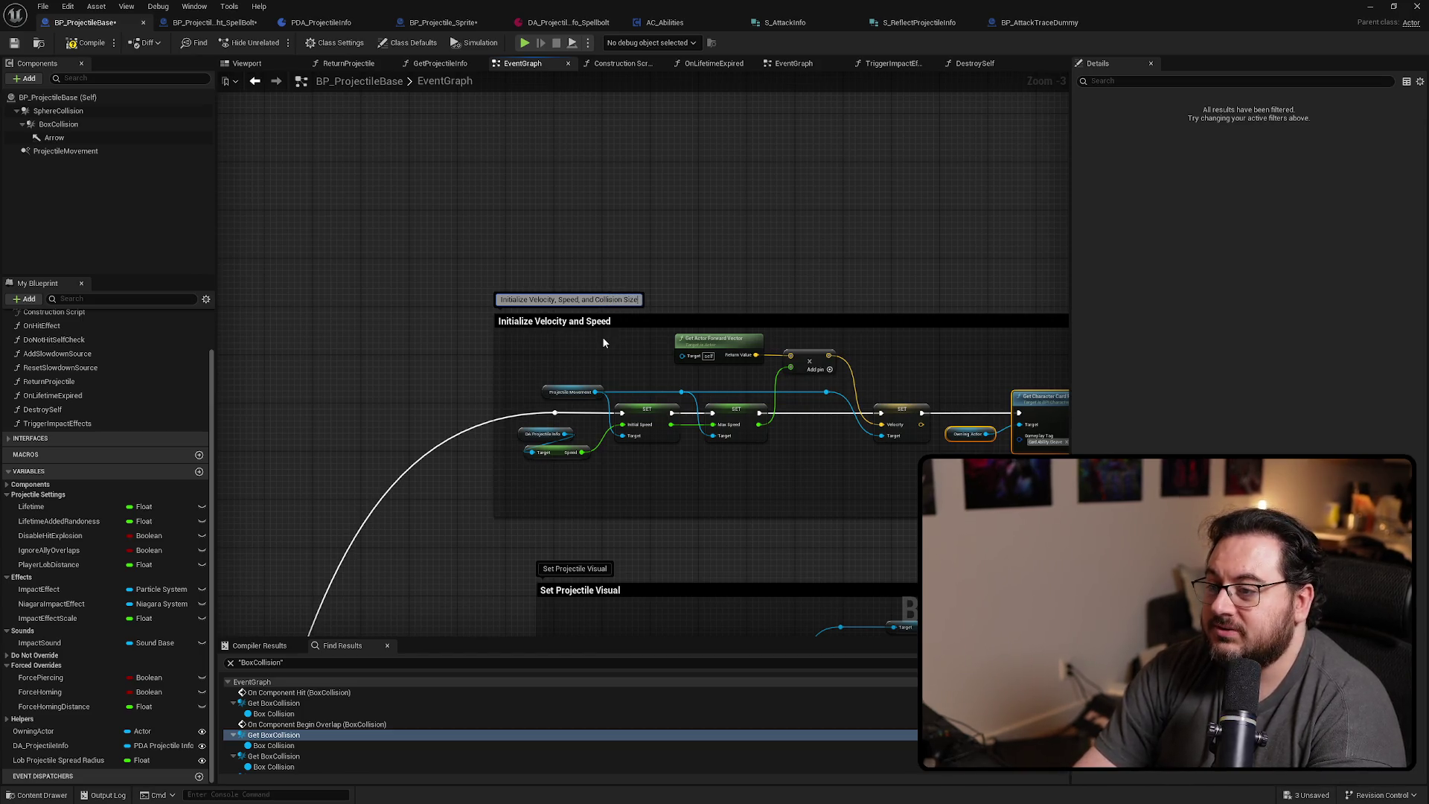
pyautogui.press('Return')
pyautogui.moveTo(602, 343)
pyautogui.mouseDown()
pyautogui.moveTo(686, 292)
pyautogui.moveTo(686, 320)
pyautogui.mouseUp()
pyautogui.scroll(3, 685, 323)
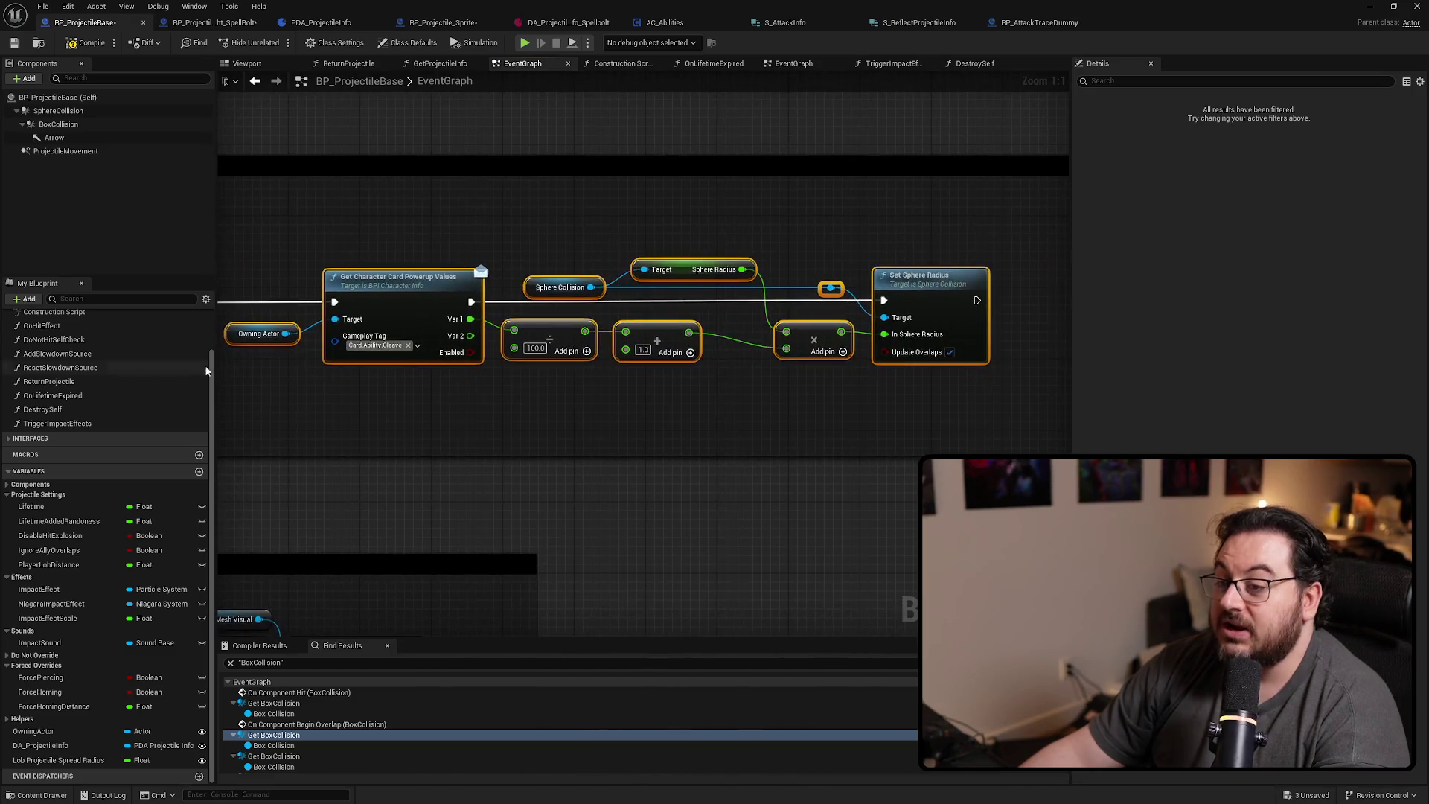
# Shift the sphere radius node chain right and widen its comment box to cover it
pyautogui.click(528, 410)
pyautogui.scroll(-2, 735, 383)
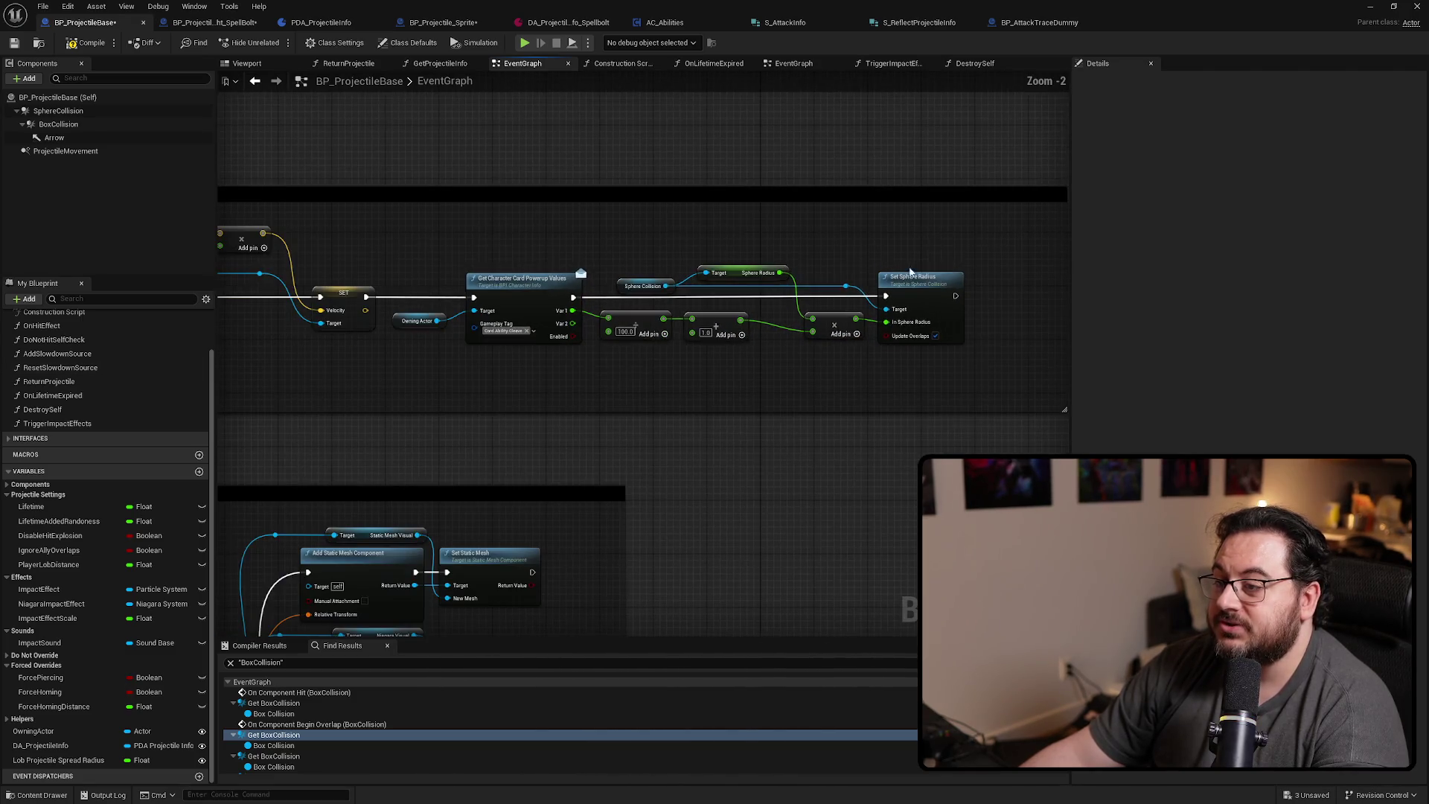
pyautogui.moveTo(967, 236); pyautogui.dragTo(473, 381)
pyautogui.moveTo(306, 329); pyautogui.dragTo(521, 328)
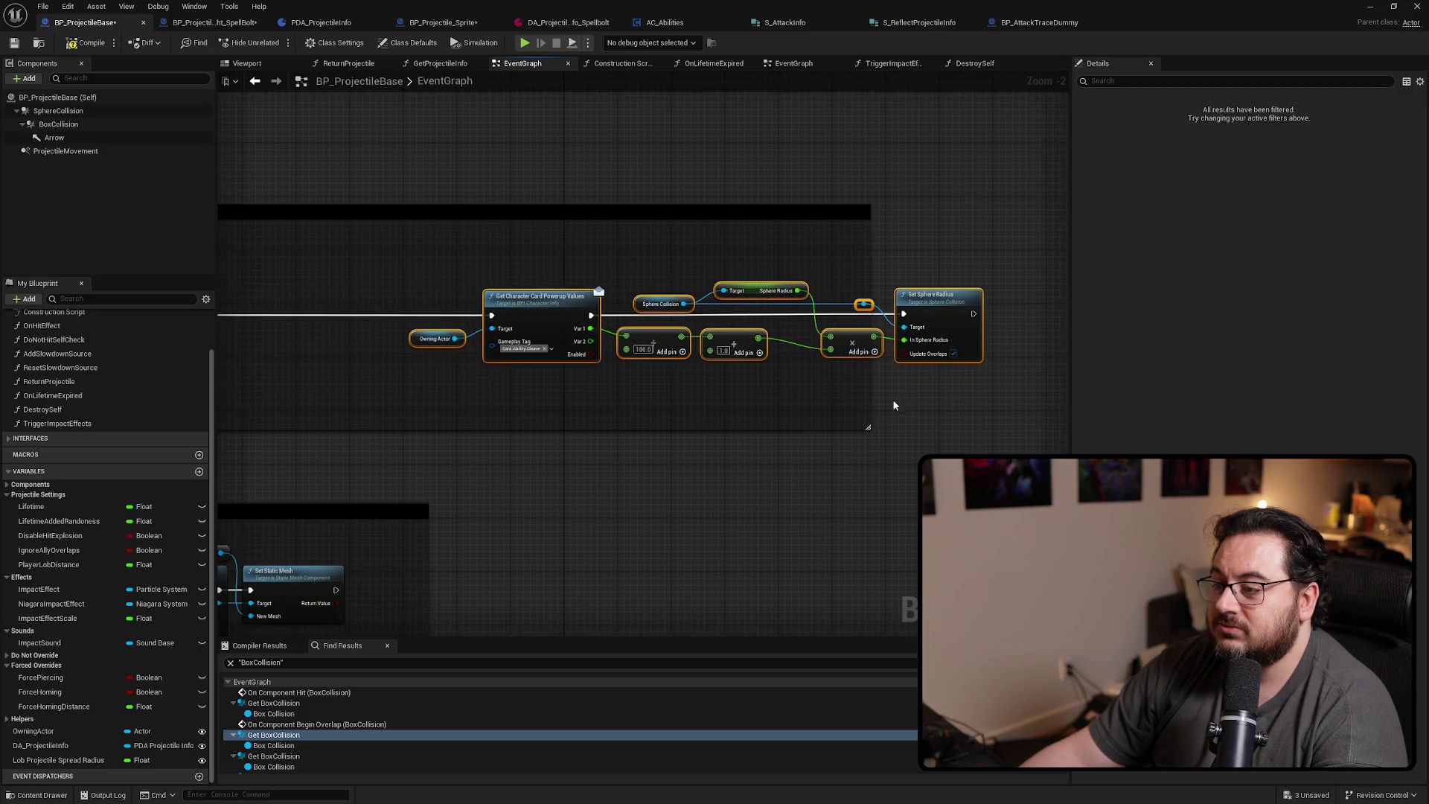
pyautogui.moveTo(870, 402); pyautogui.dragTo(1027, 395)
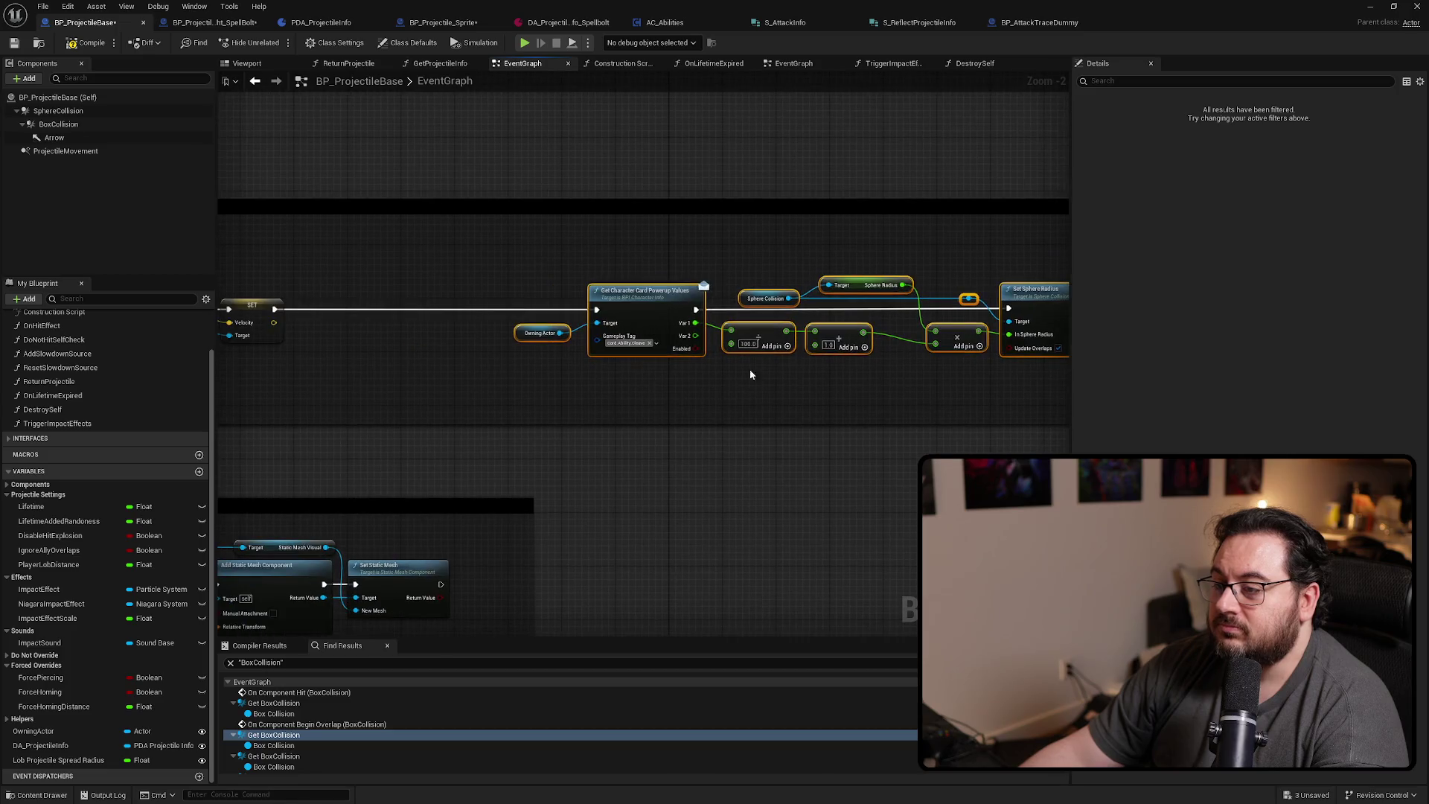
pyautogui.click(971, 255)
pyautogui.scroll(2, 970, 254)
pyautogui.moveTo(817, 368)
pyautogui.mouseDown()
pyautogui.moveTo(1033, 361)
pyautogui.moveTo(684, 358)
pyautogui.mouseUp()
pyautogui.scroll(-4, 684, 358)
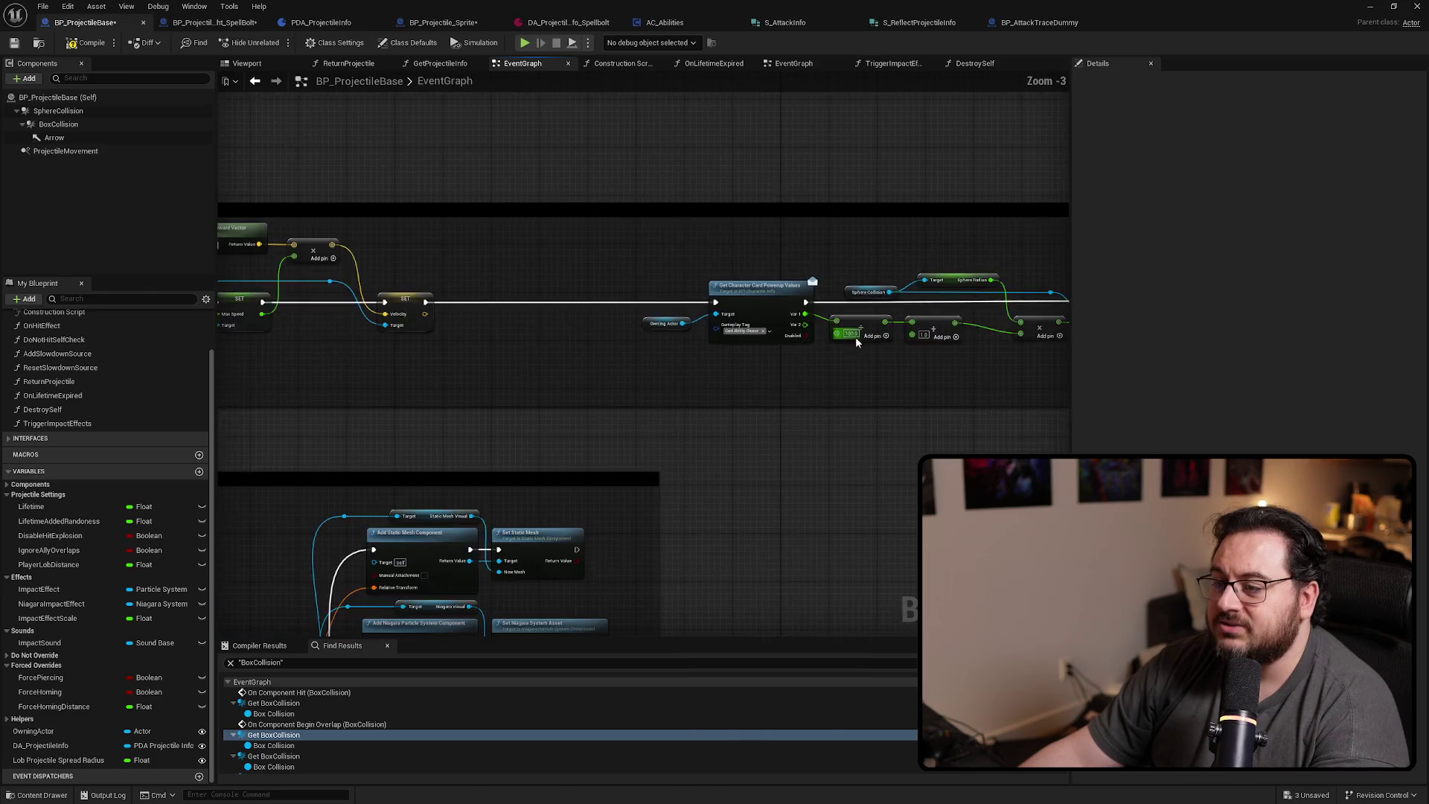
pyautogui.scroll(3, 444, 393)
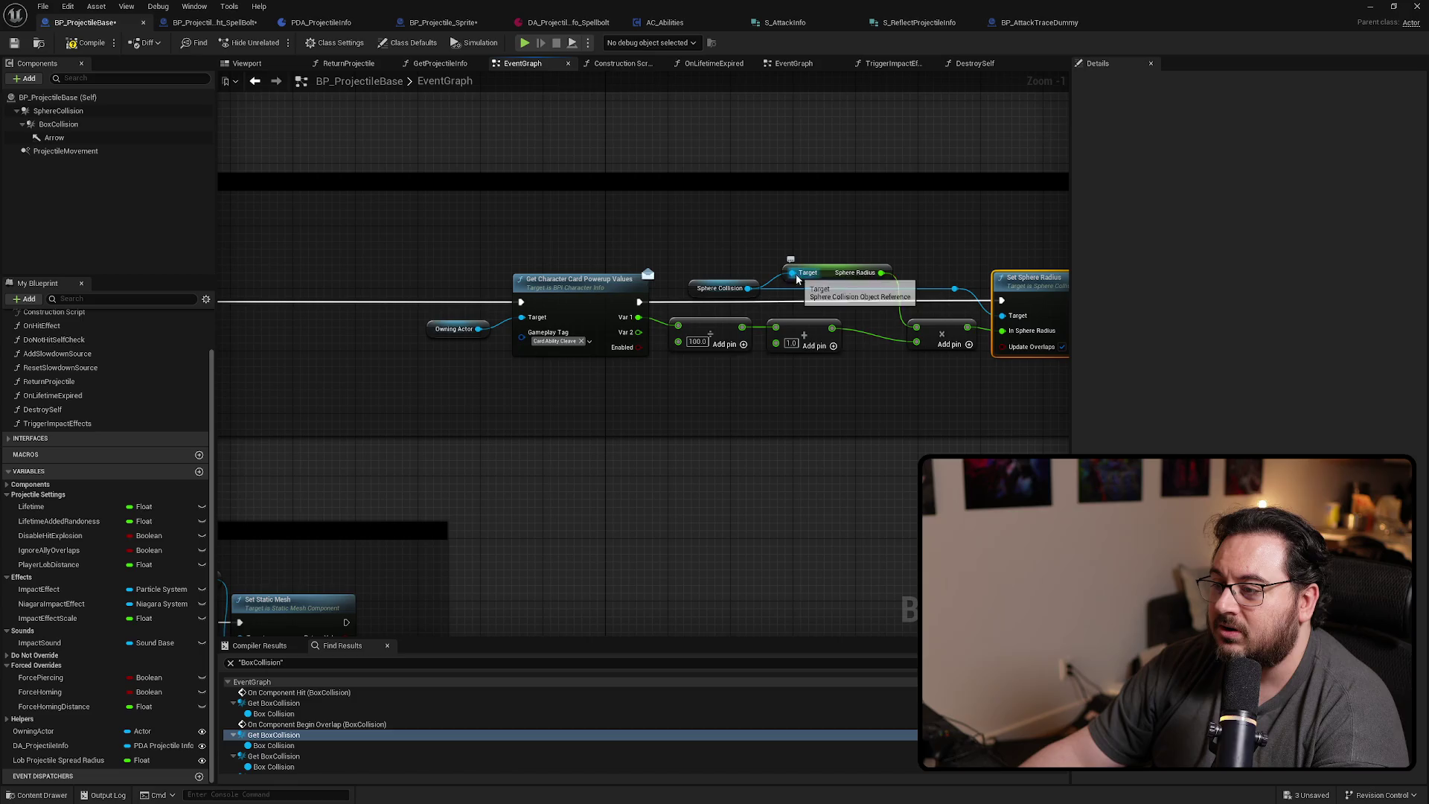
# Delete the Sphere Radius getter and move the Sphere Collision getter aside
pyautogui.click(871, 274)
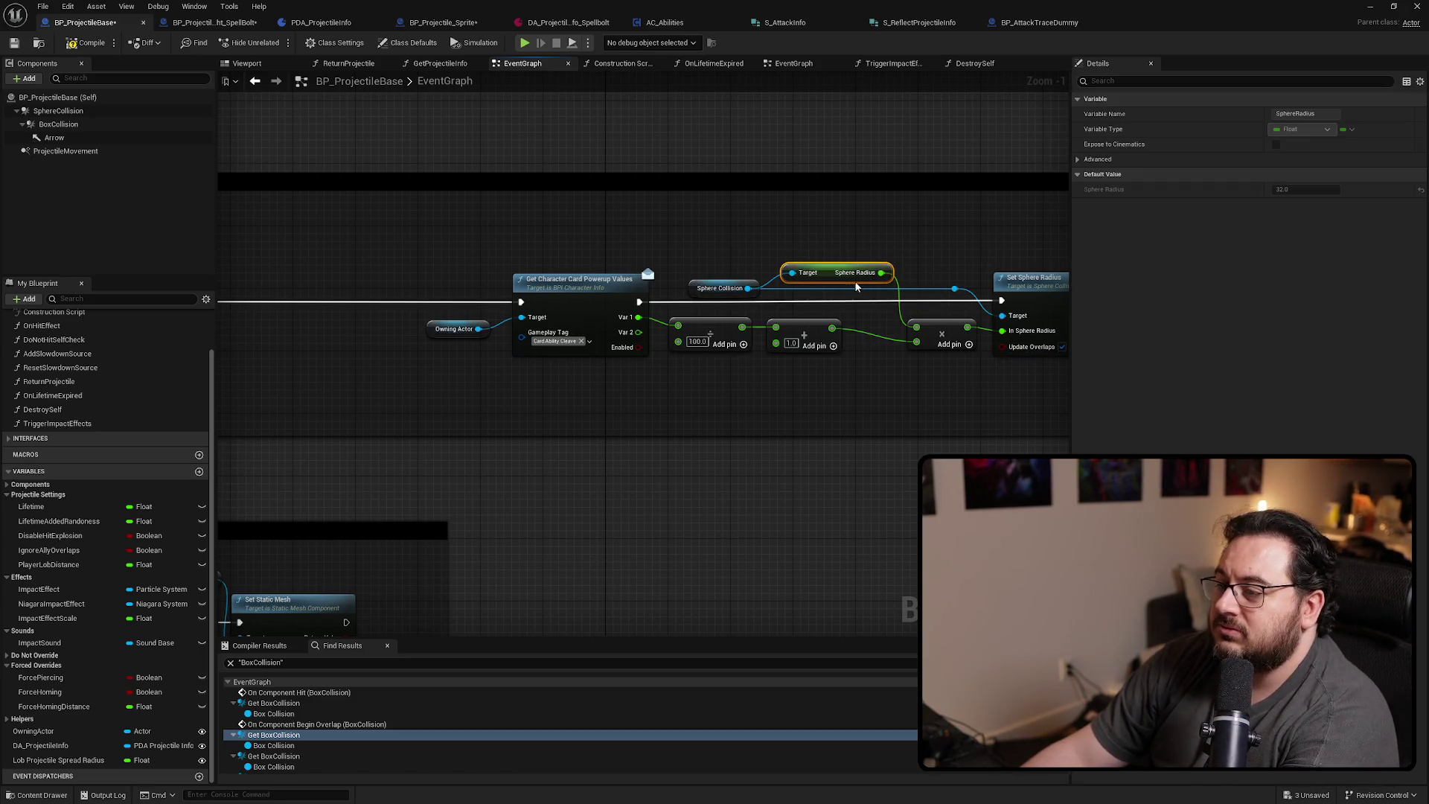
pyautogui.press('Delete')
pyautogui.moveTo(709, 296); pyautogui.dragTo(861, 308)
pyautogui.moveTo(971, 280); pyautogui.dragTo(936, 301)
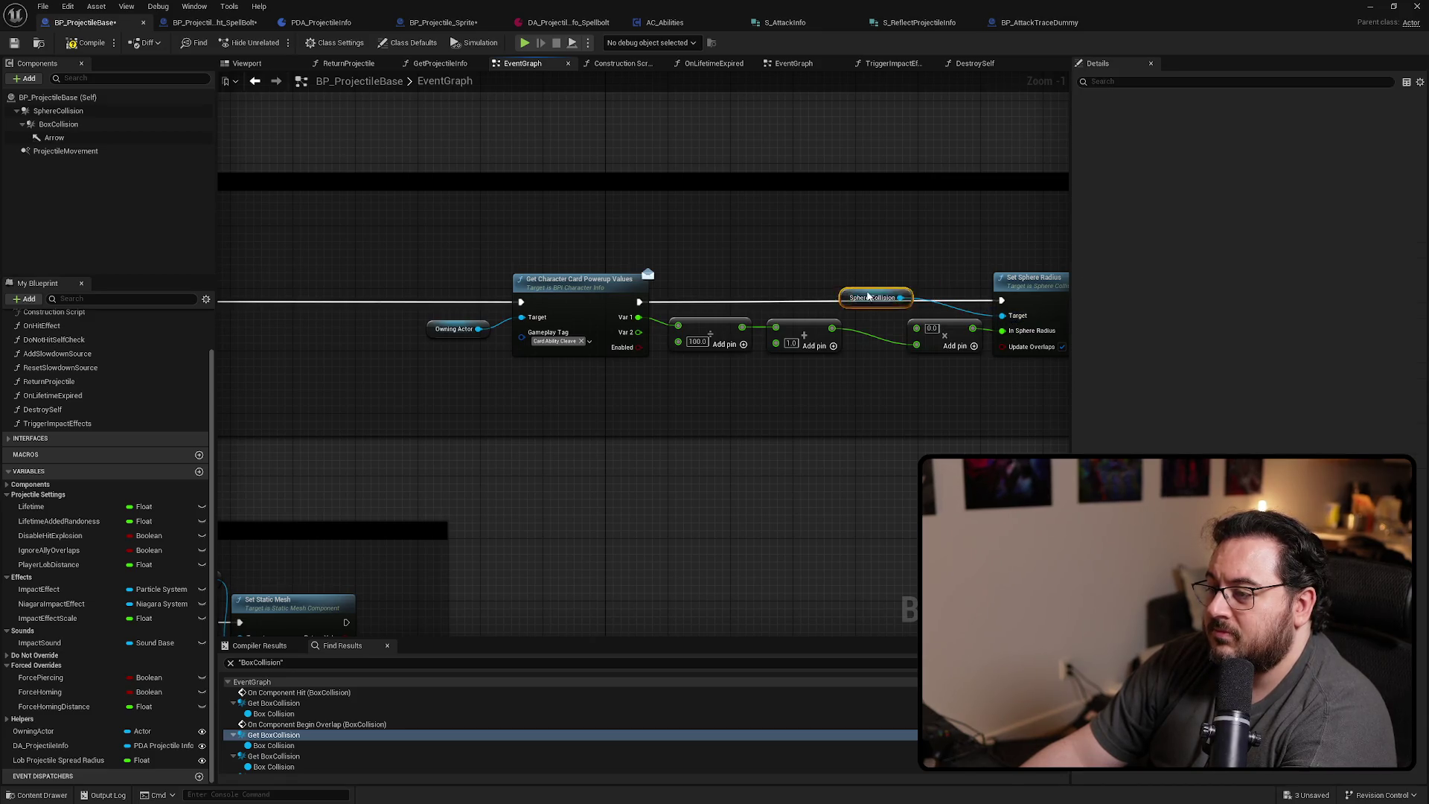
pyautogui.moveTo(227, 405); pyautogui.dragTo(480, 422)
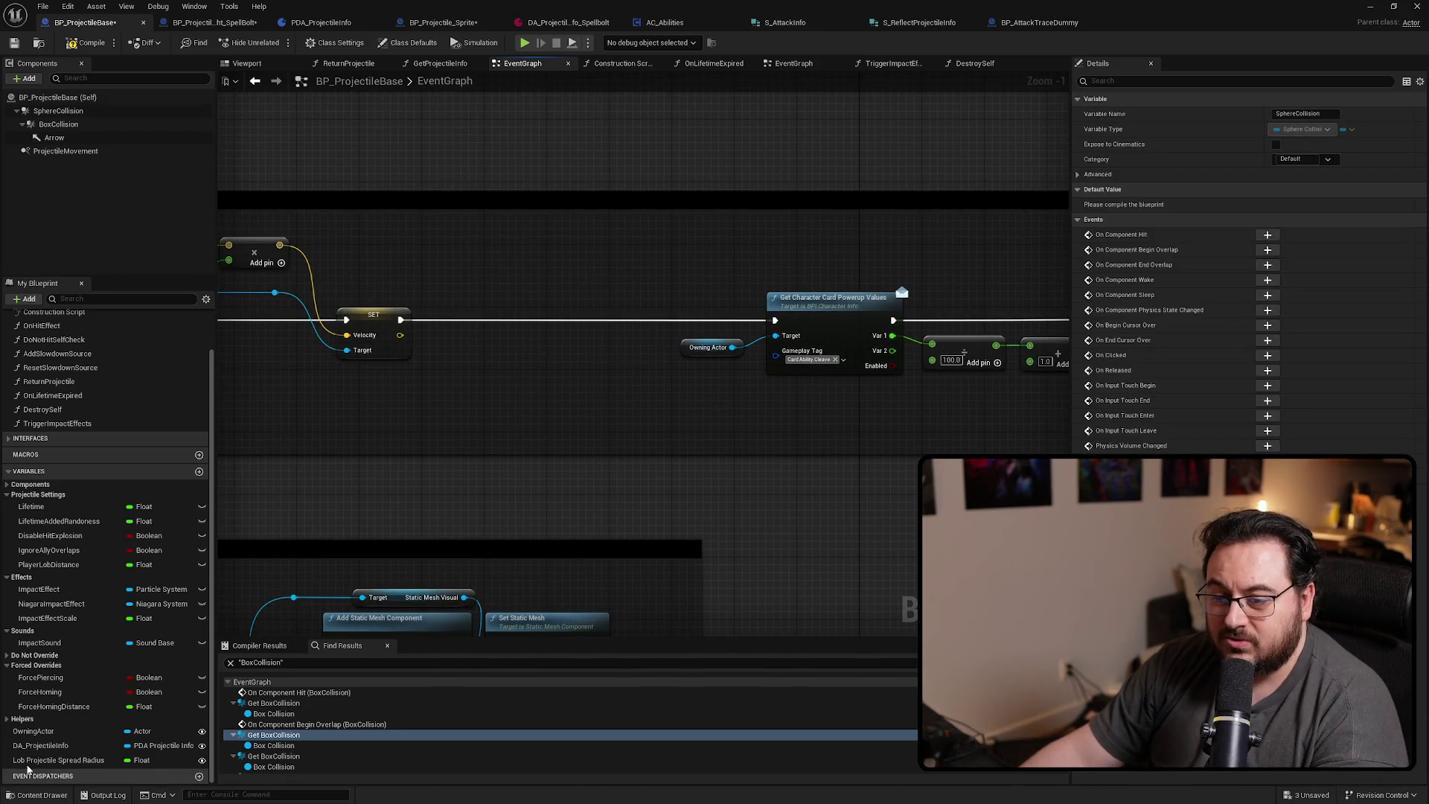
# Add a DA_ProjectileInfo getter and wire its Get Collision Radius into the multiply
pyautogui.moveTo(40, 745); pyautogui.dragTo(752, 238)
pyautogui.scroll(1, 751, 238)
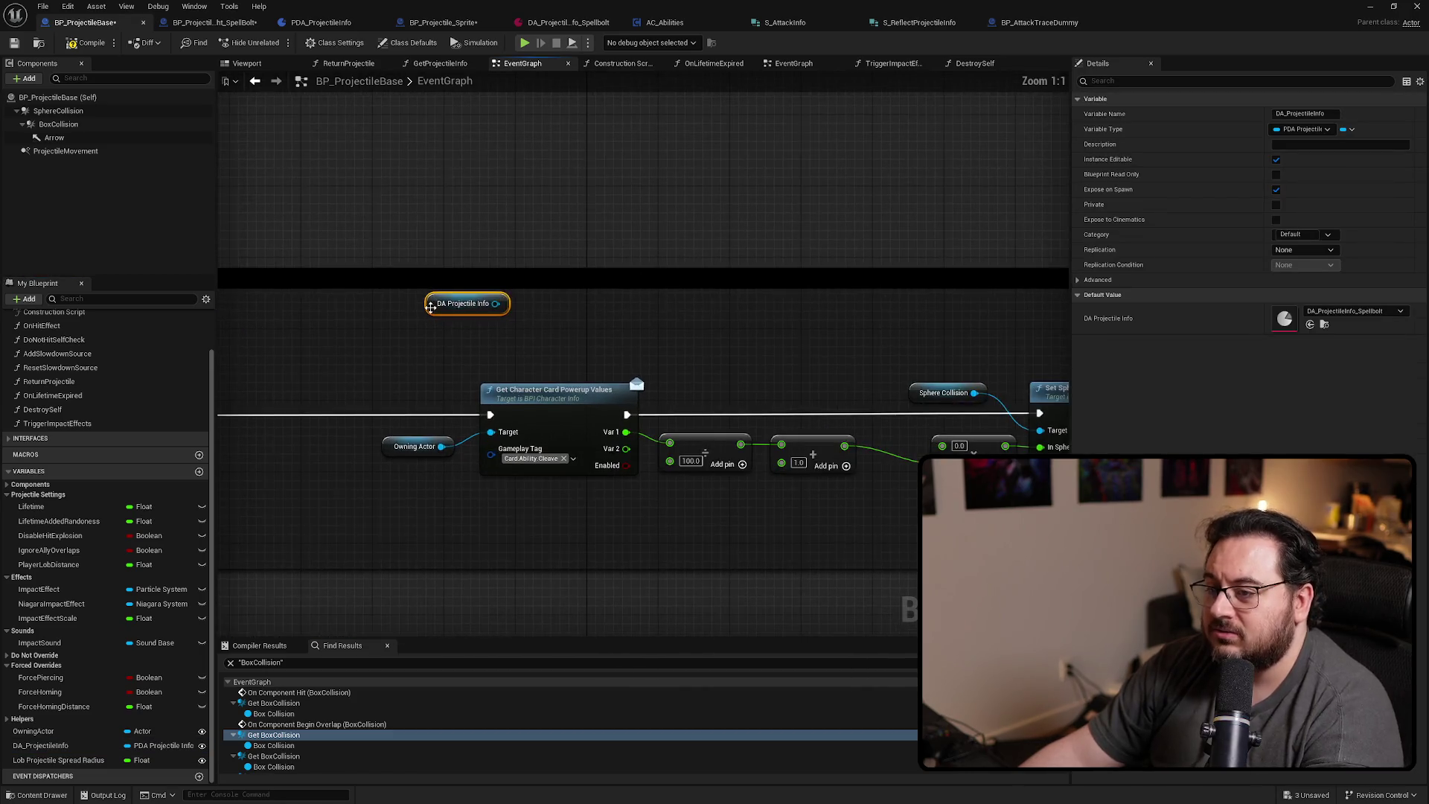
pyautogui.moveTo(430, 307)
pyautogui.mouseDown()
pyautogui.moveTo(716, 344)
pyautogui.moveTo(693, 335)
pyautogui.mouseUp()
pyautogui.write('get')
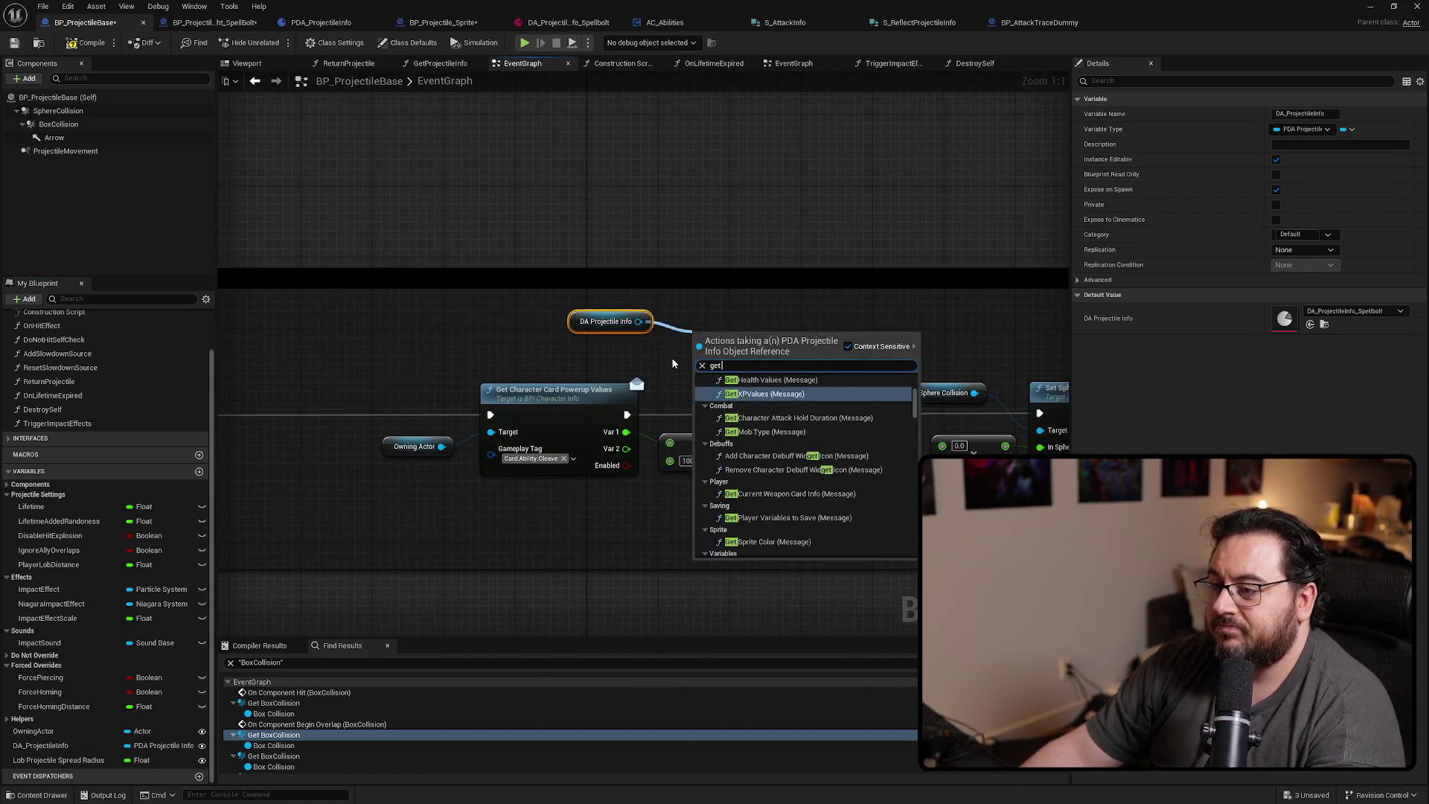
pyautogui.write(' radius')
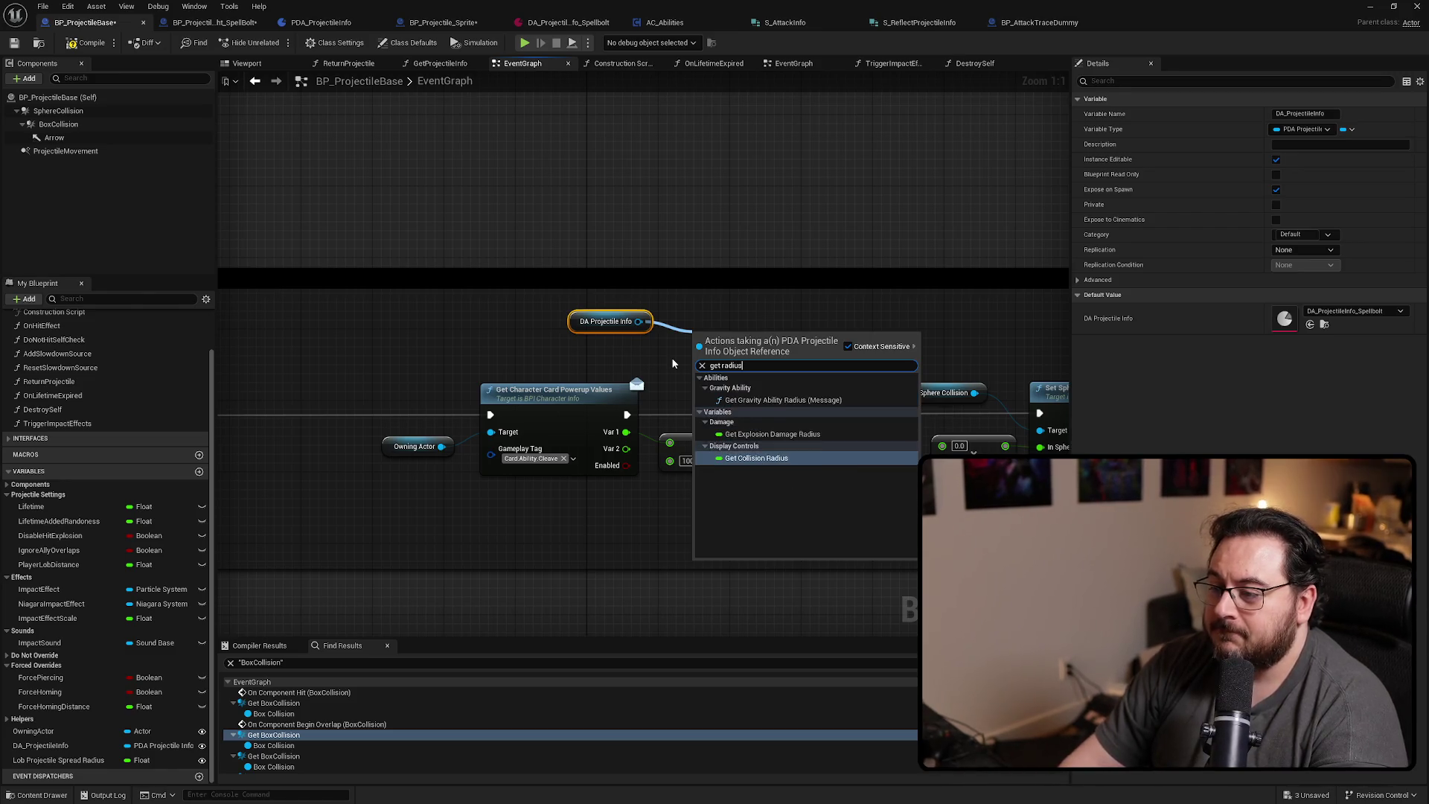
pyautogui.press('Return')
pyautogui.moveTo(621, 292); pyautogui.dragTo(761, 398)
# Move the radius calculation nodes left and shrink the comment box to fit
pyautogui.moveTo(402, 278)
pyautogui.mouseDown()
pyautogui.moveTo(547, 271)
pyautogui.moveTo(637, 338)
pyautogui.mouseUp()
pyautogui.scroll(-3, 910, 301)
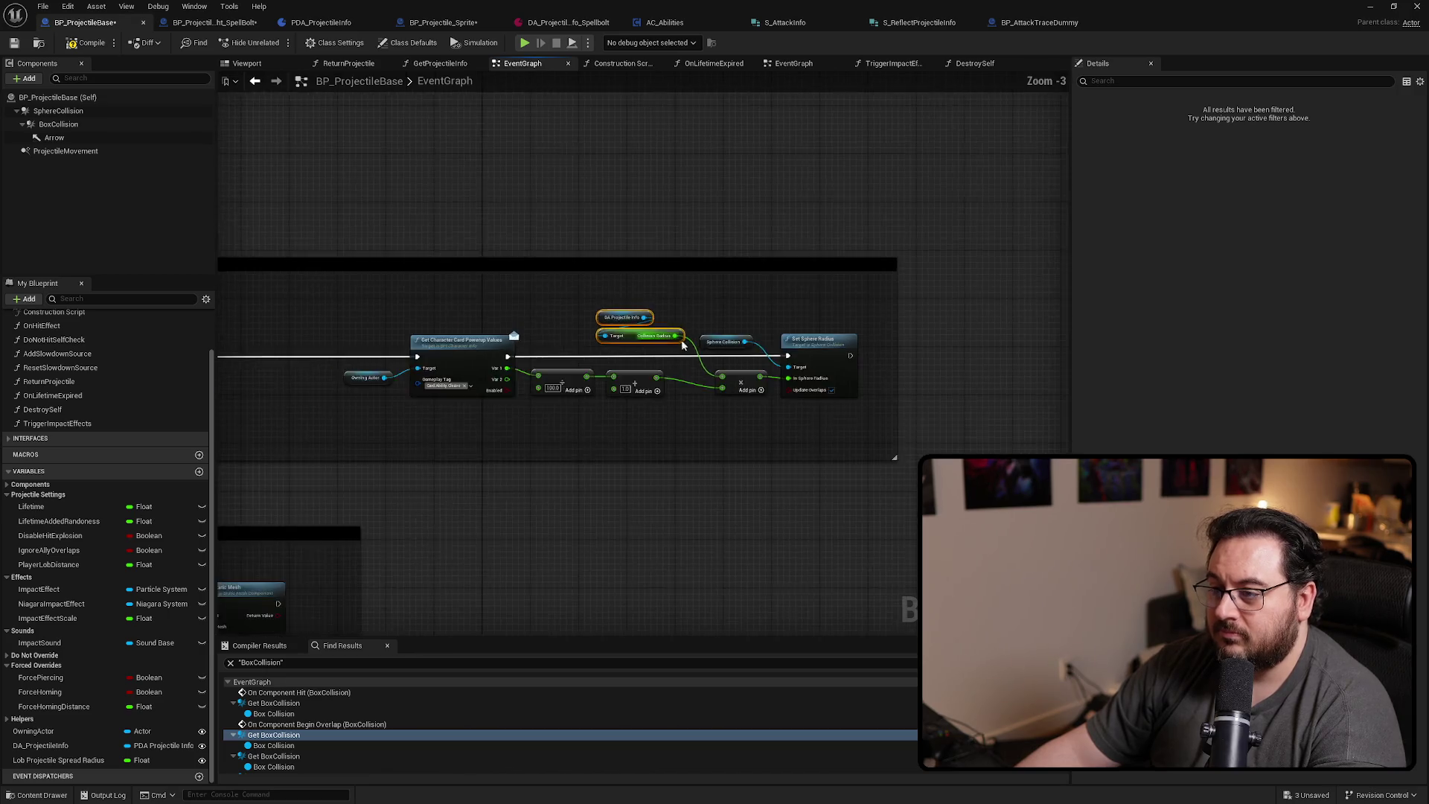
pyautogui.moveTo(911, 304); pyautogui.dragTo(401, 460)
pyautogui.moveTo(800, 365); pyautogui.dragTo(254, 362)
pyautogui.click(614, 362)
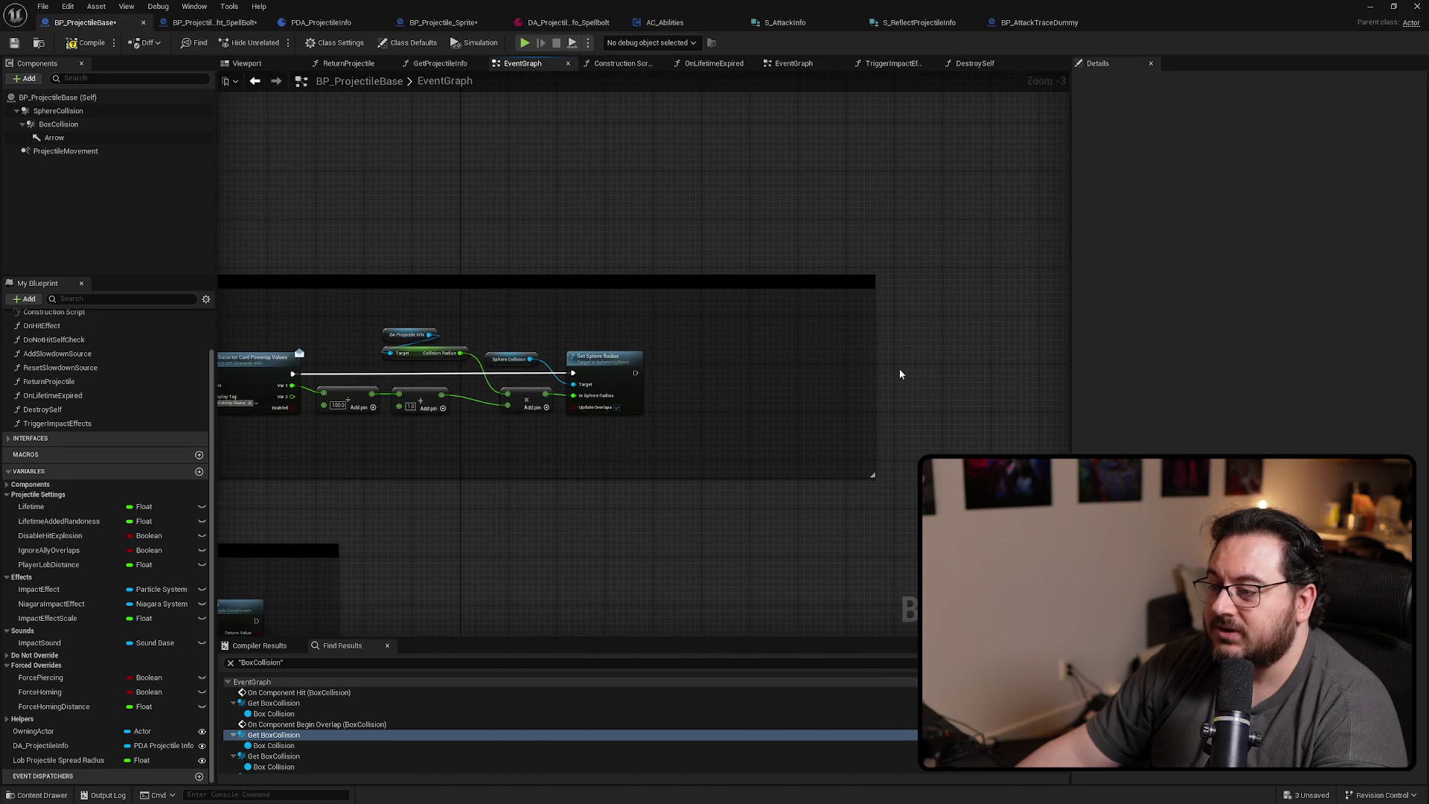
pyautogui.moveTo(853, 372); pyautogui.dragTo(679, 377)
pyautogui.scroll(-5, 810, 388)
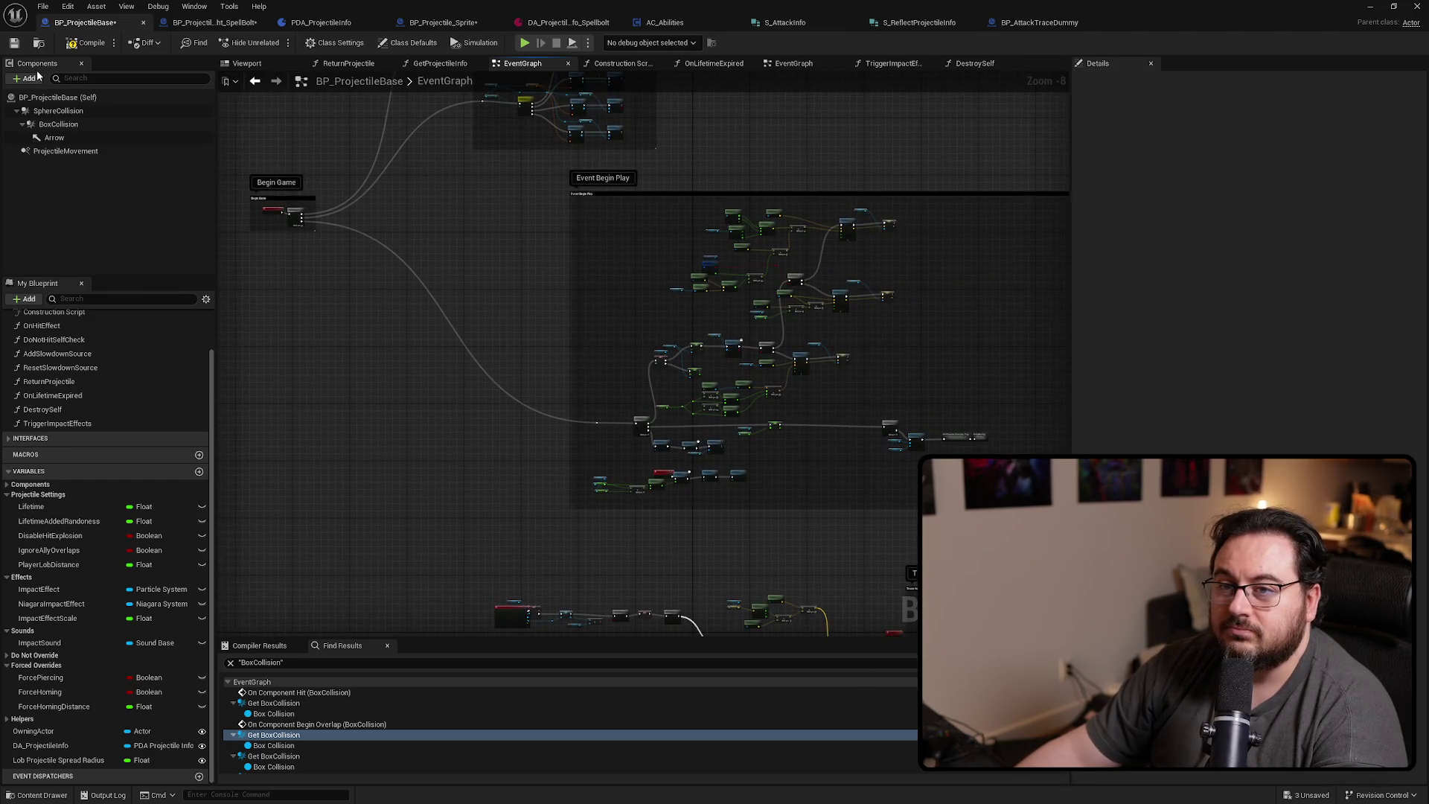
# Follow the Get BoxCollision references to the Multi Sphere Trace By Channel inputs
pyautogui.scroll(-1, 320, 707)
pyautogui.click(306, 734)
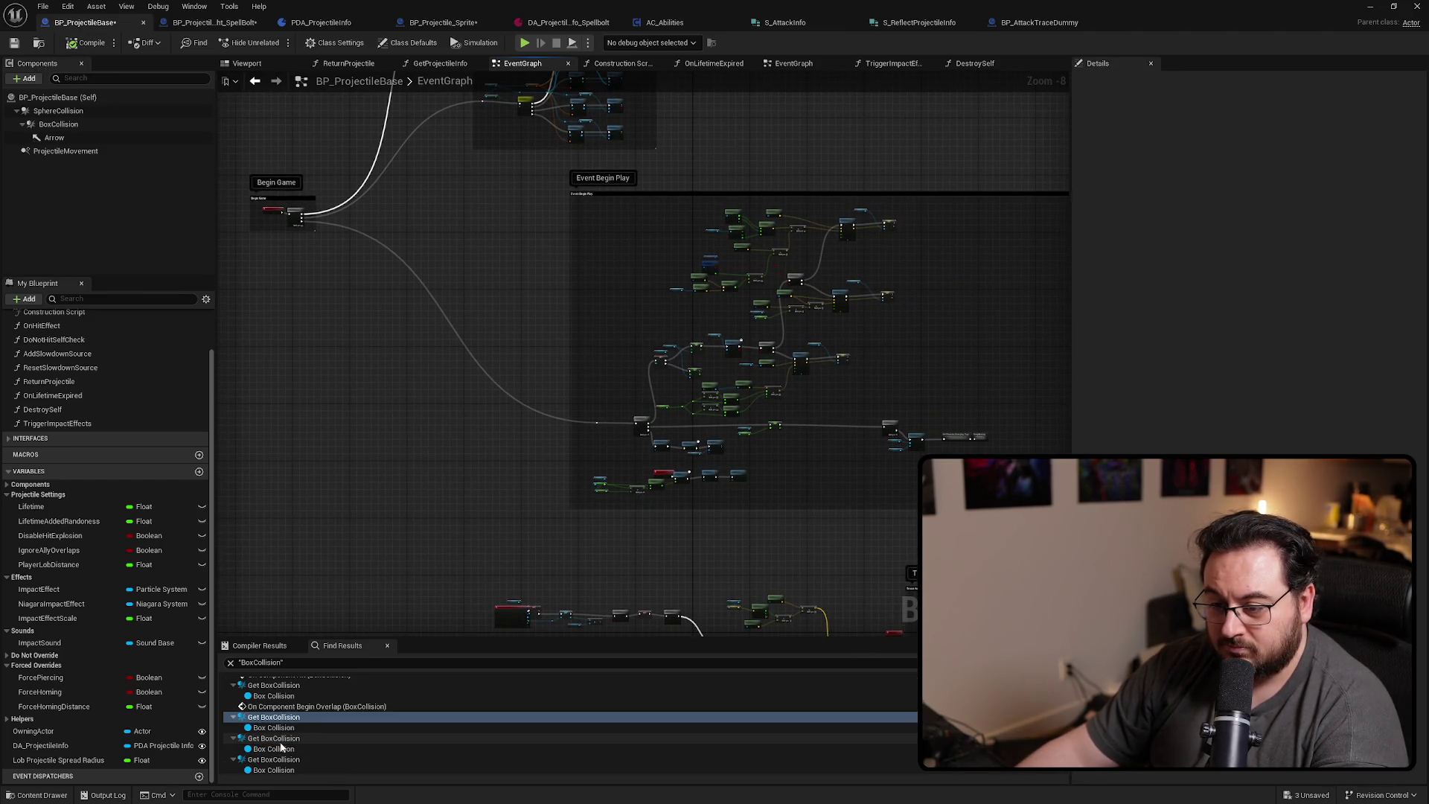
pyautogui.scroll(-1, 298, 745)
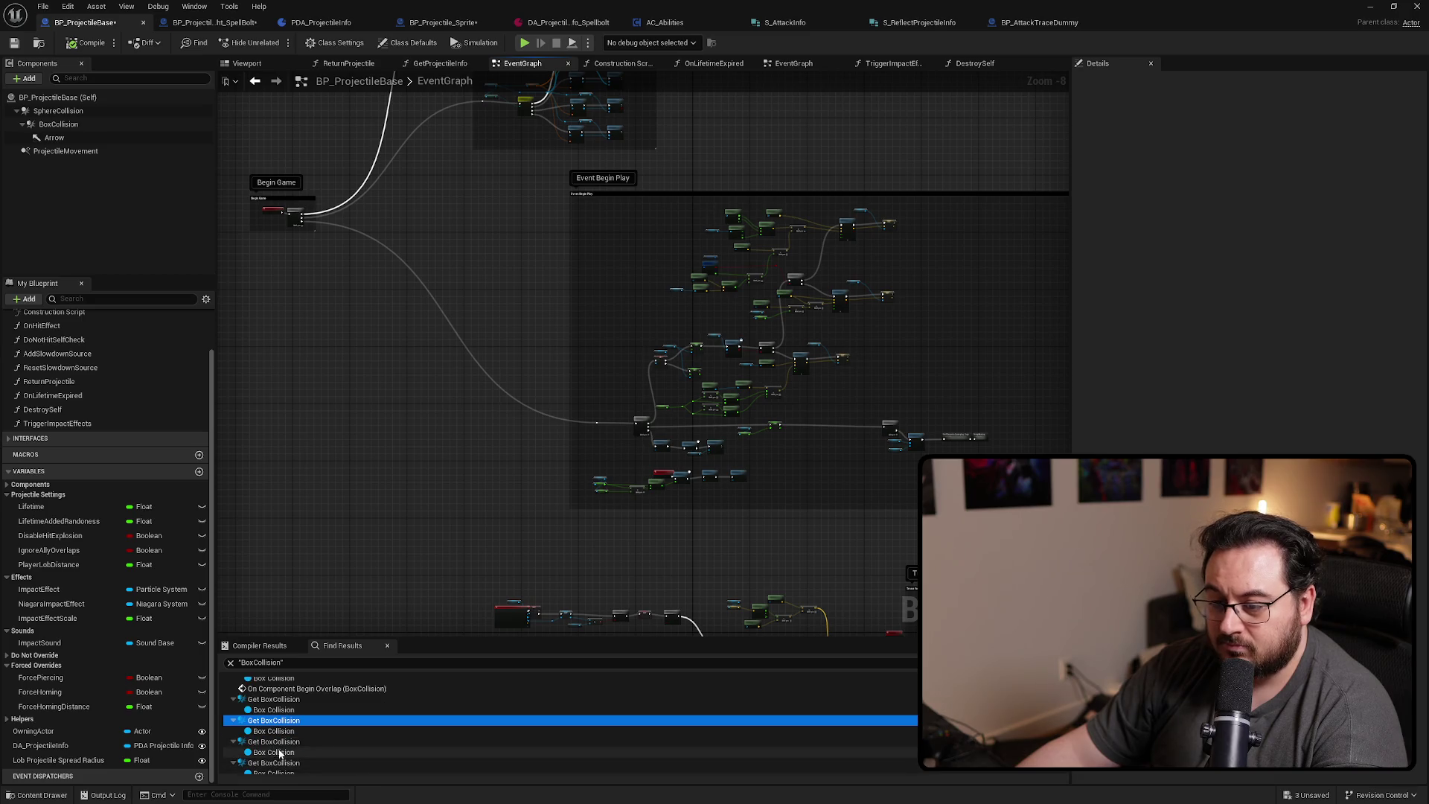
pyautogui.click(274, 741)
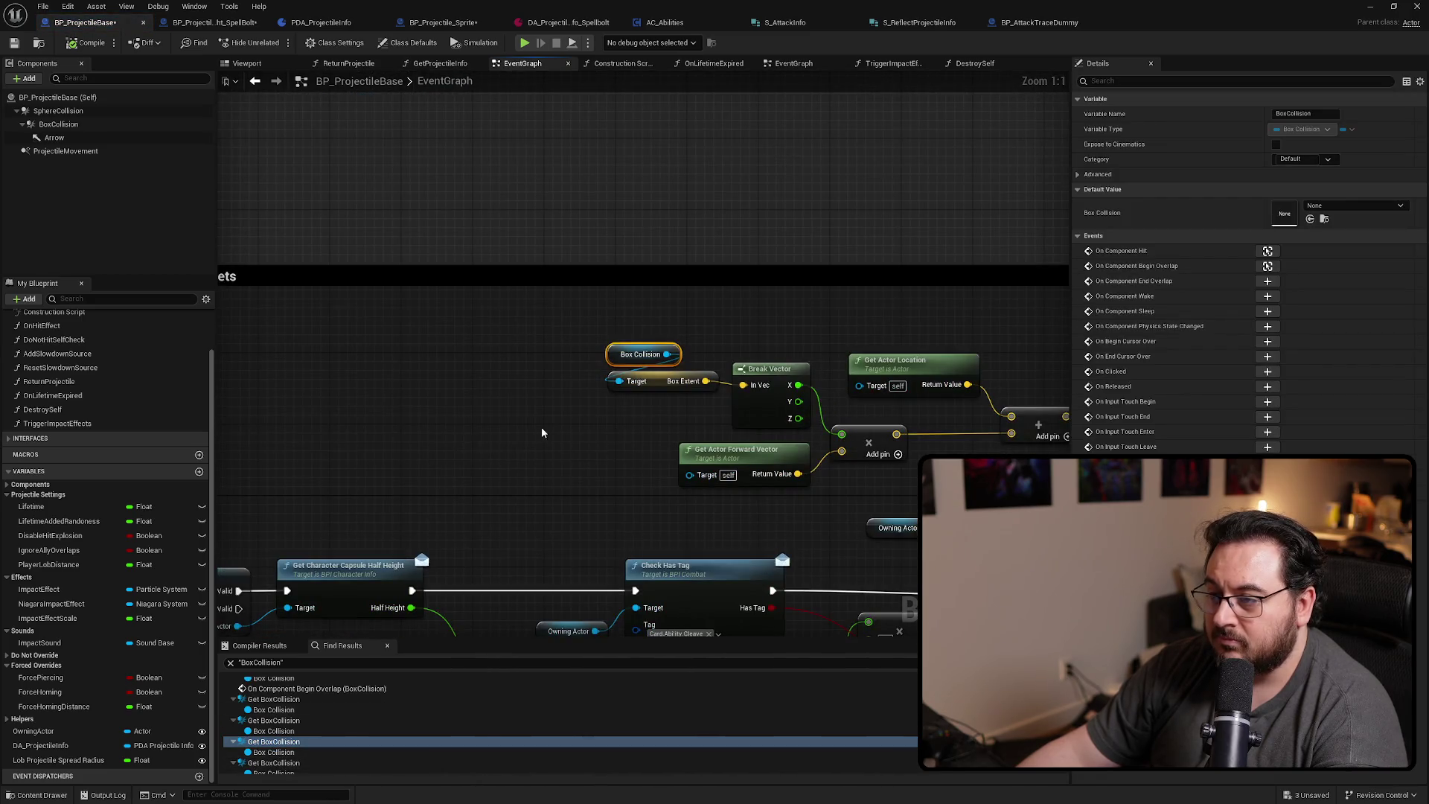
pyautogui.moveTo(542, 432); pyautogui.dragTo(334, 280)
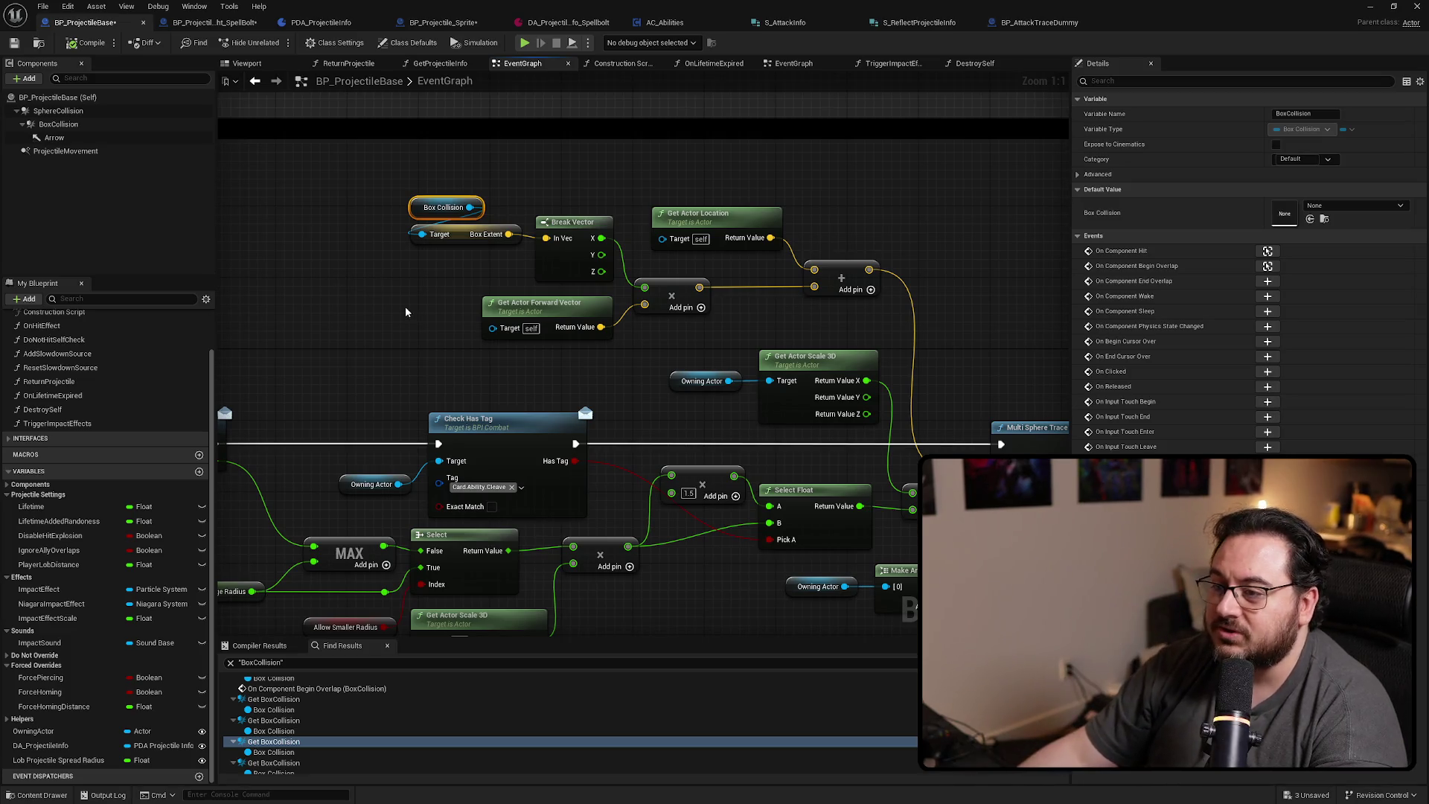
pyautogui.moveTo(382, 281); pyautogui.dragTo(159, 208)
pyautogui.moveTo(329, 243); pyautogui.dragTo(440, 272)
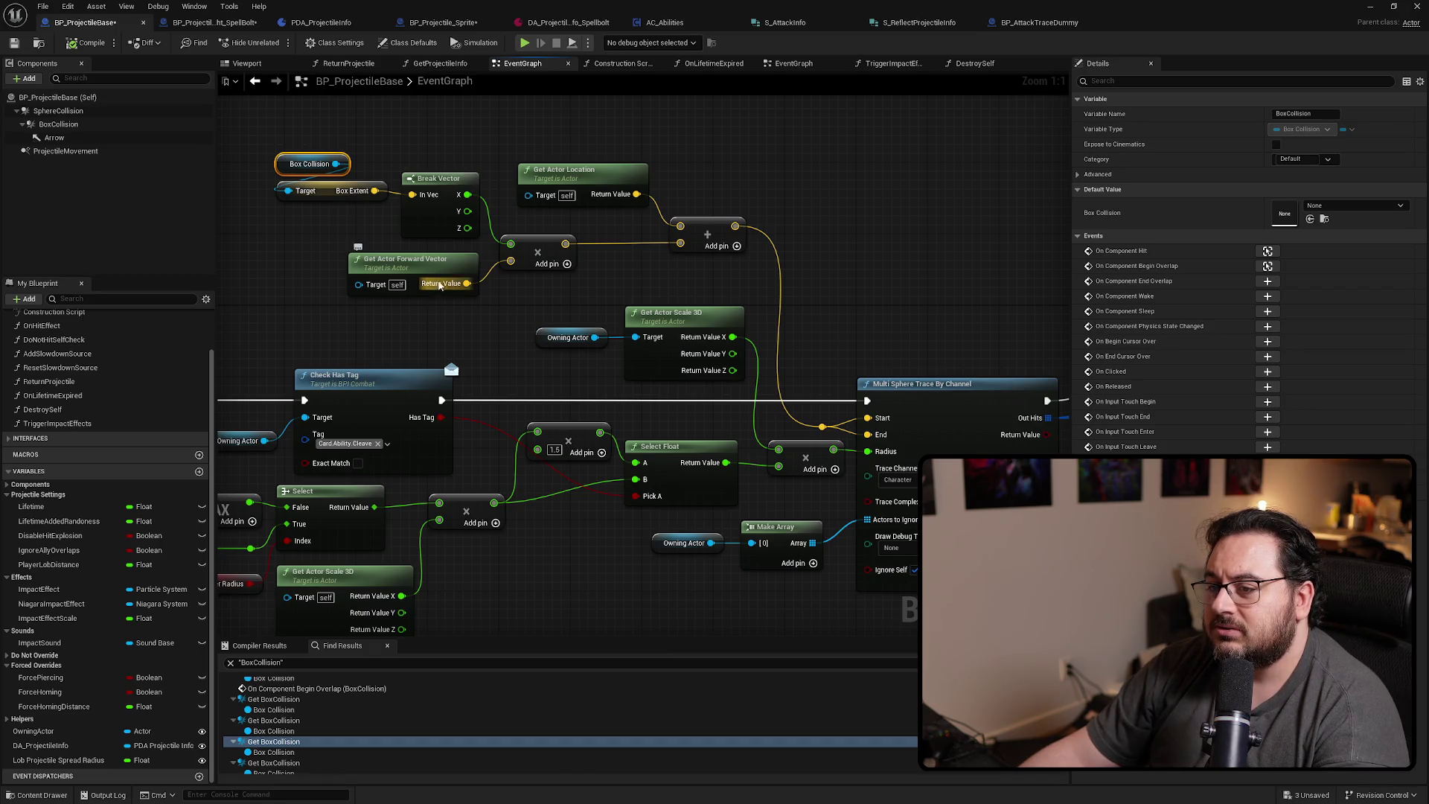
pyautogui.rightClick(553, 265)
pyautogui.press('Escape')
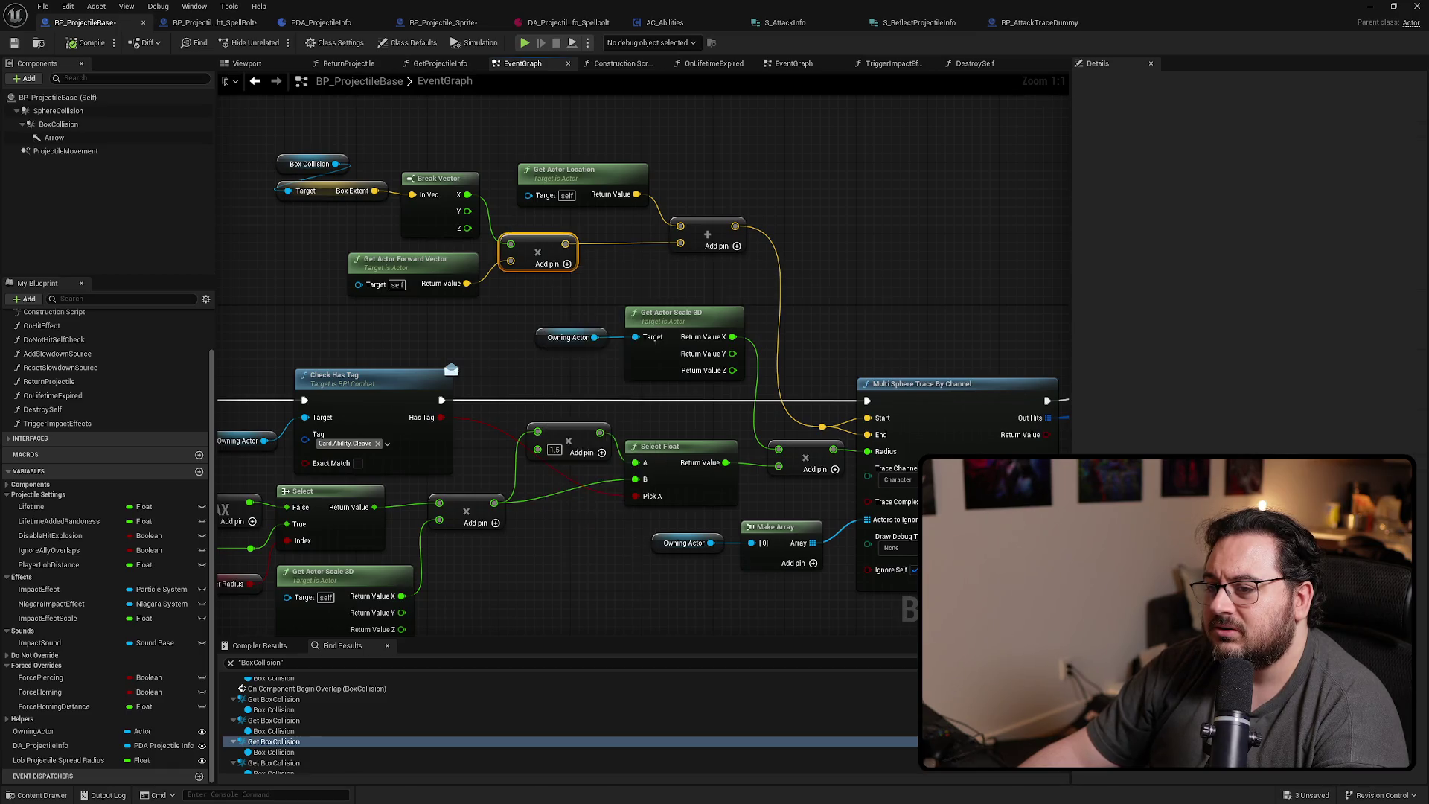
pyautogui.moveTo(432, 237); pyautogui.dragTo(424, 236)
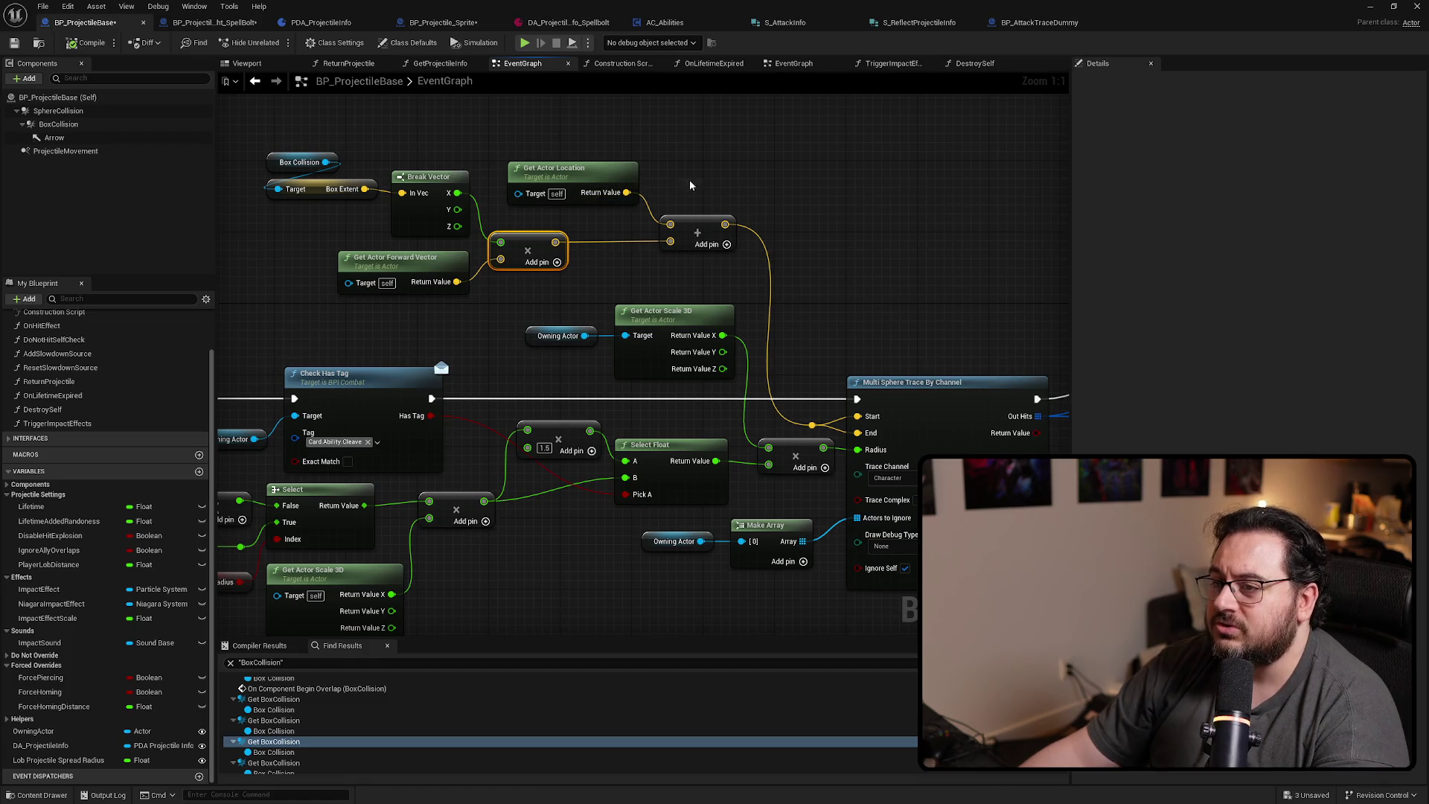
pyautogui.moveTo(779, 202); pyautogui.dragTo(722, 177)
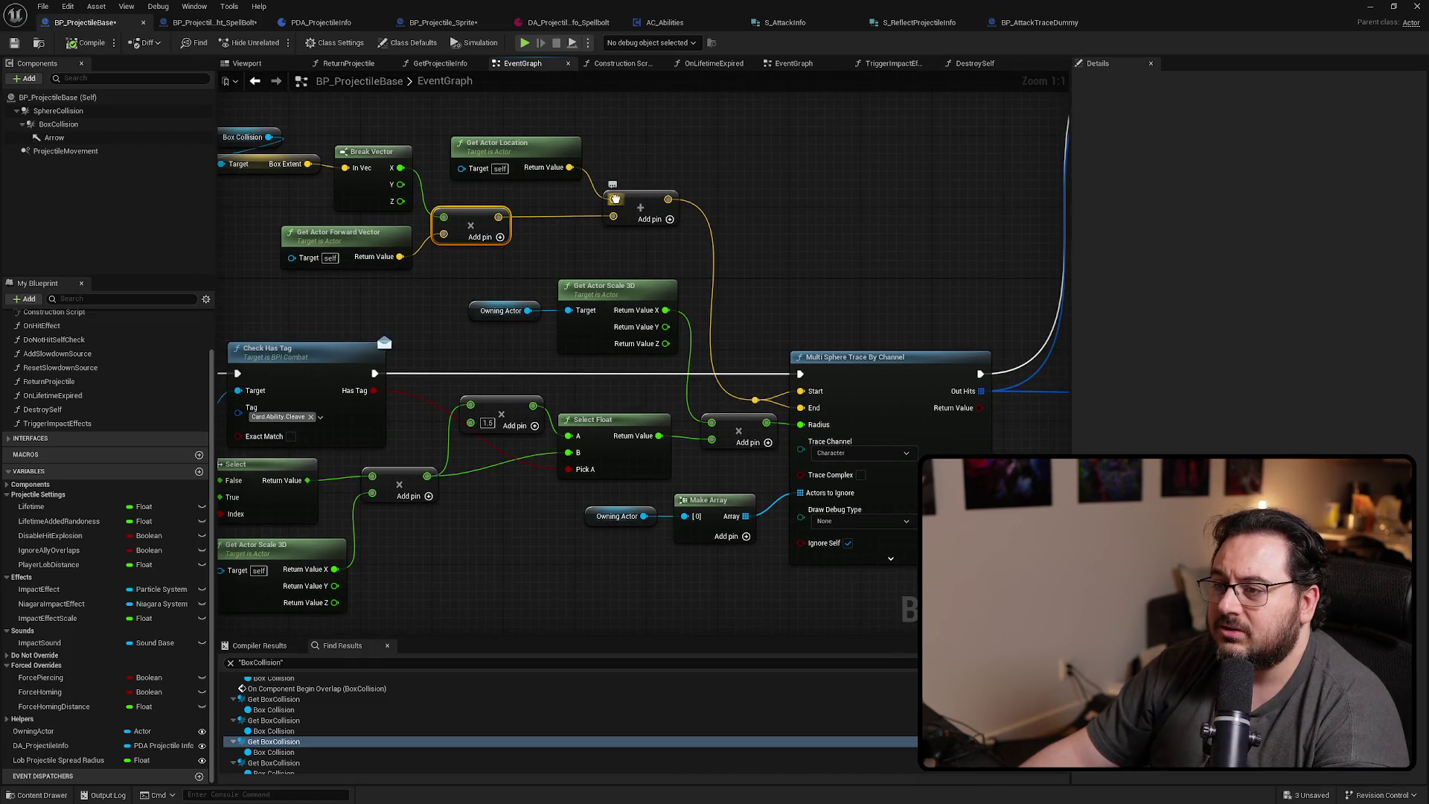
# Feed Get Actor Location straight into the trace Start and delete the box-extent offset nodes
pyautogui.moveTo(615, 199); pyautogui.dragTo(800, 390)
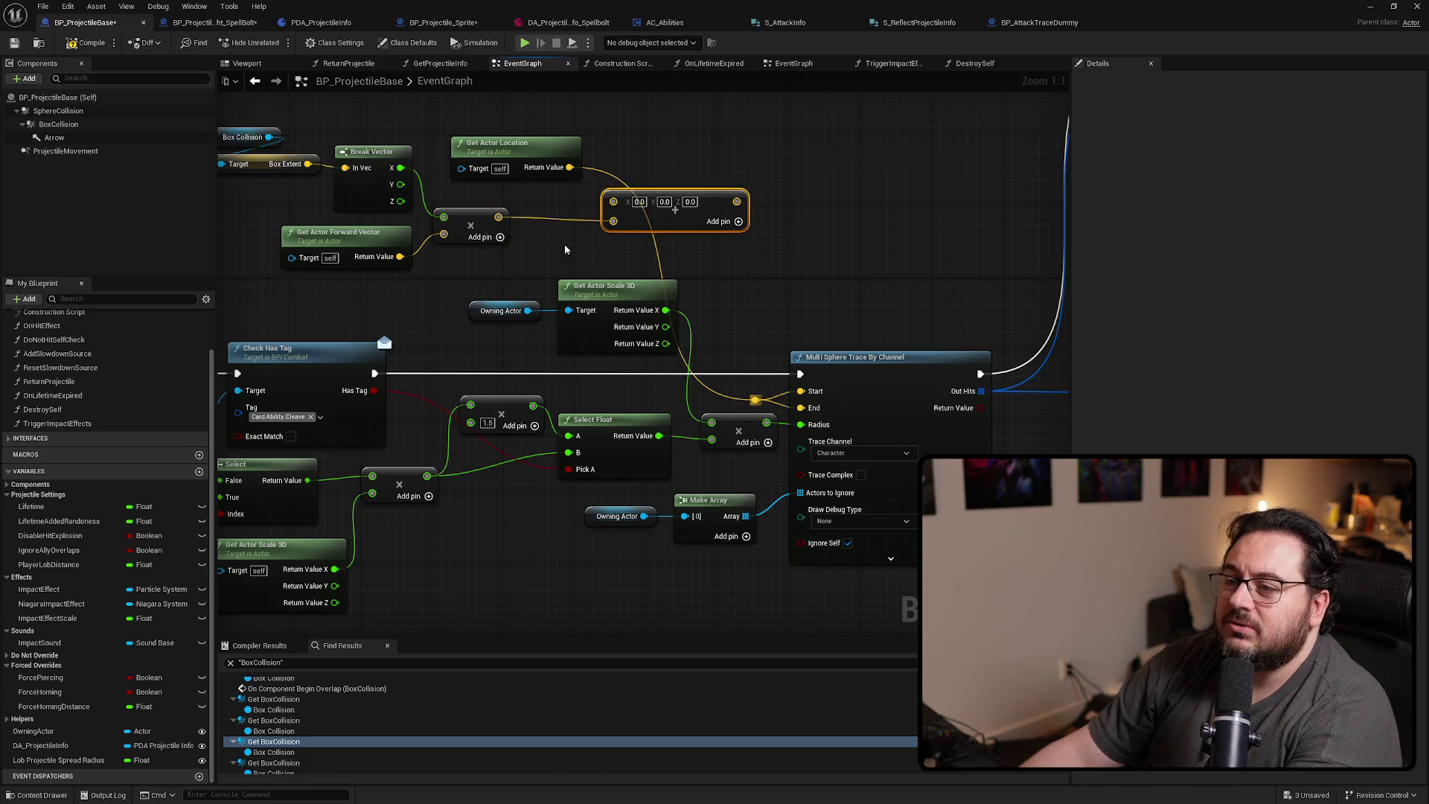
pyautogui.moveTo(564, 249)
pyautogui.mouseDown()
pyautogui.moveTo(739, 289)
pyautogui.moveTo(446, 246)
pyautogui.moveTo(447, 179)
pyautogui.mouseUp()
pyautogui.press('Delete')
pyautogui.press('Delete')
pyautogui.press('Delete')
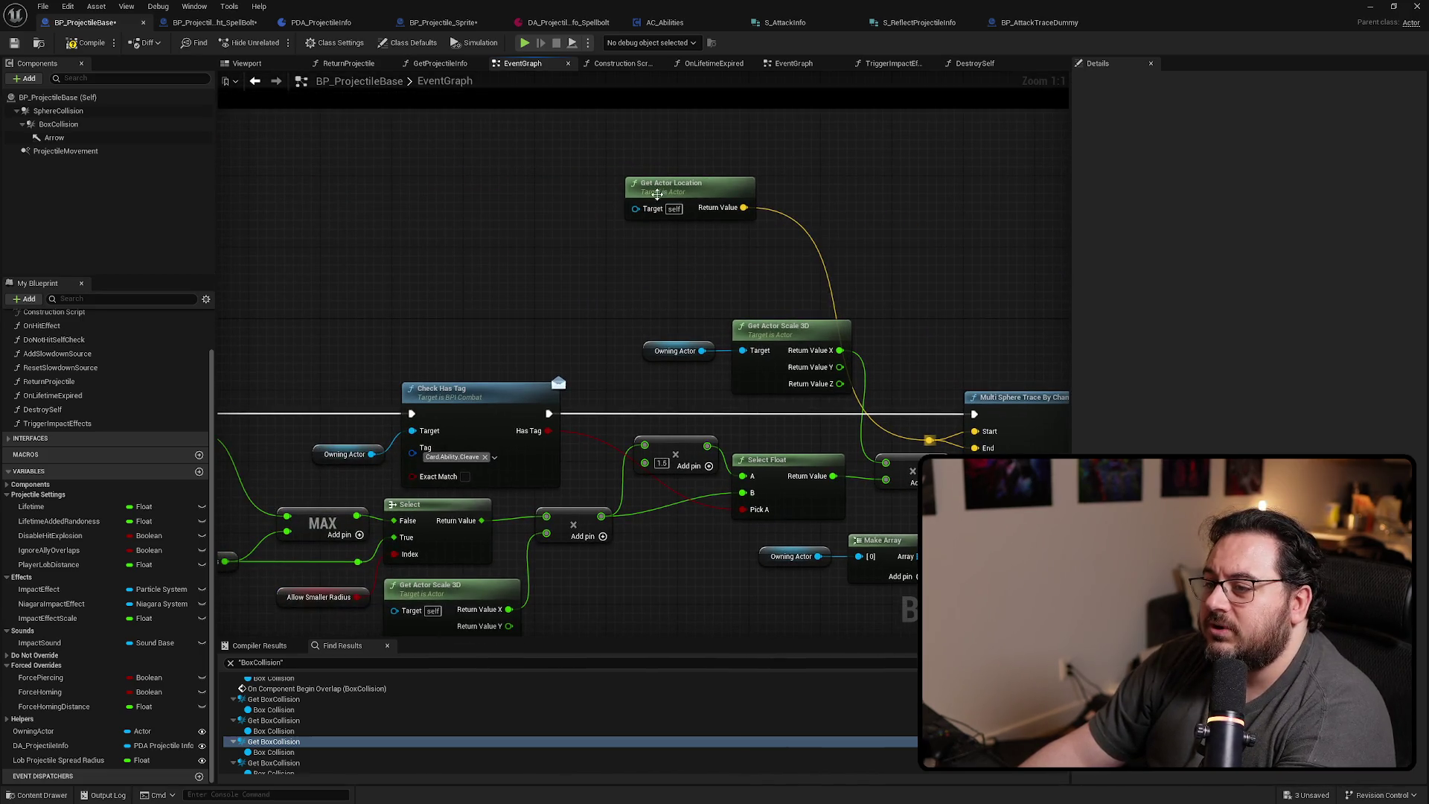
pyautogui.moveTo(657, 194)
pyautogui.mouseDown()
pyautogui.moveTo(772, 228)
pyautogui.moveTo(781, 272)
pyautogui.mouseUp()
pyautogui.moveTo(925, 270); pyautogui.dragTo(796, 272)
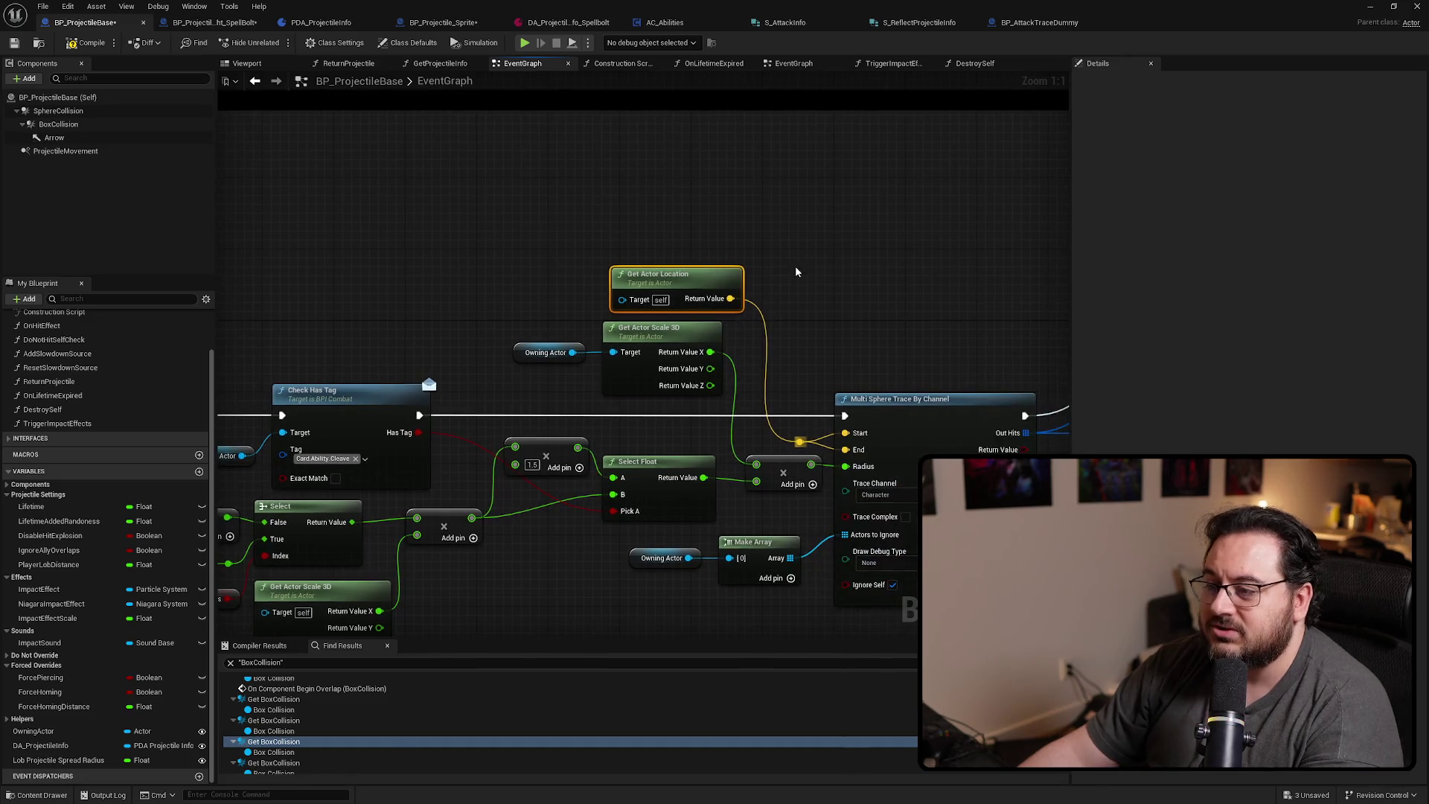
# Jump to the next Box Collision reference and inspect the ForceTrace and Check Has Tag nodes
pyautogui.doubleClick(275, 762)
pyautogui.moveTo(564, 419)
pyautogui.mouseDown()
pyautogui.moveTo(231, 235)
pyautogui.moveTo(268, 241)
pyautogui.mouseUp()
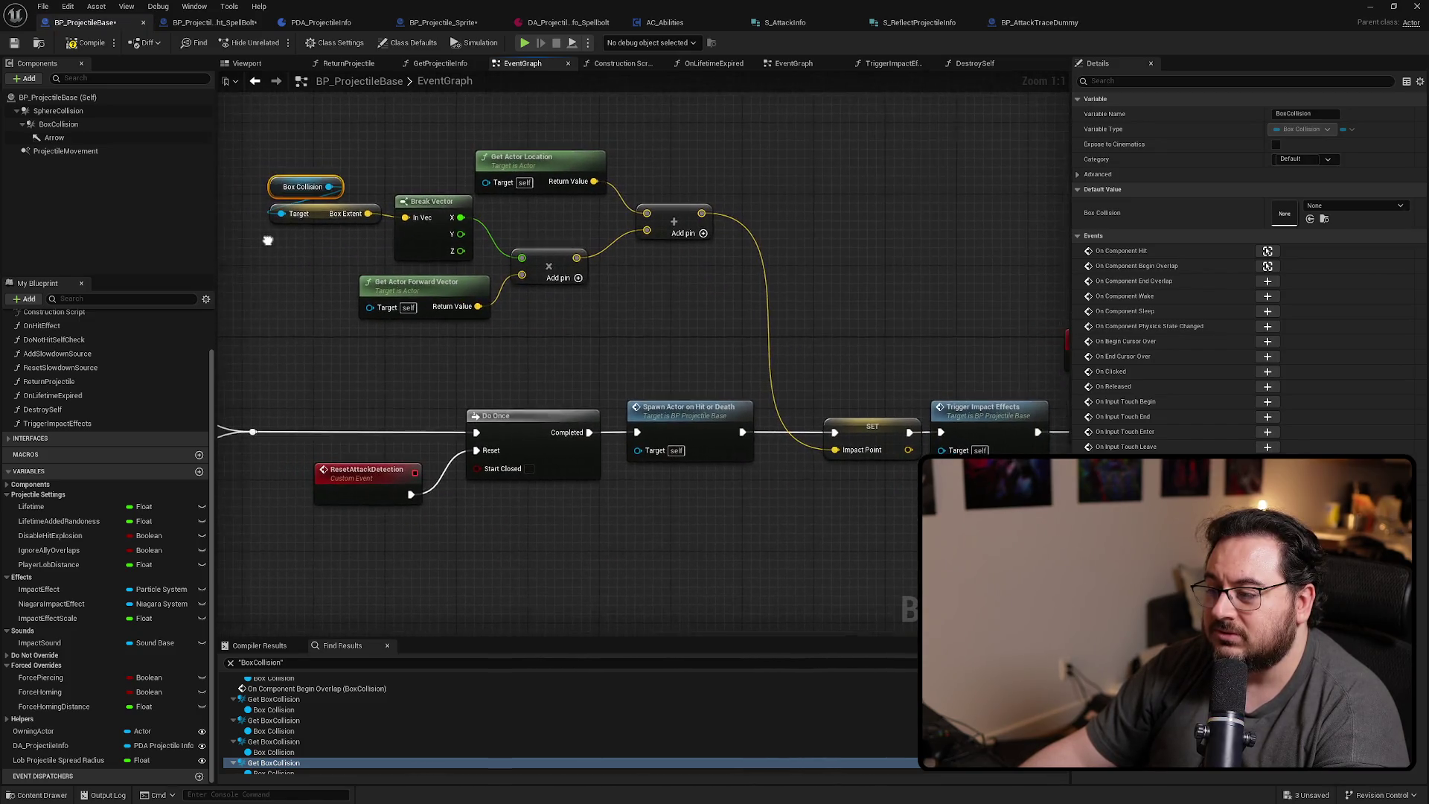
pyautogui.click(670, 321)
pyautogui.moveTo(734, 335)
pyautogui.mouseDown()
pyautogui.moveTo(564, 287)
pyautogui.moveTo(254, 247)
pyautogui.moveTo(461, 225)
pyautogui.moveTo(755, 380)
pyautogui.moveTo(788, 360)
pyautogui.mouseUp()
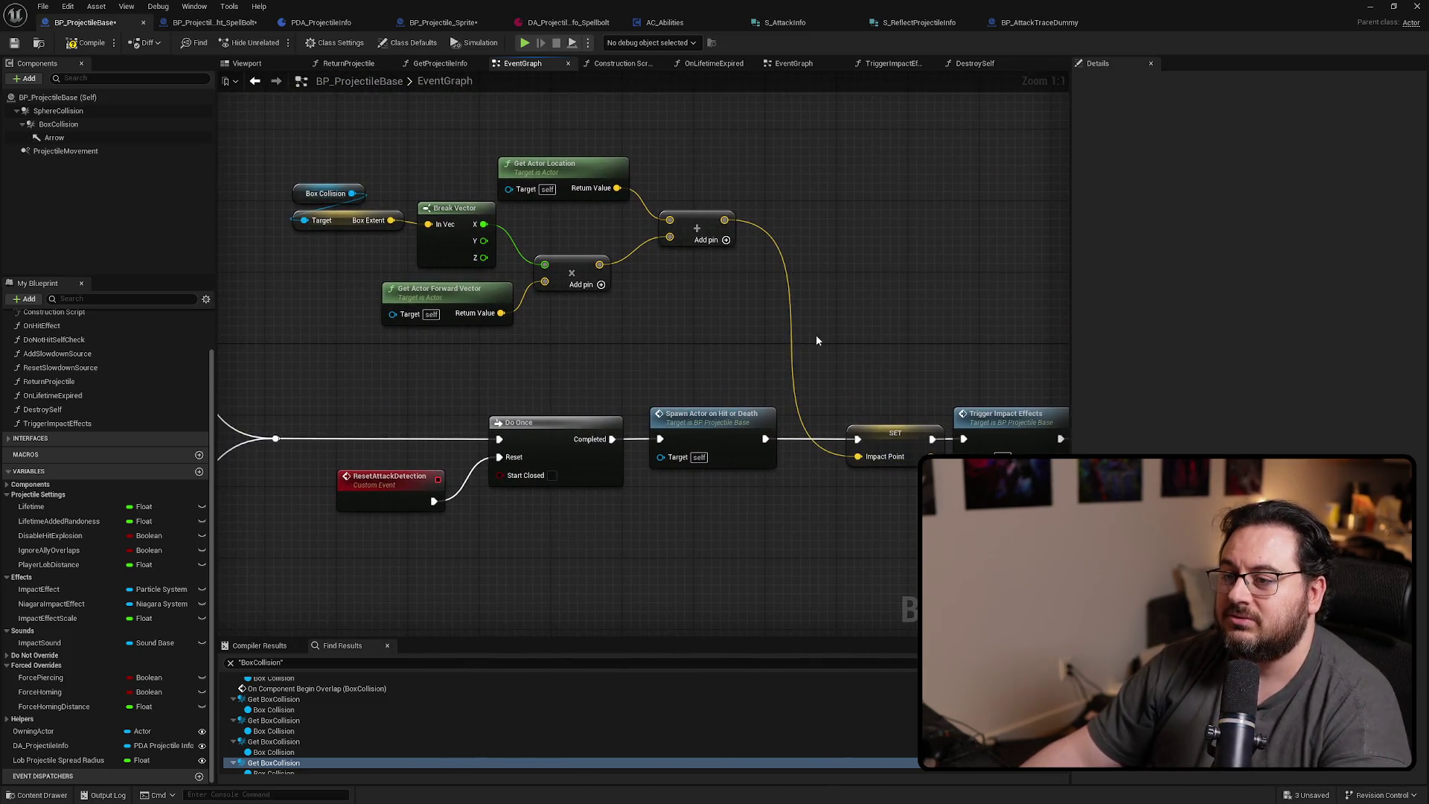
pyautogui.scroll(-2, 816, 340)
pyautogui.moveTo(759, 294)
pyautogui.mouseDown()
pyautogui.moveTo(796, 424)
pyautogui.moveTo(367, 345)
pyautogui.moveTo(298, 313)
pyautogui.mouseUp()
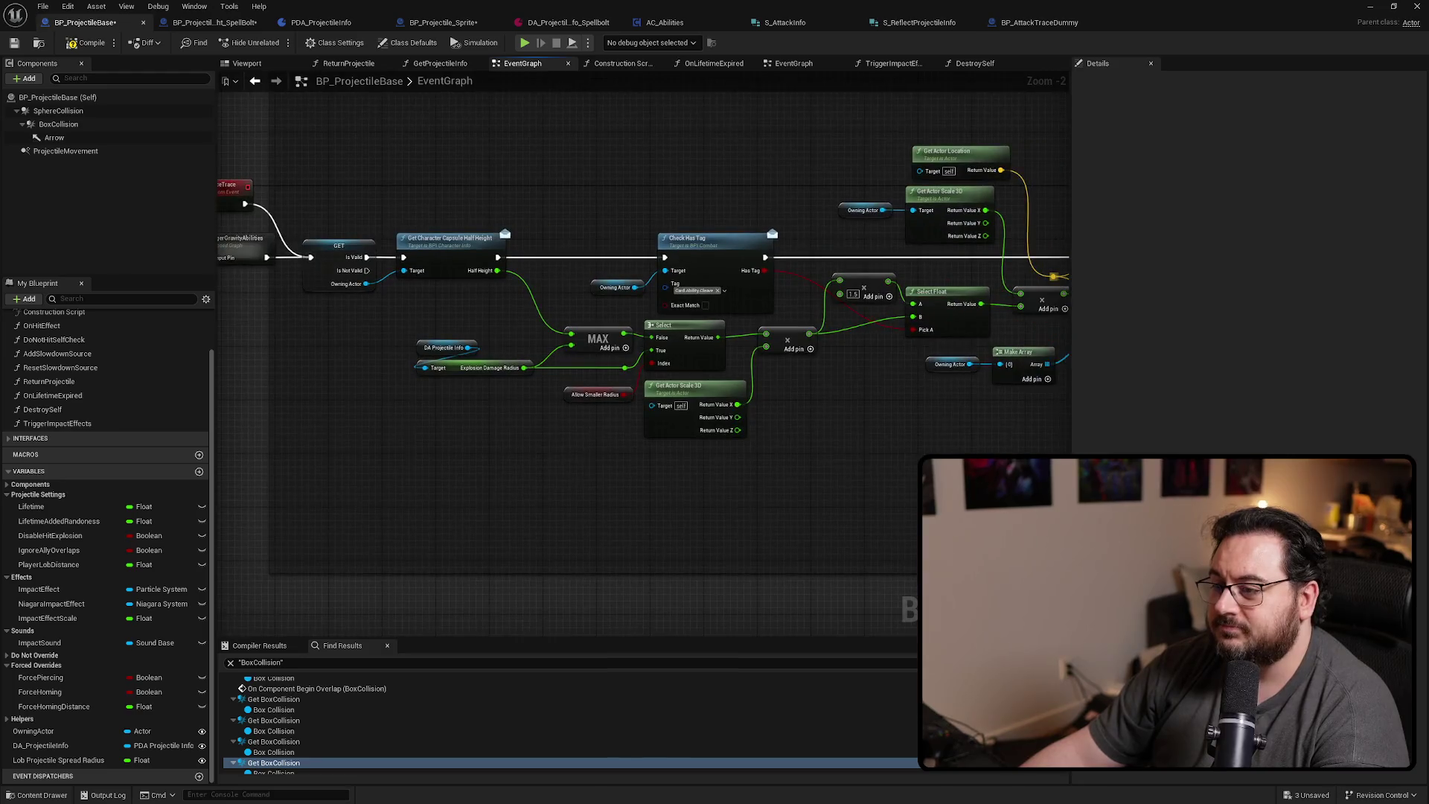
pyautogui.scroll(2, 680, 398)
# Find ImpactPoint references and delete the Impact Point setter with its offset nodes
pyautogui.moveTo(679, 399); pyautogui.dragTo(747, 364)
pyautogui.rightClick(661, 331)
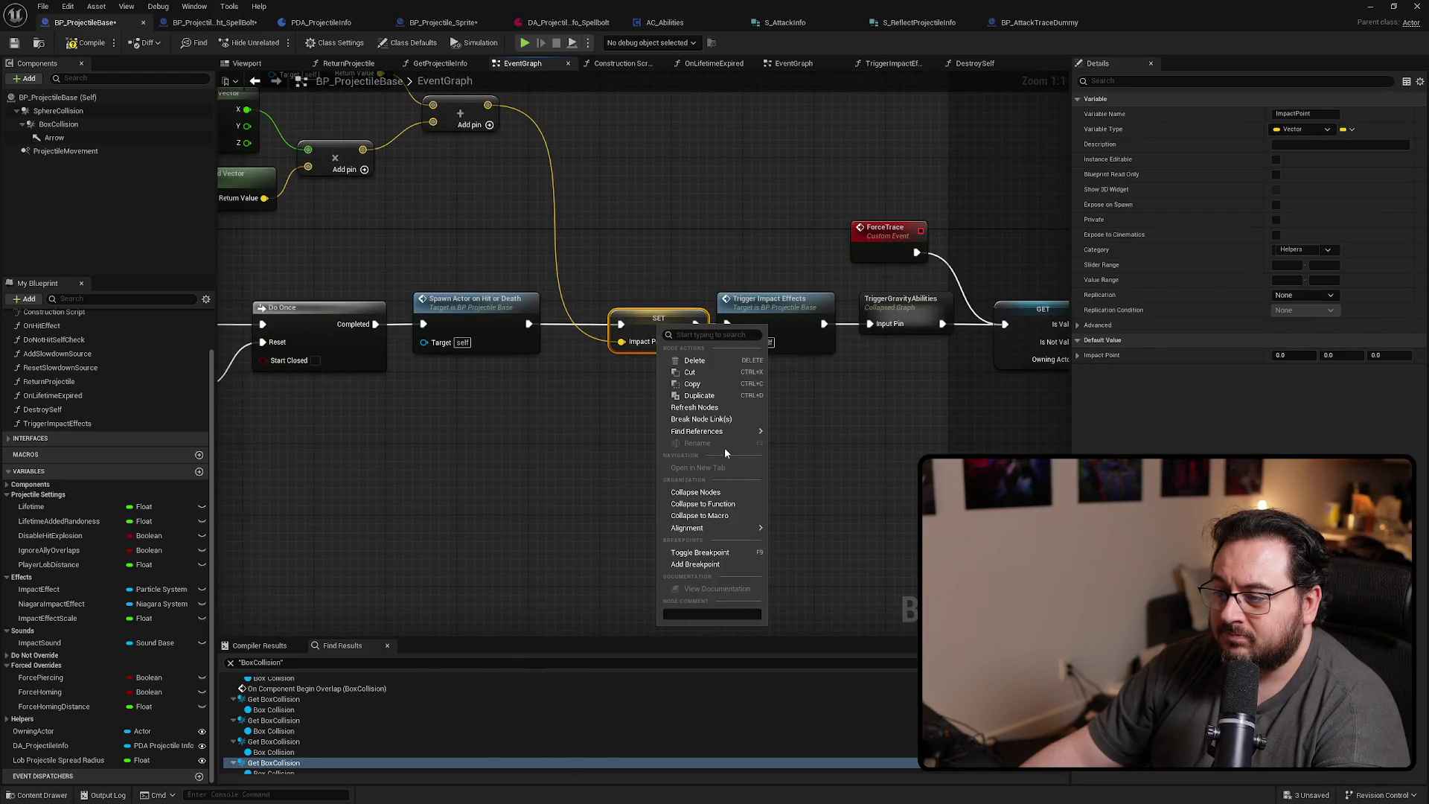
pyautogui.moveTo(737, 431)
pyautogui.click(800, 438)
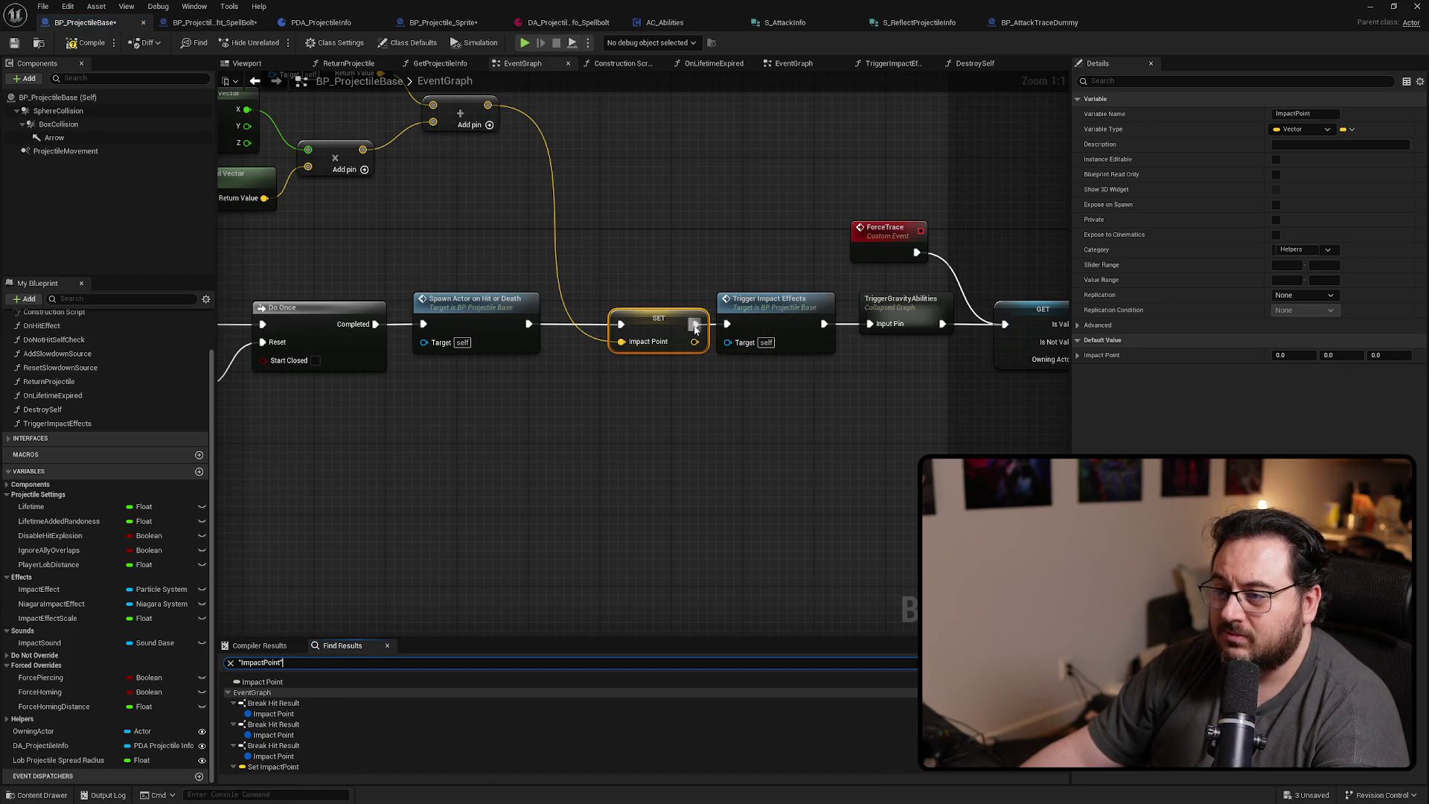
pyautogui.scroll(-3, 698, 253)
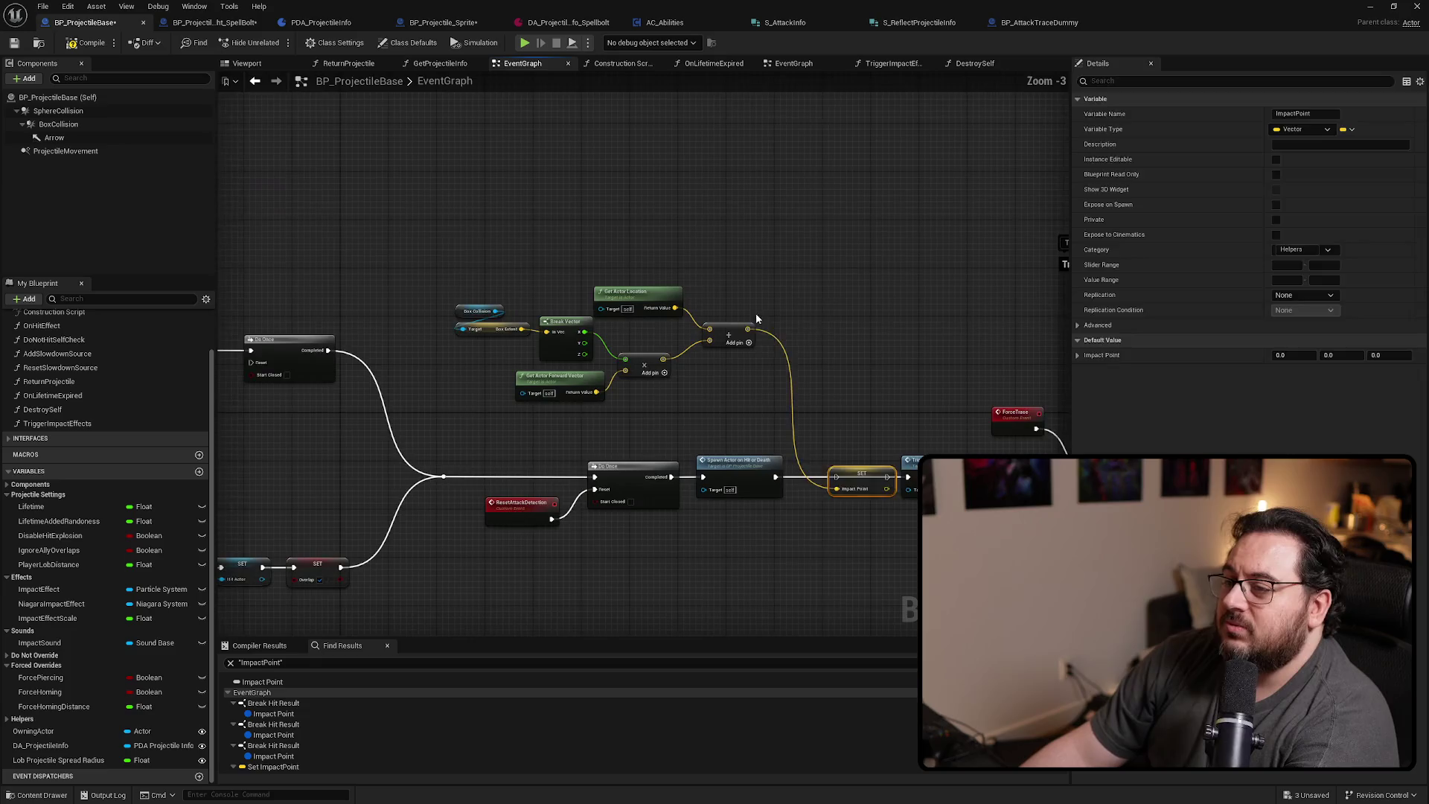
pyautogui.moveTo(707, 265)
pyautogui.mouseDown()
pyautogui.moveTo(488, 401)
pyautogui.moveTo(451, 406)
pyautogui.mouseUp()
pyautogui.press('Delete')
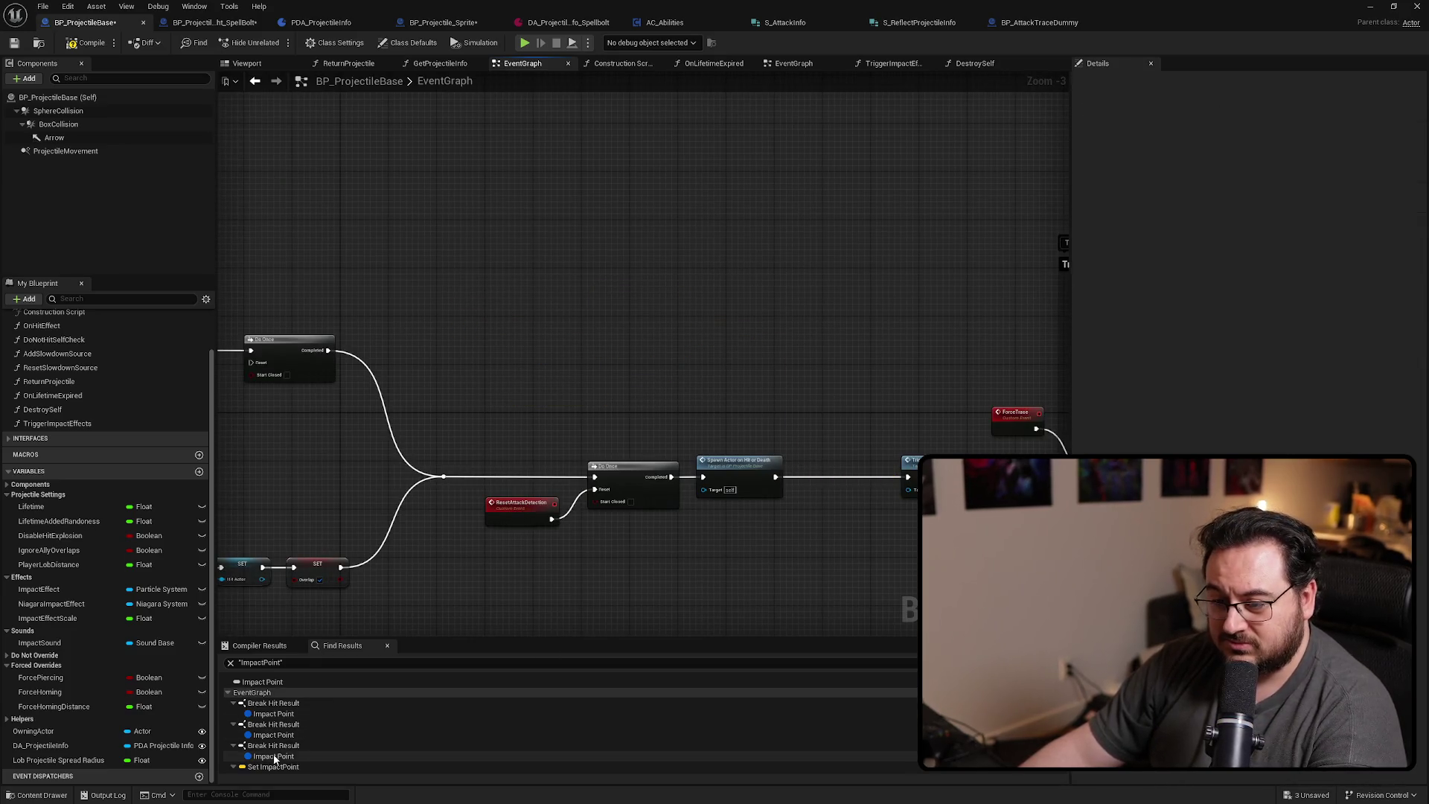
# Rerun the ImpactPoint reference search and add a Get Actor Location node
pyautogui.scroll(-2, 273, 755)
pyautogui.click(268, 732)
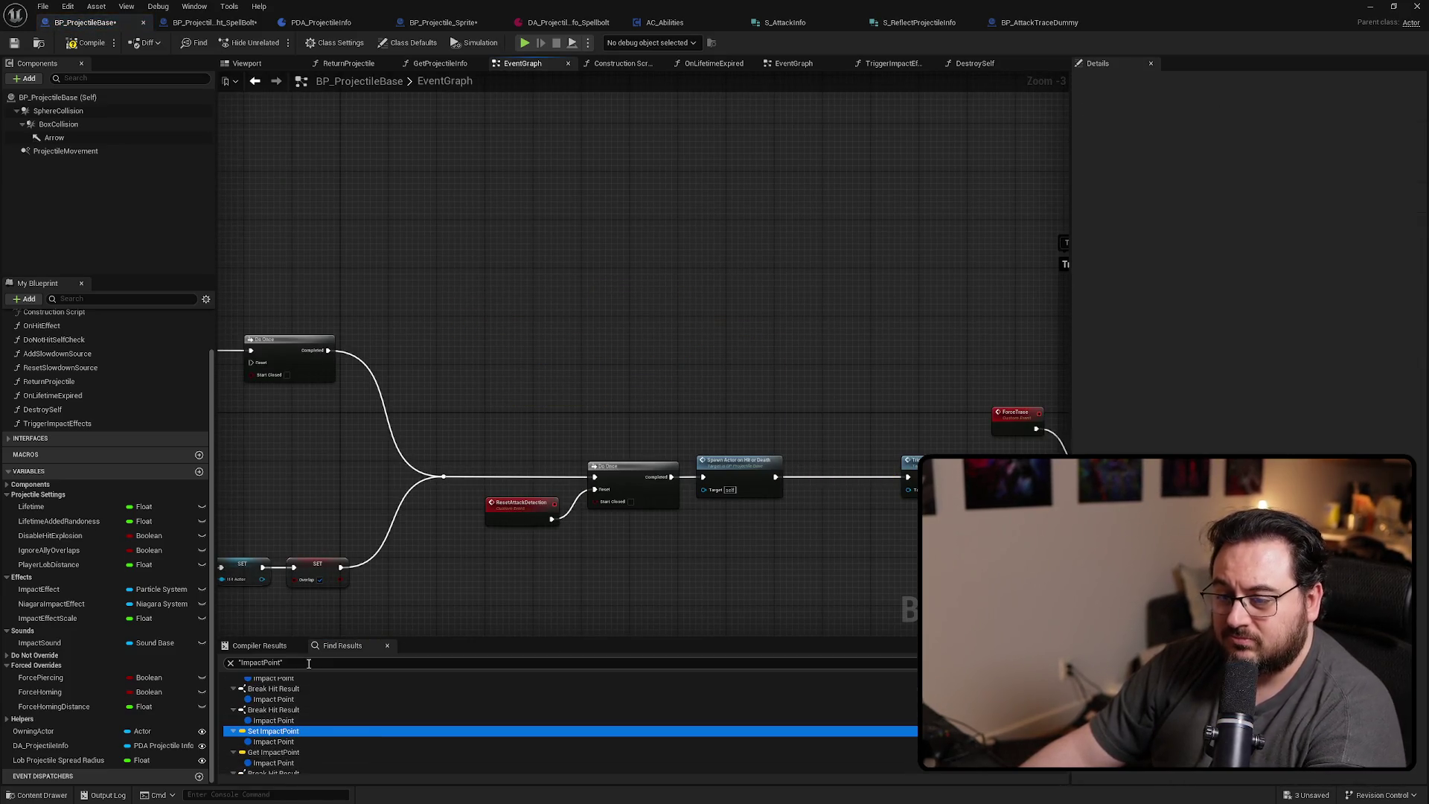
pyautogui.click(308, 663)
pyautogui.press('Return')
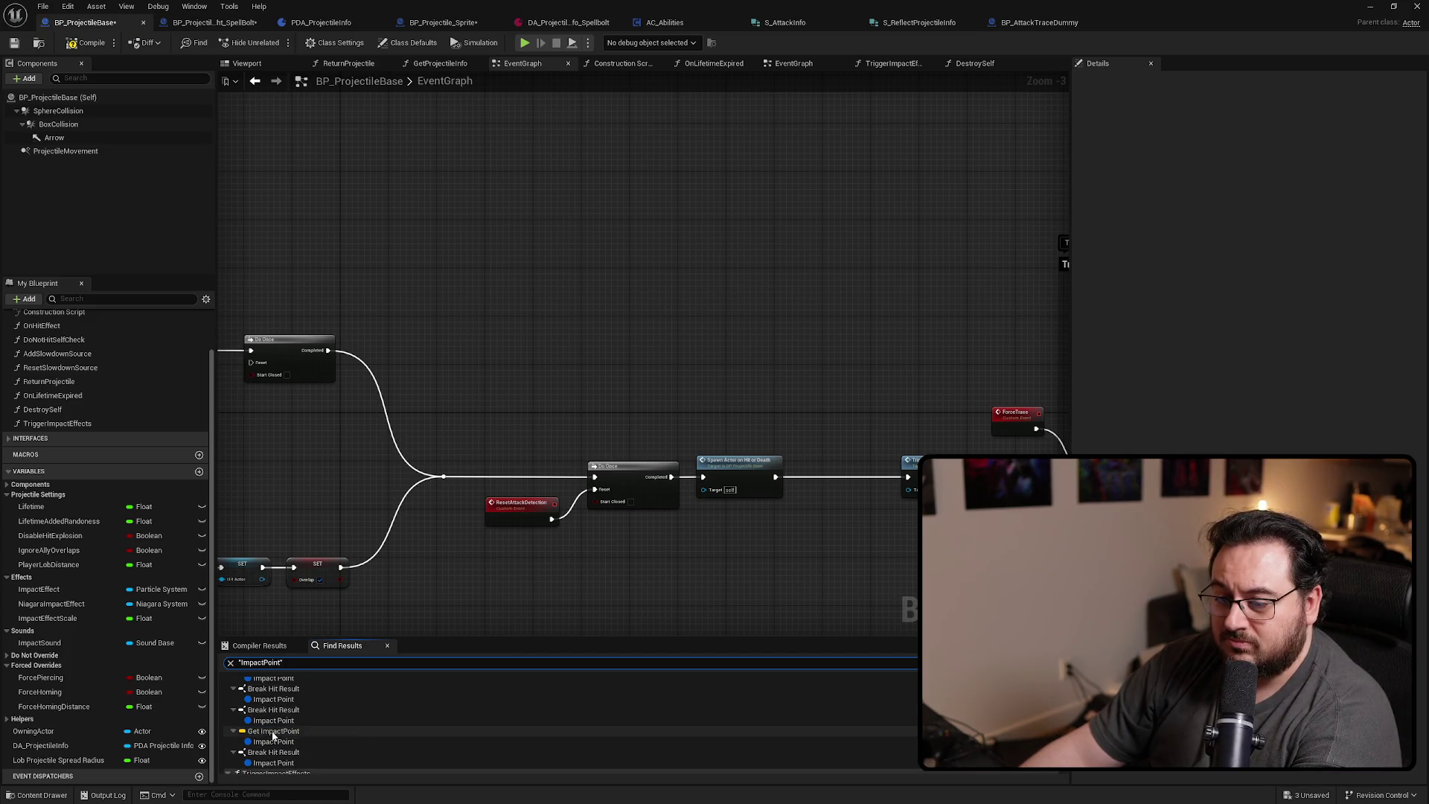
pyautogui.click(274, 733)
pyautogui.scroll(2, 640, 346)
pyautogui.rightClick(507, 328)
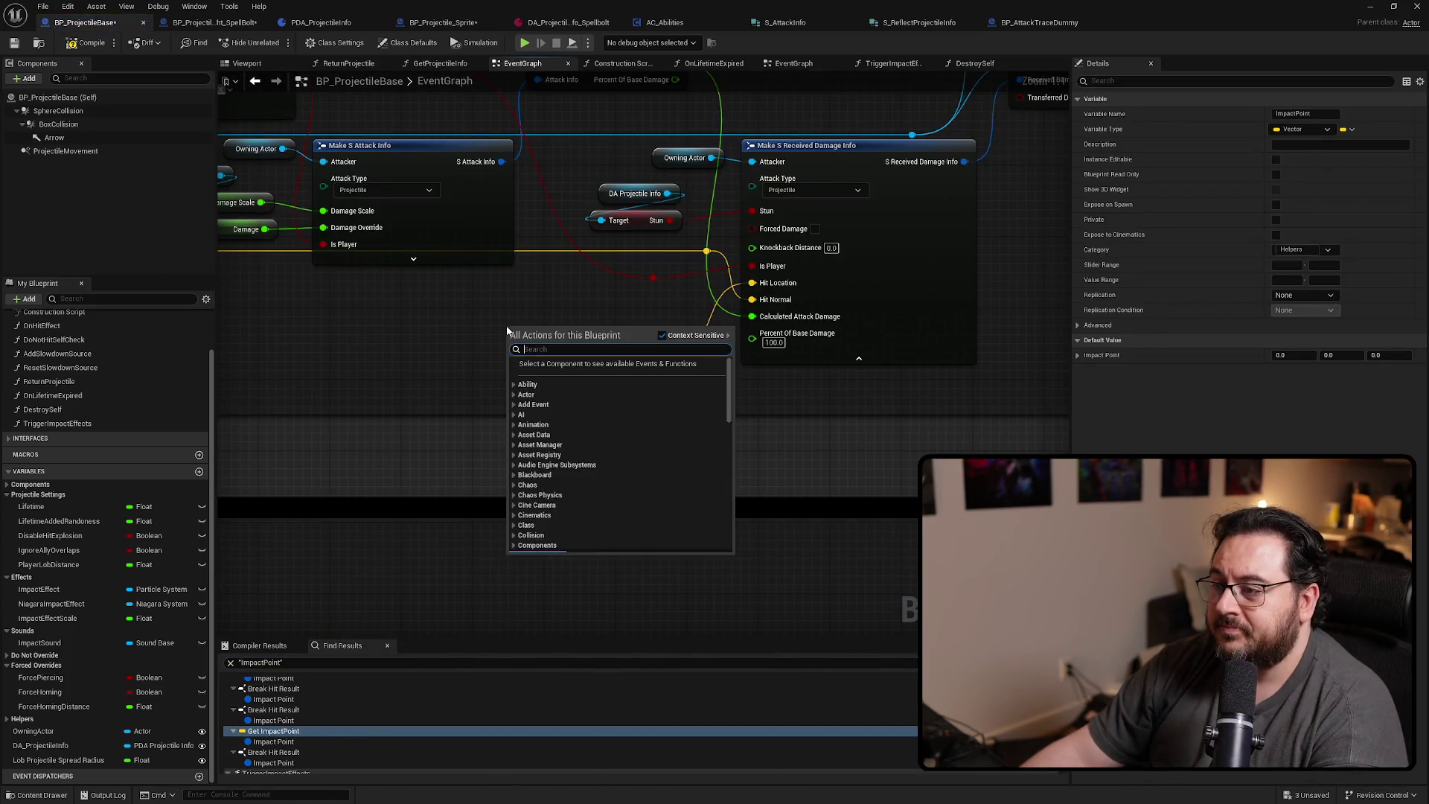
pyautogui.write('get actor loc')
pyautogui.press('Return')
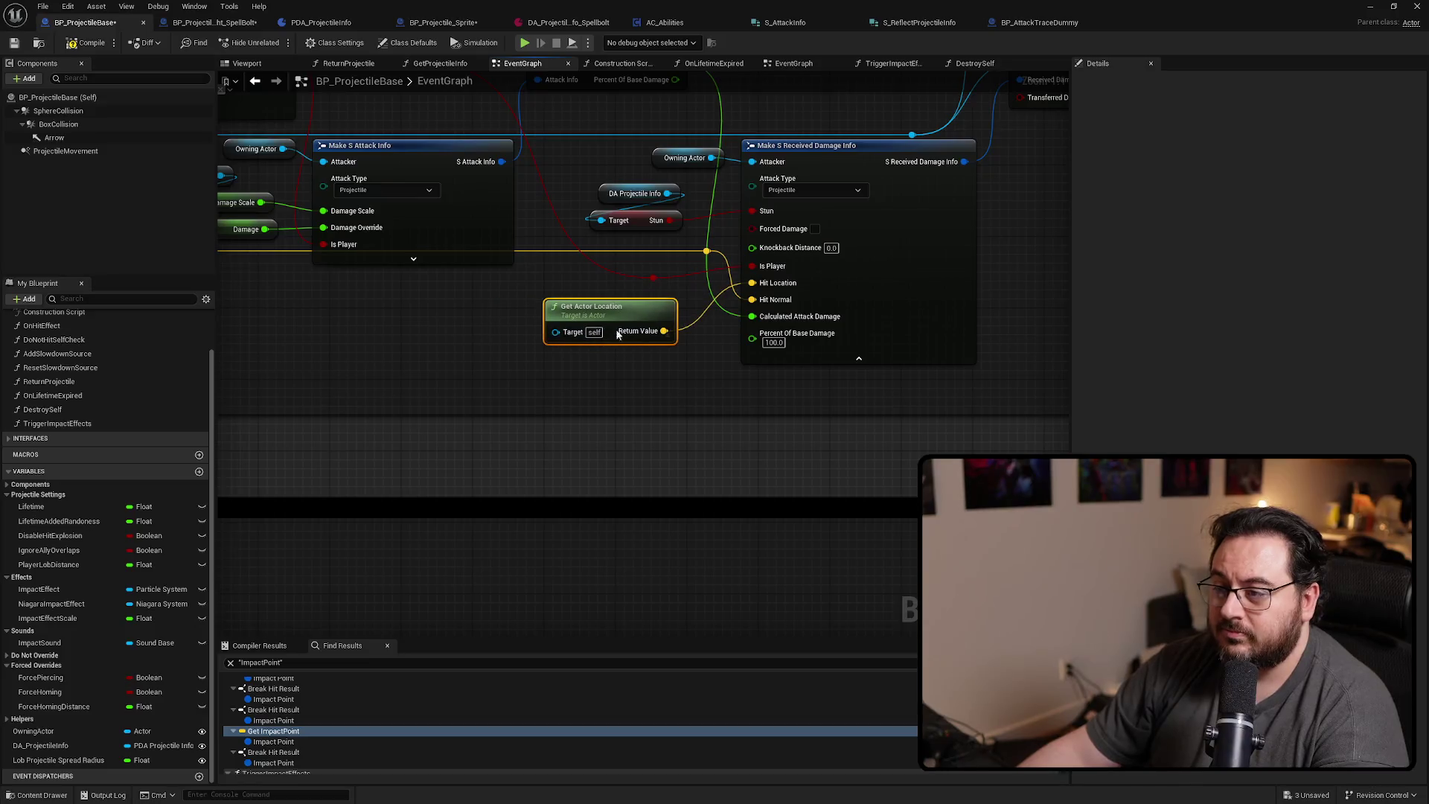
# Wire Get Actor Location into the emitter spawn's Location, replacing Impact Point
pyautogui.scroll(-2, 319, 749)
pyautogui.click(274, 730)
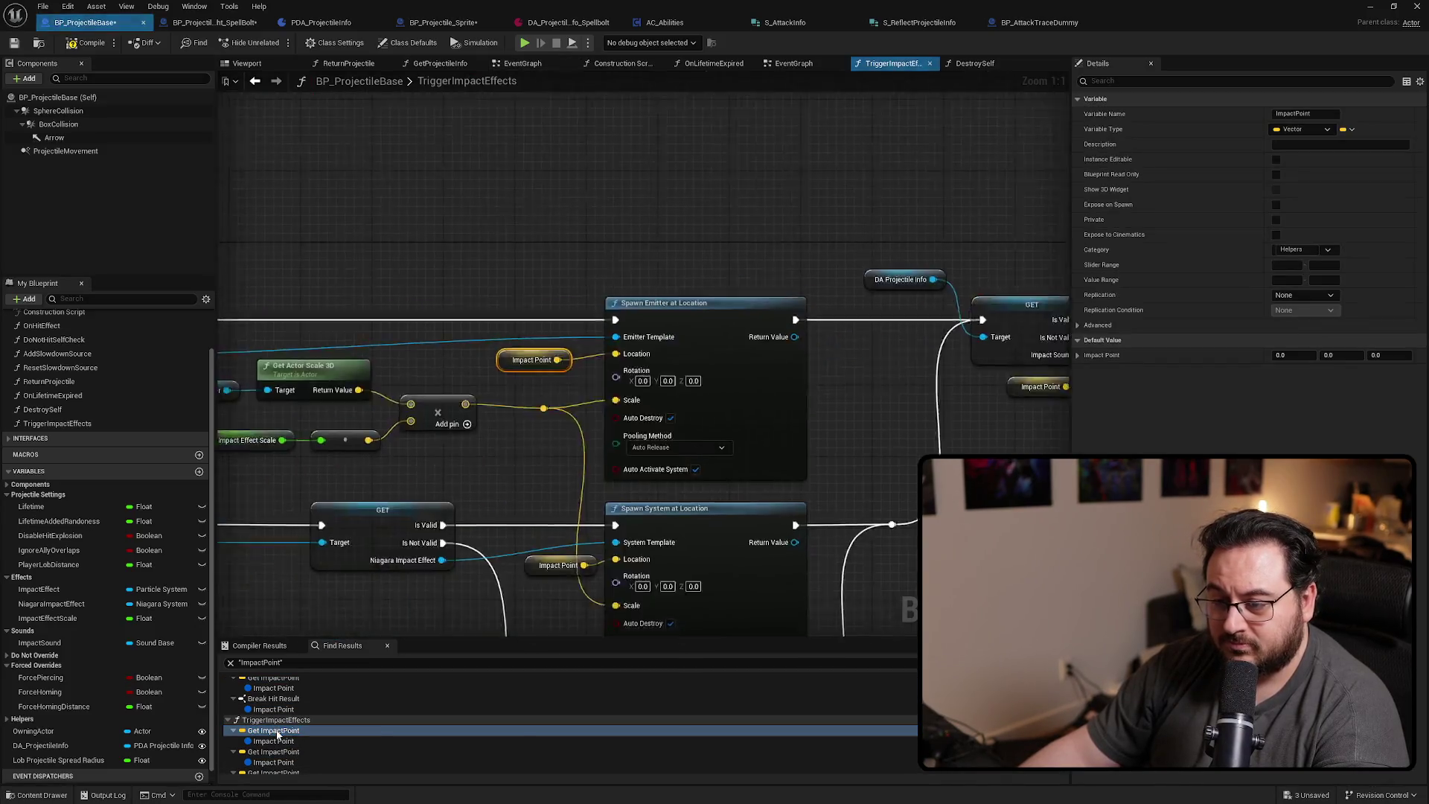
pyautogui.hotkey('ctrl', 'v')
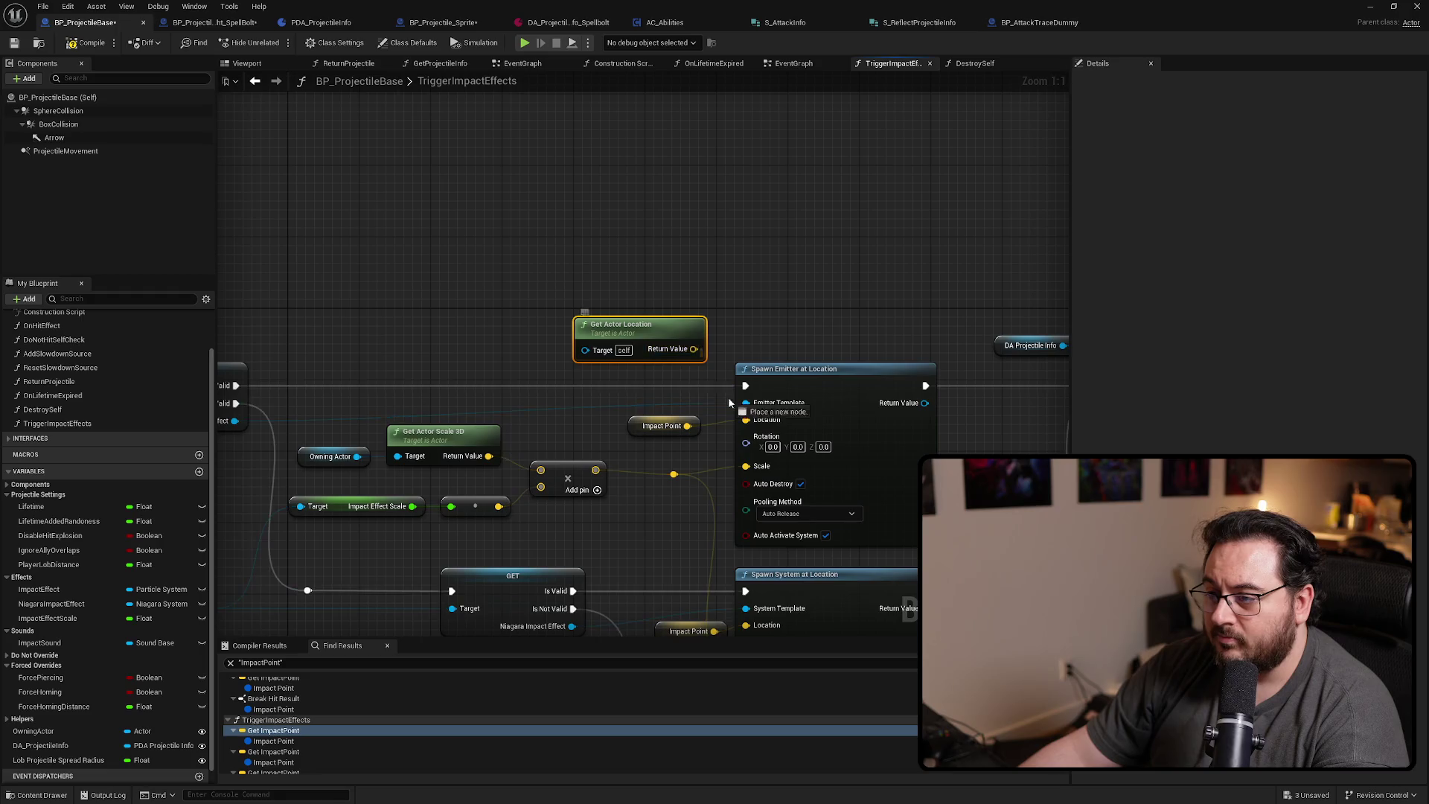
pyautogui.moveTo(759, 427); pyautogui.dragTo(747, 420)
pyautogui.click(661, 426)
pyautogui.press('Delete')
# Replace the Impact Point feeding the system spawn with Get Actor Location
pyautogui.moveTo(634, 440)
pyautogui.mouseDown()
pyautogui.moveTo(617, 370)
pyautogui.moveTo(533, 445)
pyautogui.moveTo(639, 373)
pyautogui.mouseUp()
pyautogui.hotkey('ctrl', 'v')
pyautogui.click(582, 379)
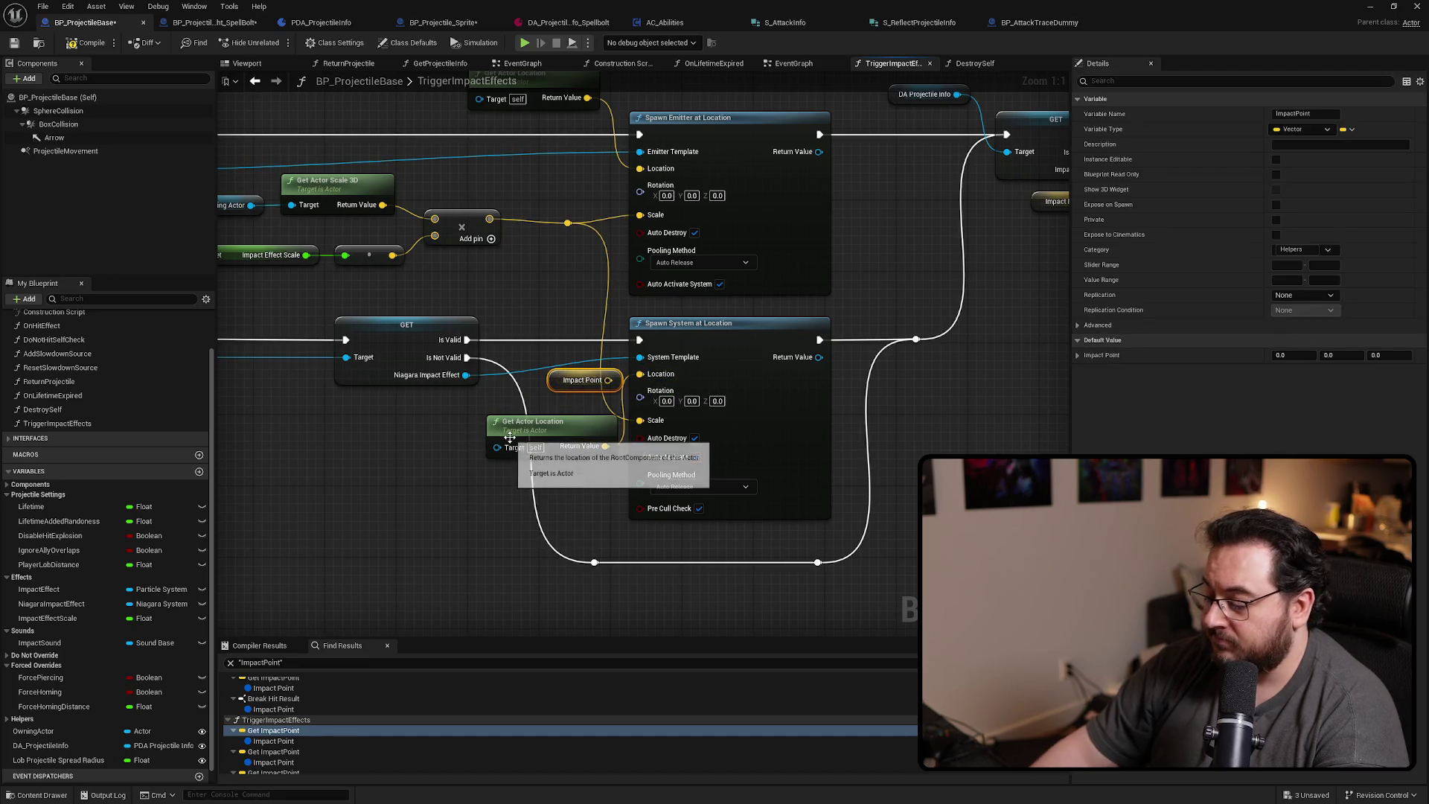
pyautogui.press('Delete')
pyautogui.moveTo(509, 438); pyautogui.dragTo(470, 428)
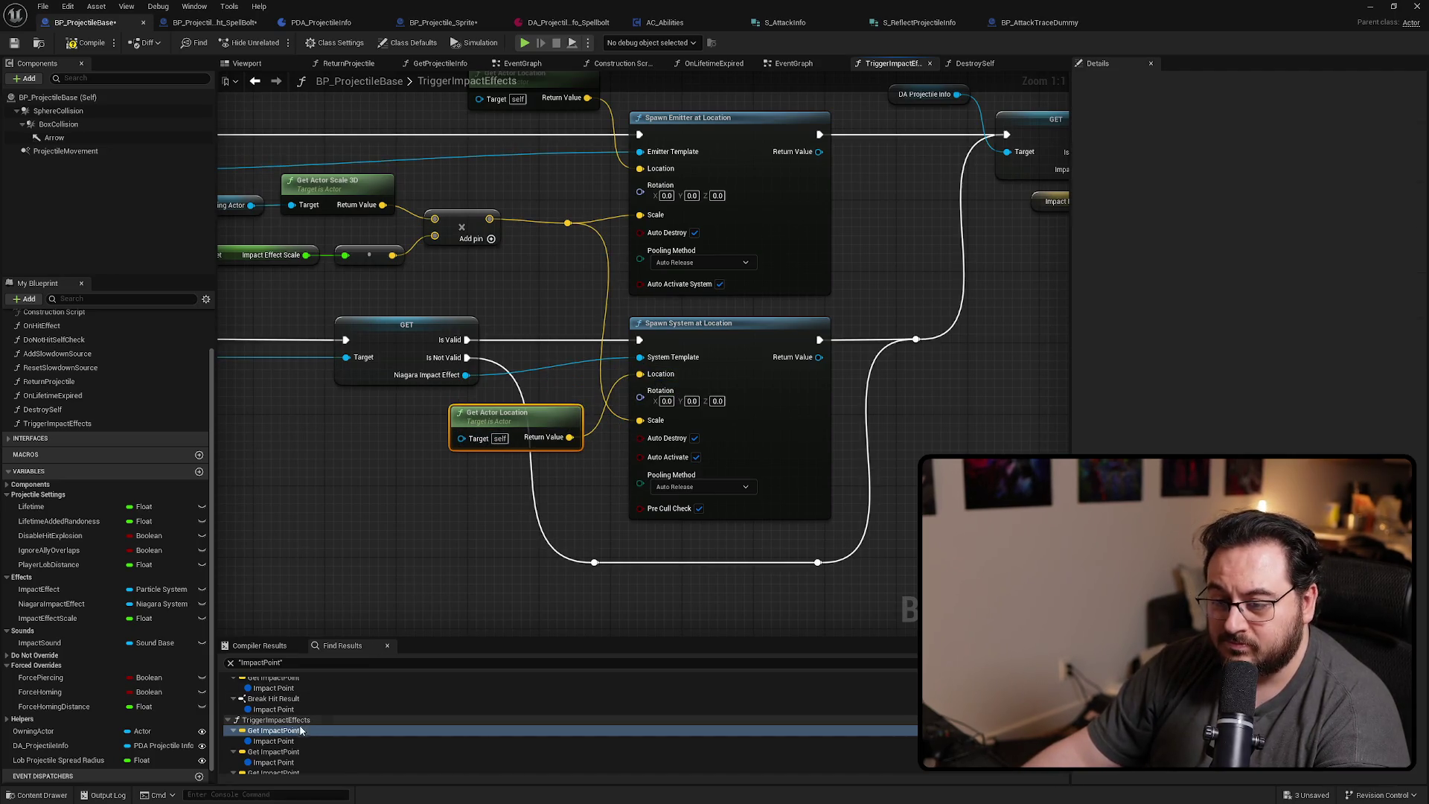
pyautogui.scroll(-1, 280, 737)
# Replace the Impact Point at Play Sound at Location with Get Actor Location
pyautogui.click(281, 734)
pyautogui.scroll(-1, 268, 728)
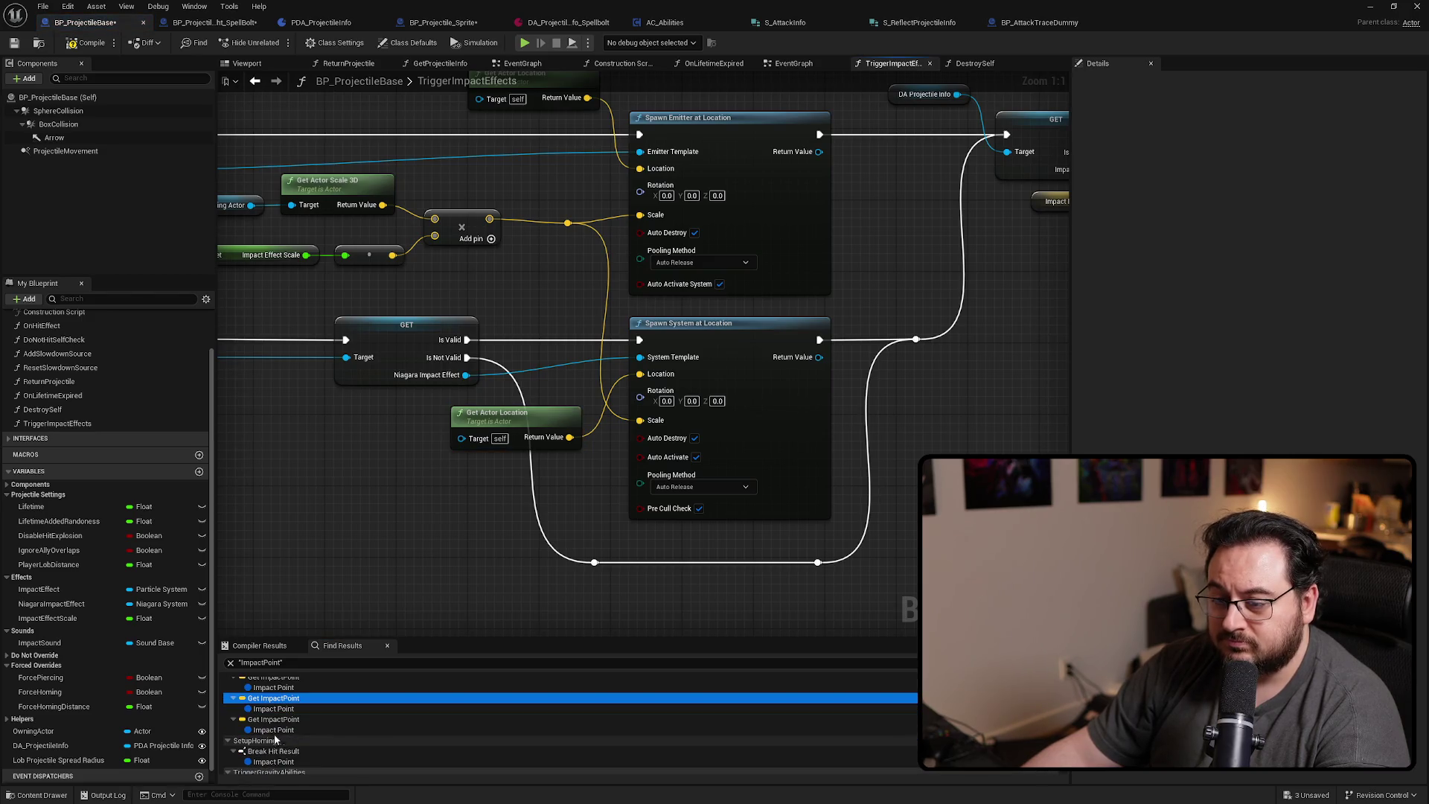
pyautogui.click(262, 719)
pyautogui.doubleClick(261, 719)
pyautogui.hotkey('ctrl', 'v')
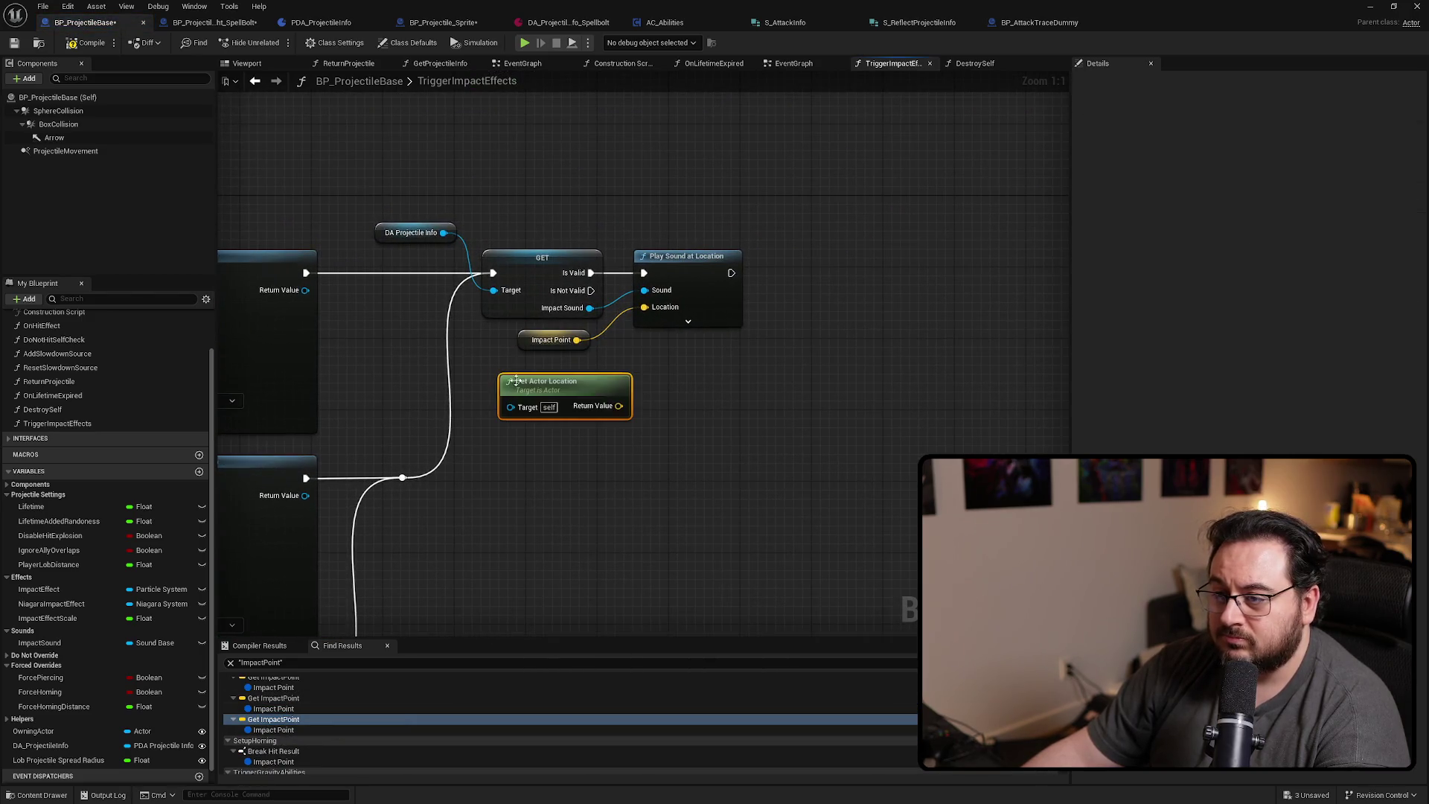
pyautogui.moveTo(621, 406); pyautogui.dragTo(644, 308)
pyautogui.click(551, 339)
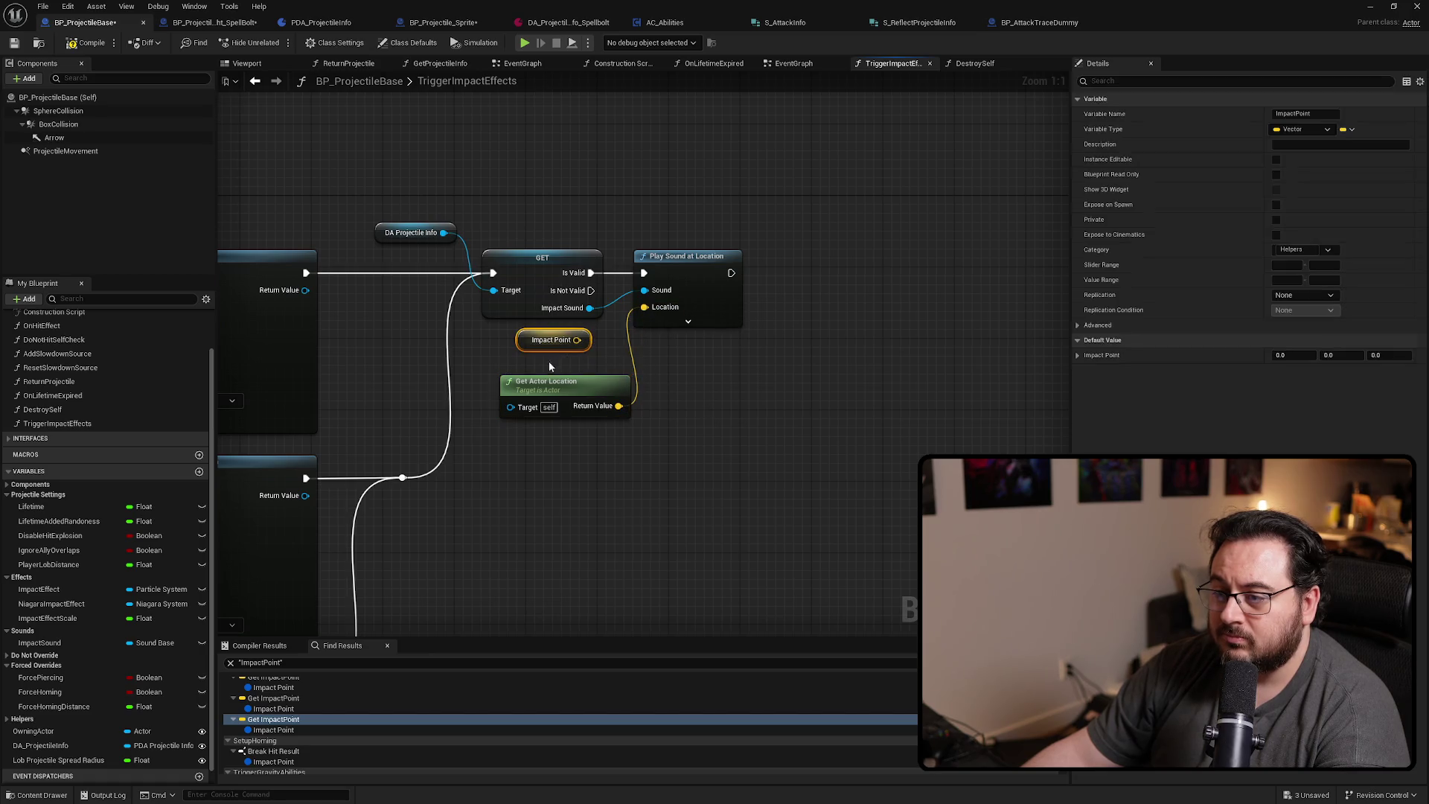
pyautogui.press('Delete')
pyautogui.moveTo(550, 385); pyautogui.dragTo(524, 338)
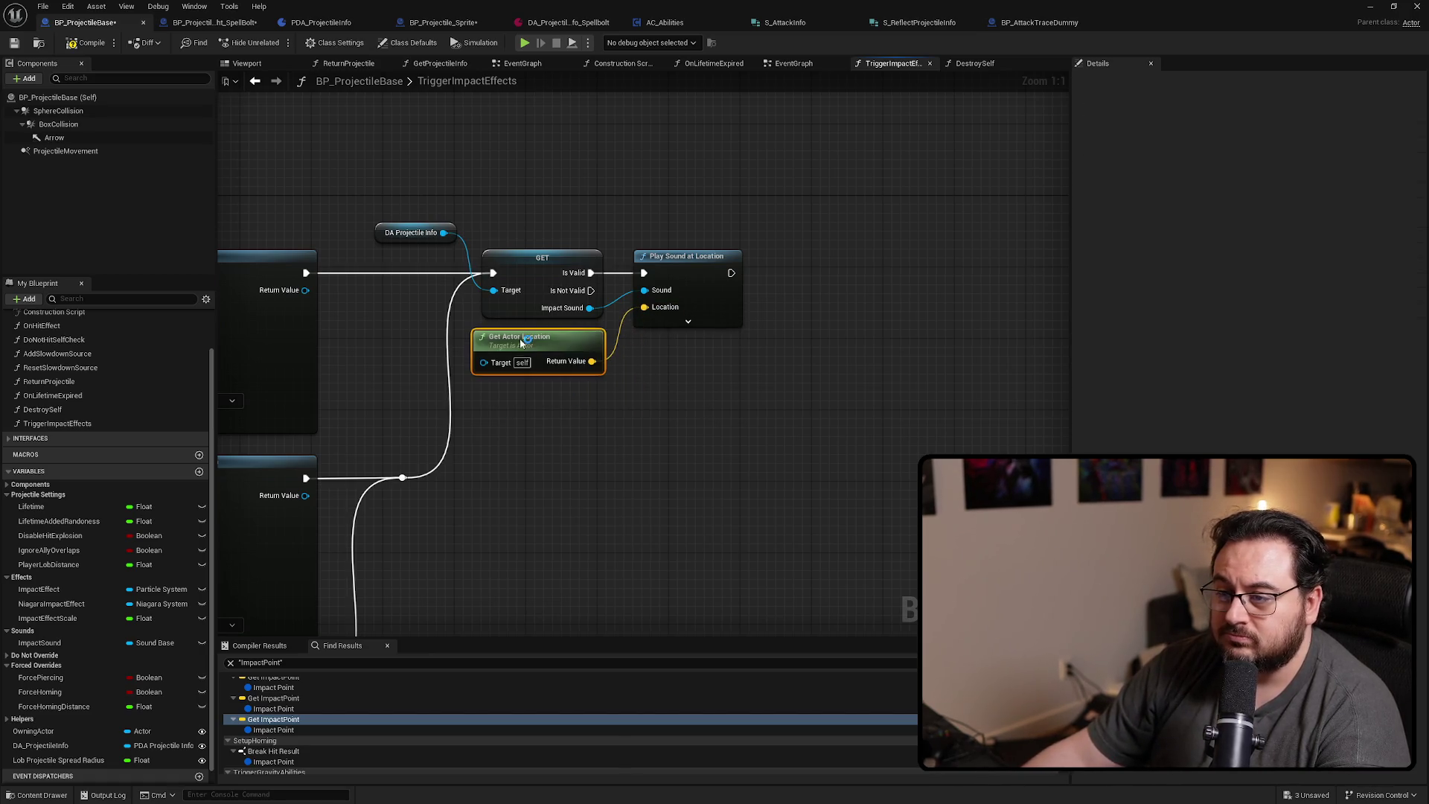
pyautogui.scroll(-3, 613, 414)
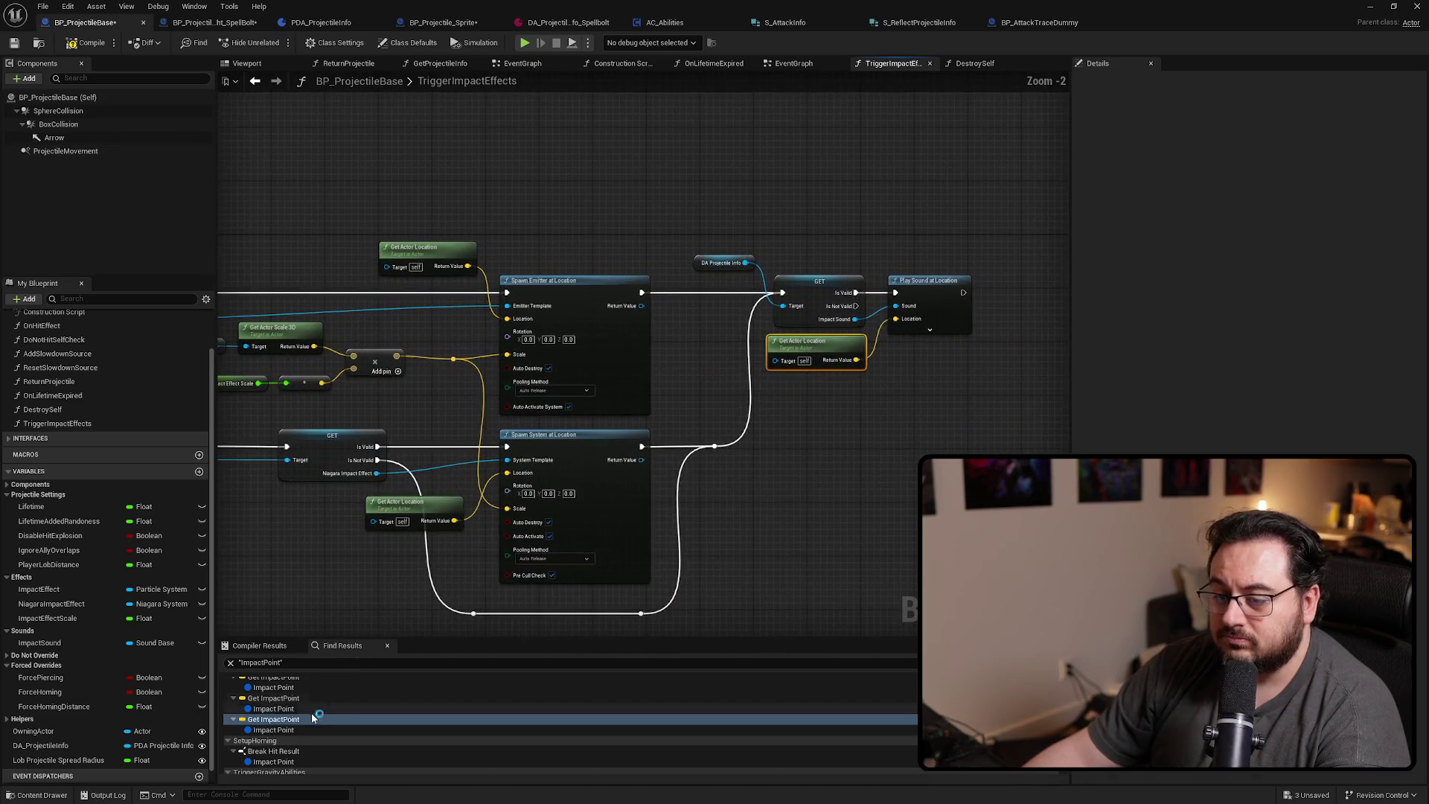
pyautogui.scroll(-2, 290, 752)
# Delete the Get ImpactPoint in TriggerGravityAbilities and move the forward offset nodes aside
pyautogui.doubleClick(289, 759)
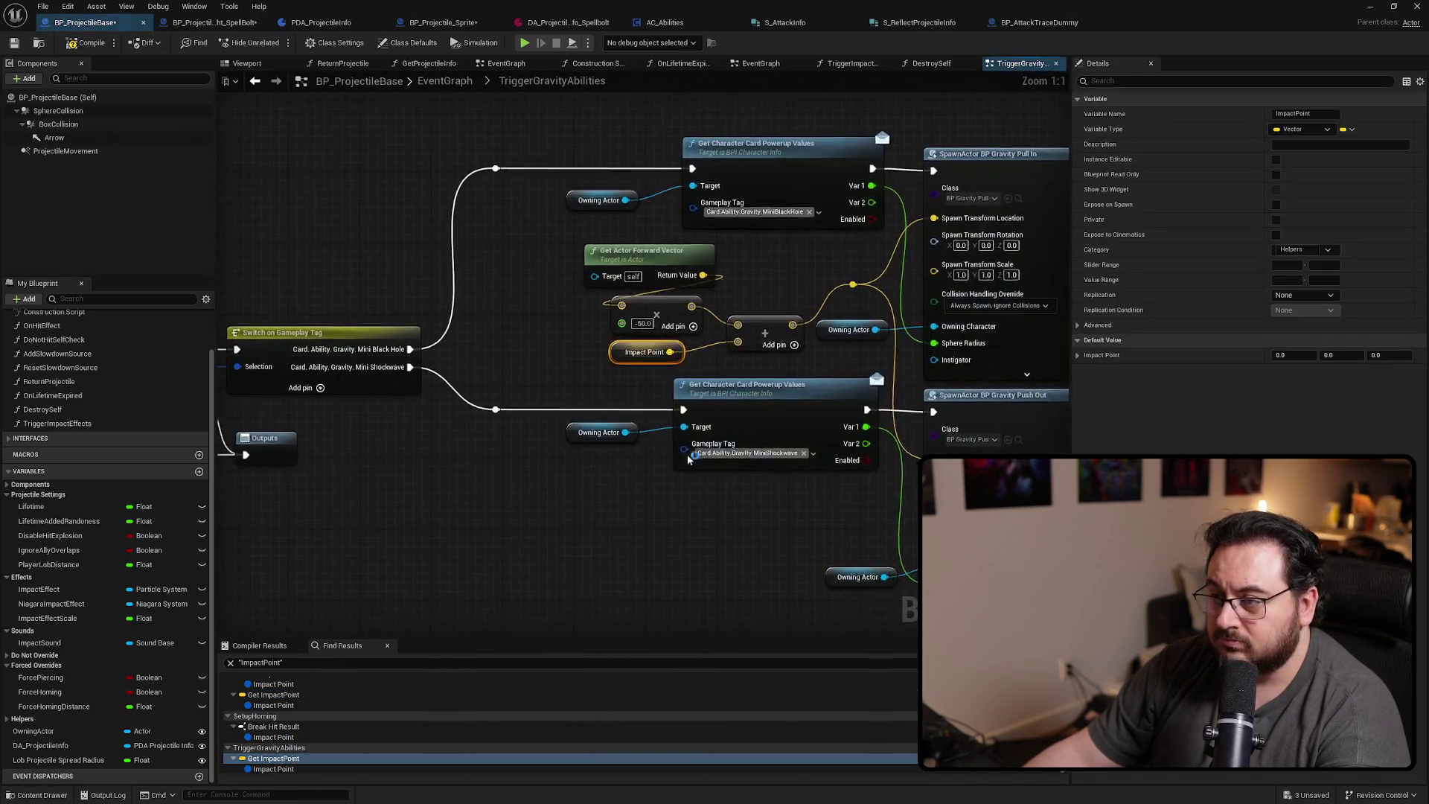
pyautogui.click(472, 371)
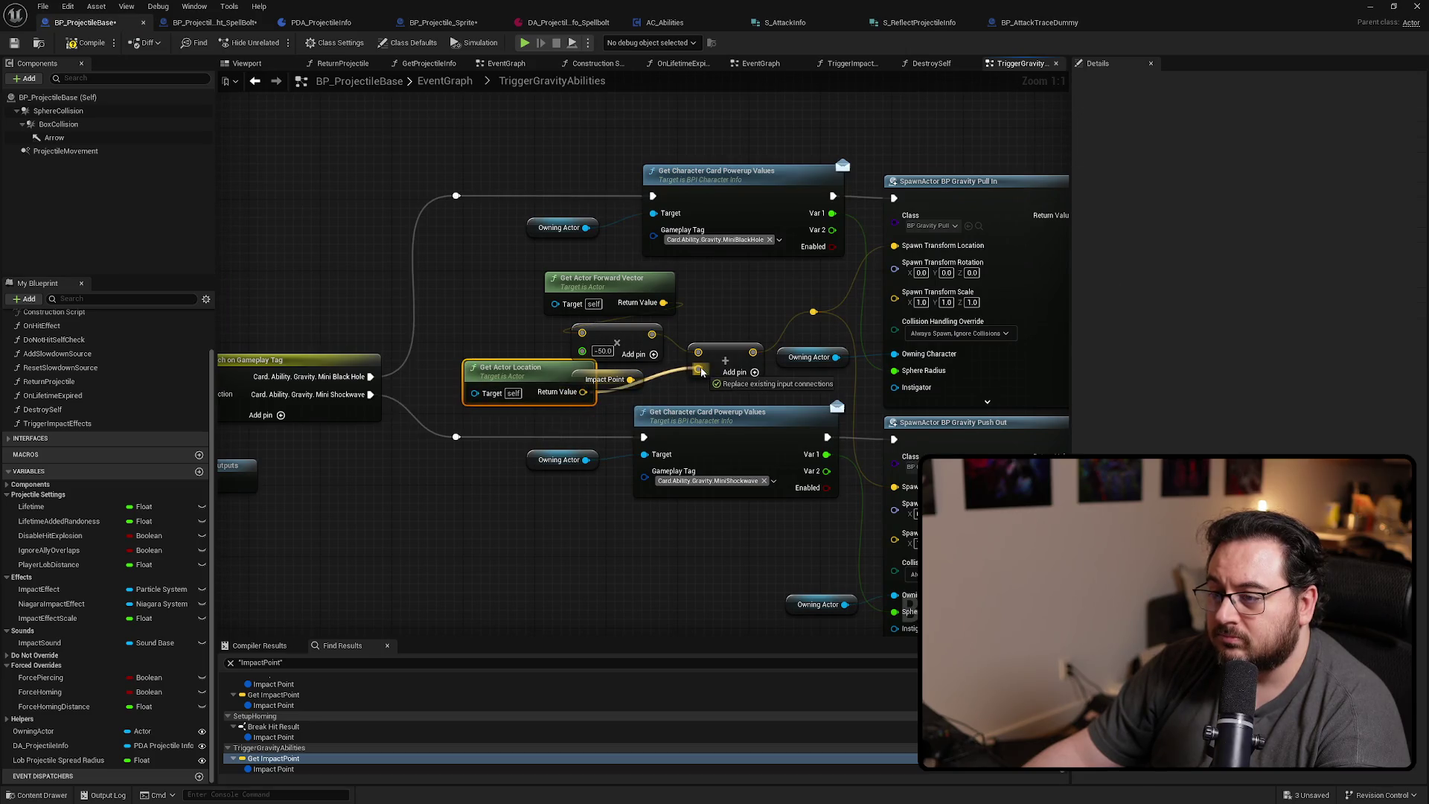
pyautogui.click(629, 382)
pyautogui.press('Delete')
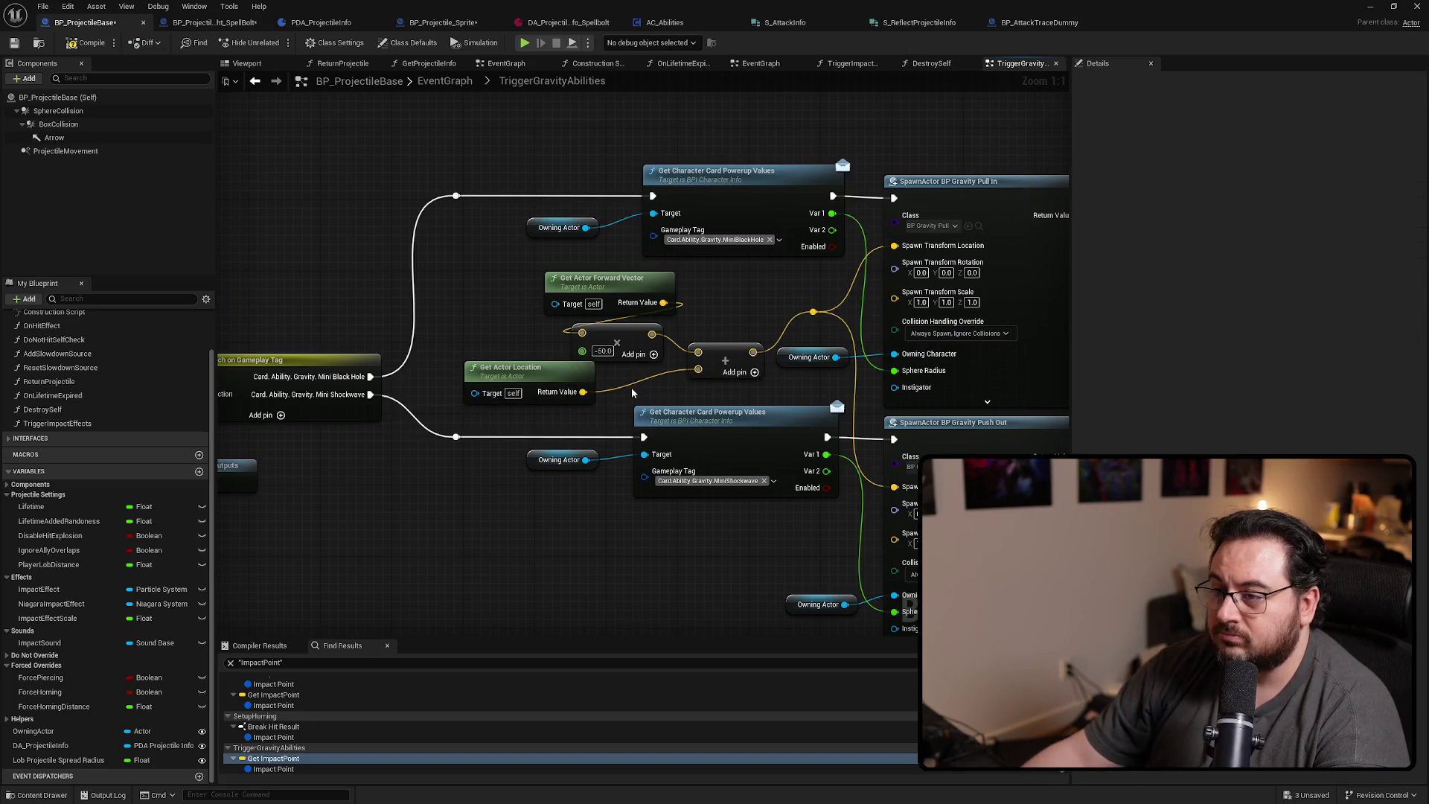
pyautogui.moveTo(549, 378); pyautogui.dragTo(618, 385)
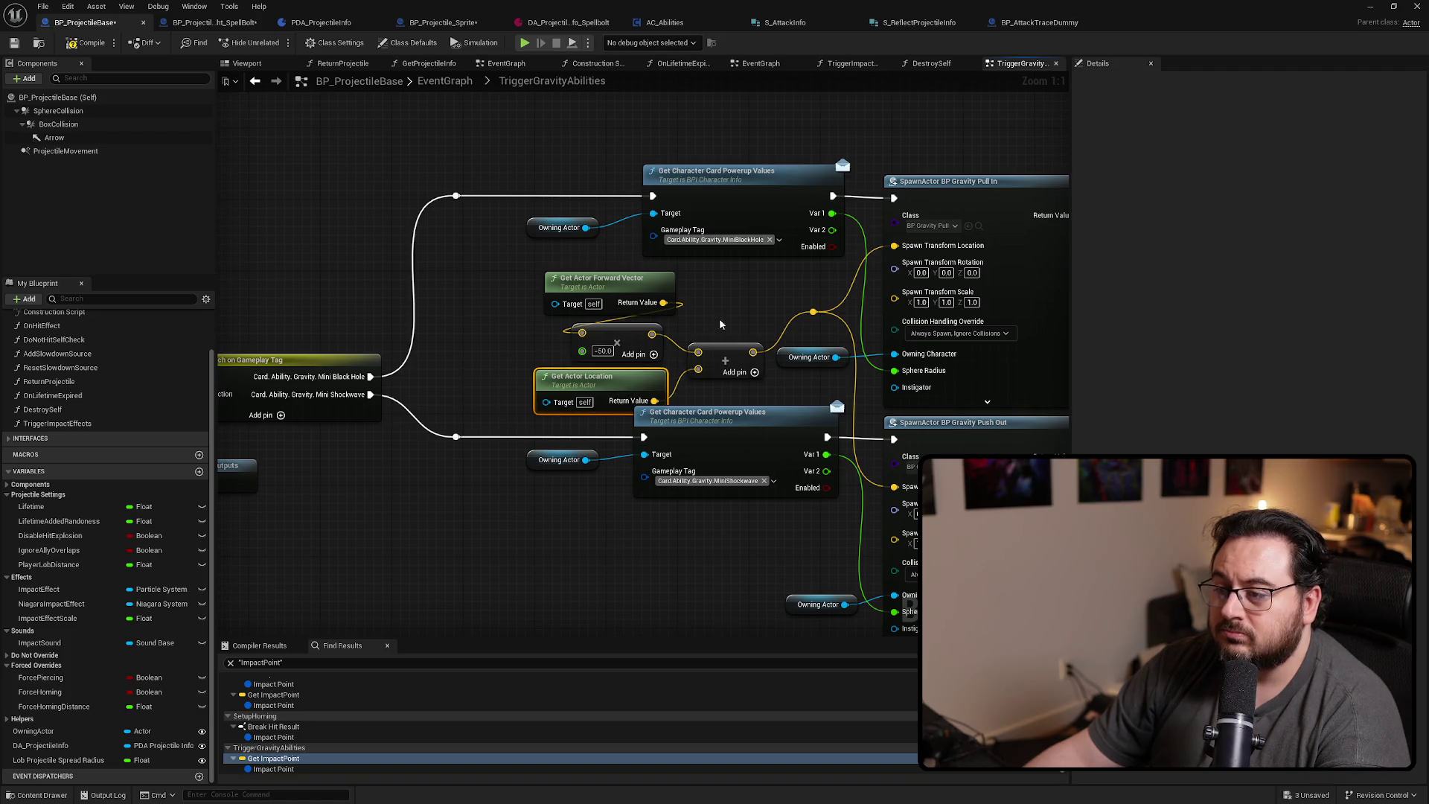
pyautogui.moveTo(723, 297); pyautogui.dragTo(614, 376)
pyautogui.moveTo(728, 351); pyautogui.dragTo(691, 340)
pyautogui.click(477, 223)
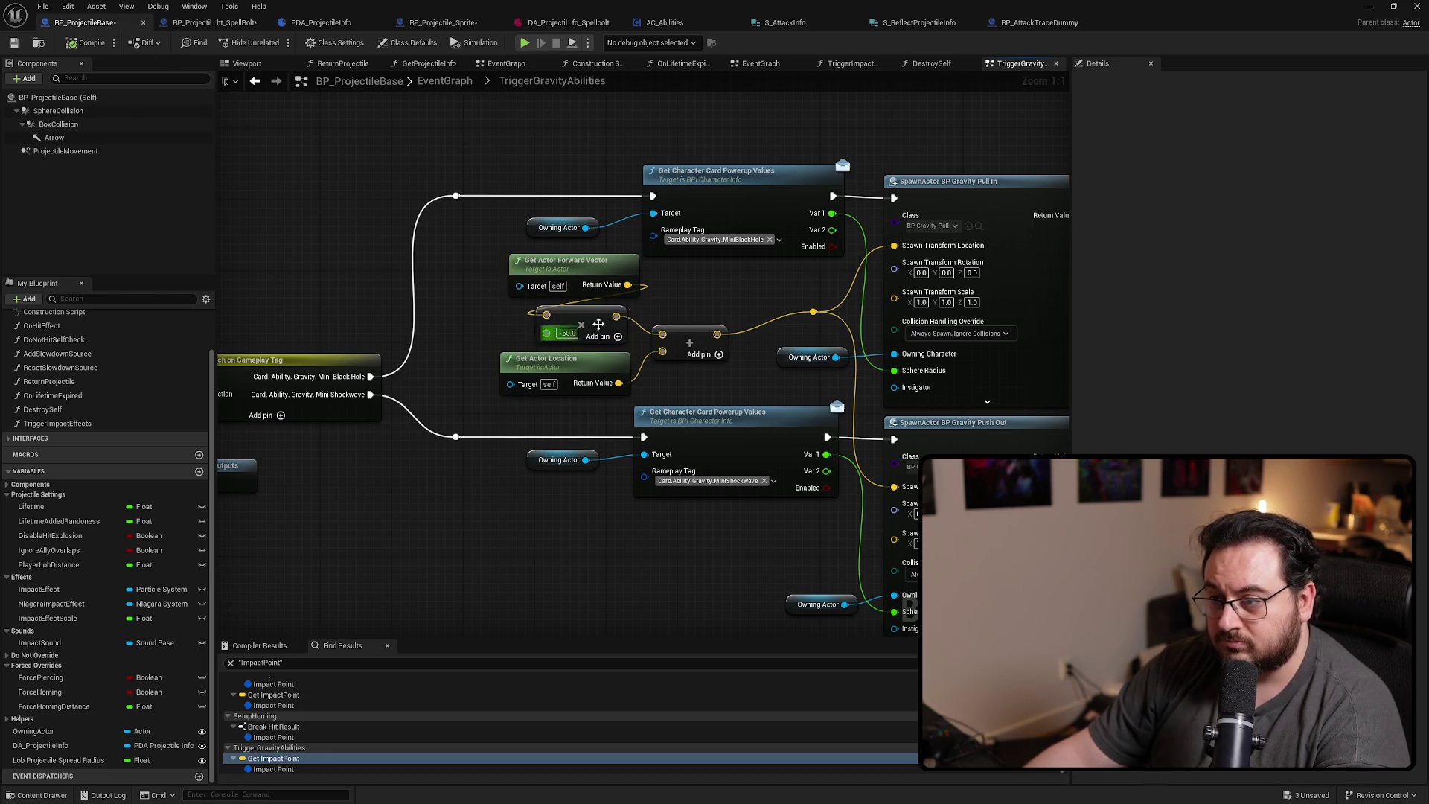
# Route Get Actor Location to both spawn locations, delete the forward-vector nodes, and save
pyautogui.moveTo(585, 341)
pyautogui.mouseDown()
pyautogui.moveTo(538, 374)
pyautogui.moveTo(671, 327)
pyautogui.mouseUp()
pyautogui.moveTo(591, 297)
pyautogui.mouseDown()
pyautogui.moveTo(438, 355)
pyautogui.moveTo(569, 328)
pyautogui.moveTo(529, 387)
pyautogui.mouseUp()
pyautogui.press('Delete')
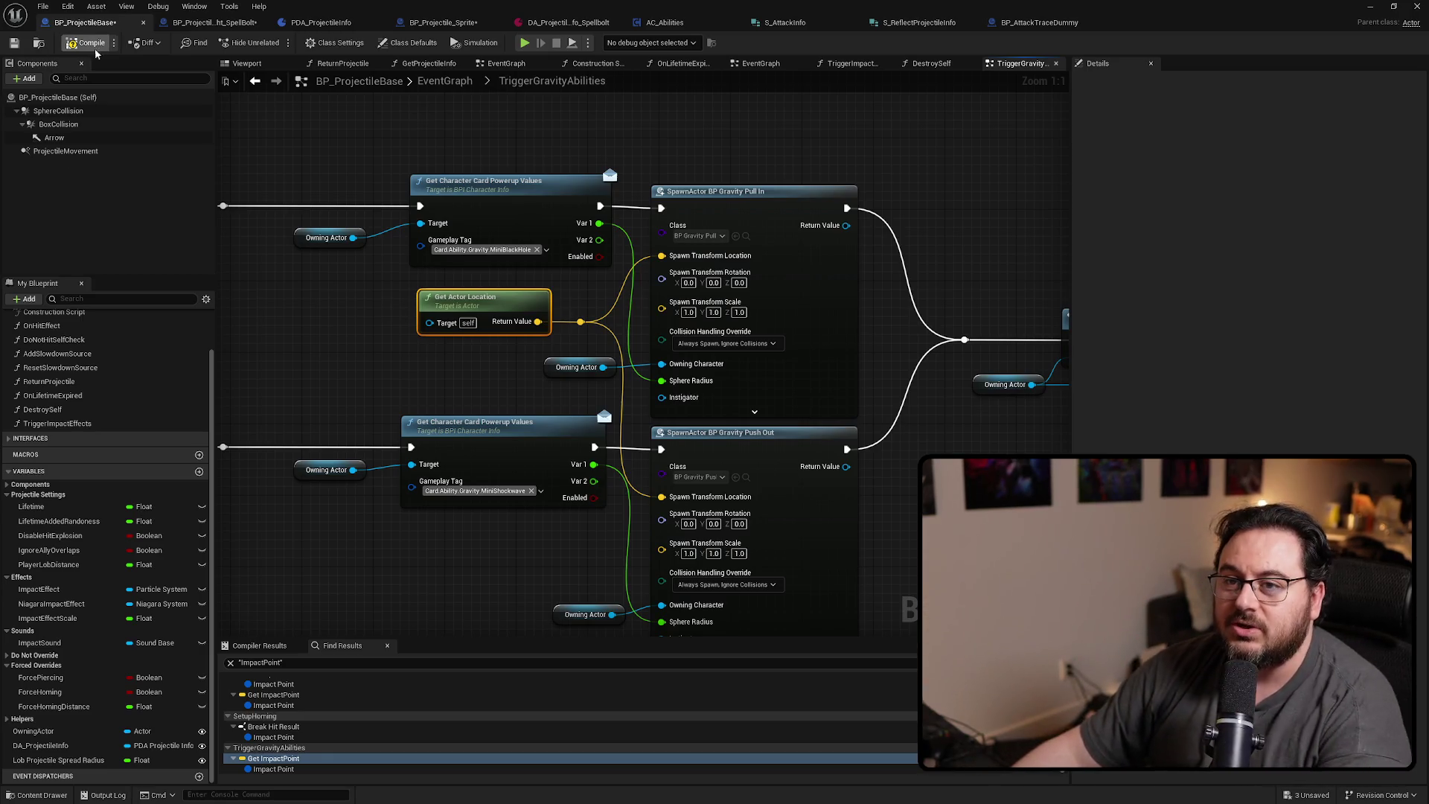
pyautogui.hotkey('ctrl', 's')
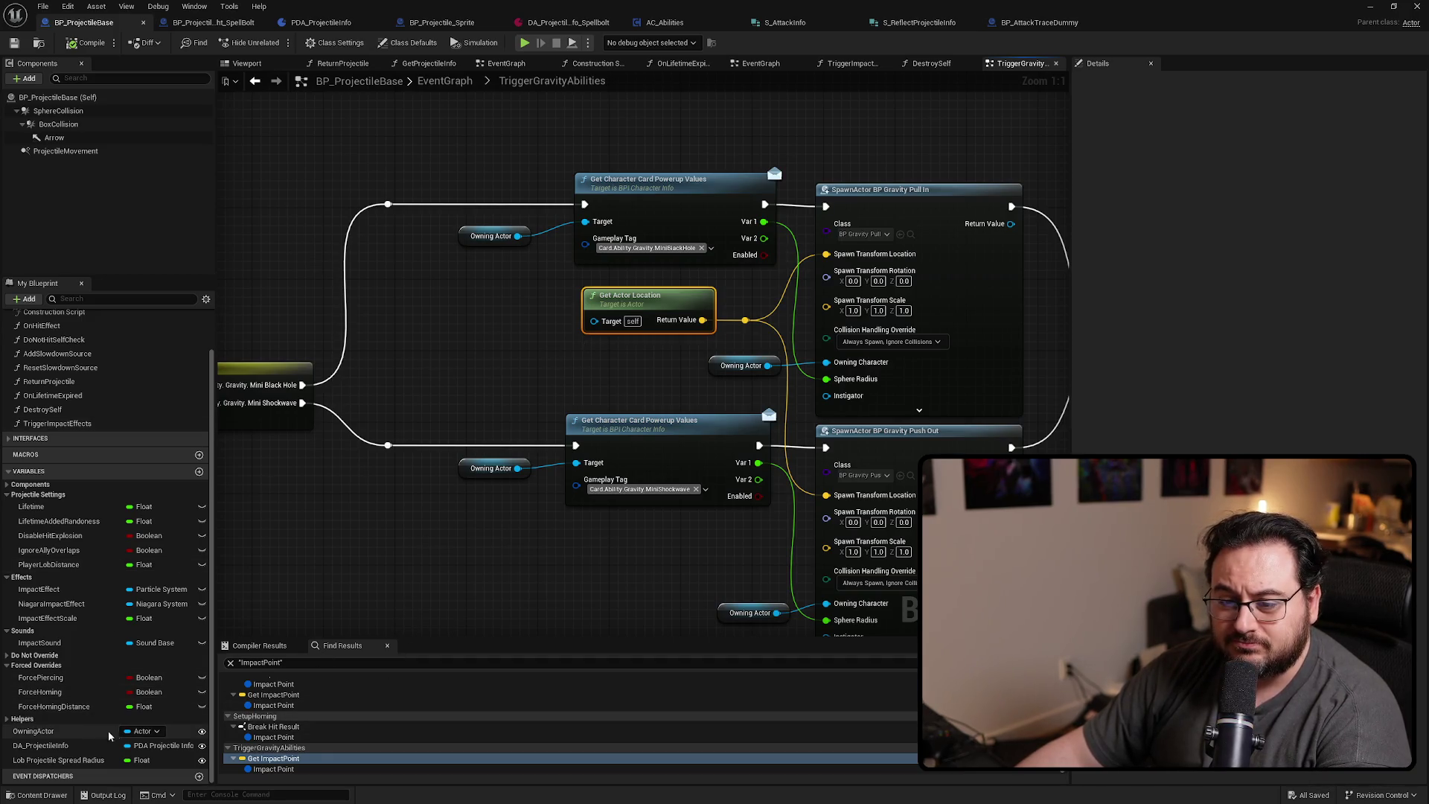
# Run Delete Unused Variables and cancel without removing anything
pyautogui.click(68, 6)
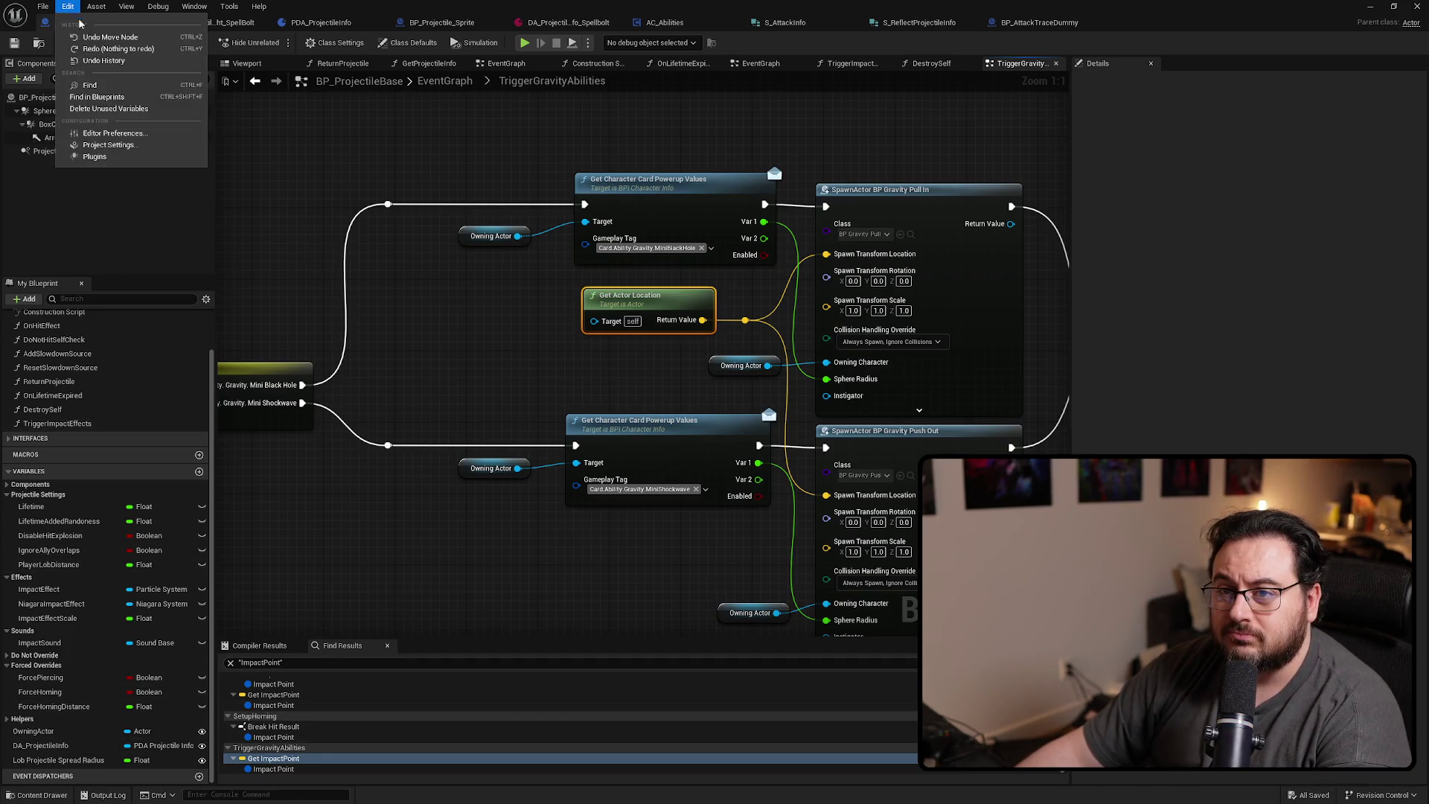
pyautogui.click(111, 105)
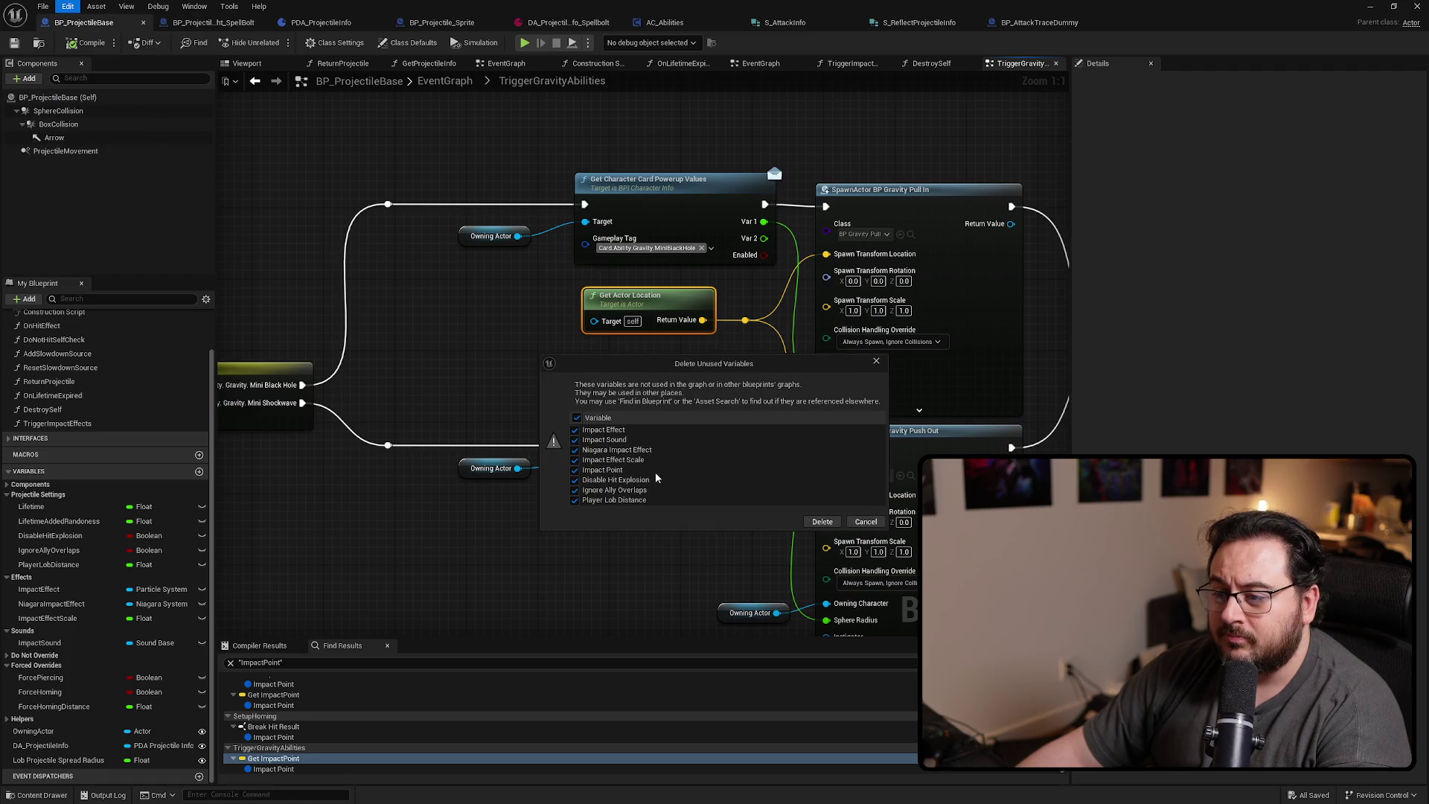
pyautogui.click(868, 522)
# Show the TriggerImpactEffects graph and browse the Helpers and Do Not Override categories
pyautogui.hotkey('alt', 'Left')
pyautogui.hotkey('alt', 'Left')
pyautogui.hotkey('alt', 'Left')
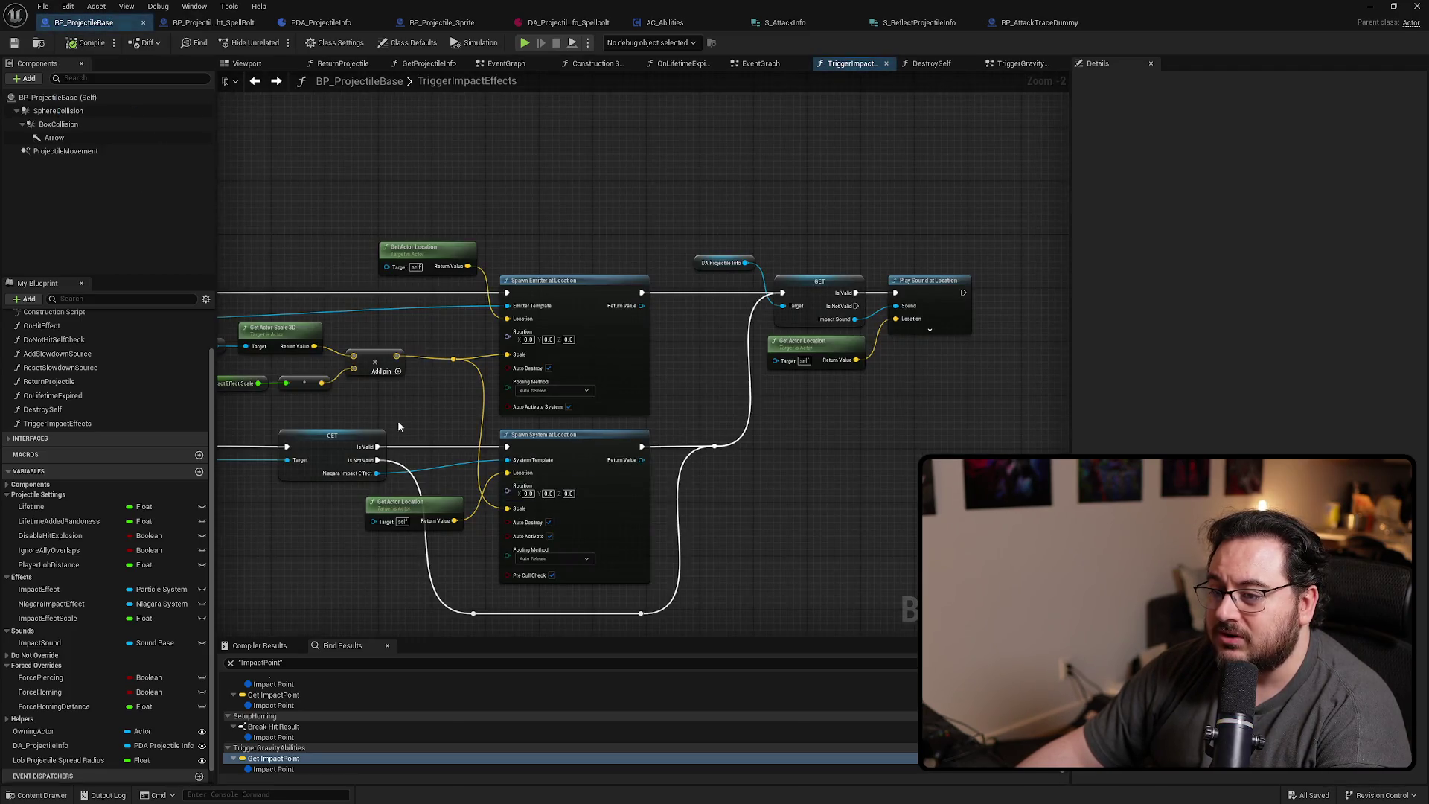
pyautogui.moveTo(371, 426); pyautogui.dragTo(696, 410)
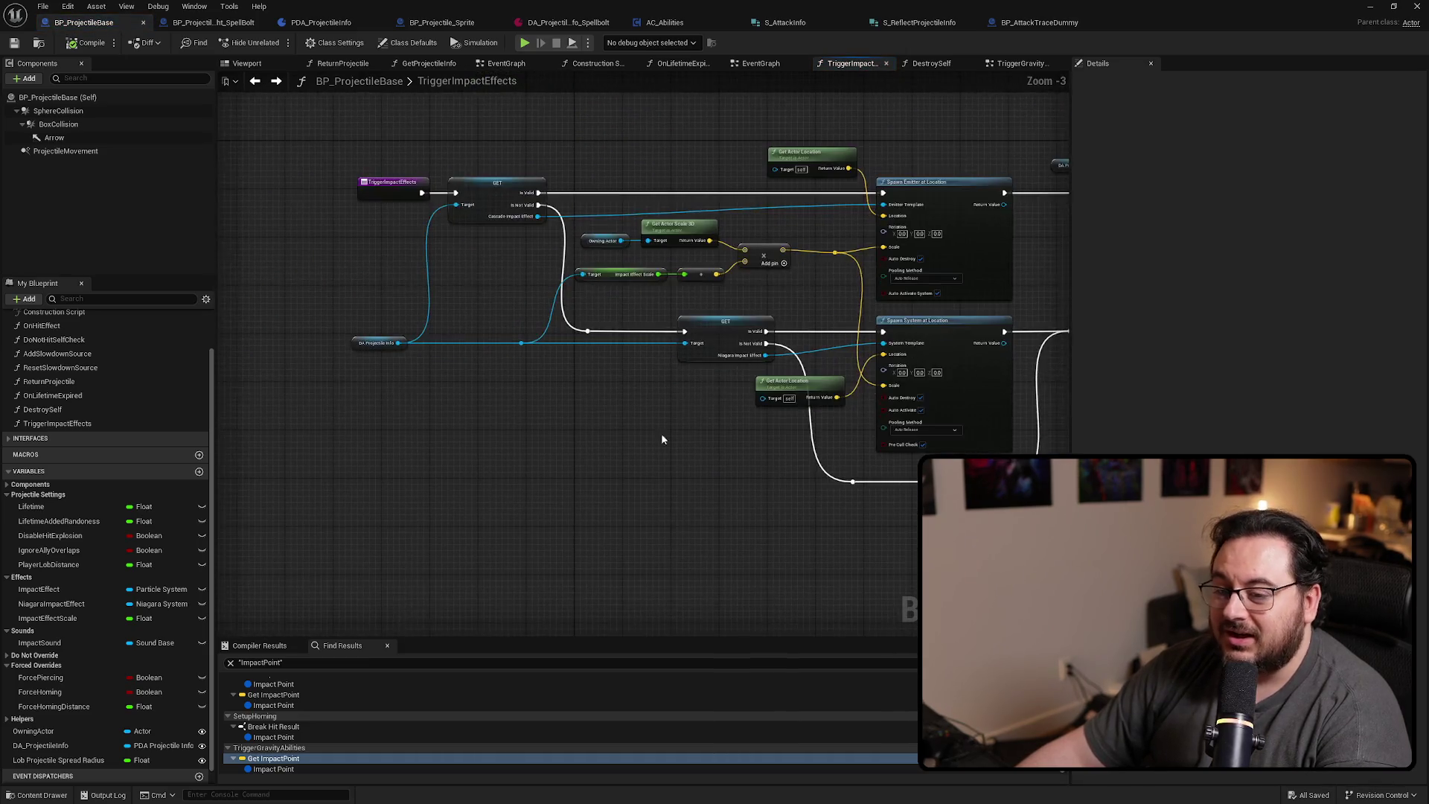
pyautogui.click(8, 719)
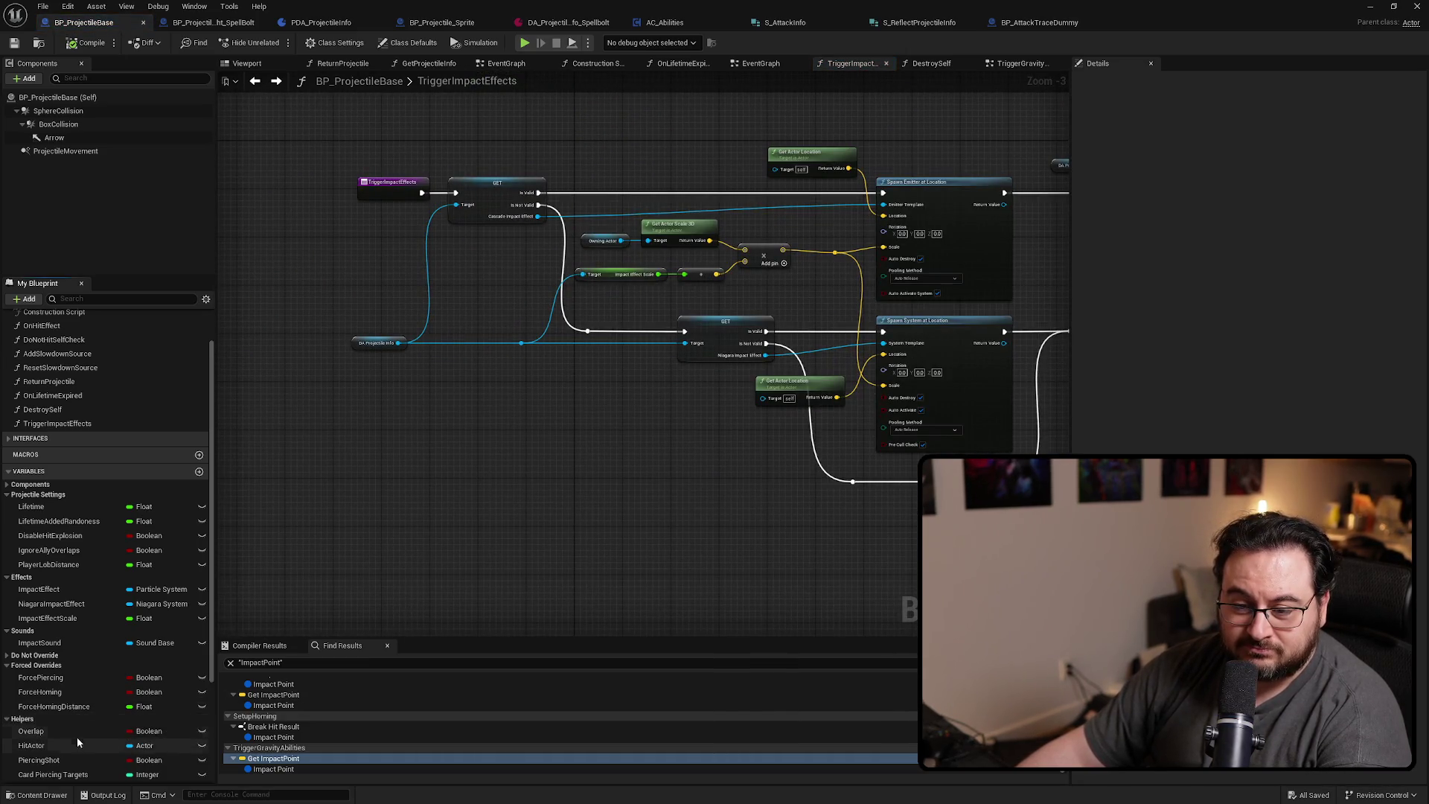
pyautogui.scroll(-4, 76, 737)
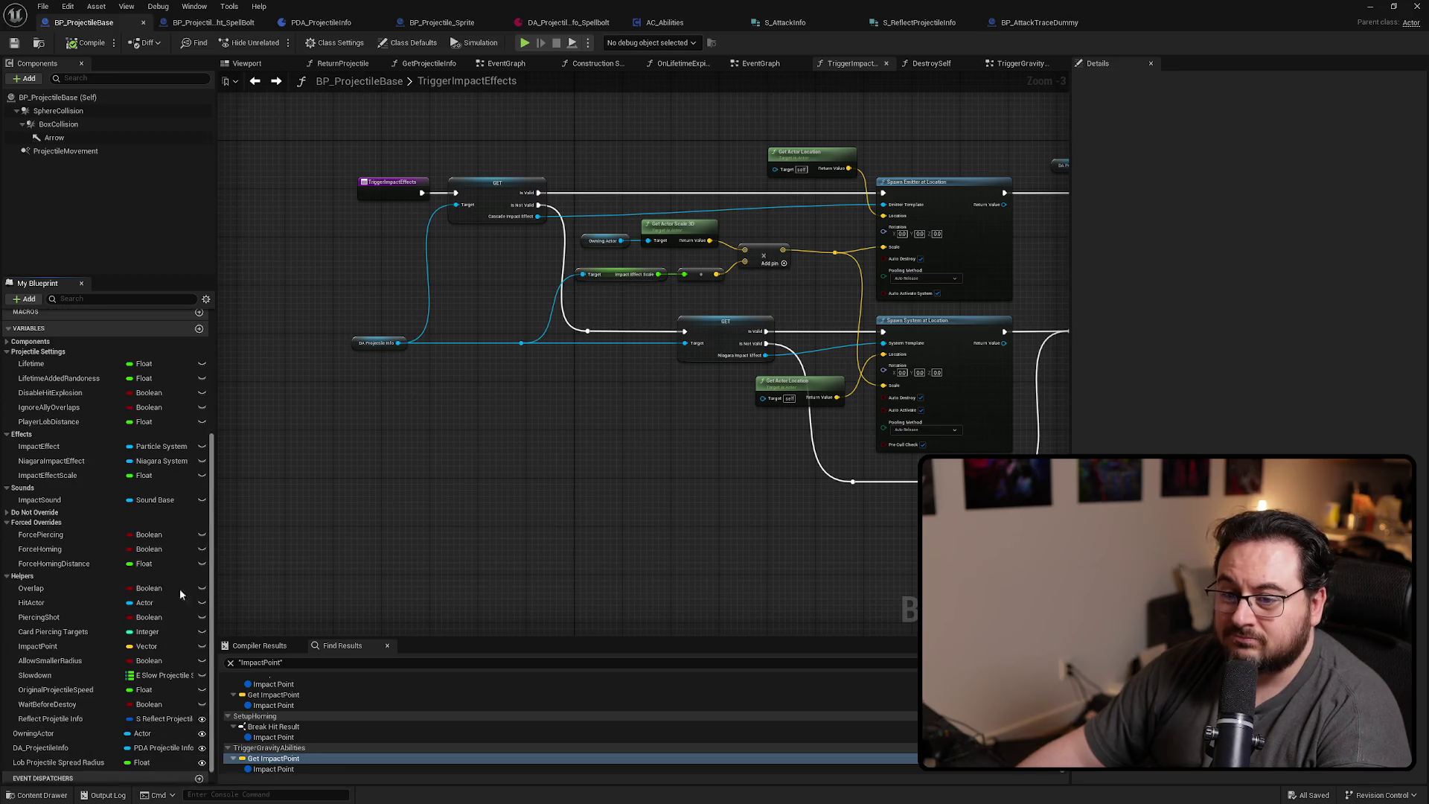
pyautogui.click(6, 580)
pyautogui.click(6, 639)
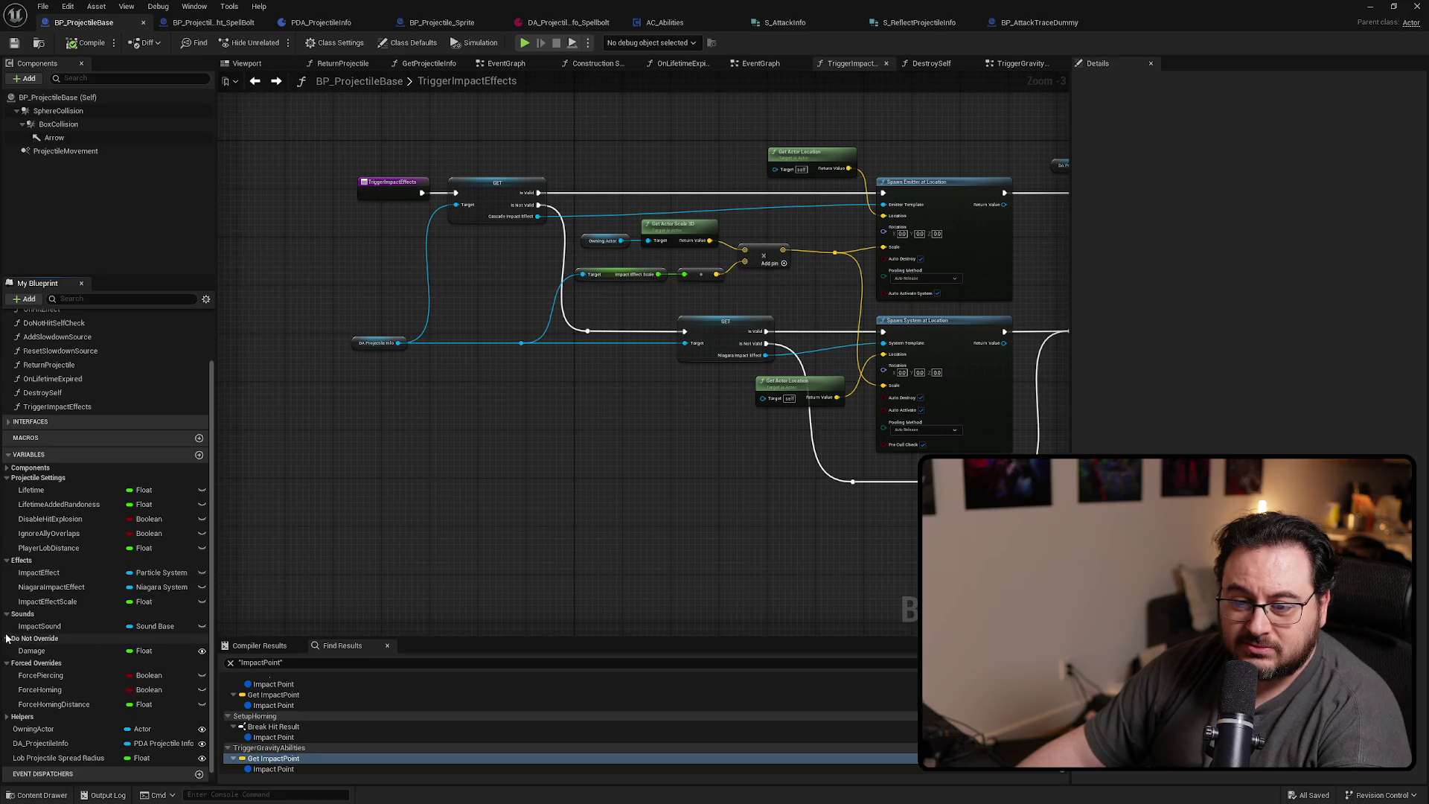
pyautogui.click(6, 638)
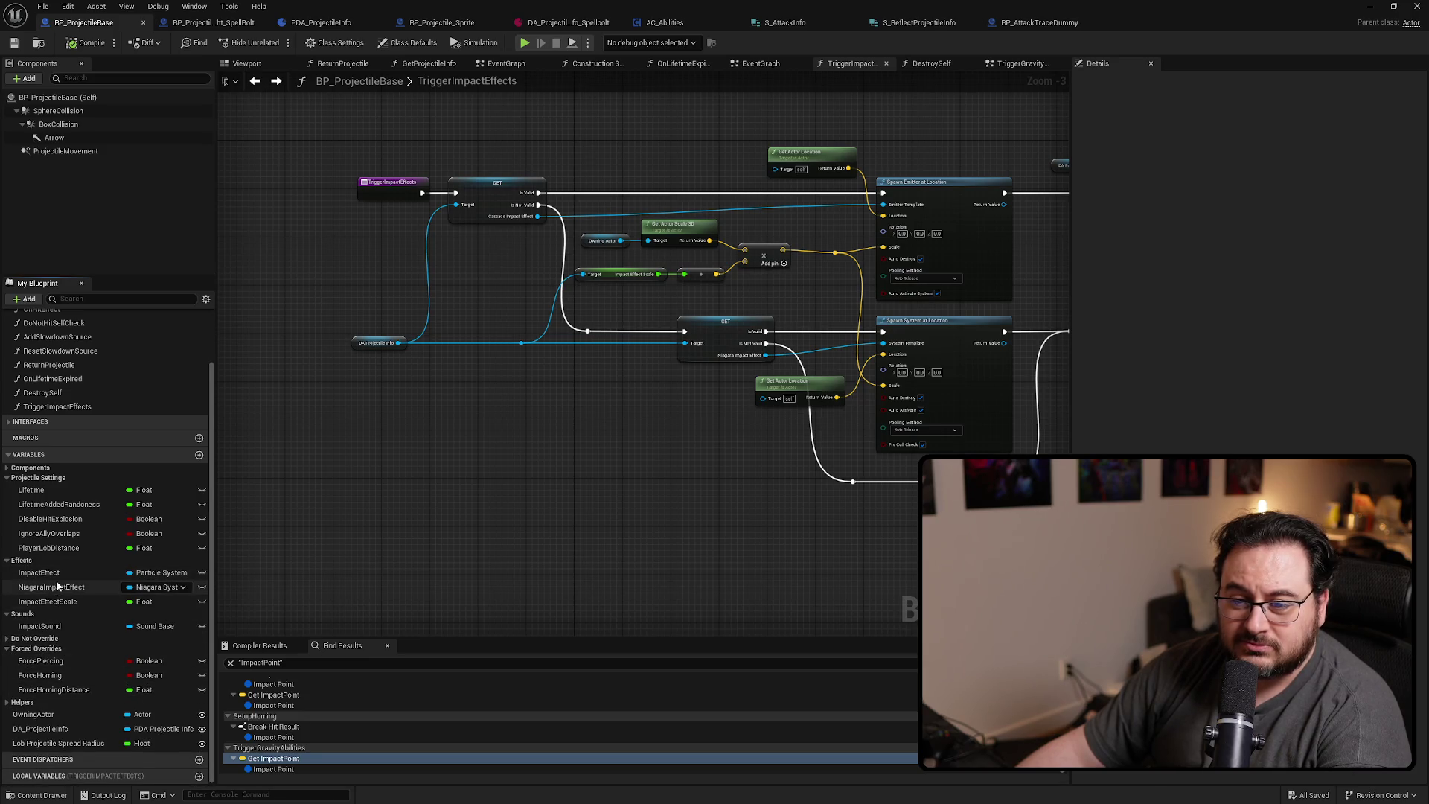
pyautogui.moveTo(730, 443)
pyautogui.mouseDown()
pyautogui.moveTo(615, 495)
pyautogui.moveTo(586, 541)
pyautogui.mouseUp()
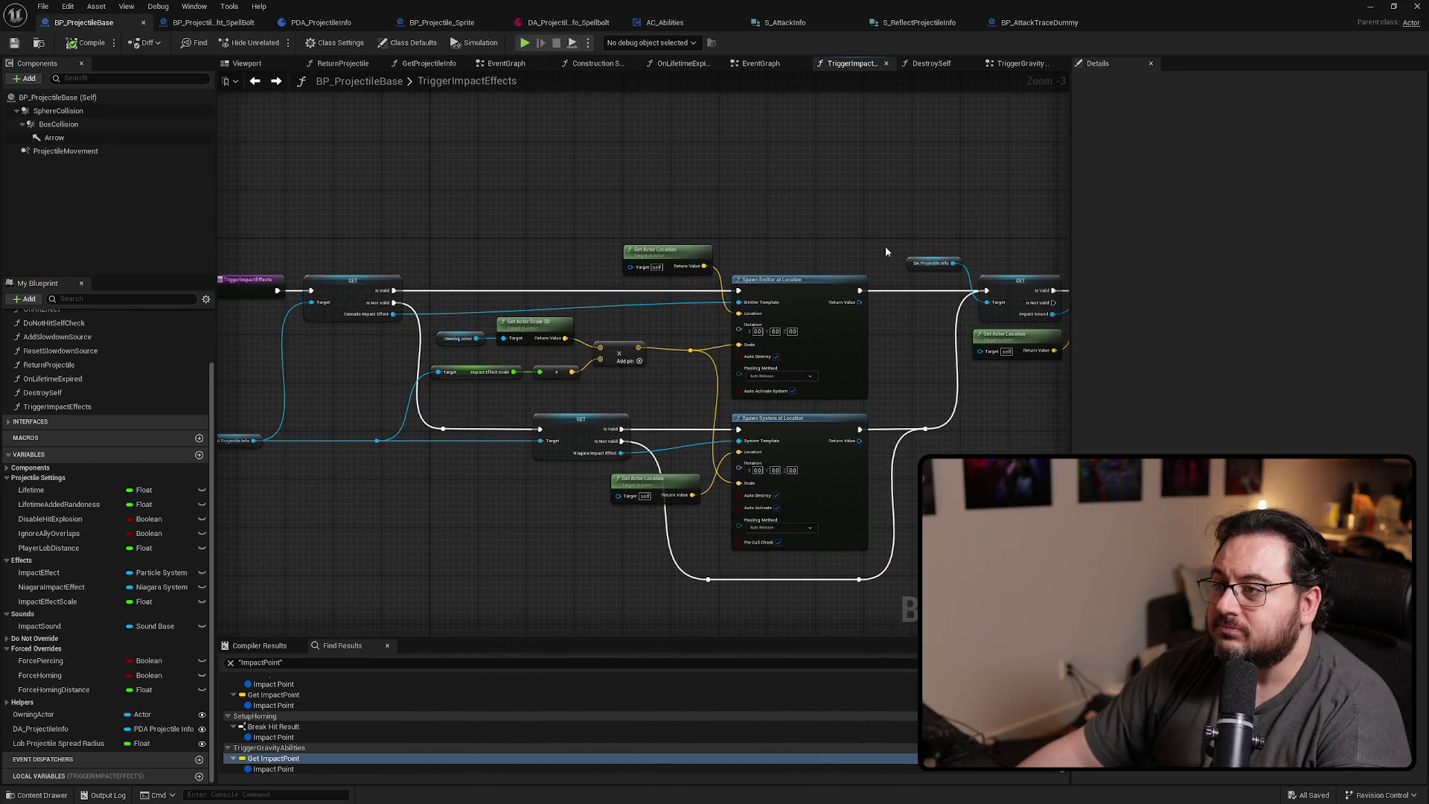
# List BoxCollision references and jump to its getter in EventGraph
pyautogui.rightClick(73, 123)
pyautogui.moveTo(187, 157)
pyautogui.click(245, 156)
pyautogui.doubleClick(274, 714)
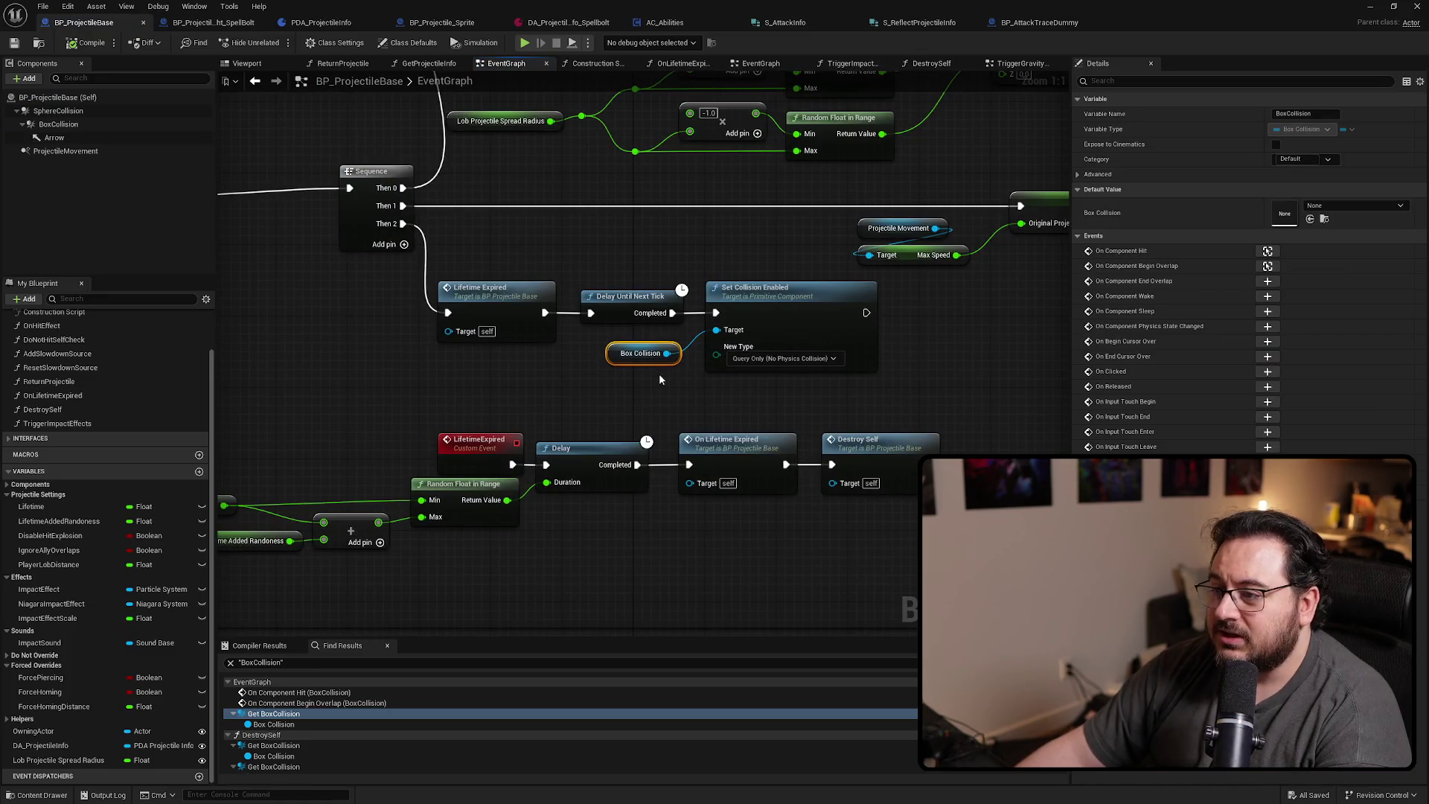
# Retarget Set Collision Enabled to a Sphere Collision getter, then add one in DestroySelf
pyautogui.moveTo(31, 110); pyautogui.dragTo(595, 377)
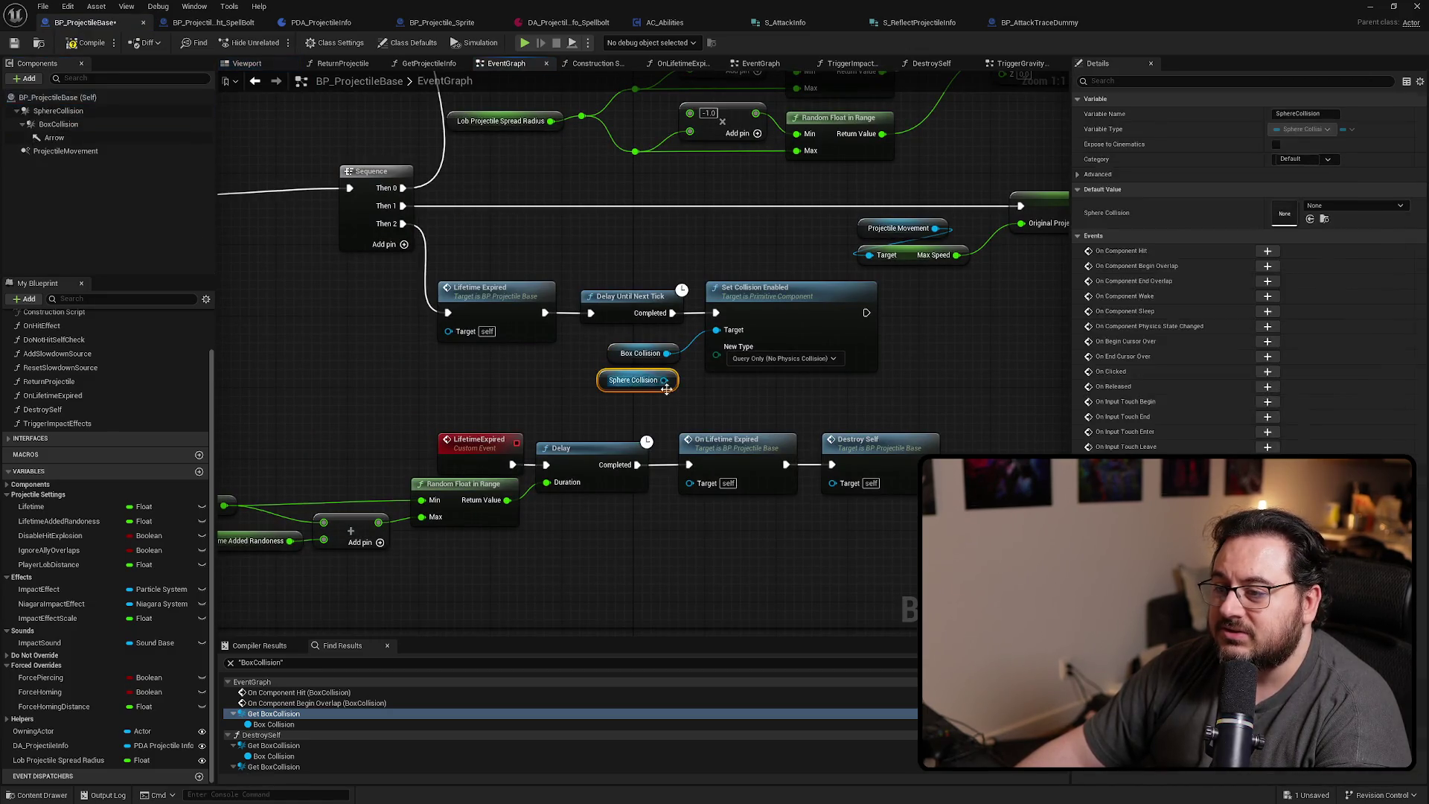
pyautogui.moveTo(721, 337); pyautogui.dragTo(717, 330)
pyautogui.click(640, 352)
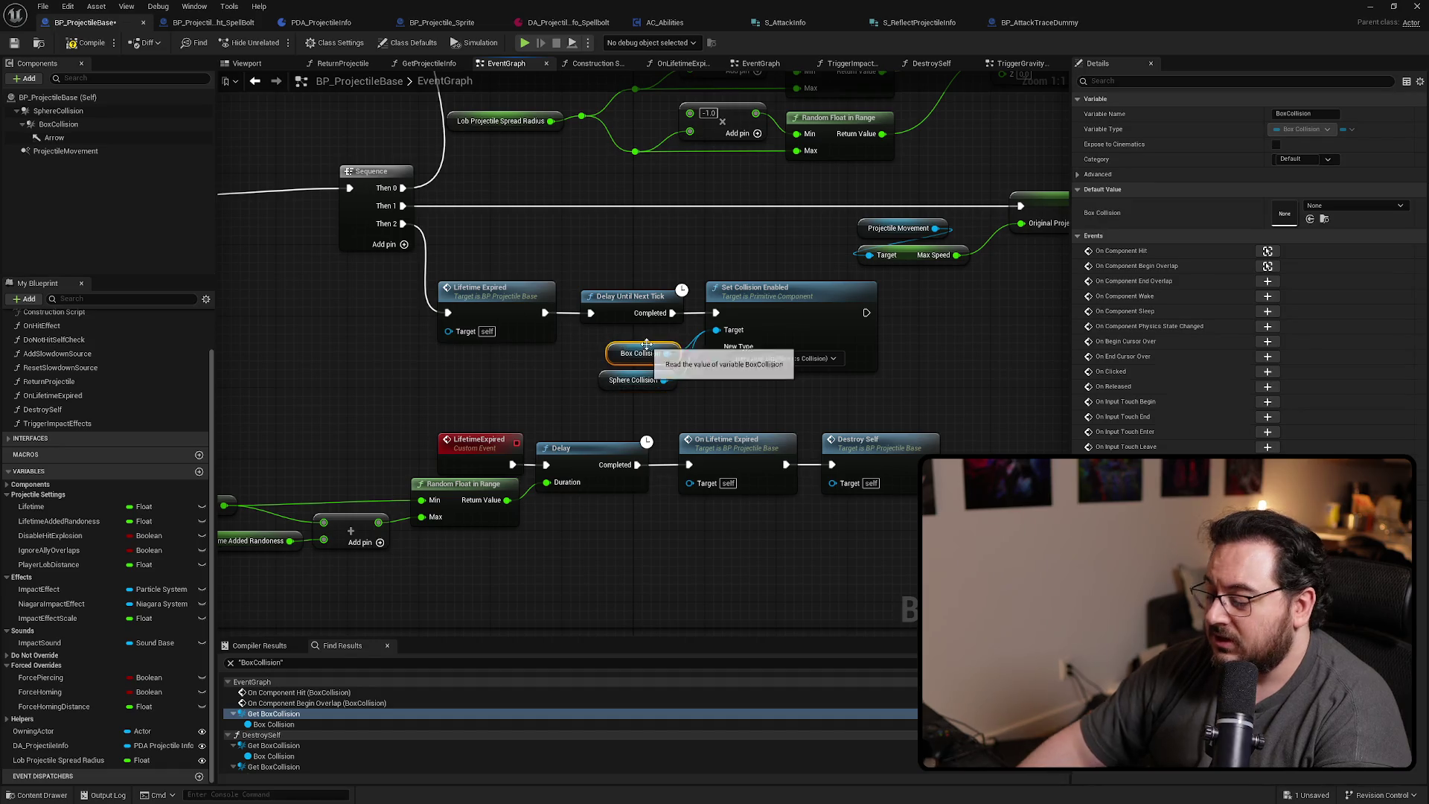
pyautogui.press('Delete')
pyautogui.moveTo(622, 375); pyautogui.dragTo(640, 348)
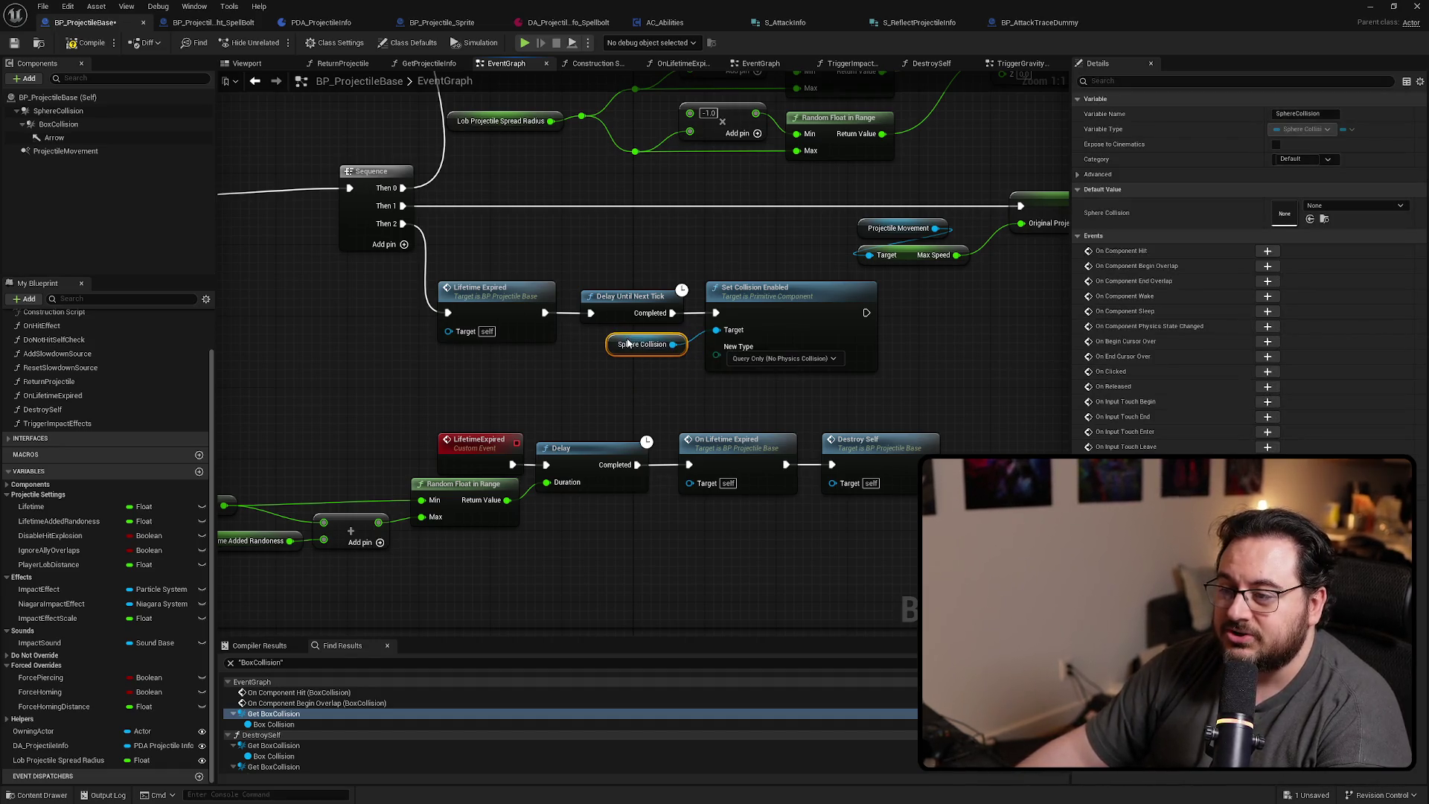
pyautogui.click(274, 745)
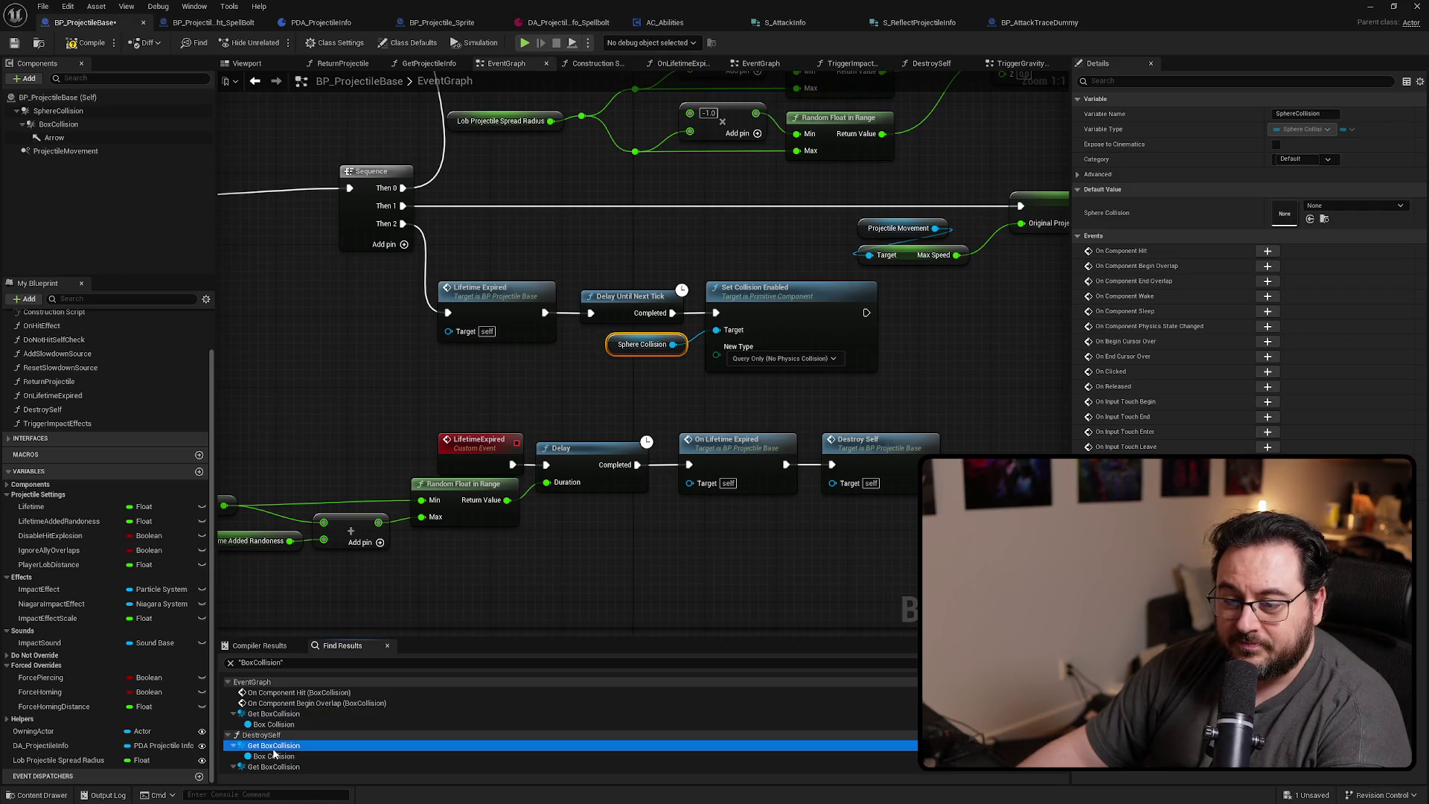
pyautogui.moveTo(58, 111)
pyautogui.mouseDown()
pyautogui.moveTo(600, 374)
pyautogui.moveTo(742, 383)
pyautogui.mouseUp()
# Replace DestroySelf's Box Collision getters with Sphere Collision, feeding Get Children Components' Target
pyautogui.click(636, 352)
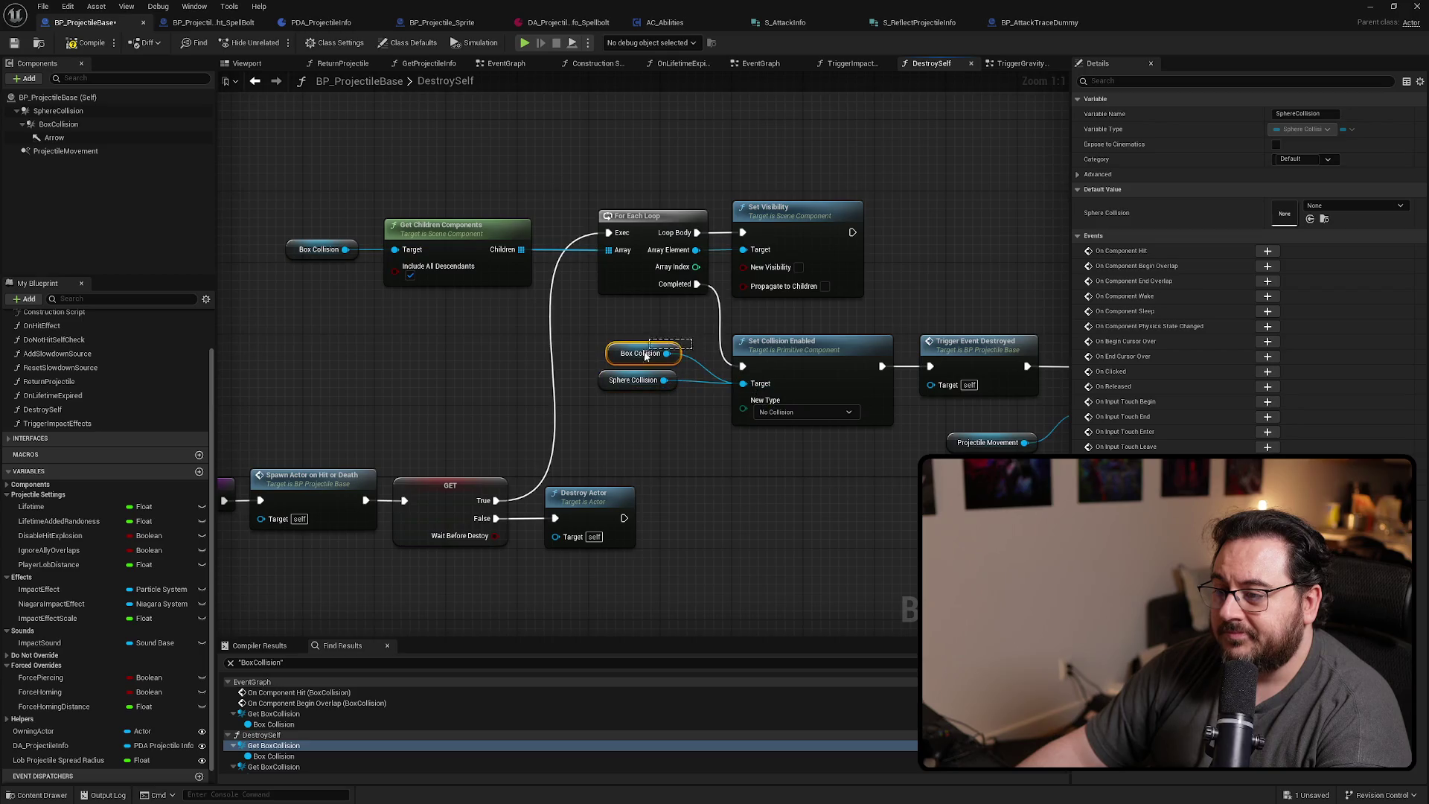
pyautogui.press('Delete')
pyautogui.click(615, 386)
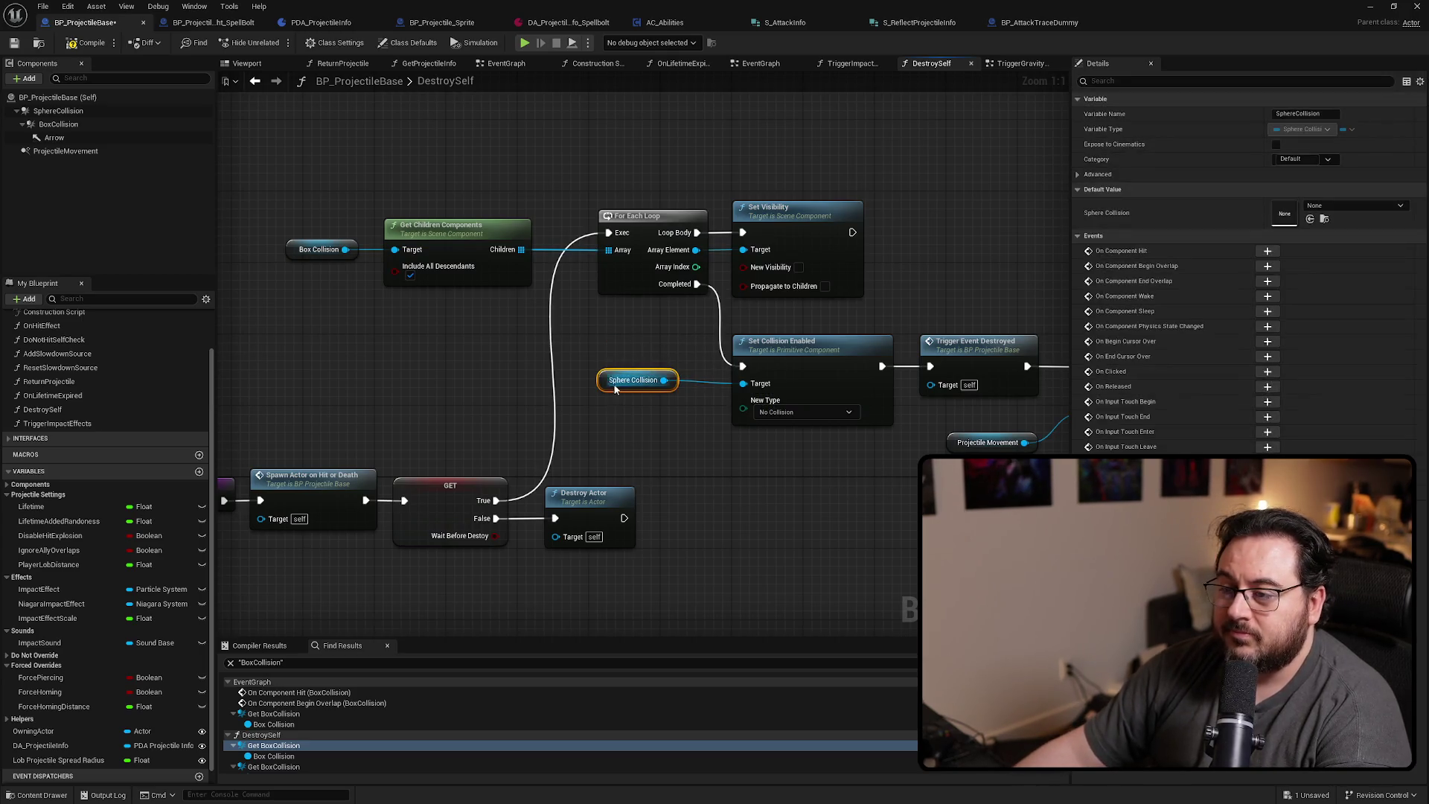
pyautogui.scroll(-1, 314, 704)
pyautogui.click(274, 736)
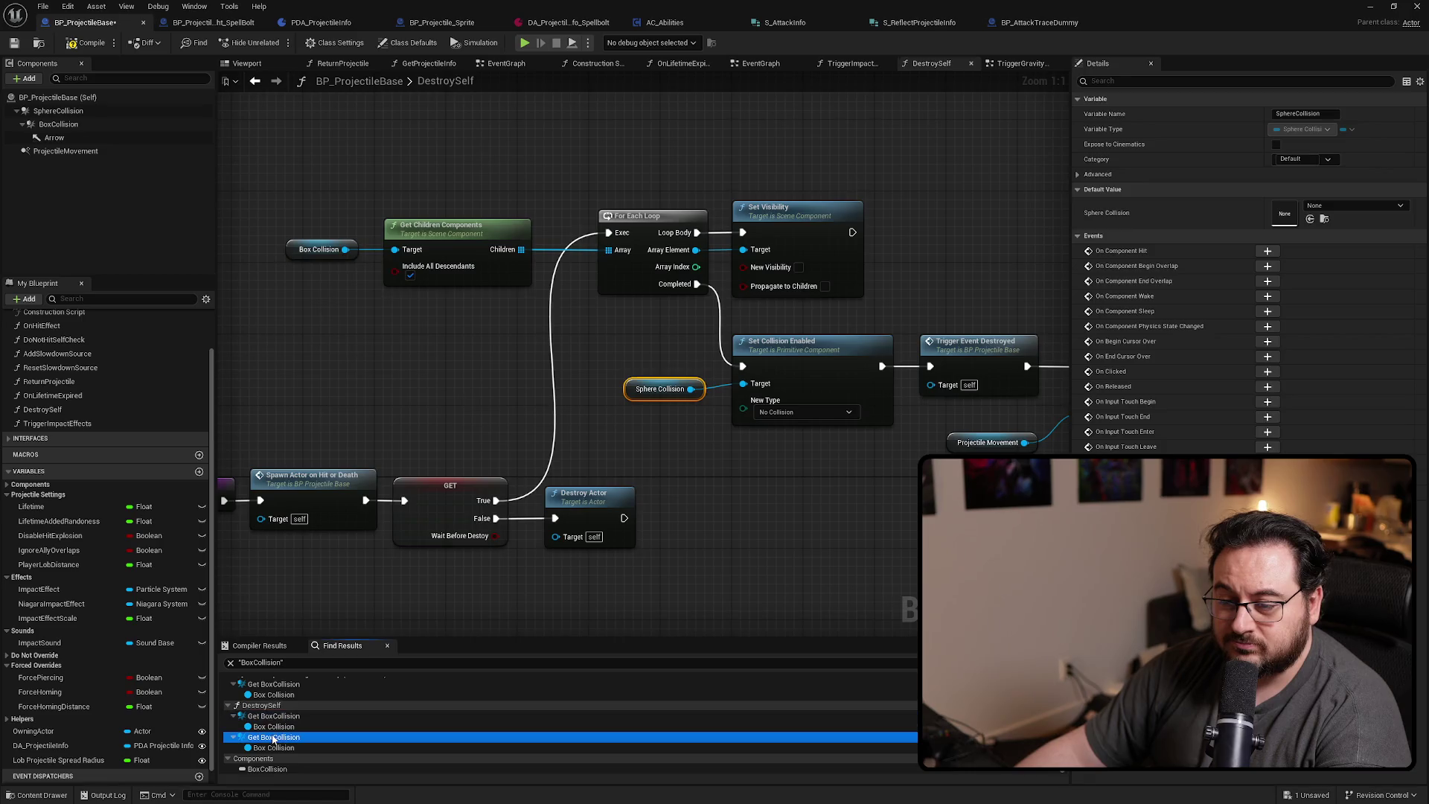
pyautogui.moveTo(549, 367); pyautogui.dragTo(619, 334)
pyautogui.click(543, 334)
pyautogui.press('Delete')
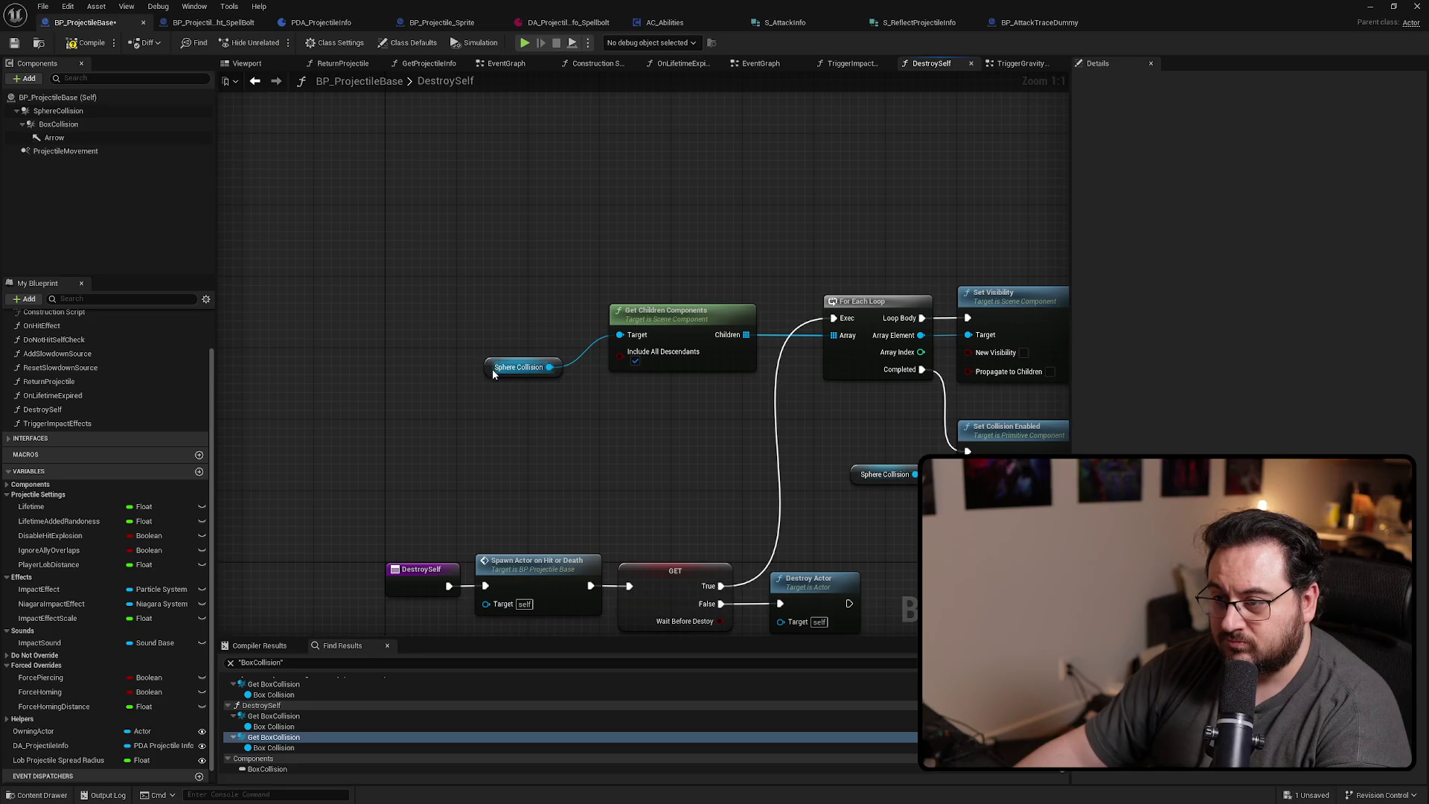
pyautogui.moveTo(492, 374); pyautogui.dragTo(511, 347)
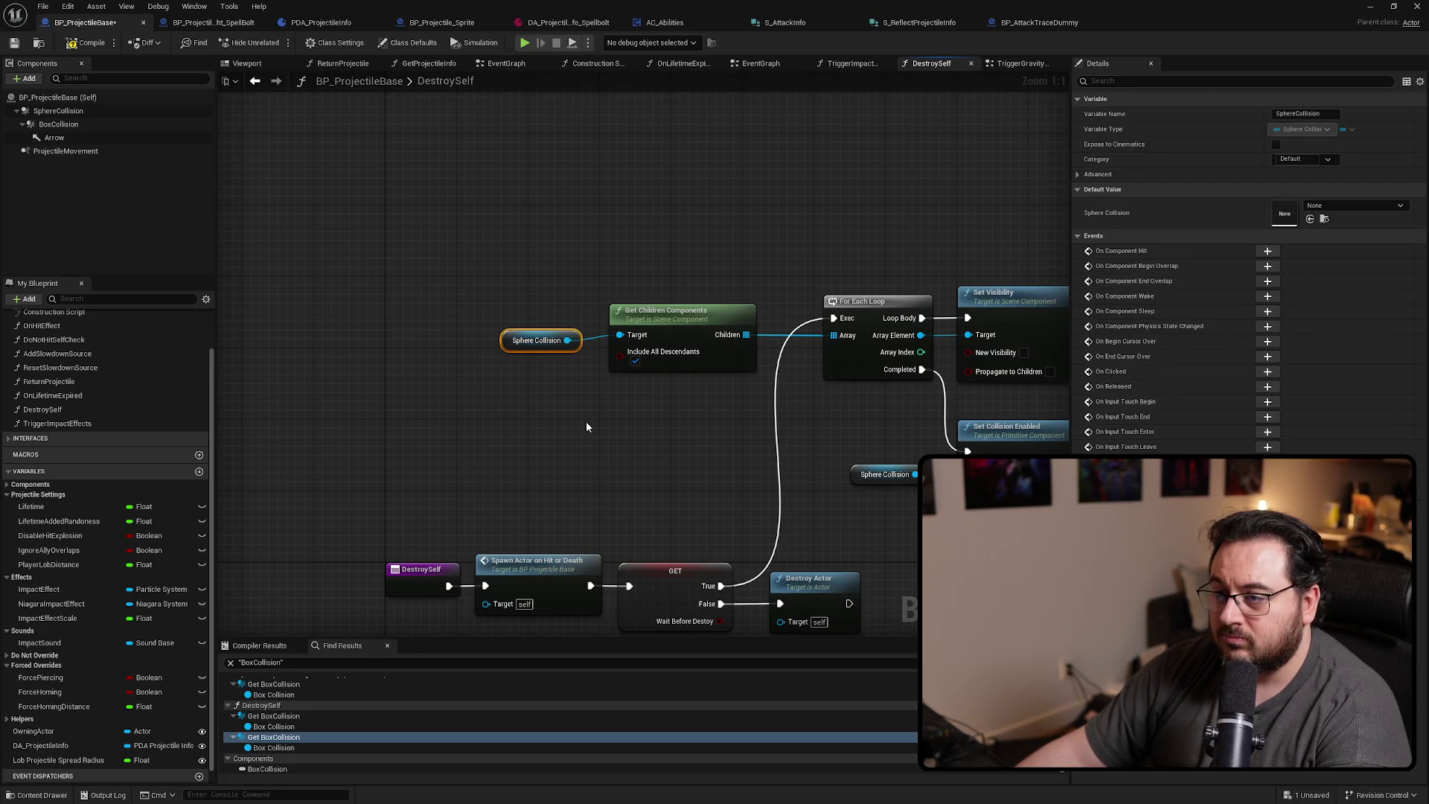
# Wire GET True straight to Set Collision Enabled and delete the For Each Loop, Get Children and Set Visibility nodes
pyautogui.moveTo(707, 404)
pyautogui.mouseDown()
pyautogui.moveTo(506, 325)
pyautogui.moveTo(583, 333)
pyautogui.moveTo(559, 329)
pyautogui.mouseUp()
pyautogui.moveTo(544, 327); pyautogui.dragTo(472, 304)
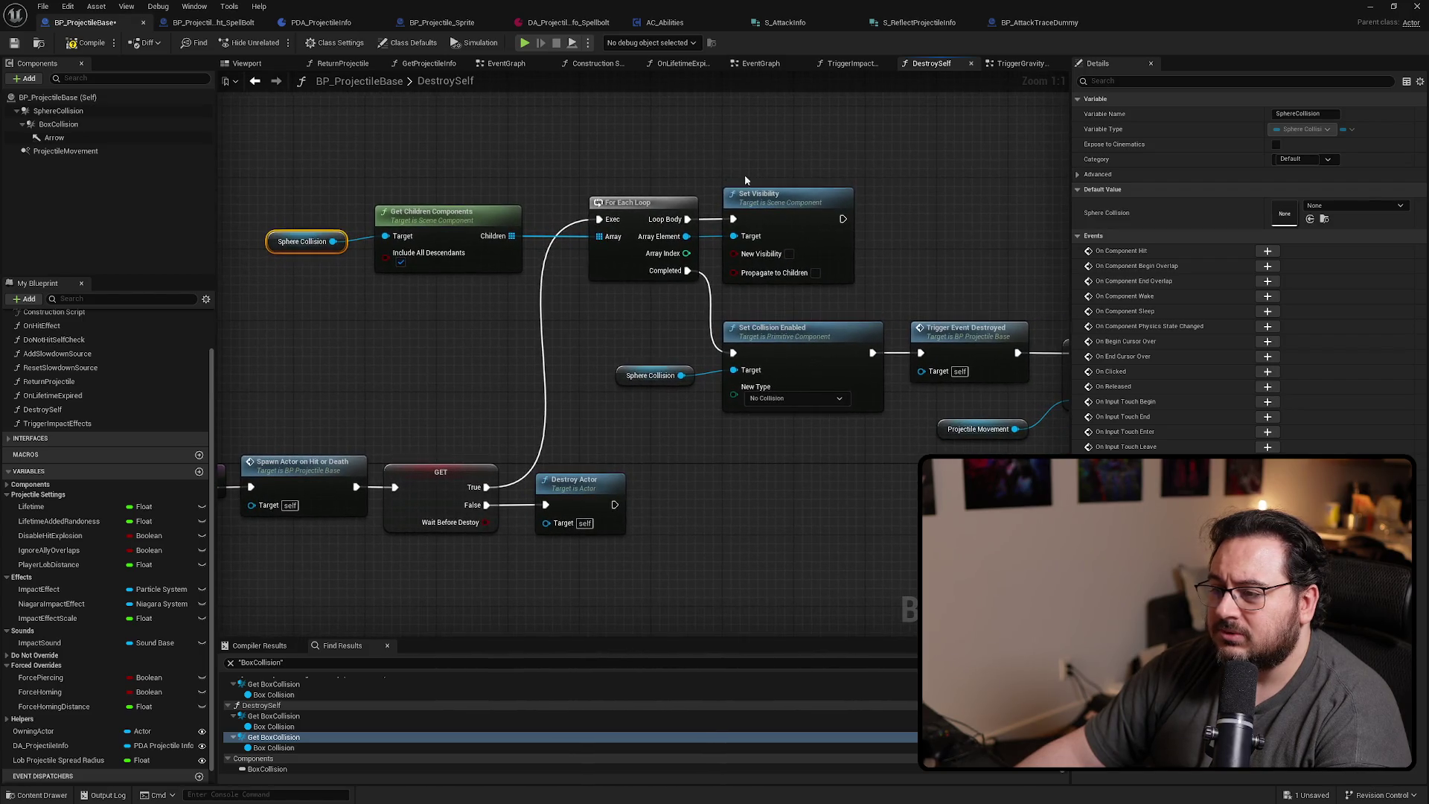
pyautogui.moveTo(607, 218)
pyautogui.mouseDown()
pyautogui.moveTo(595, 222)
pyautogui.moveTo(733, 353)
pyautogui.mouseUp()
pyautogui.moveTo(906, 145); pyautogui.dragTo(283, 265)
pyautogui.press('Delete')
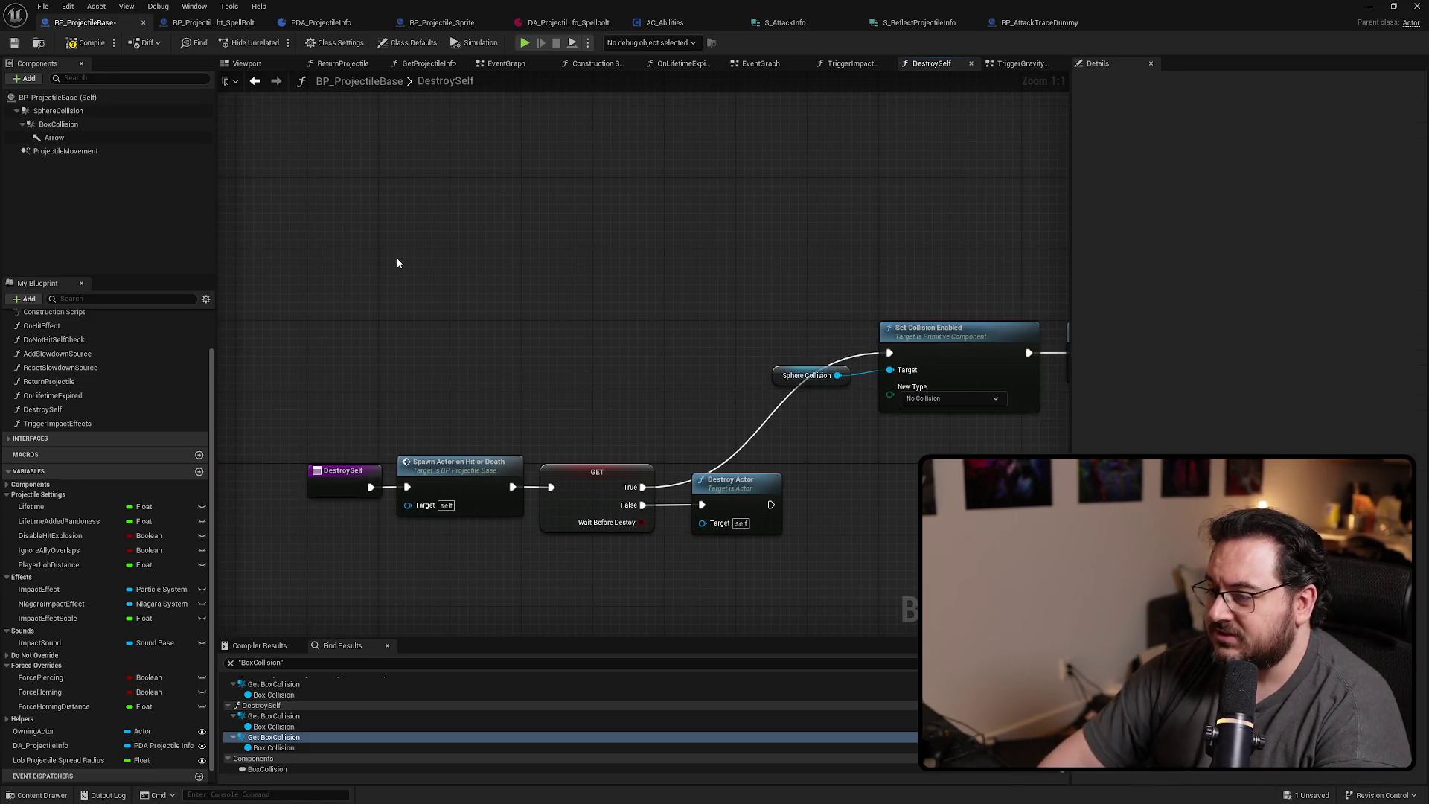
# Move the collision-disabling chain beside the GET branch and refresh the remaining BoxCollision references
pyautogui.moveTo(415, 283)
pyautogui.mouseDown()
pyautogui.moveTo(485, 226)
pyautogui.moveTo(382, 329)
pyautogui.moveTo(344, 328)
pyautogui.moveTo(544, 328)
pyautogui.mouseUp()
pyautogui.scroll(-2, 543, 328)
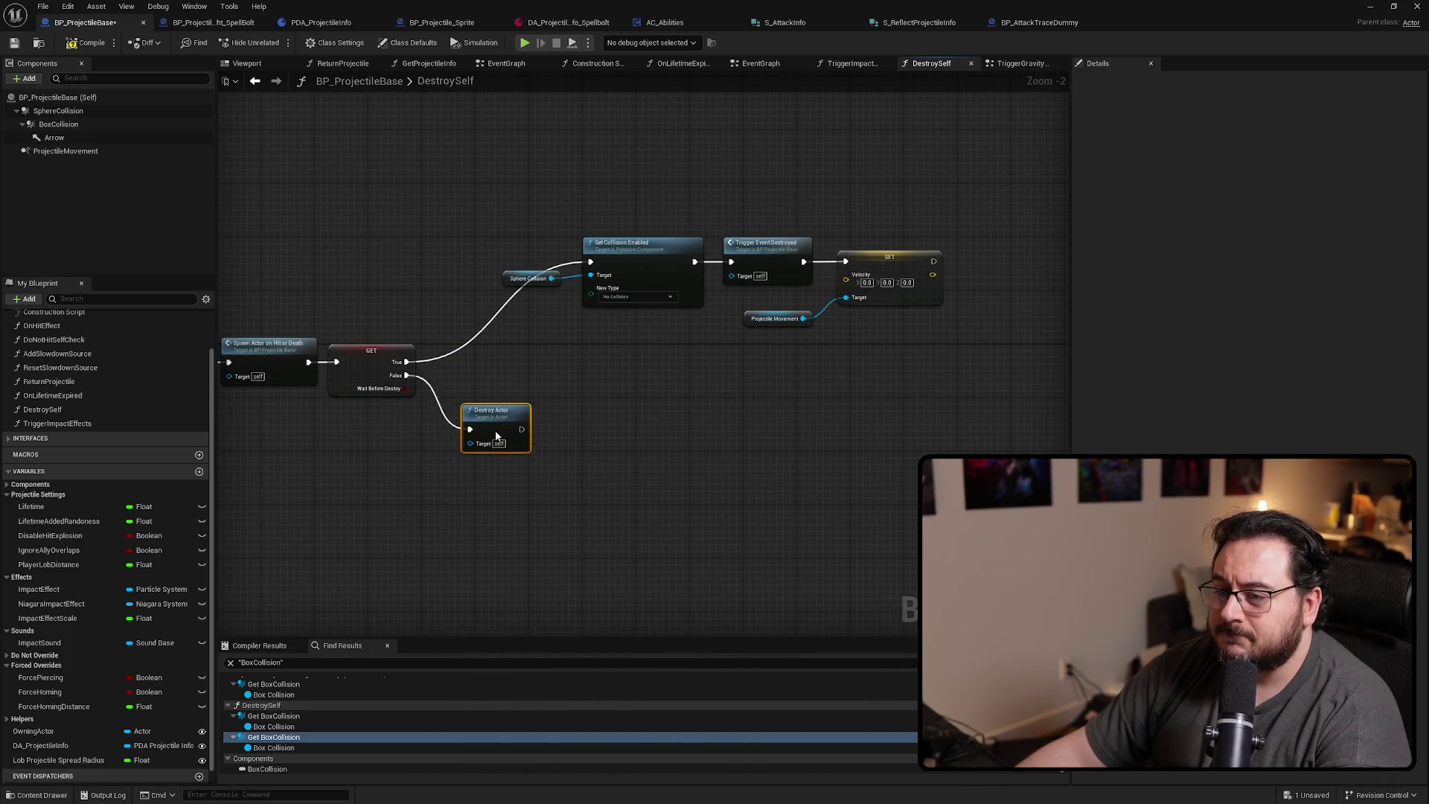
pyautogui.moveTo(699, 332); pyautogui.dragTo(521, 290)
pyautogui.moveTo(637, 263); pyautogui.dragTo(503, 291)
pyautogui.click(571, 370)
pyautogui.scroll(1, 632, 362)
pyautogui.click(646, 446)
pyautogui.scroll(1, 659, 435)
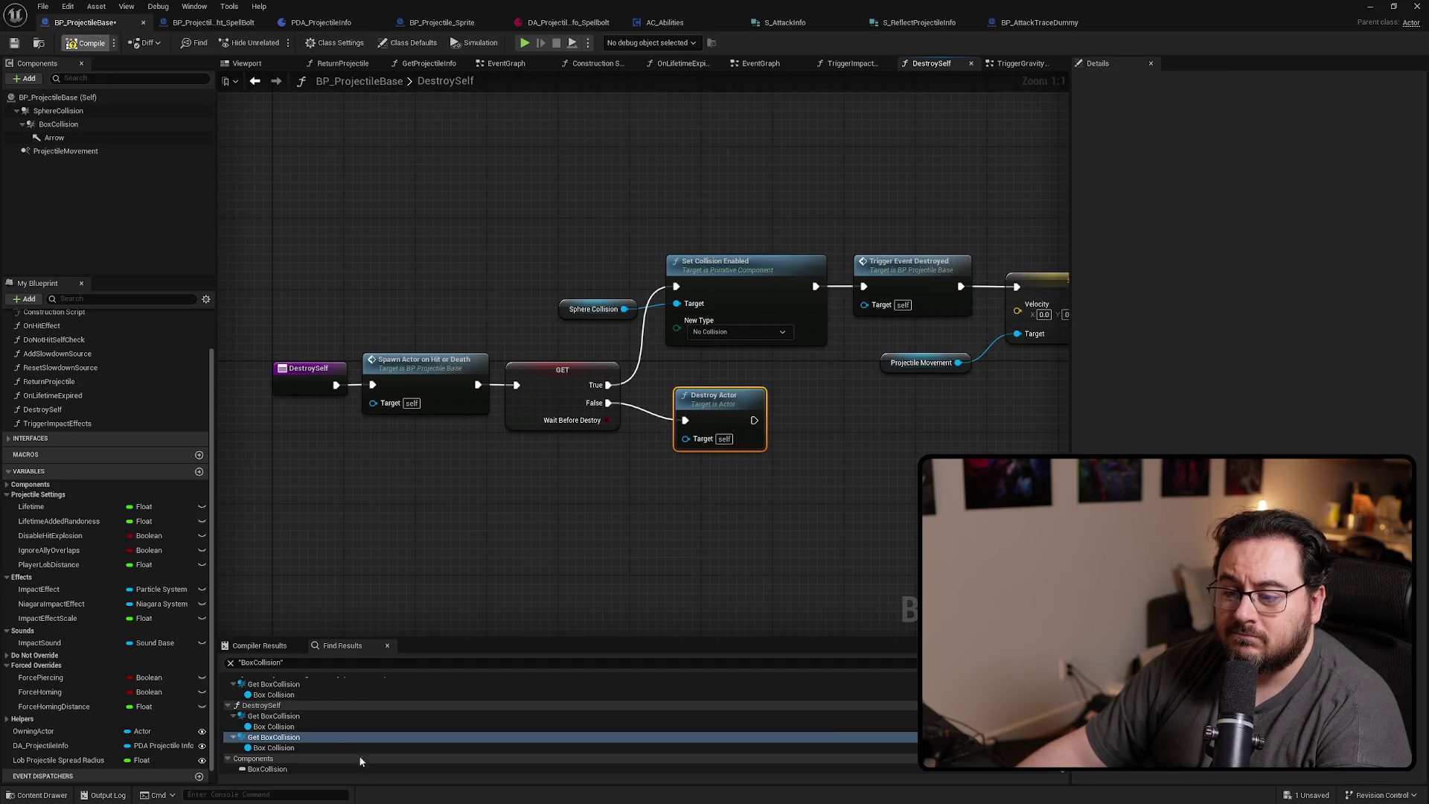
pyautogui.rightClick(67, 124)
pyautogui.click(249, 183)
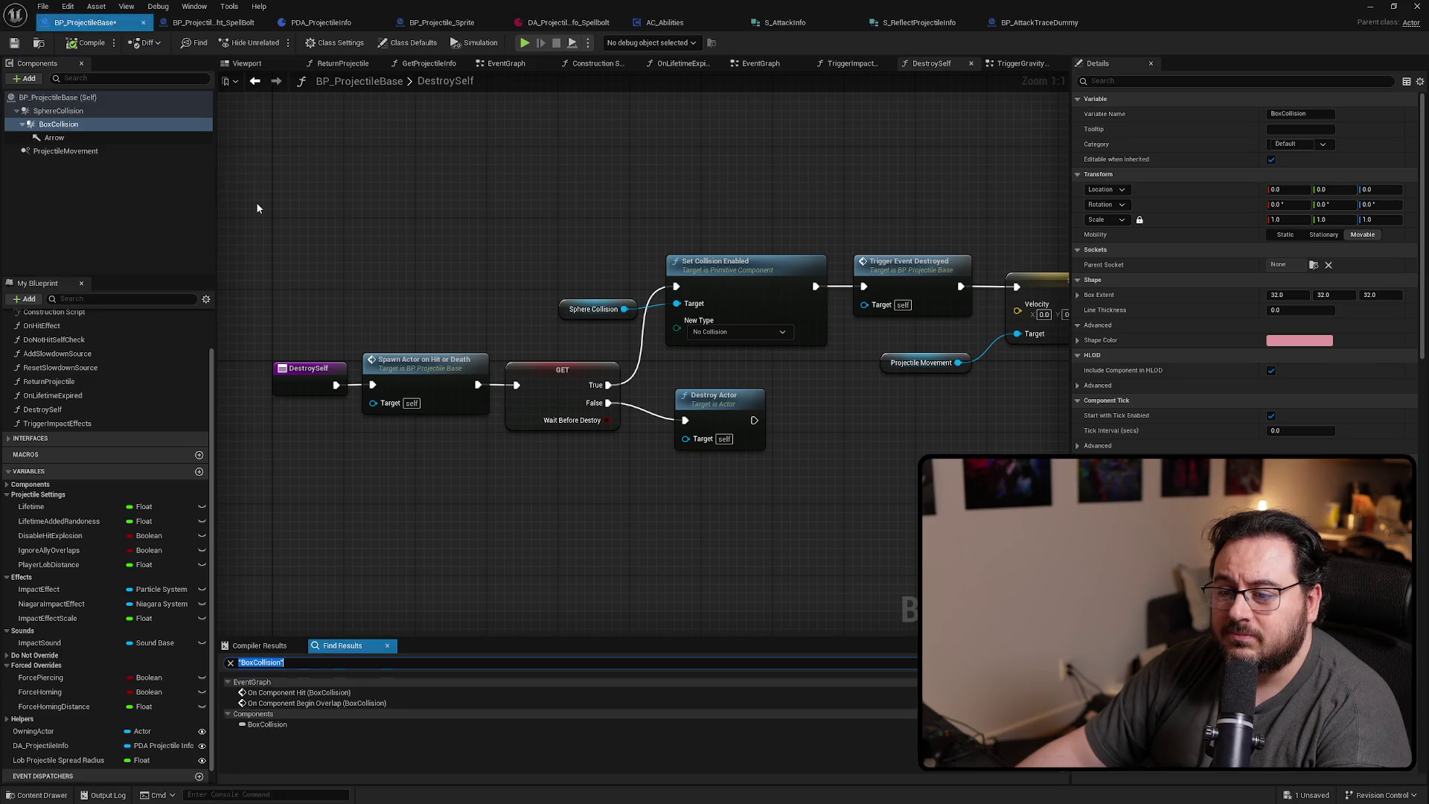
# Add an On Component Begin Overlap event for SphereCollision
pyautogui.rightClick(329, 694)
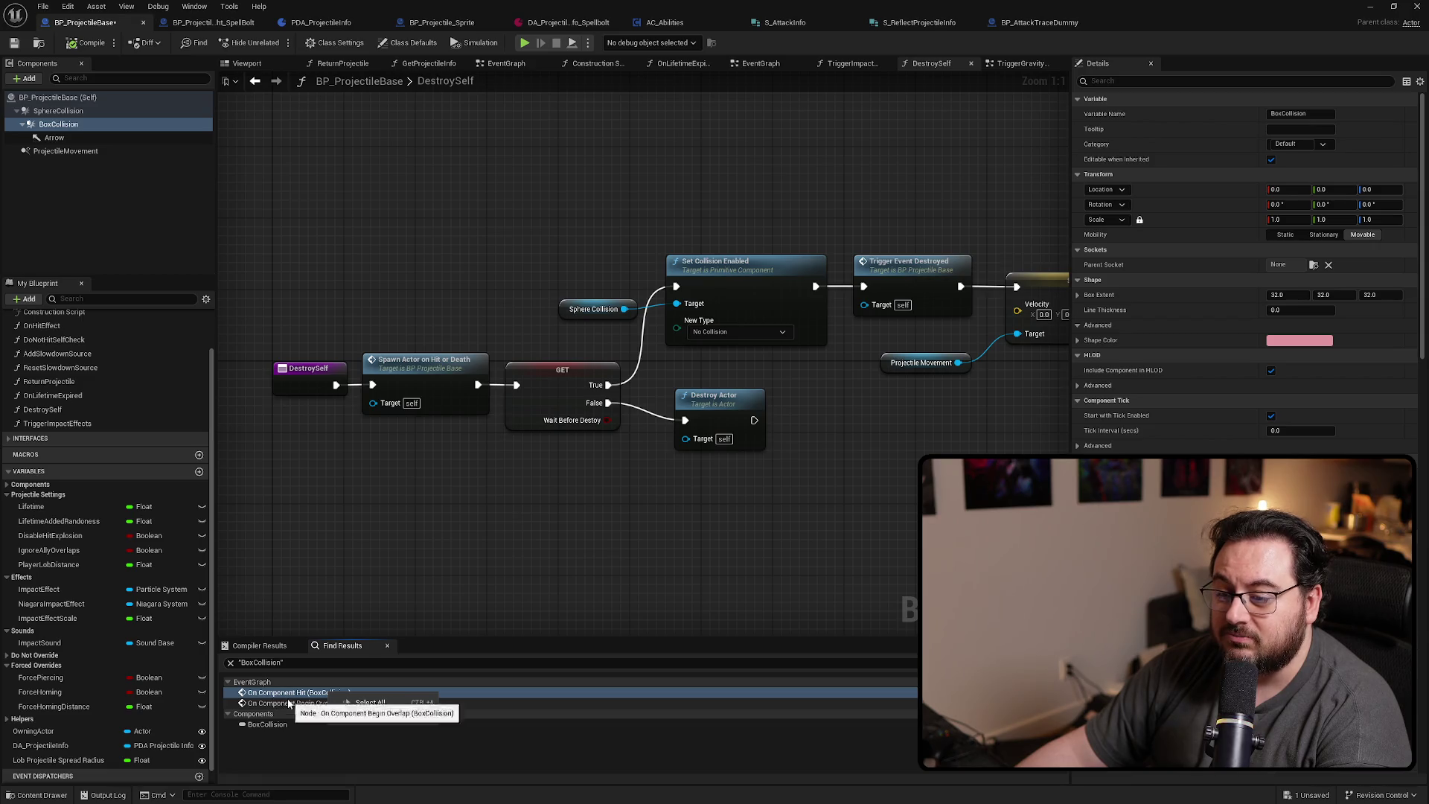
pyautogui.click(316, 703)
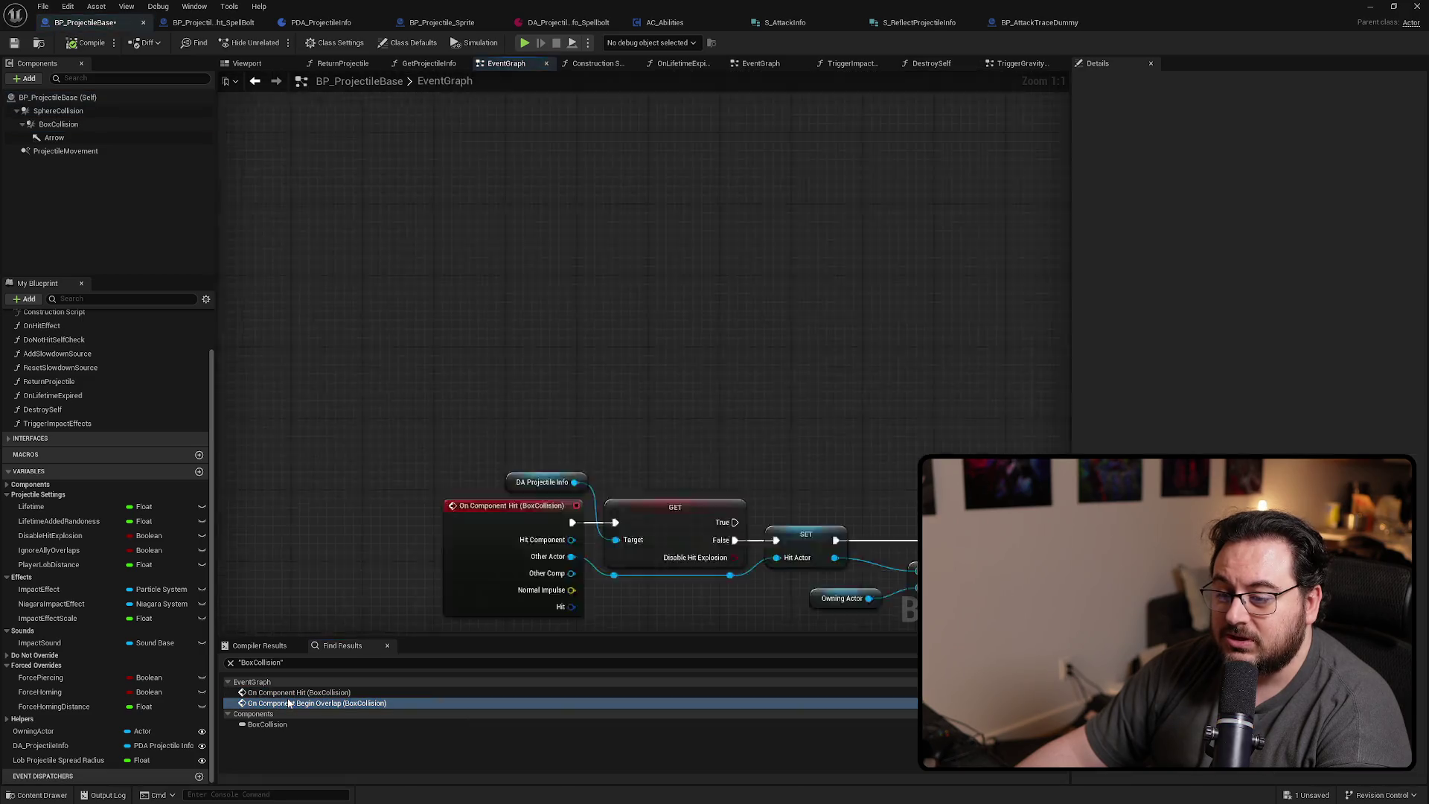
pyautogui.rightClick(67, 111)
pyautogui.moveTo(180, 156)
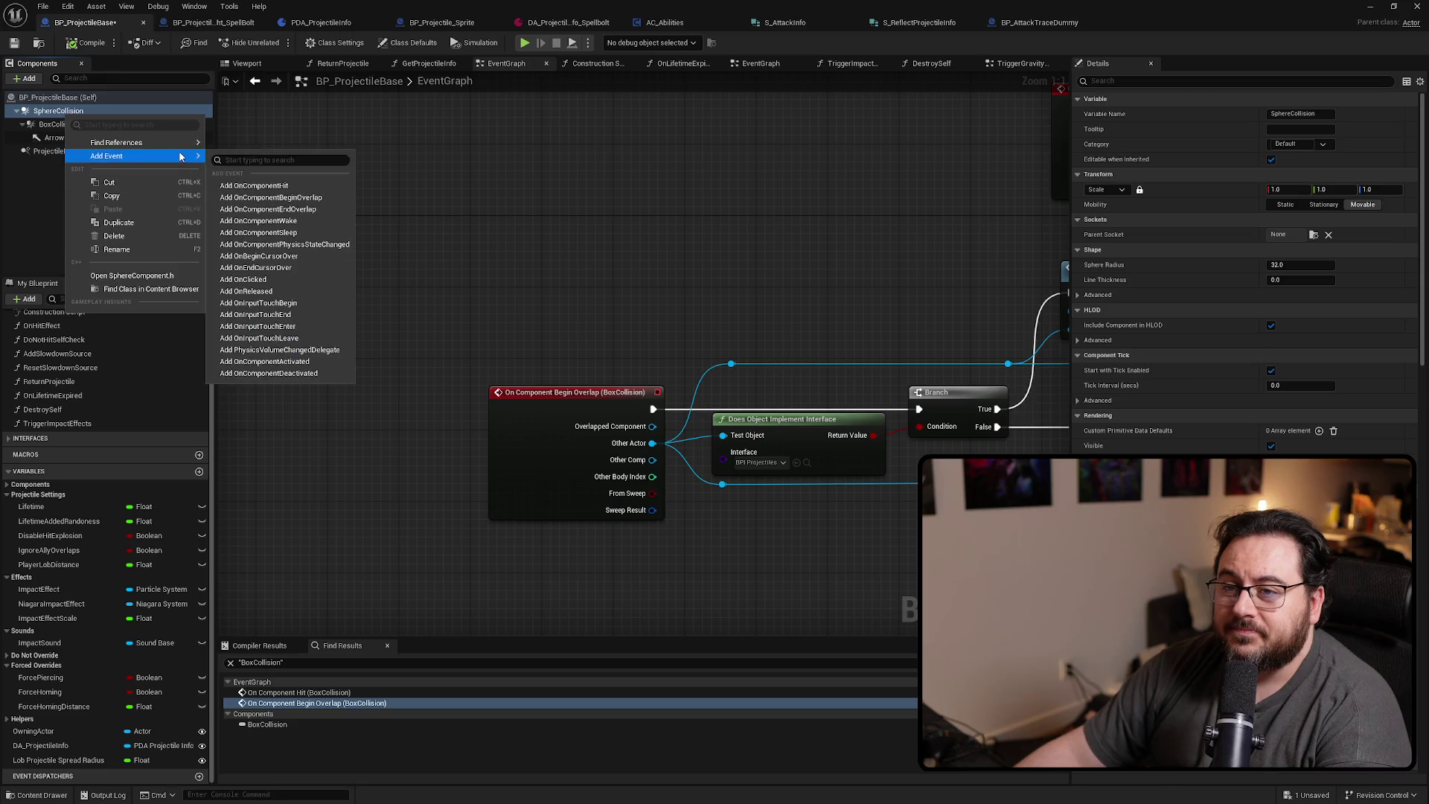
pyautogui.click(316, 201)
# Add an On Component Hit event for SphereCollision and move both new events toward the graph centre
pyautogui.rightClick(63, 111)
pyautogui.moveTo(182, 145)
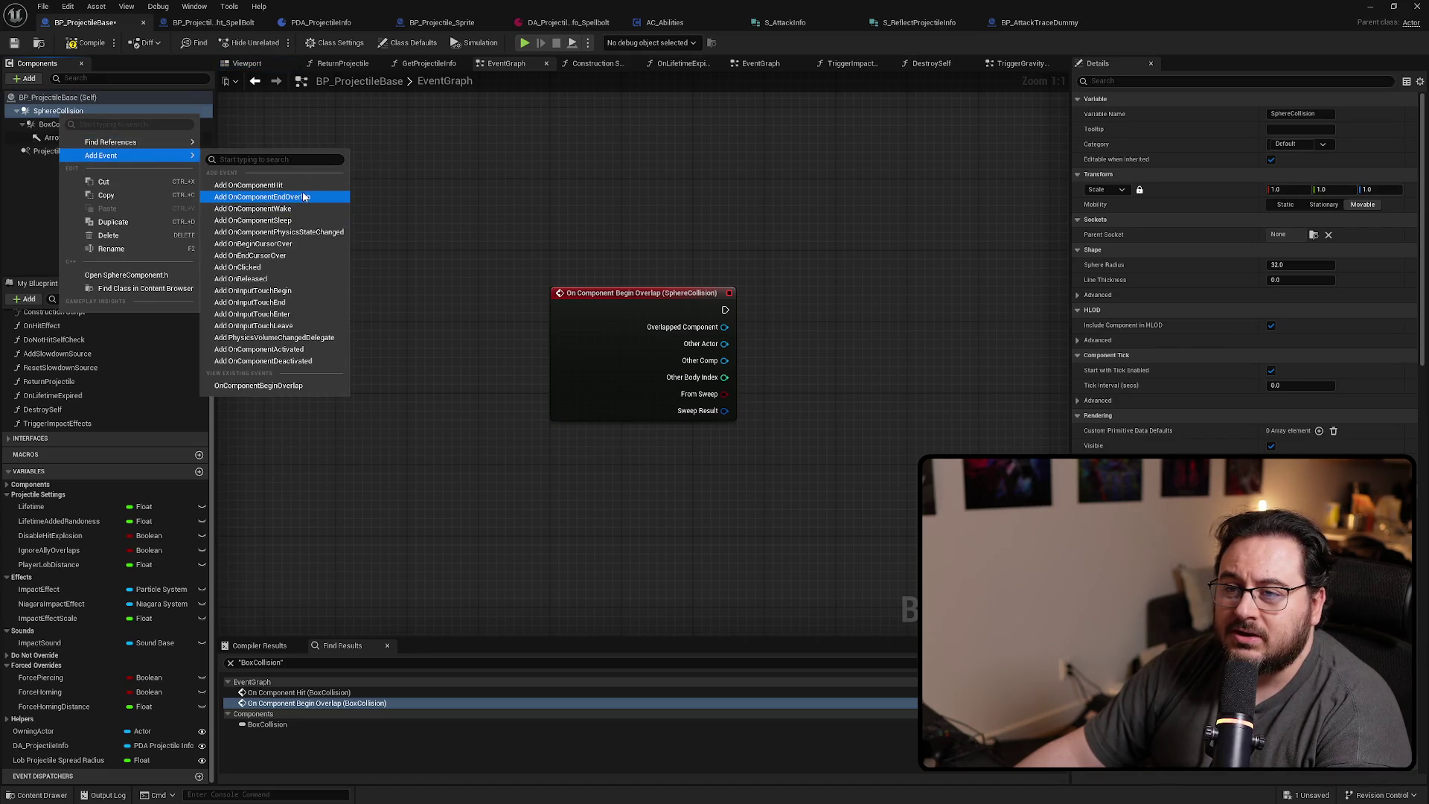
pyautogui.click(305, 185)
pyautogui.scroll(-12, 846, 306)
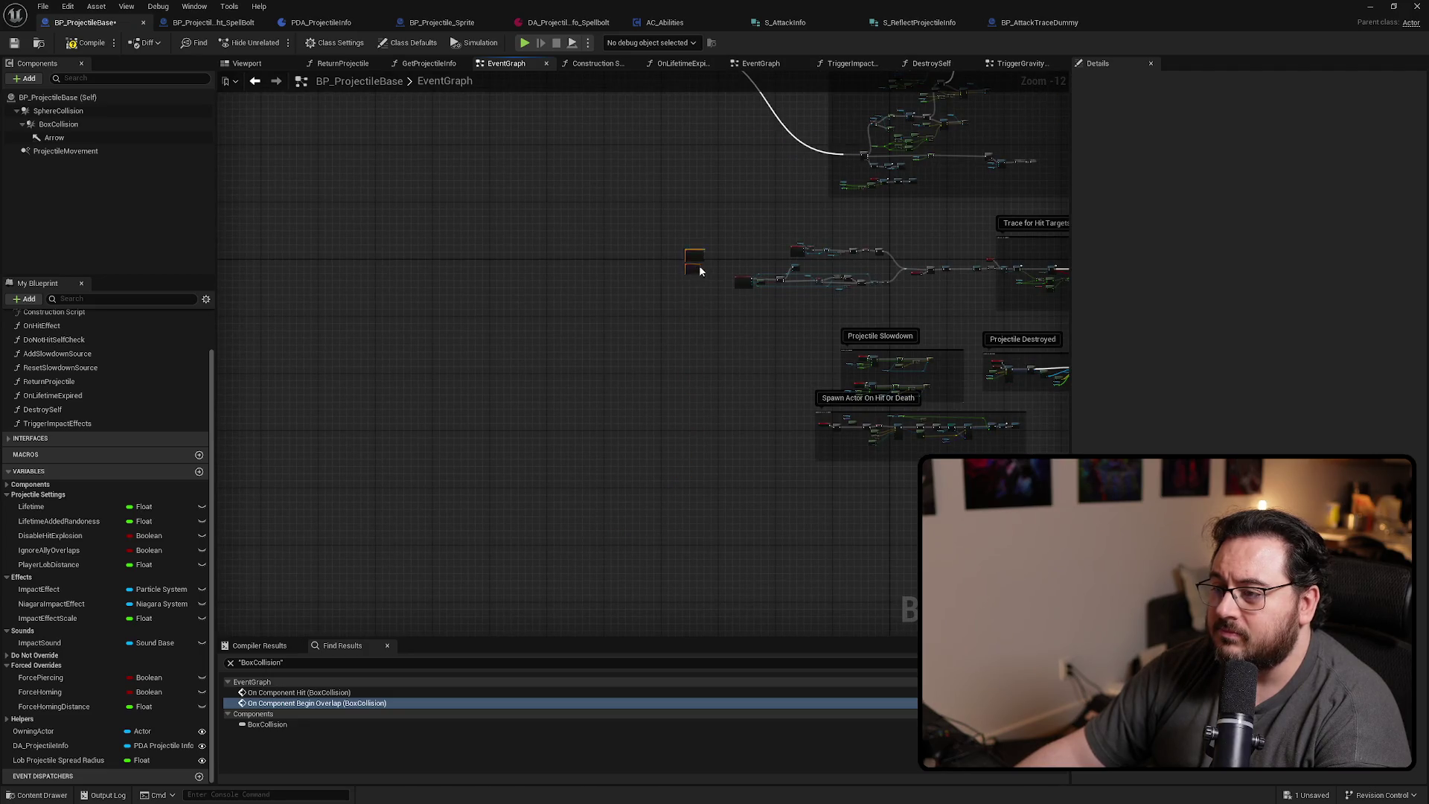
pyautogui.scroll(12, 751, 328)
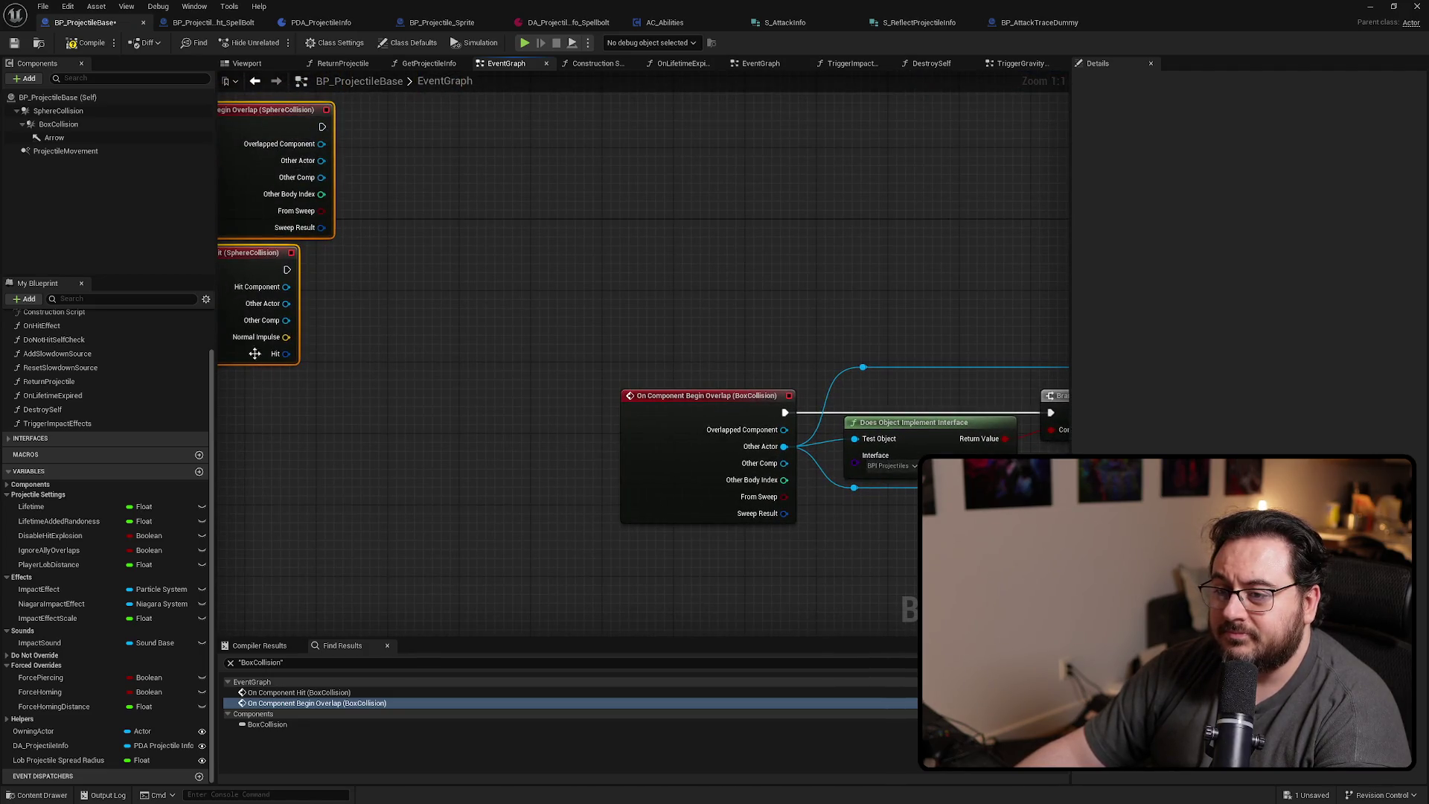
pyautogui.moveTo(246, 349); pyautogui.dragTo(689, 298)
# Move the exec and Other Actor wires onto SphereCollision's Begin Overlap event and delete the BoxCollision one
pyautogui.click(703, 337)
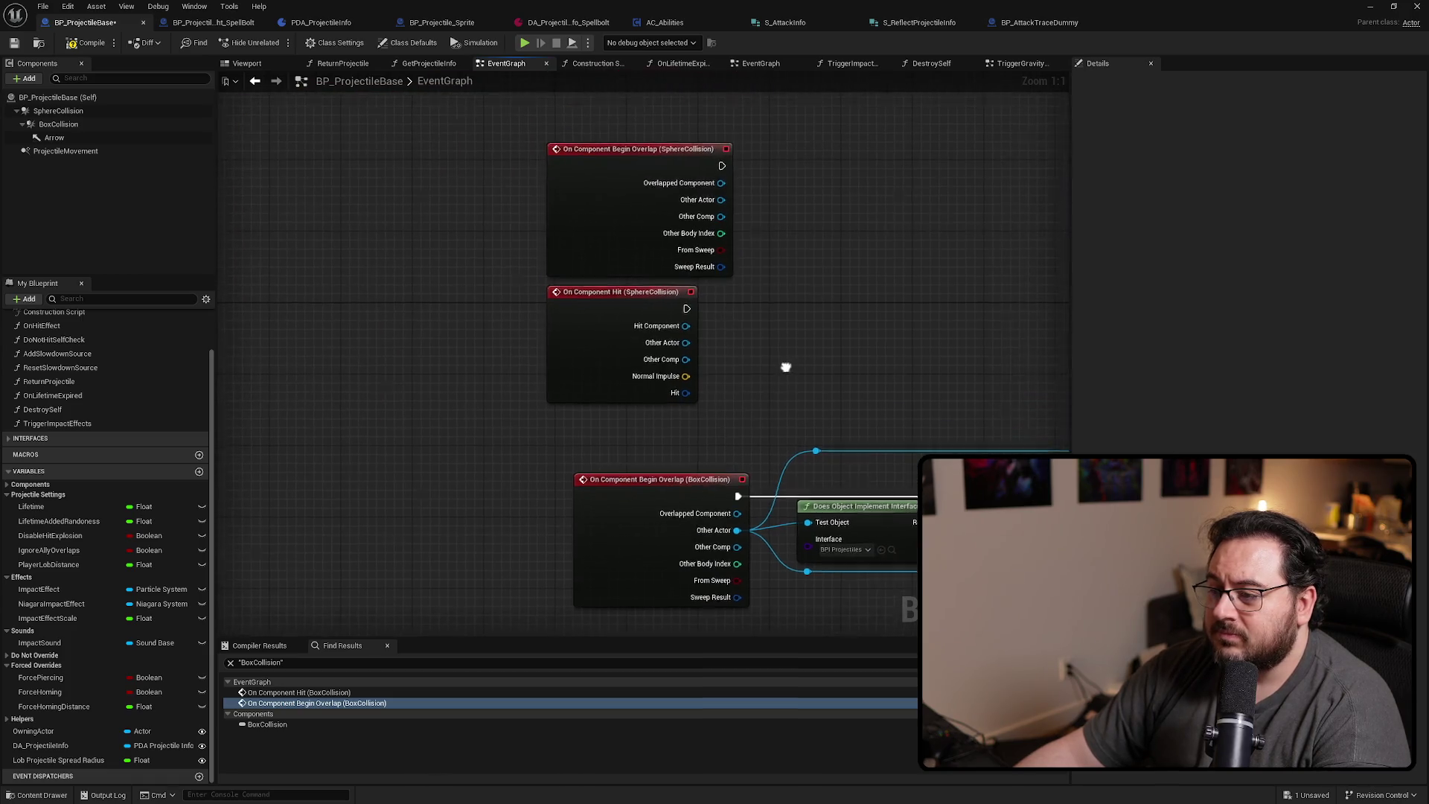
pyautogui.moveTo(635, 220)
pyautogui.mouseDown()
pyautogui.moveTo(535, 259)
pyautogui.moveTo(431, 449)
pyautogui.mouseUp()
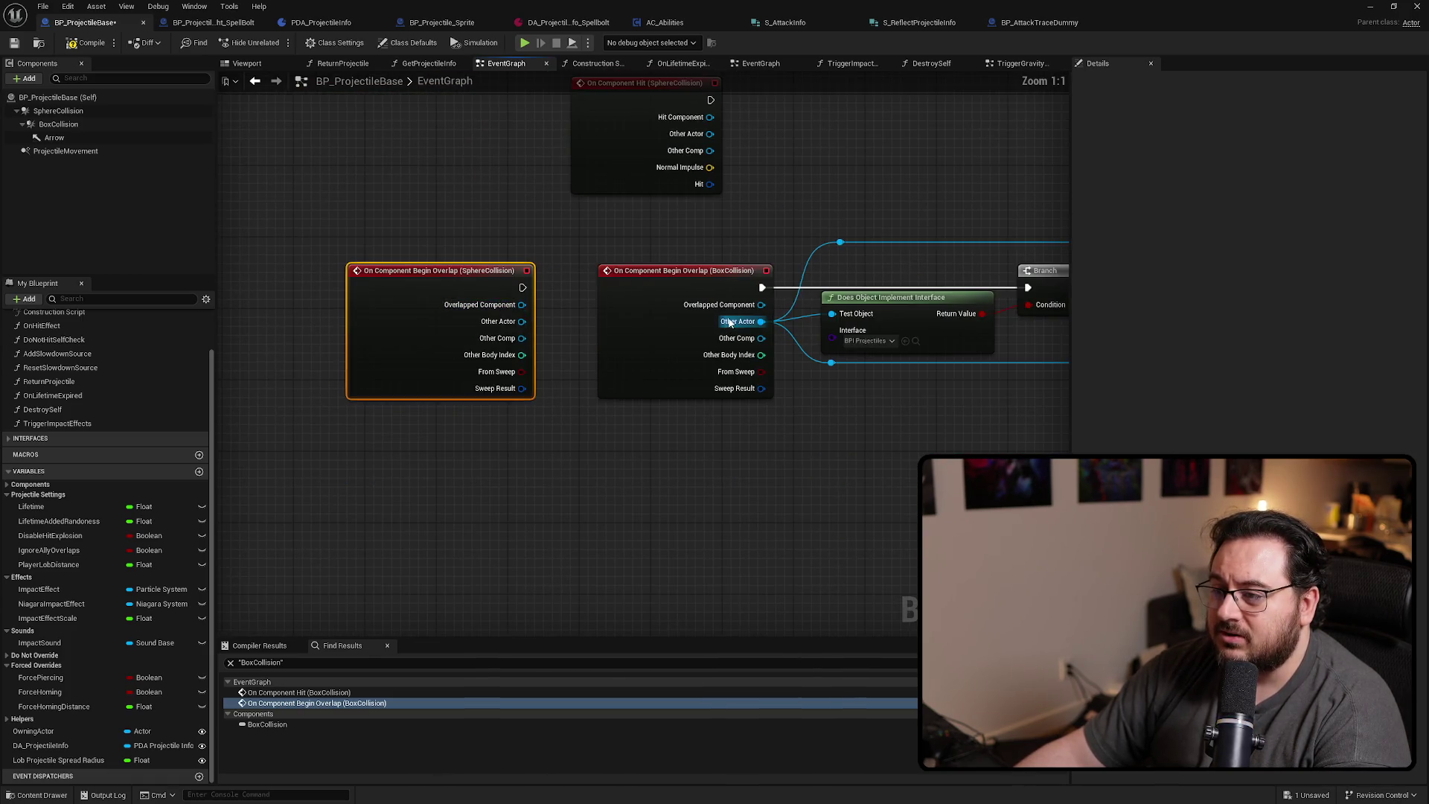
pyautogui.moveTo(757, 324)
pyautogui.mouseDown()
pyautogui.moveTo(524, 349)
pyautogui.moveTo(522, 321)
pyautogui.mouseUp()
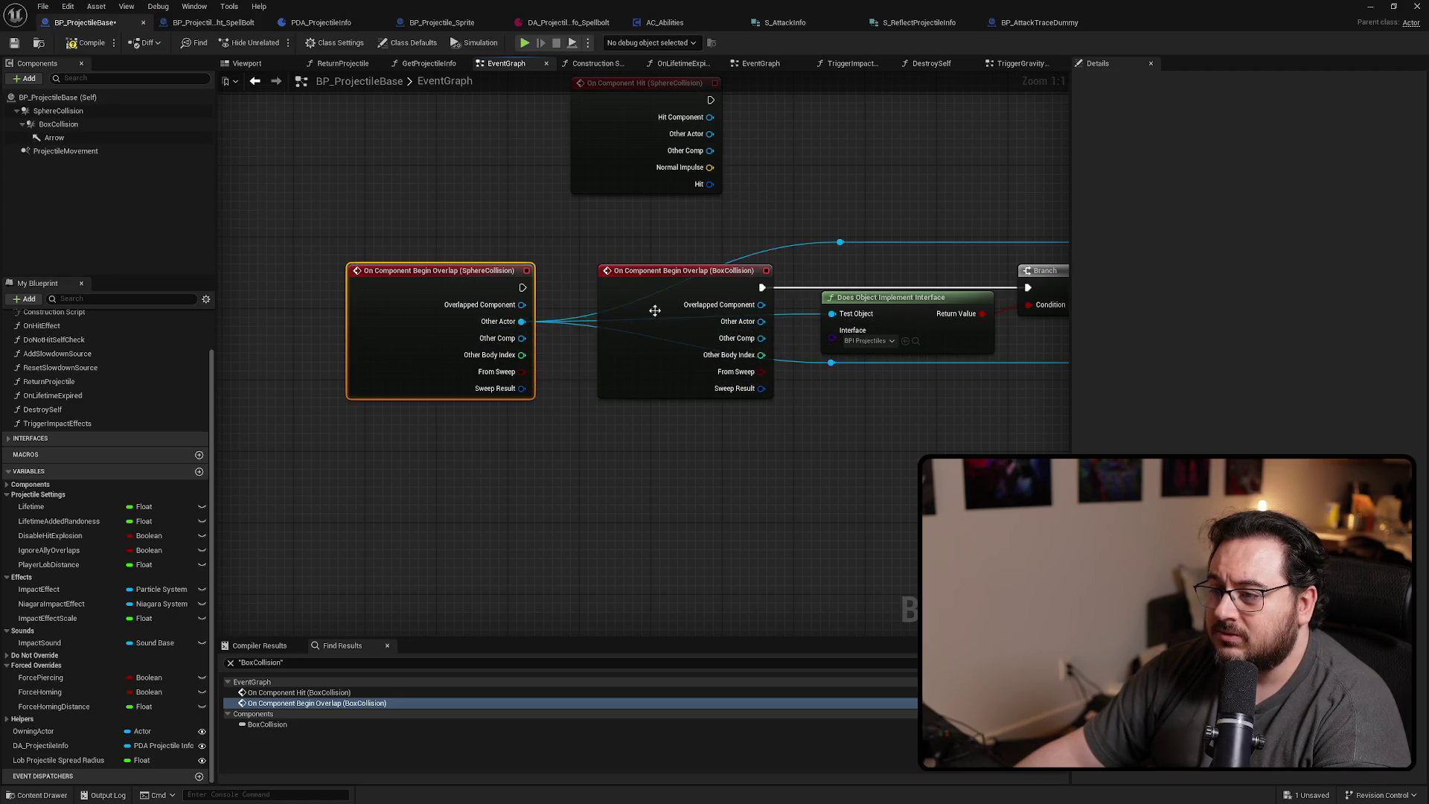
pyautogui.moveTo(760, 289)
pyautogui.mouseDown()
pyautogui.moveTo(558, 310)
pyautogui.moveTo(523, 288)
pyautogui.mouseUp()
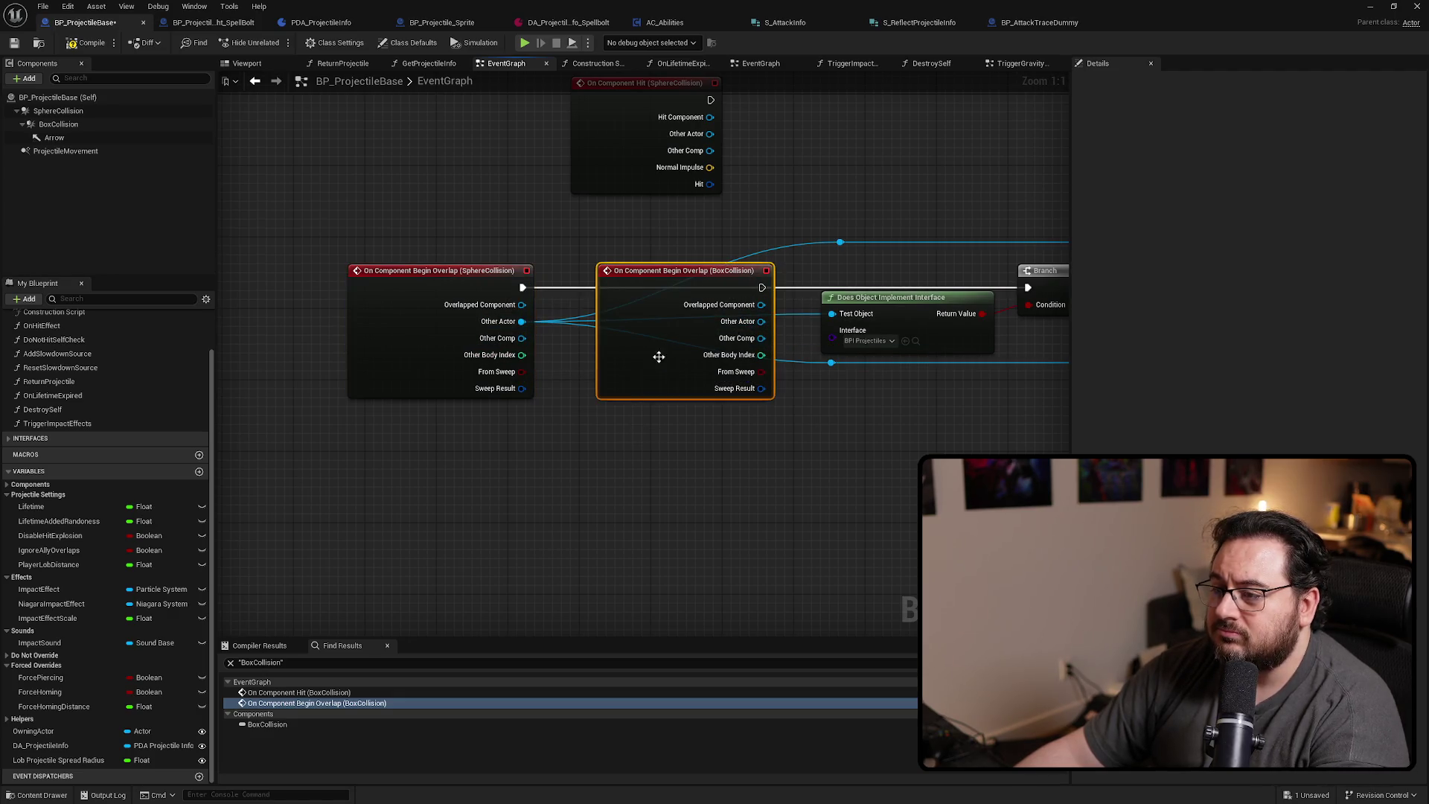
pyautogui.moveTo(661, 354); pyautogui.dragTo(605, 524)
pyautogui.press('Delete')
pyautogui.moveTo(387, 343); pyautogui.dragTo(623, 344)
# Move the exec and Other Actor wires onto SphereCollision's Hit event and delete the BoxCollision Hit event
pyautogui.scroll(-1, 623, 345)
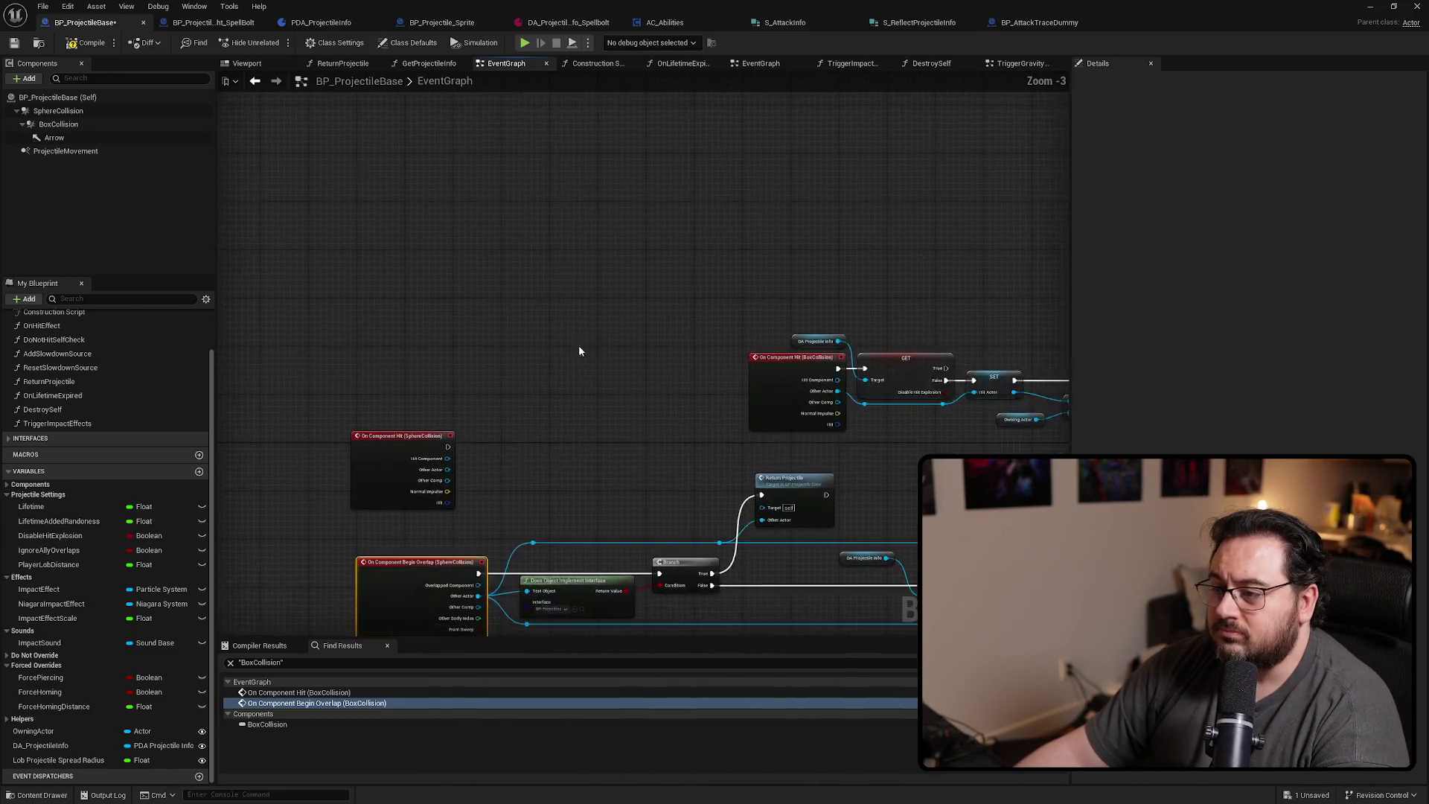
pyautogui.moveTo(348, 497); pyautogui.dragTo(703, 383)
pyautogui.scroll(1, 703, 383)
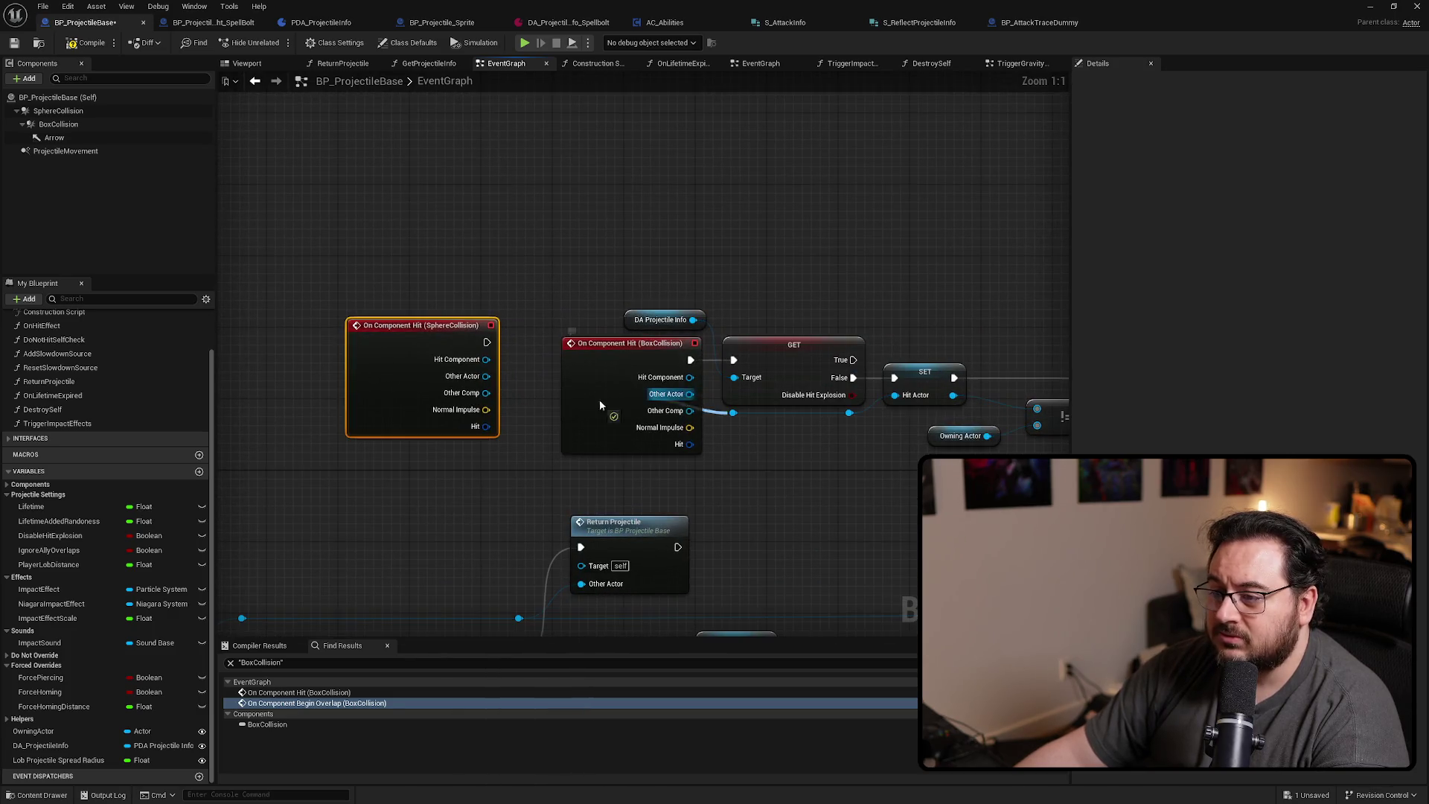
pyautogui.moveTo(483, 381); pyautogui.dragTo(485, 375)
pyautogui.moveTo(691, 360); pyautogui.dragTo(487, 341)
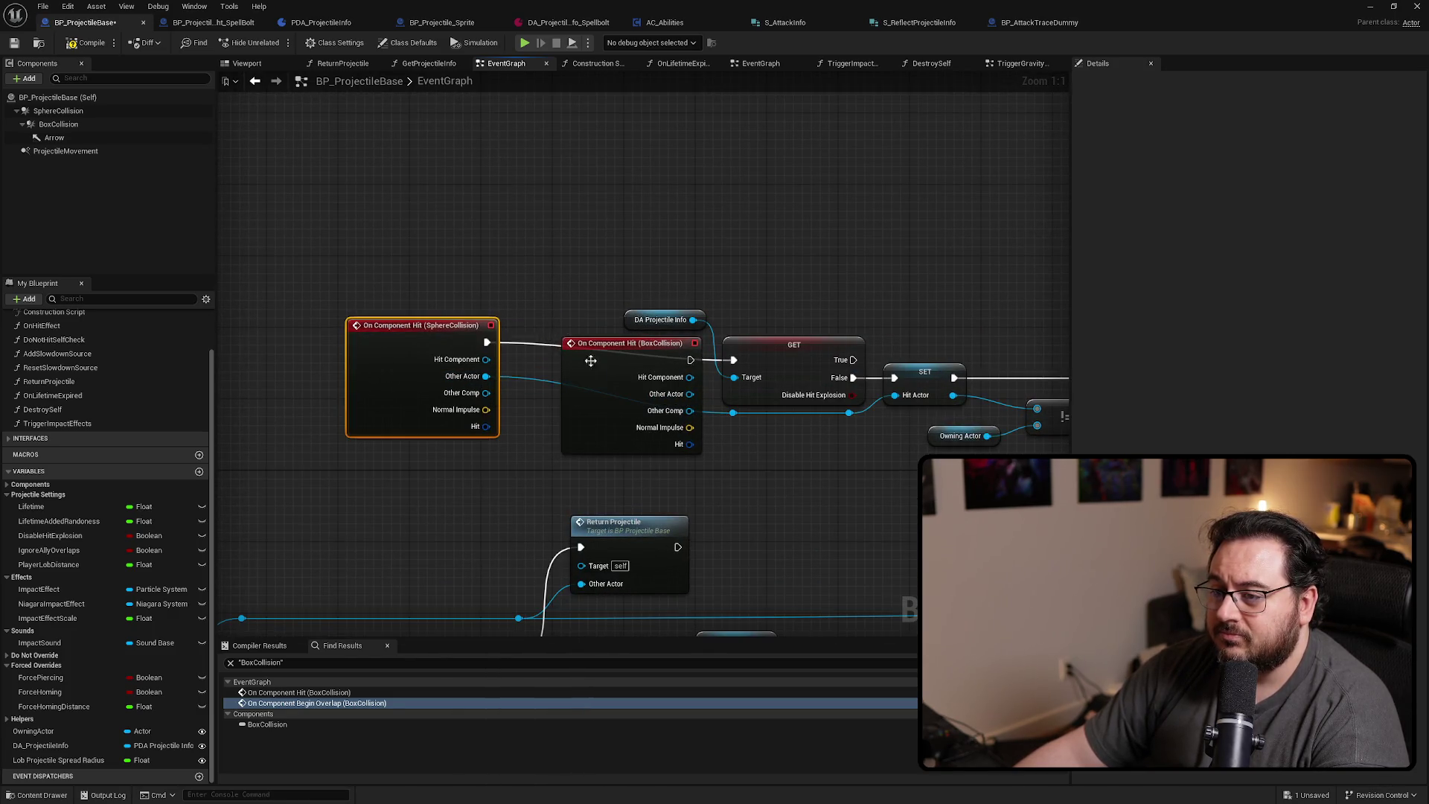
pyautogui.moveTo(628, 361); pyautogui.dragTo(547, 218)
pyautogui.press('Delete')
pyautogui.moveTo(392, 391); pyautogui.dragTo(581, 414)
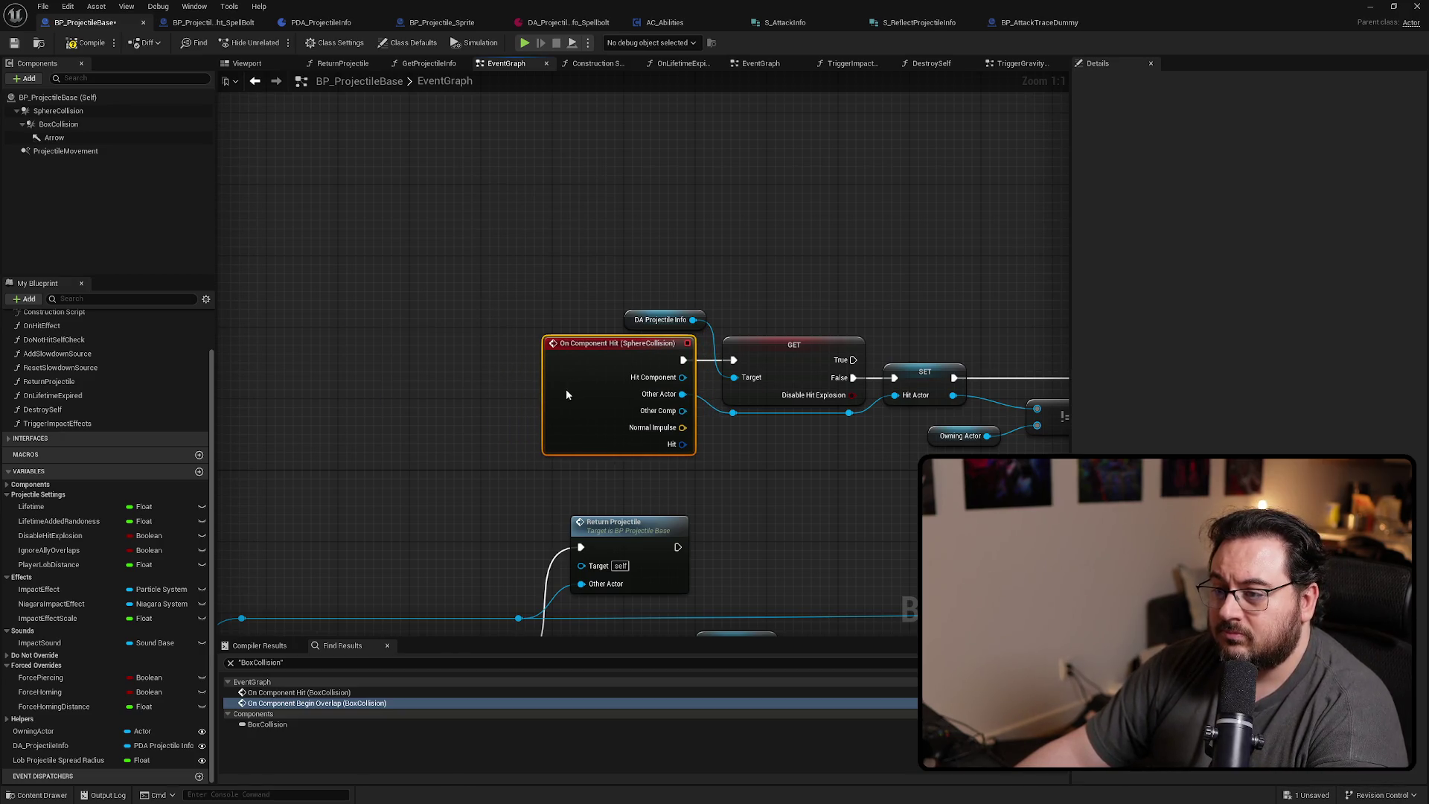
# Filter Details by 'collision' and set SphereCollision's Collision Presets to Custom
pyautogui.click(77, 127)
pyautogui.click(1219, 81)
pyautogui.write('coll')
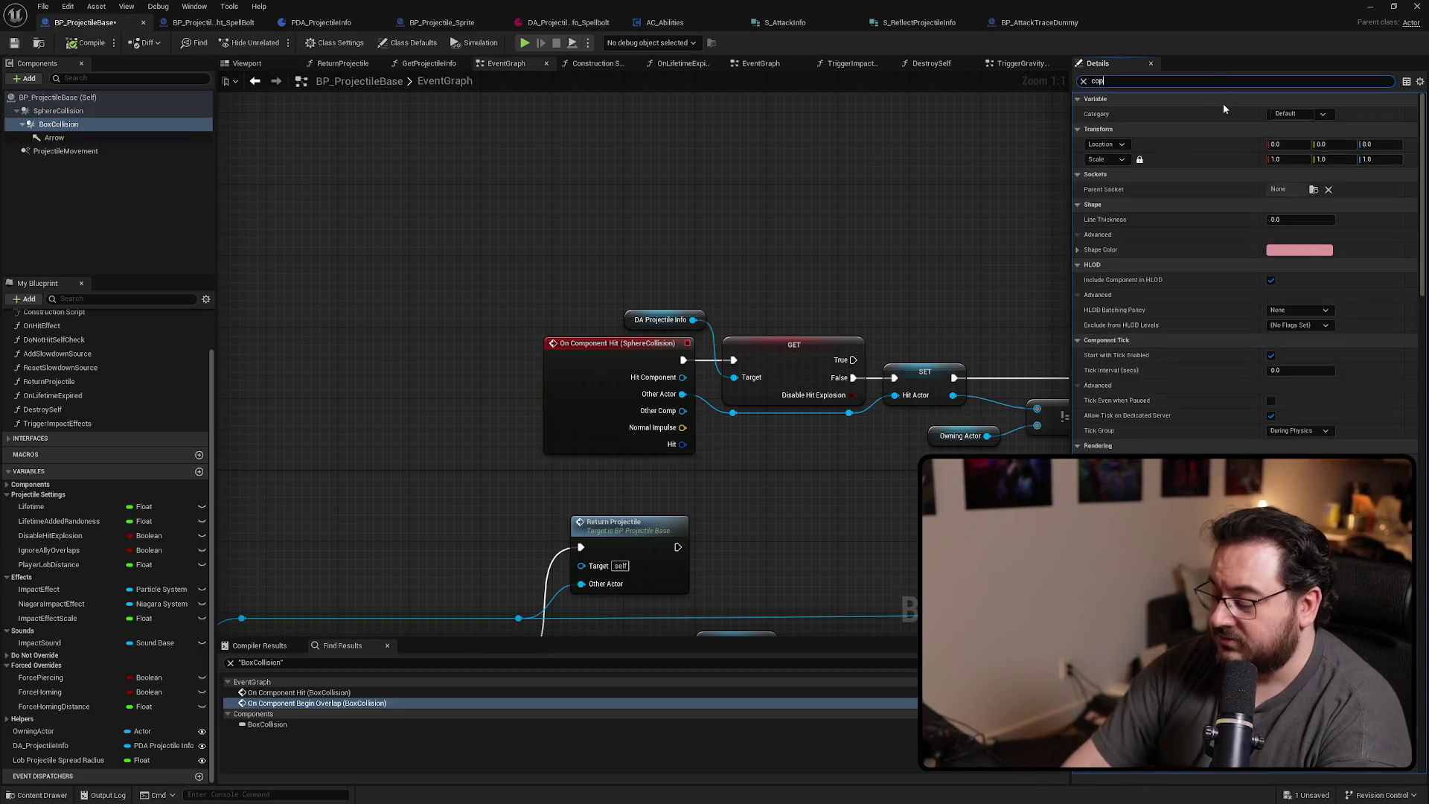
pyautogui.write('ision')
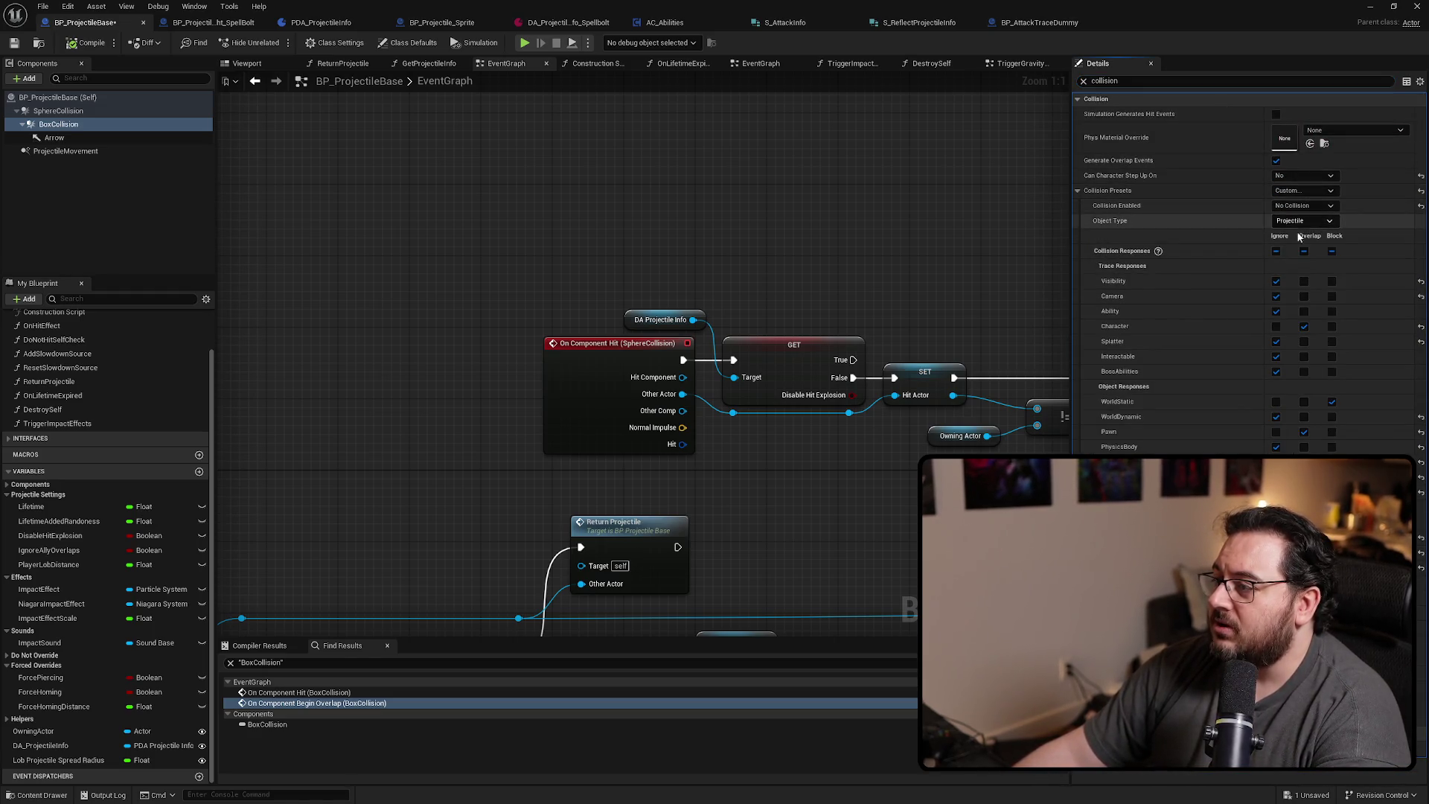
pyautogui.click(59, 110)
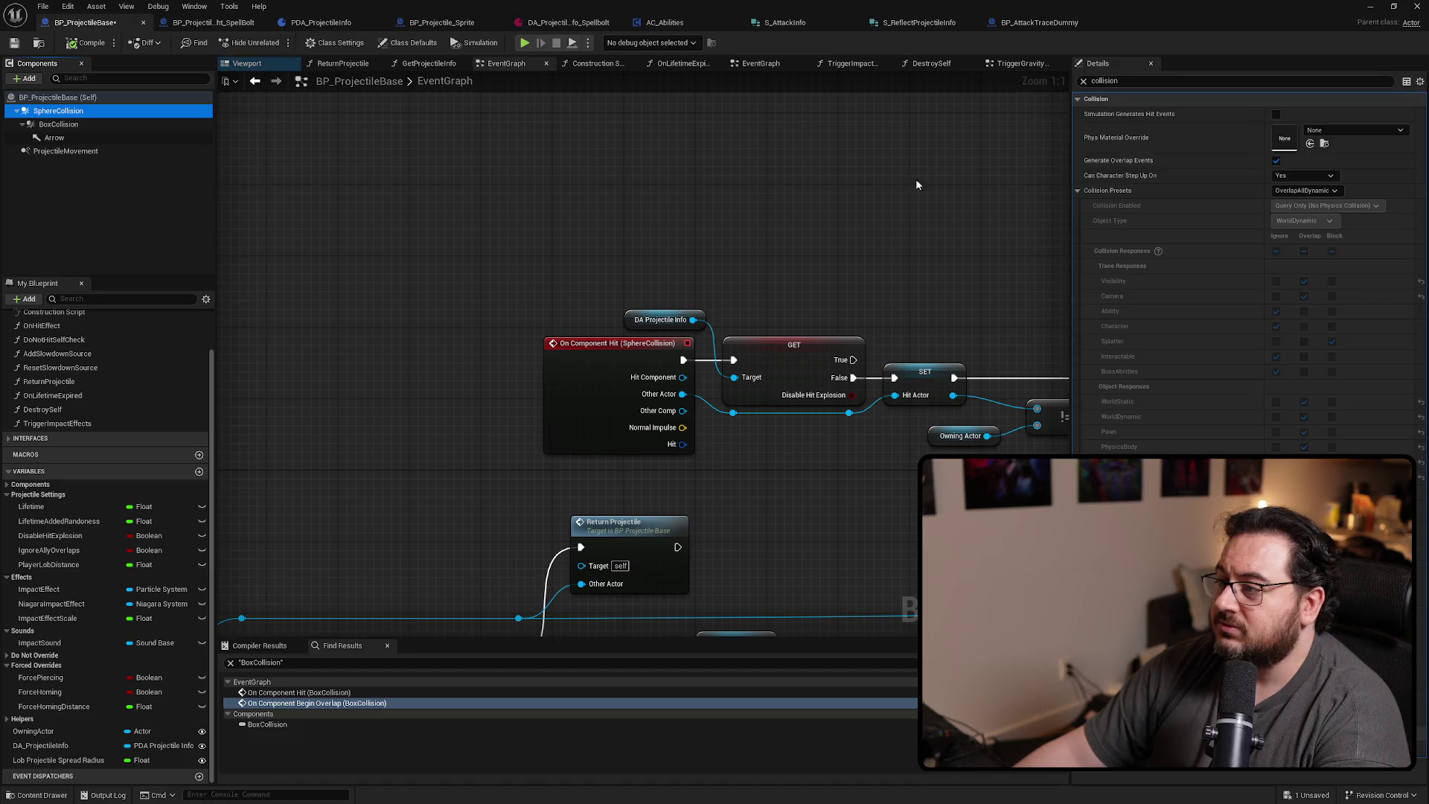
pyautogui.click(1306, 191)
pyautogui.click(1288, 202)
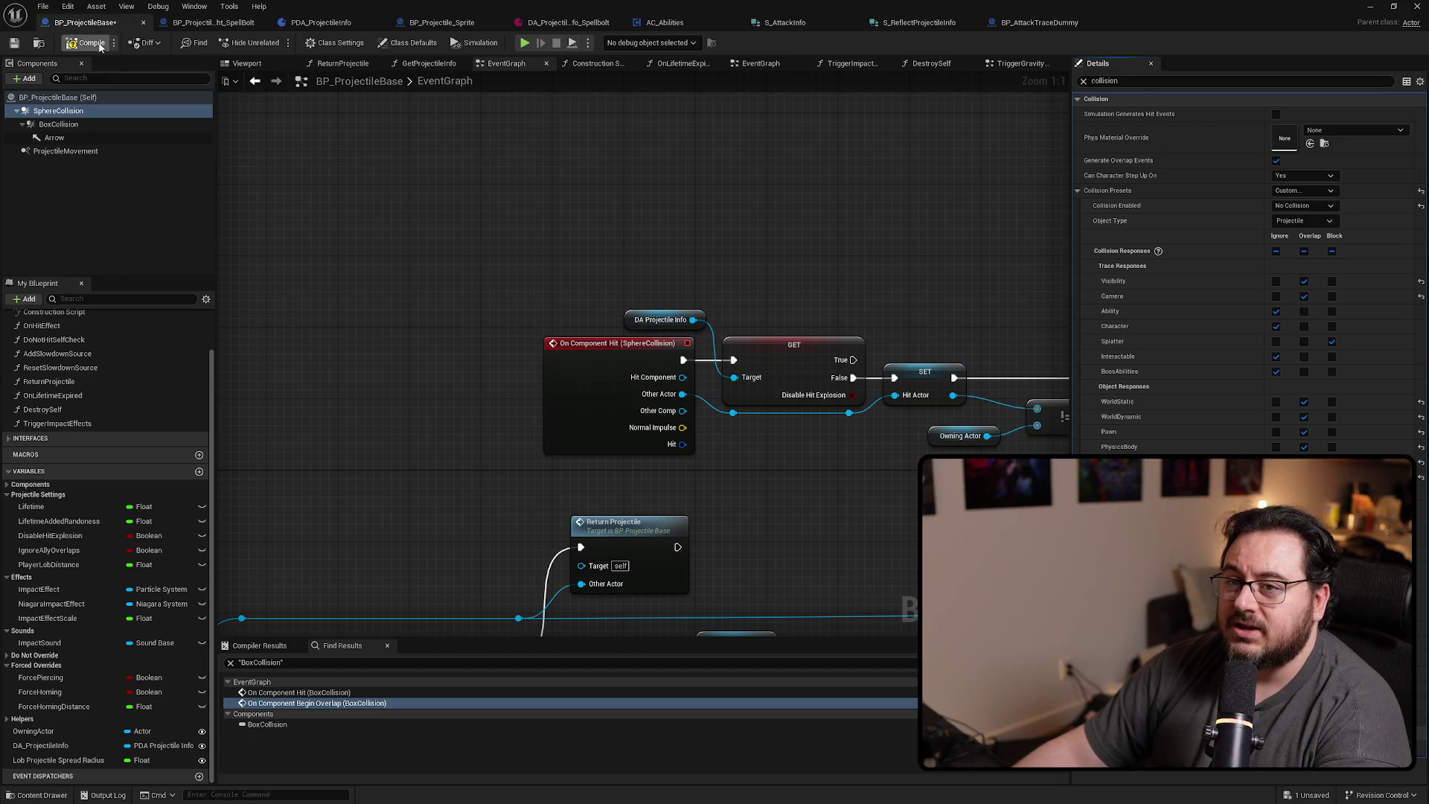
# Capture a screenshot of BoxCollision's collision responses for reference
pyautogui.click(64, 112)
pyautogui.click(60, 123)
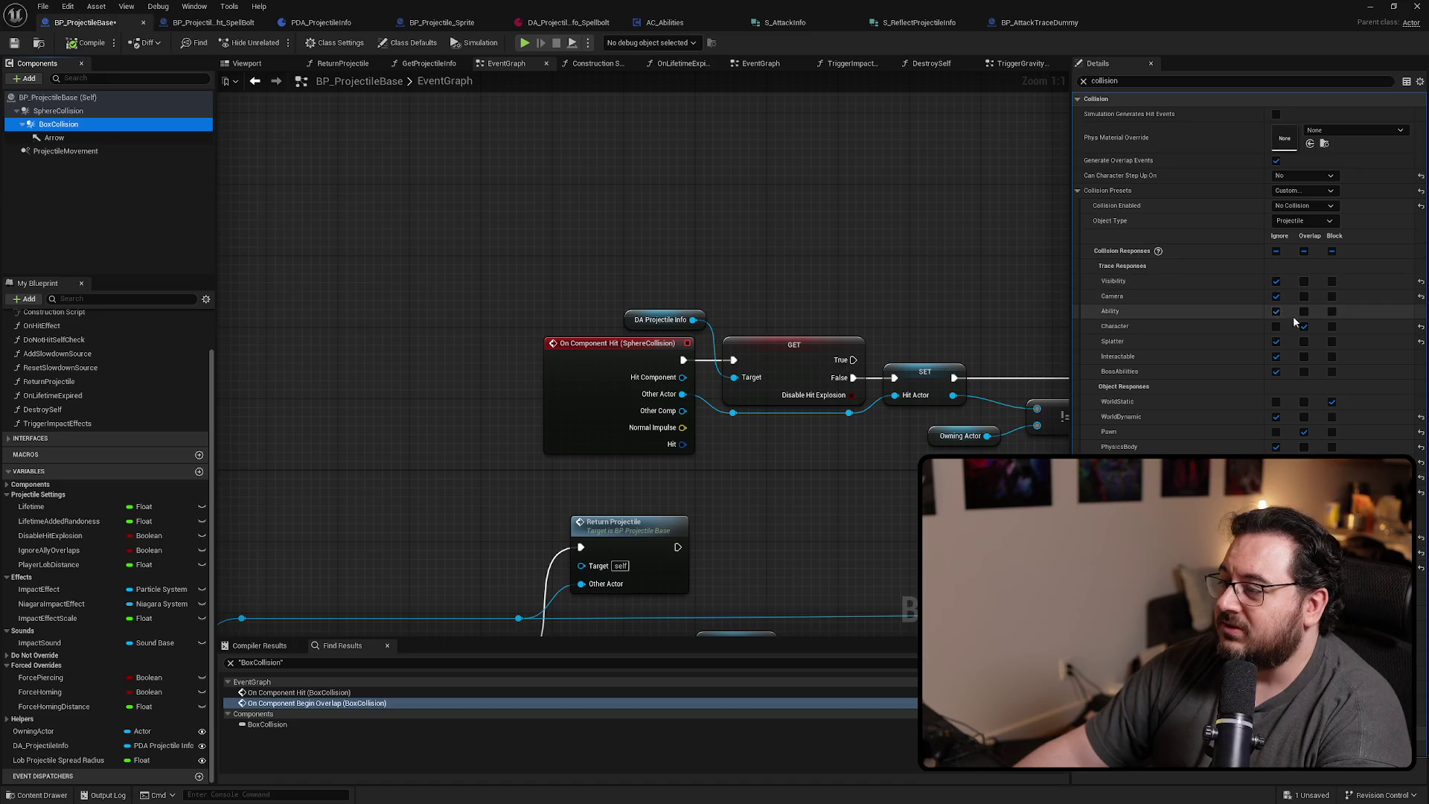
pyautogui.click(65, 111)
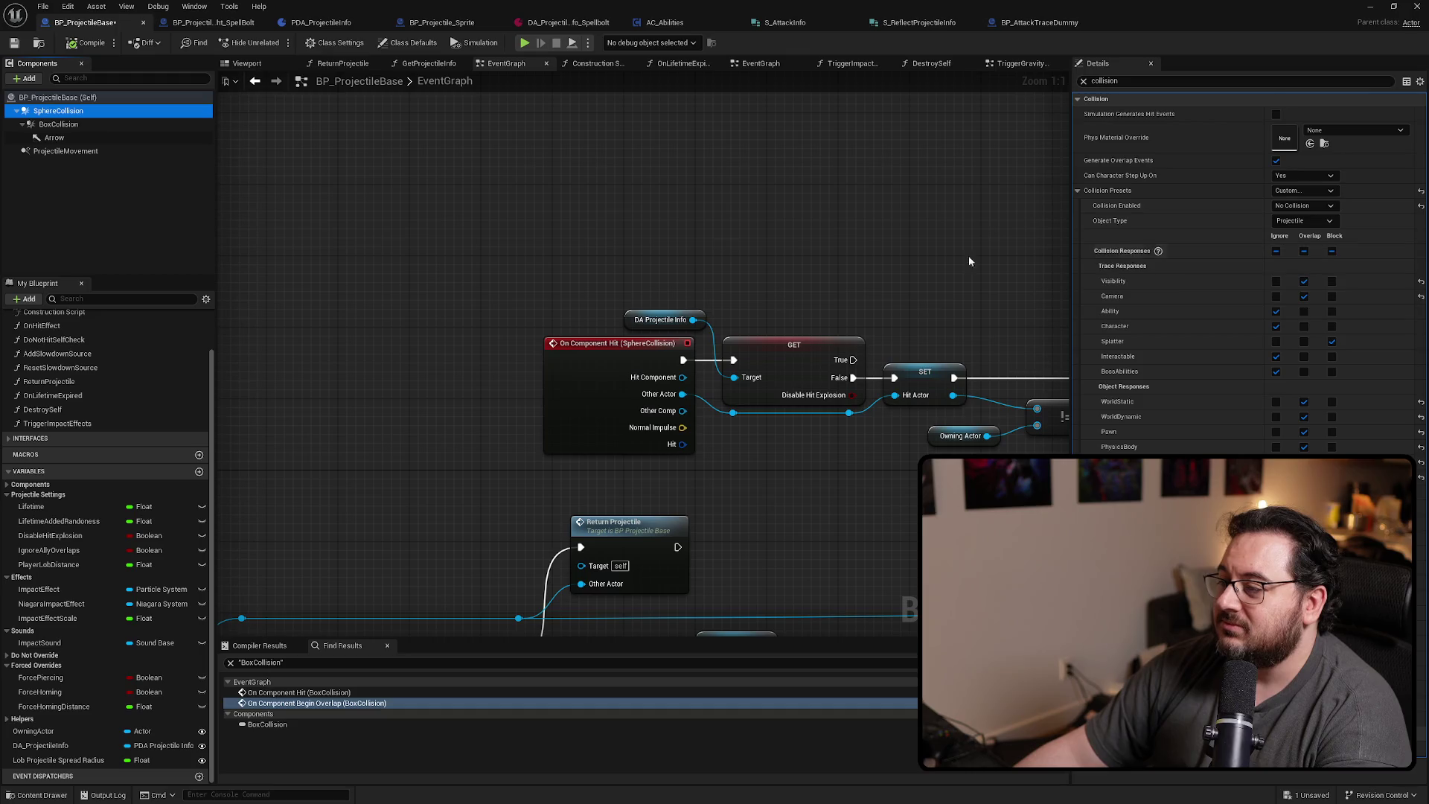
pyautogui.click(89, 125)
pyautogui.click(1132, 261)
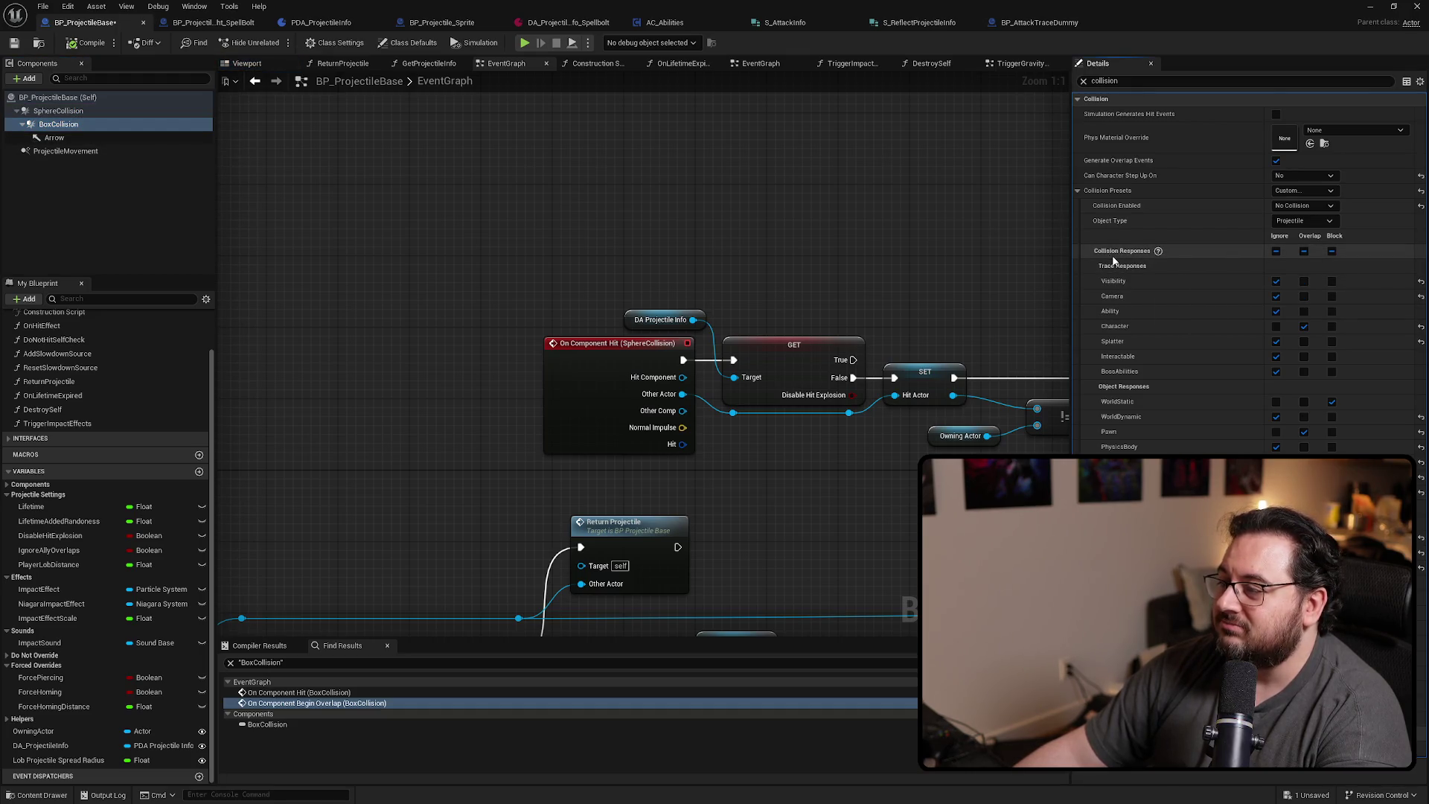
pyautogui.moveTo(1132, 253)
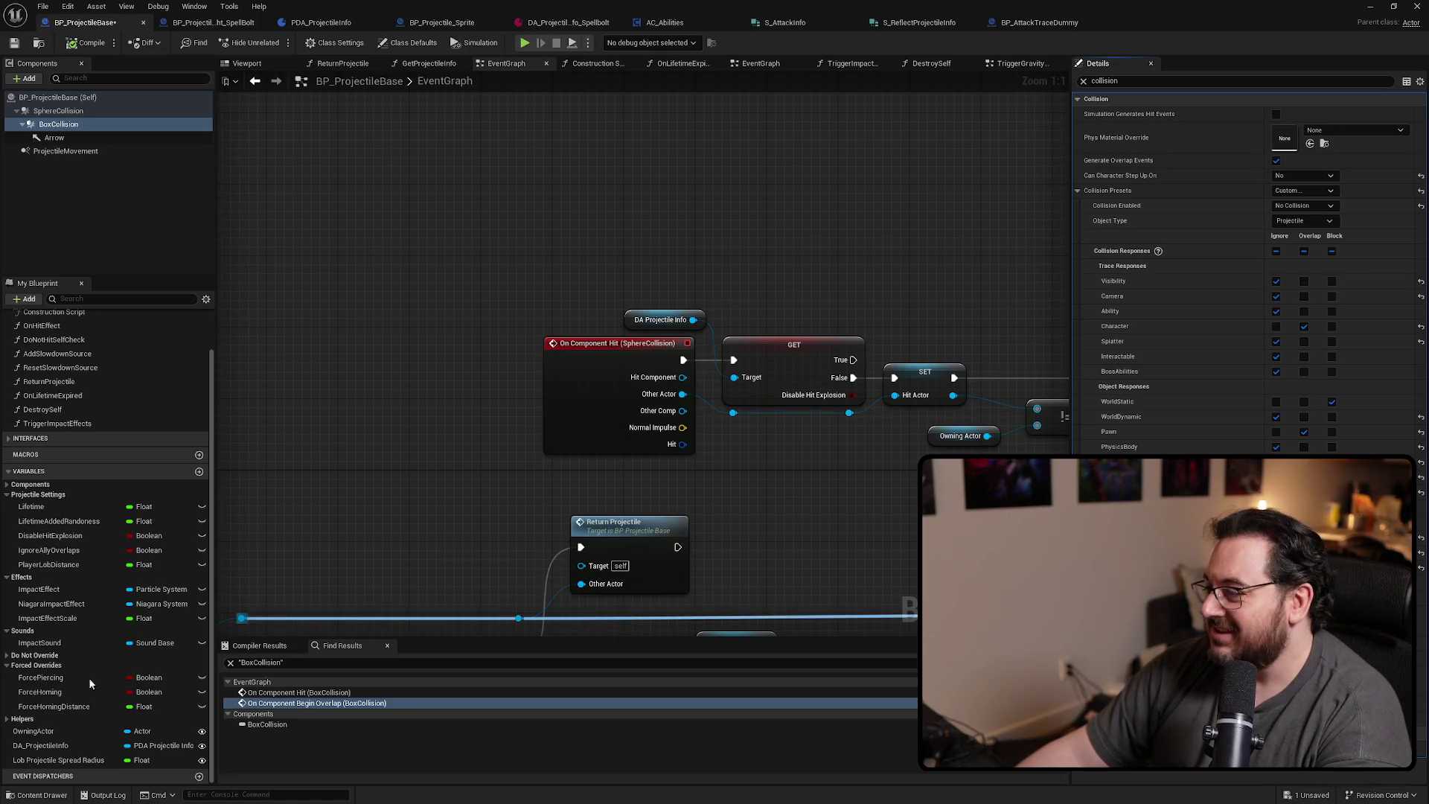
pyautogui.press('super+shift+s')
pyautogui.moveTo(1092, 238); pyautogui.dragTo(1375, 453)
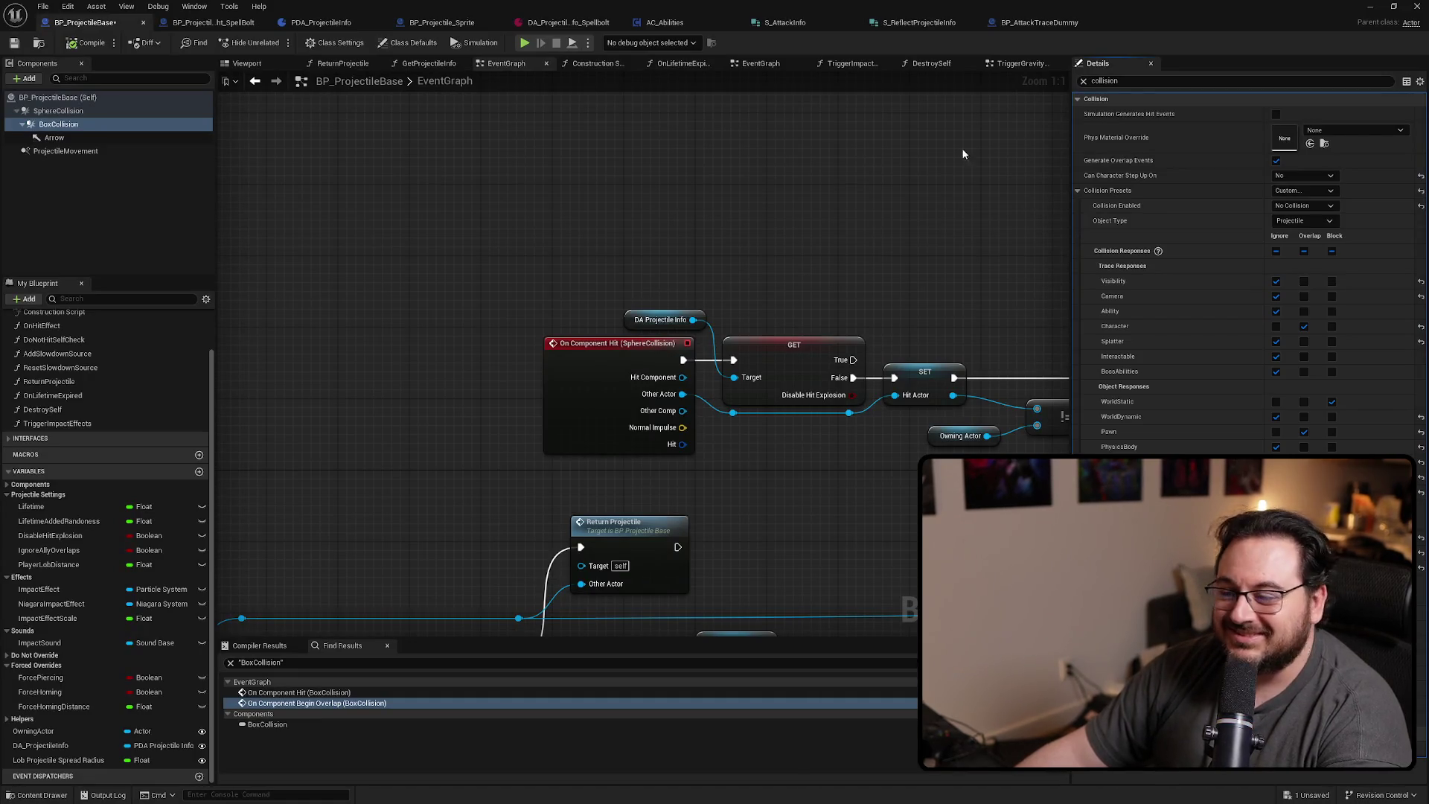
pyautogui.hotkey('alt', 'Tab')
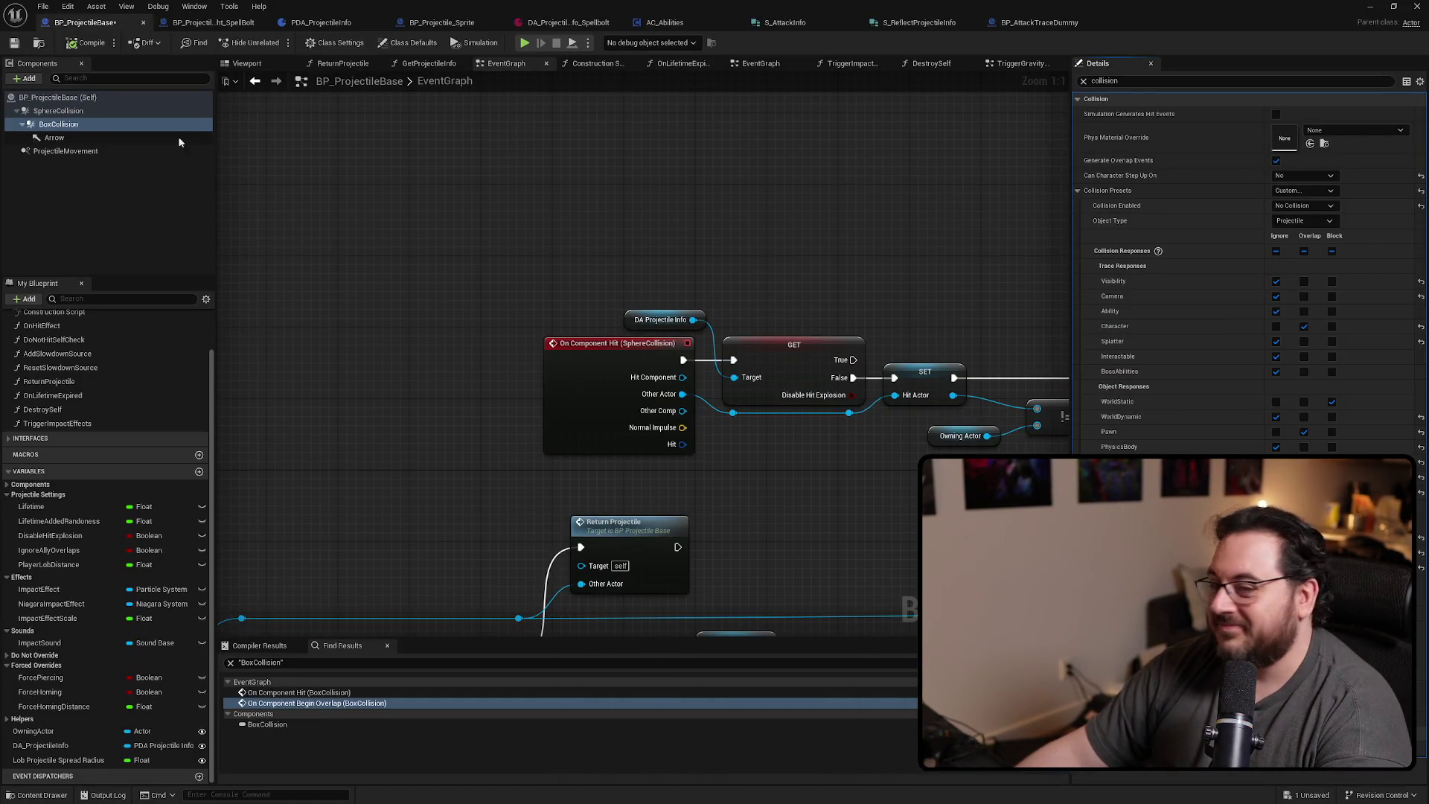
pyautogui.click(149, 110)
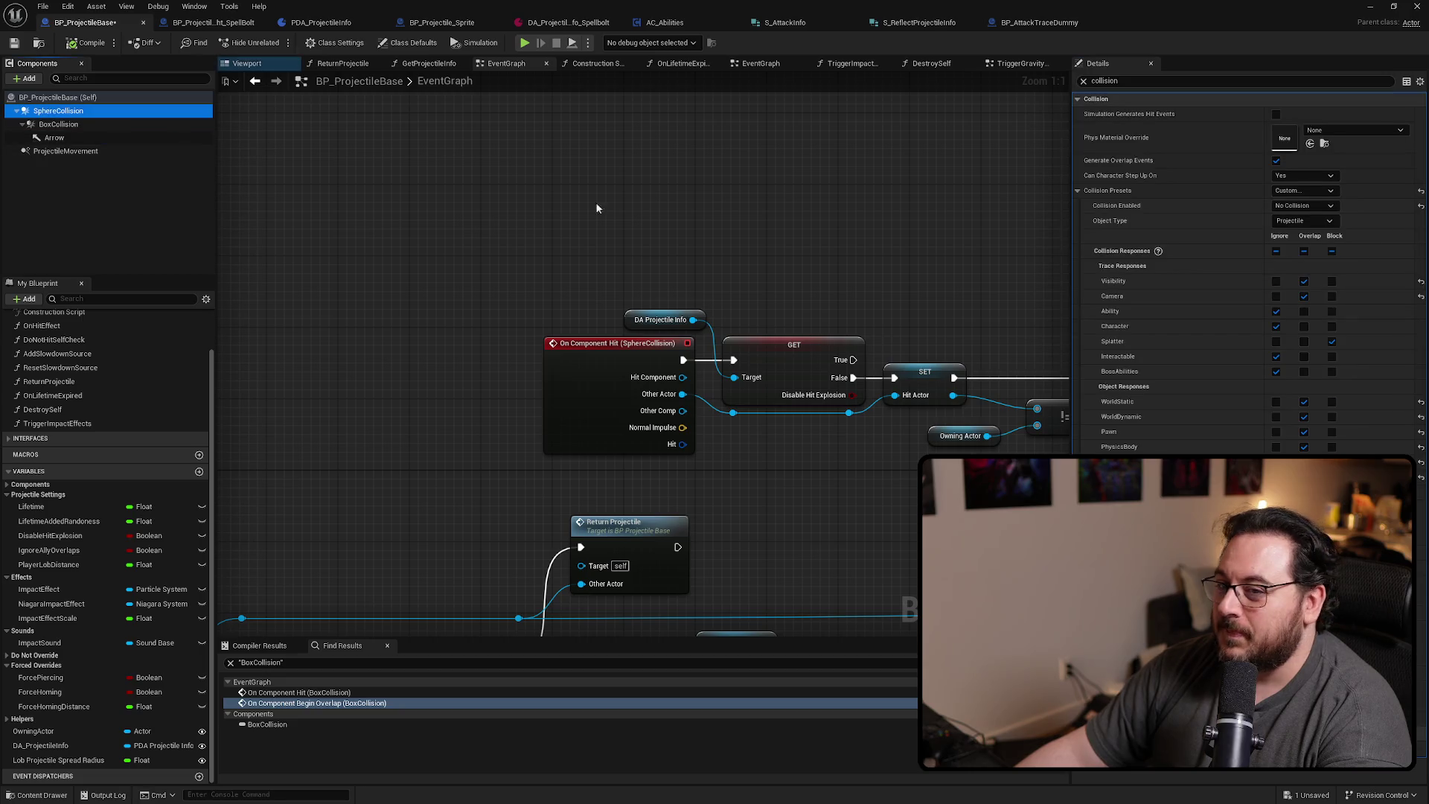
# Set SphereCollision to ignore Visibility, Camera, Splatter, WorldDynamic, PhysicsBody, overlap Character, block WorldStatic
pyautogui.click(1276, 281)
pyautogui.click(1276, 296)
pyautogui.click(1304, 326)
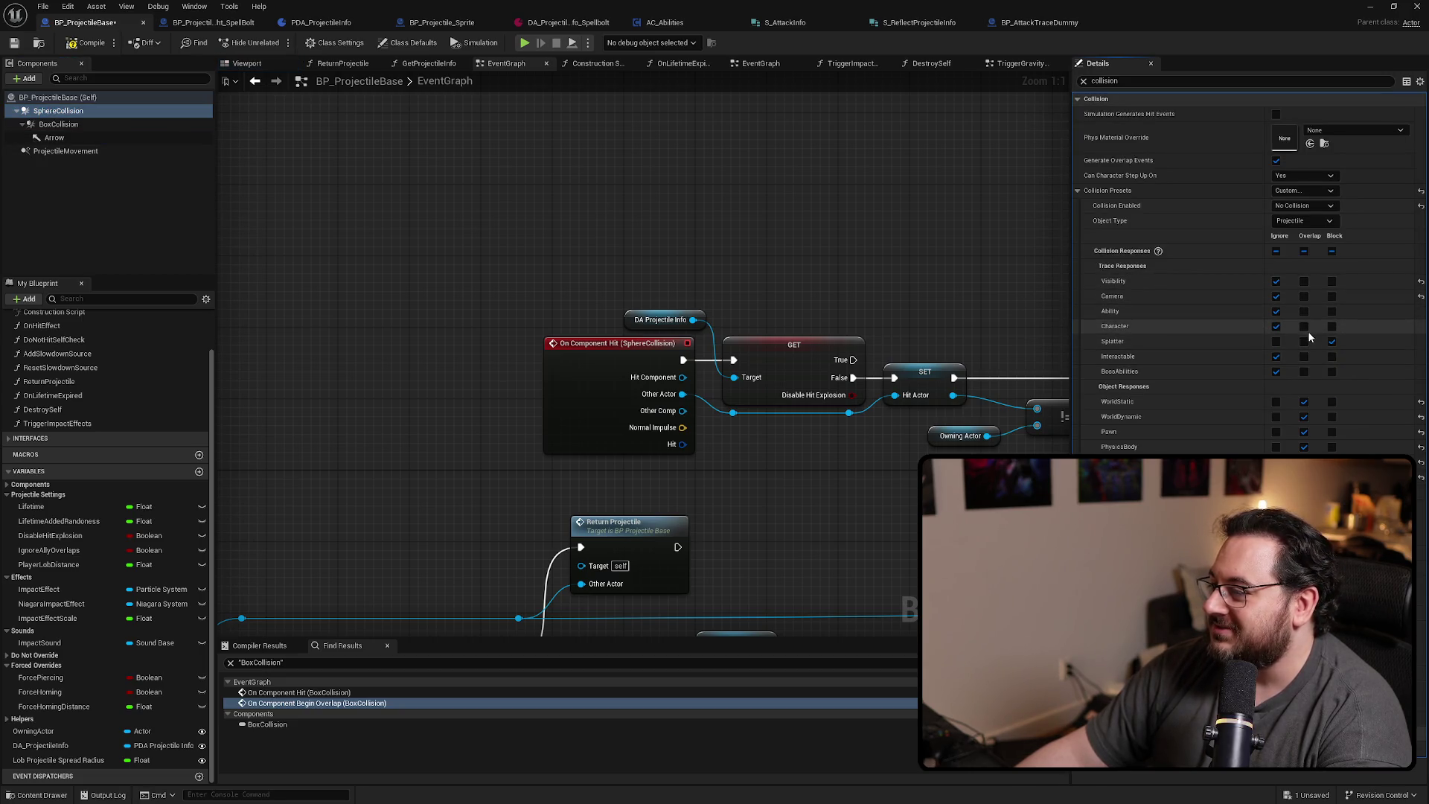
pyautogui.click(1276, 340)
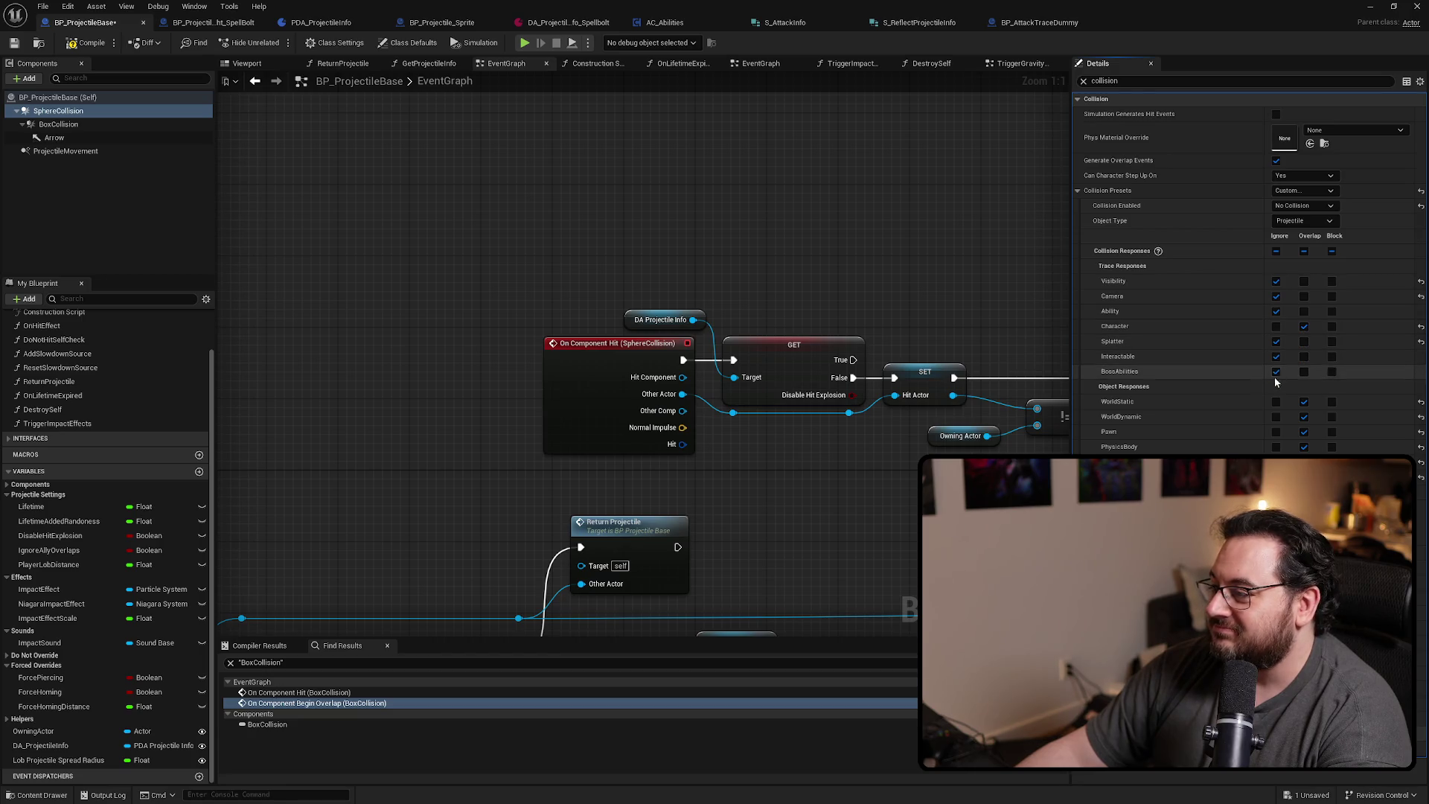
pyautogui.click(1331, 401)
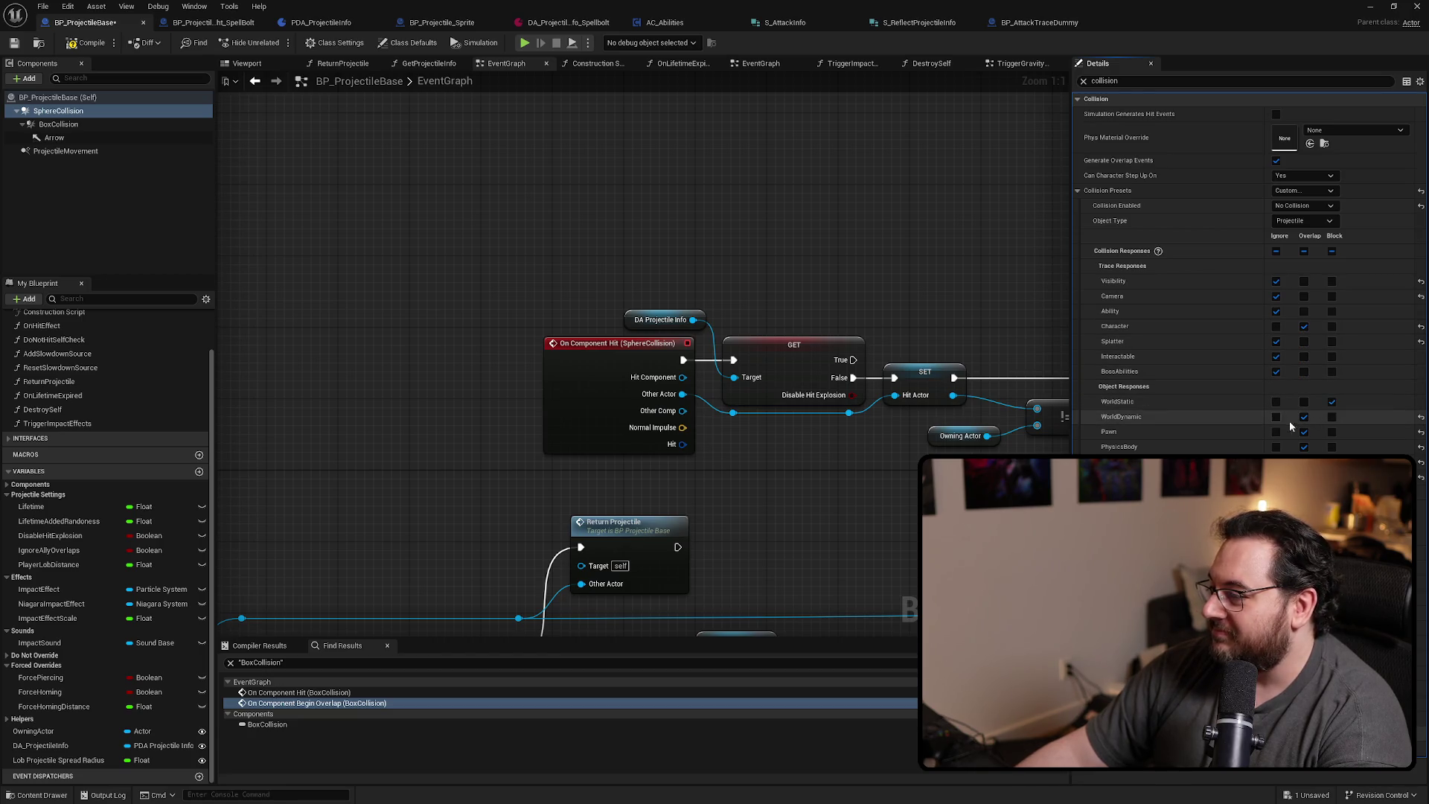
pyautogui.click(1275, 417)
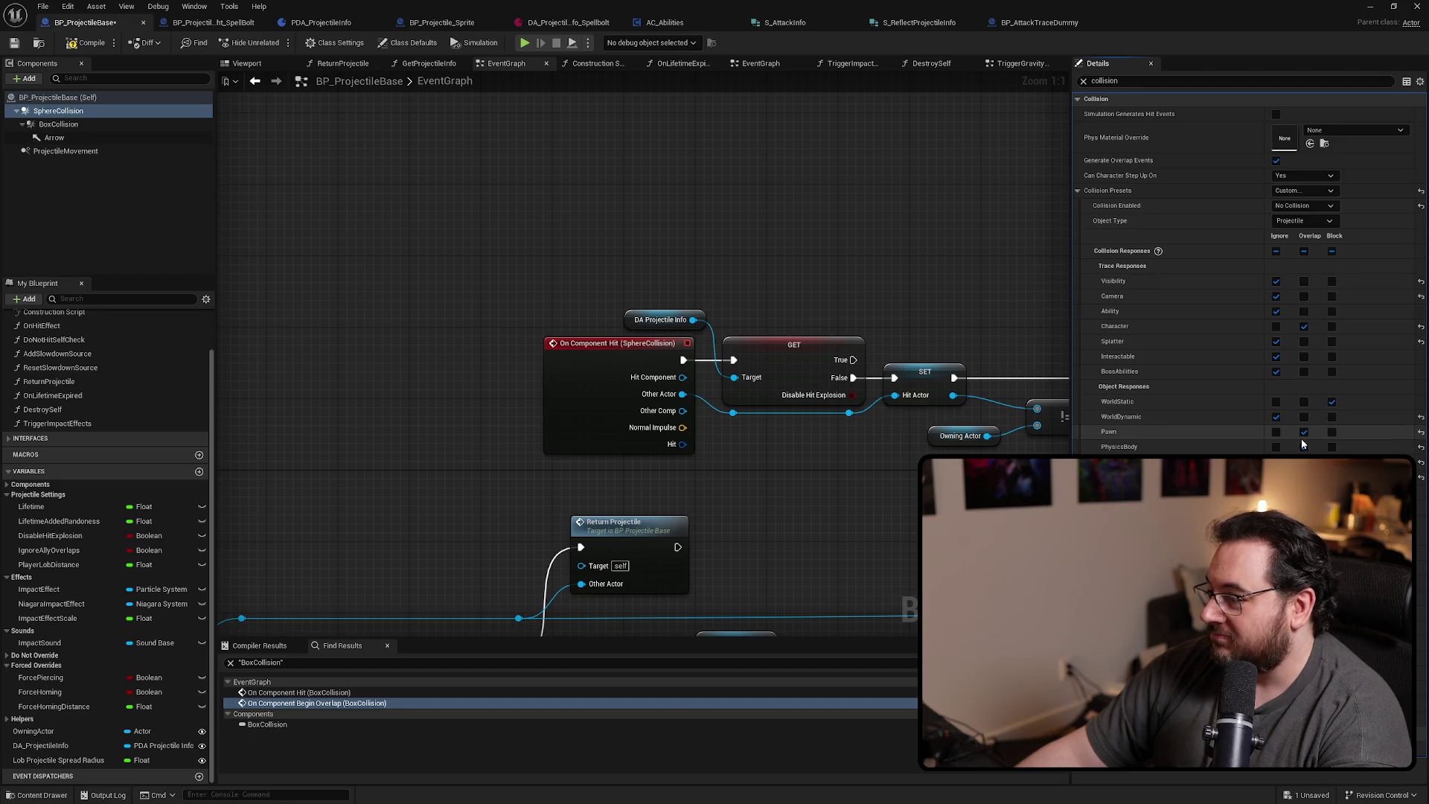
pyautogui.click(1275, 446)
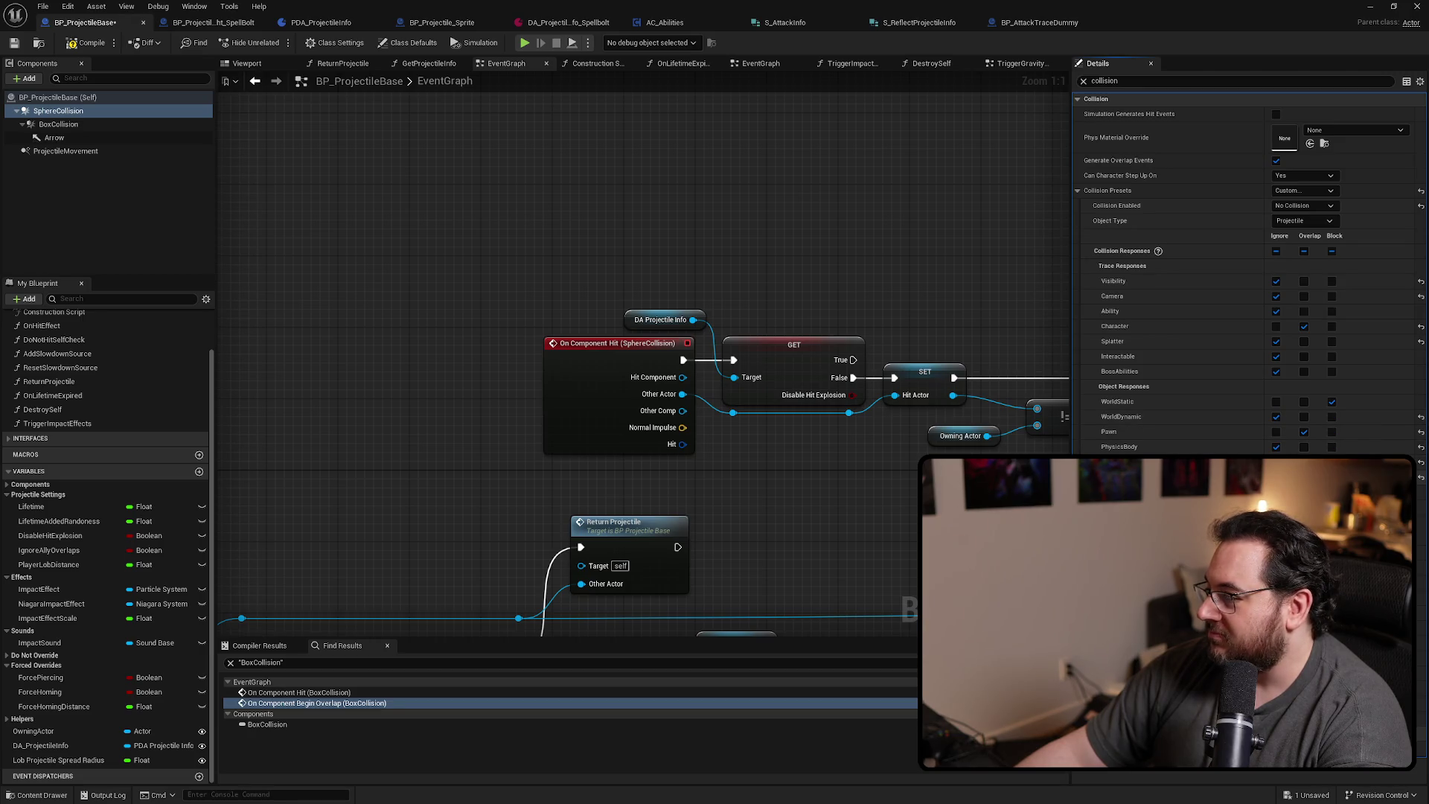
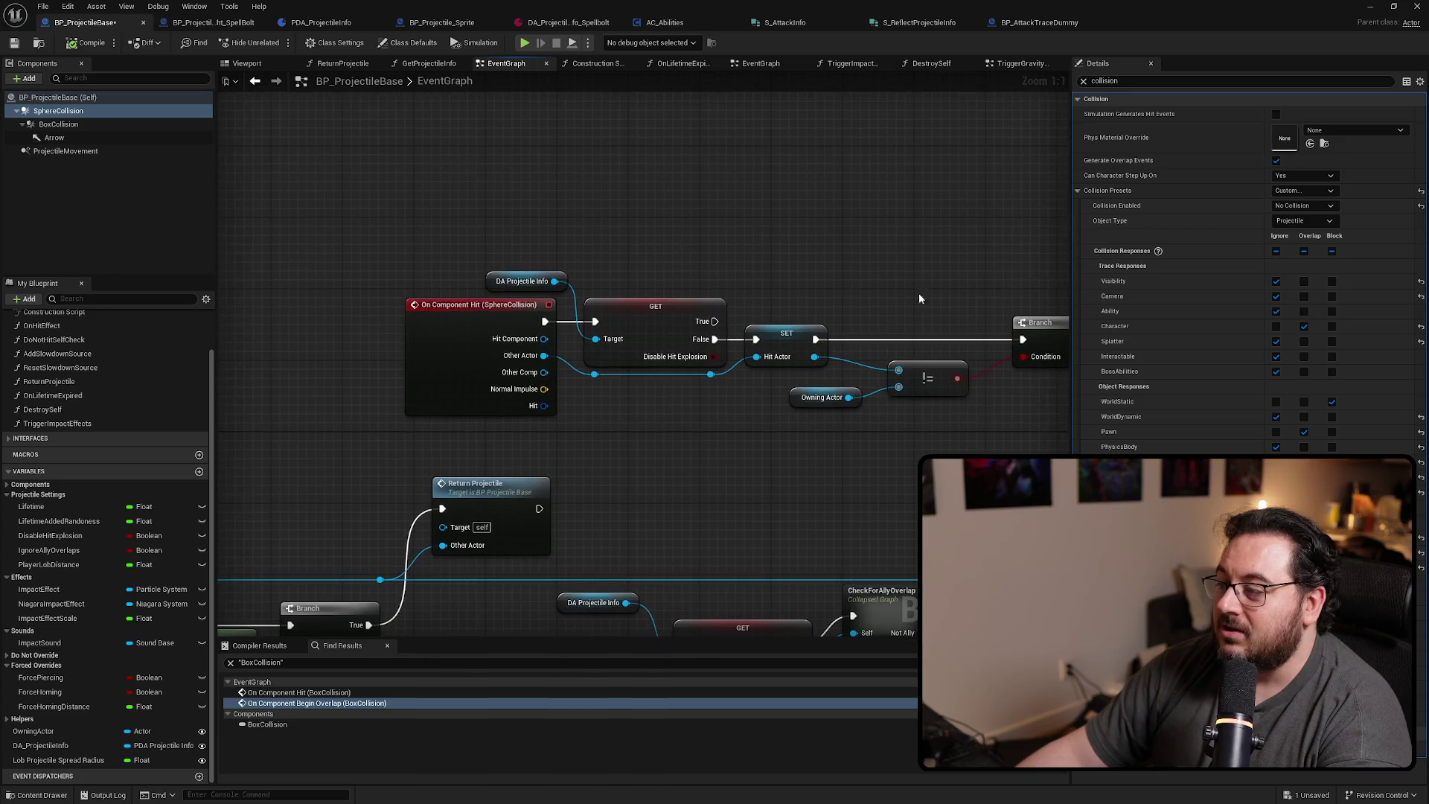
# Attach the Arrow component under SphereCollision in BP_ProjectileBase
pyautogui.click(67, 125)
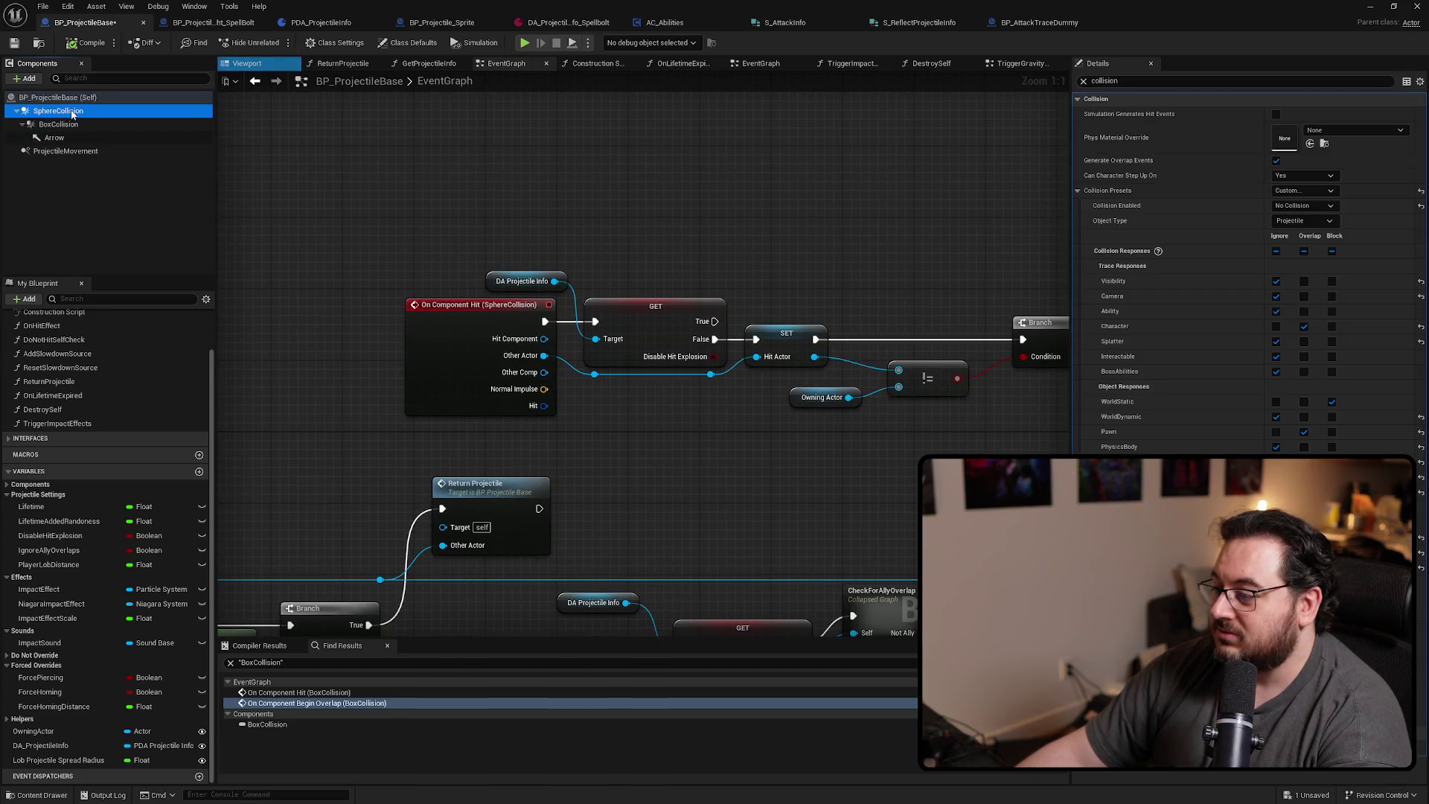
pyautogui.press('Up')
pyautogui.click(72, 126)
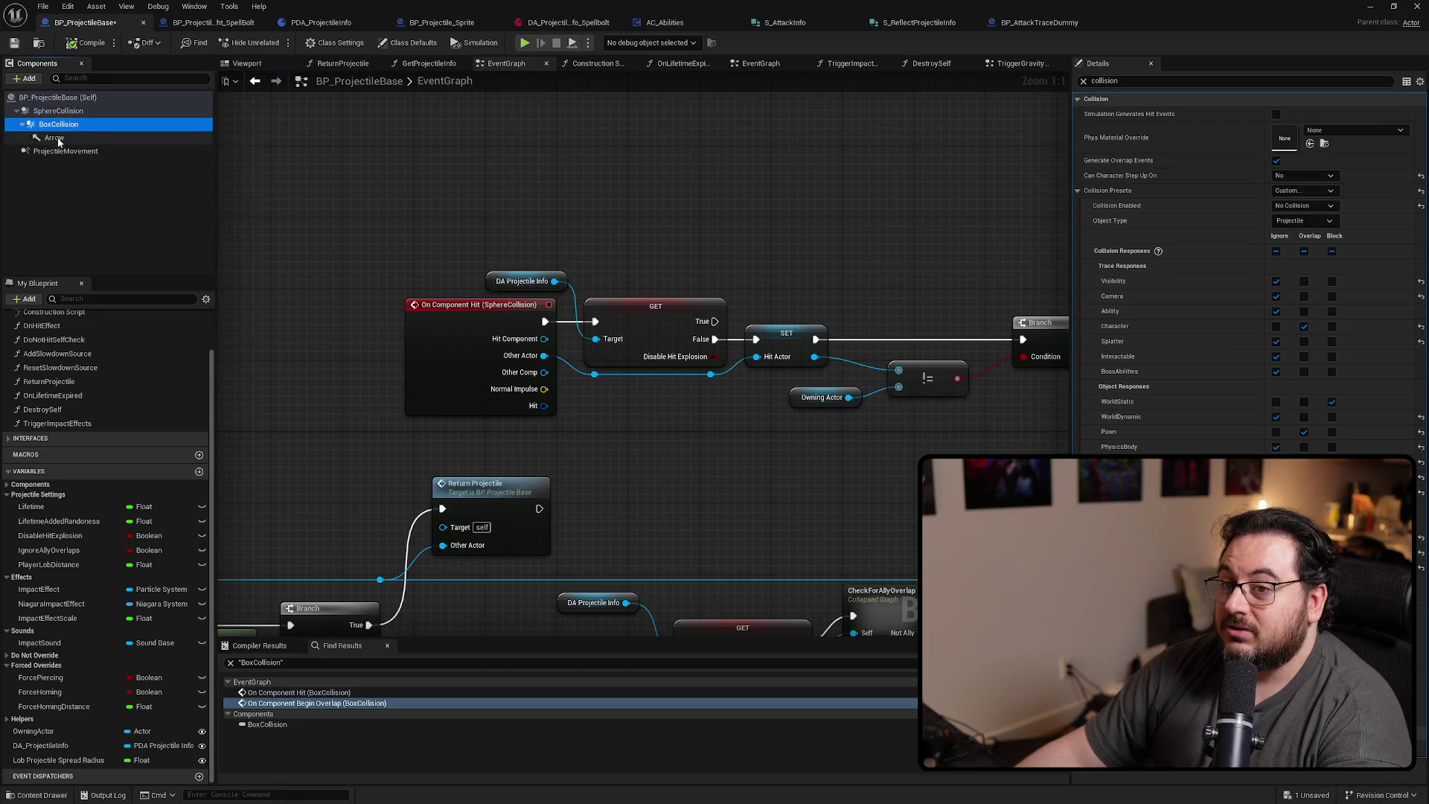
pyautogui.press('Down')
pyautogui.click(72, 133)
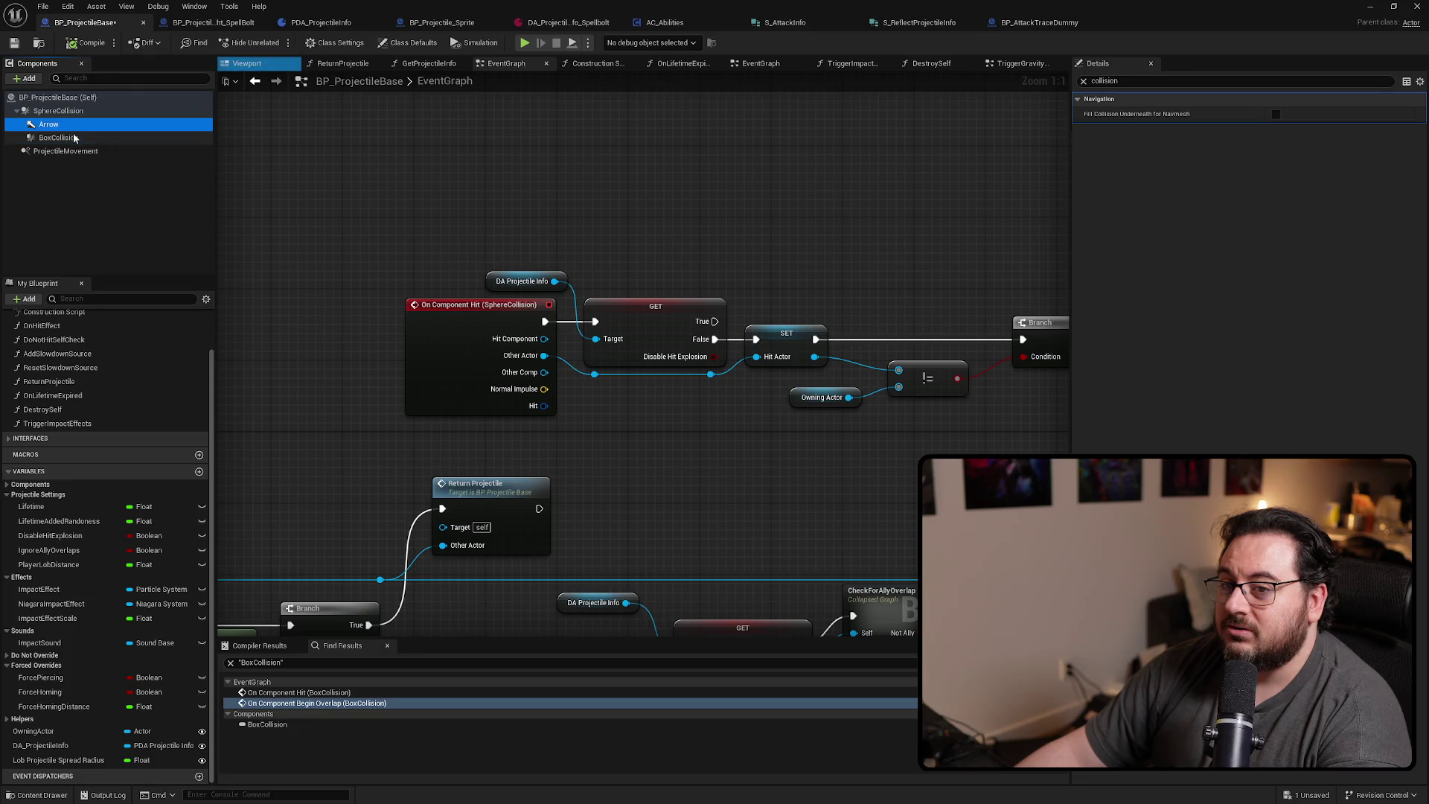
# Delete the BoxCollision component and save BP_ProjectileBase
pyautogui.click(60, 139)
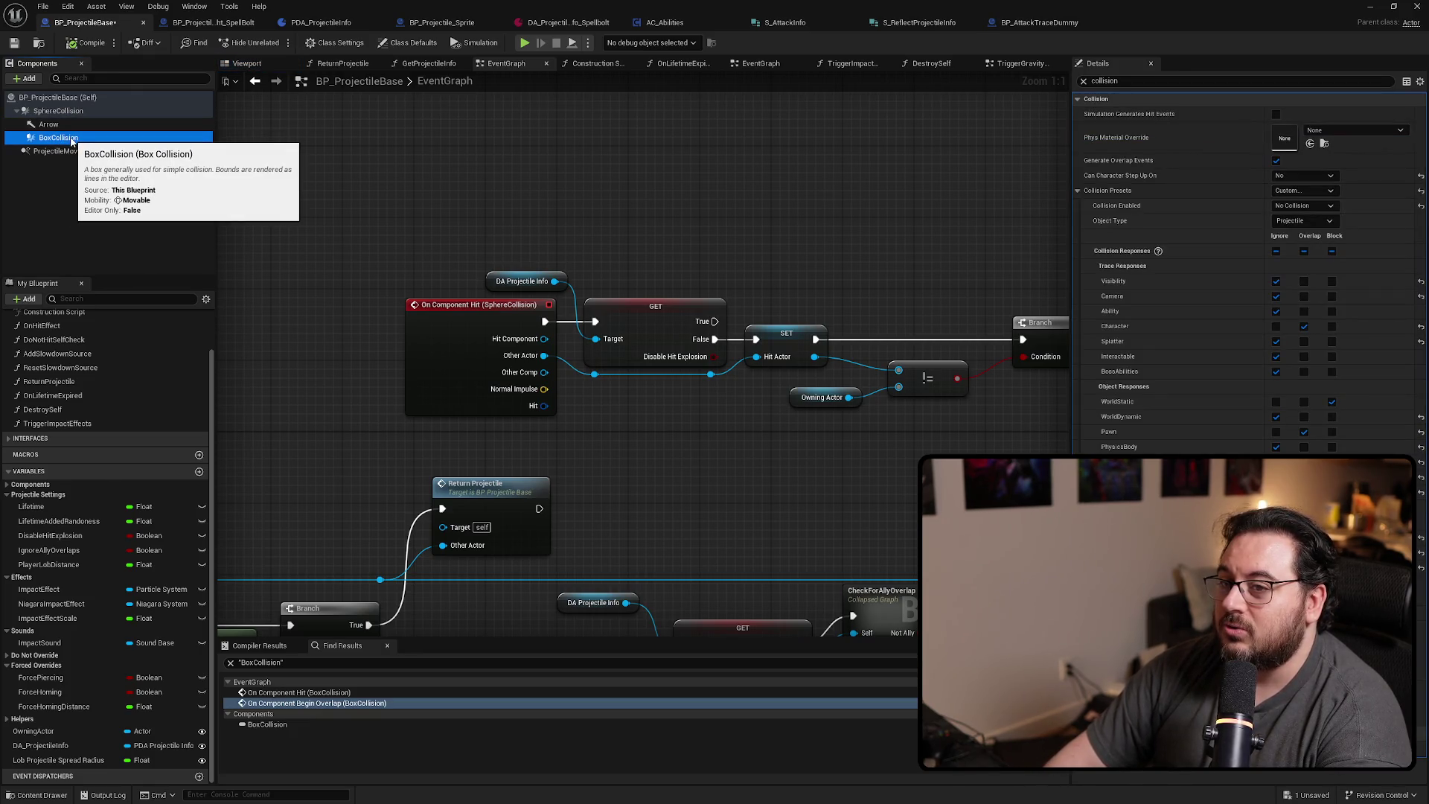
pyautogui.press('Delete')
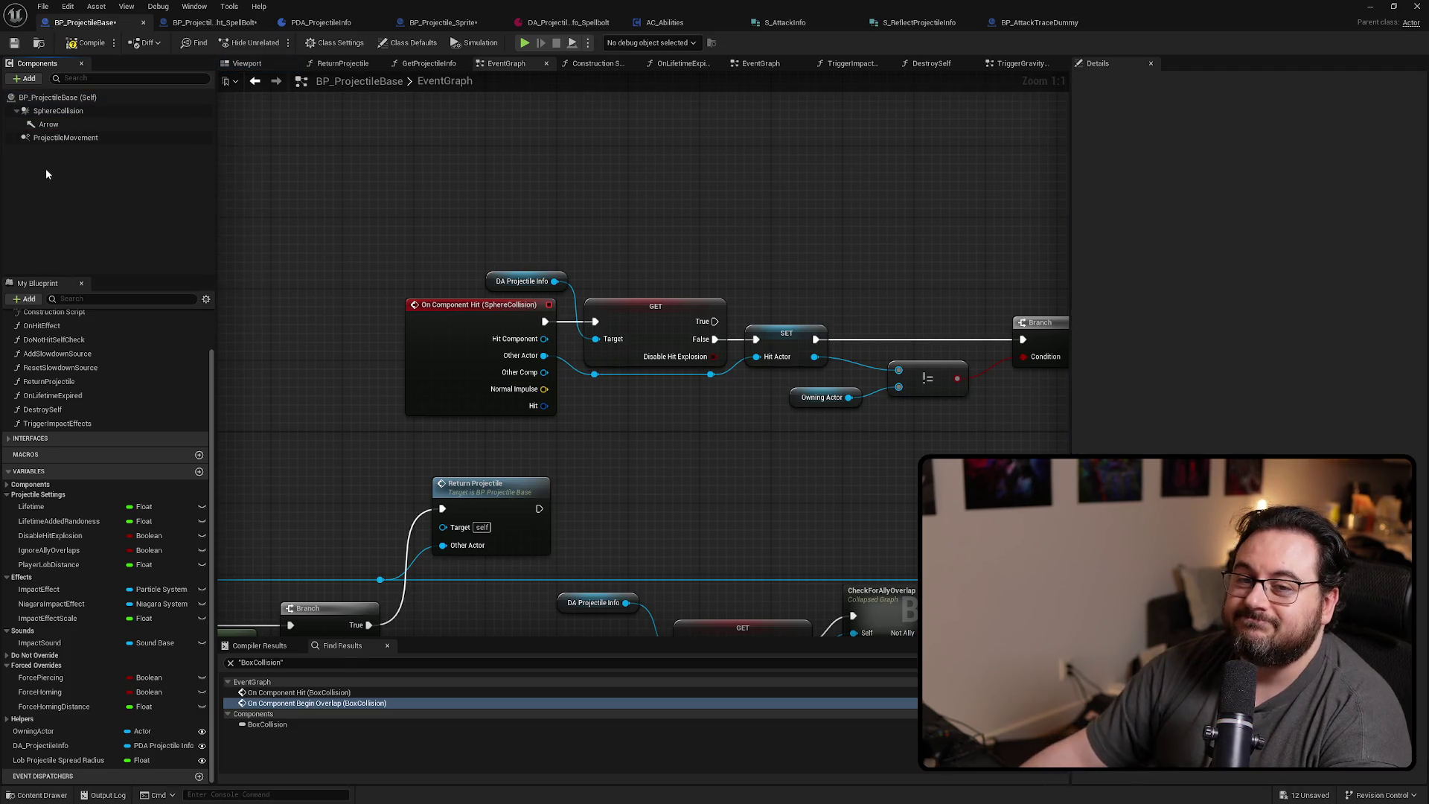
pyautogui.hotkey('ctrl', 's')
pyautogui.scroll(-3, 694, 196)
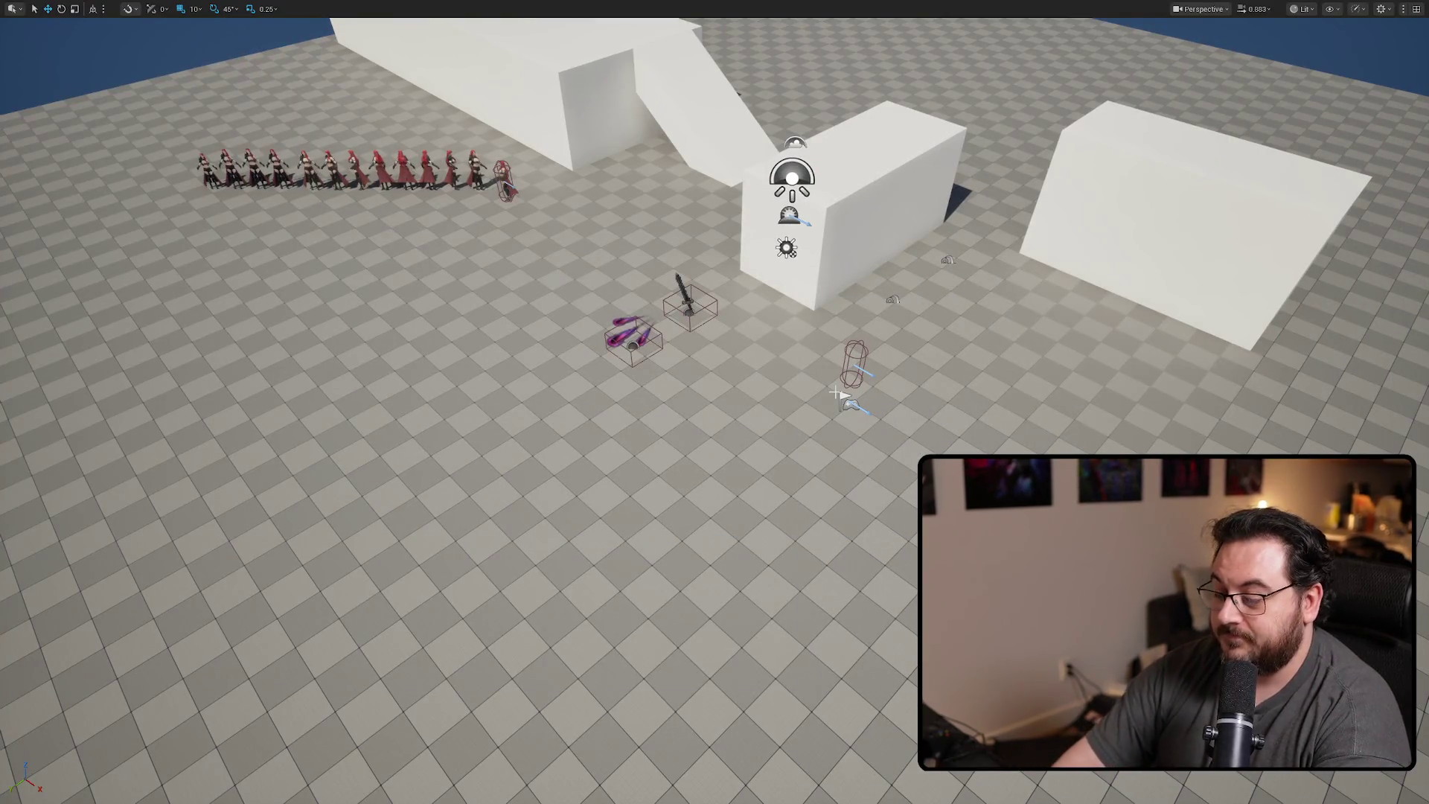
# Try to play, cancel at the compile errors, and open BP_Projectile_AirBlade to find the failing nodes
pyautogui.hotkey('alt', 'p')
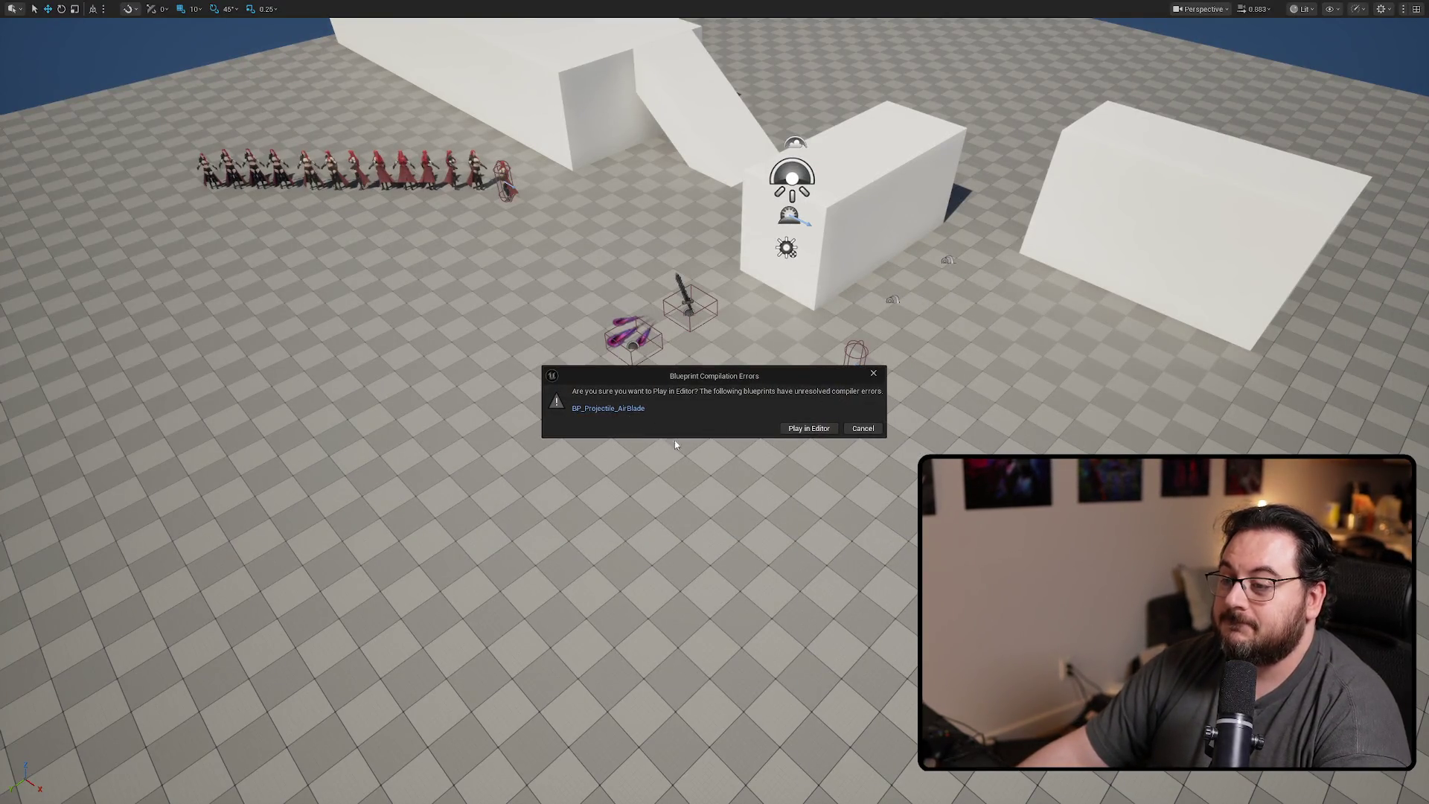
pyautogui.press('Escape')
pyautogui.click(1049, 132)
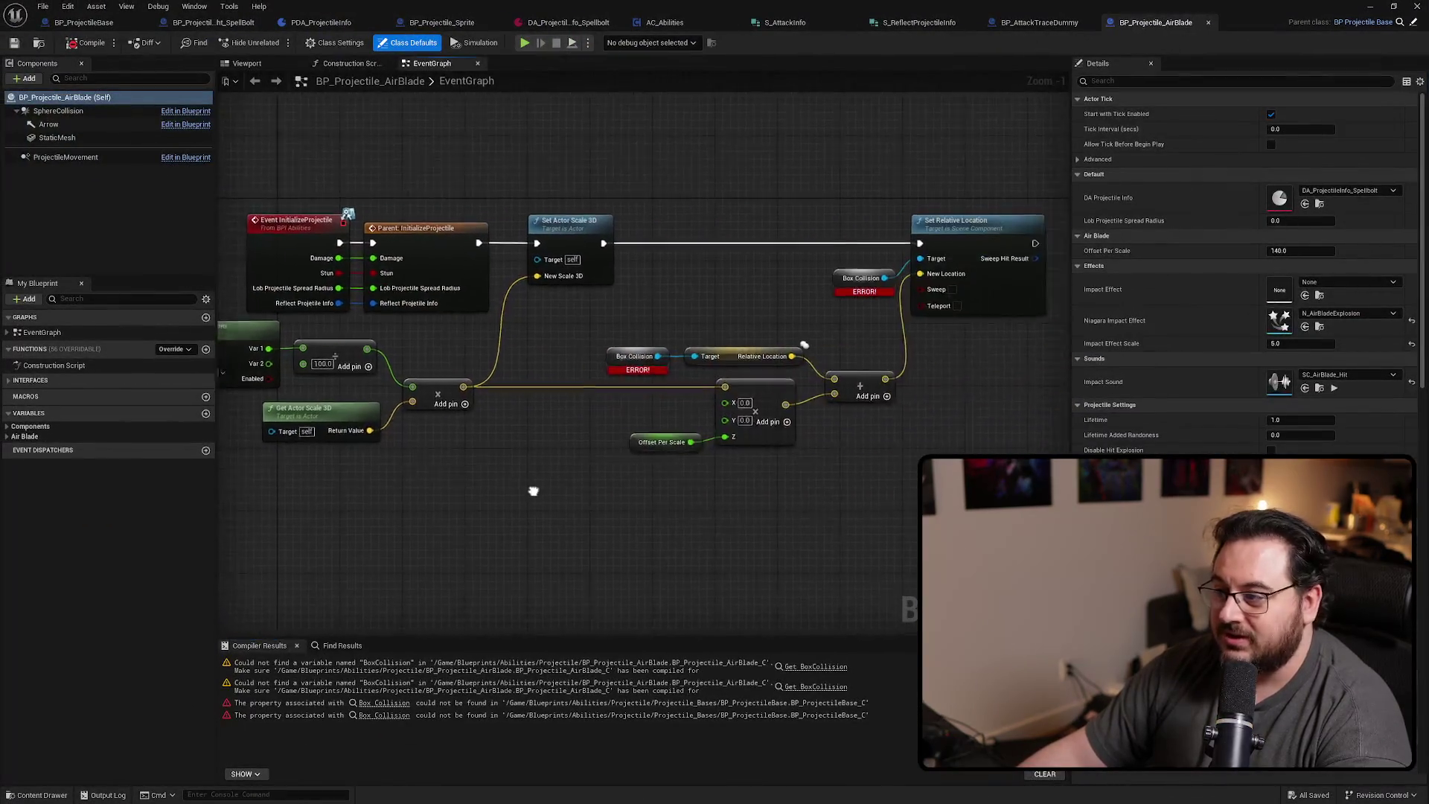
pyautogui.scroll(1, 650, 344)
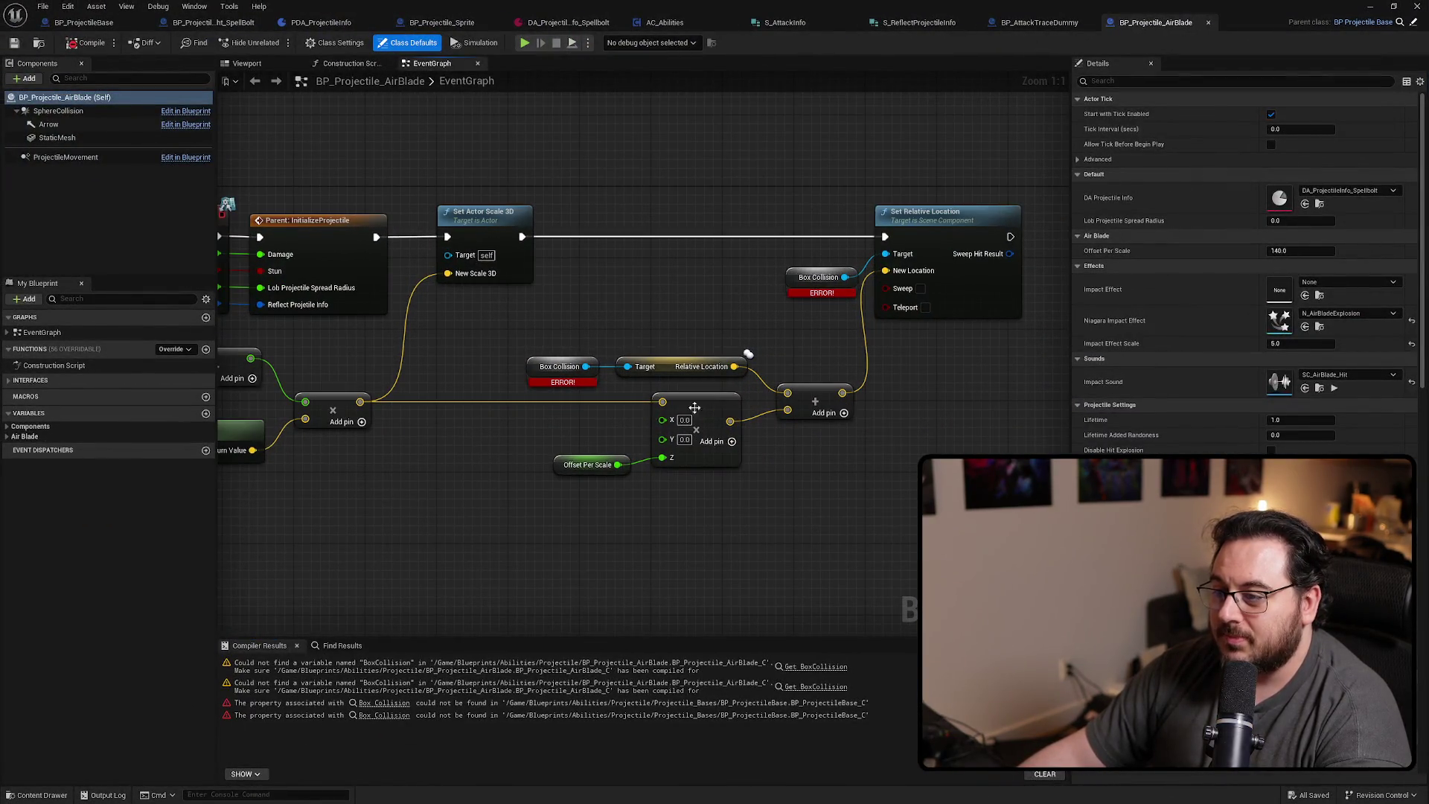
pyautogui.rightClick(614, 308)
pyautogui.moveTo(517, 491)
pyautogui.mouseDown()
pyautogui.moveTo(499, 481)
pyautogui.moveTo(524, 506)
pyautogui.moveTo(638, 515)
pyautogui.moveTo(399, 510)
pyautogui.moveTo(501, 532)
pyautogui.moveTo(437, 530)
pyautogui.mouseUp()
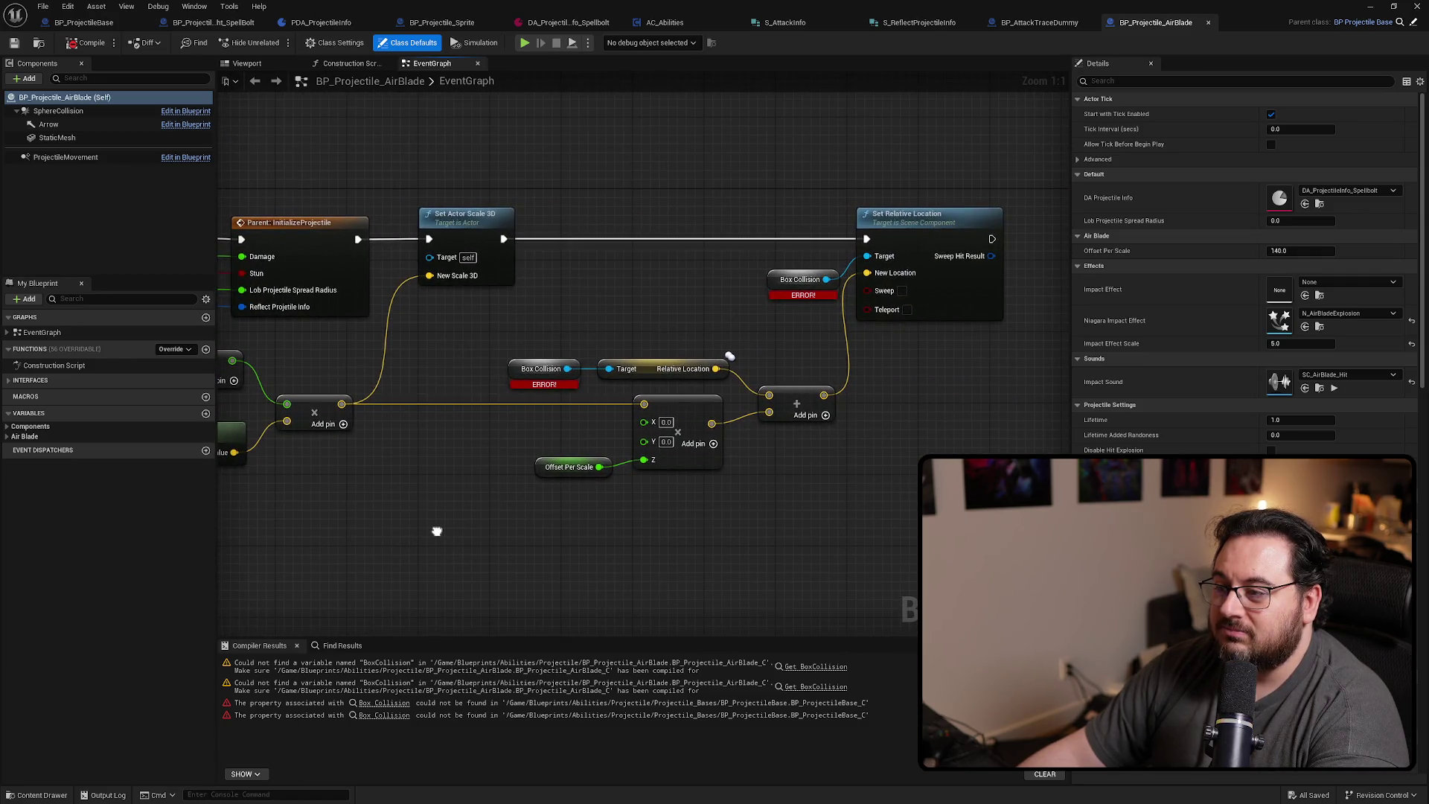
# Delete the Box Collision relative-location nodes and recompile BP_Projectile_AirBlade
pyautogui.scroll(-3, 513, 523)
pyautogui.moveTo(855, 478); pyautogui.dragTo(636, 305)
pyautogui.moveTo(632, 357); pyautogui.dragTo(971, 350)
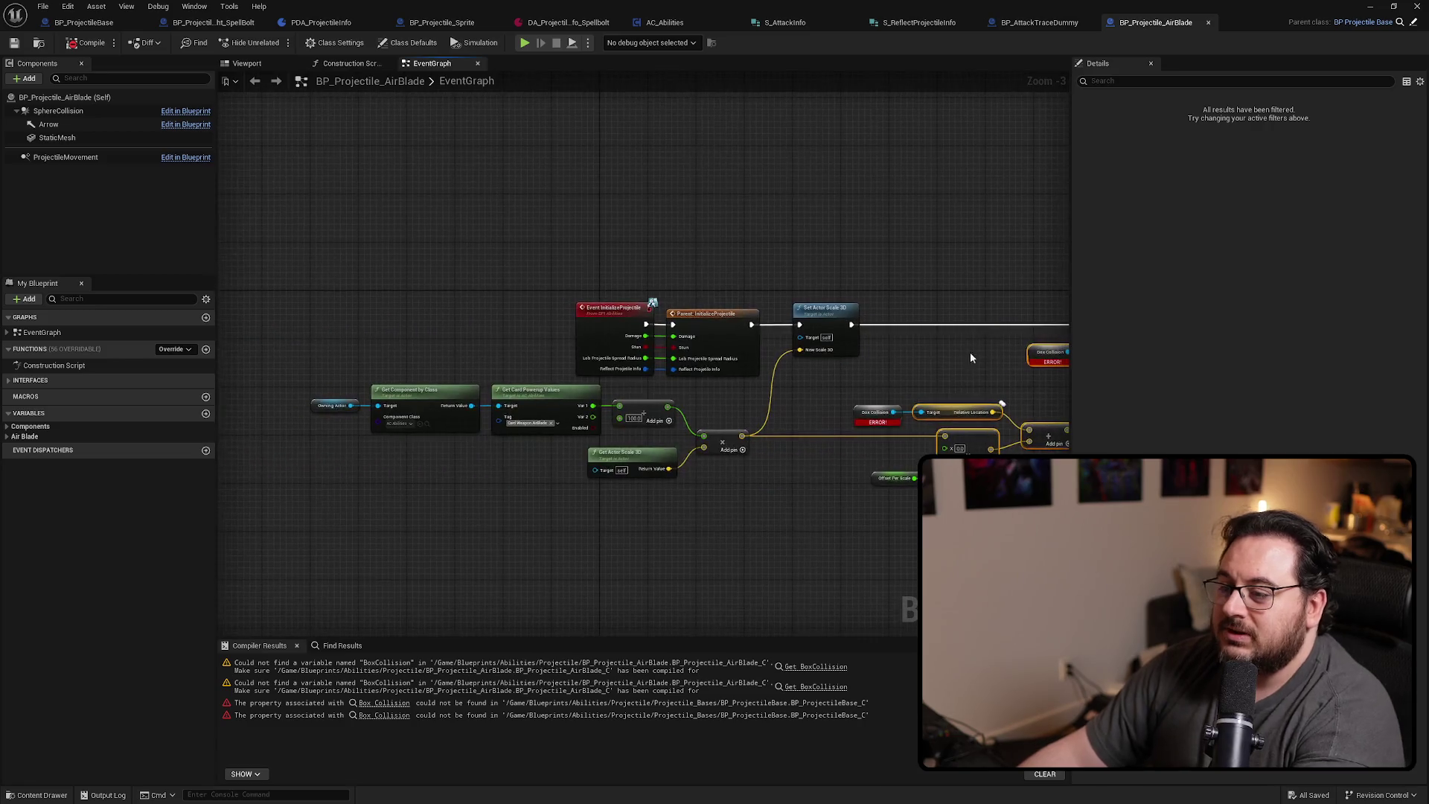
pyautogui.press('Delete')
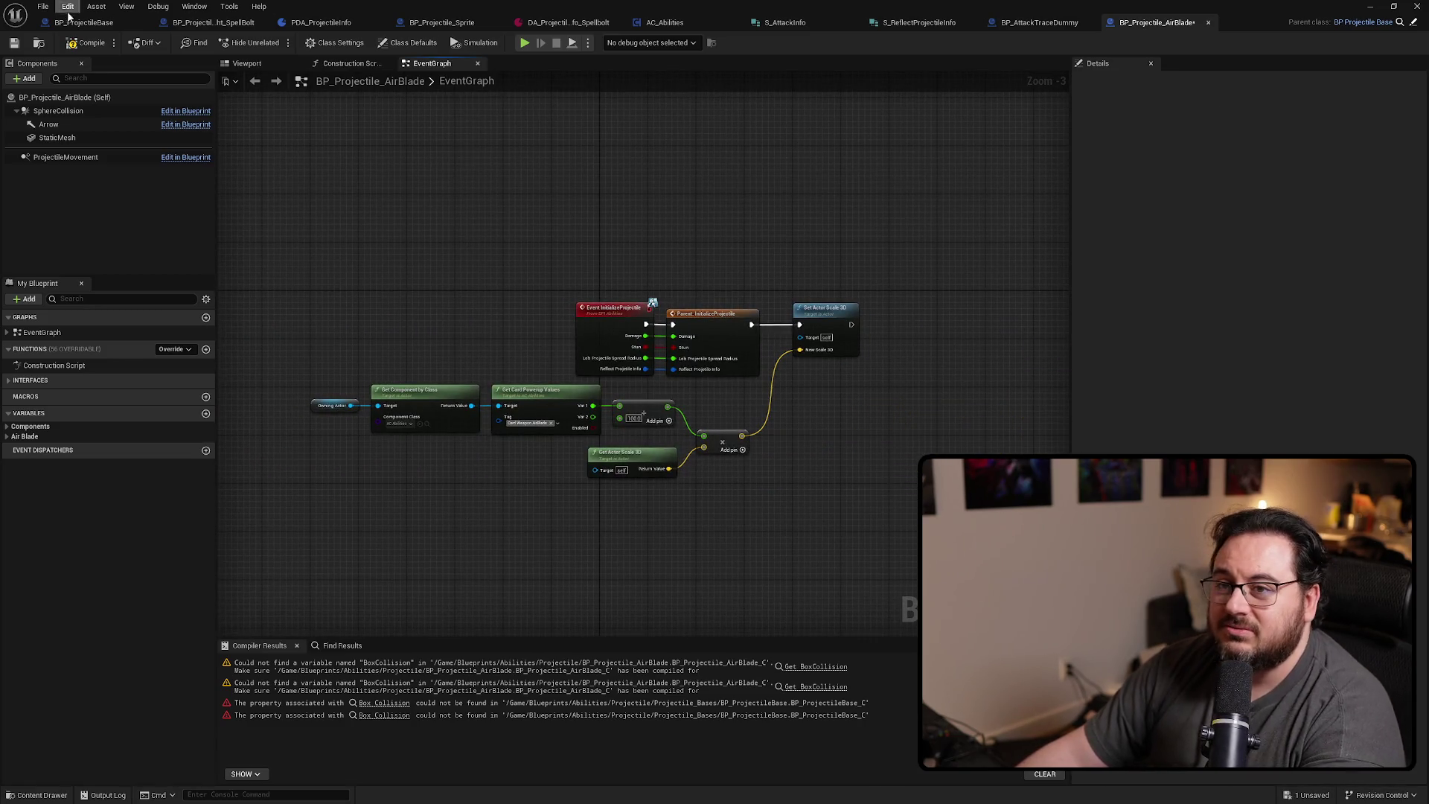
pyautogui.click(88, 42)
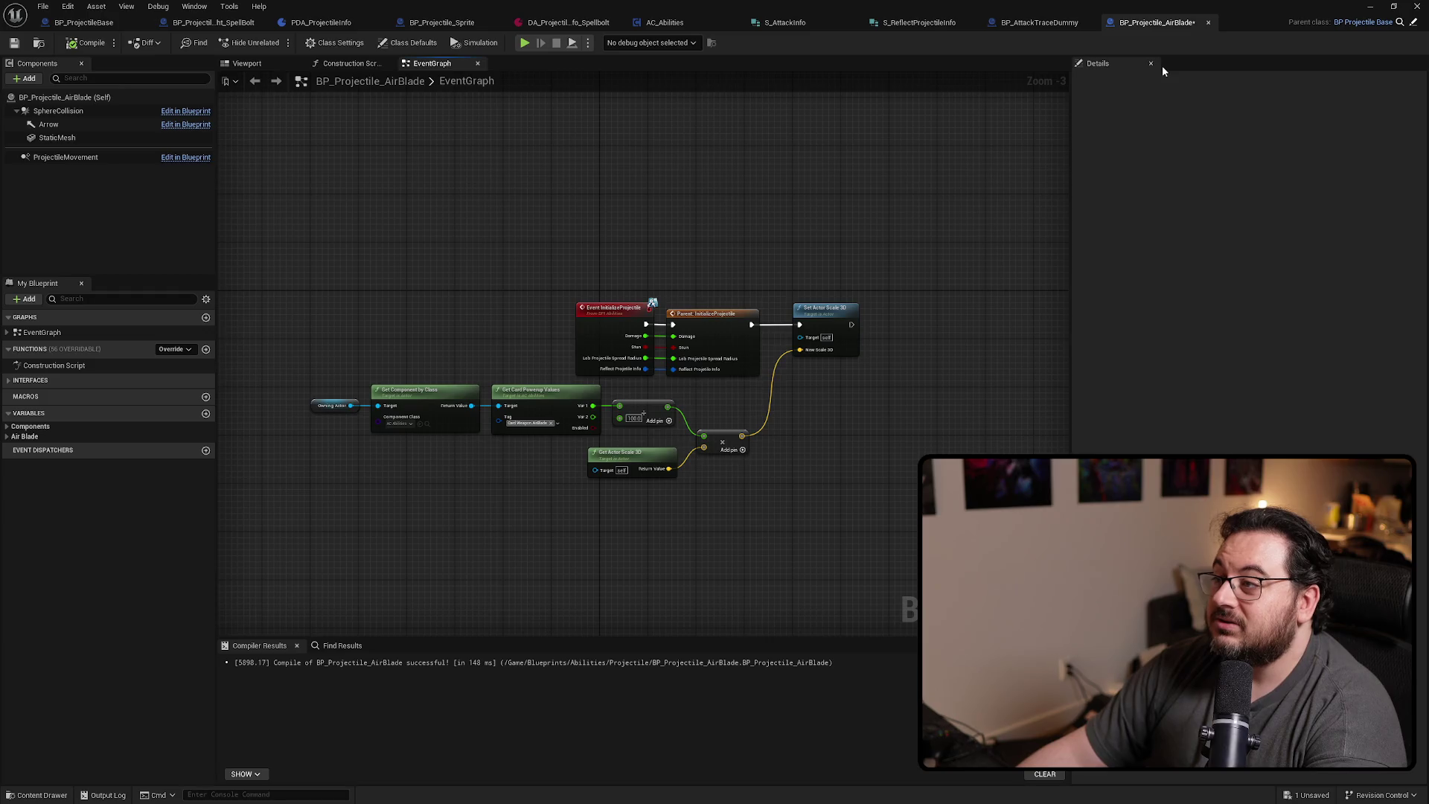
pyautogui.click(1369, 6)
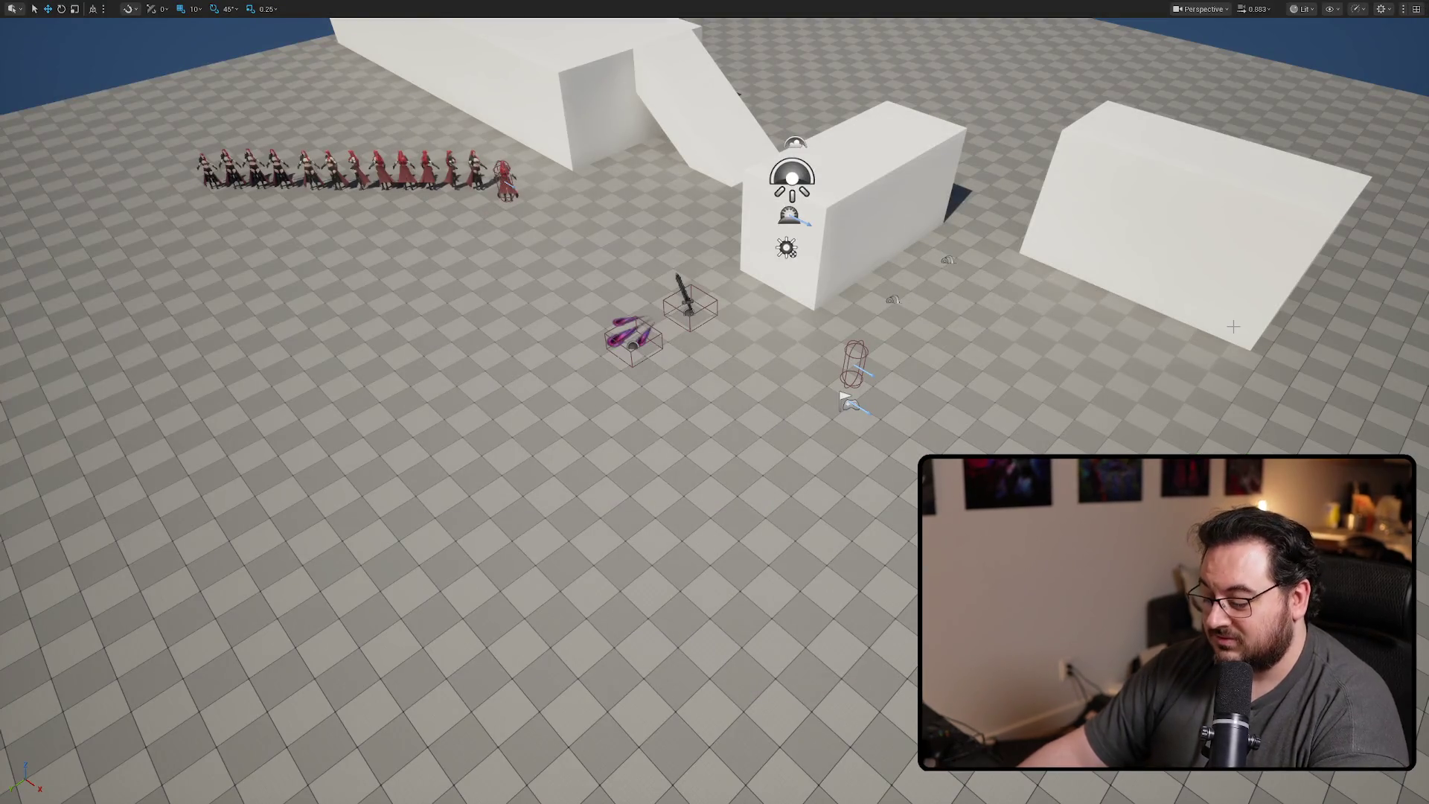
# Play the level, dashing three times and firing spells at the walls, then stop
pyautogui.hotkey('alt', 'p')
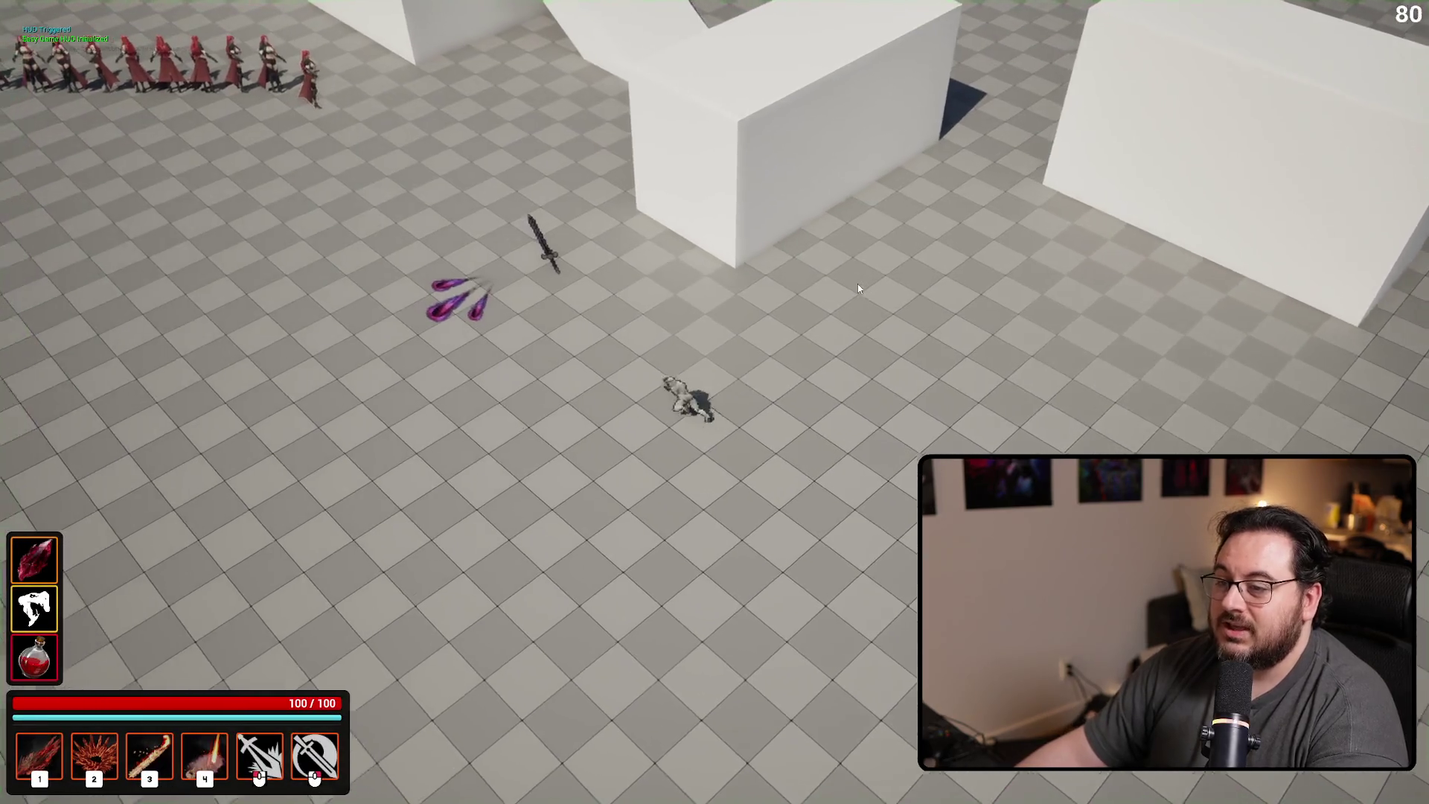
pyautogui.press('space')
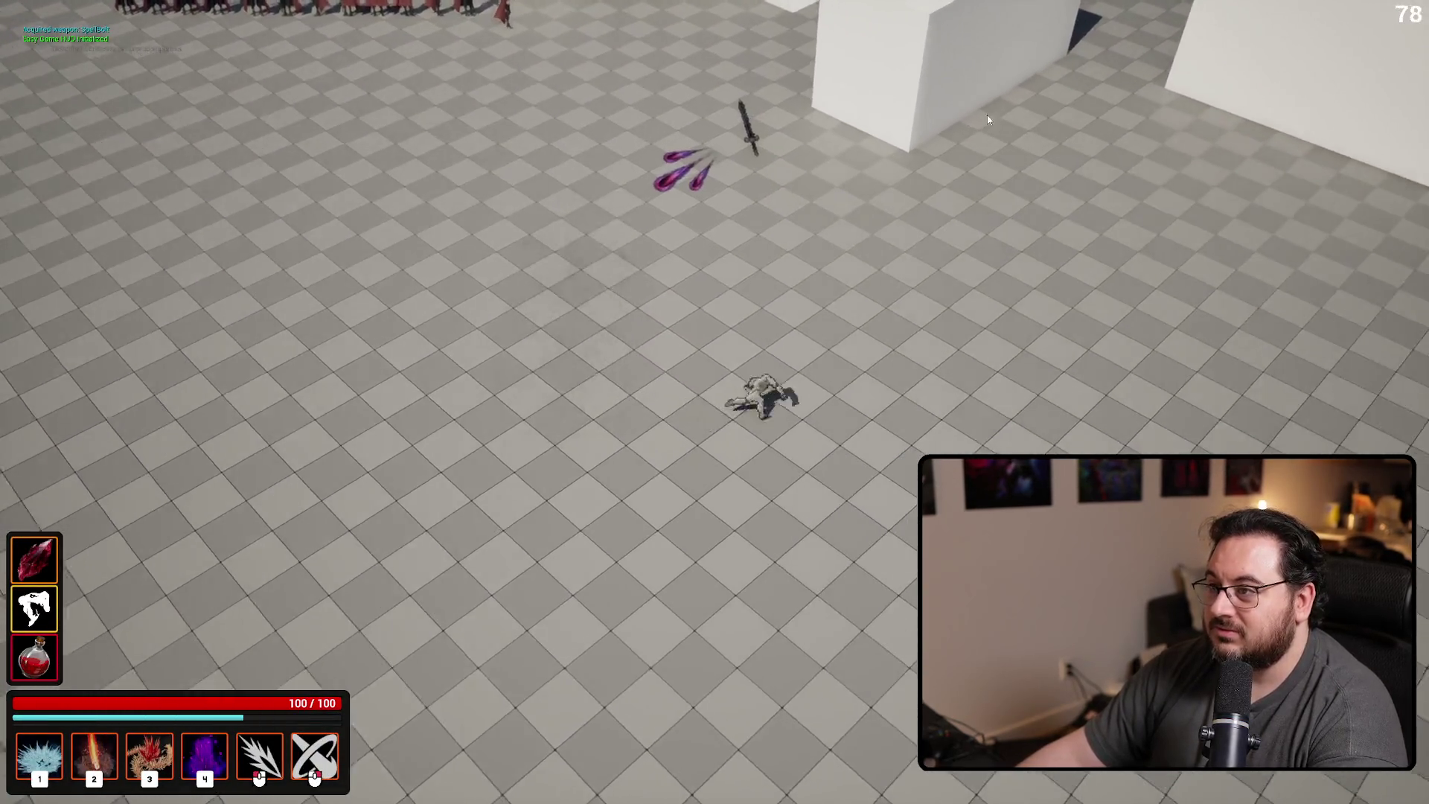
pyautogui.click(892, 92)
pyautogui.press('space')
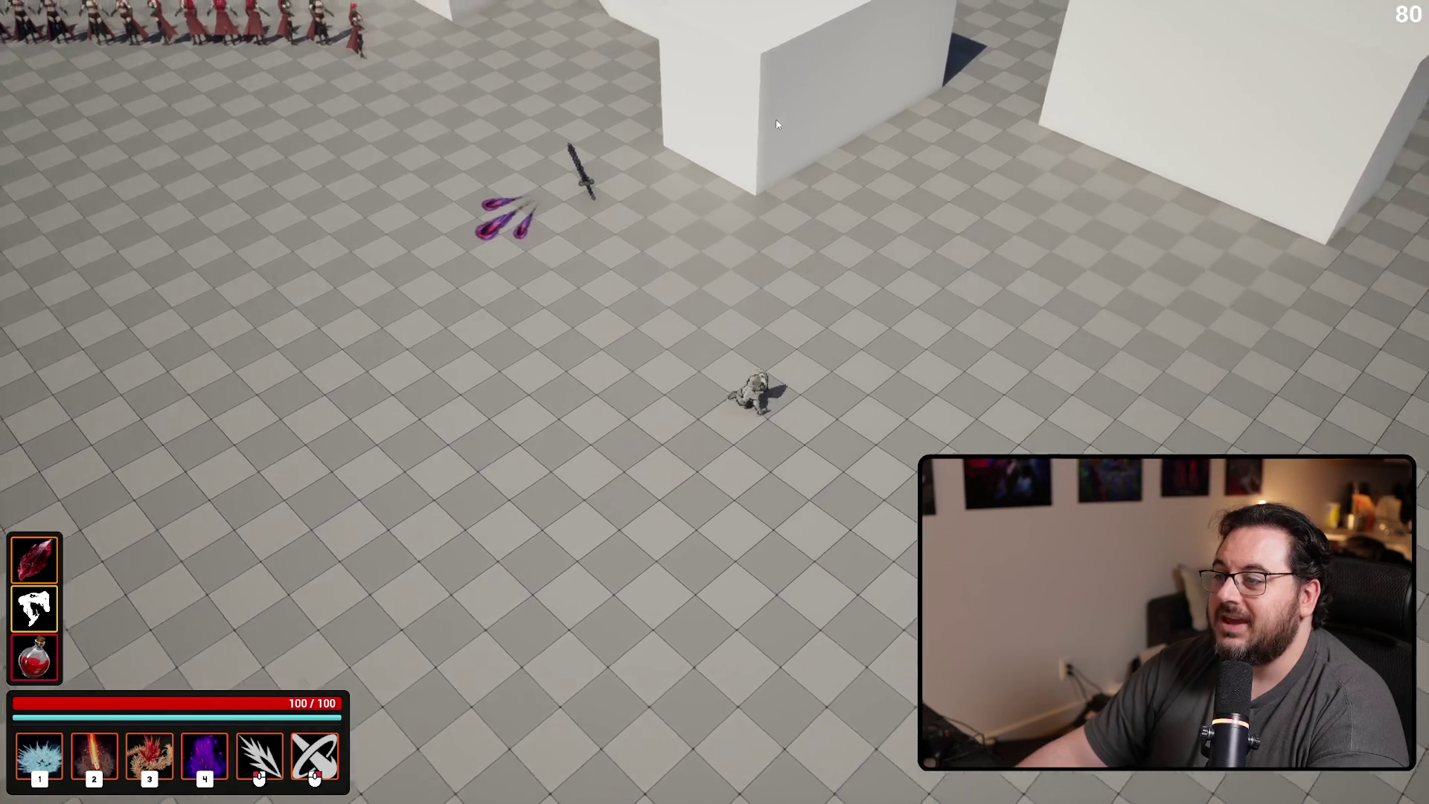
pyautogui.click(719, 132)
pyautogui.press('space')
pyautogui.click(1076, 185)
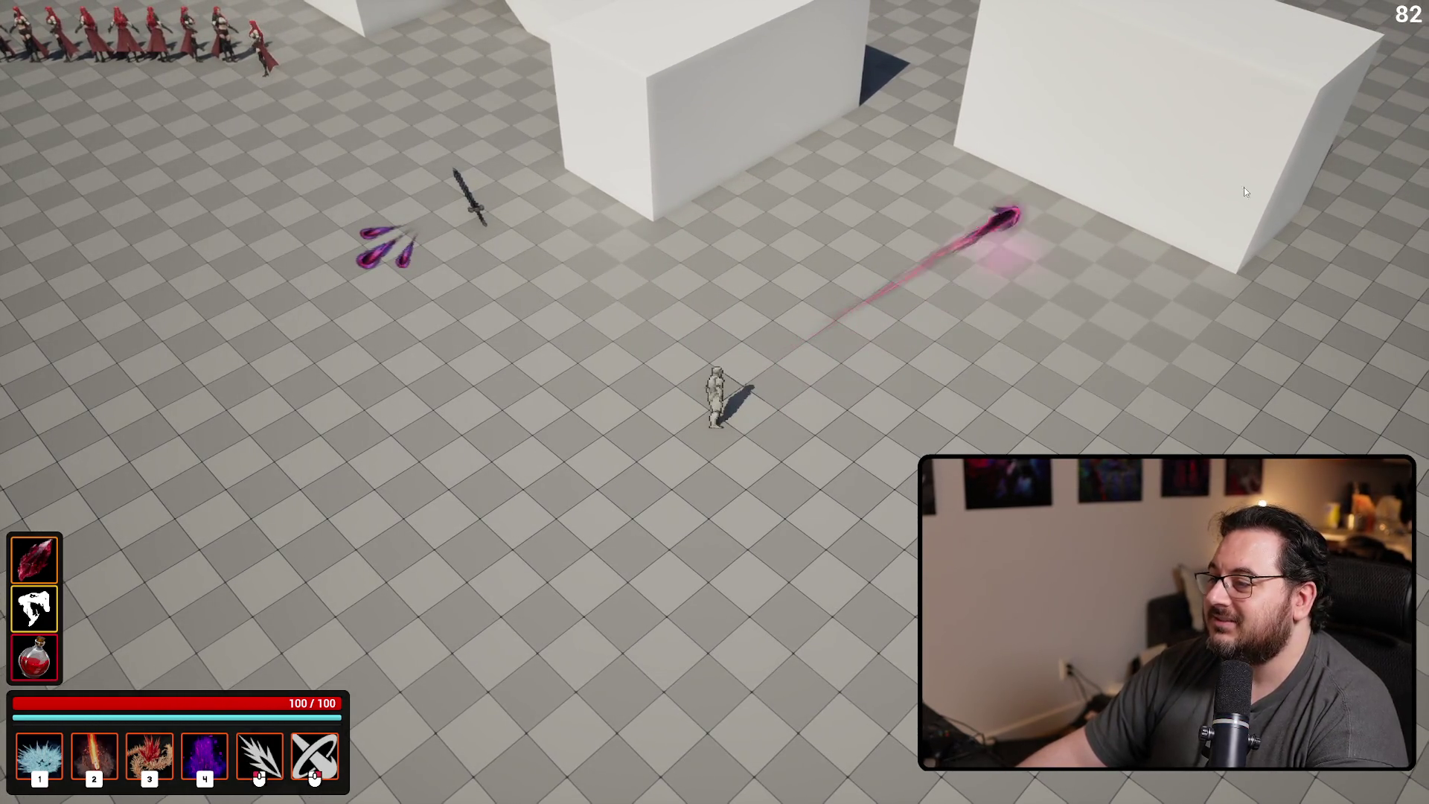
pyautogui.press('Escape')
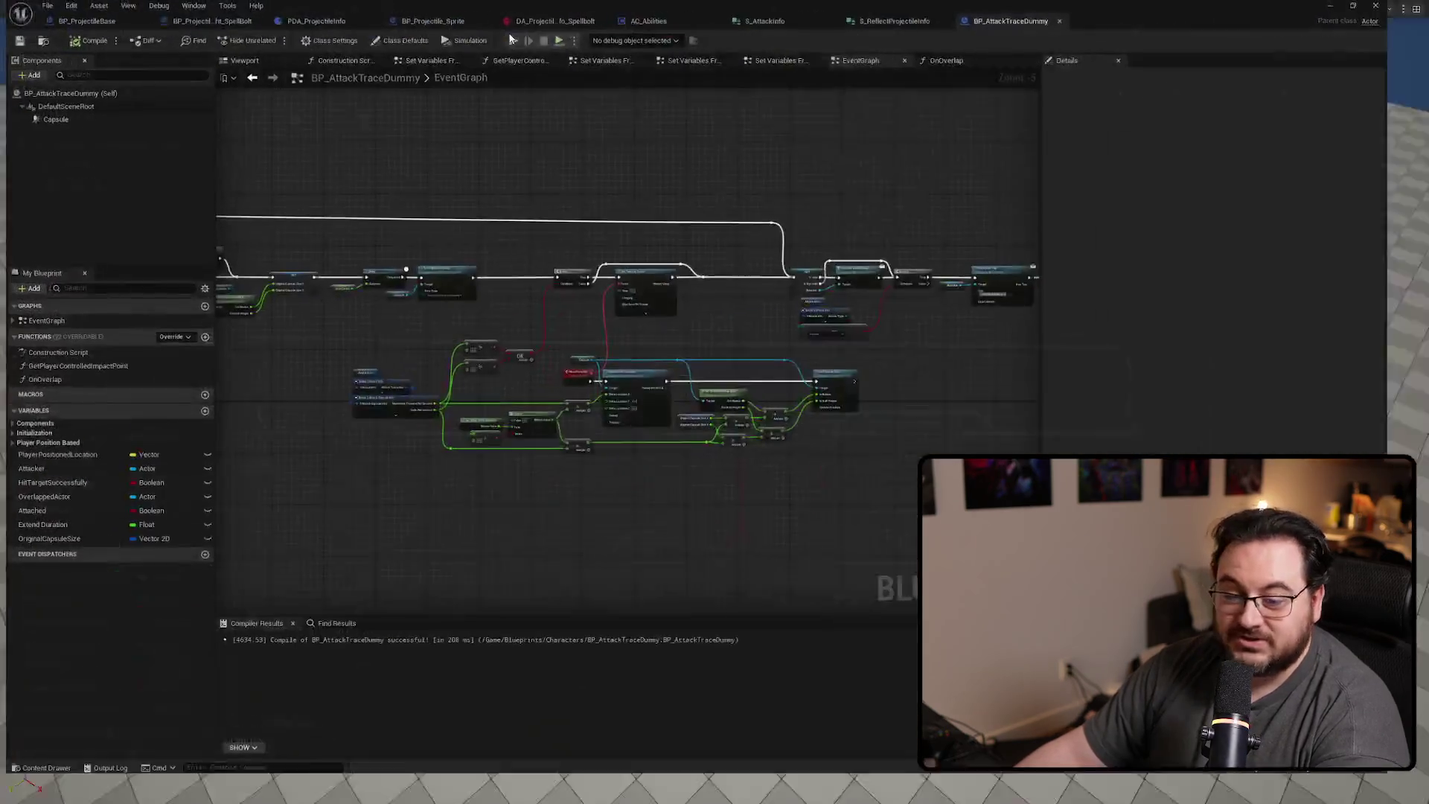
# Turn off Hidden in Game for BP_ProjectileBase's SphereCollision
pyautogui.click(98, 27)
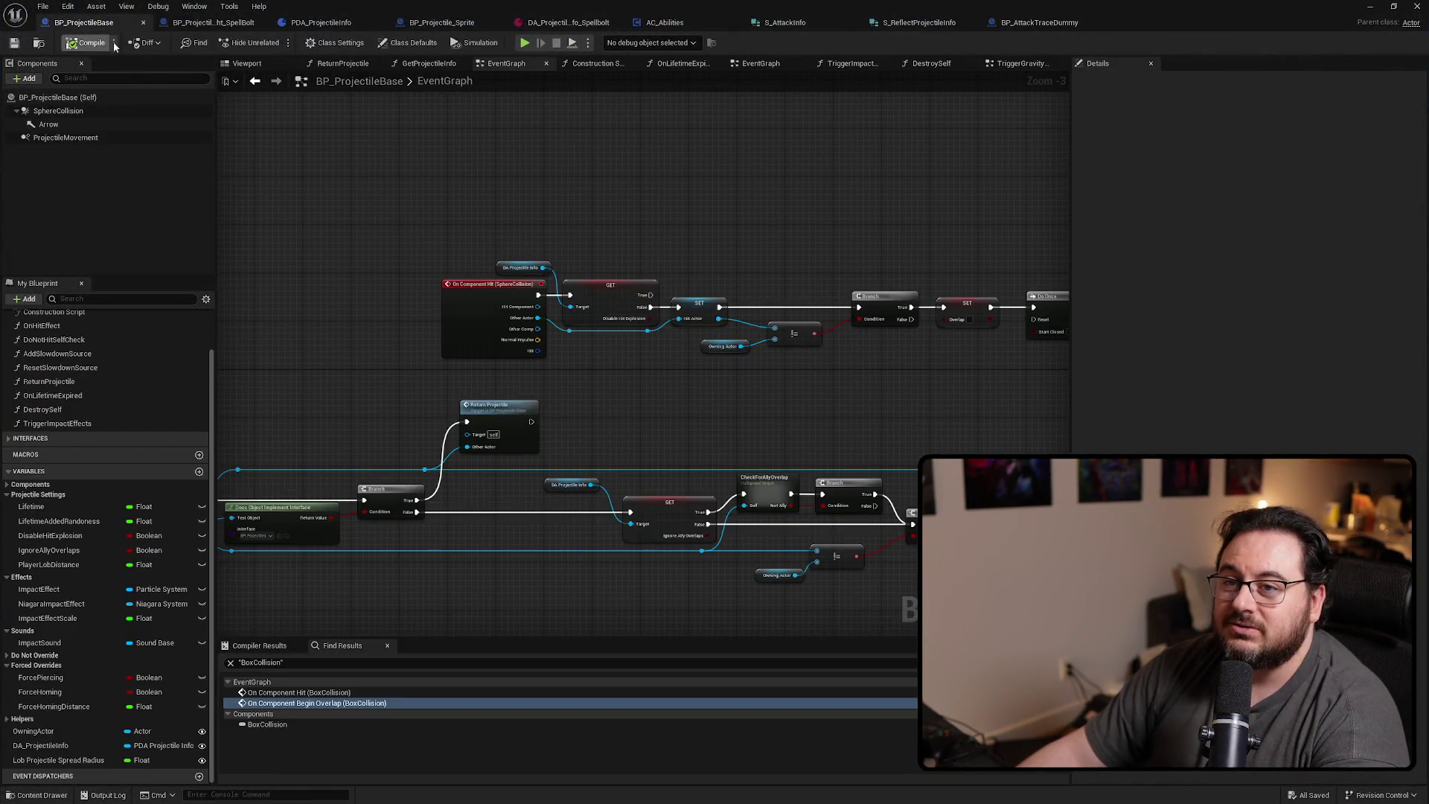
pyautogui.click(60, 111)
pyautogui.click(1104, 82)
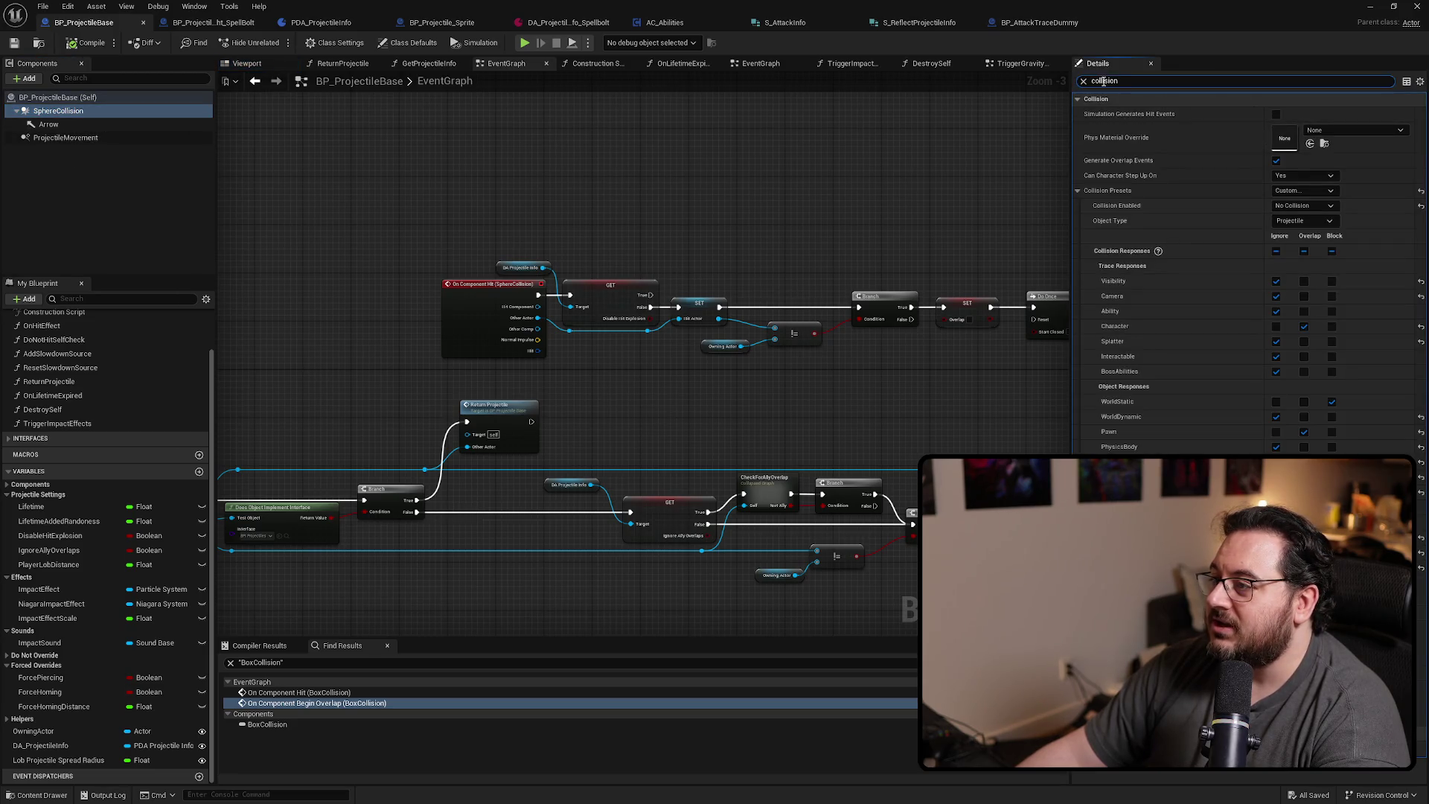
pyautogui.write('hid')
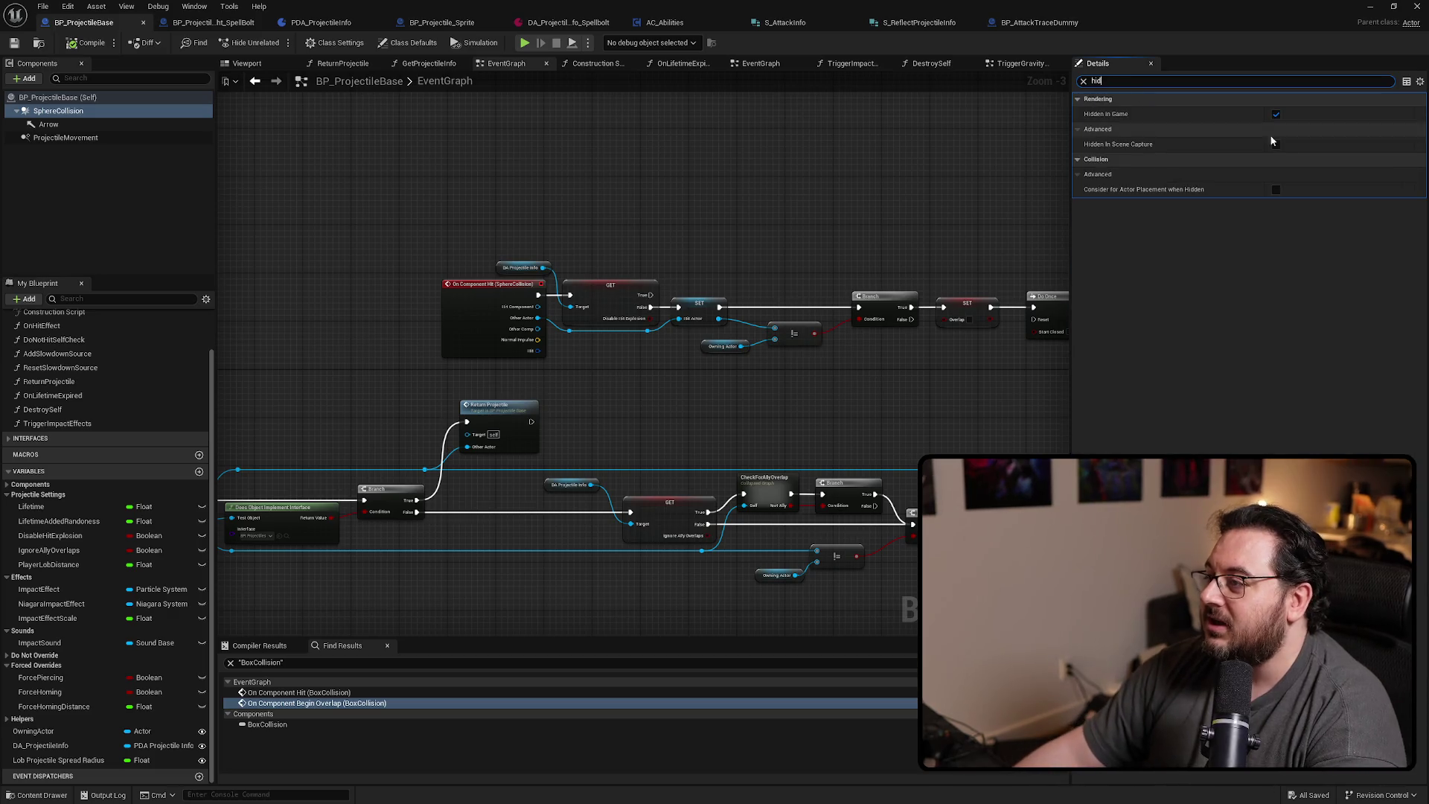
pyautogui.click(1277, 114)
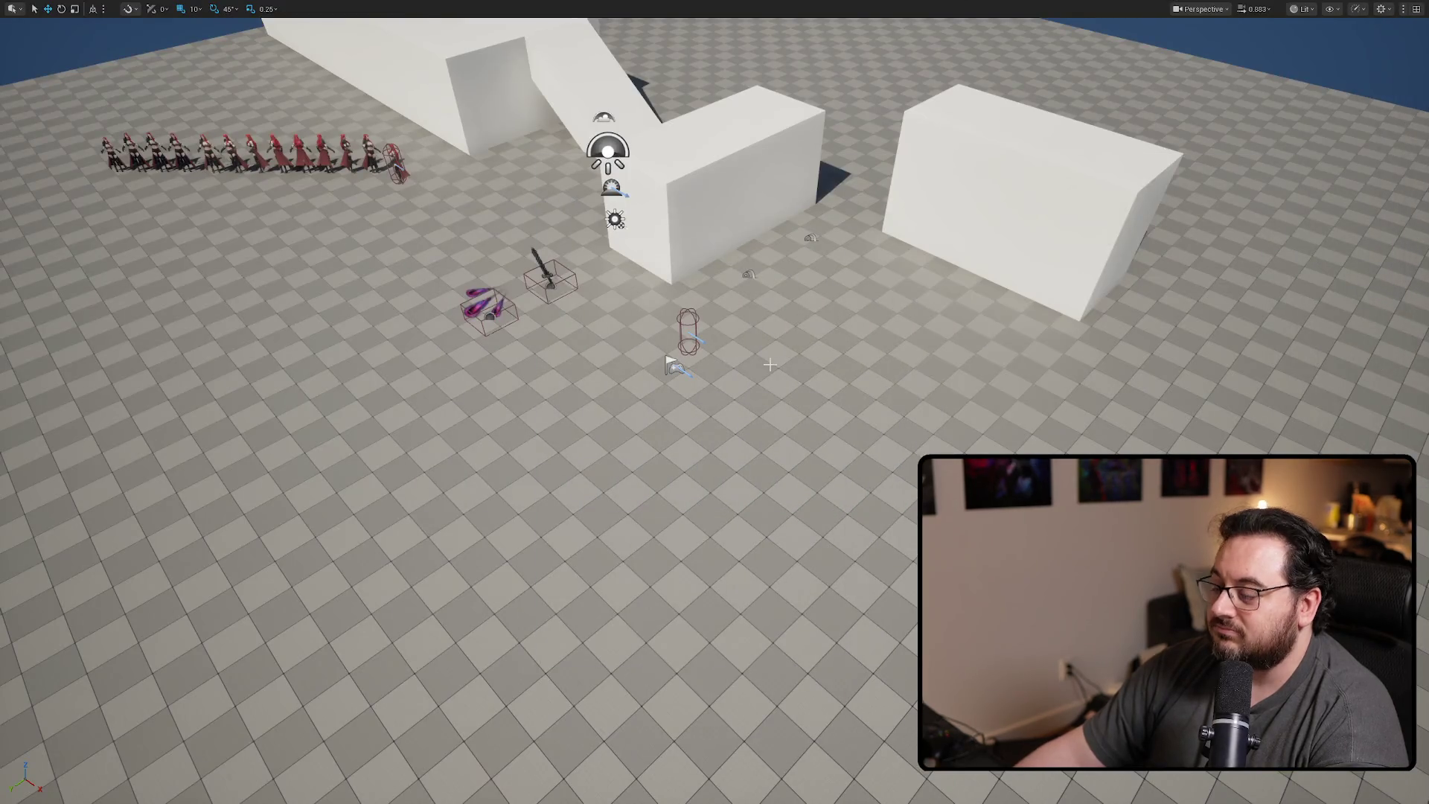
# Play-test by running onto the pickup, dashing and firing a spell bolt, then stop
pyautogui.press('a')
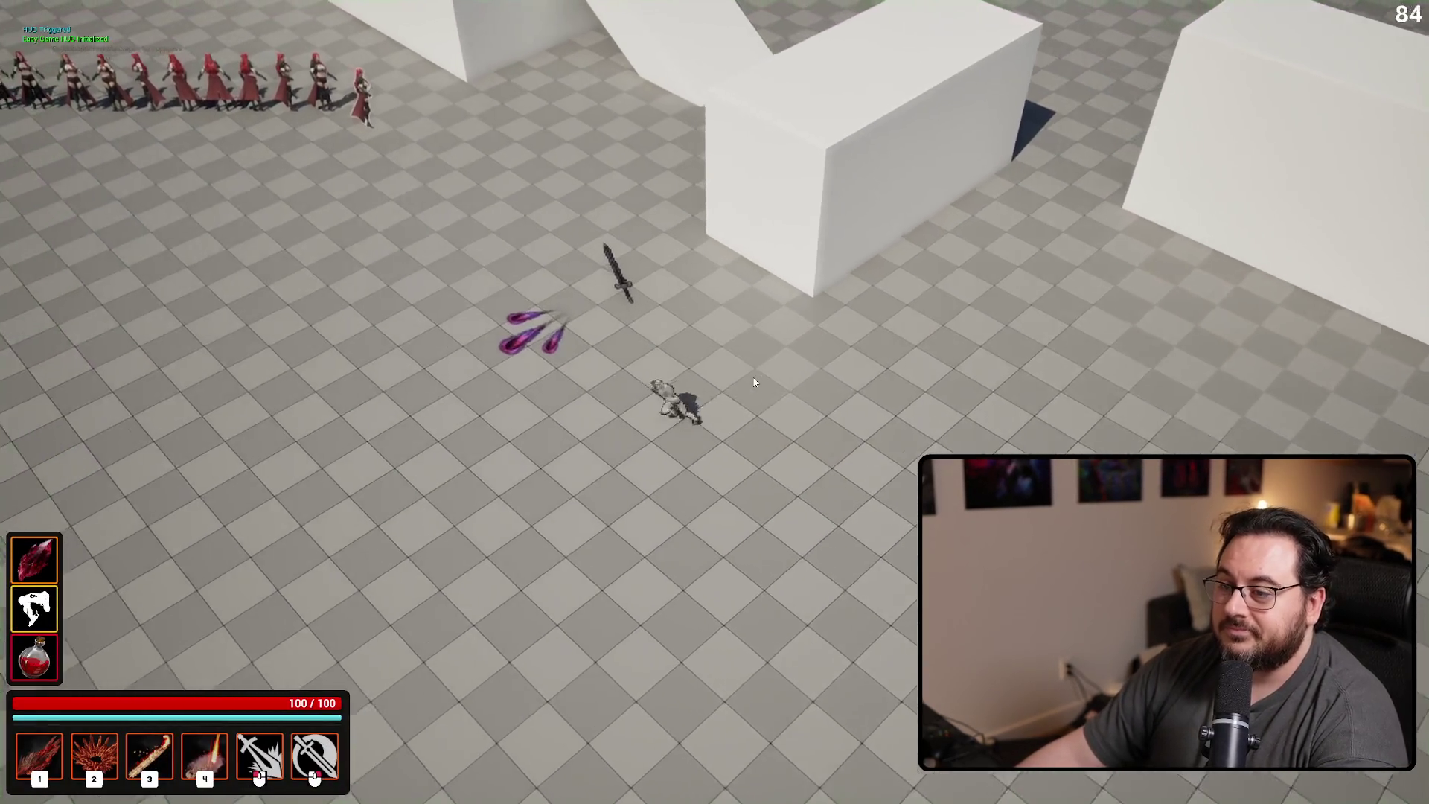
pyautogui.press('space')
pyautogui.click(902, 178)
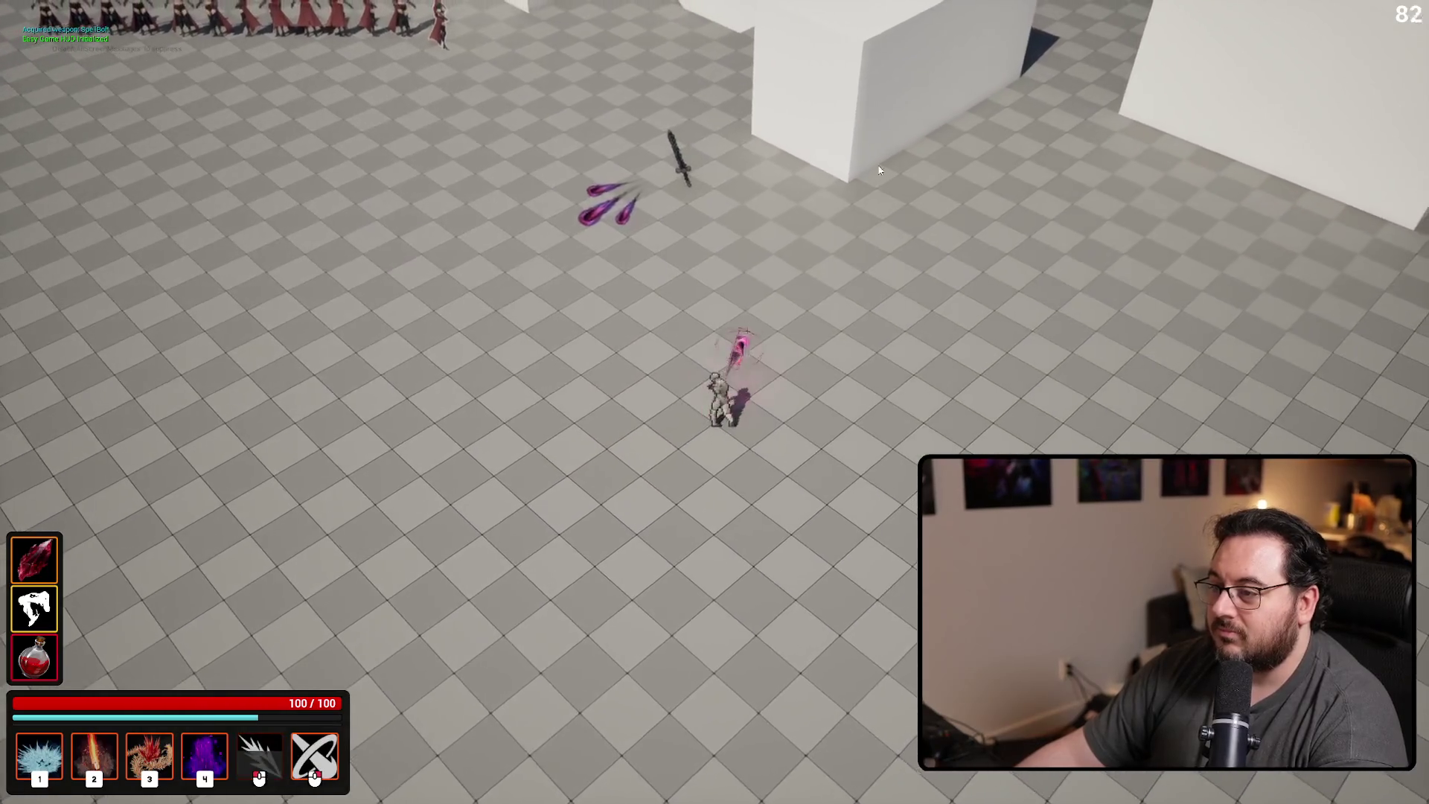
pyautogui.press('d')
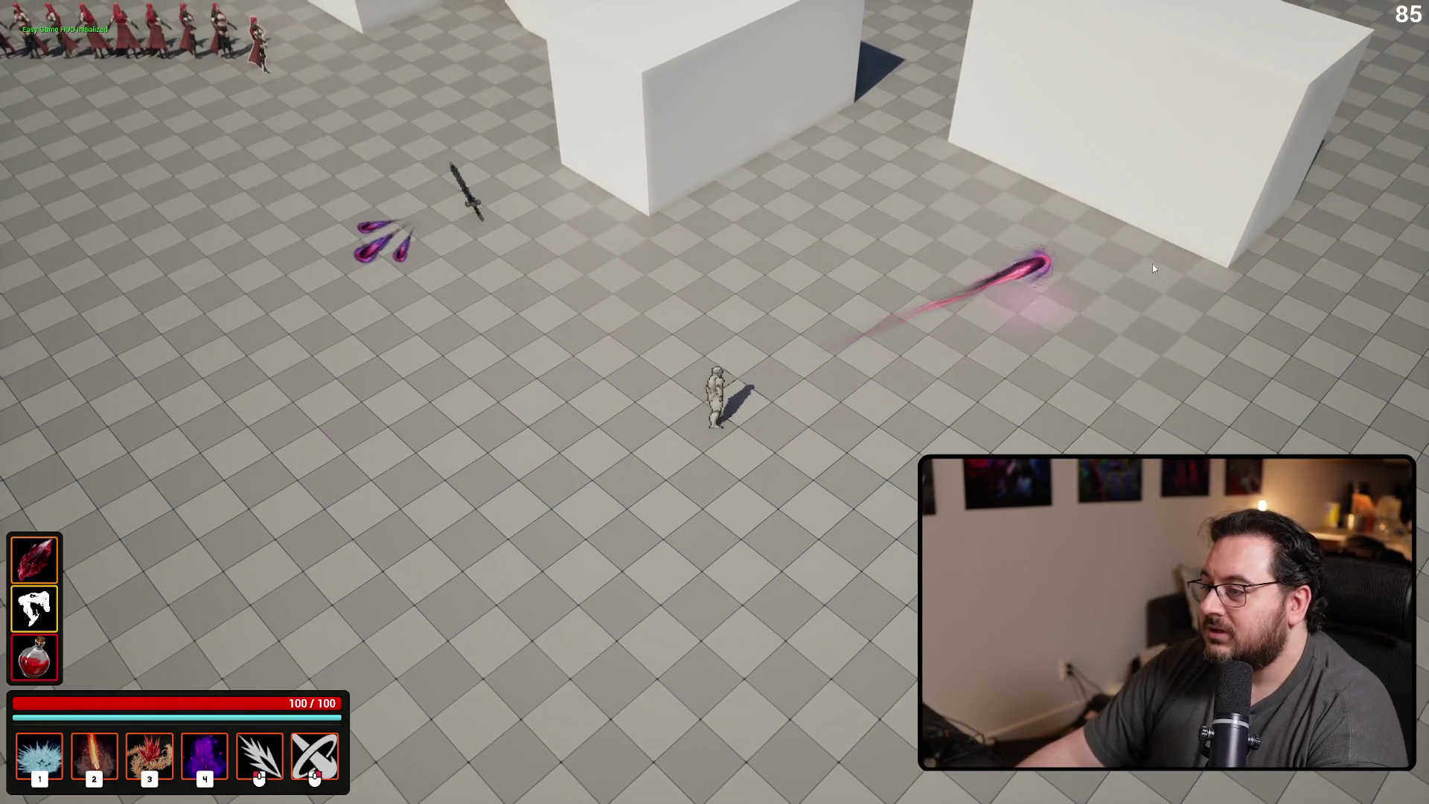
pyautogui.press('Escape')
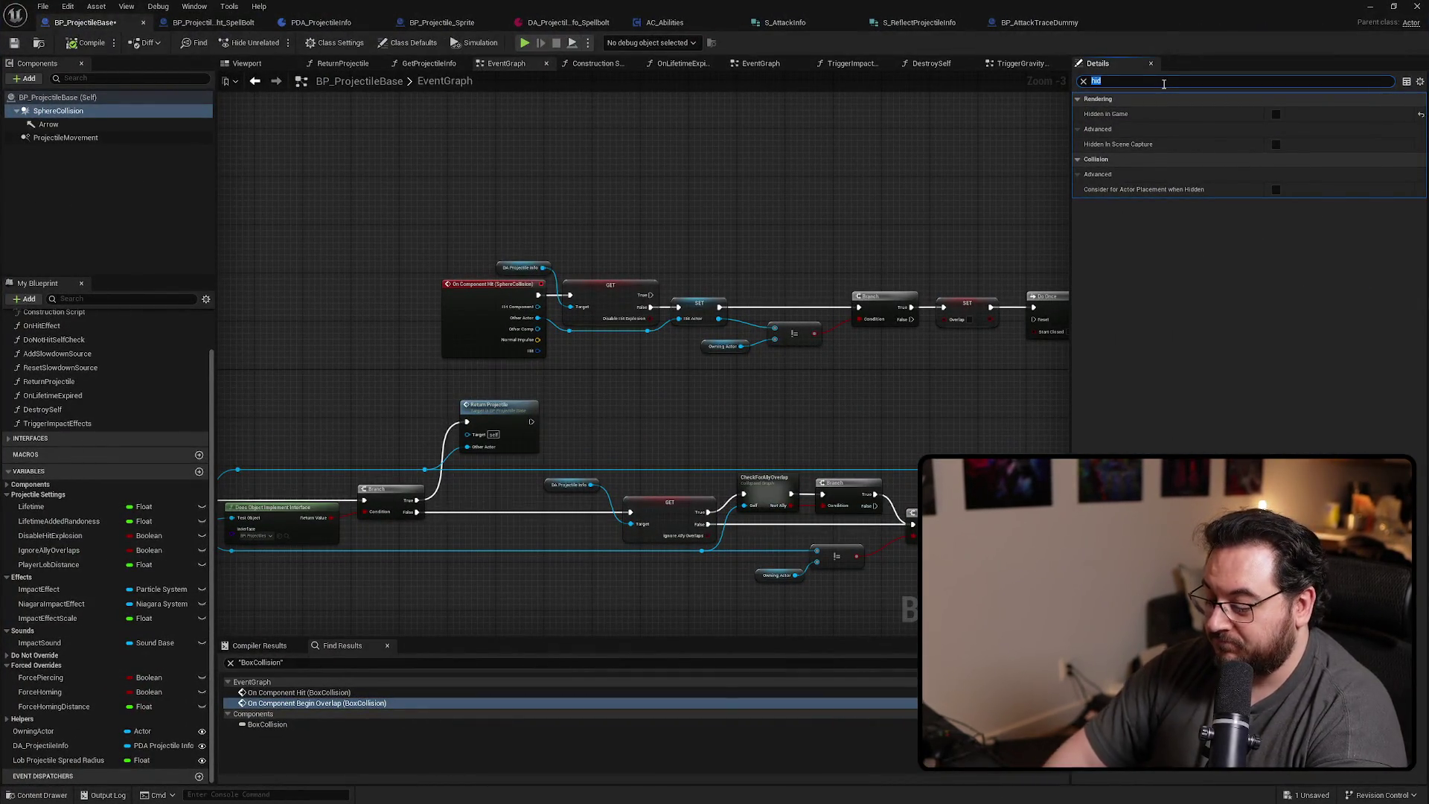
# Set the SphereCollision Line Thickness to 5
pyautogui.write('thick')
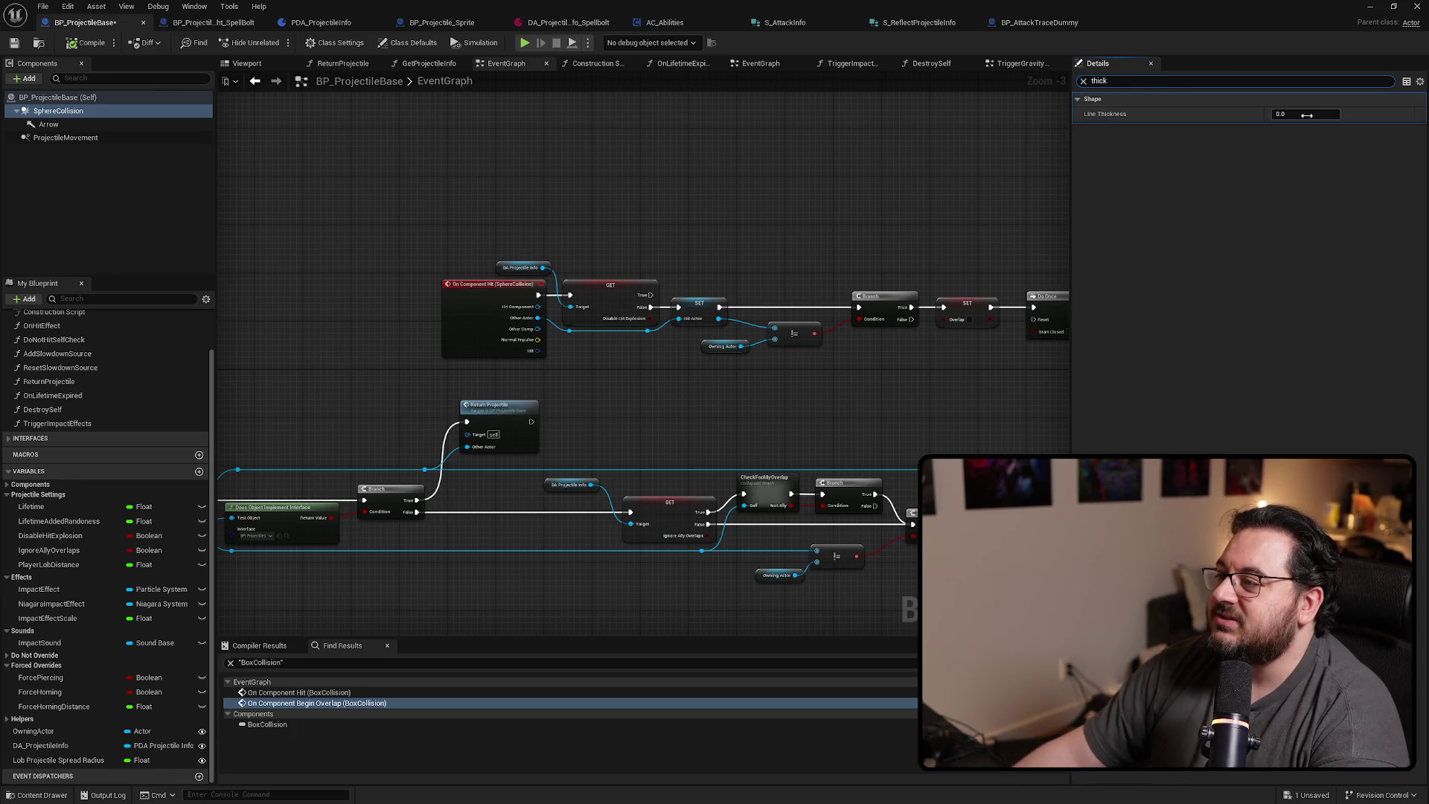
pyautogui.press('Return')
pyautogui.click(1370, 6)
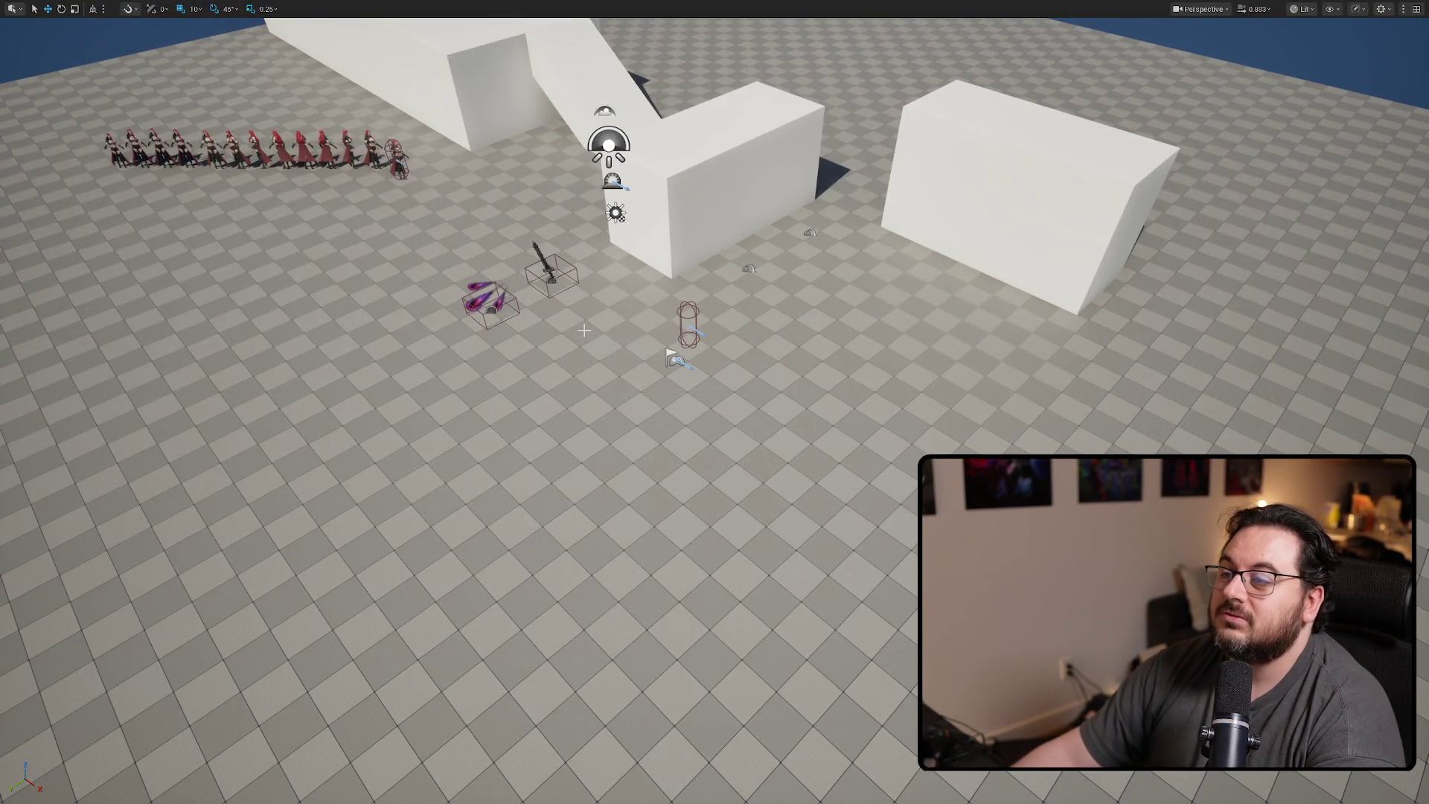
# Play-test by firing many spell bolts at the walls, with one dodge-roll, then stop
pyautogui.hotkey('alt', 'p')
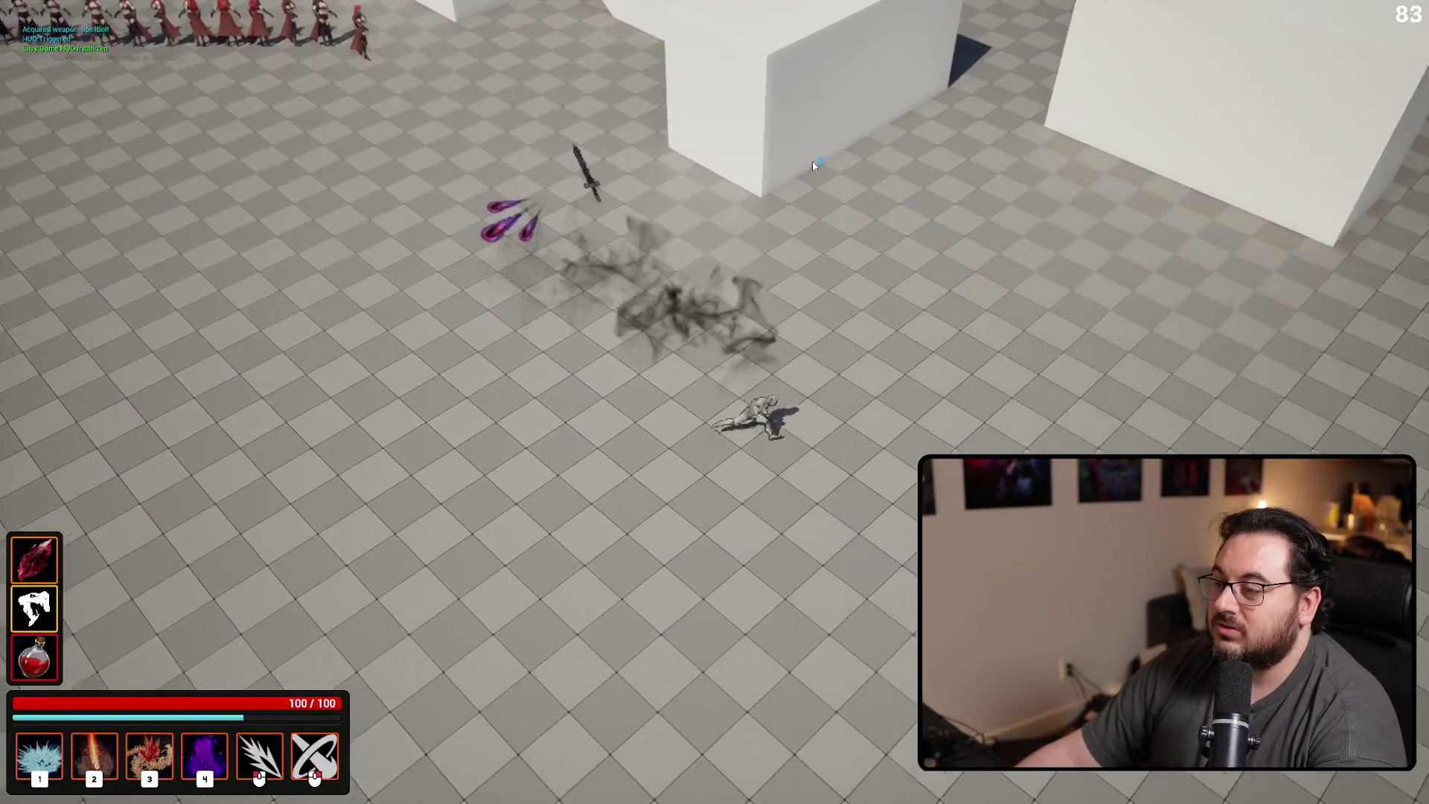
pyautogui.click(754, 124)
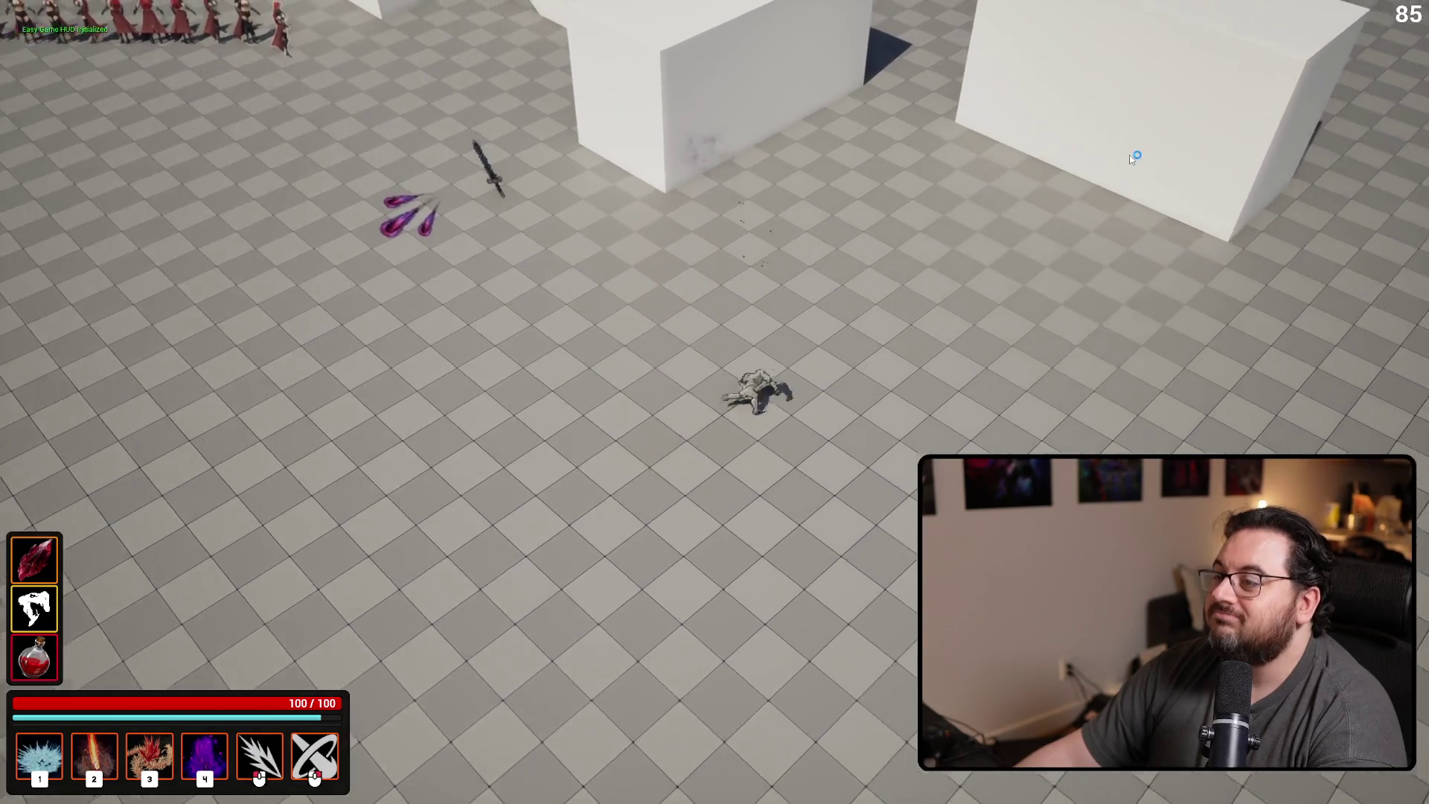
pyautogui.click(1124, 171)
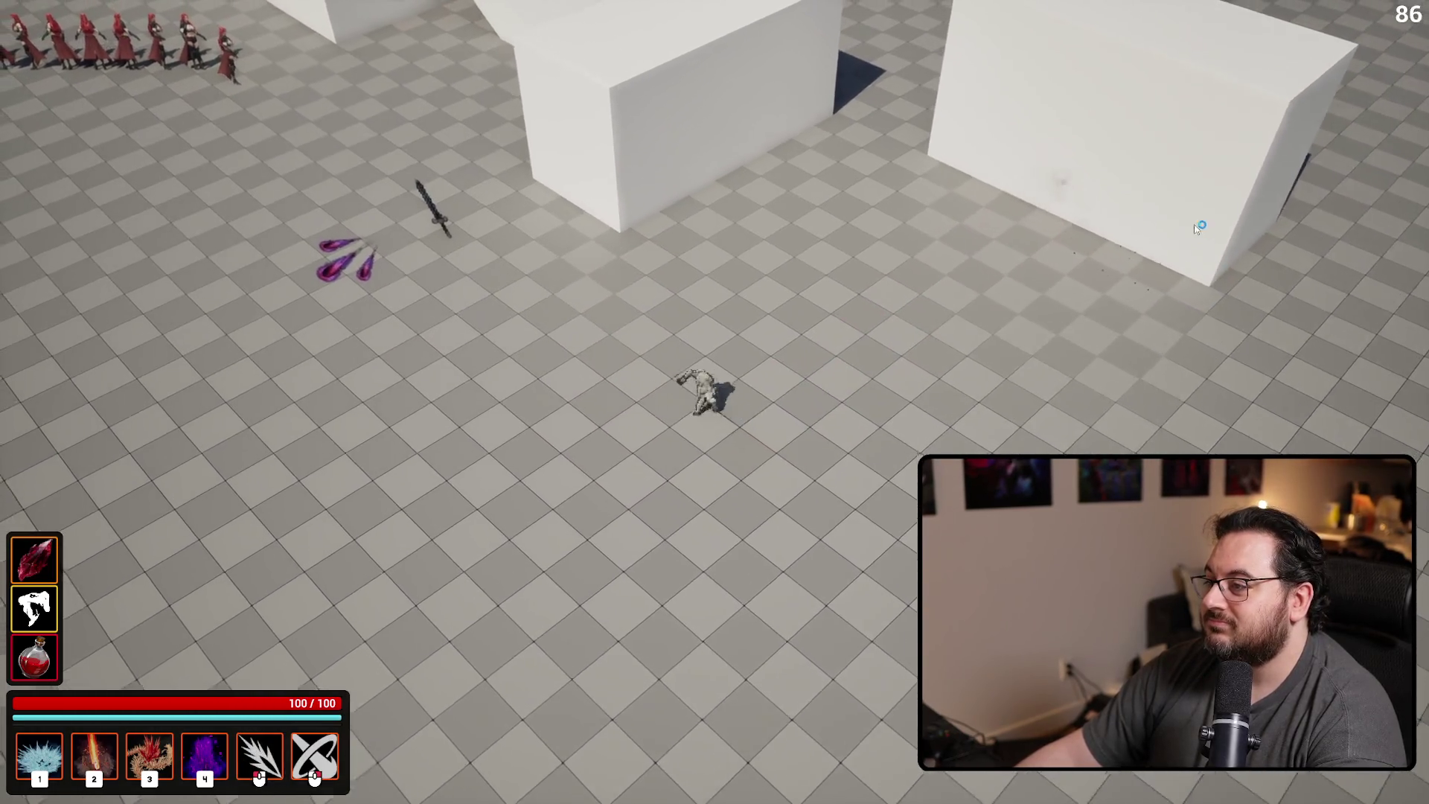
pyautogui.click(1189, 223)
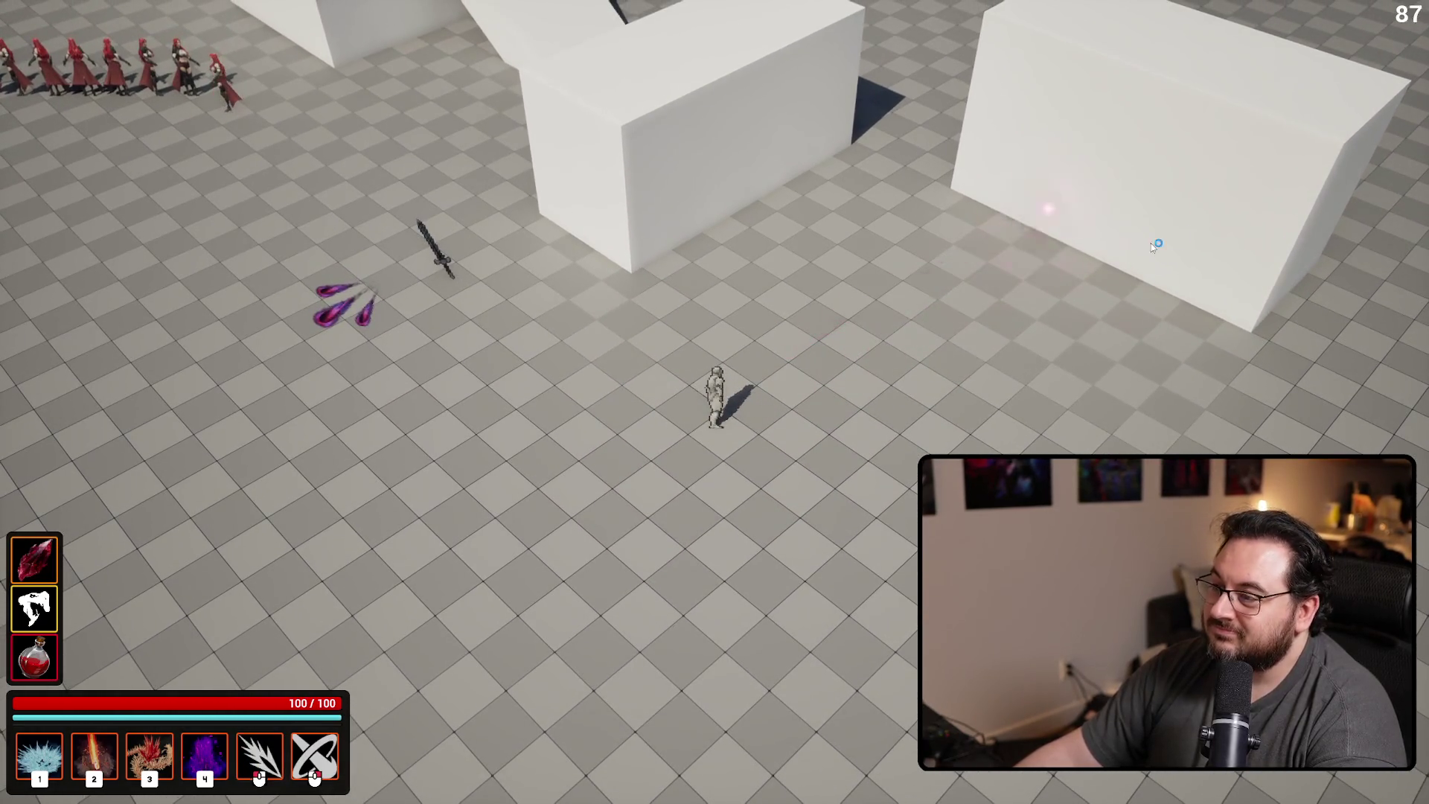
pyautogui.click(581, 202)
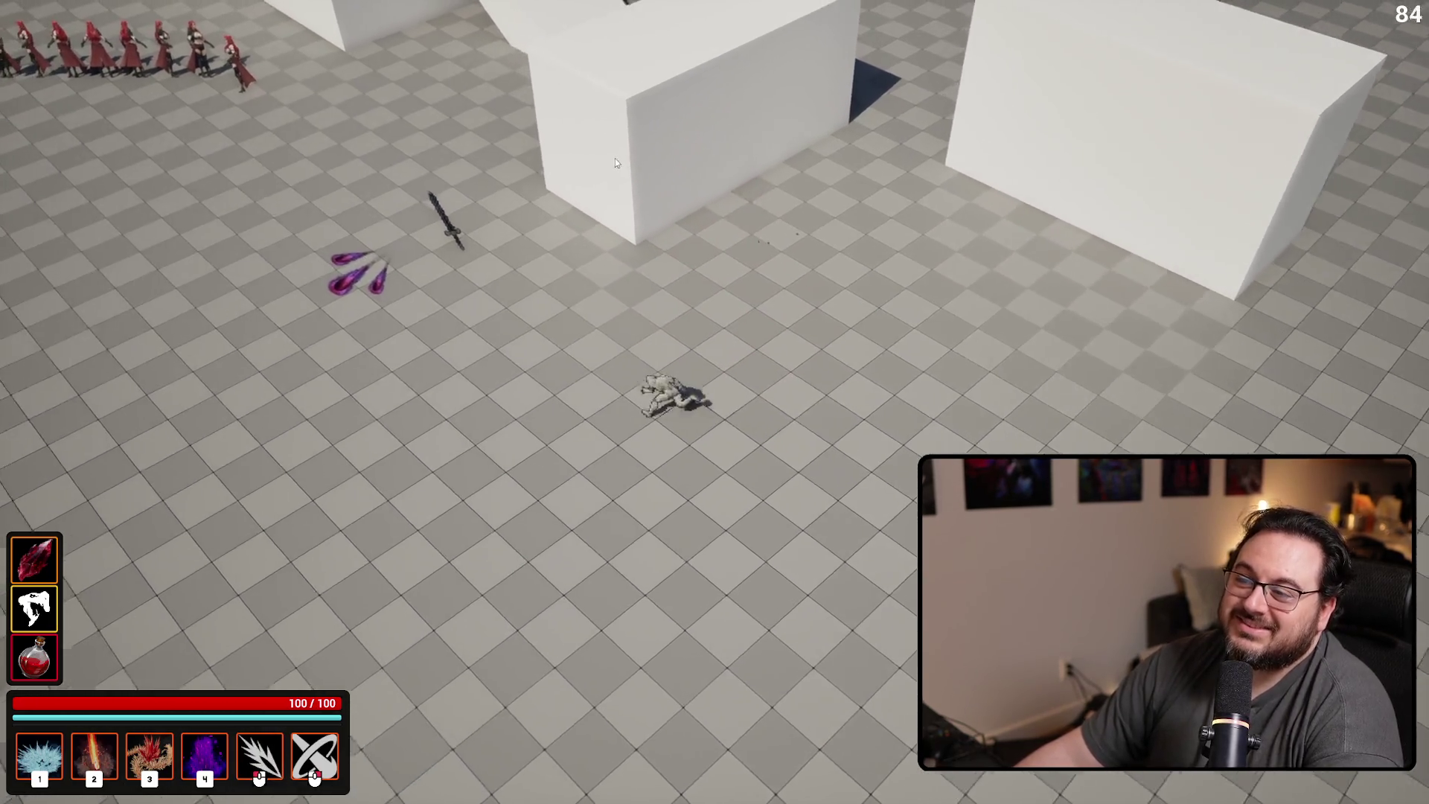
pyautogui.click(619, 157)
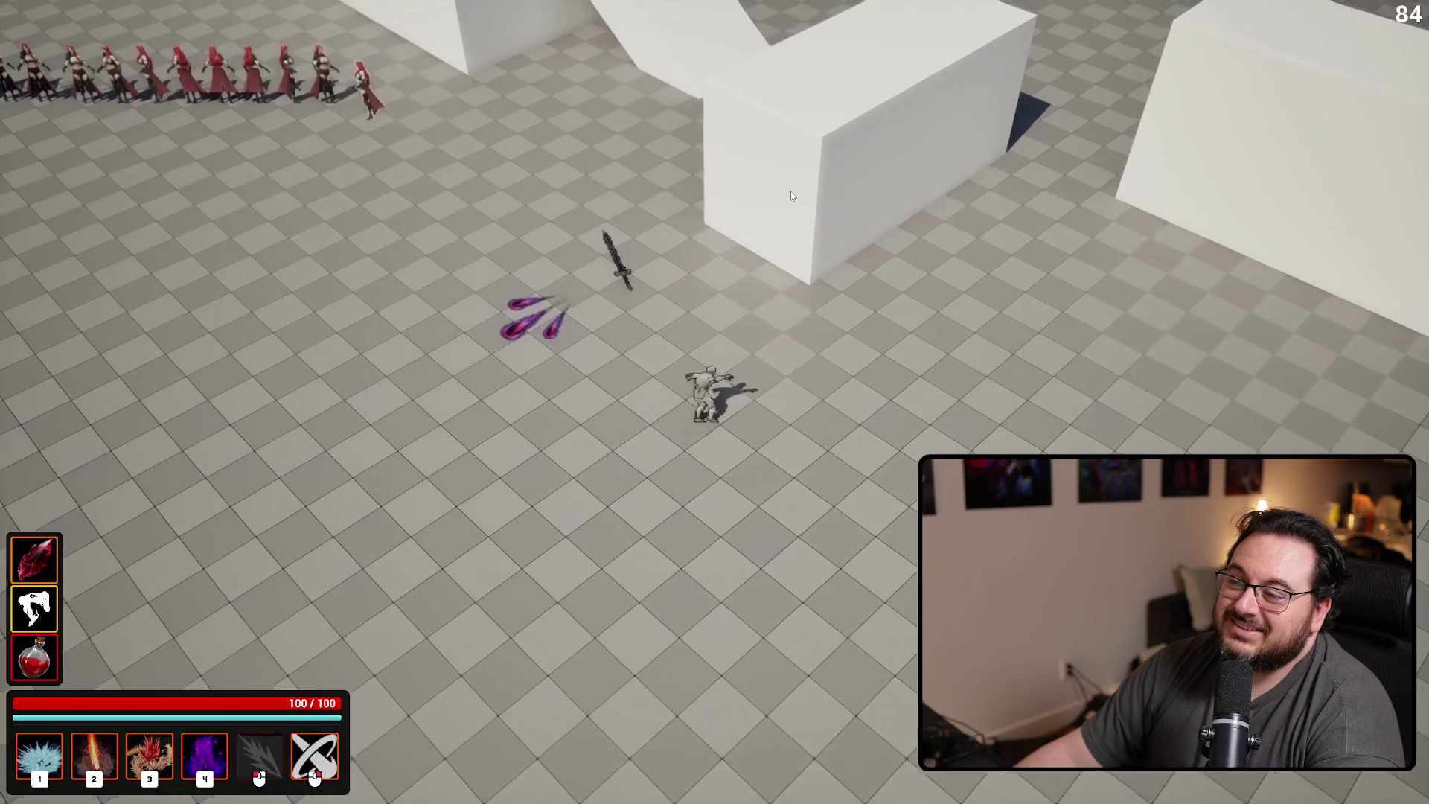
pyautogui.click(790, 201)
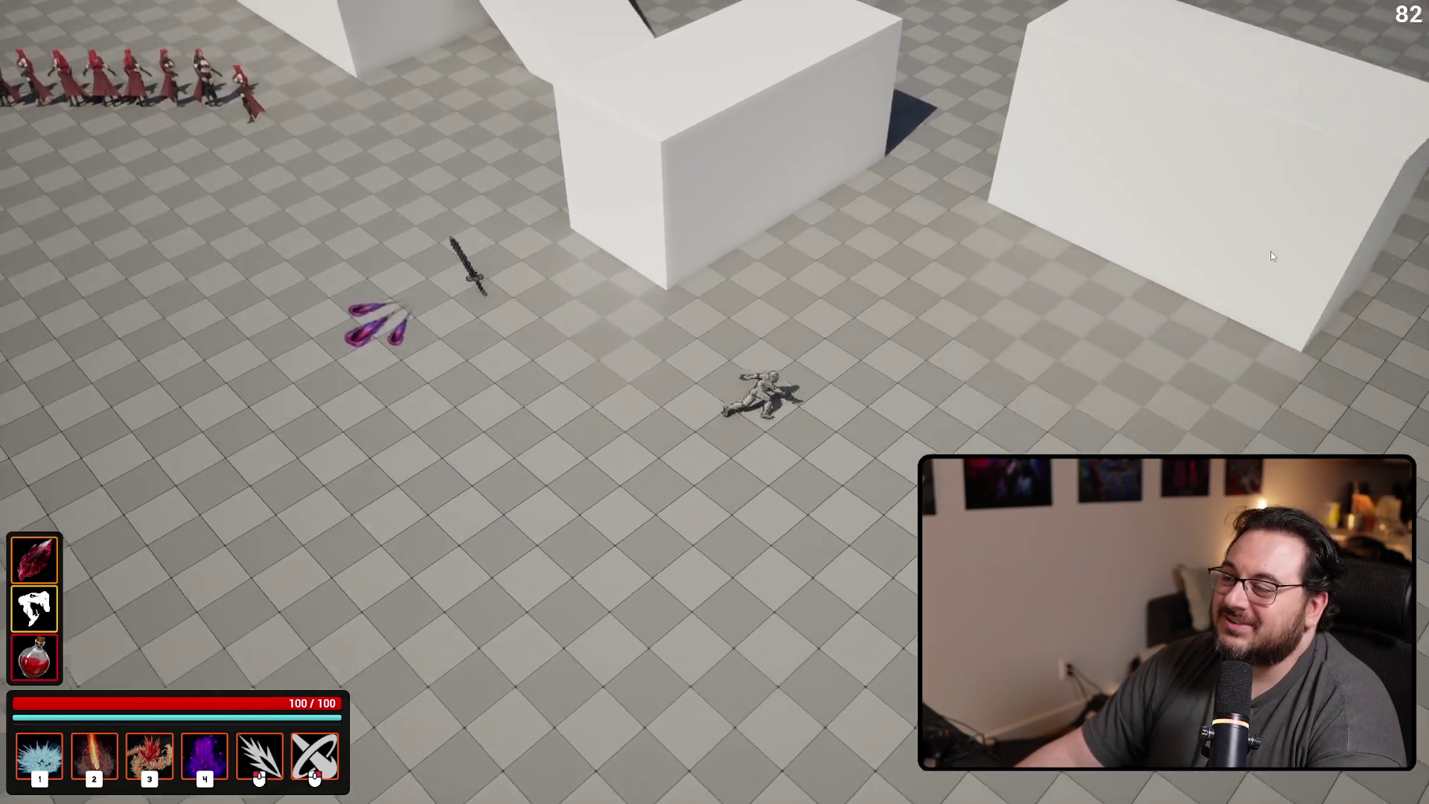
pyautogui.click(1271, 251)
pyautogui.click(1134, 208)
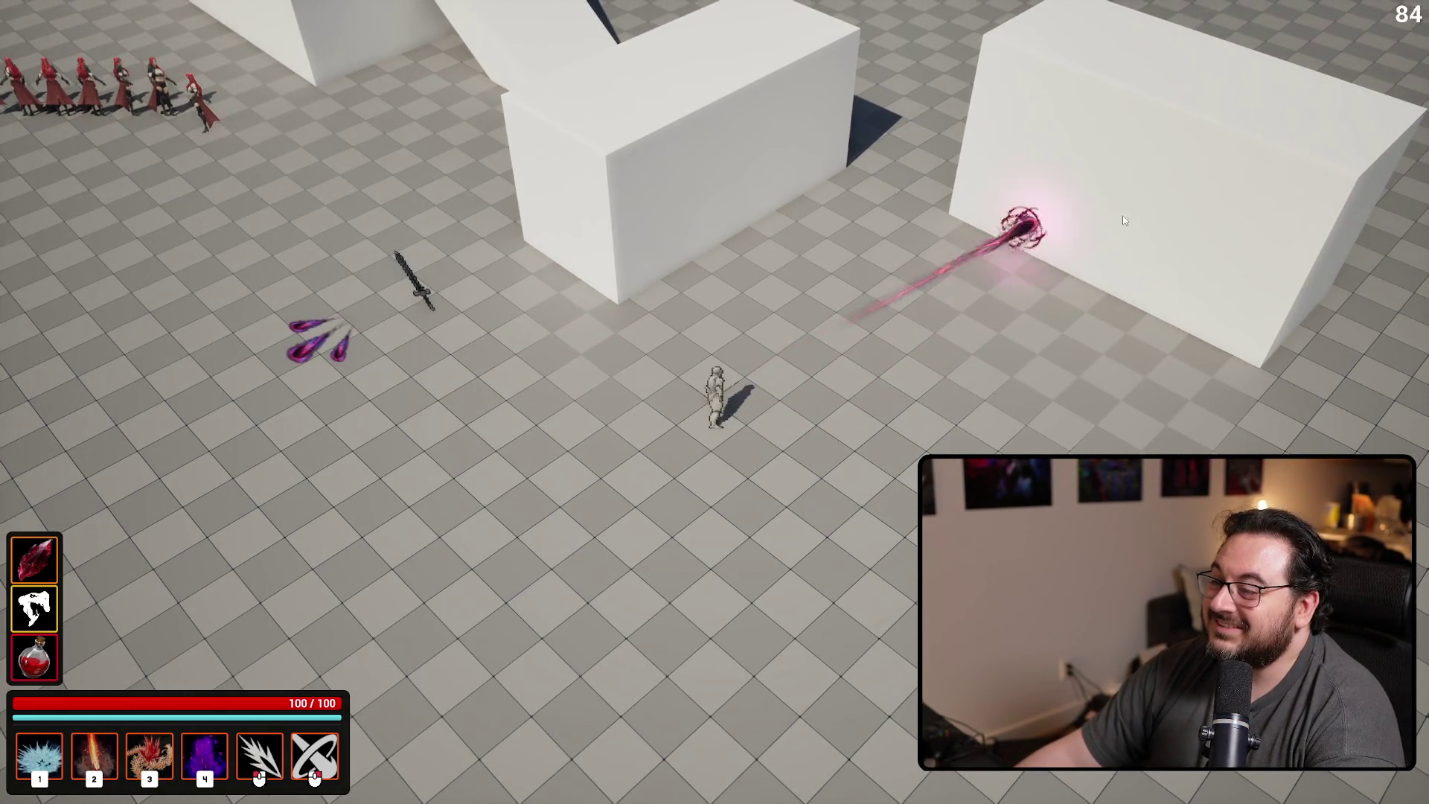
pyautogui.rightClick(1131, 223)
pyautogui.click(1130, 244)
pyautogui.click(645, 147)
pyautogui.click(595, 223)
pyautogui.click(561, 245)
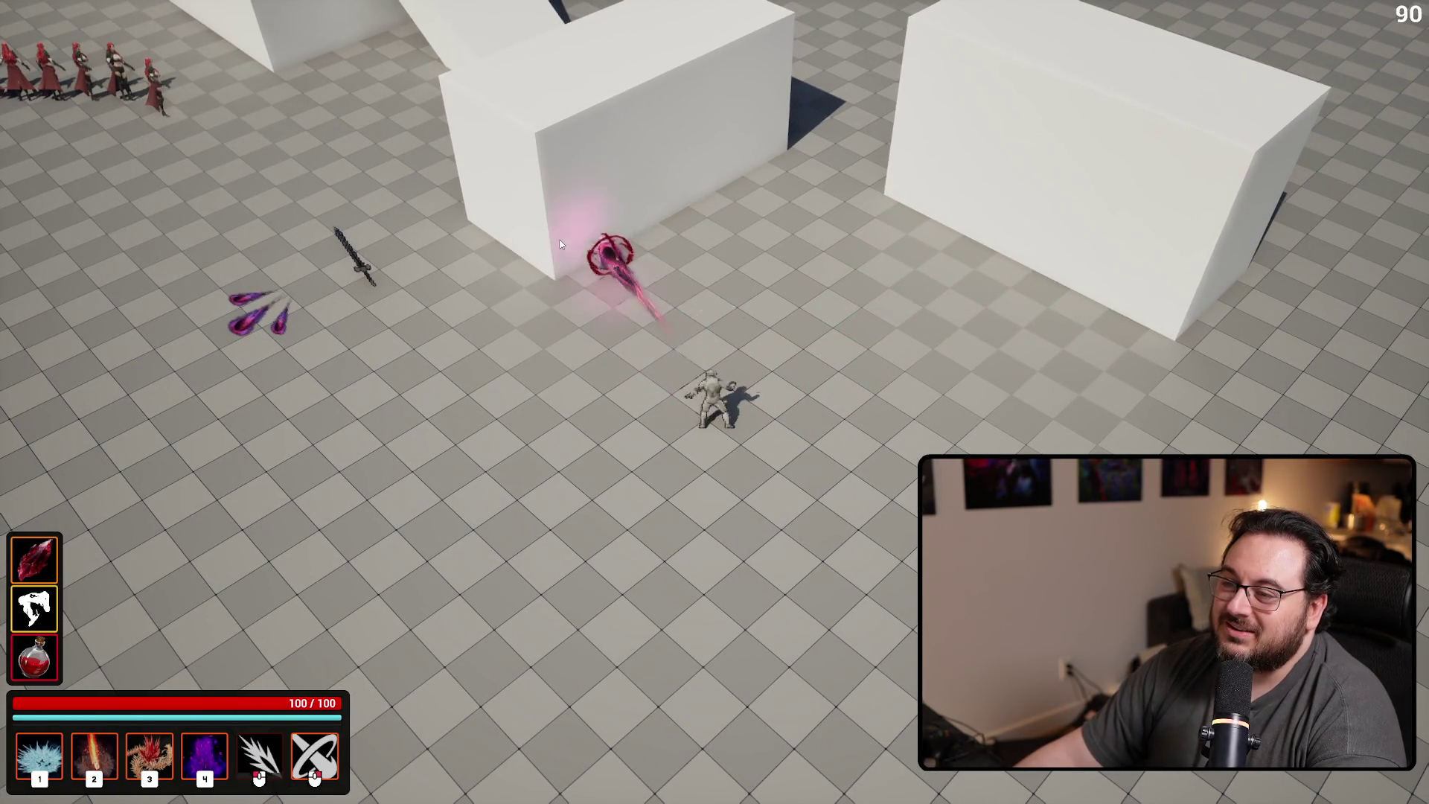
pyautogui.click(539, 247)
pyautogui.click(640, 173)
pyautogui.click(528, 205)
pyautogui.click(561, 200)
pyautogui.click(566, 198)
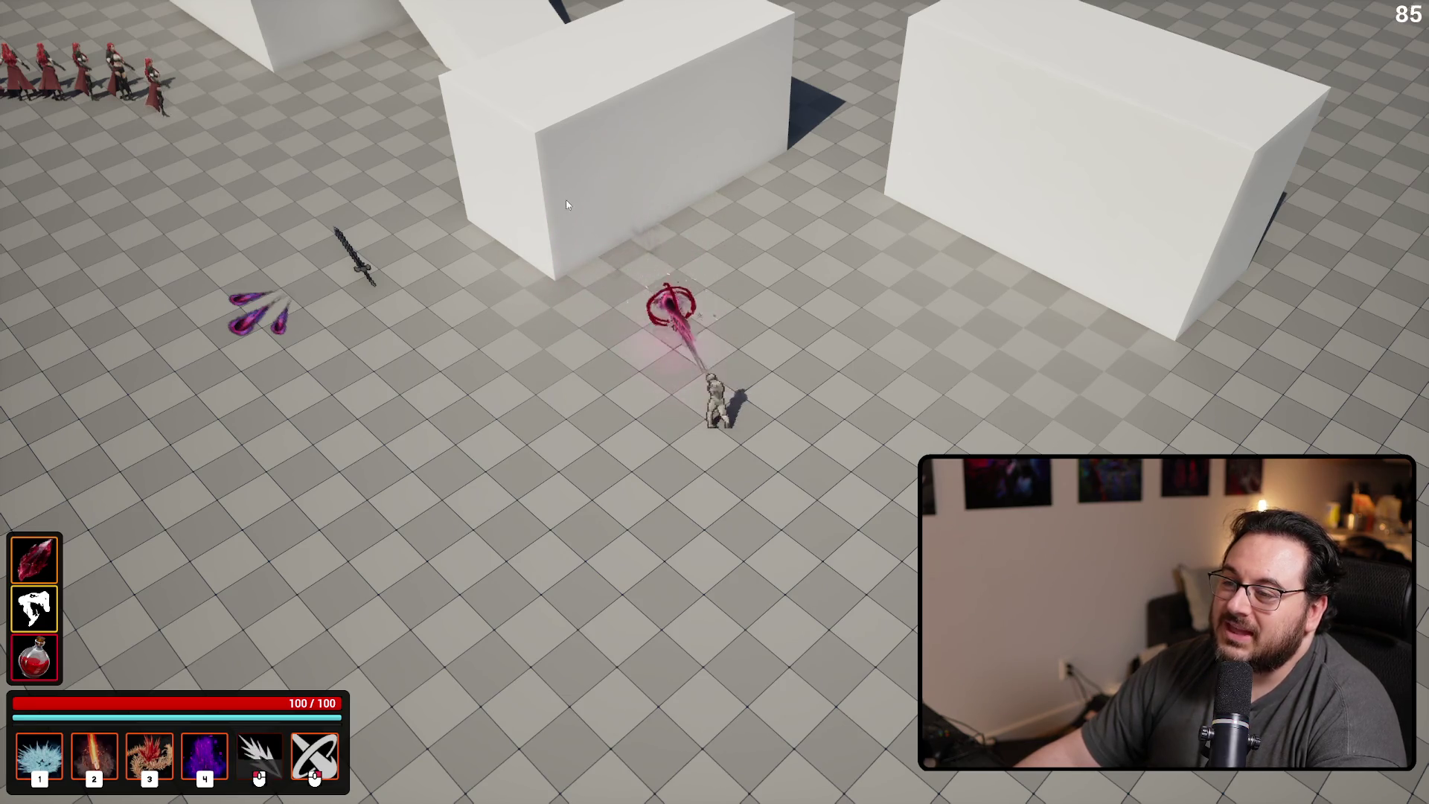
pyautogui.click(564, 203)
pyautogui.click(566, 202)
pyautogui.click(577, 202)
pyautogui.click(586, 202)
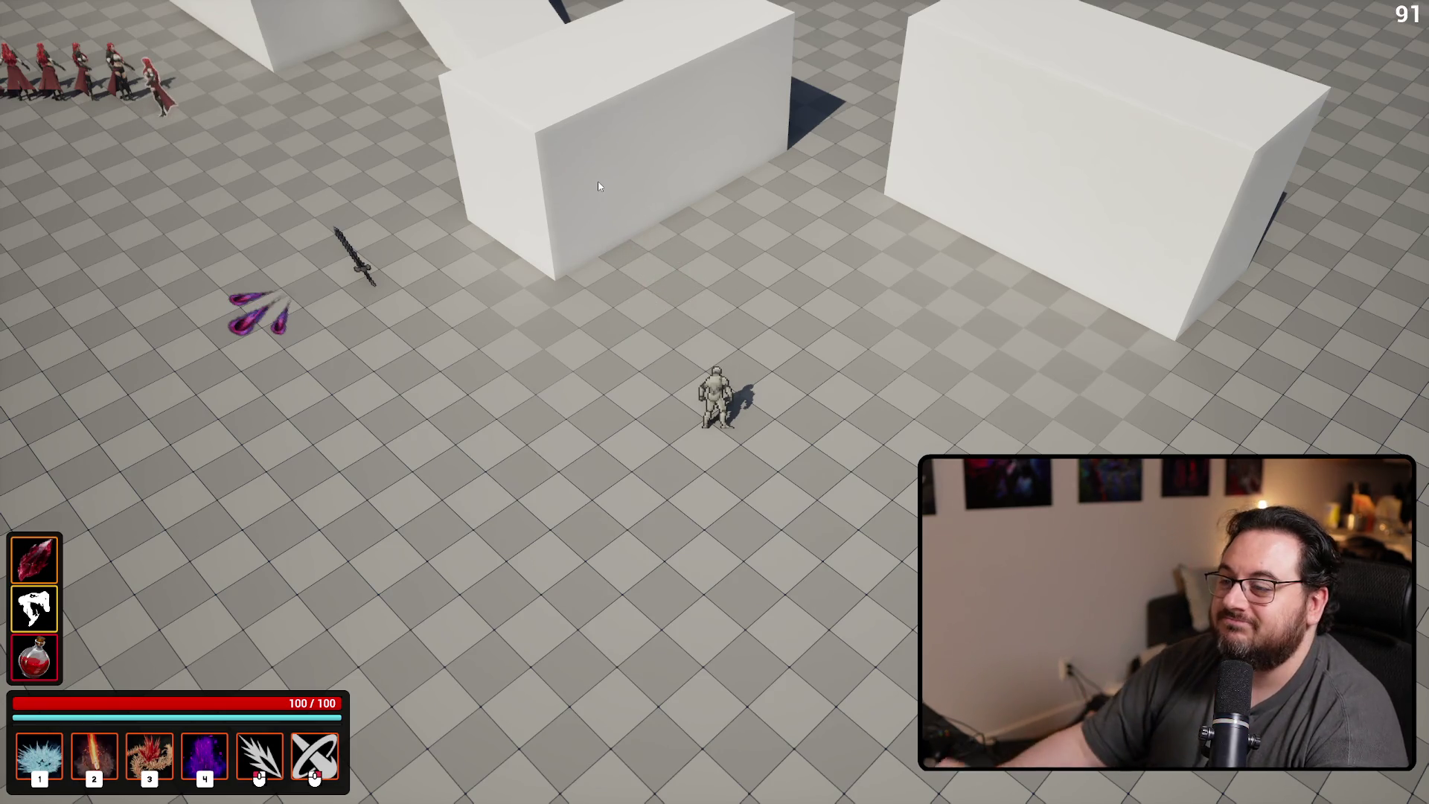
pyautogui.press('Escape')
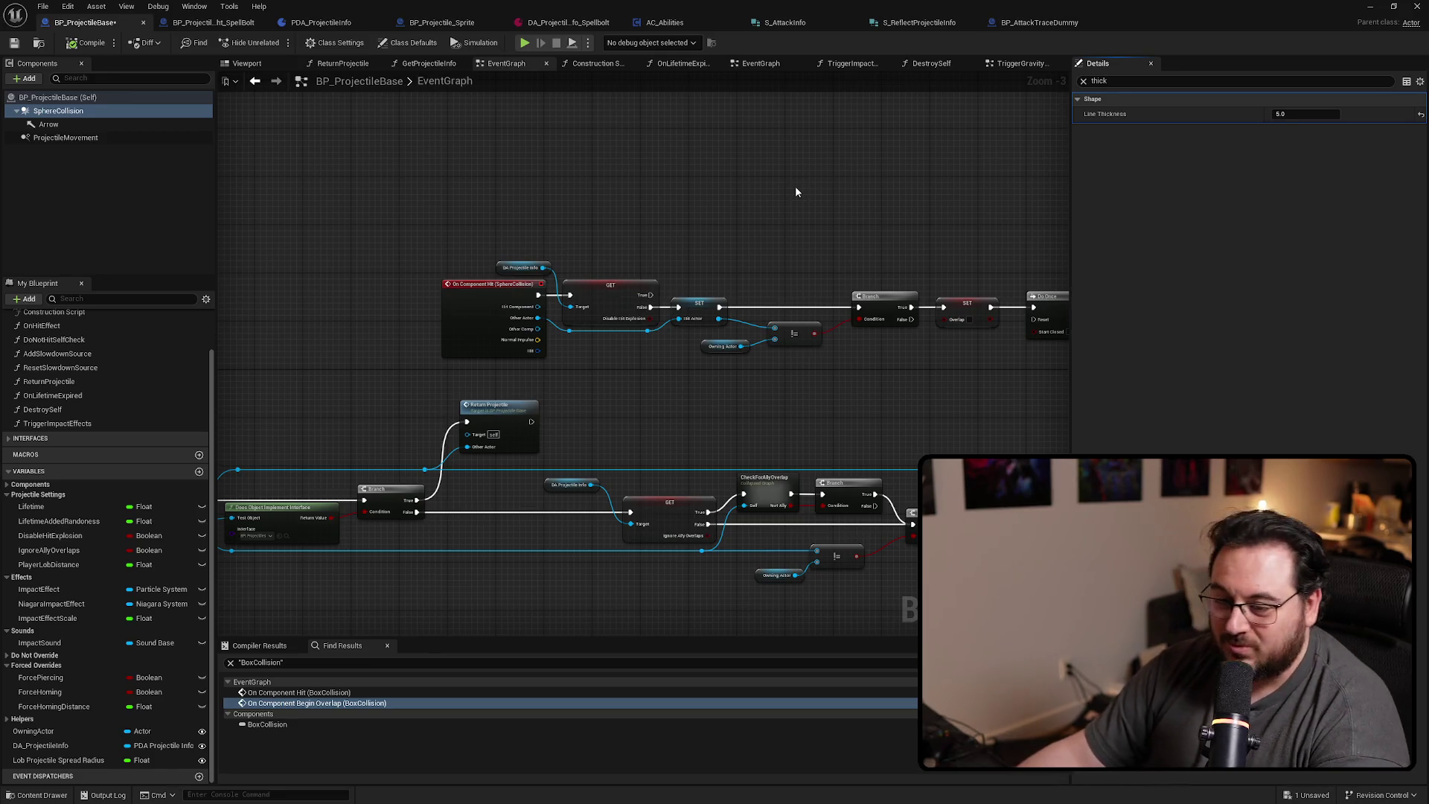
# Adjust the Line Thickness again, then play-test projectiles against the left and right walls
pyautogui.click(1289, 116)
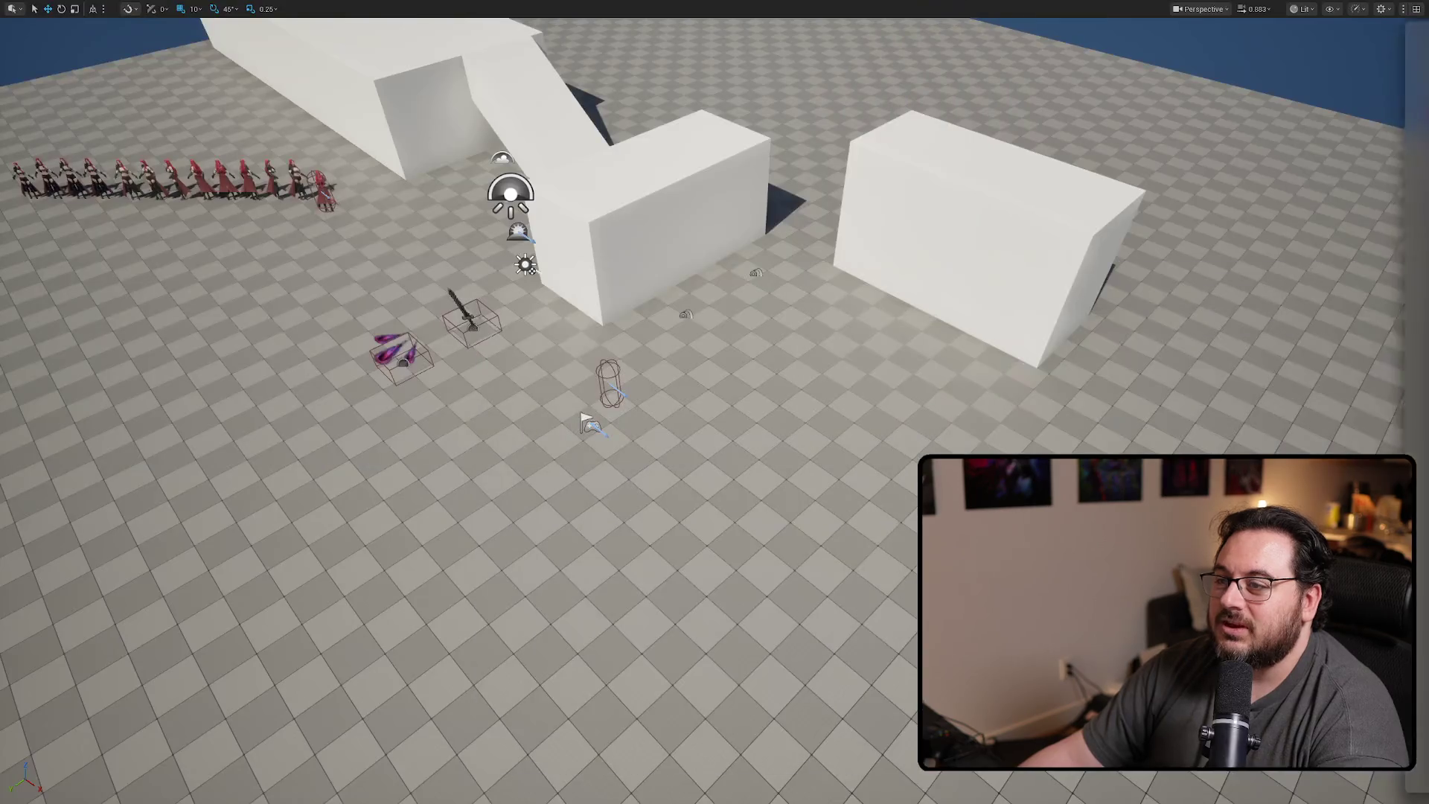
pyautogui.hotkey('alt', 'p')
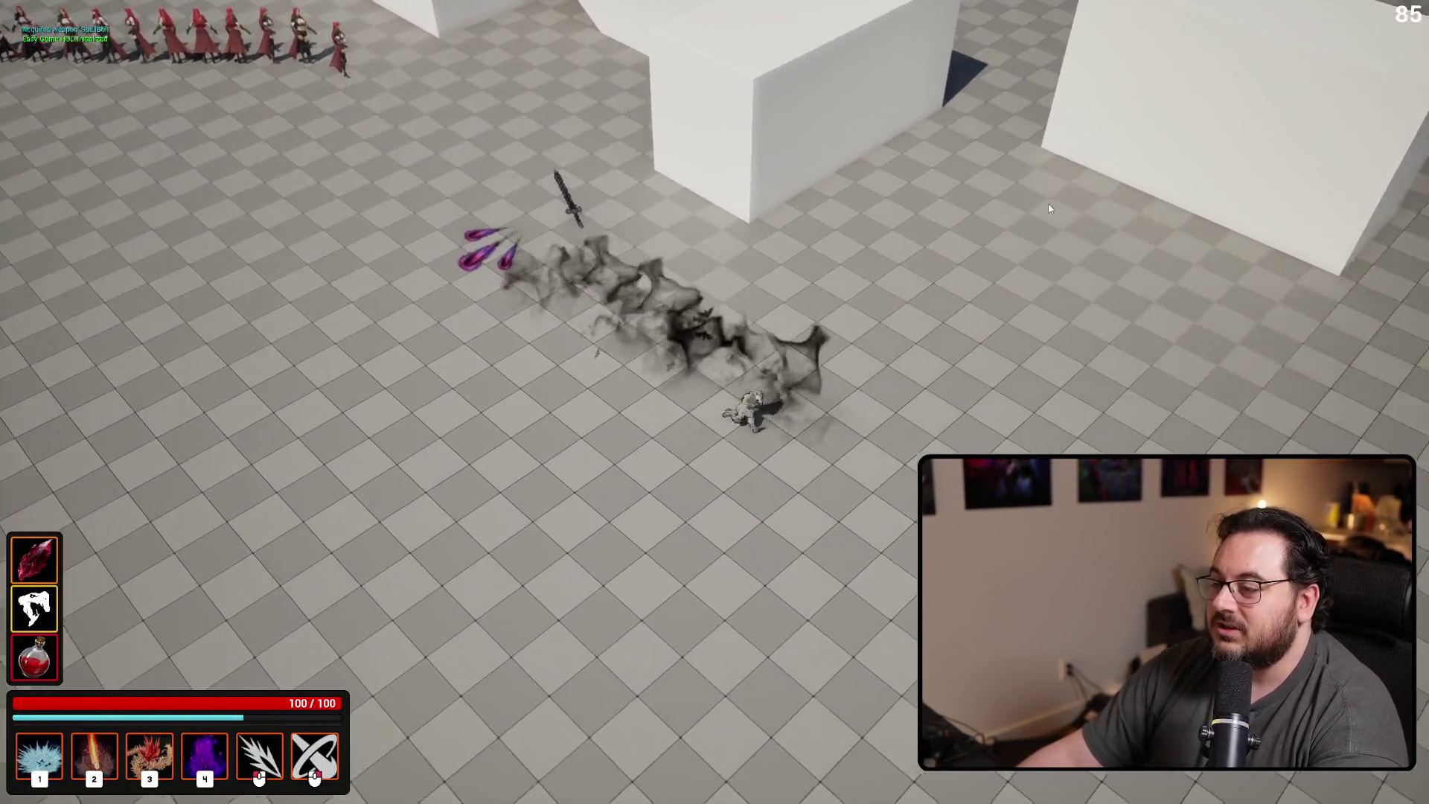
pyautogui.click(1119, 158)
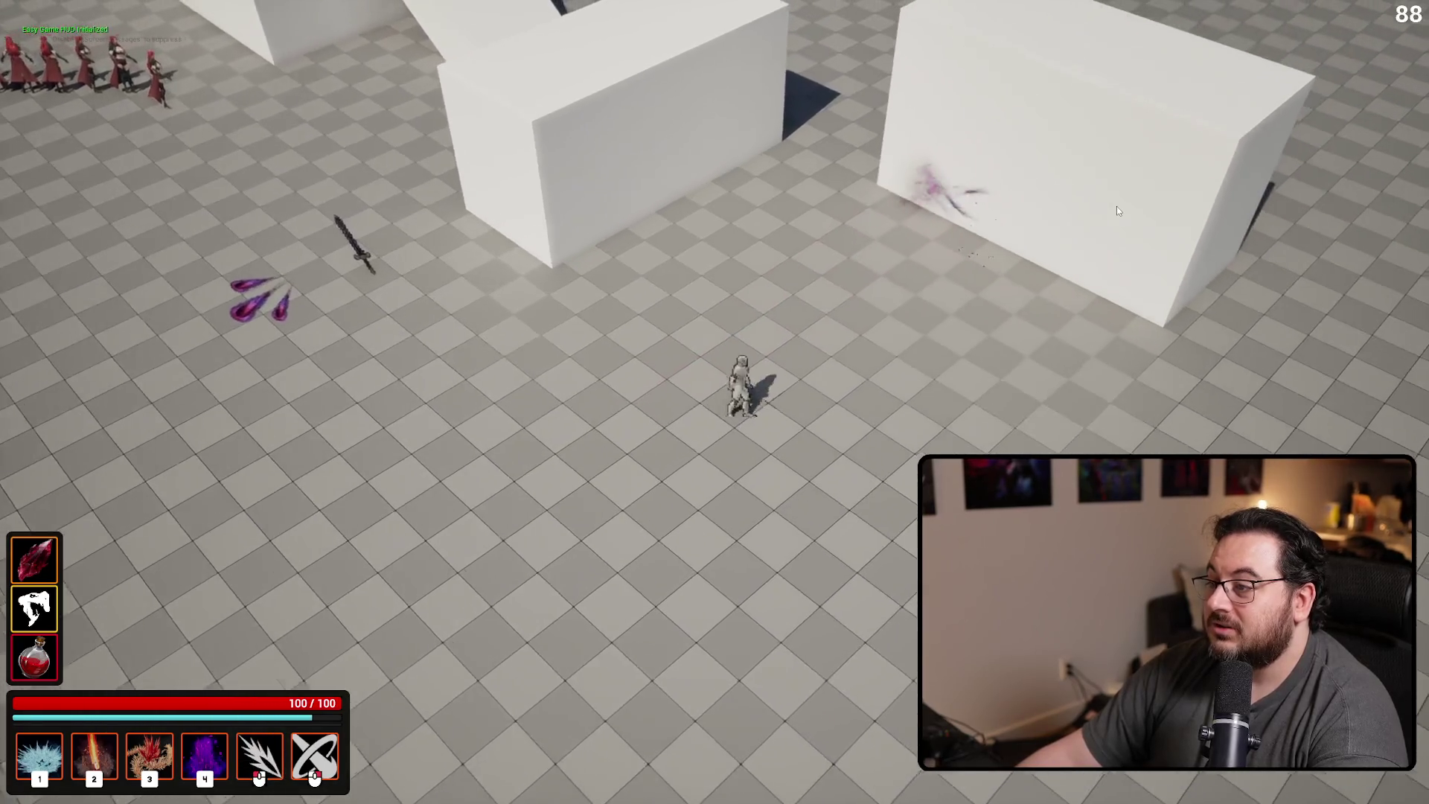
pyautogui.click(1109, 209)
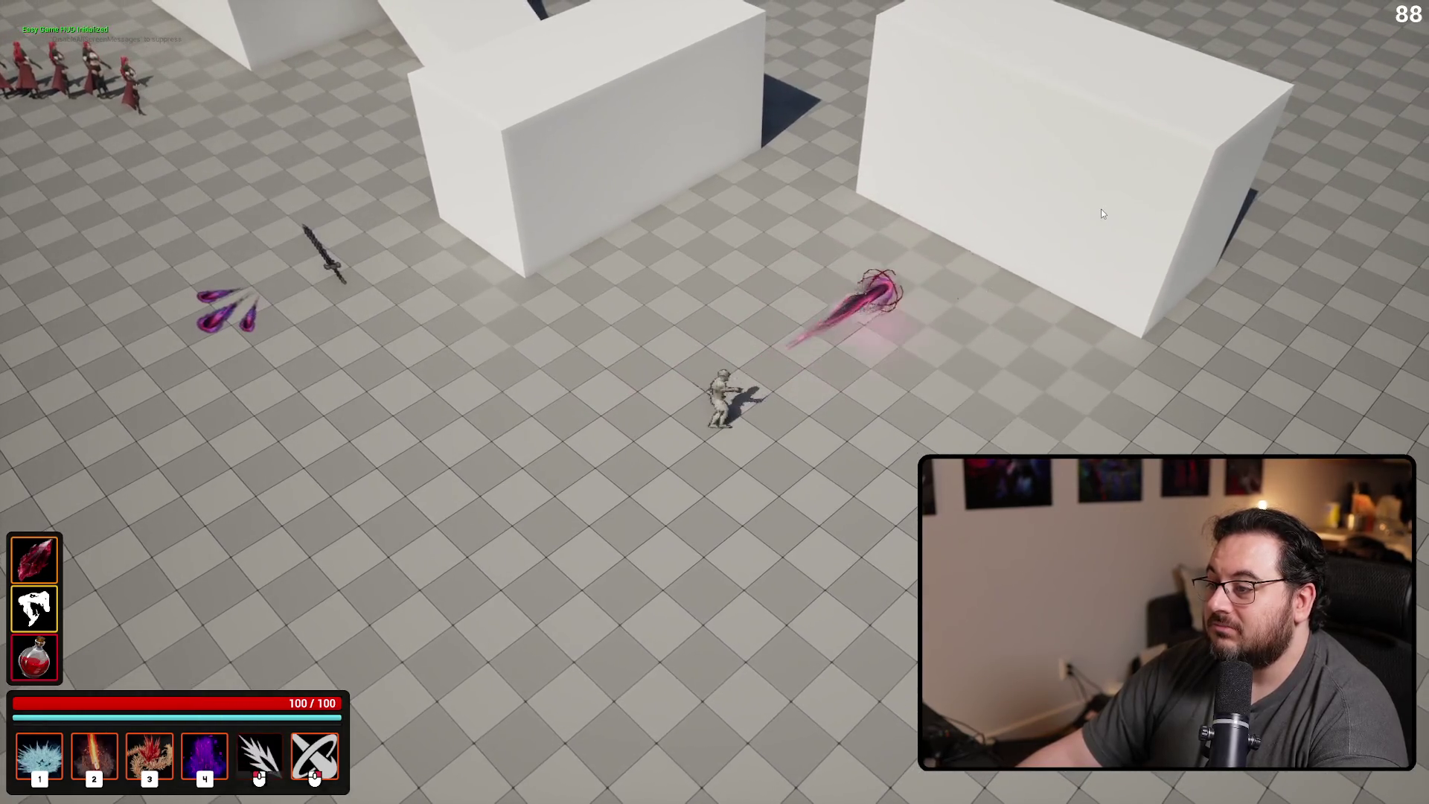
pyautogui.click(588, 145)
pyautogui.click(539, 189)
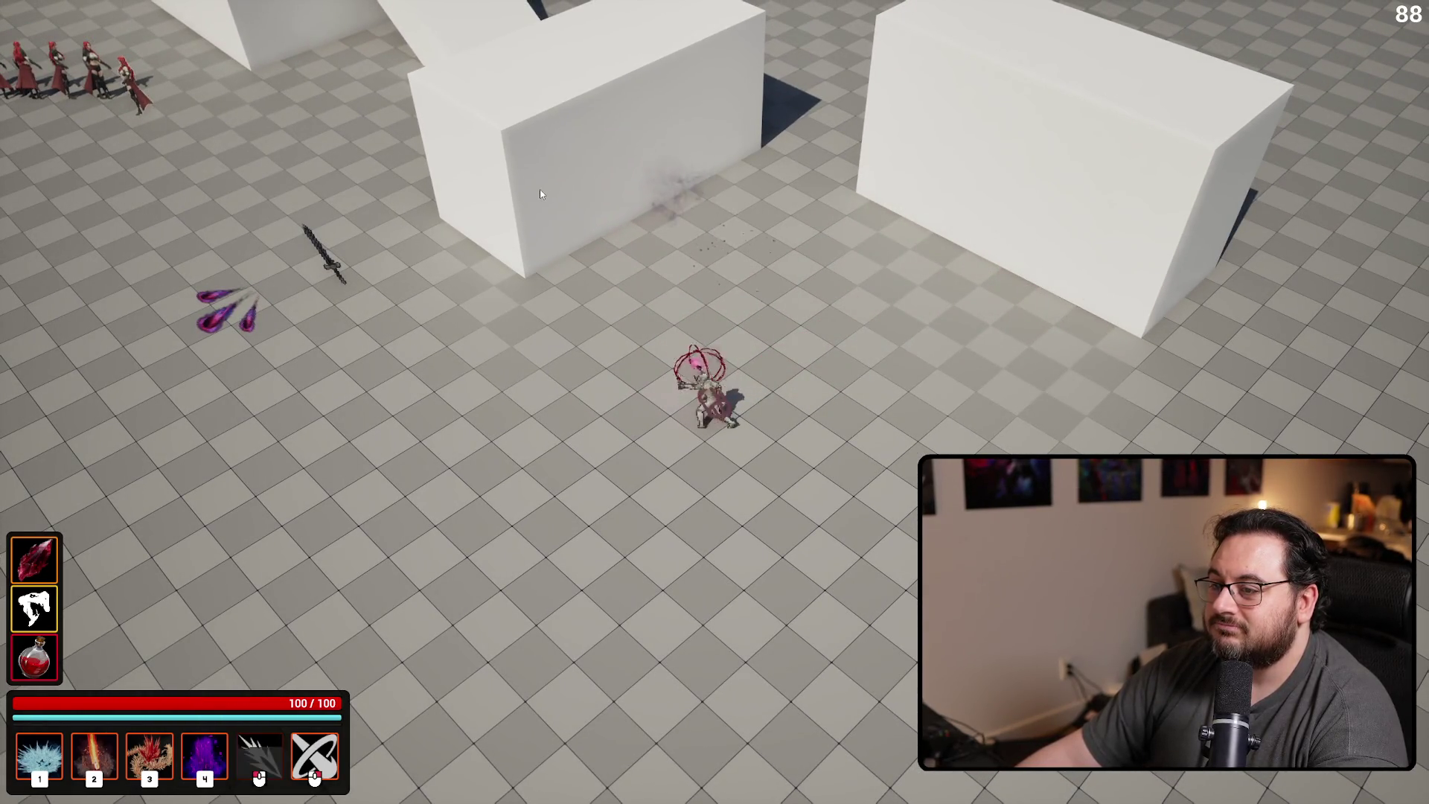
pyautogui.click(517, 216)
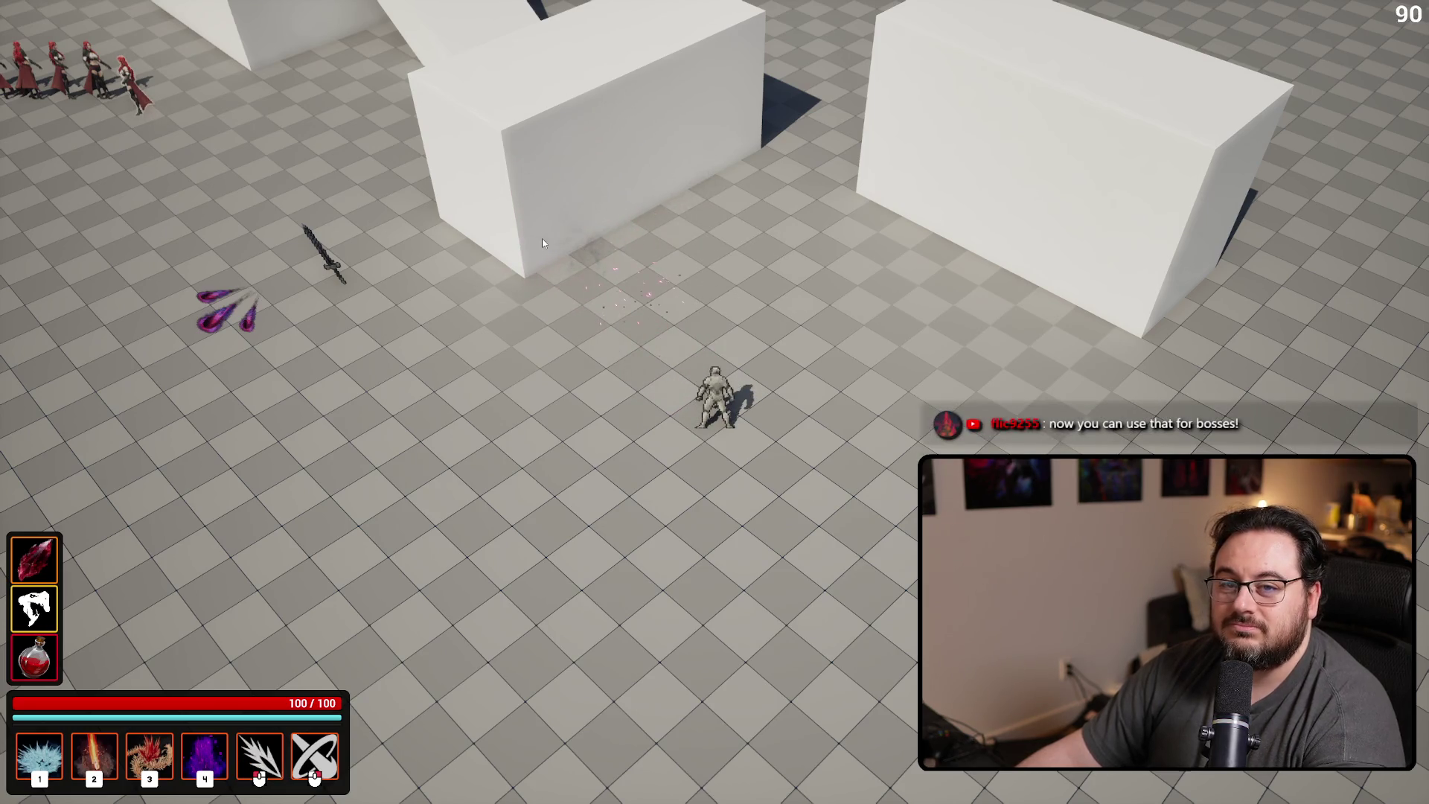
pyautogui.press('Escape')
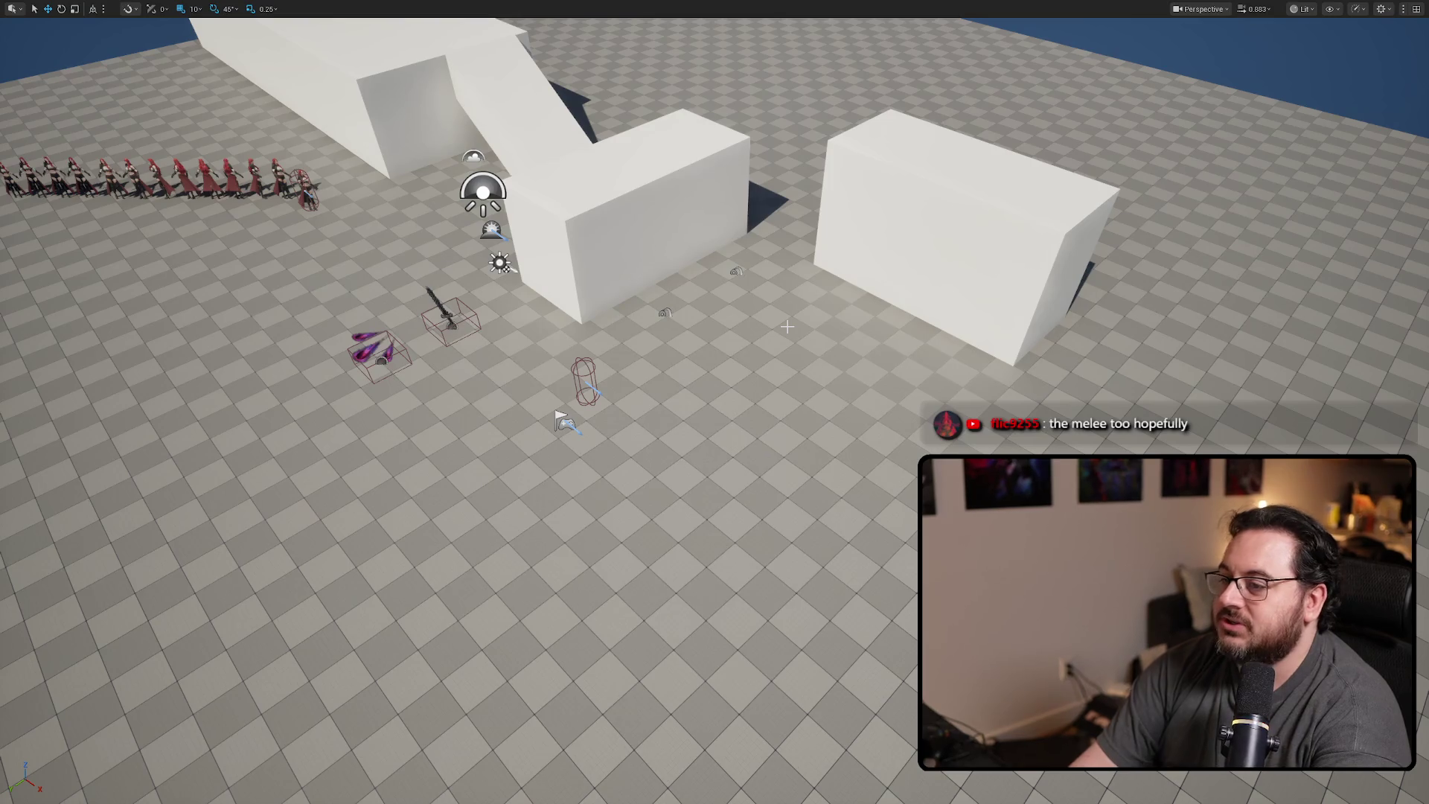
# Play the level and test melee slashes and the right-click beam ability
pyautogui.hotkey('alt', 'p')
pyautogui.click(412, 422)
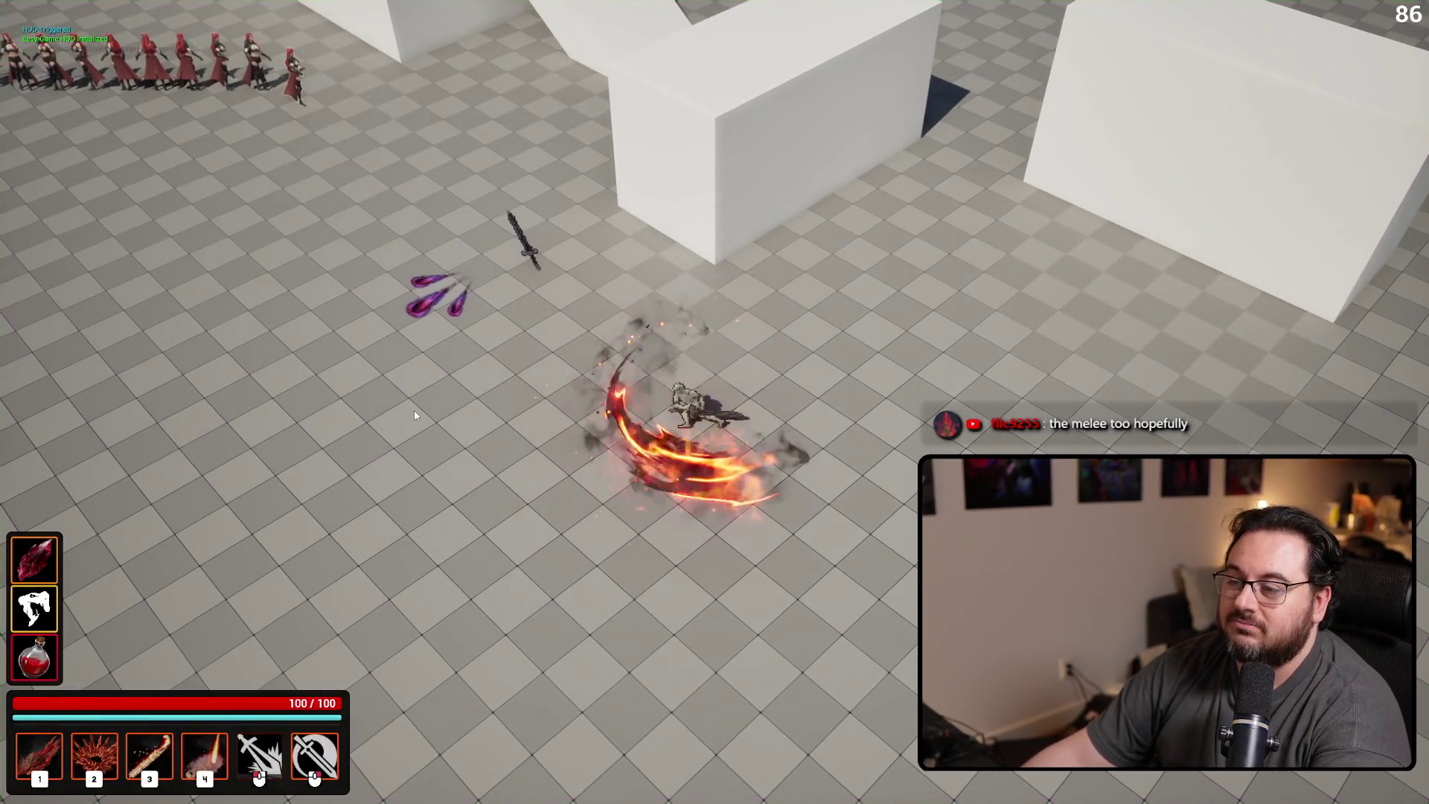
pyautogui.rightClick(384, 383)
pyautogui.click(367, 396)
pyautogui.rightClick(454, 399)
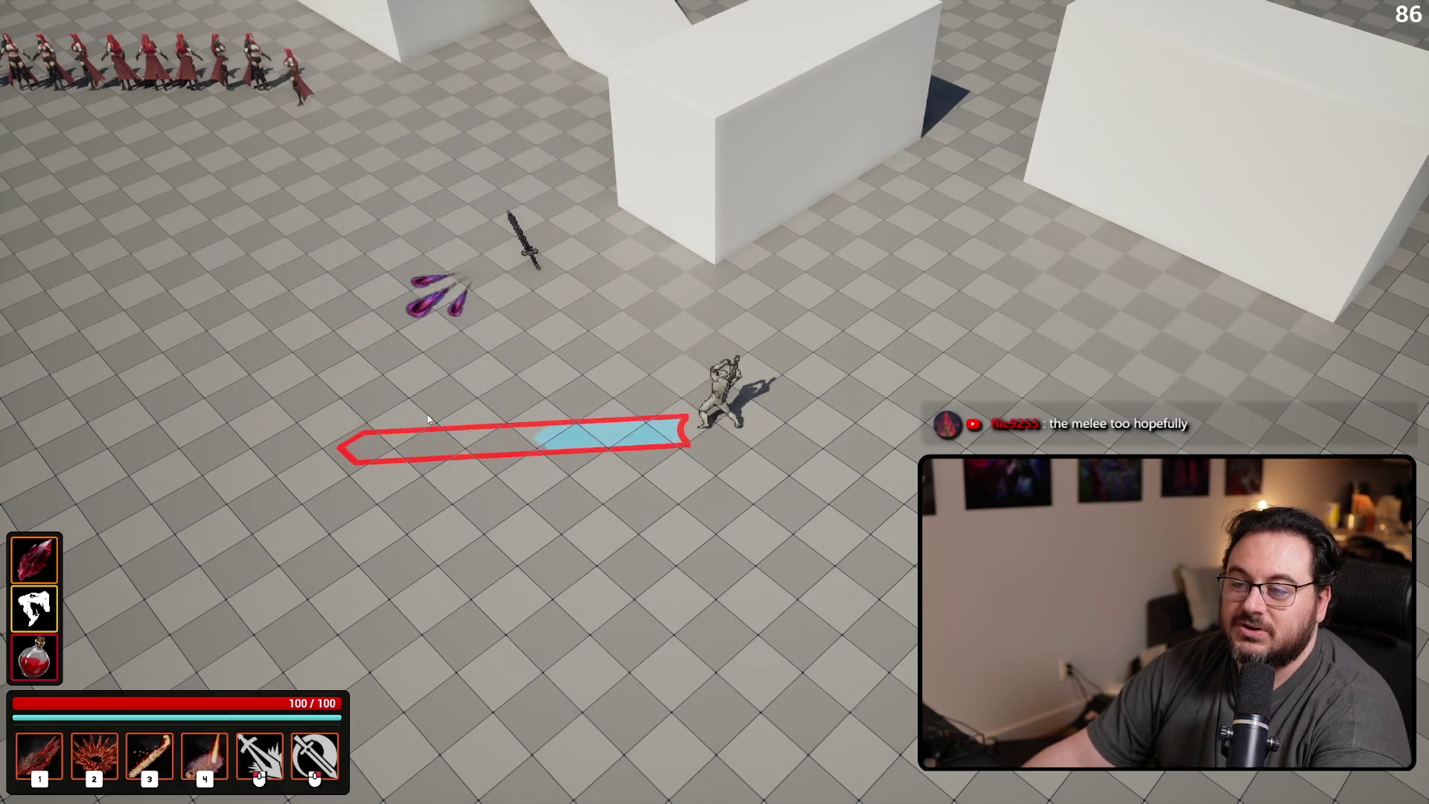
pyautogui.click(419, 391)
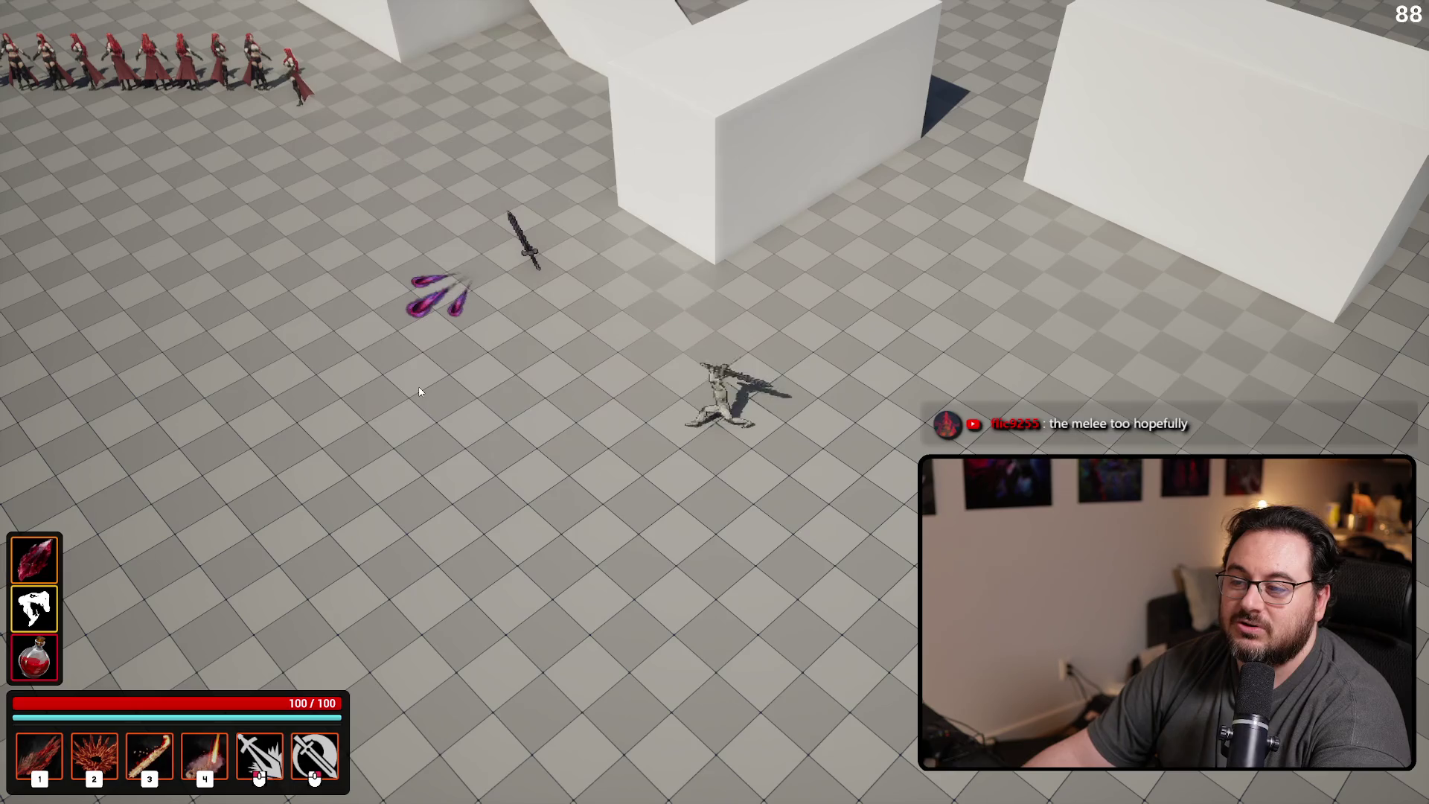
# Cast abilities 1–4 and the Space eruption, stop play, and switch to BP_AttackTraceDummy
pyautogui.press('4')
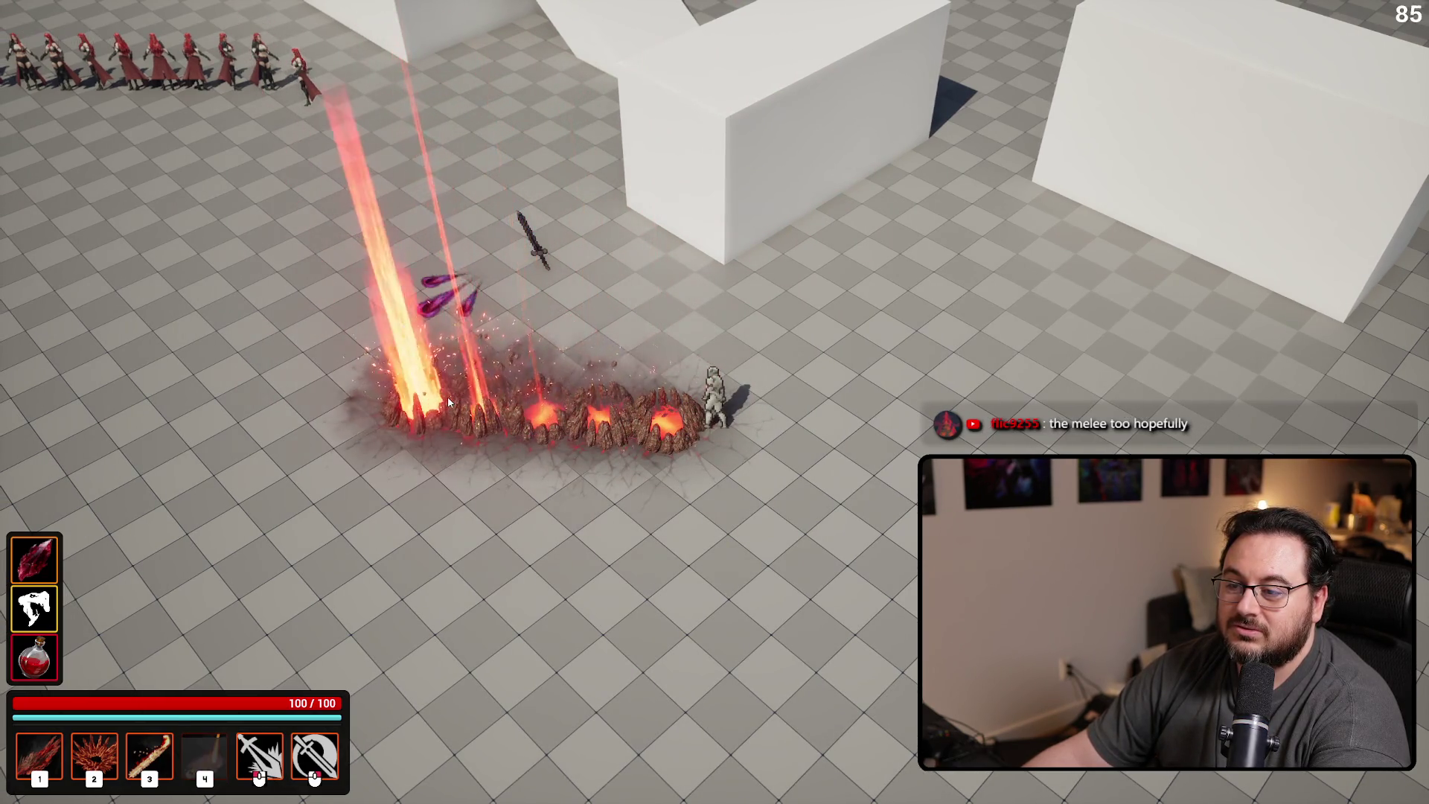
pyautogui.press('space')
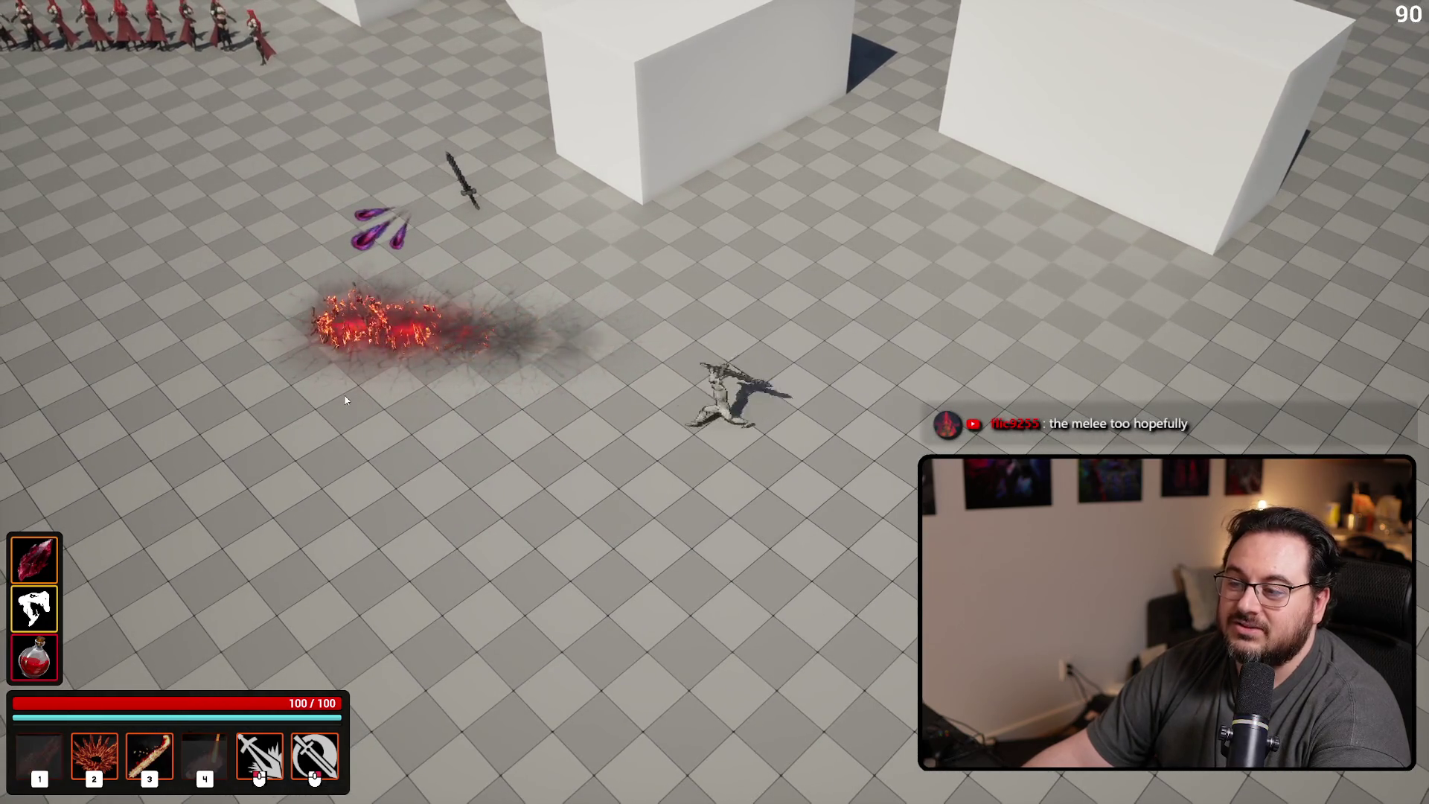
pyautogui.press('1')
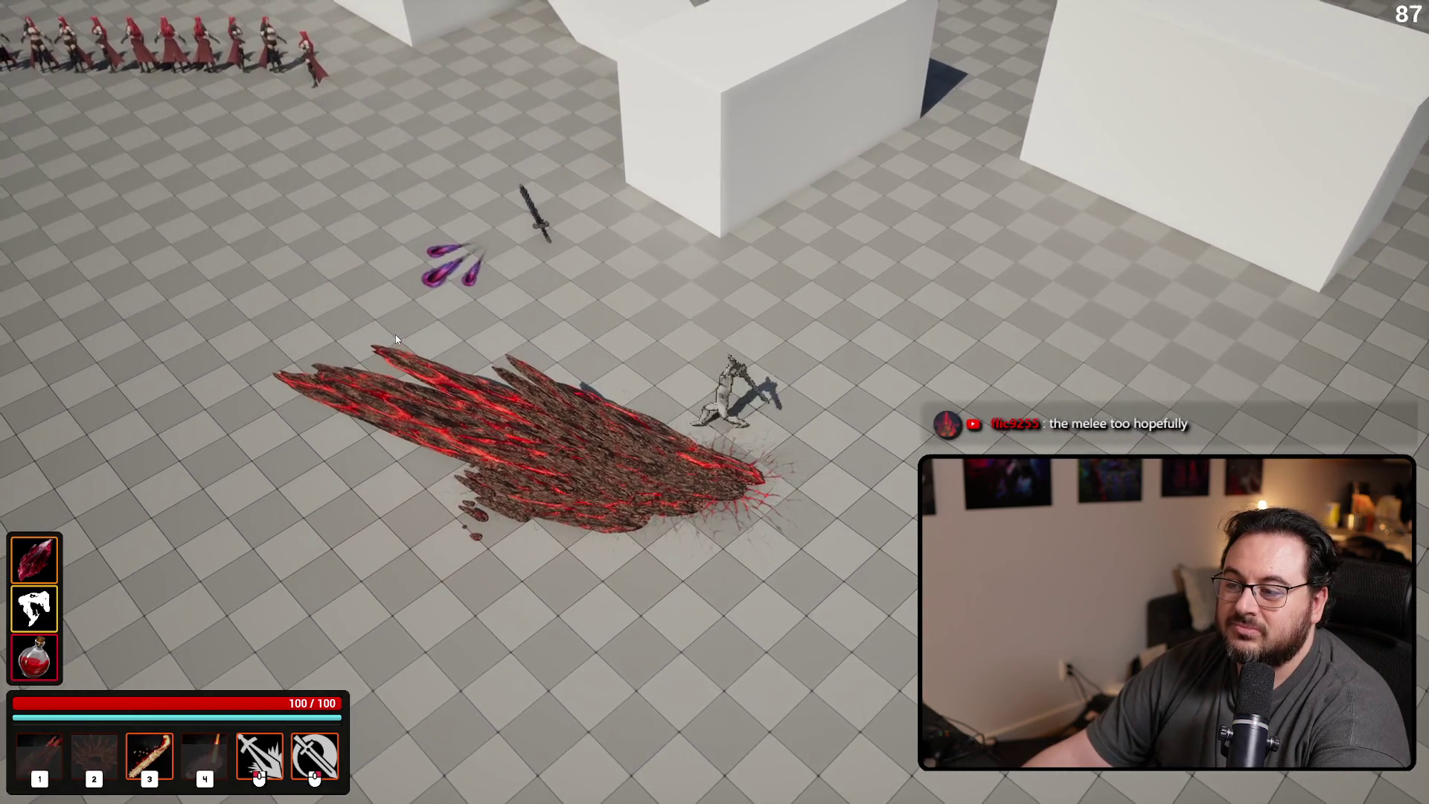
pyautogui.press('2')
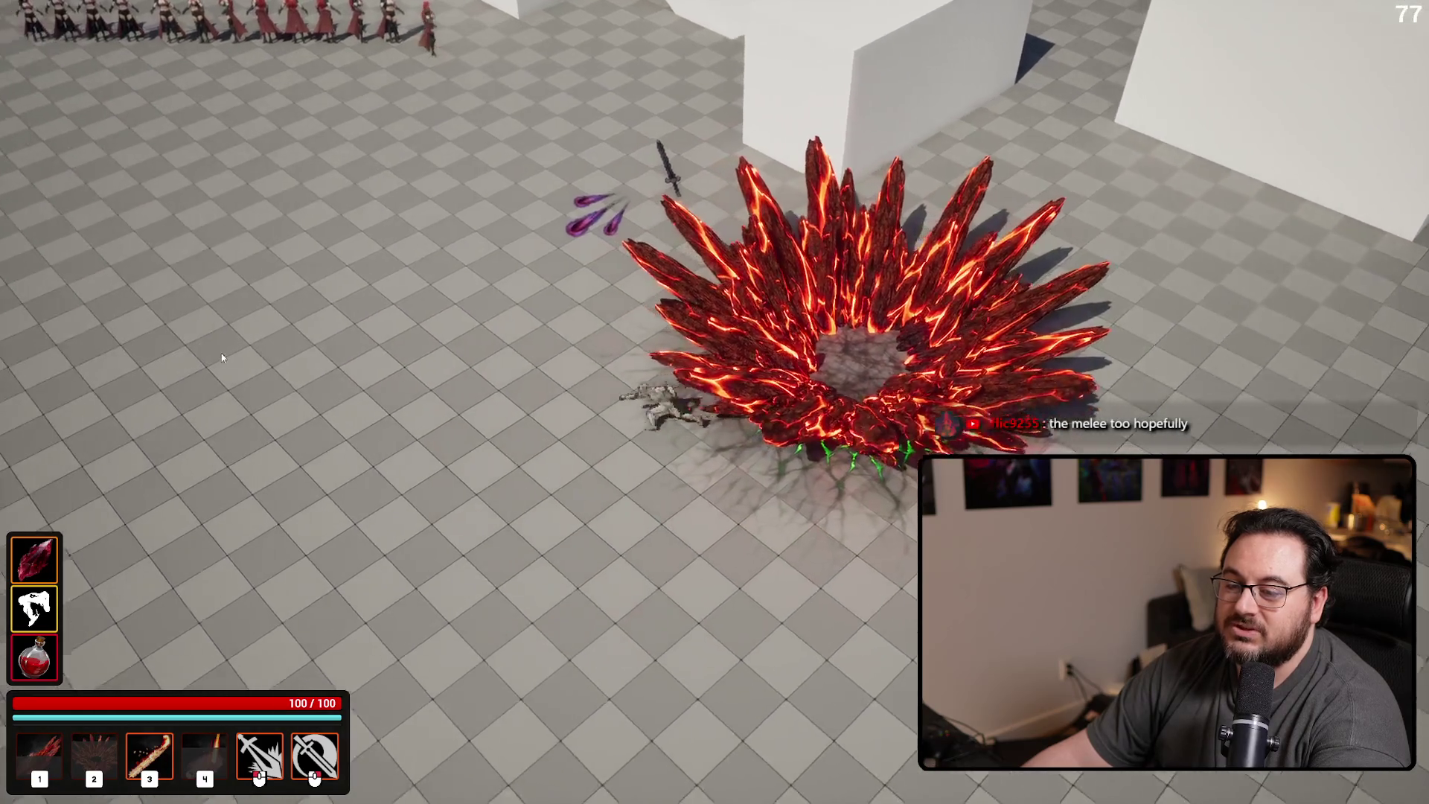
pyautogui.press('3')
pyautogui.press('4')
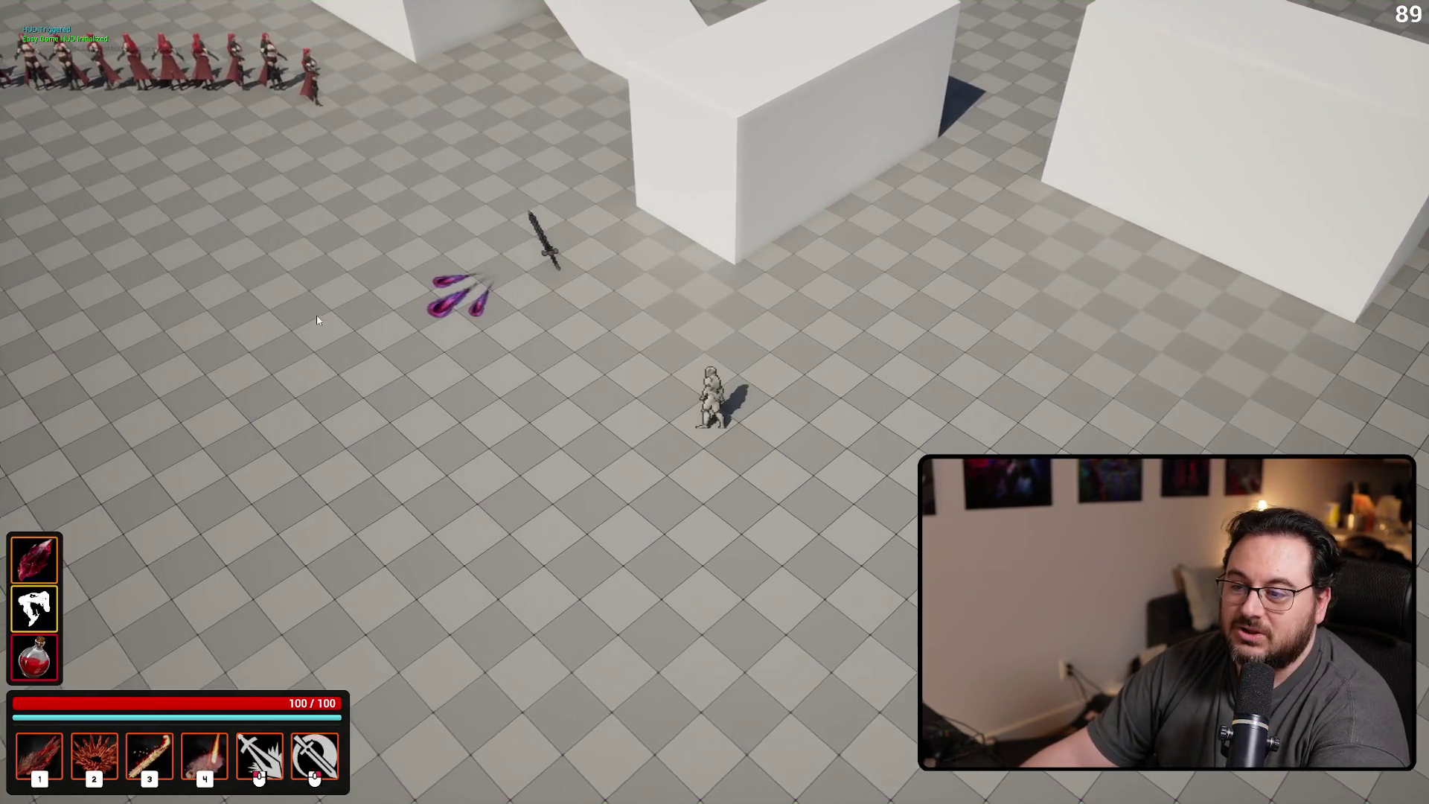
pyautogui.press('3')
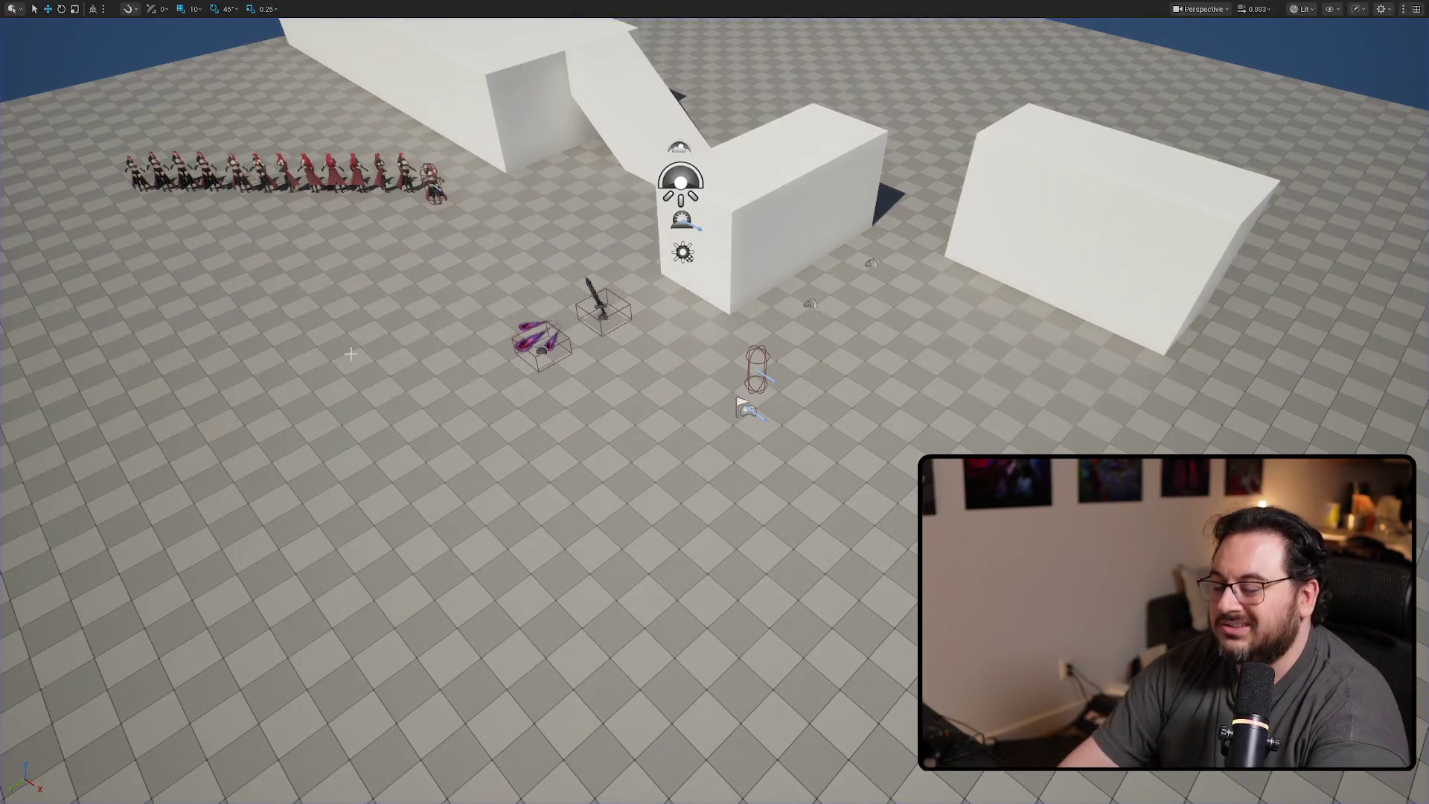
pyautogui.press('3')
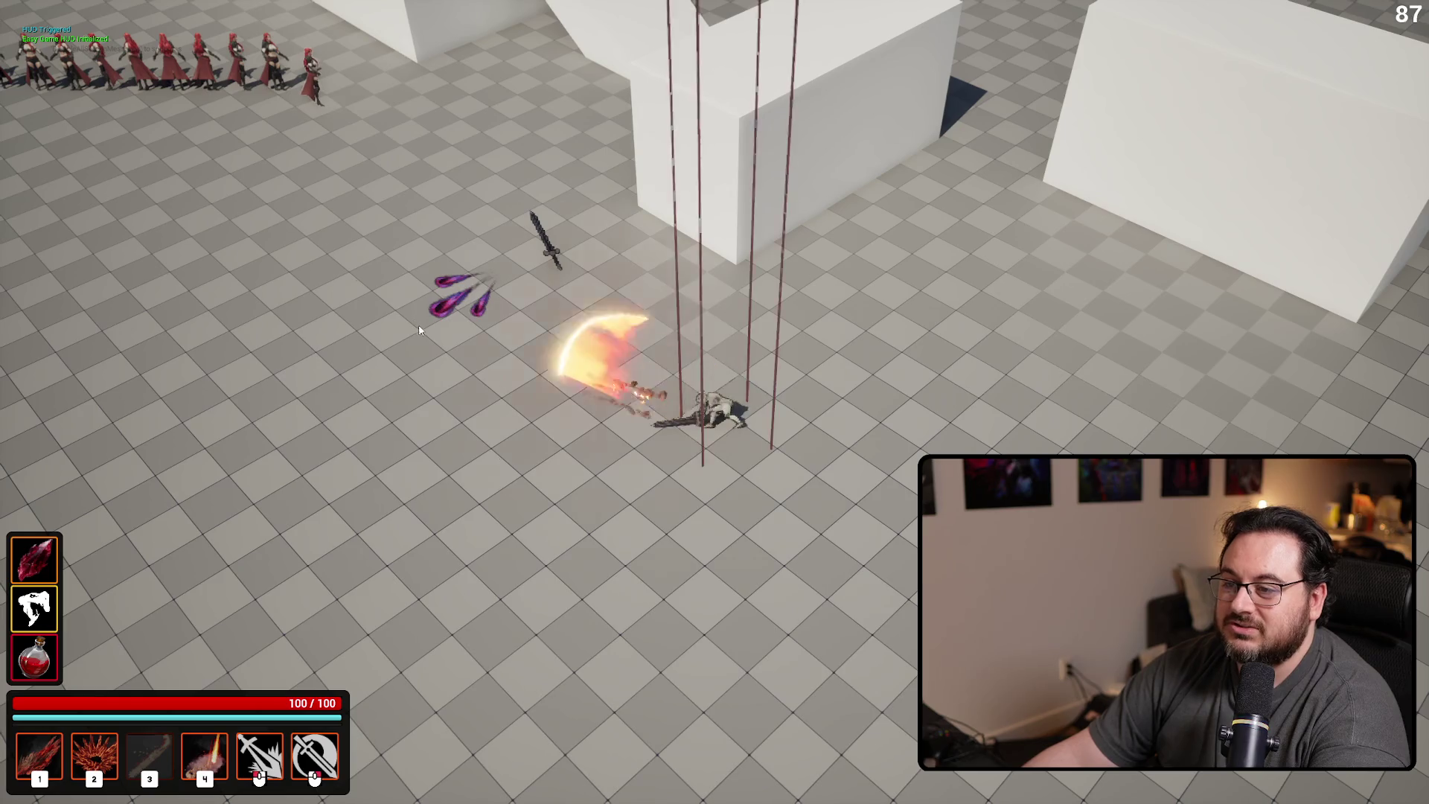
pyautogui.press('Escape')
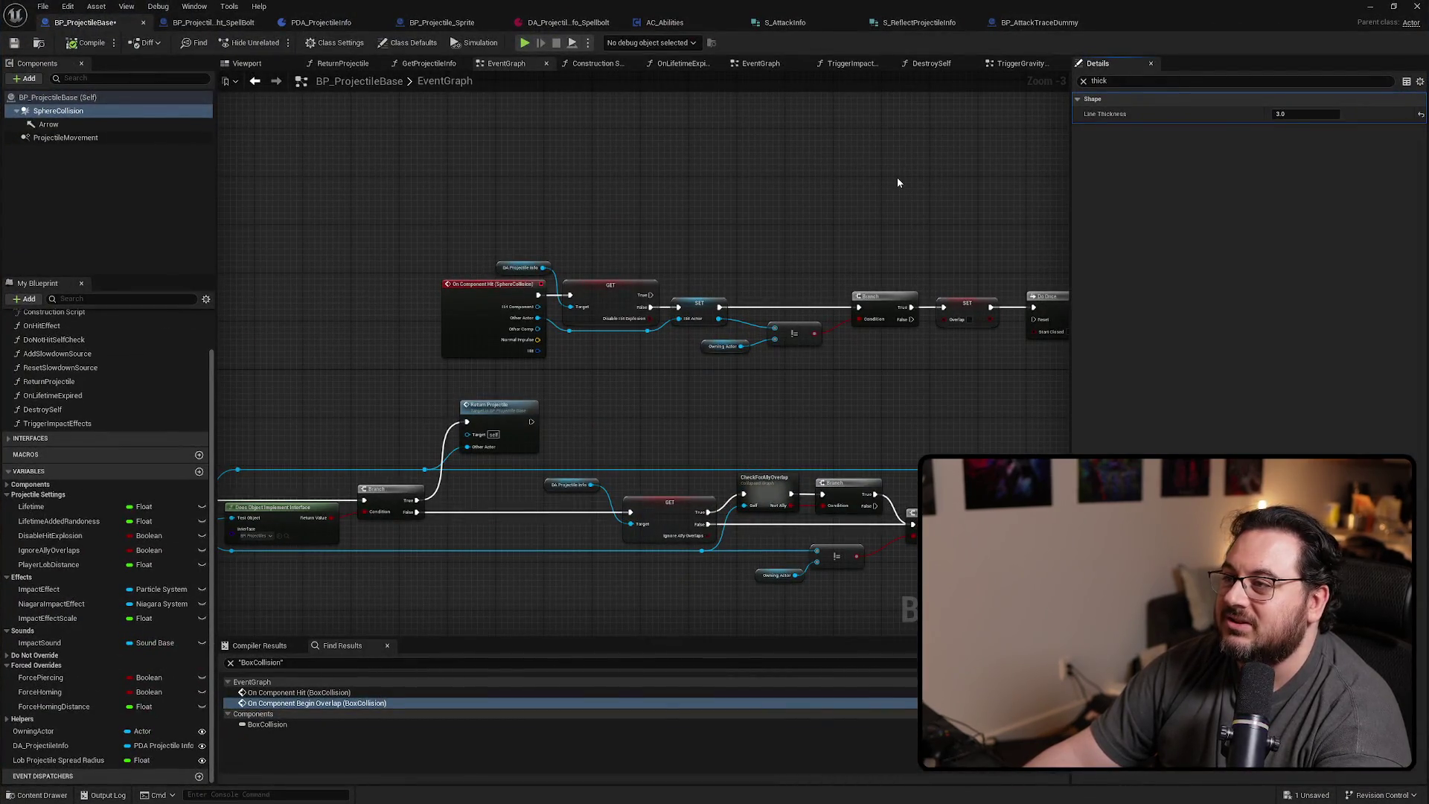
pyautogui.click(1030, 22)
# Change the Select node's False value from 0.2 to 0.1 and compile BP_AttackTraceDummy
pyautogui.scroll(-3, 705, 322)
pyautogui.scroll(6, 715, 298)
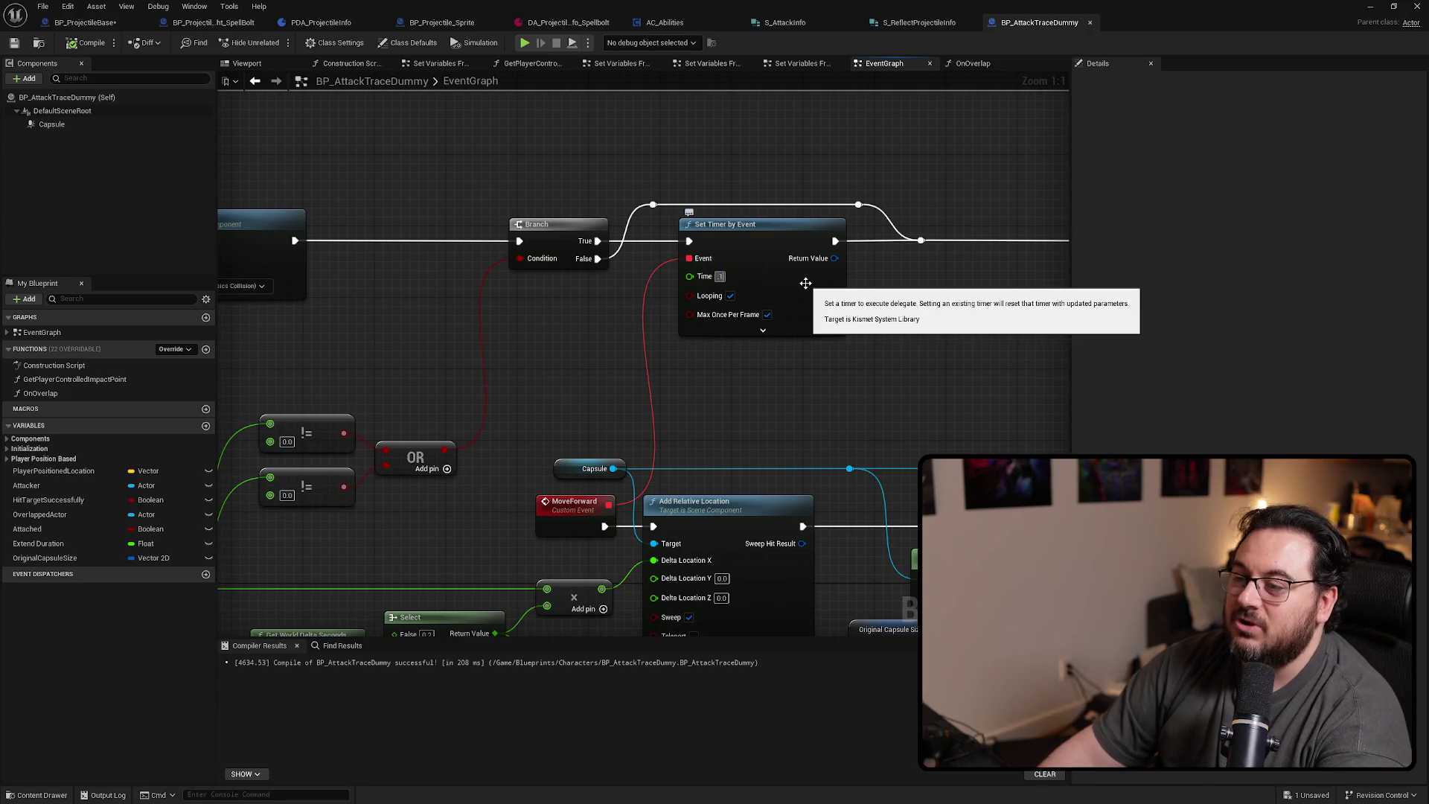
pyautogui.moveTo(756, 351); pyautogui.dragTo(717, 149)
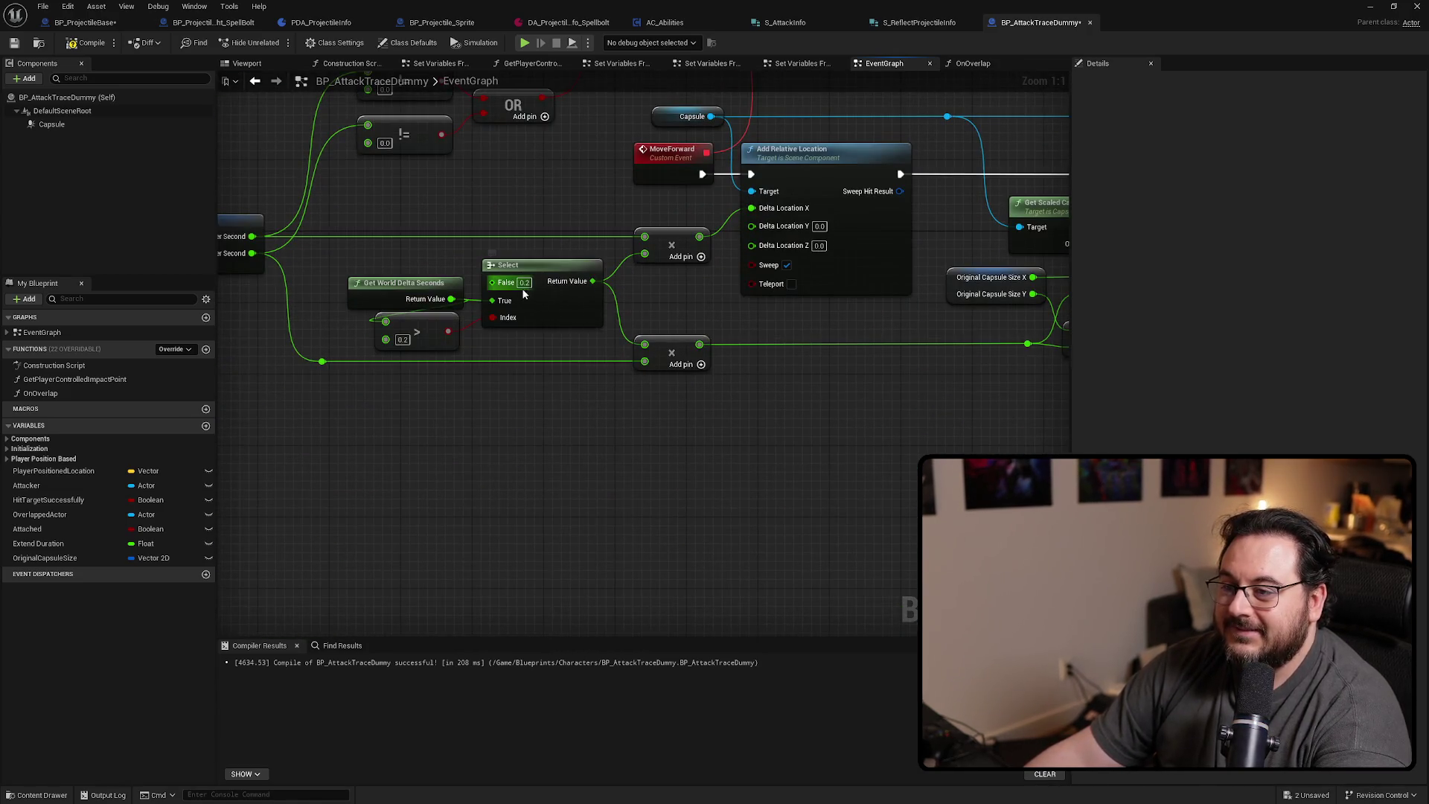
pyautogui.write('1')
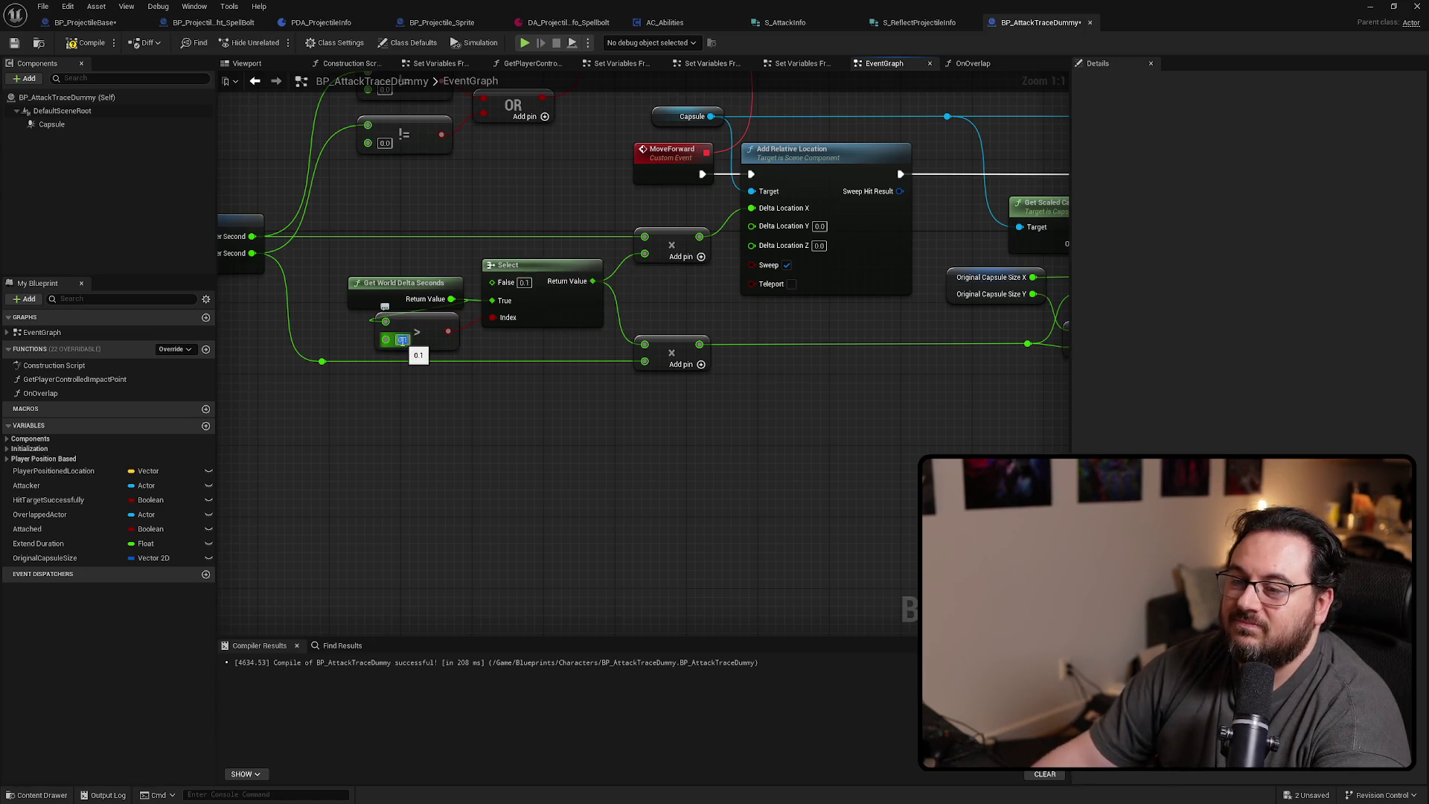
pyautogui.click(89, 45)
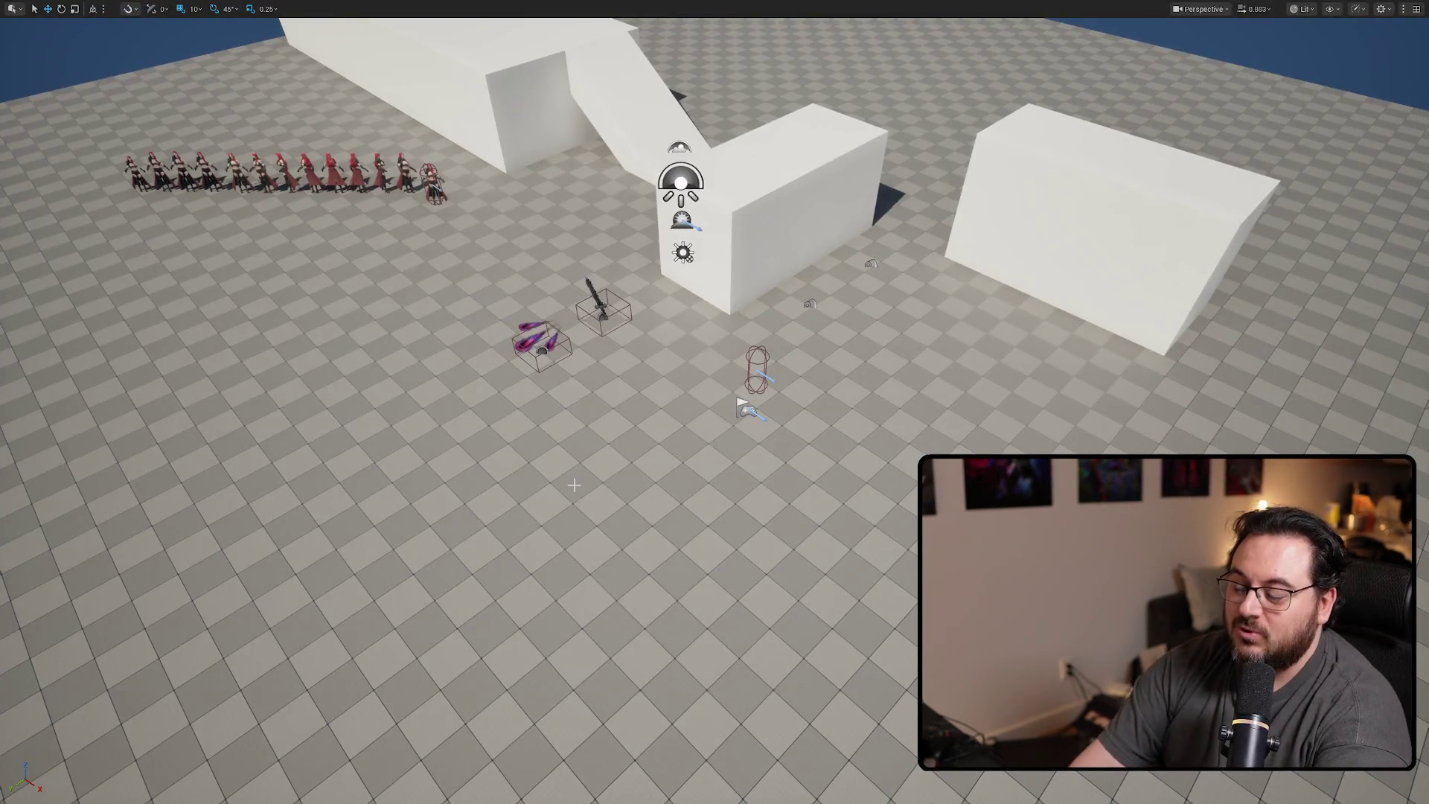
pyautogui.hotkey('alt', 'p')
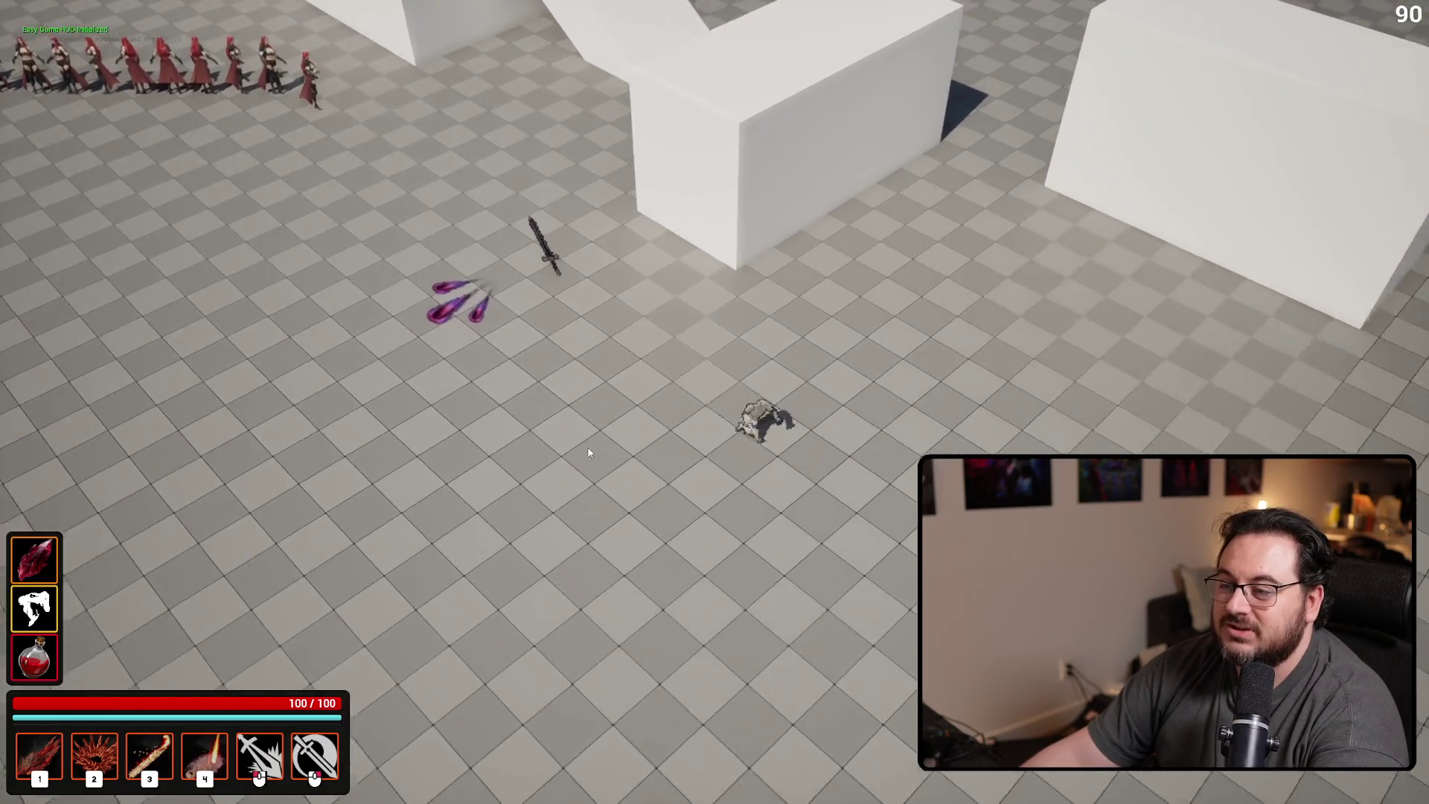
# Test hotbar ability 3 in three short play sessions, then restore the full editor with F11
pyautogui.press('3')
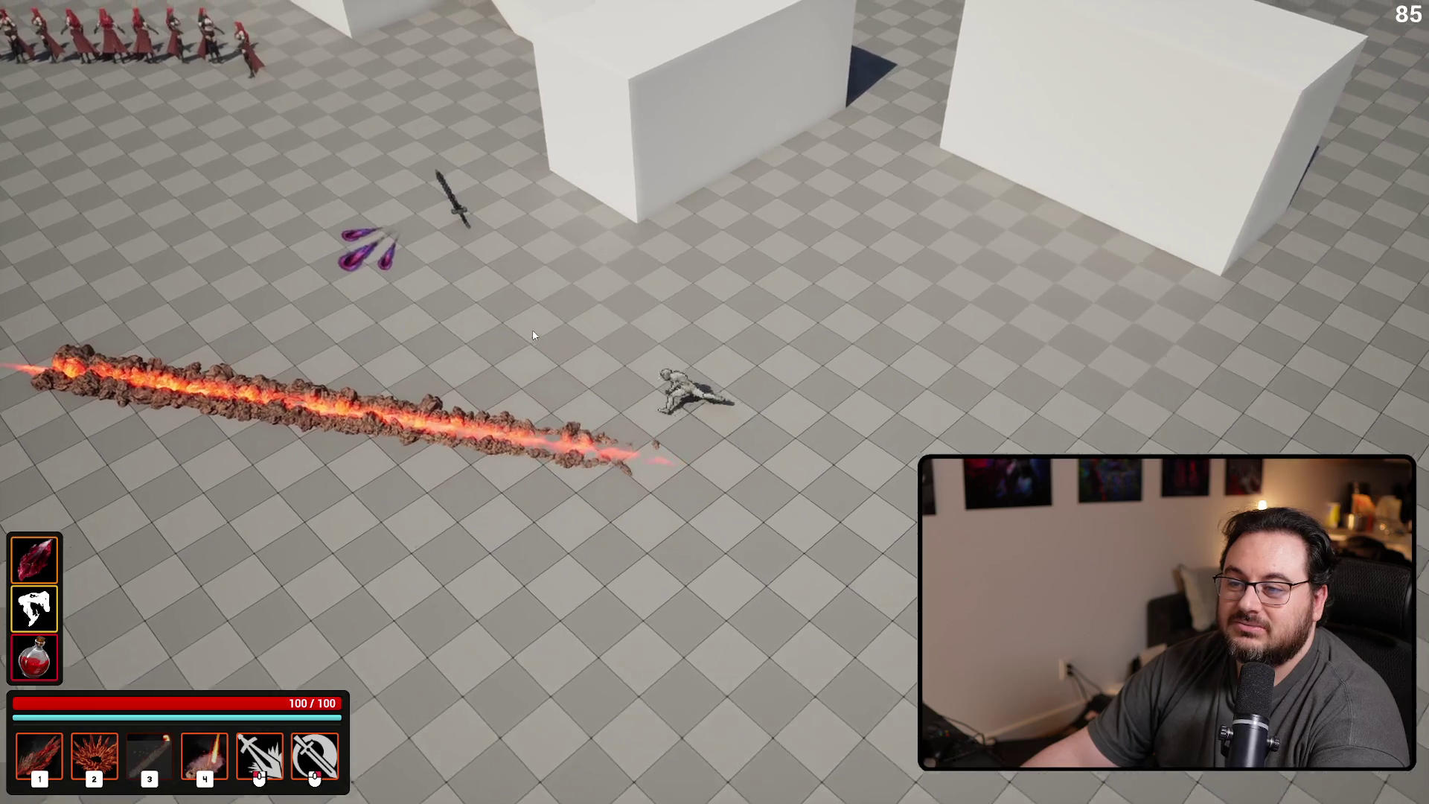
pyautogui.press('Escape')
pyautogui.hotkey('alt', 'p')
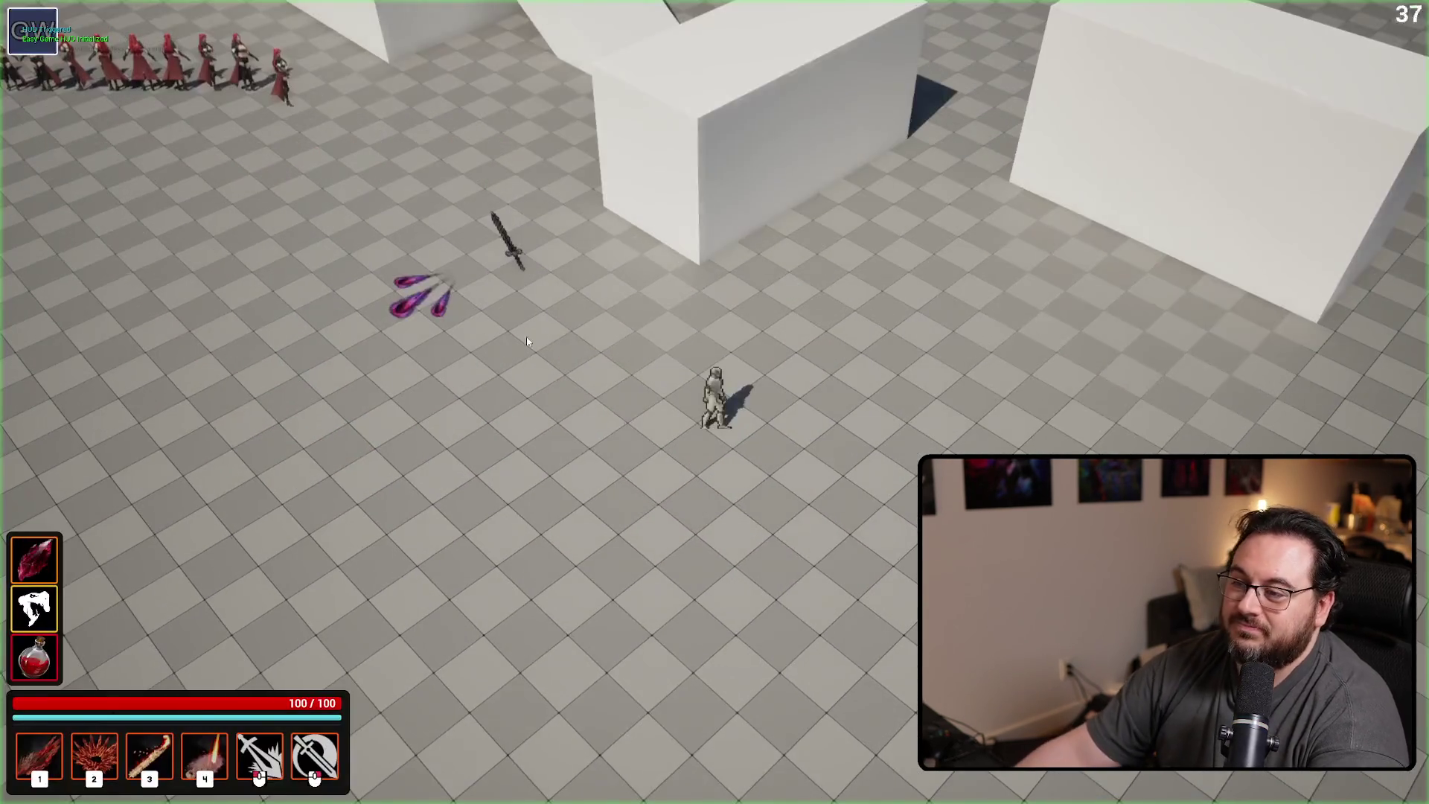
pyautogui.press('3')
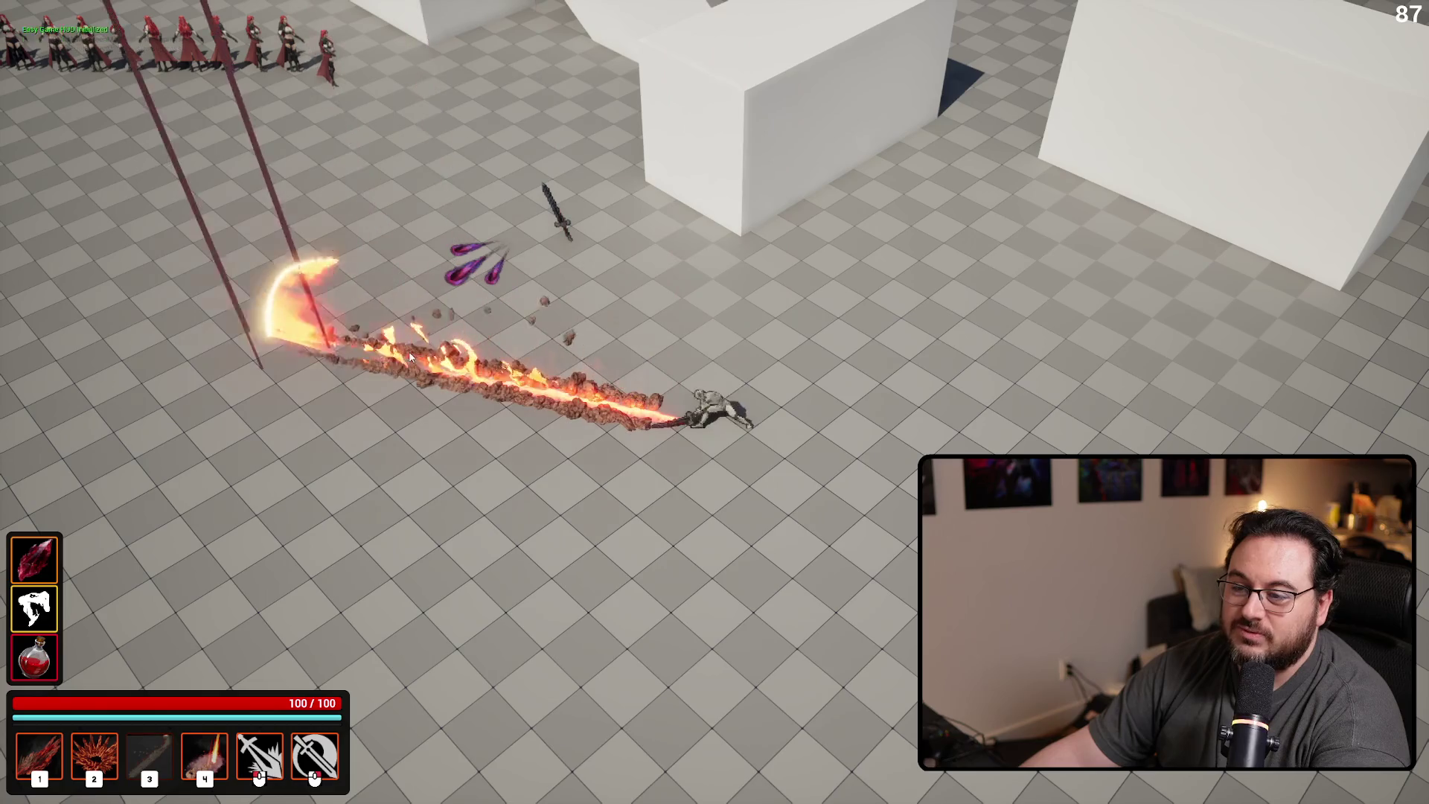
pyautogui.press('Escape')
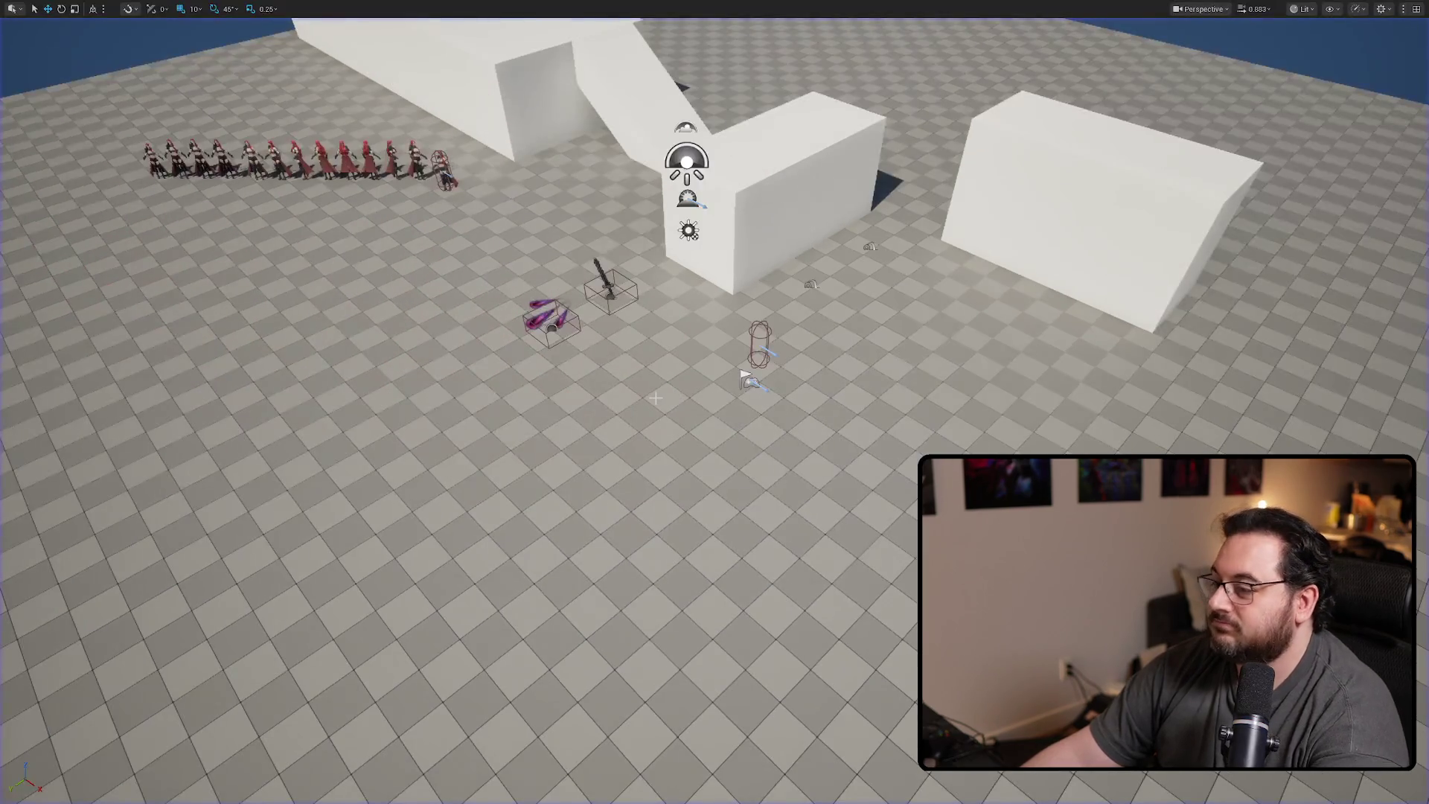
pyautogui.hotkey('alt', 'p')
pyautogui.press('3')
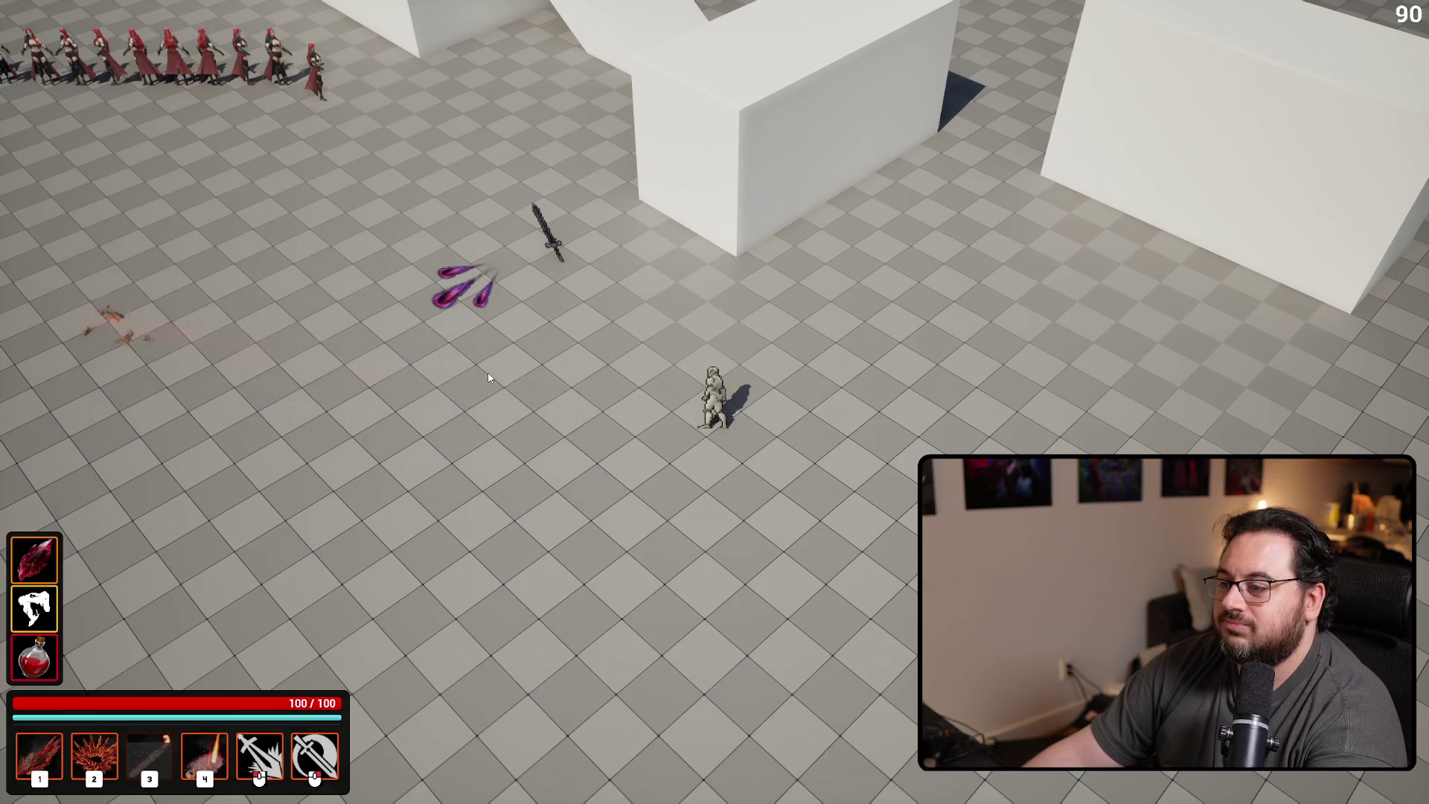
pyautogui.press('Escape')
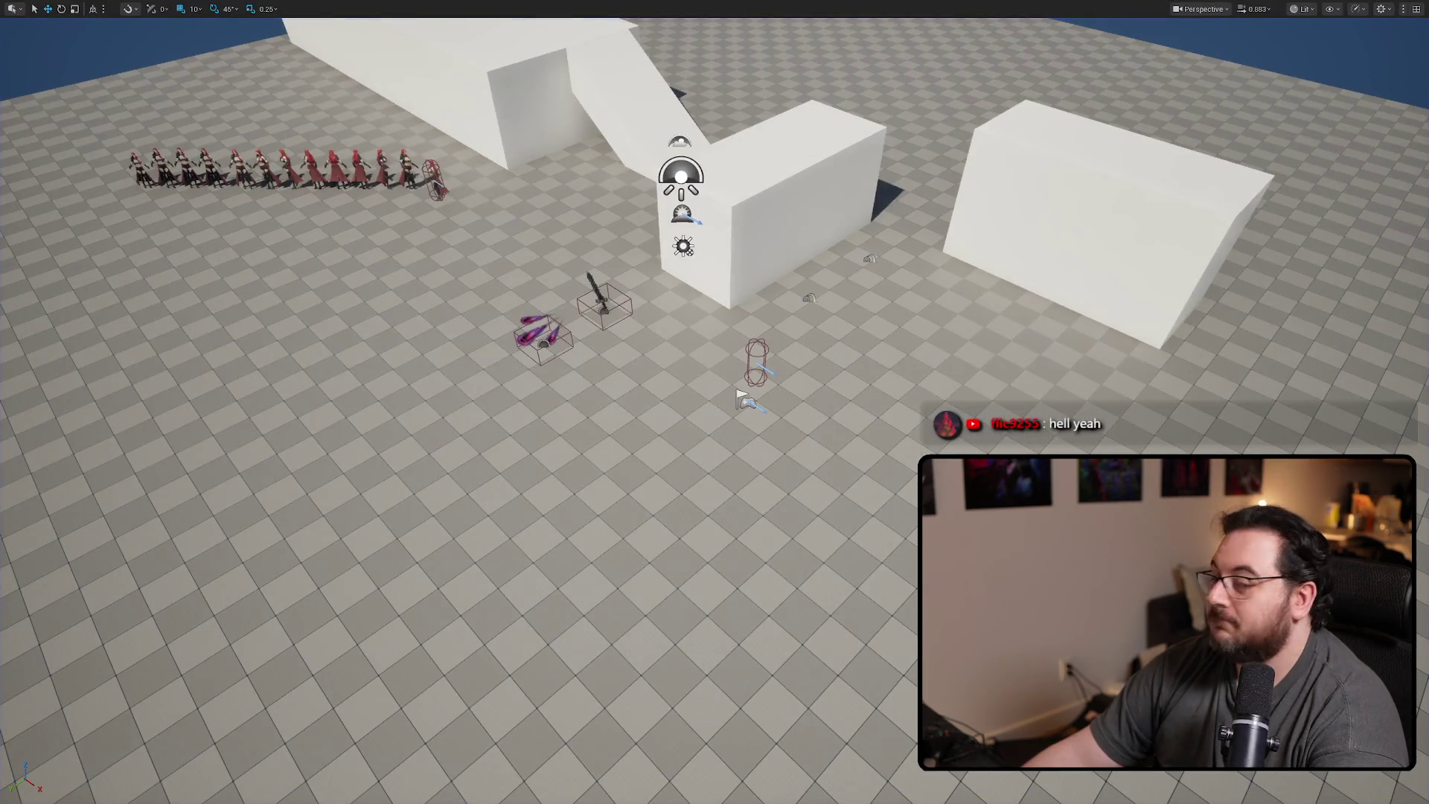
pyautogui.press('F11')
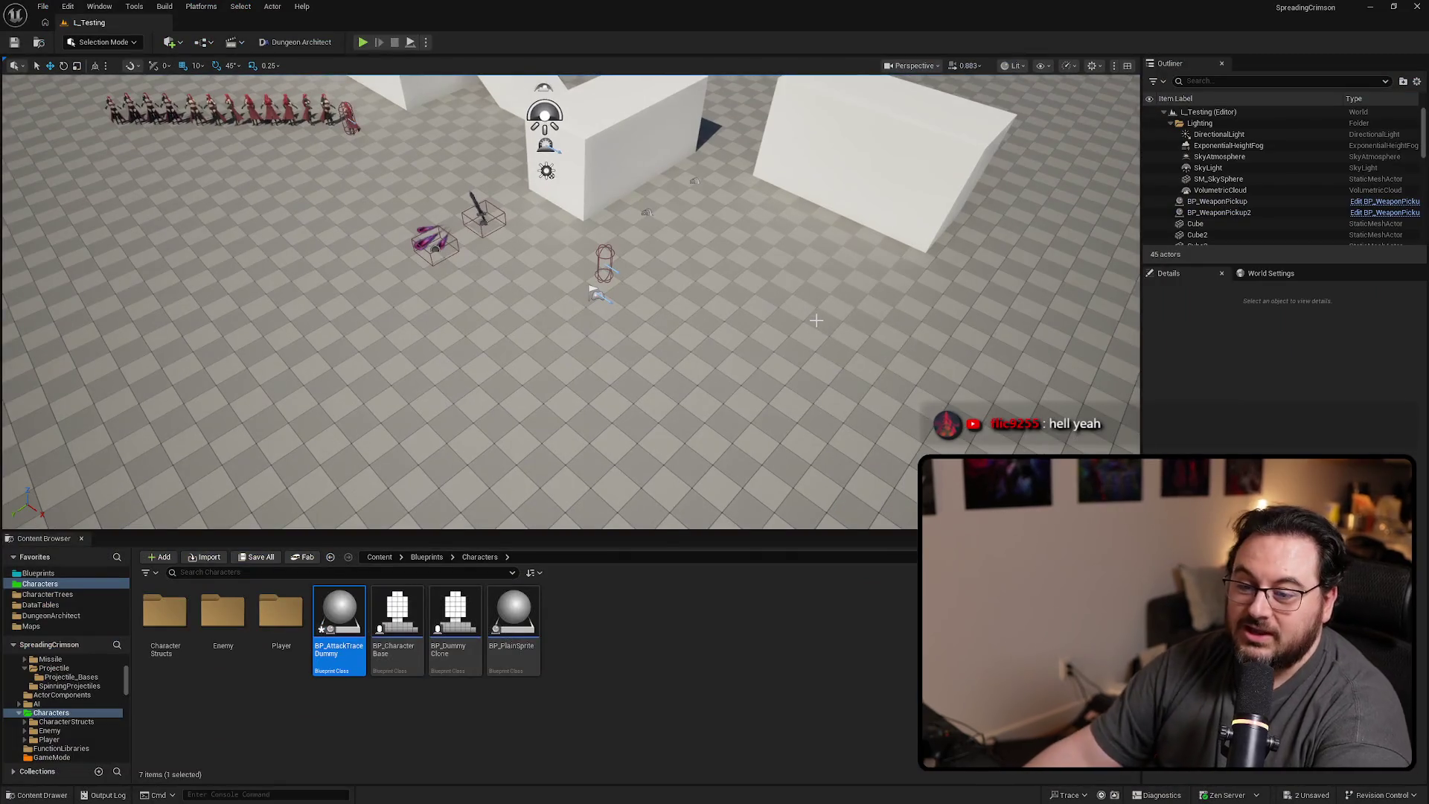
# Open the AS_Player asset from the Player folder and widen its Name column
pyautogui.doubleClick(283, 644)
pyautogui.click(278, 666)
pyautogui.doubleClick(282, 632)
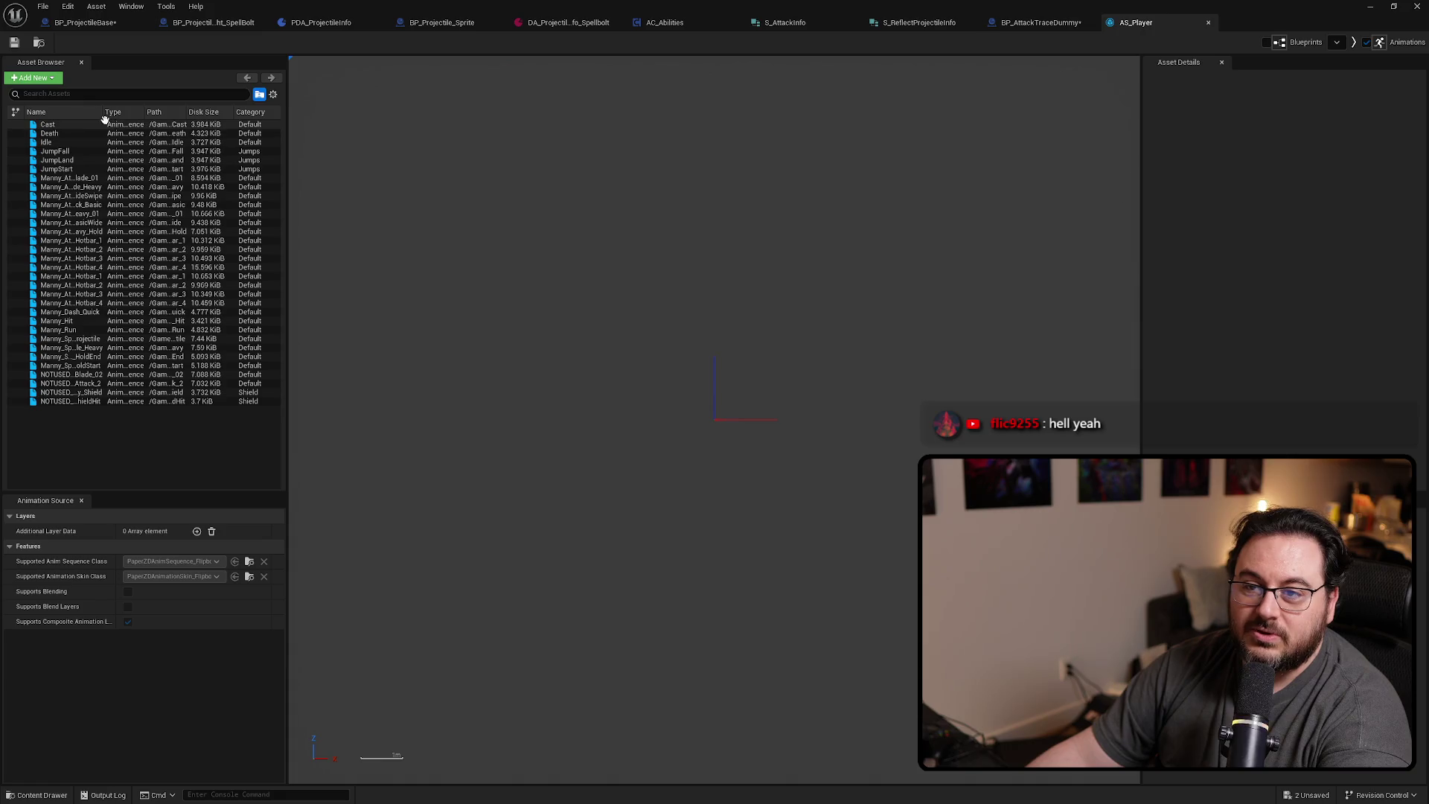
pyautogui.moveTo(104, 111); pyautogui.dragTo(160, 114)
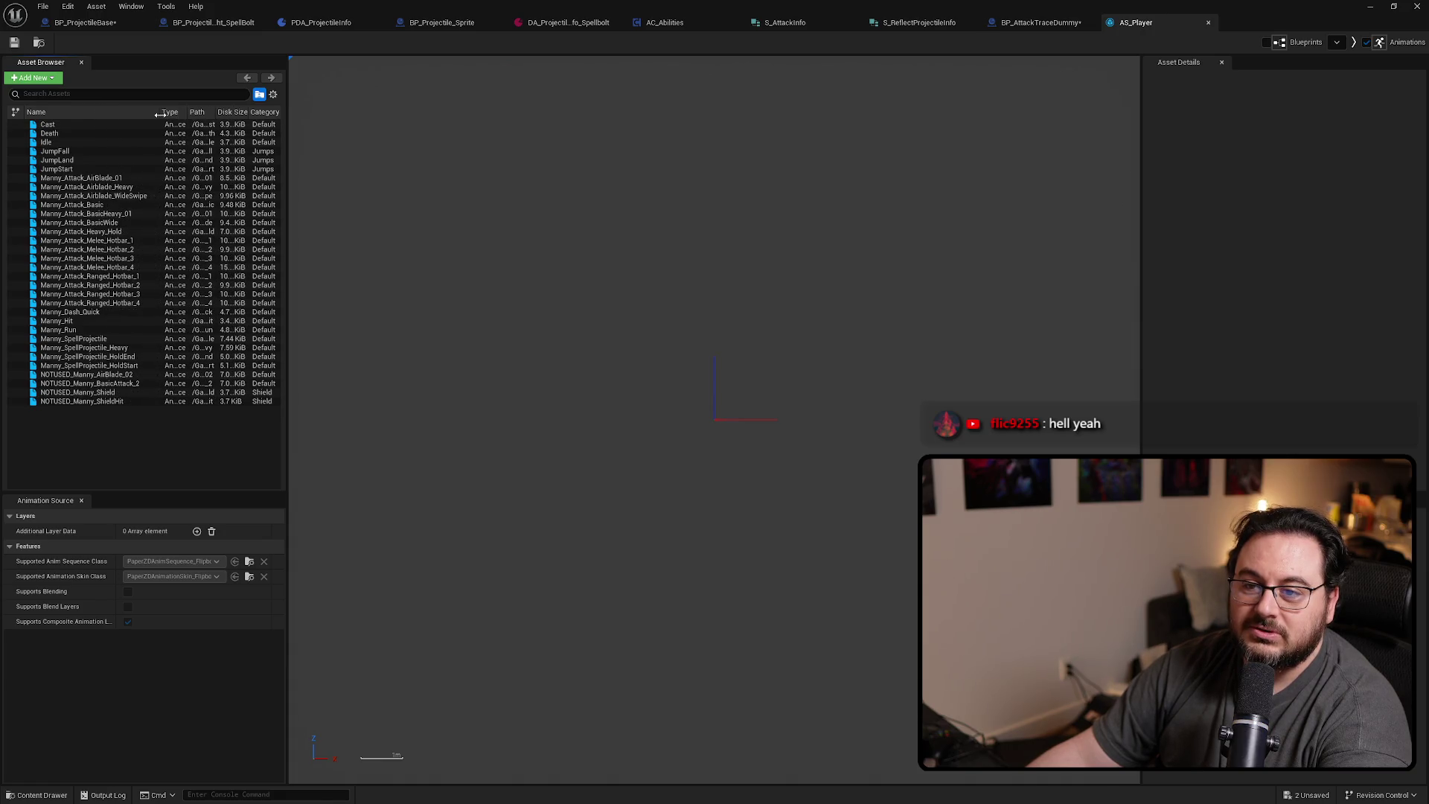
# Inspect the ANS_Attack_C notify in Manny_Attack_Melee_Hotbar_3, then play L_Testing again
pyautogui.doubleClick(135, 258)
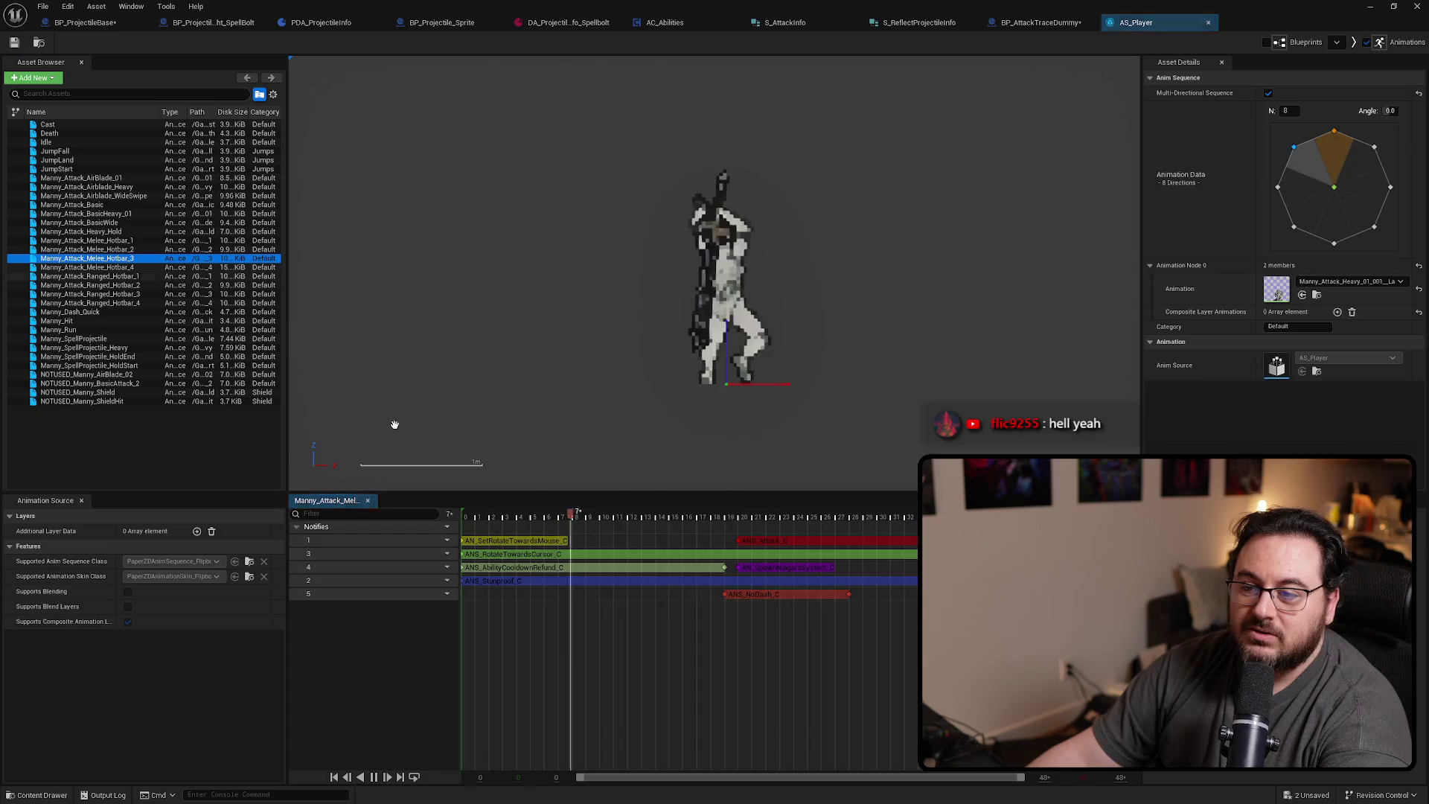
pyautogui.click(373, 777)
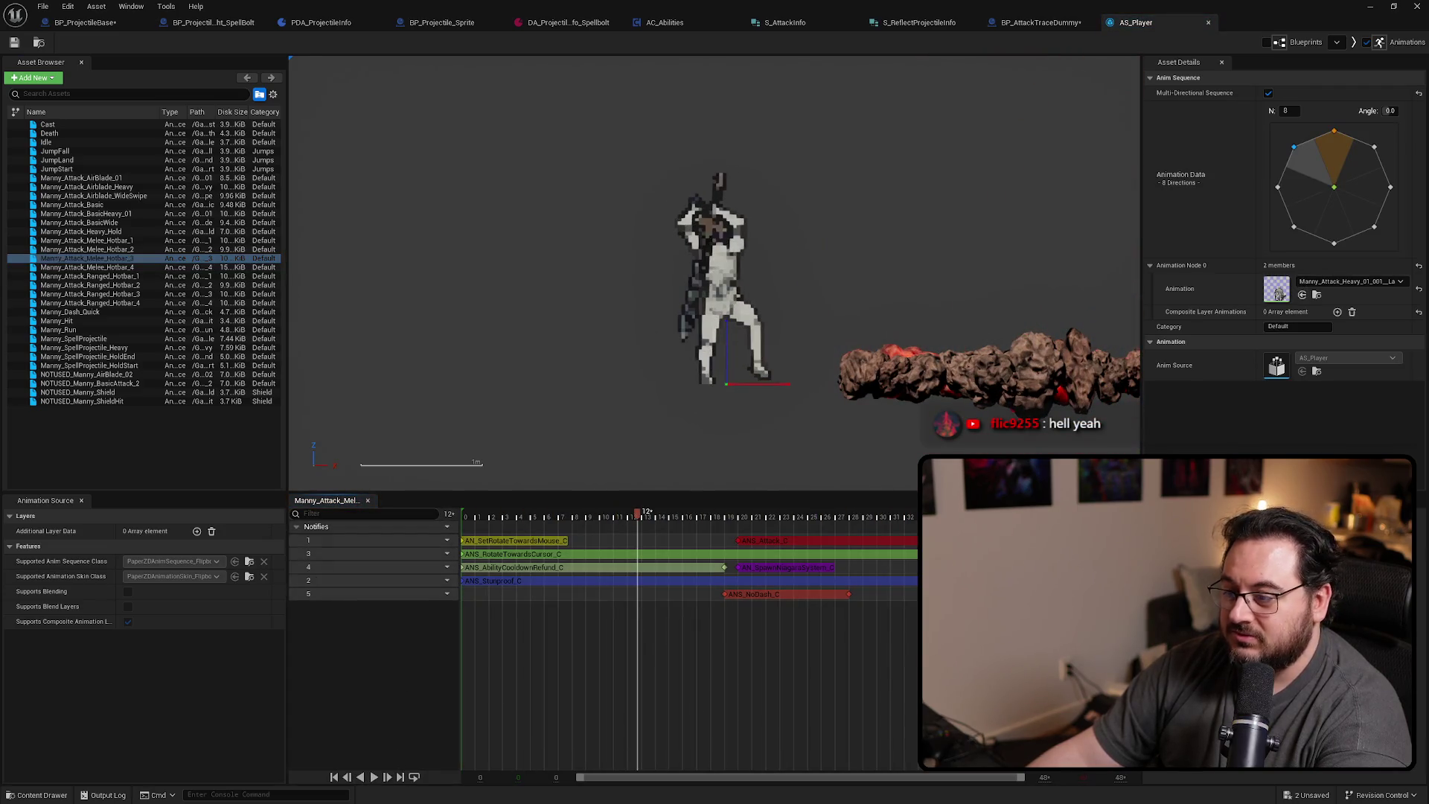
pyautogui.click(767, 541)
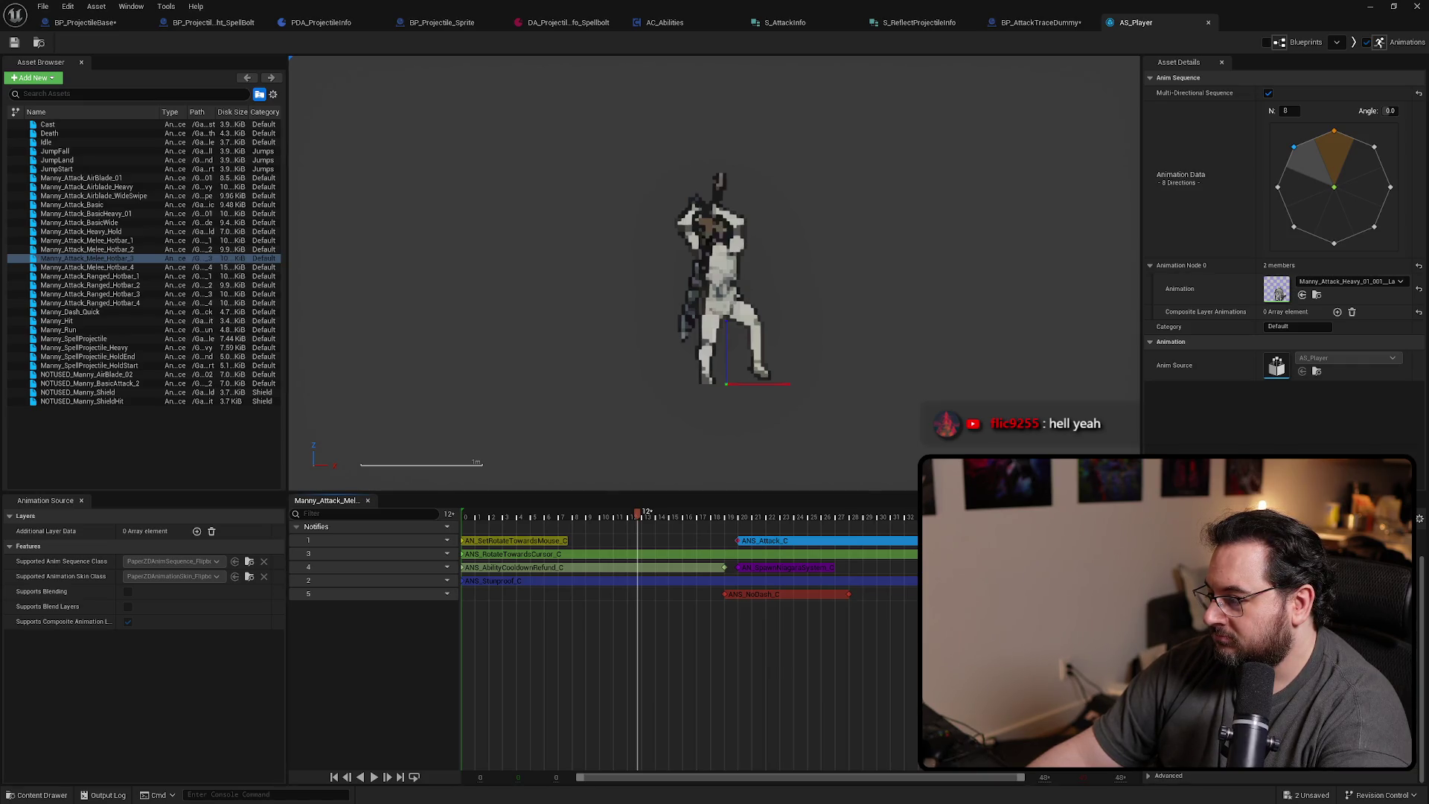
pyautogui.scroll(2, 1280, 633)
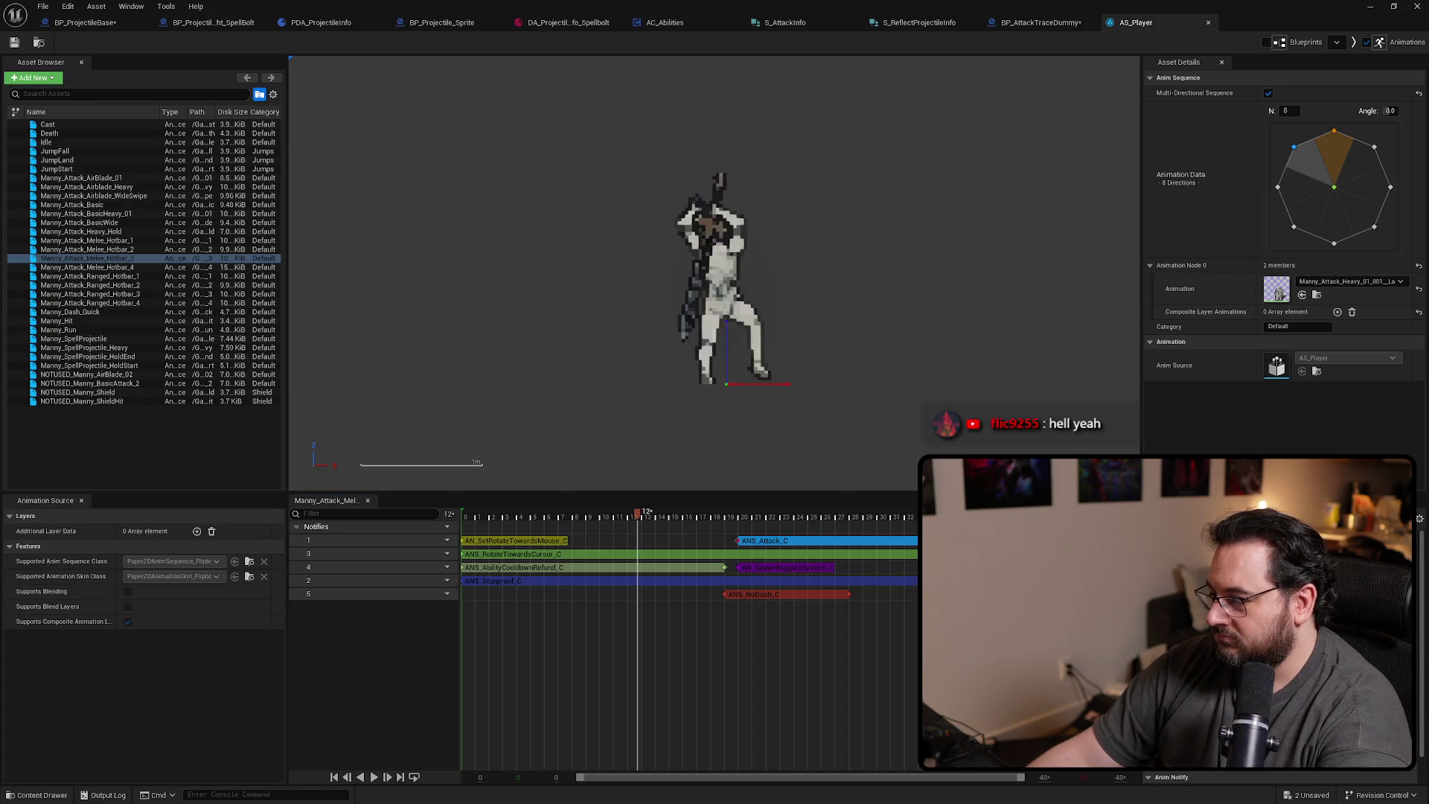
pyautogui.scroll(-5, 1280, 632)
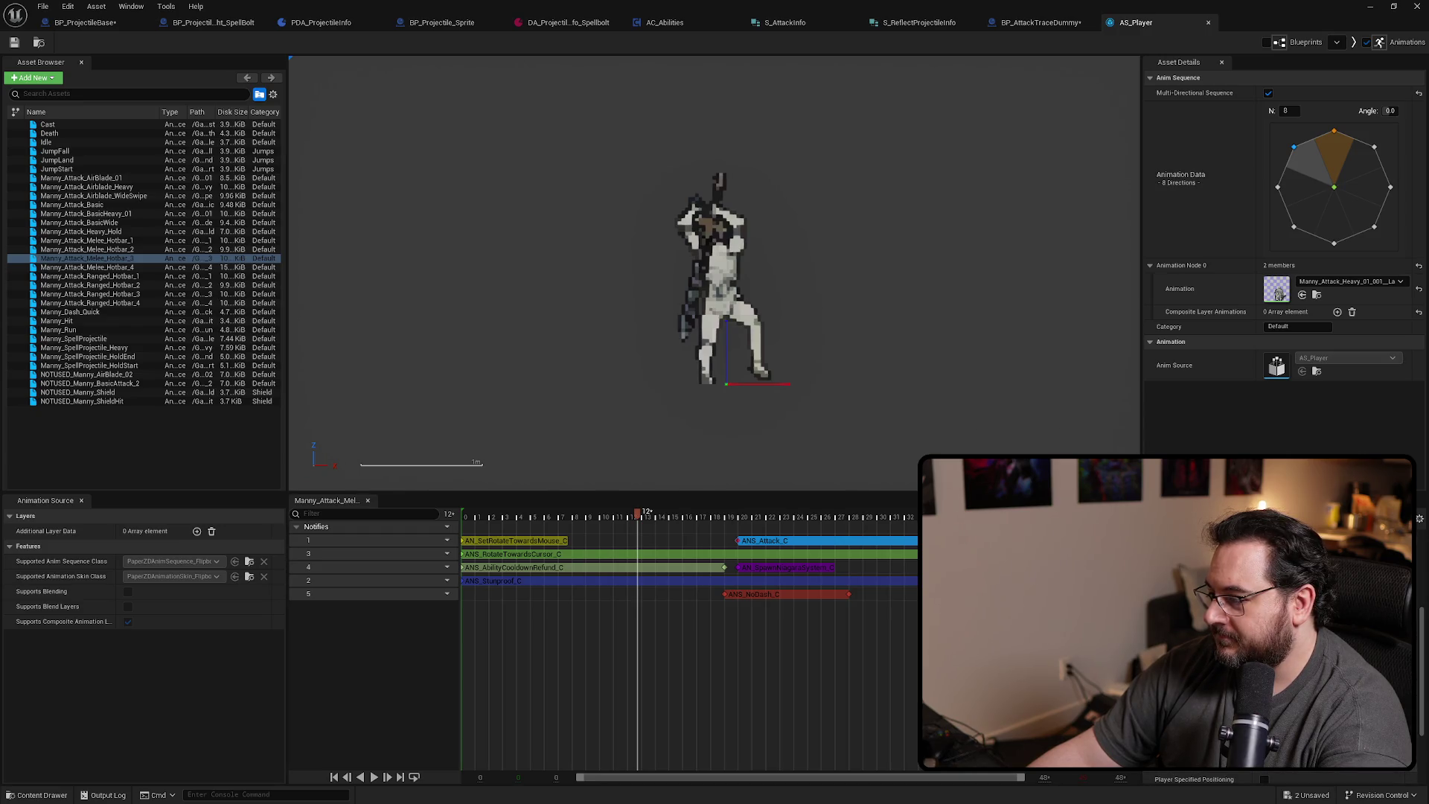
pyautogui.scroll(-2, 1280, 633)
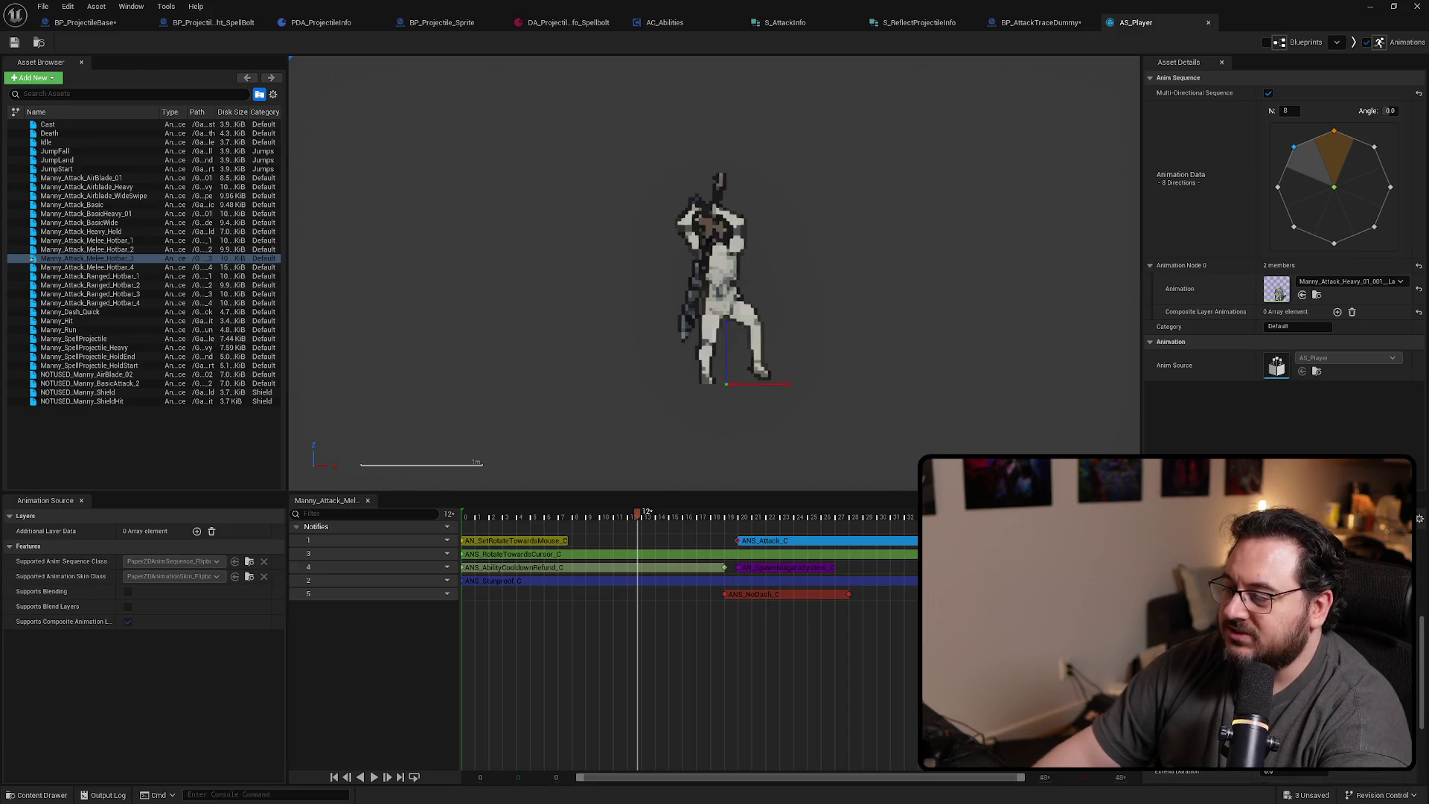
pyautogui.hotkey('alt', 'Tab')
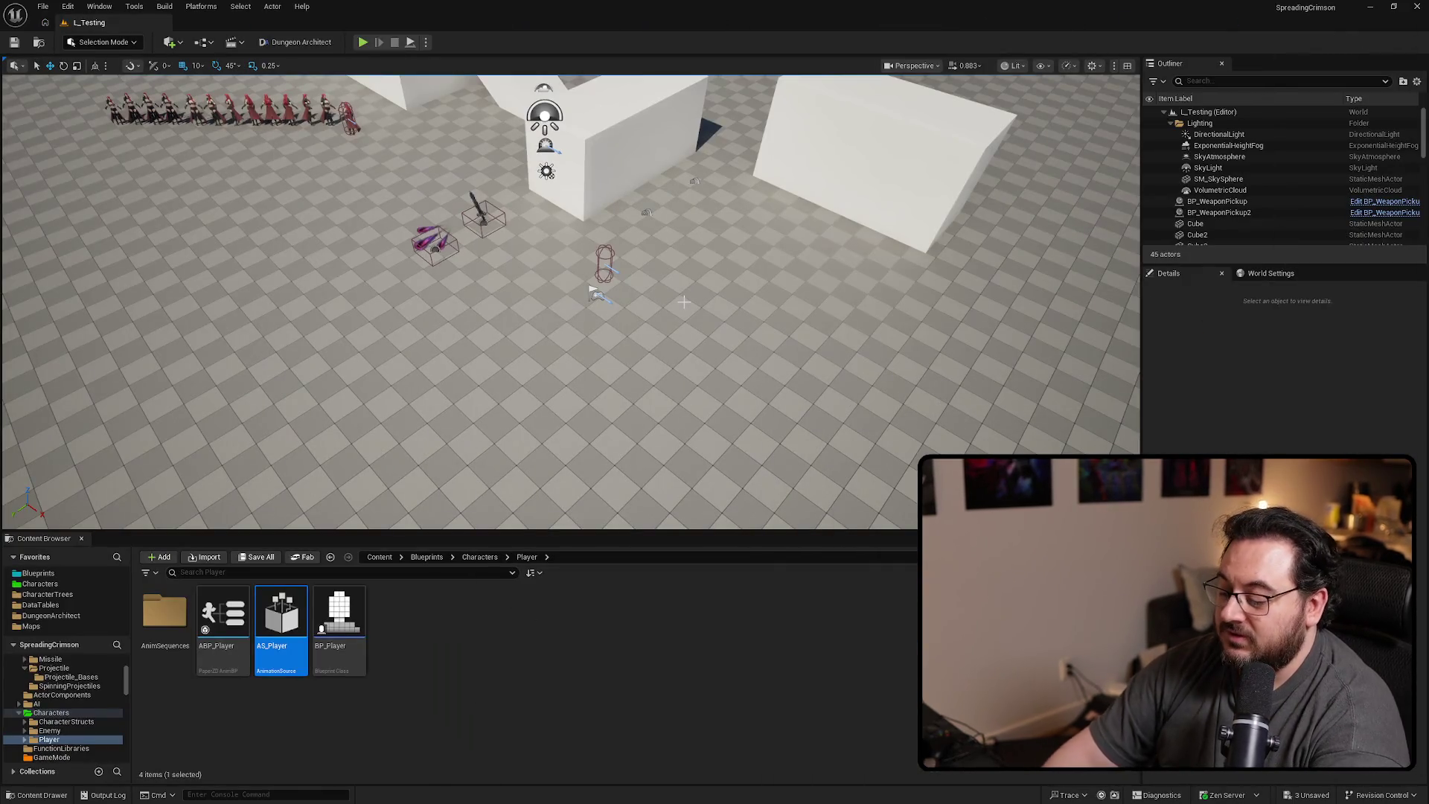
pyautogui.hotkey('alt', 'p')
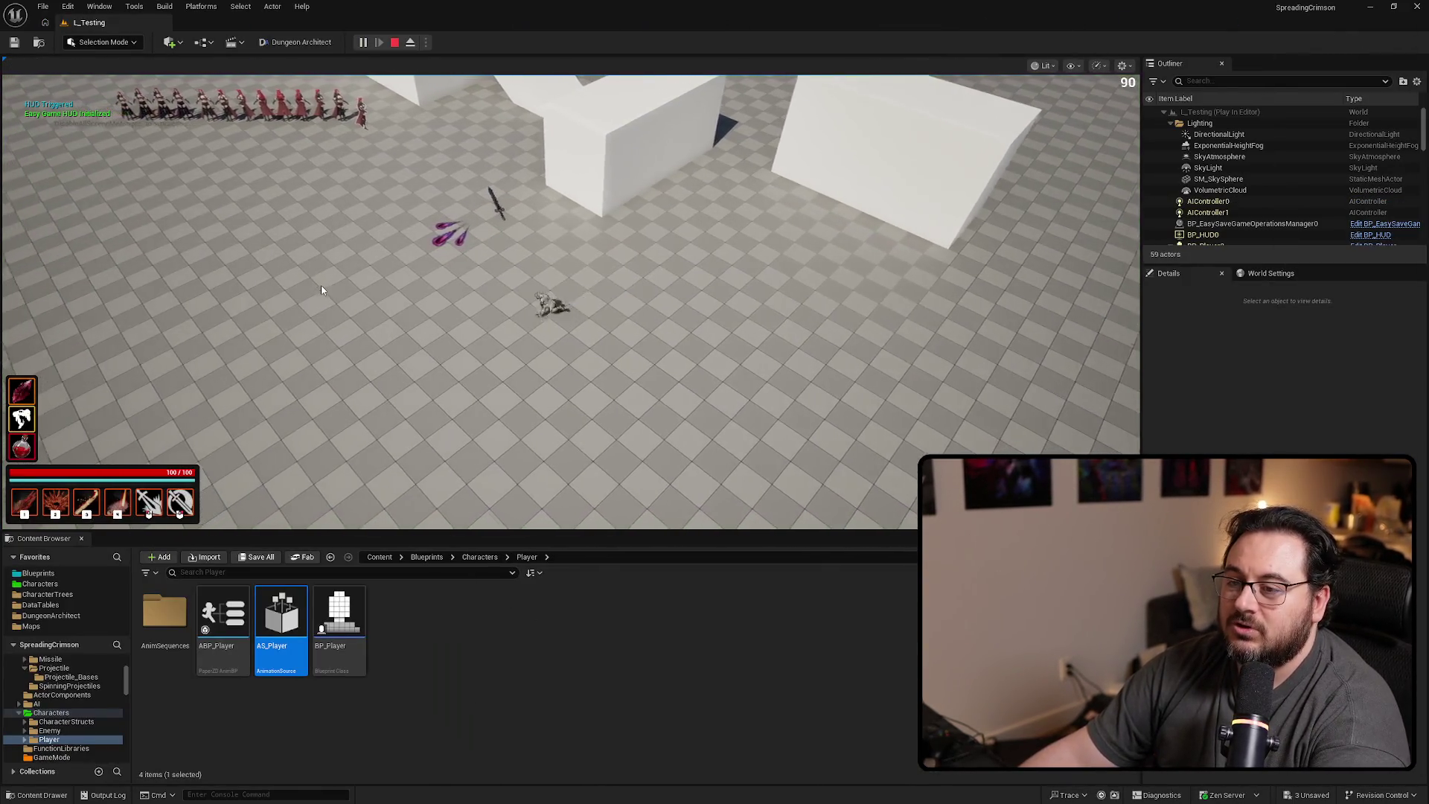
# Test ability 3, then replay full-screen and try the sword slash, purple crystal spell and dash
pyautogui.press('3')
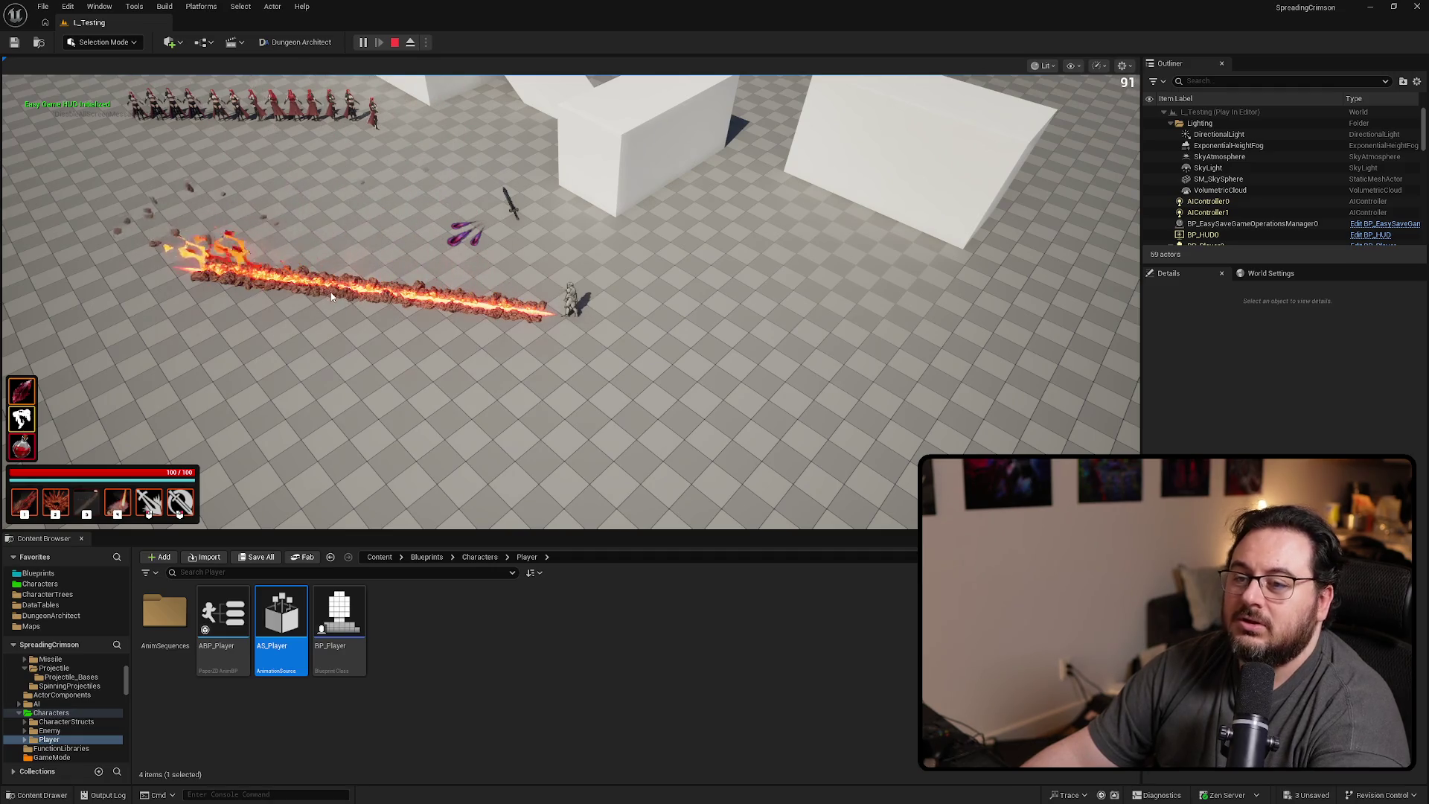
pyautogui.press('Escape')
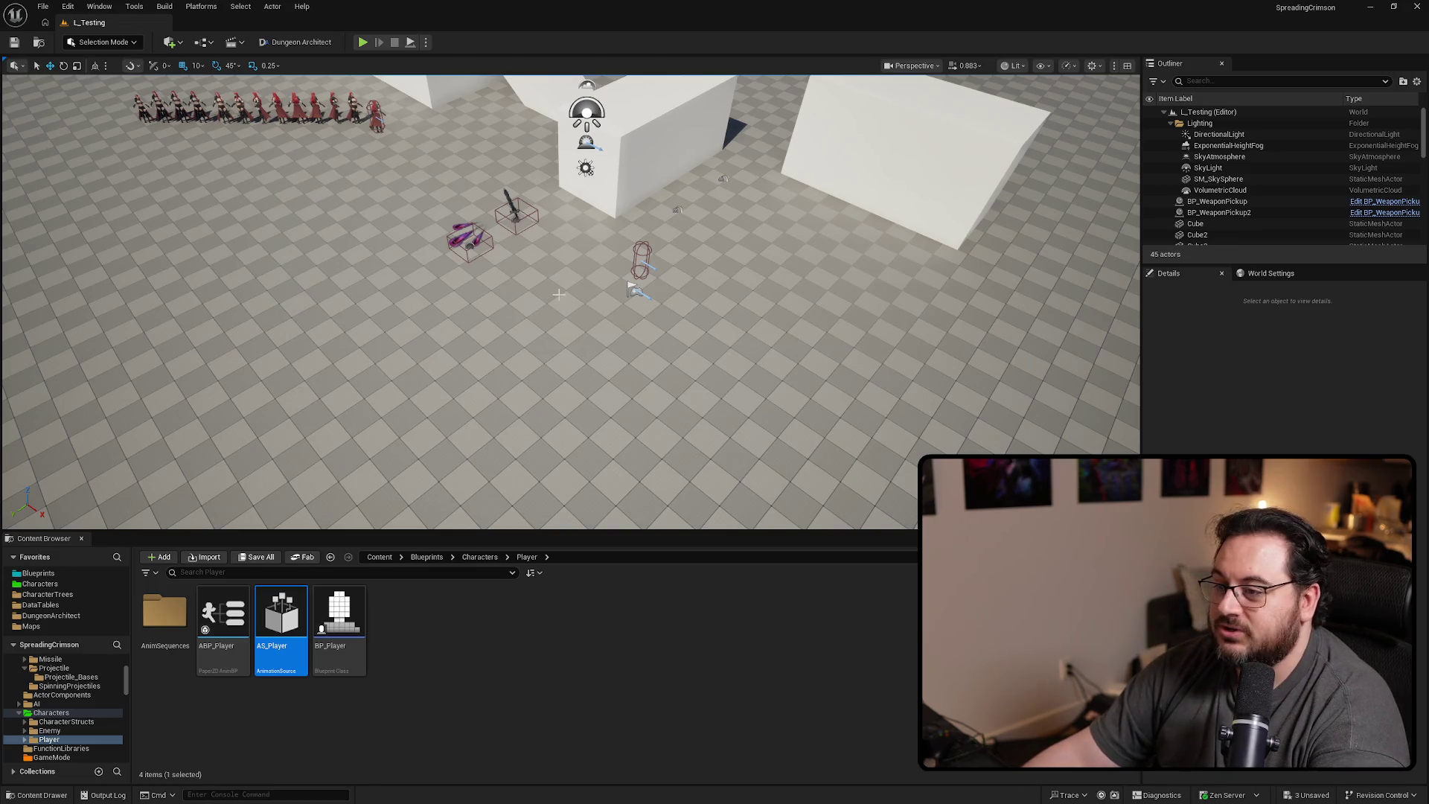
pyautogui.press('F11')
pyautogui.hotkey('alt', 'p')
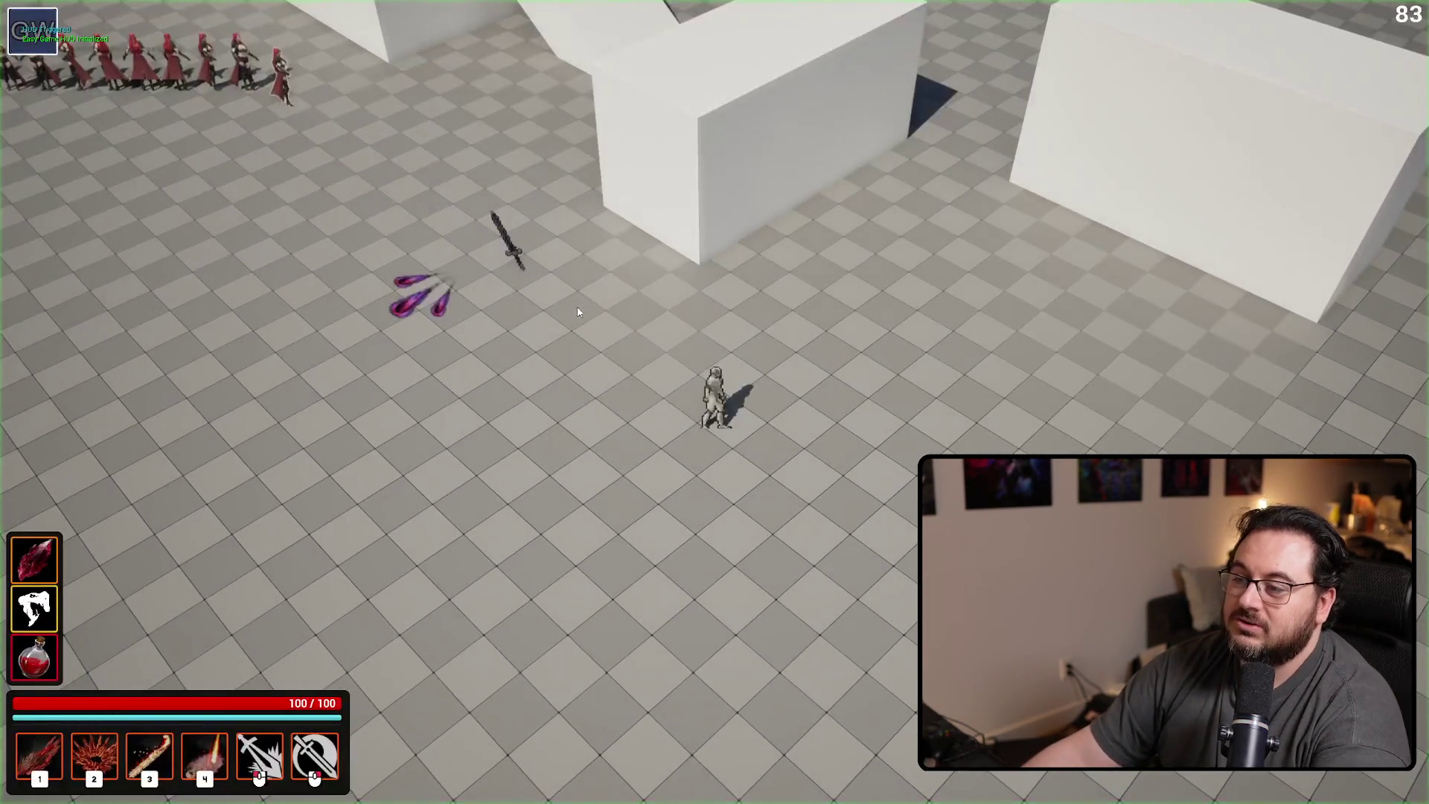
pyautogui.click(570, 303)
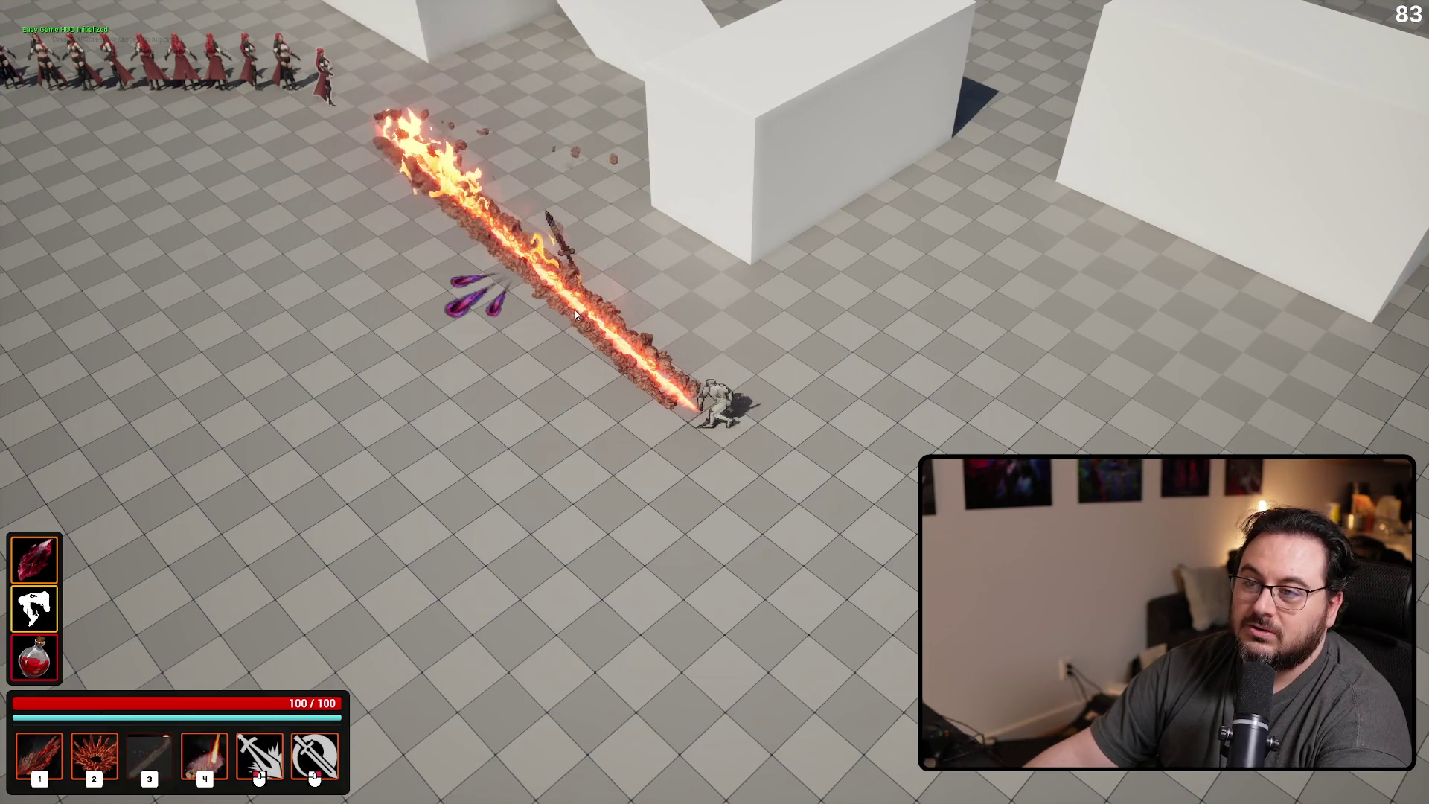
pyautogui.press('w')
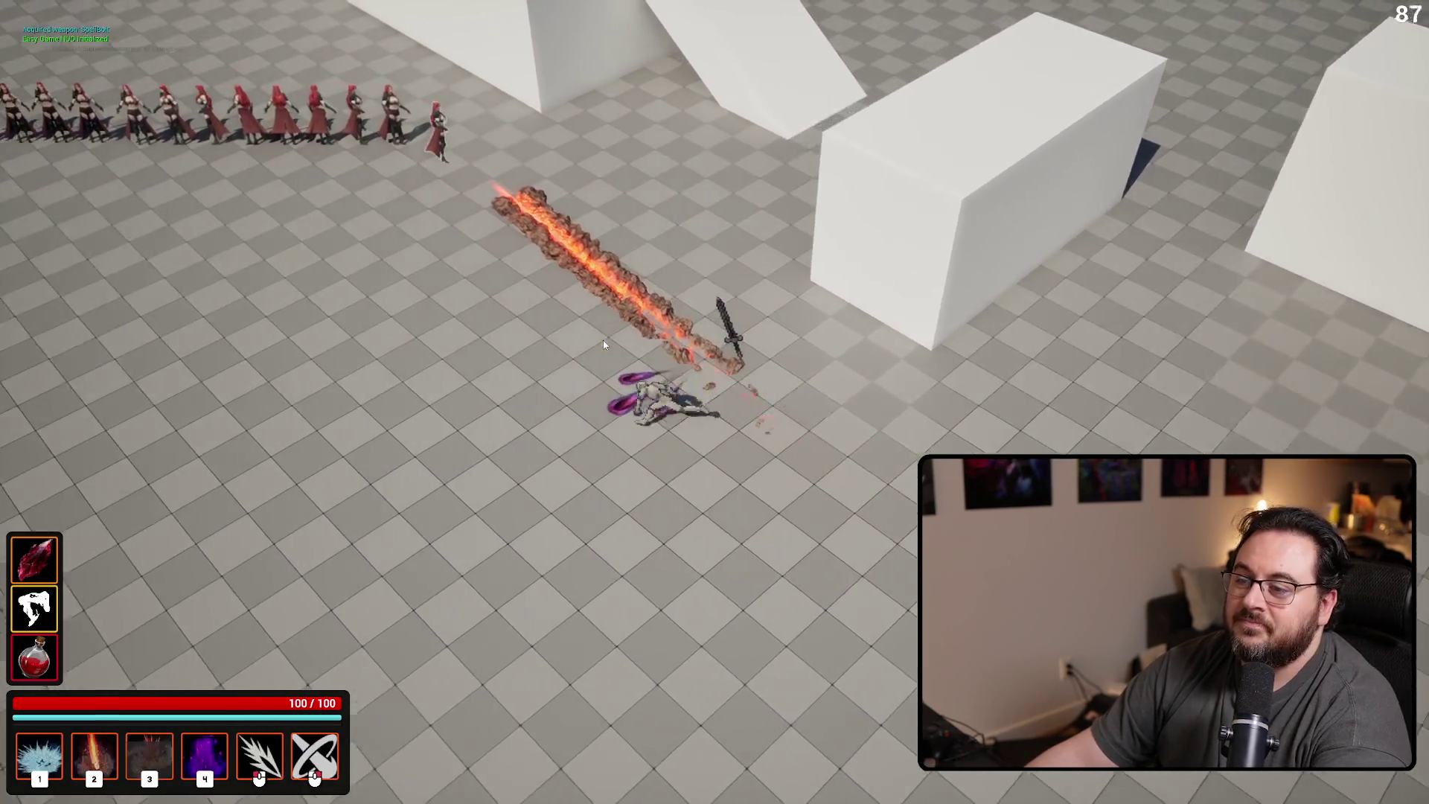
pyautogui.press('s')
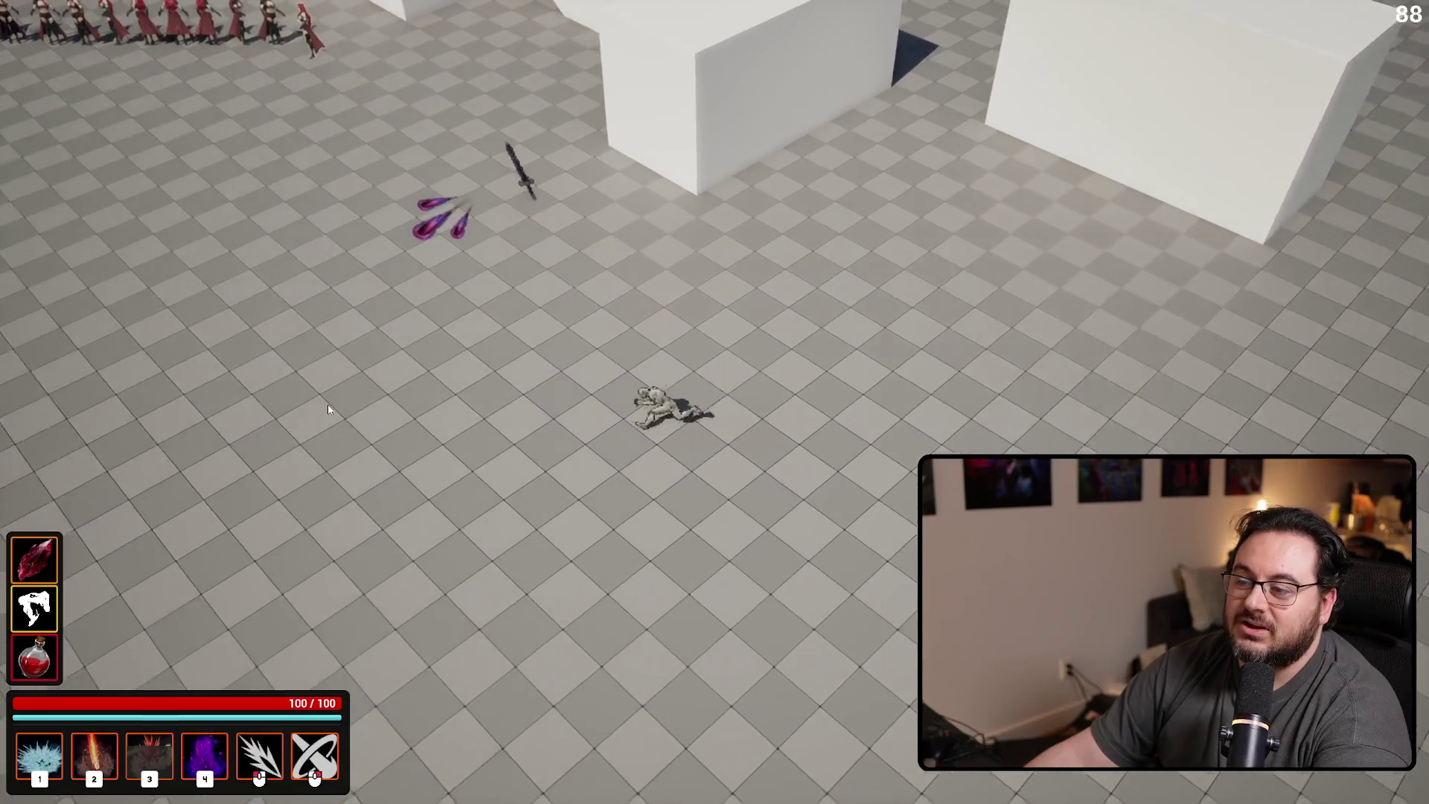
pyautogui.press('4')
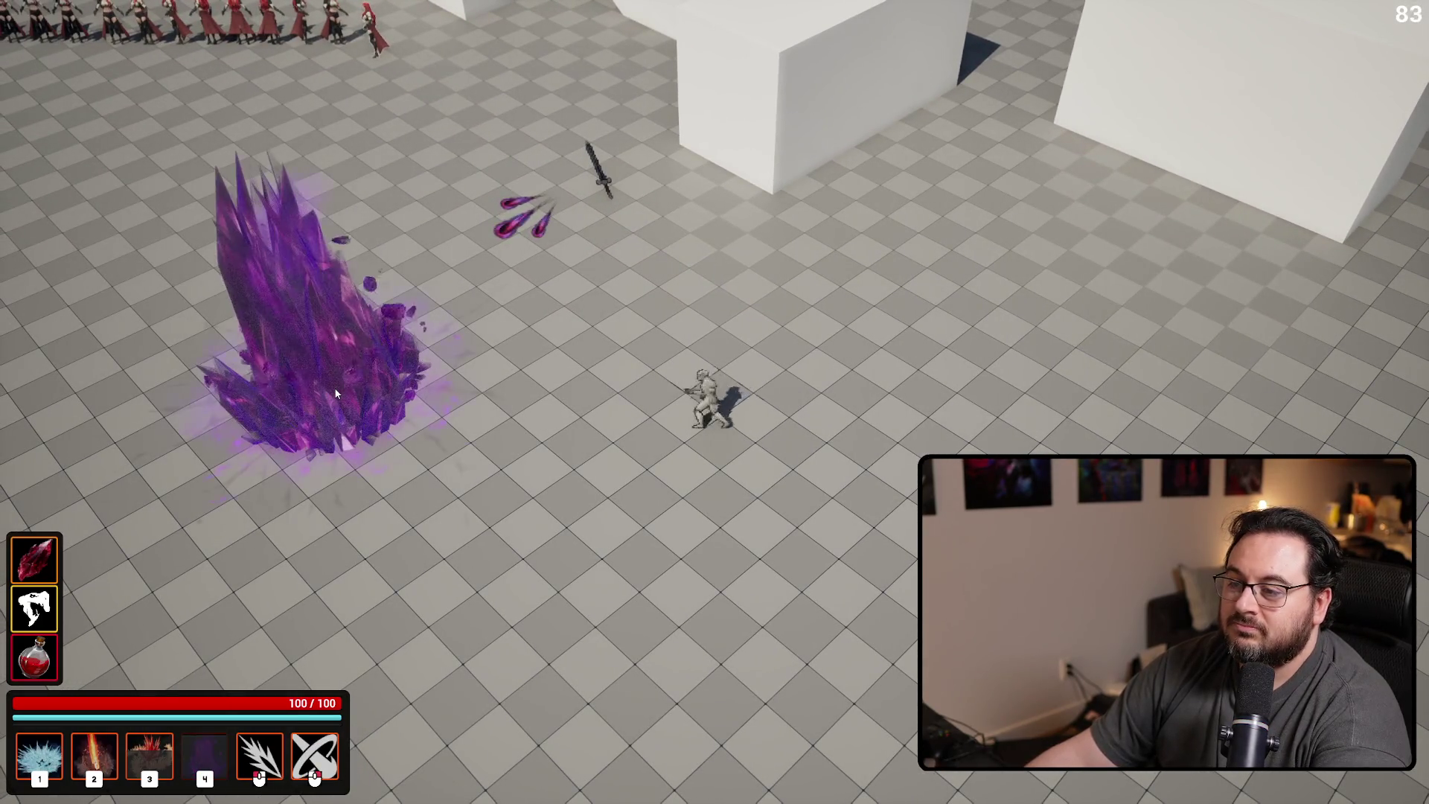
pyautogui.press('w')
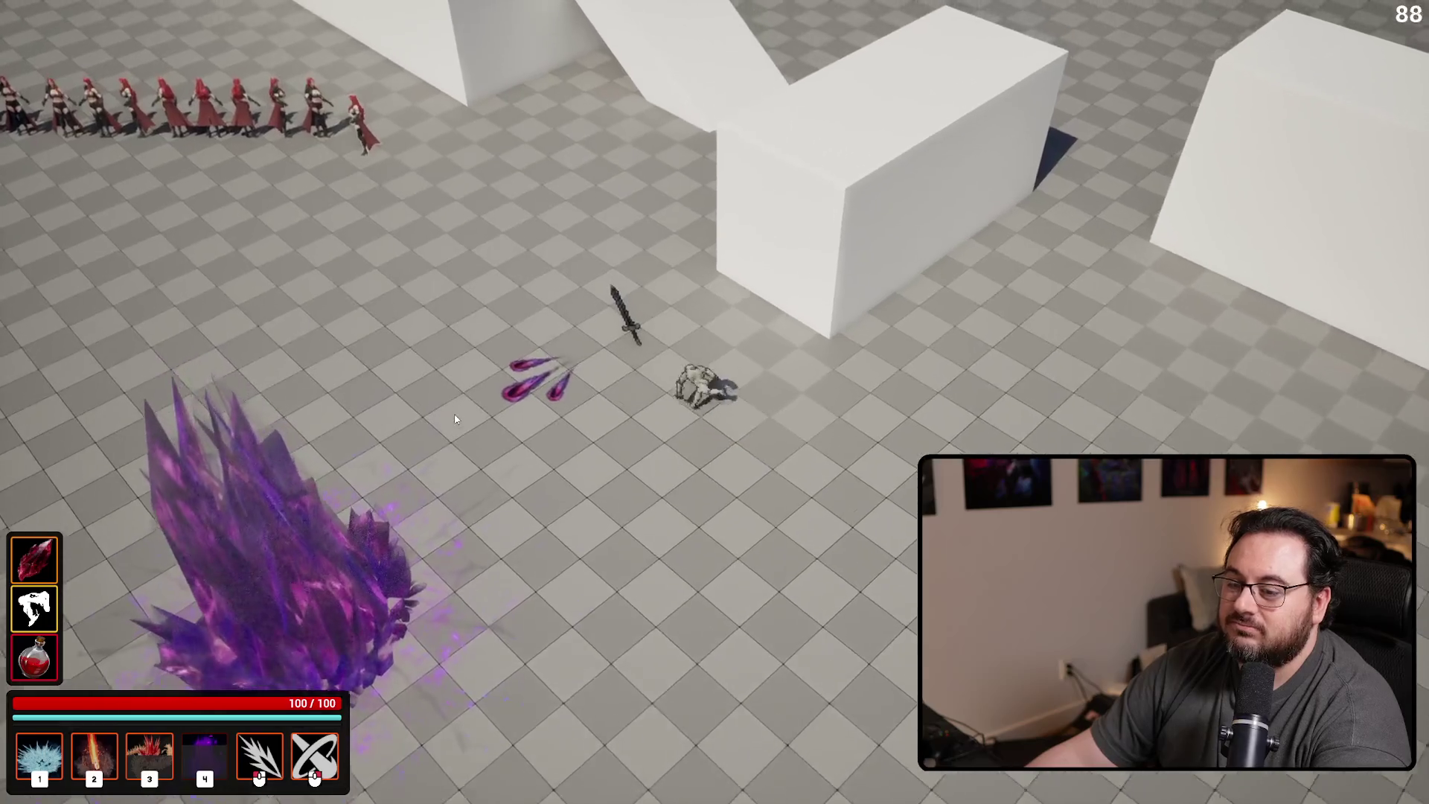
pyautogui.press('space')
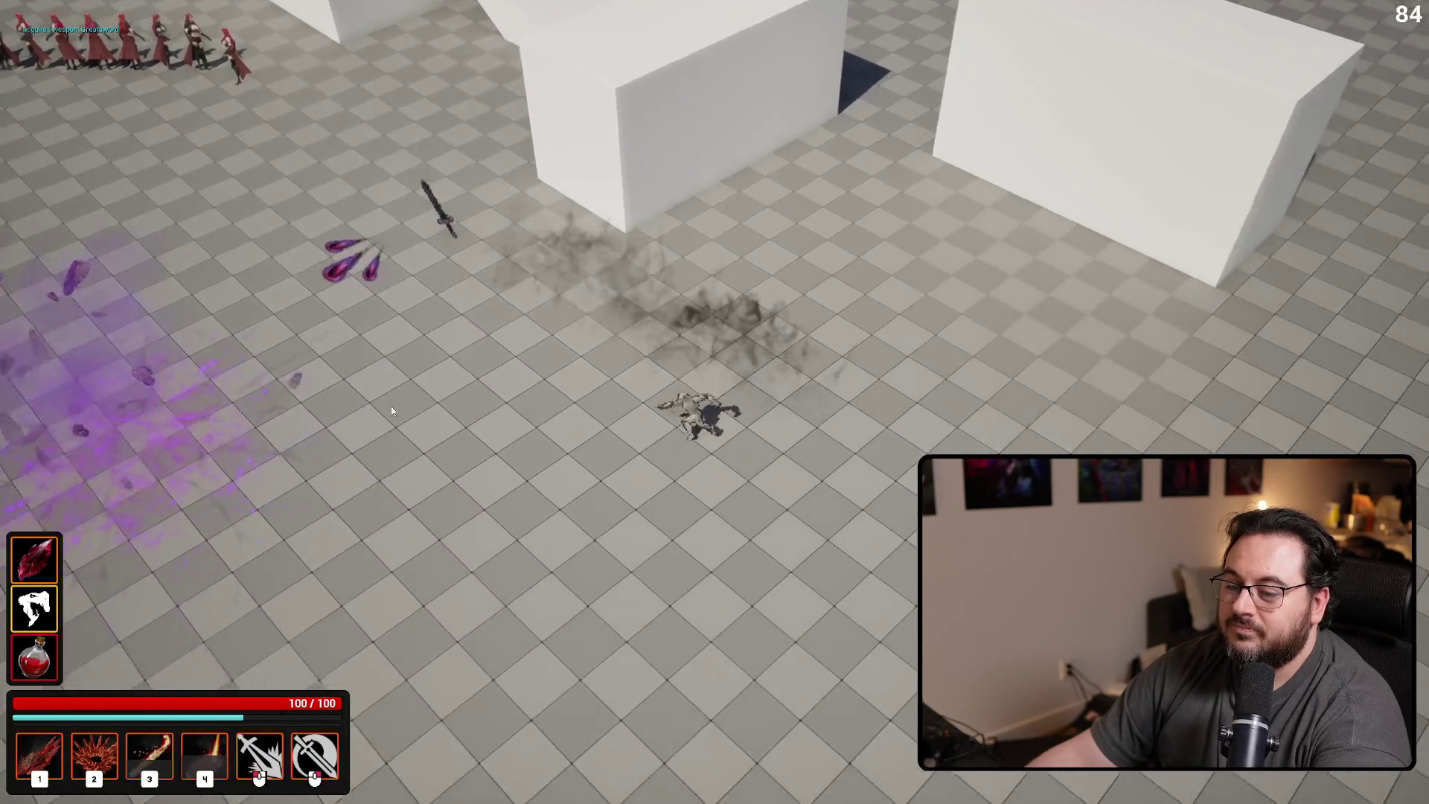
# Fire hotbar abilities 1–4 again, then stop play and return to the AS_Player editor
pyautogui.press('1')
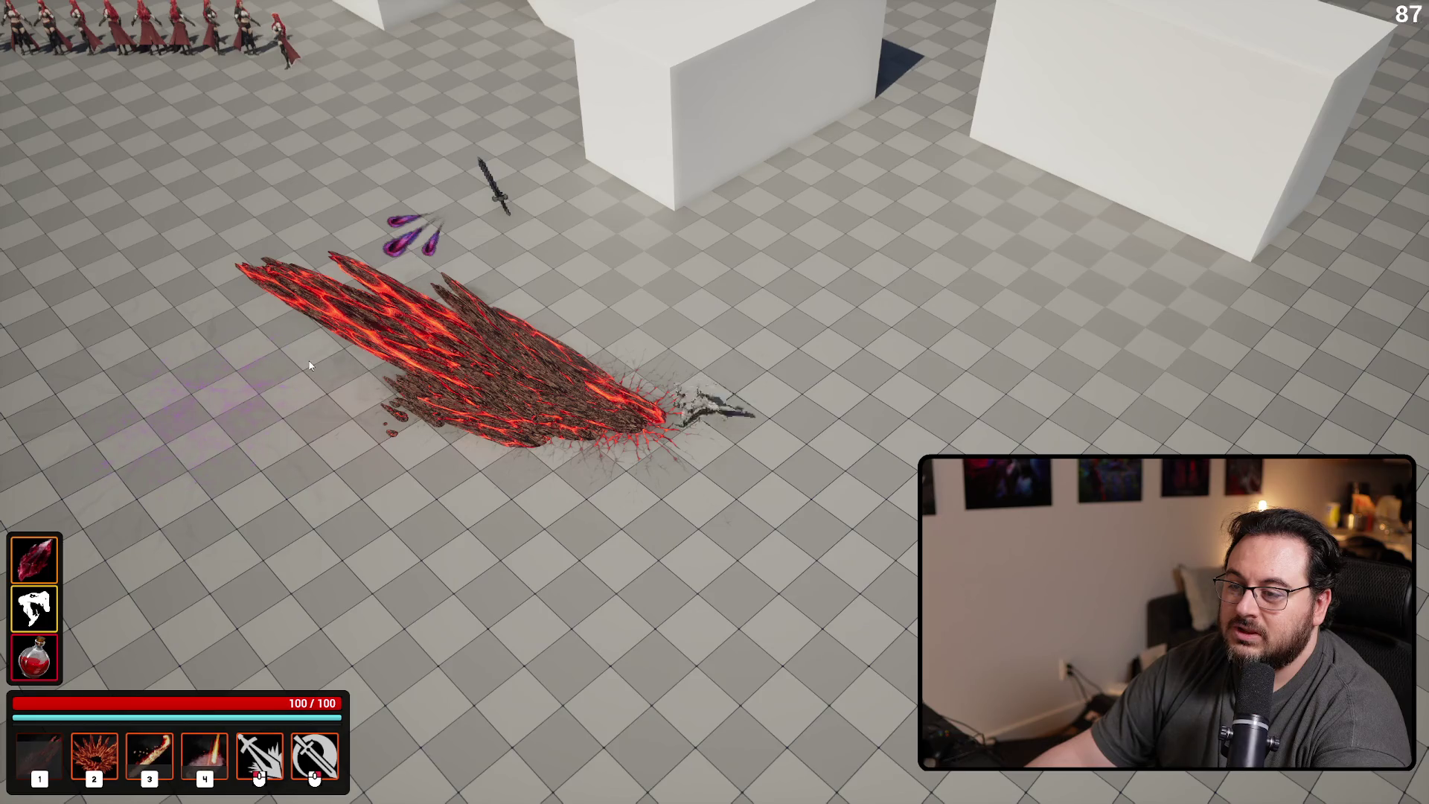
pyautogui.press('a')
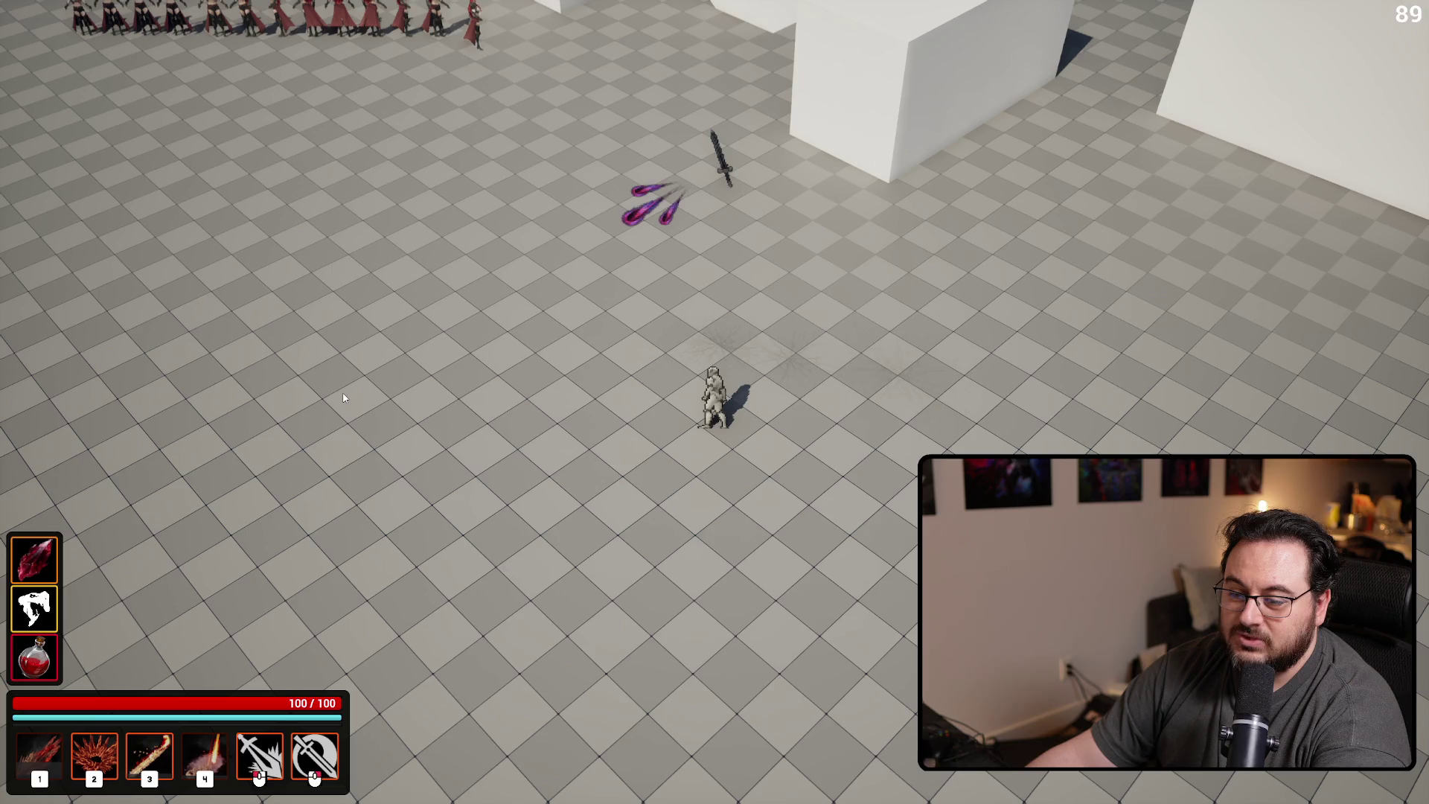
pyautogui.press('4')
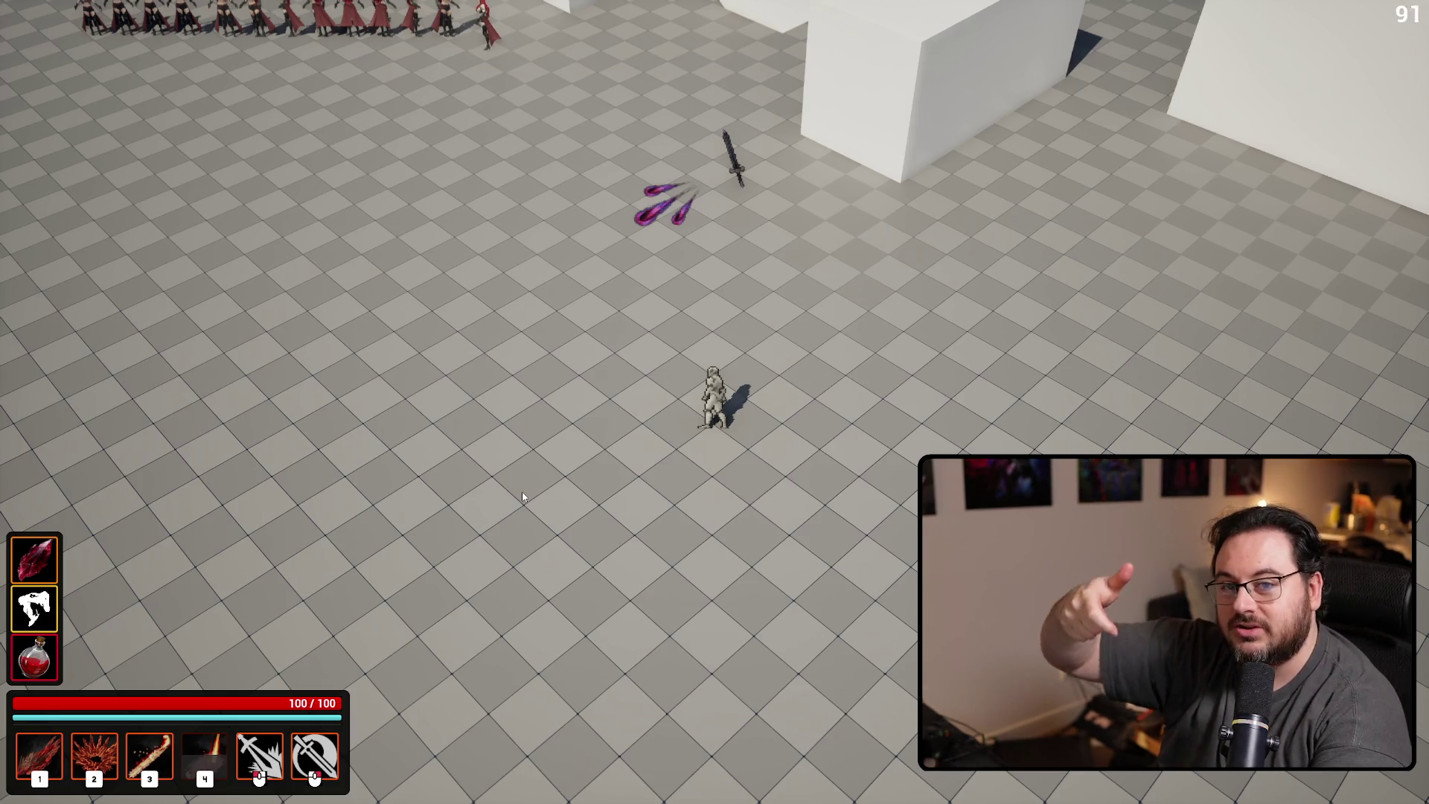
pyautogui.press('3')
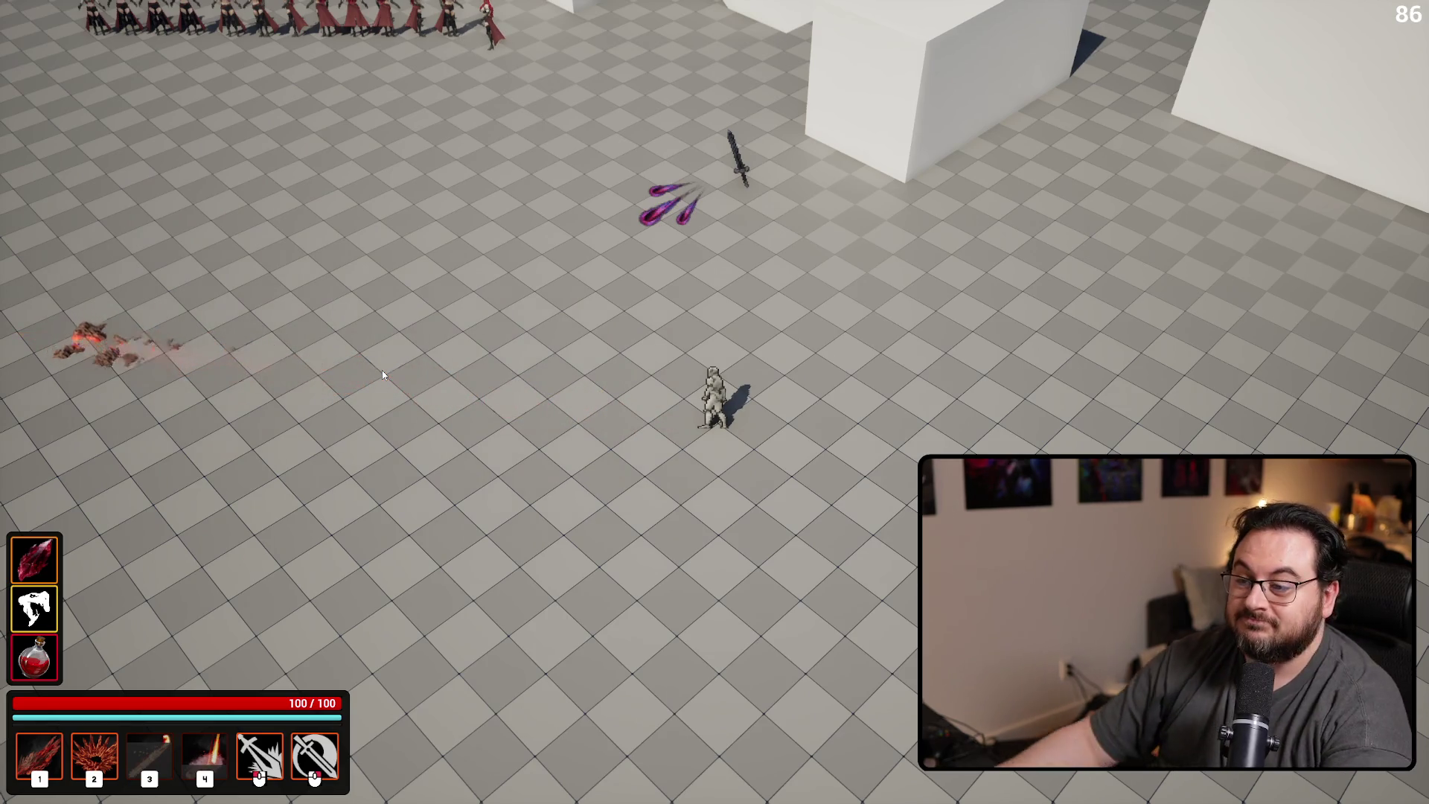
pyautogui.press('2')
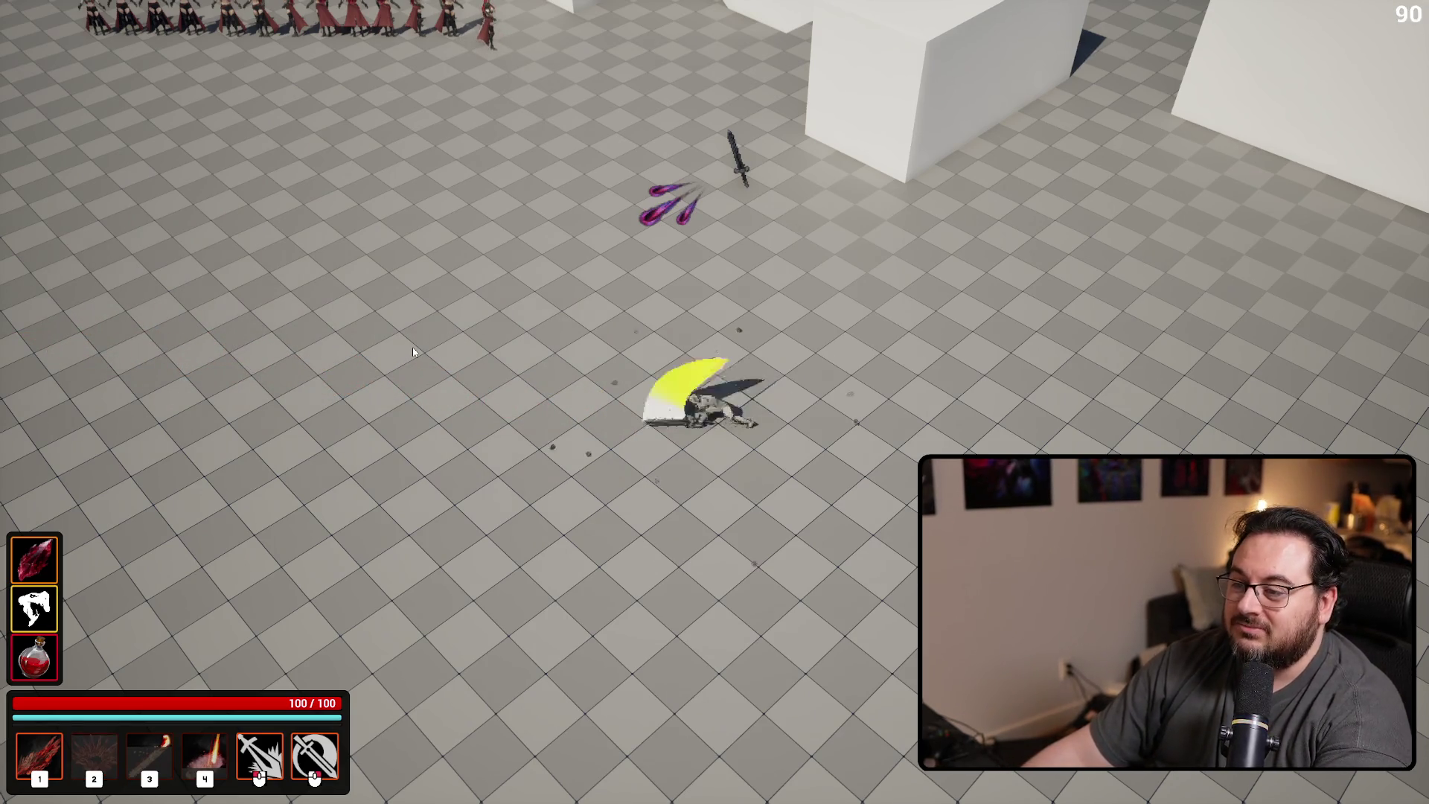
pyautogui.press('1')
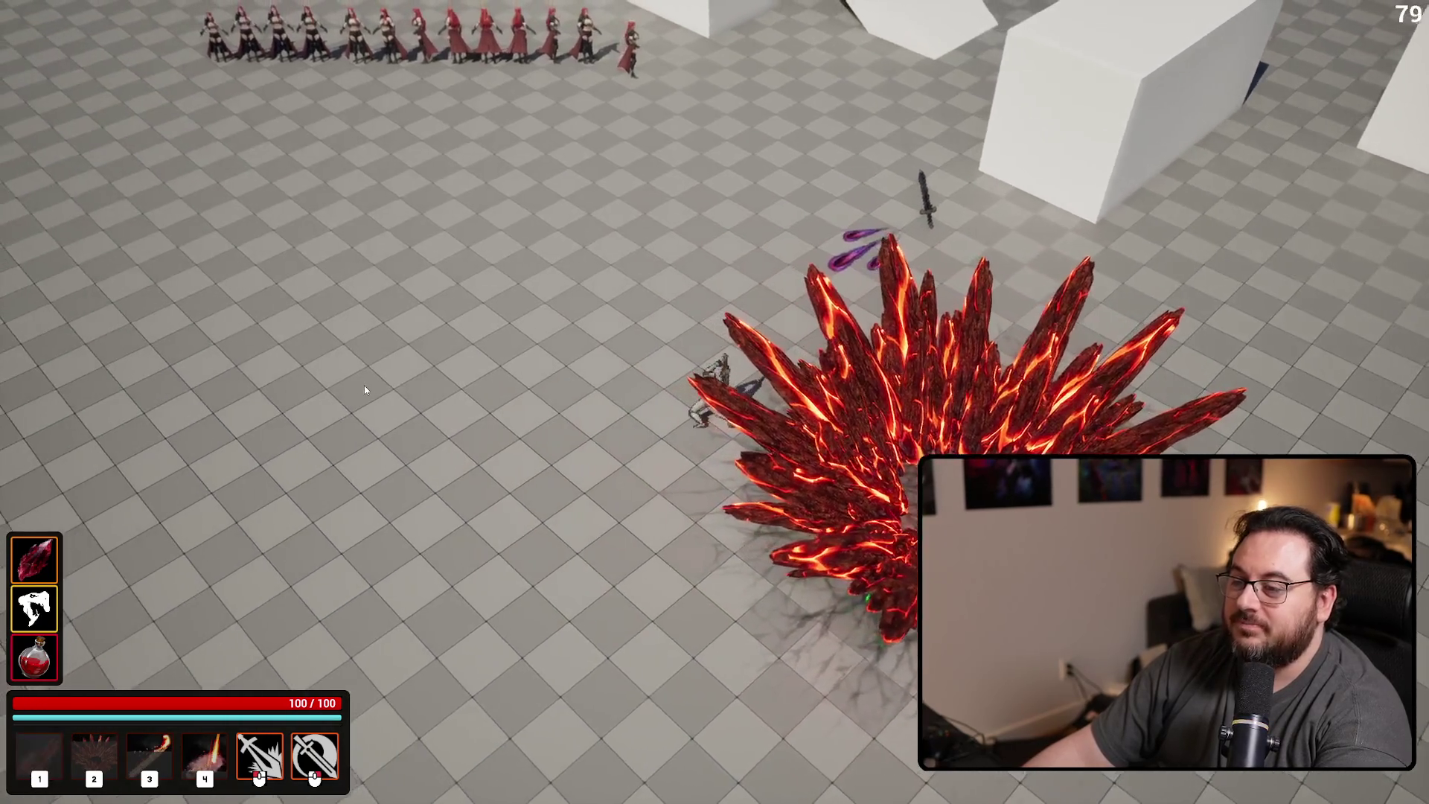
pyautogui.press('3')
pyautogui.press('Escape')
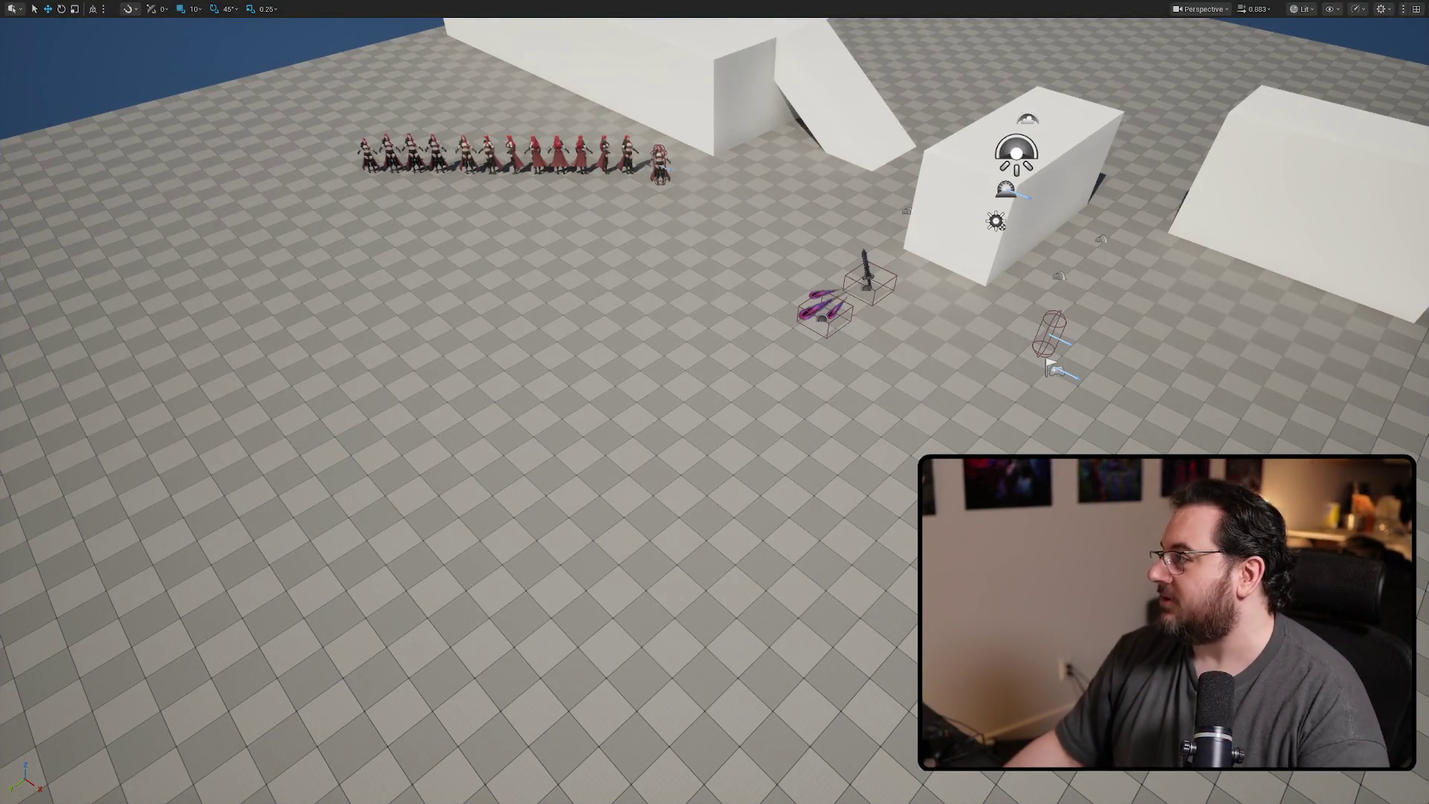
pyautogui.hotkey('alt', 'Tab')
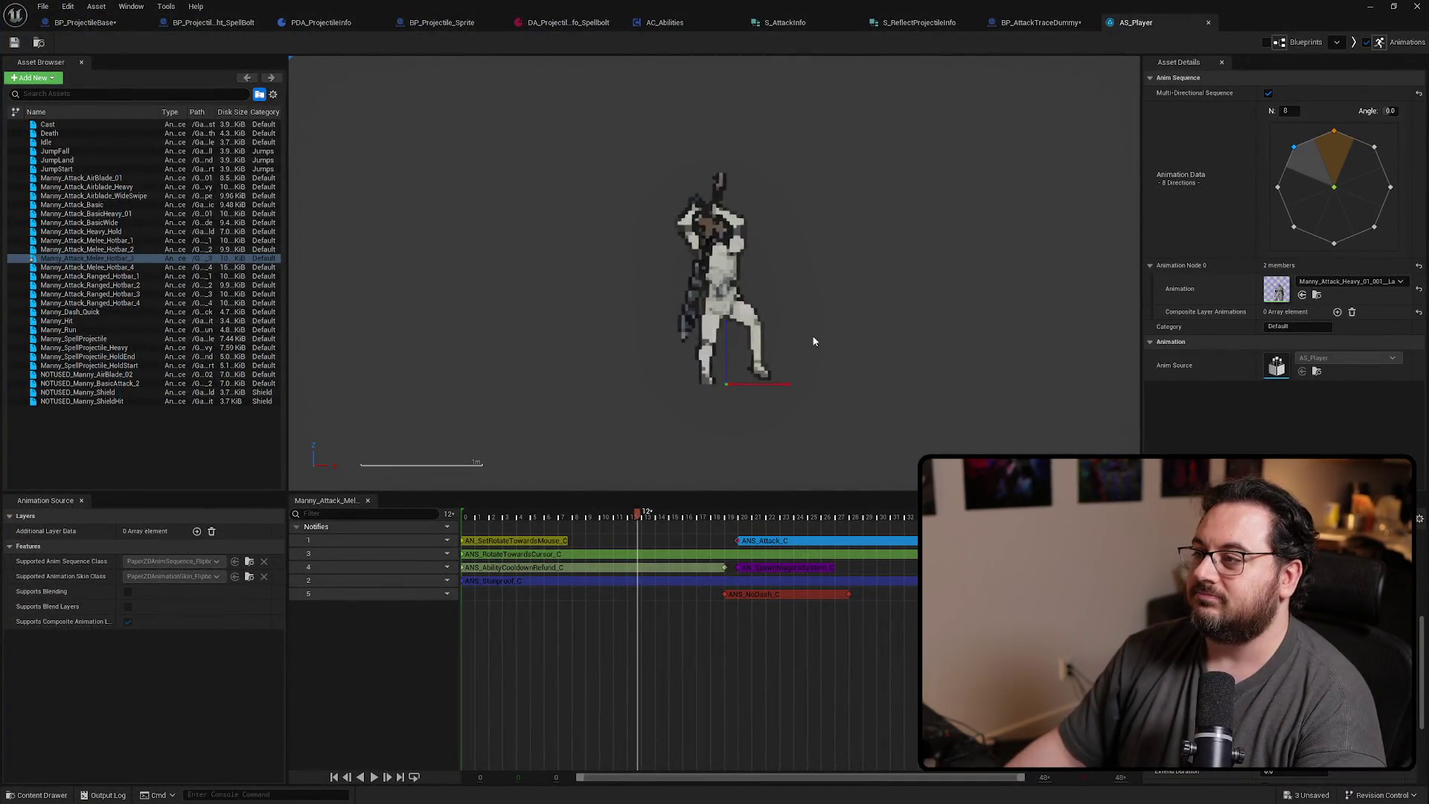
# Switch to BP_AttackTraceDummy and compile it with F7
pyautogui.hotkey('alt', 'Tab')
pyautogui.press('F7')
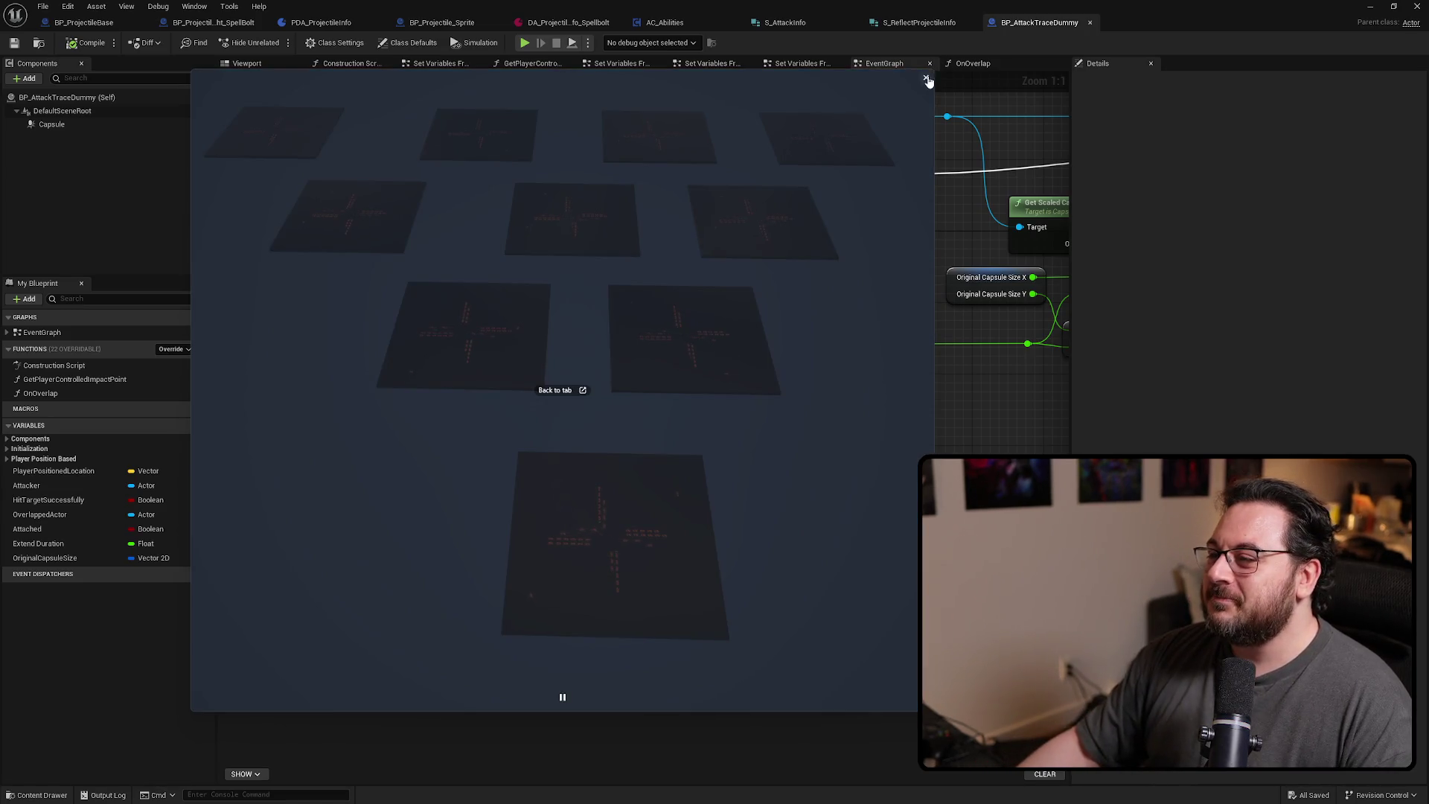
# Close the floating video overlay covering the event graph
pyautogui.click(926, 79)
pyautogui.scroll(-5, 714, 506)
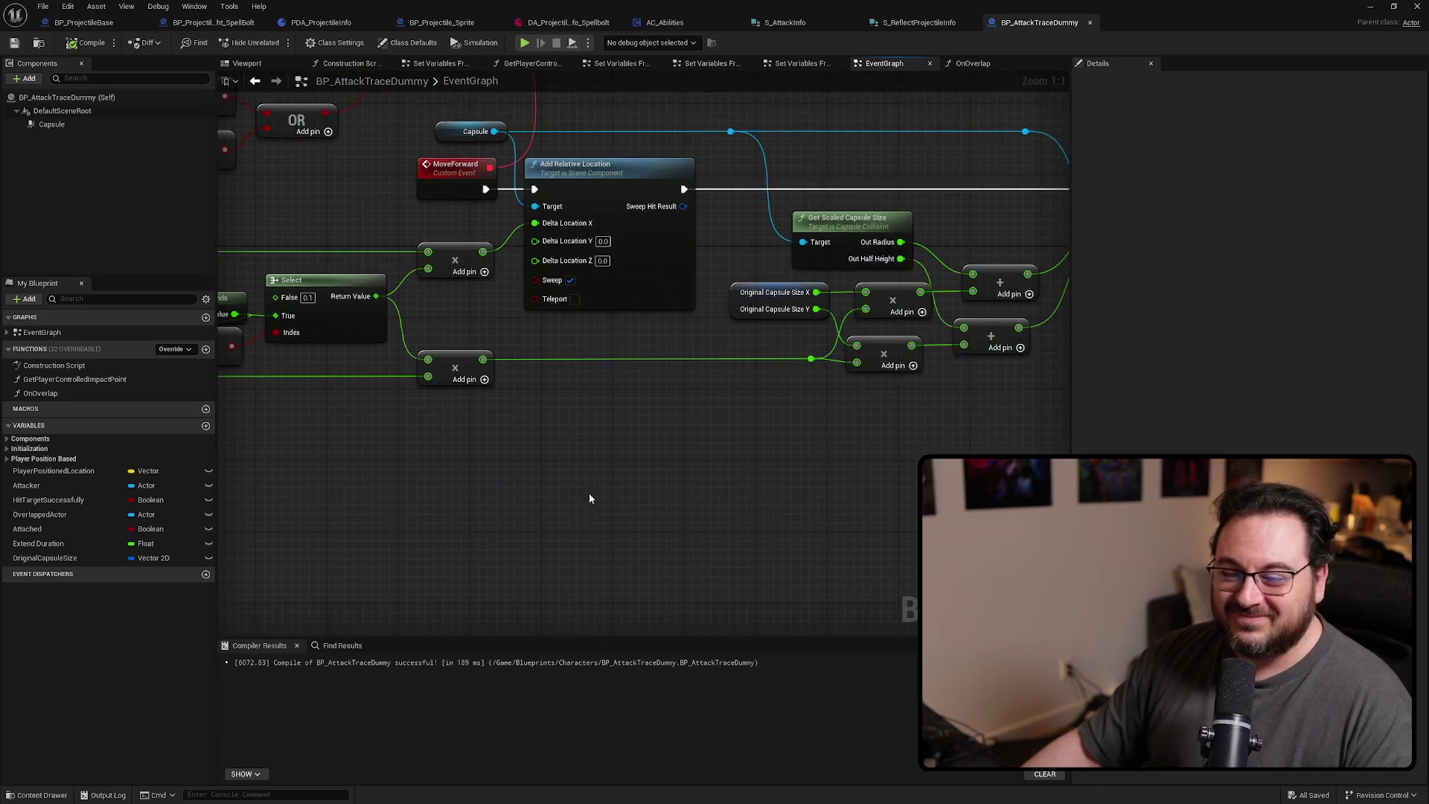
pyautogui.moveTo(780, 459); pyautogui.dragTo(784, 460)
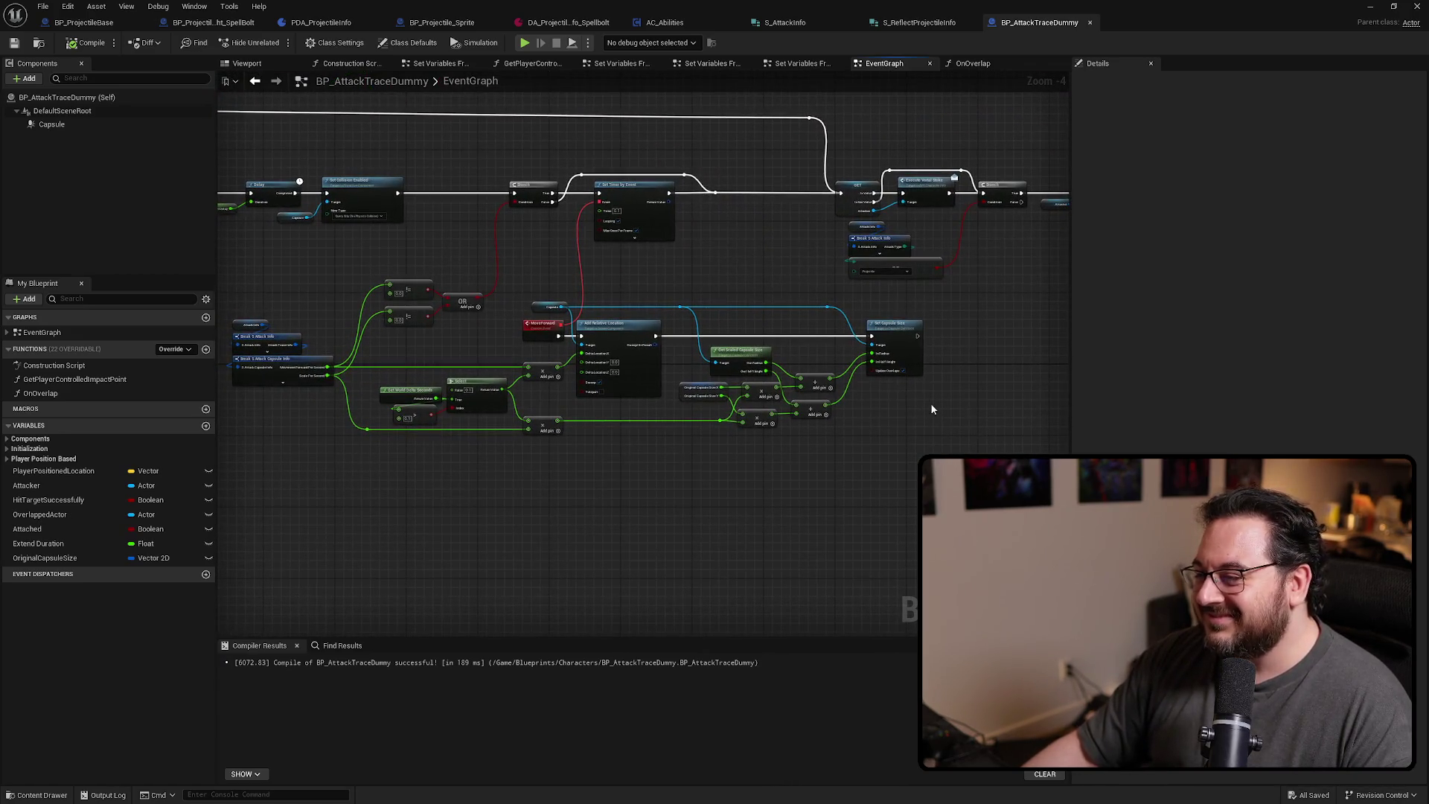
pyautogui.moveTo(943, 345)
pyautogui.mouseDown()
pyautogui.moveTo(934, 323)
pyautogui.moveTo(861, 338)
pyautogui.moveTo(933, 347)
pyautogui.mouseUp()
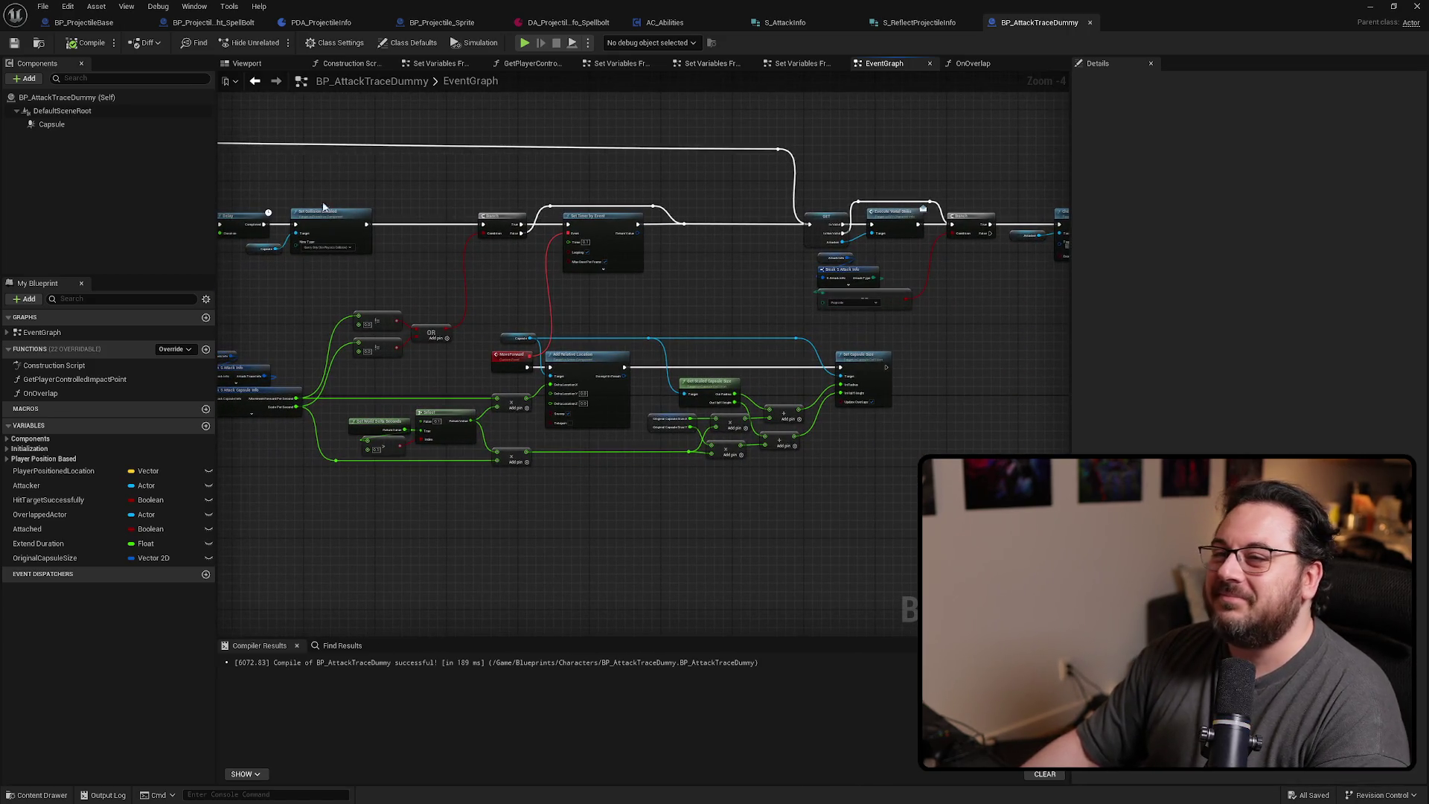
# In BP_ProjectileBase, inspect the Begin Play gravity-scale and Check Has Tag/Branch nodes
pyautogui.click(83, 22)
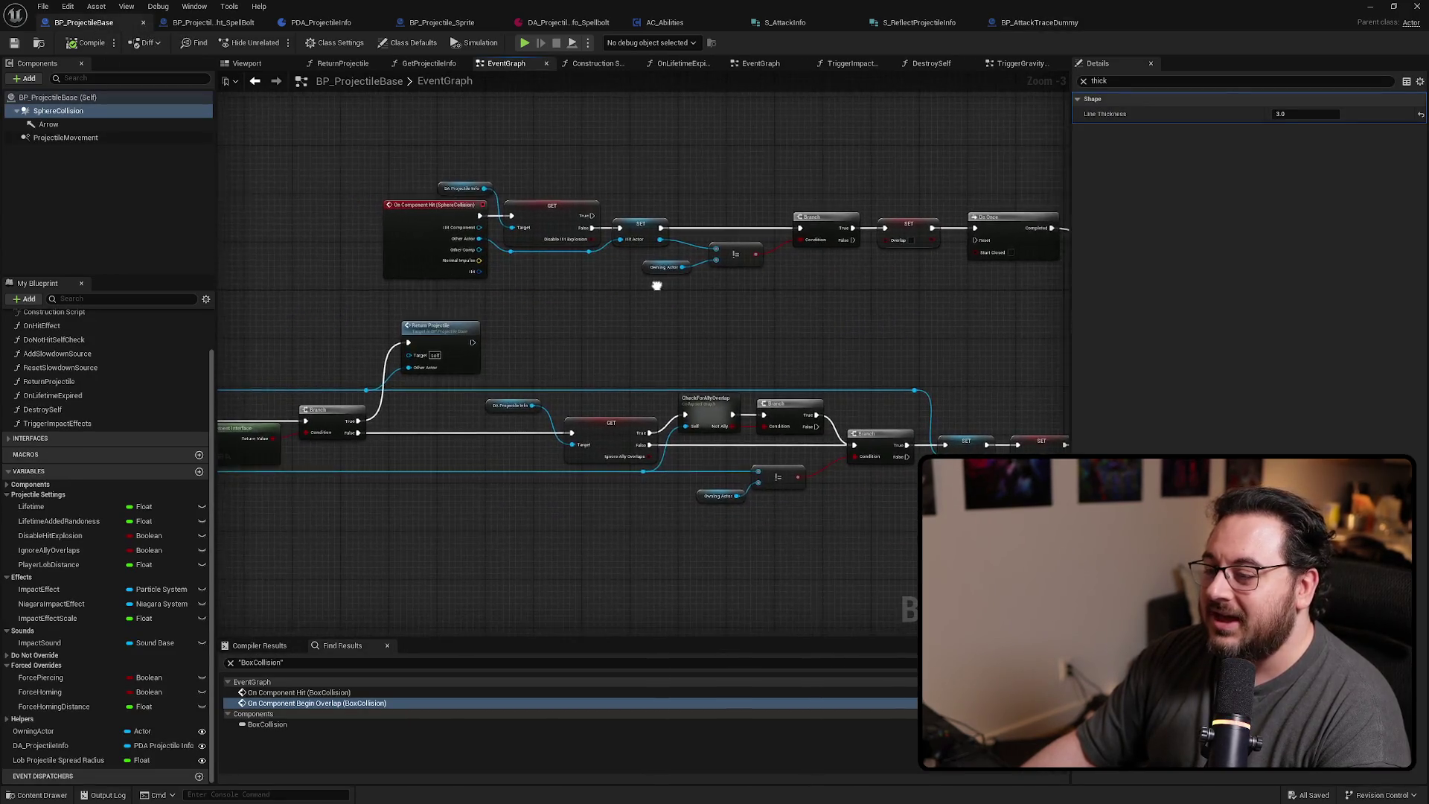
pyautogui.scroll(-3, 878, 312)
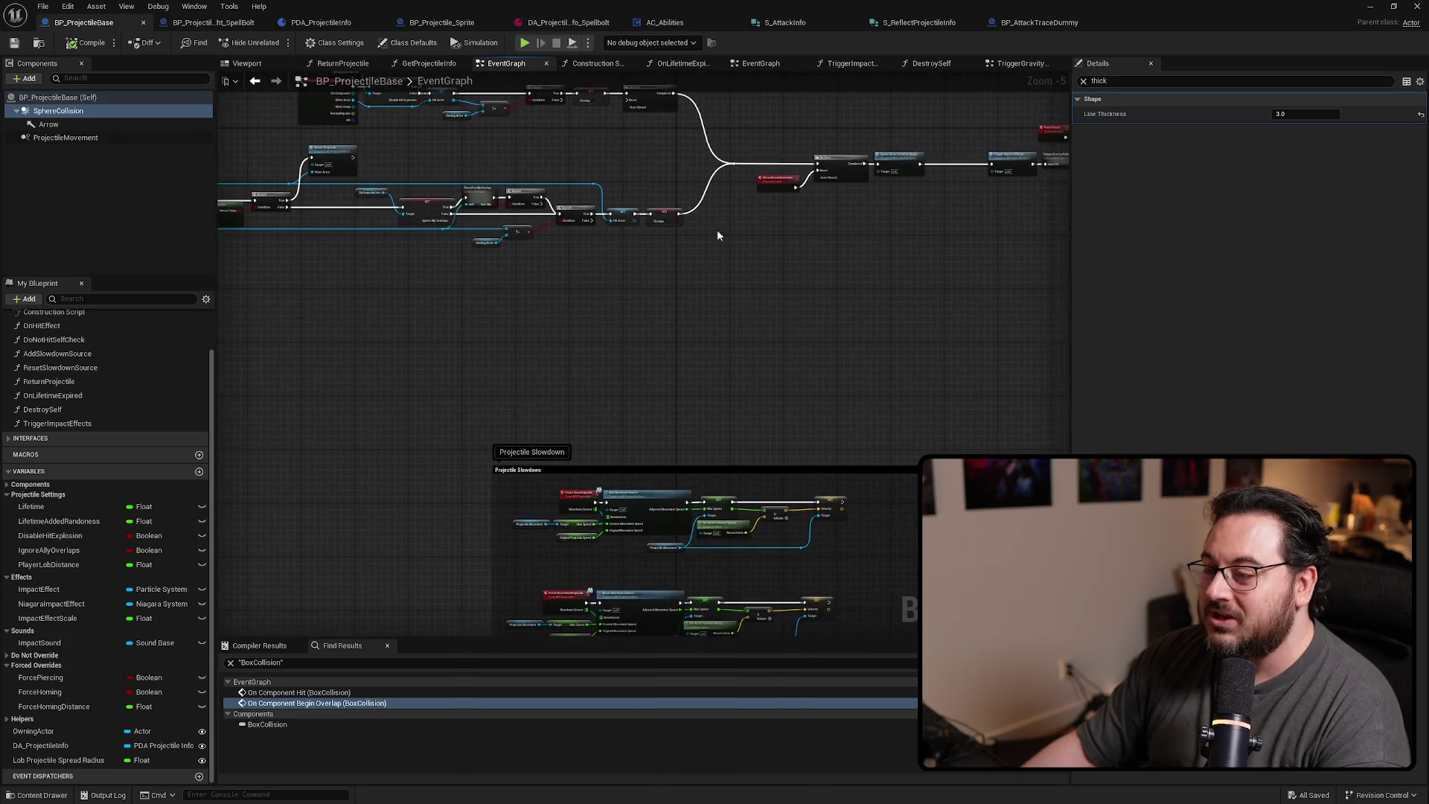
pyautogui.moveTo(835, 276)
pyautogui.mouseDown()
pyautogui.moveTo(635, 293)
pyautogui.moveTo(714, 370)
pyautogui.moveTo(782, 600)
pyautogui.moveTo(623, 292)
pyautogui.mouseUp()
pyautogui.scroll(4, 623, 291)
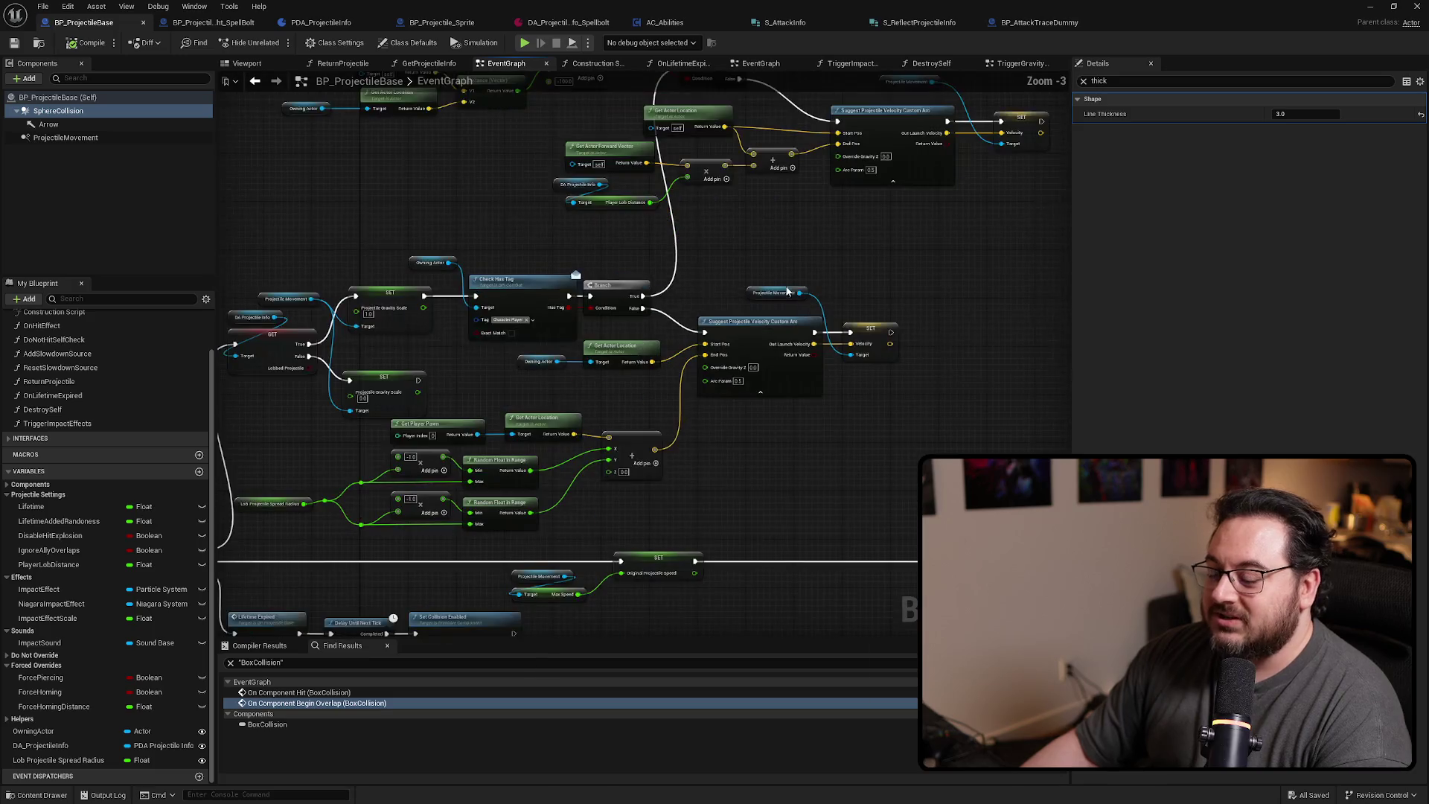
pyautogui.moveTo(849, 214)
pyautogui.mouseDown()
pyautogui.moveTo(872, 171)
pyautogui.moveTo(566, 283)
pyautogui.mouseUp()
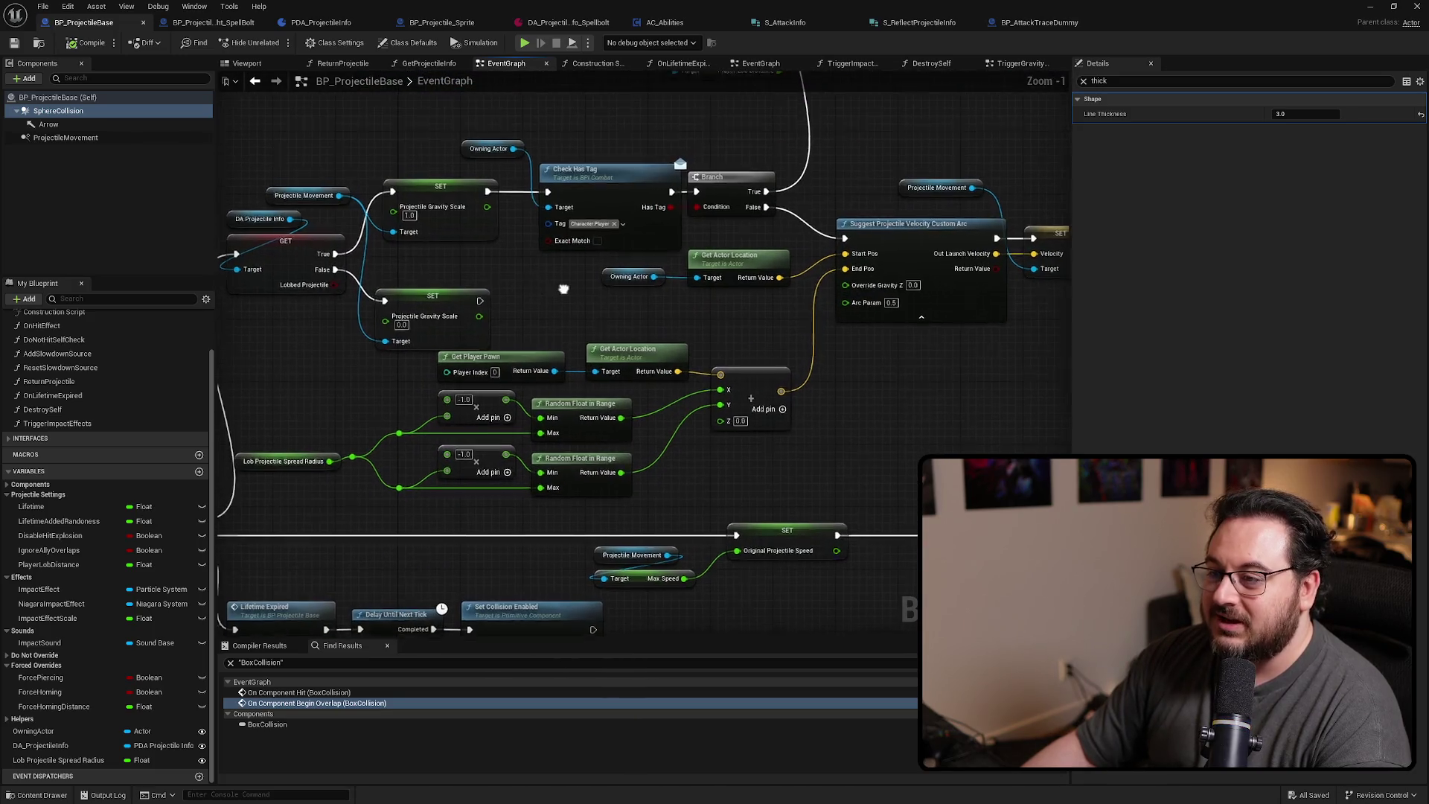
pyautogui.scroll(1, 569, 372)
pyautogui.moveTo(570, 372); pyautogui.dragTo(664, 425)
pyautogui.moveTo(880, 272); pyautogui.dragTo(324, 368)
pyautogui.moveTo(283, 265)
pyautogui.mouseDown()
pyautogui.moveTo(533, 478)
pyautogui.moveTo(535, 433)
pyautogui.moveTo(469, 389)
pyautogui.mouseUp()
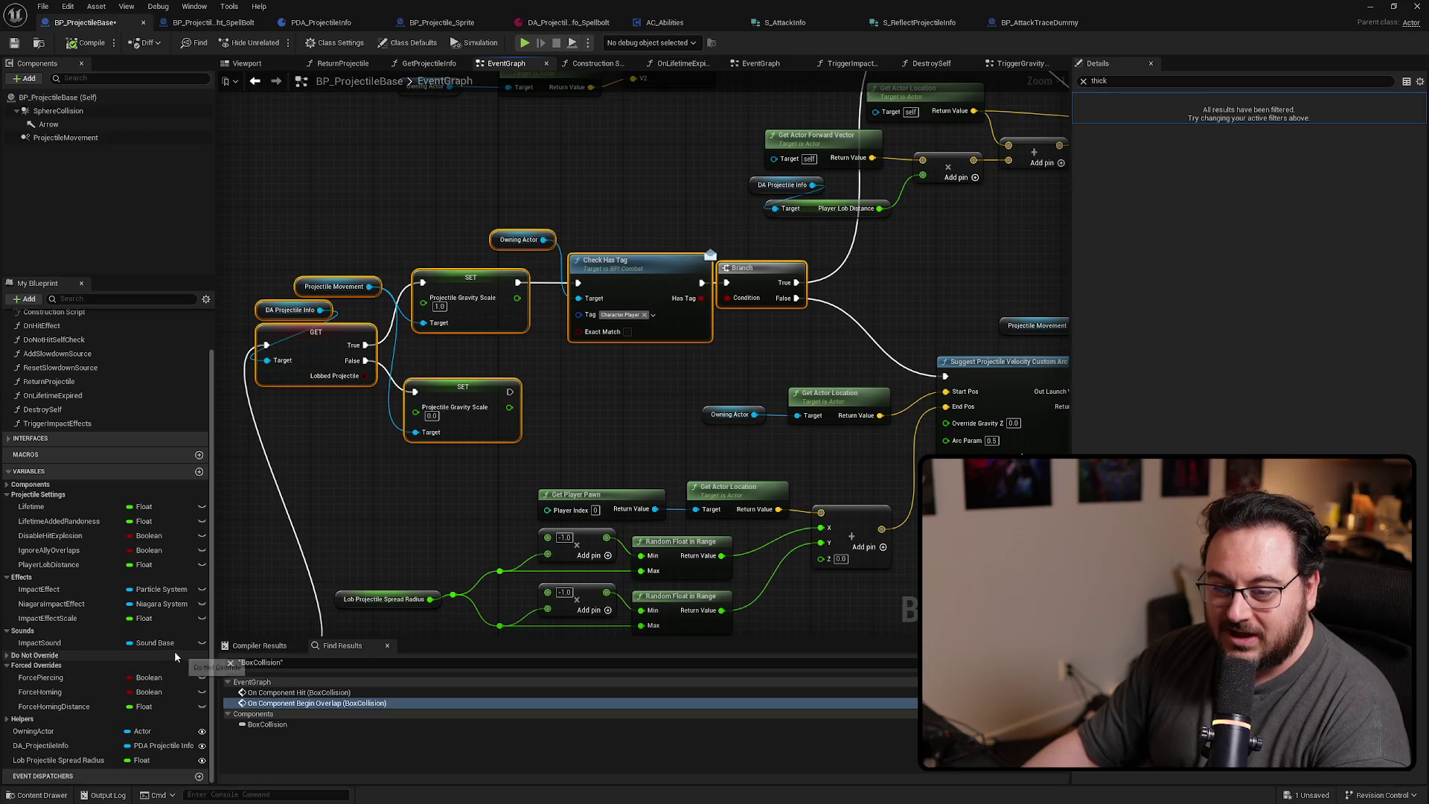
# Review the ForceHoming and ForceHomingDistance variables, then switch to PDA_ProjectileInfo
pyautogui.click(52, 693)
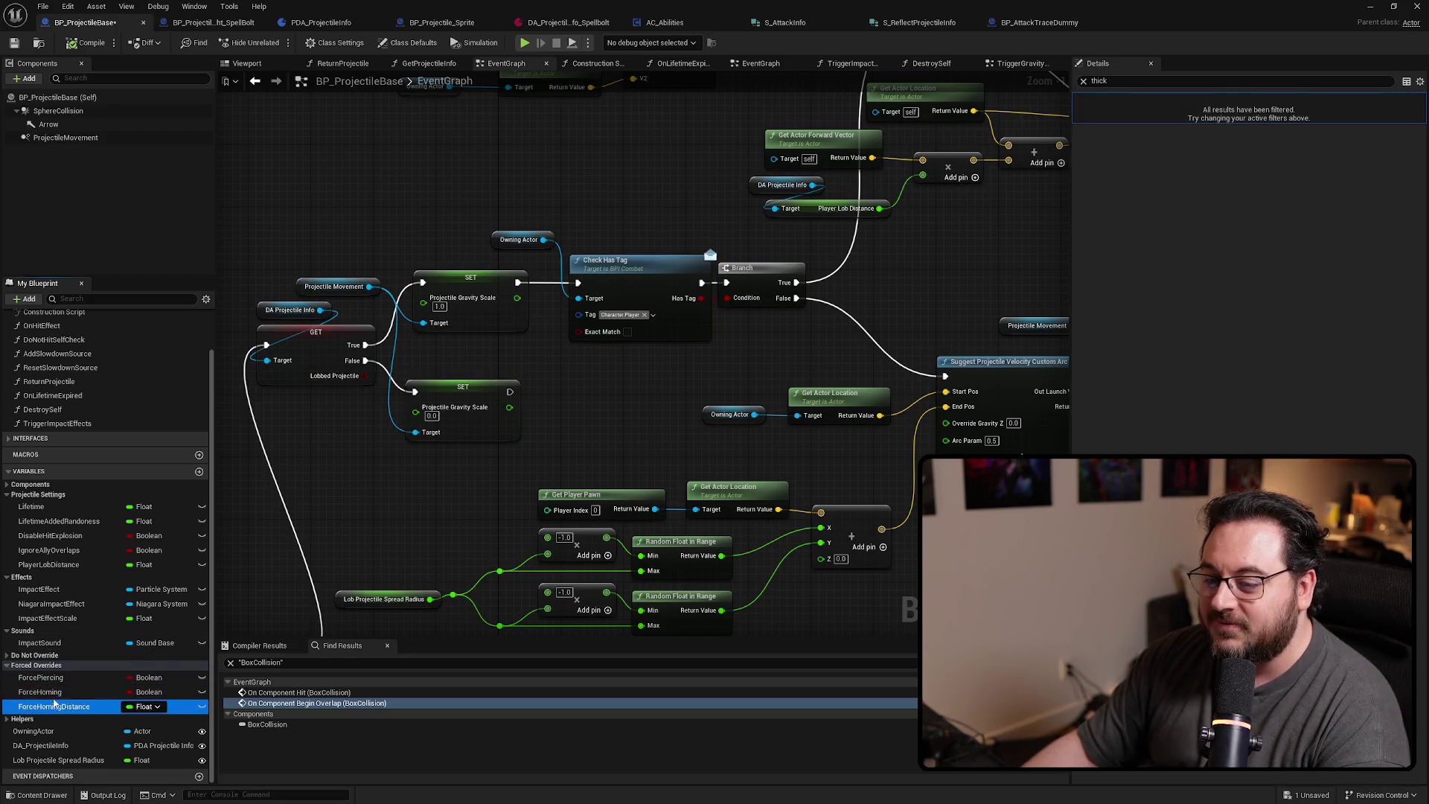
pyautogui.click(64, 710)
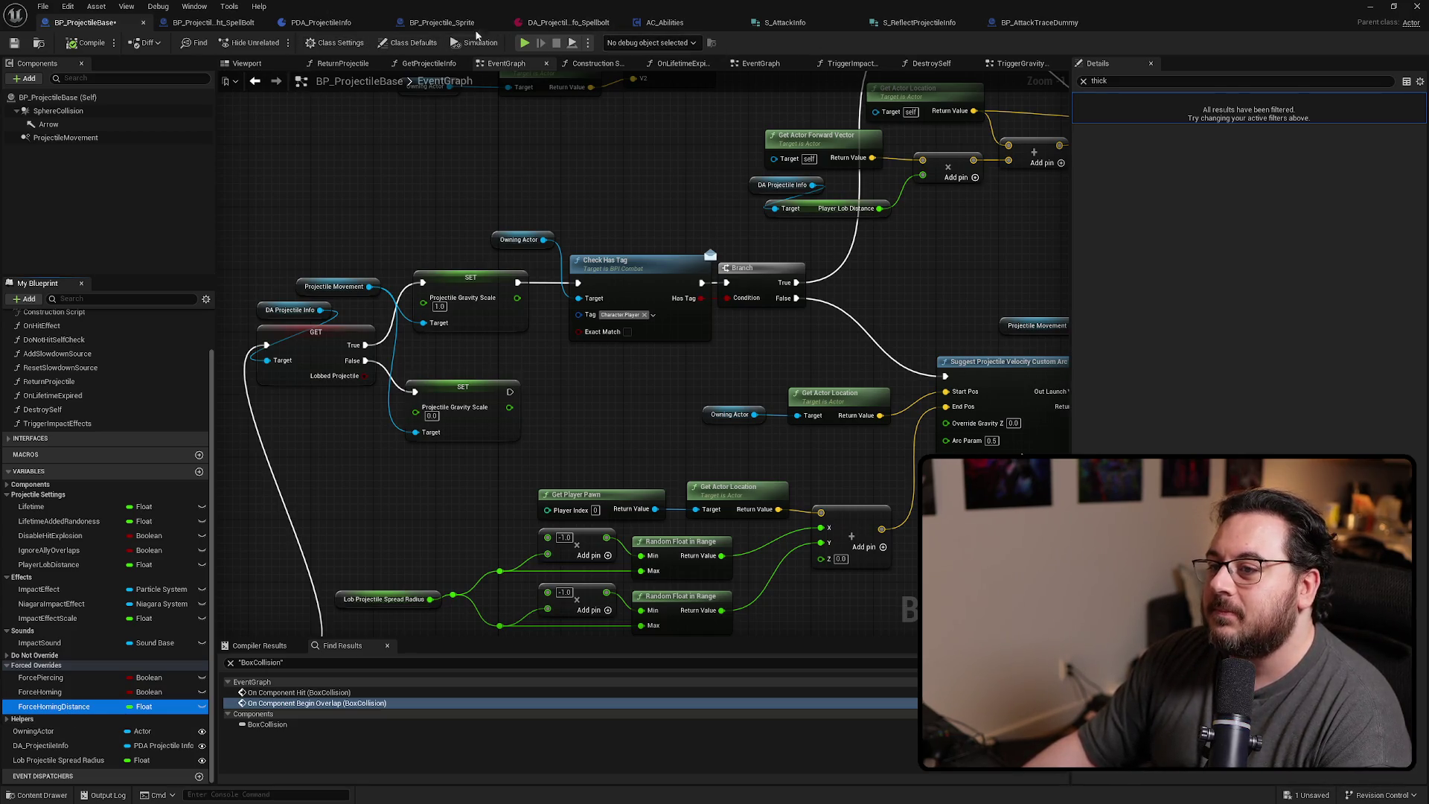
pyautogui.click(331, 24)
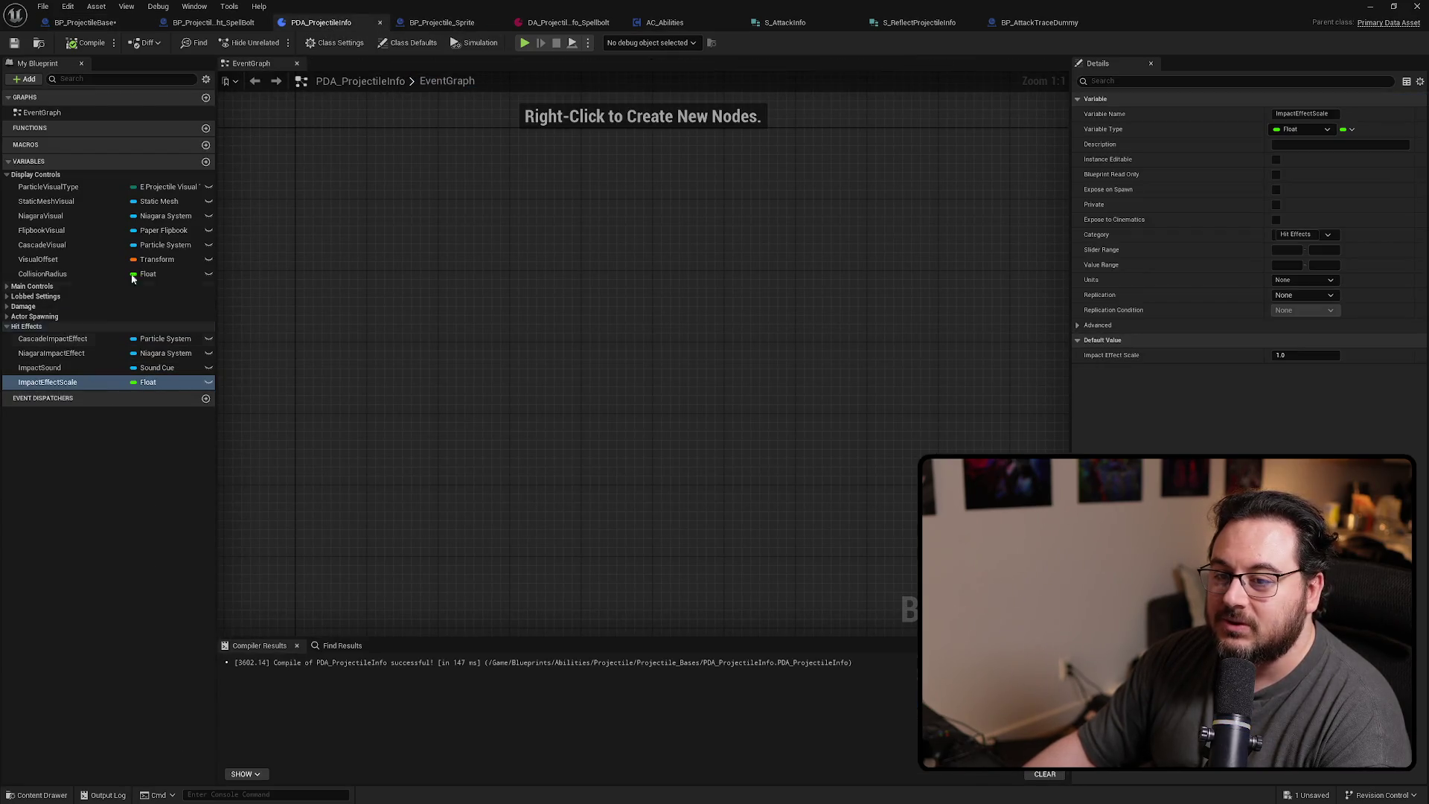
# Add a Boolean variable ForceHoming in a new Forced Overrides category
pyautogui.click(206, 162)
pyautogui.write('ForceHoming')
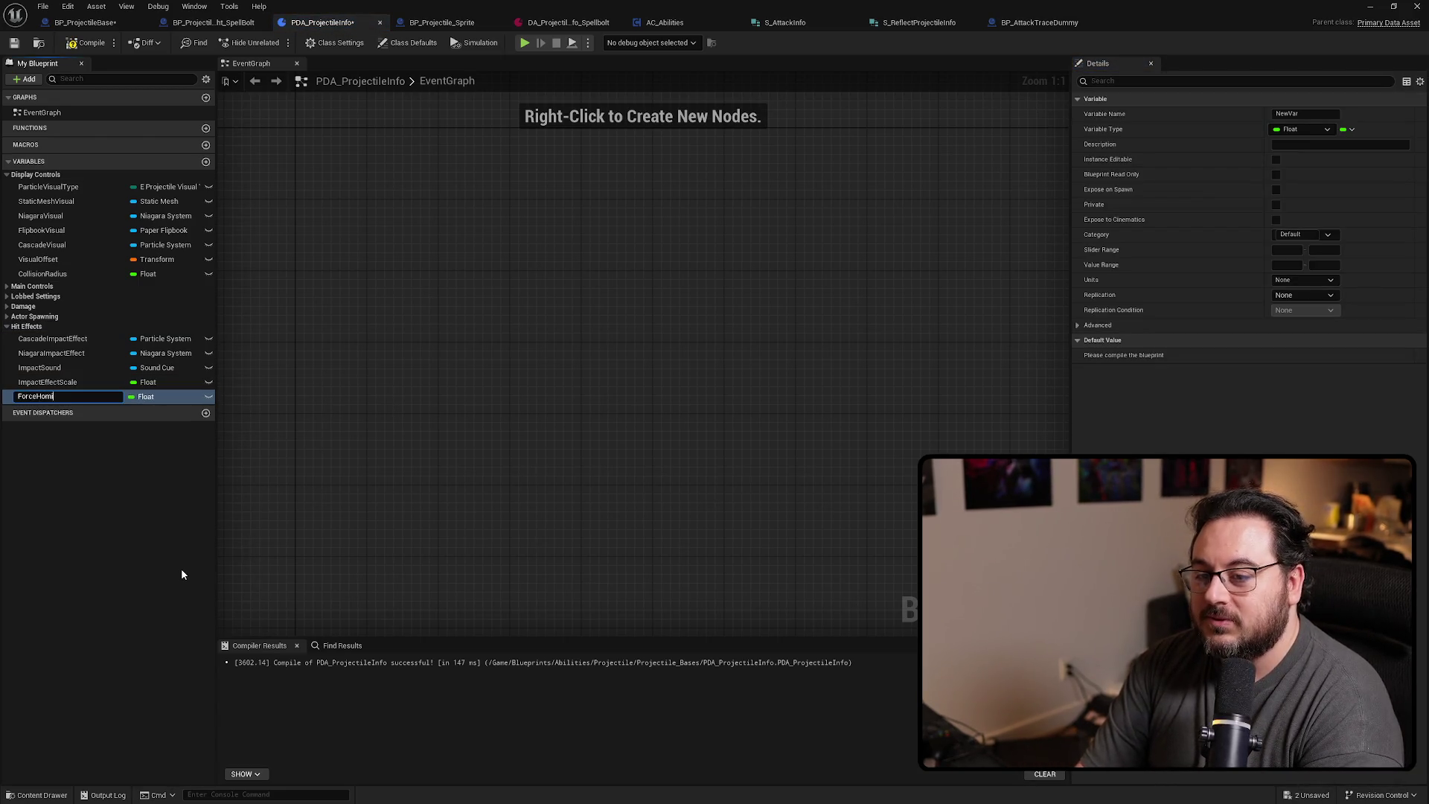
pyautogui.press('Return')
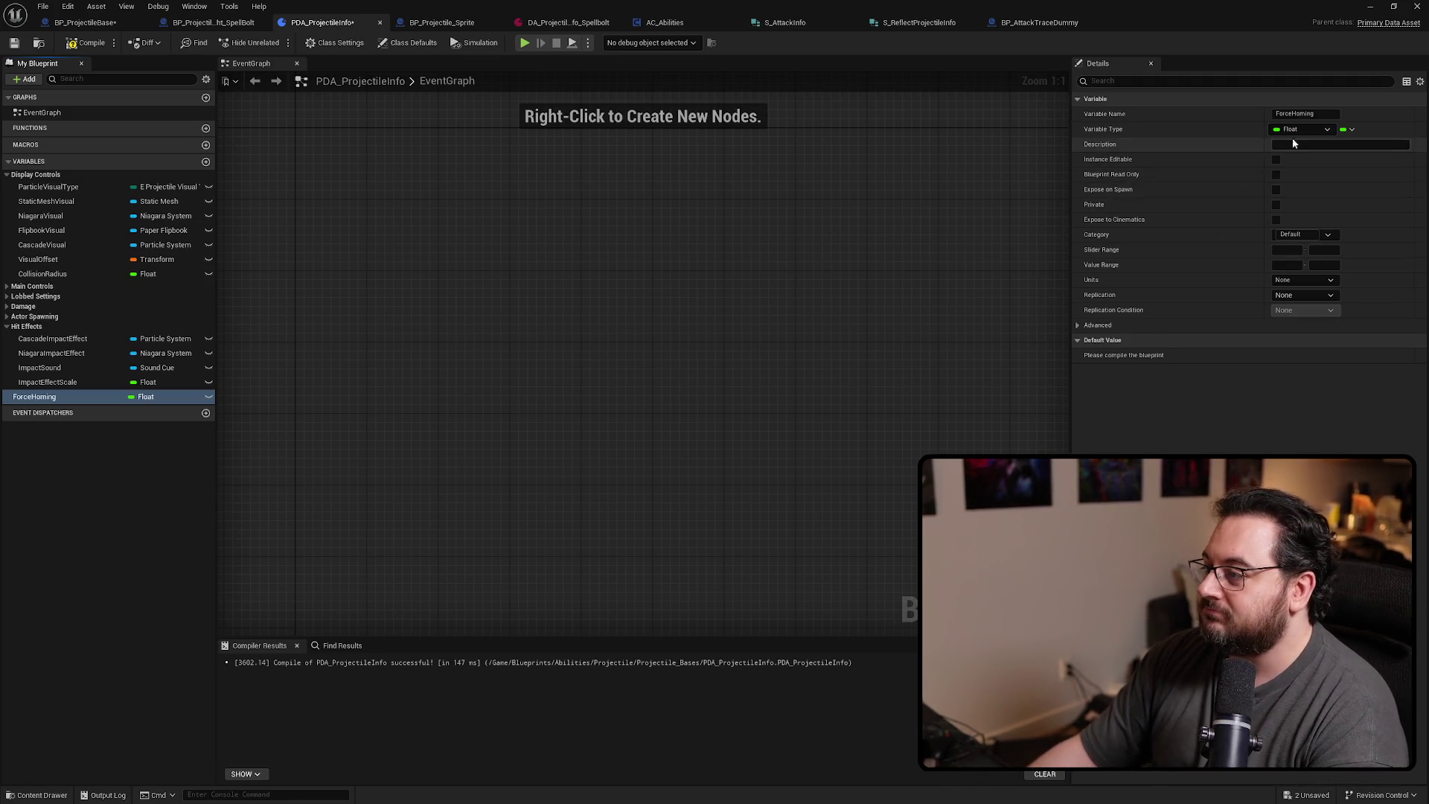
pyautogui.click(1301, 128)
pyautogui.click(1294, 160)
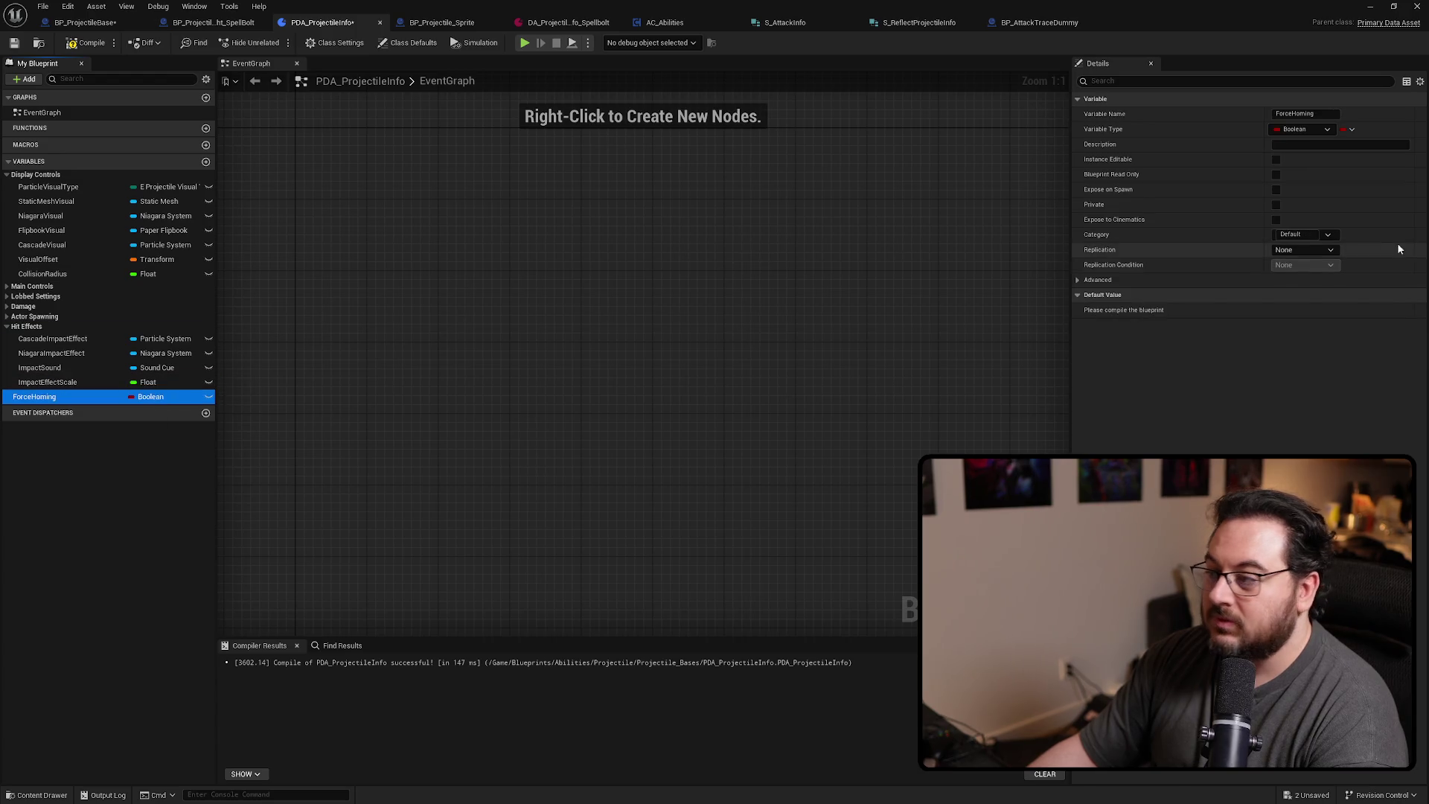
pyautogui.click(1311, 234)
pyautogui.write('Forced Overrides')
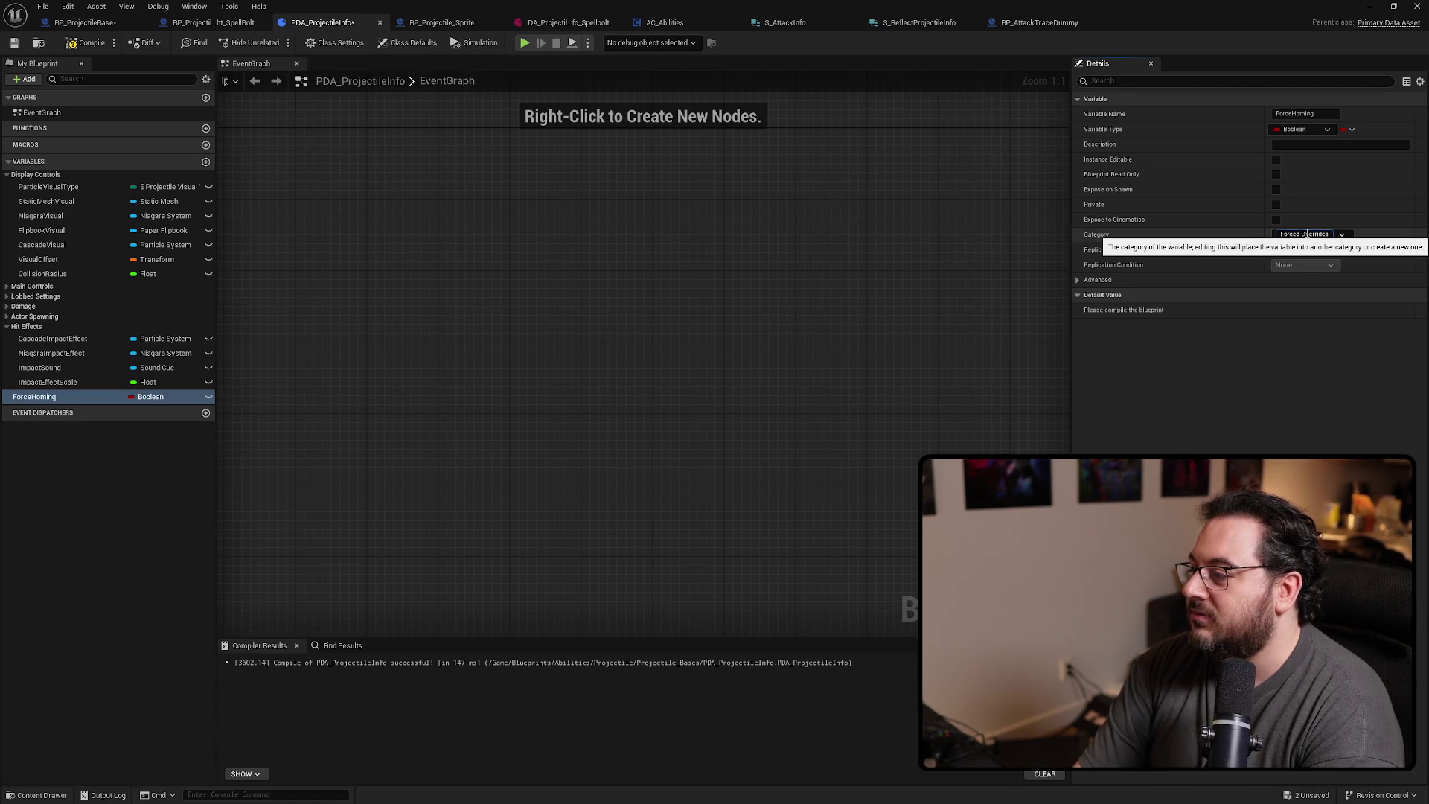
pyautogui.press('Return')
# Duplicate it and rename the copy ForcePiercing, then duplicate ForcePiercing once more
pyautogui.hotkey('ctrl', 'w')
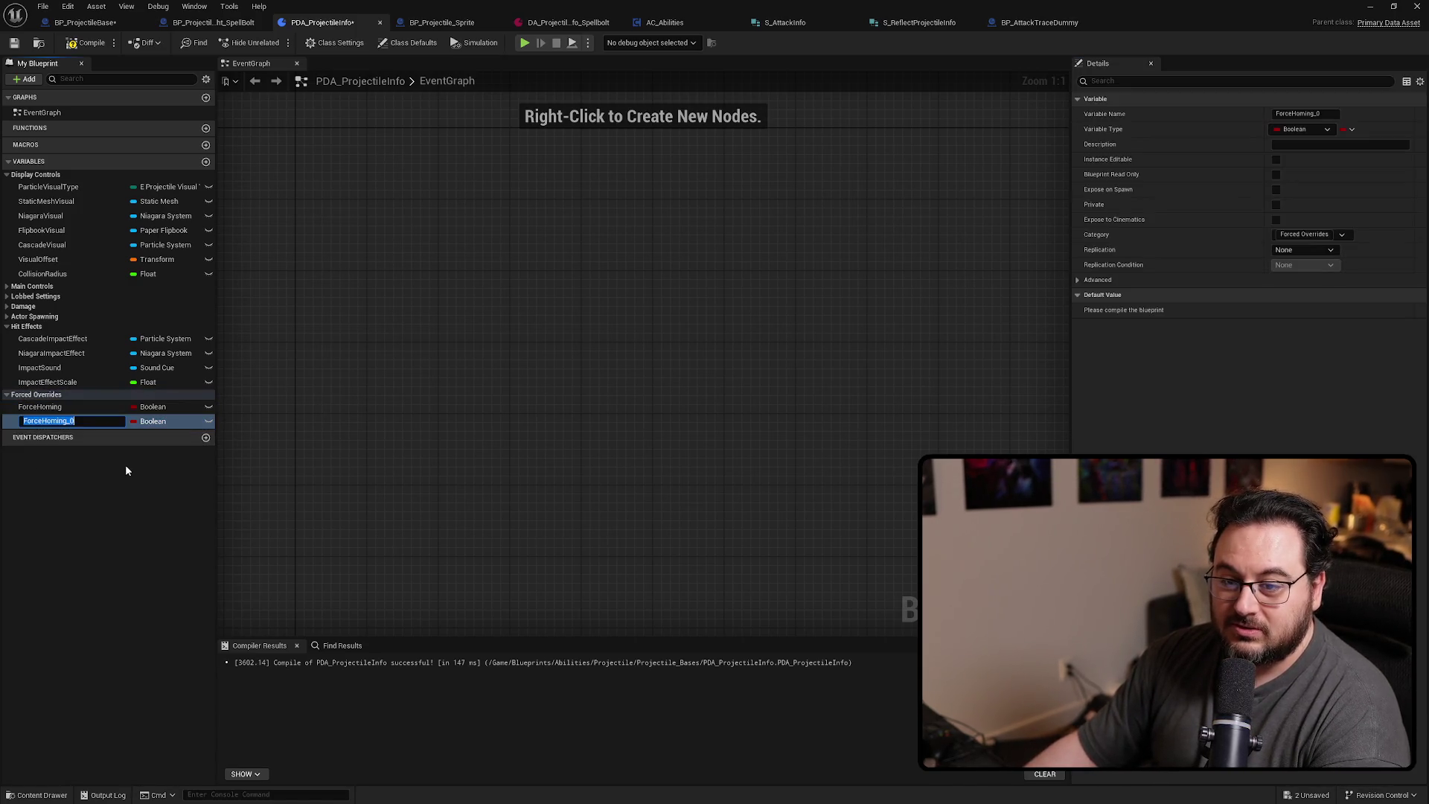
pyautogui.press('Home')
pyautogui.press('Right')
pyautogui.press('Right')
pyautogui.press('Right')
pyautogui.hotkey('shift', 'End')
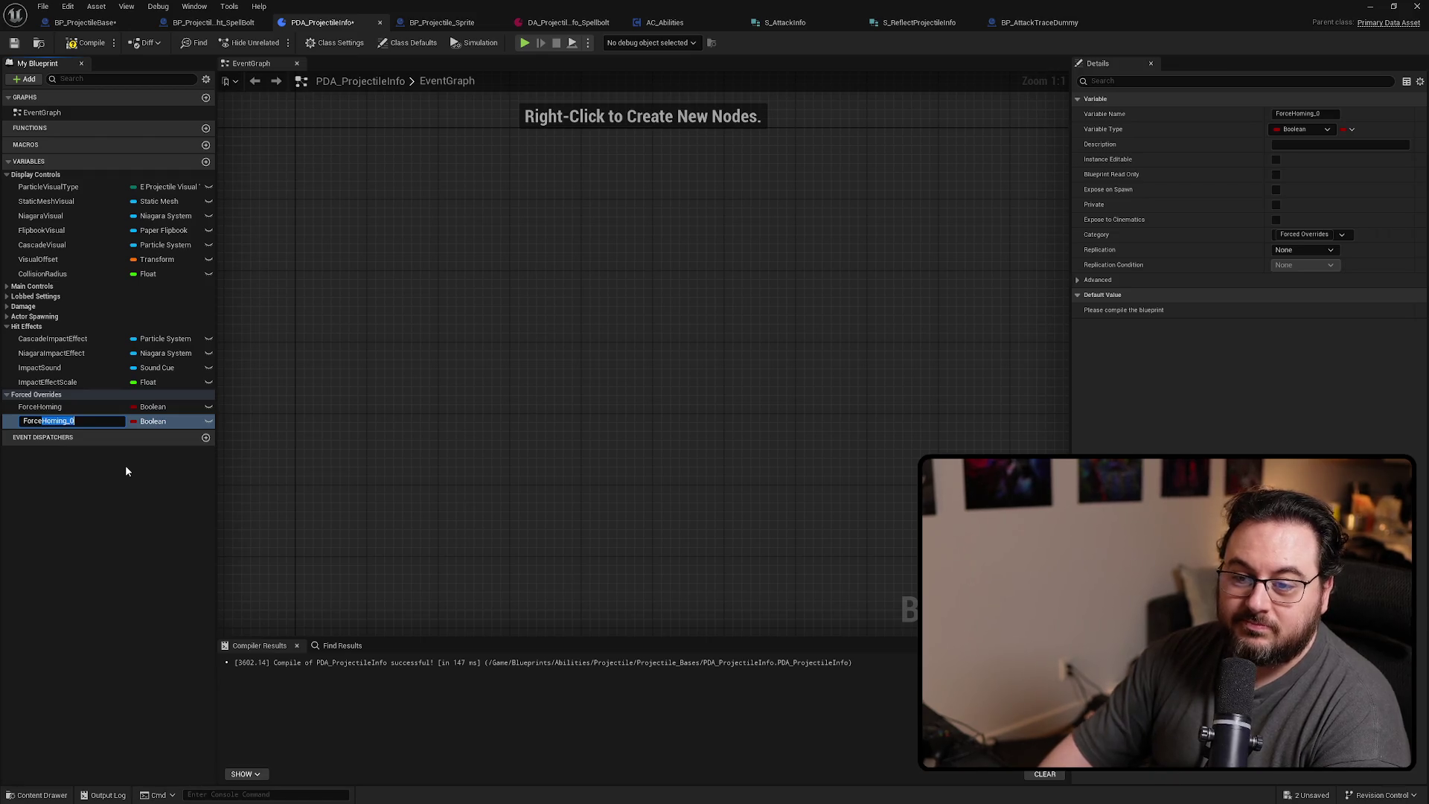
pyautogui.write('Piercing')
pyautogui.press('Return')
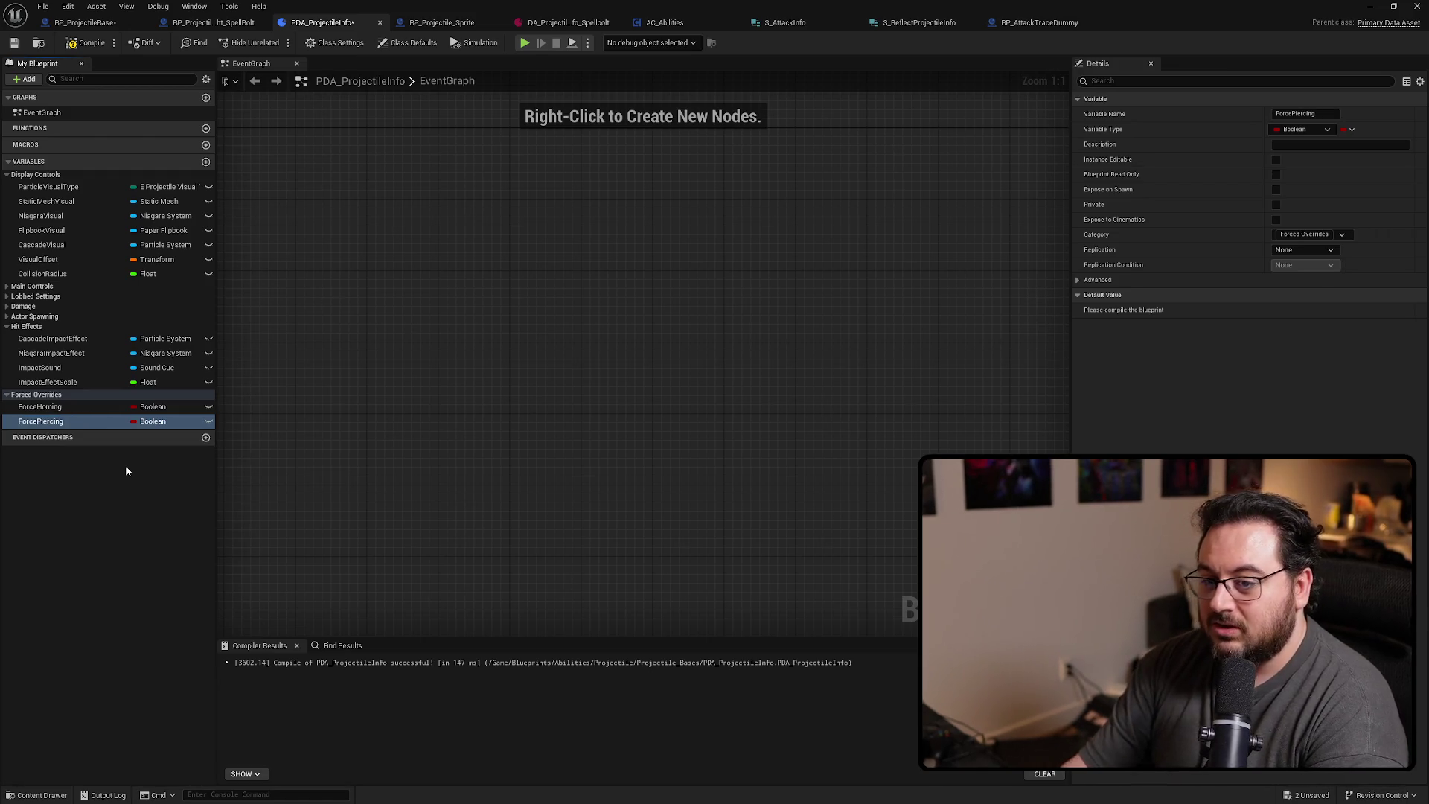
pyautogui.hotkey('ctrl', 'w')
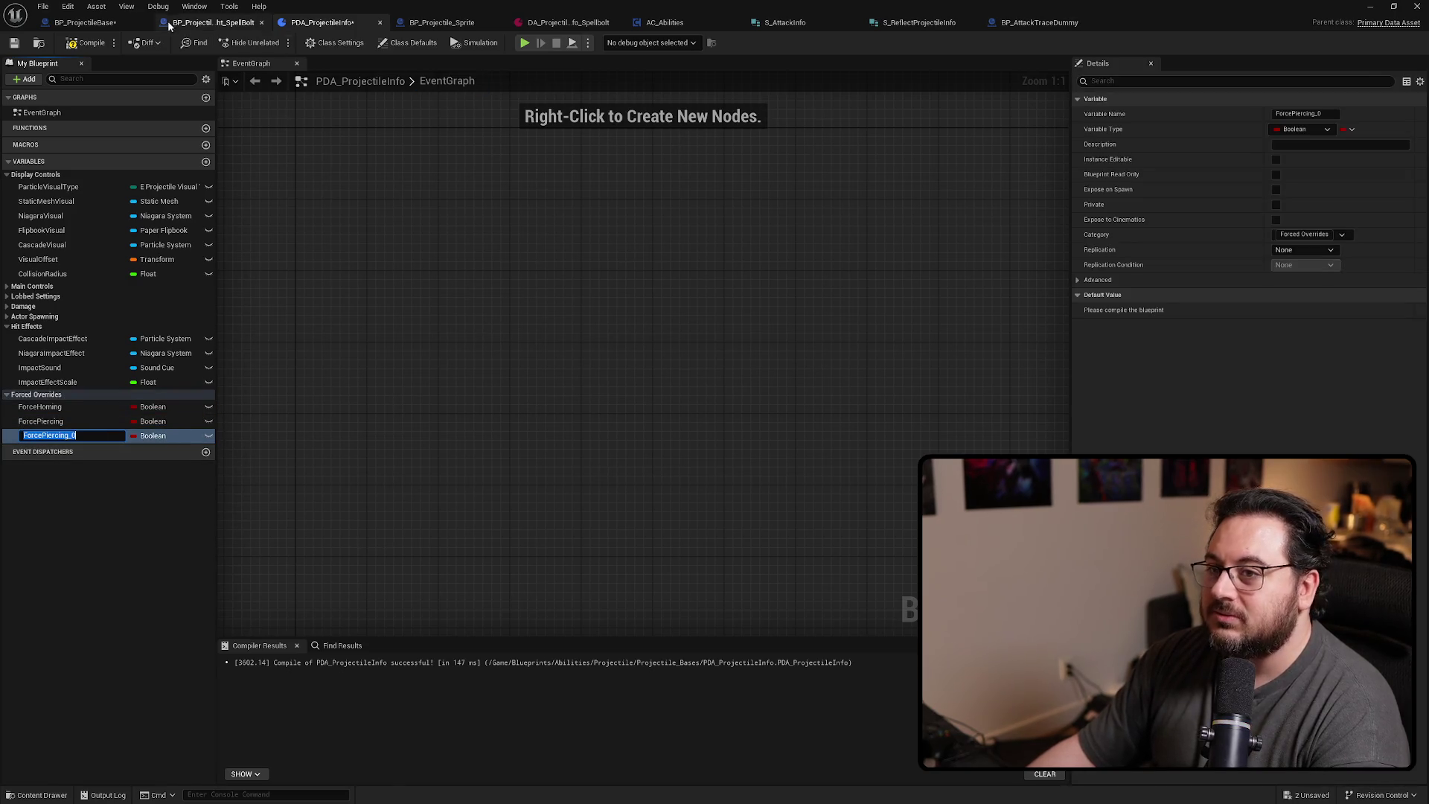